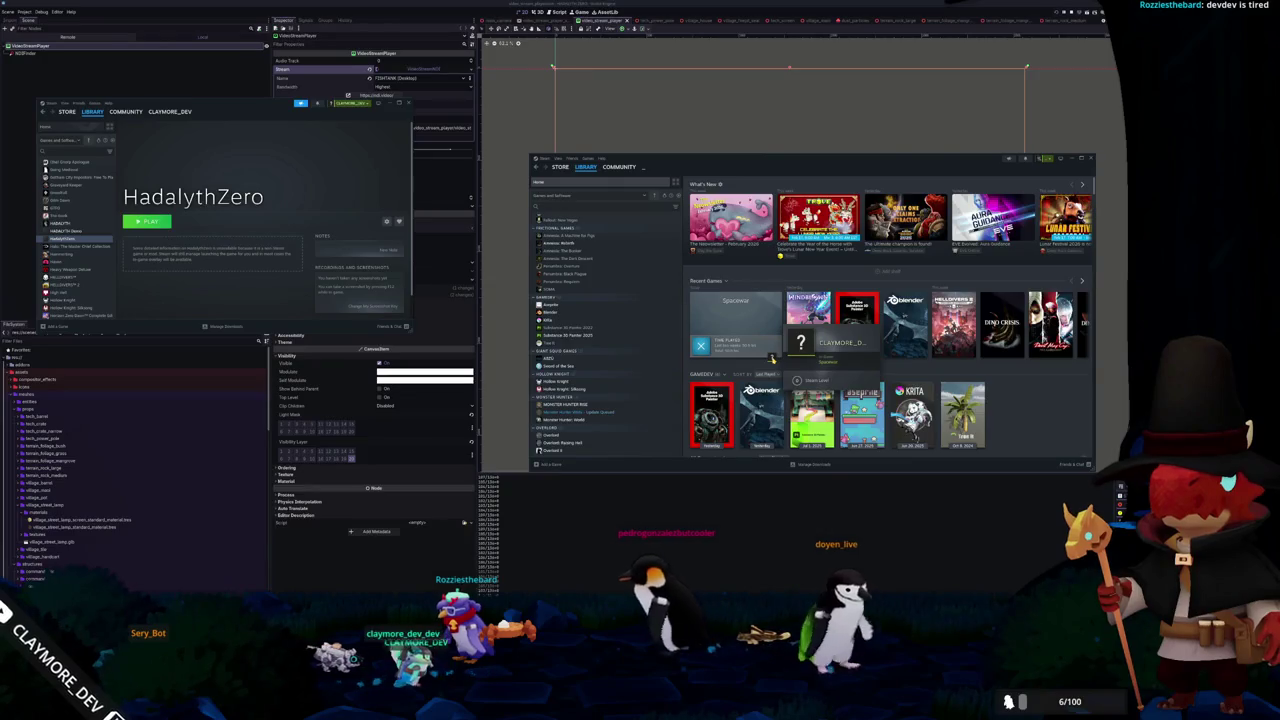
# Page through about eleven featured games in the Steam store carousel, then return to the library
pyautogui.click(560, 167)
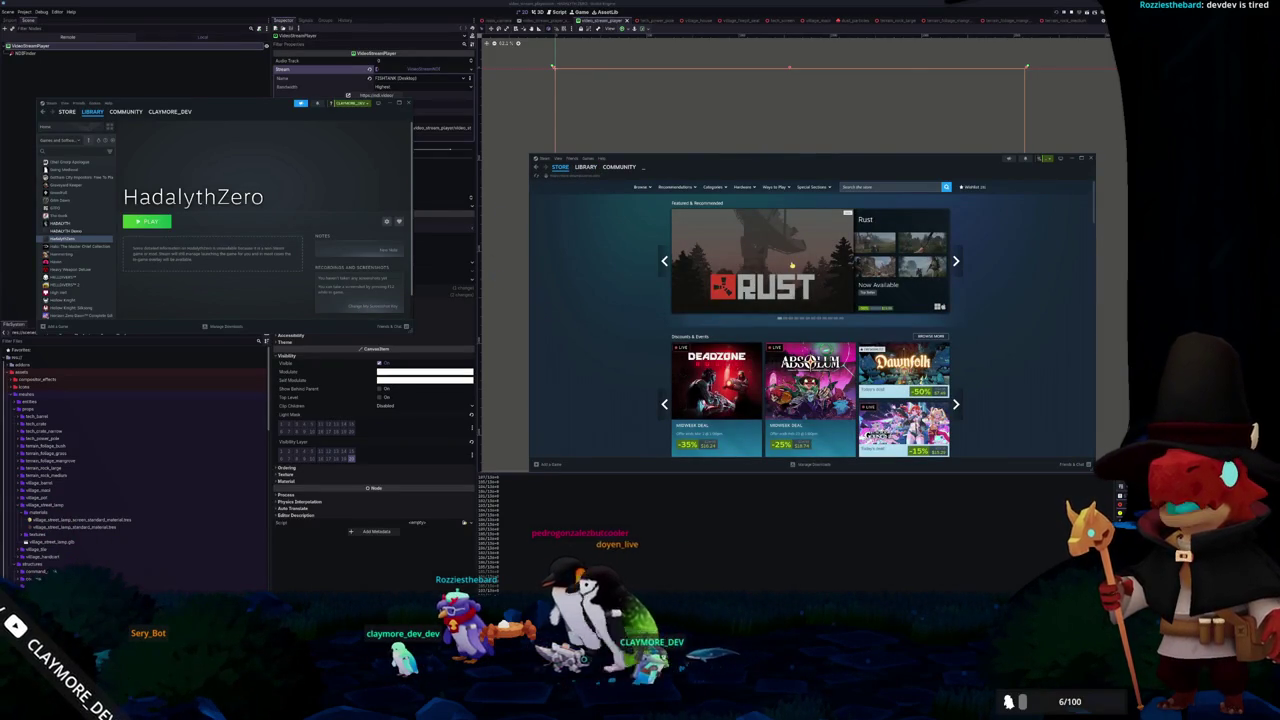
pyautogui.click(955, 261)
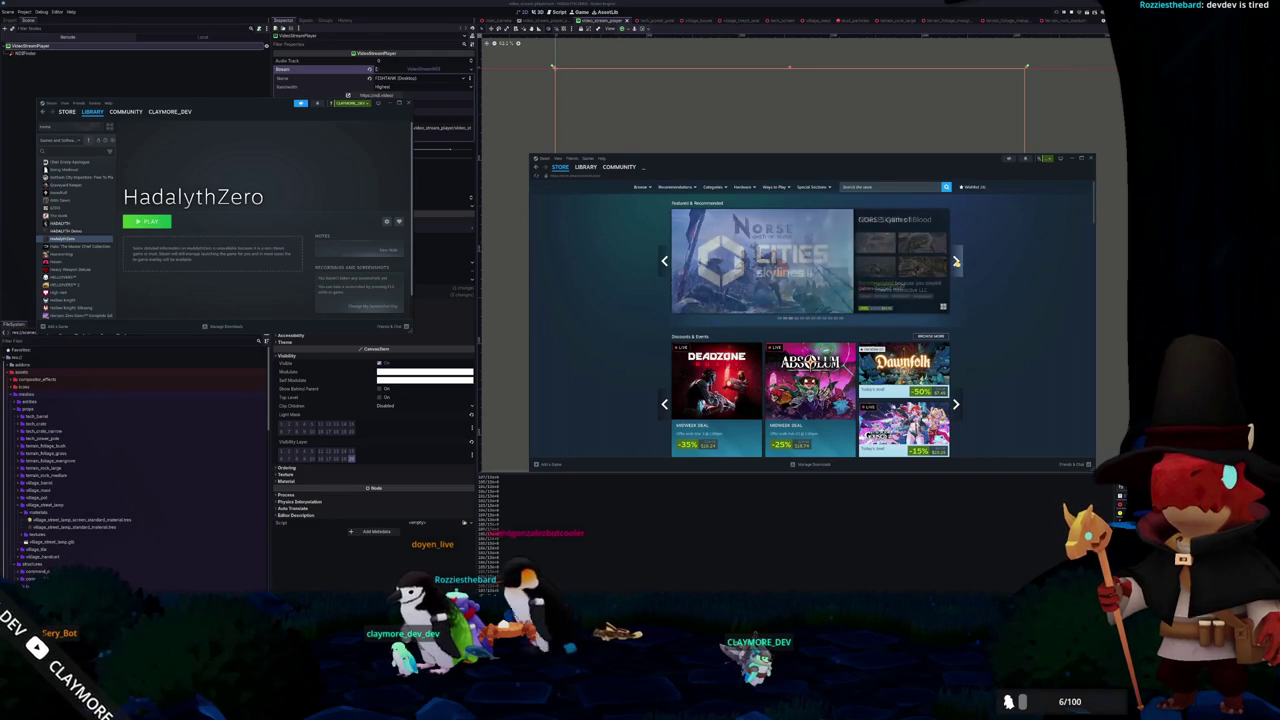
pyautogui.click(955, 261)
pyautogui.moveTo(925, 242)
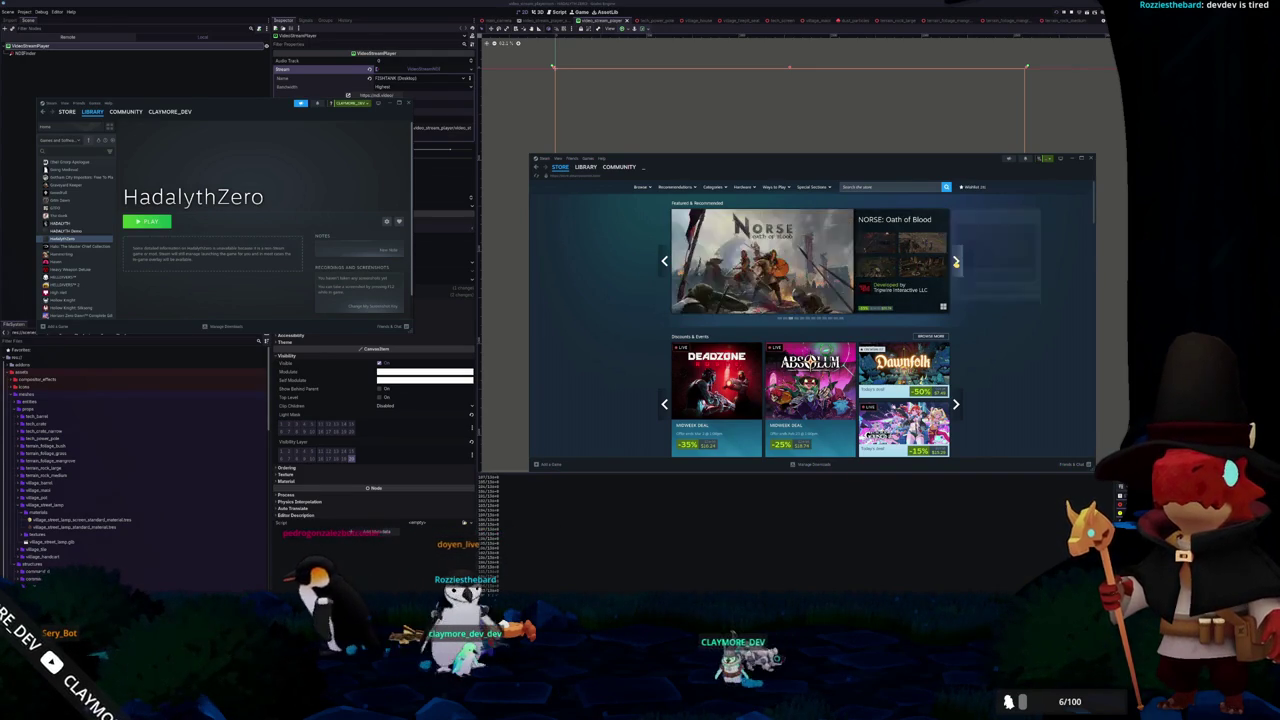
pyautogui.click(955, 261)
pyautogui.click(955, 261)
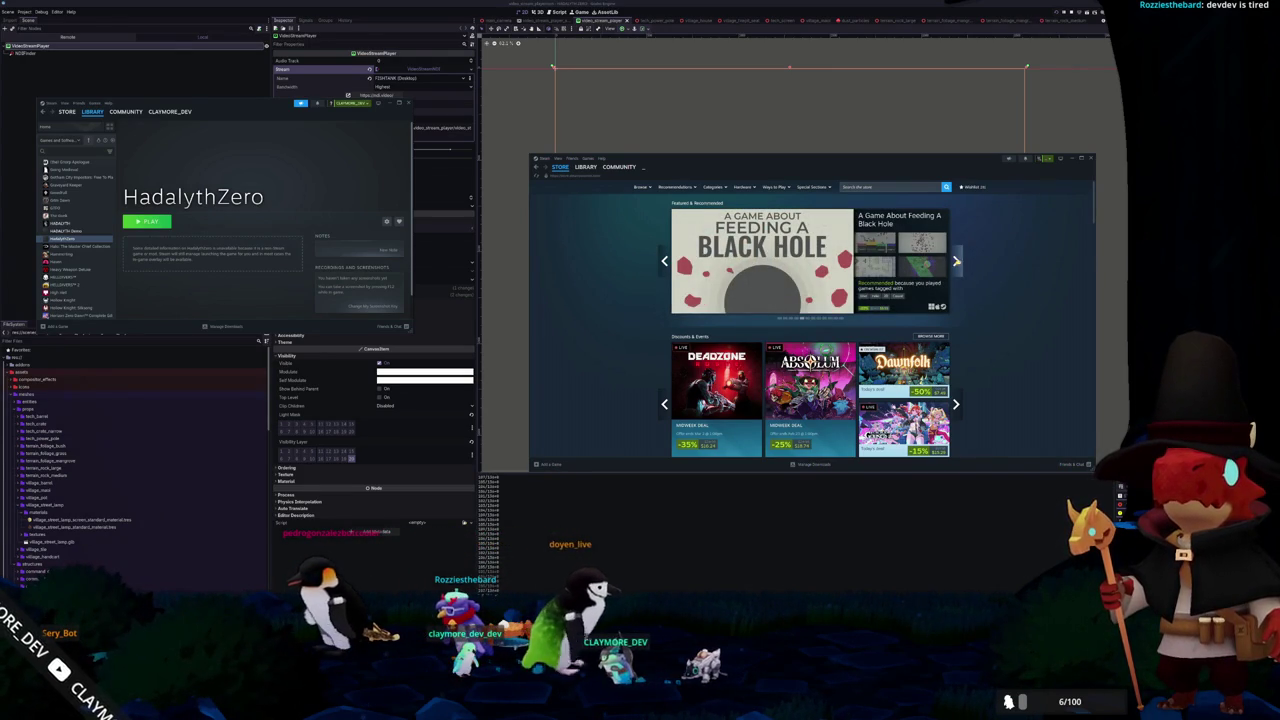
pyautogui.moveTo(762, 261)
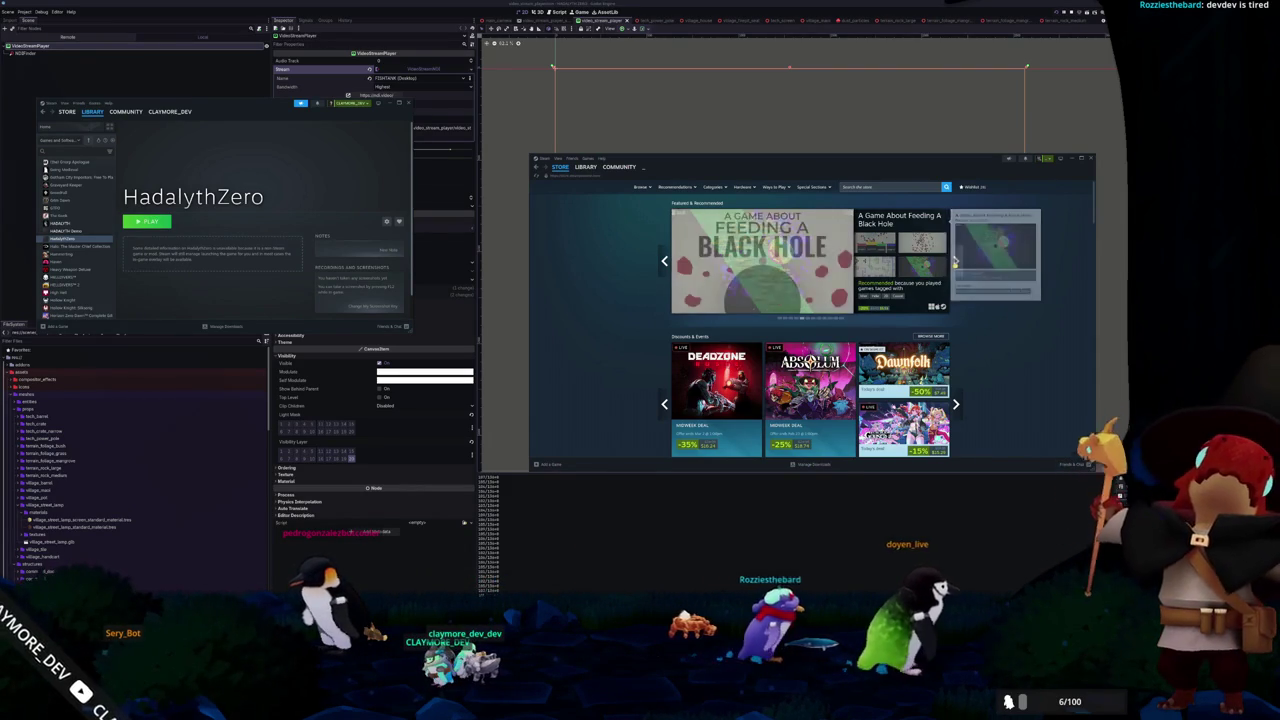
pyautogui.click(955, 262)
pyautogui.click(955, 262)
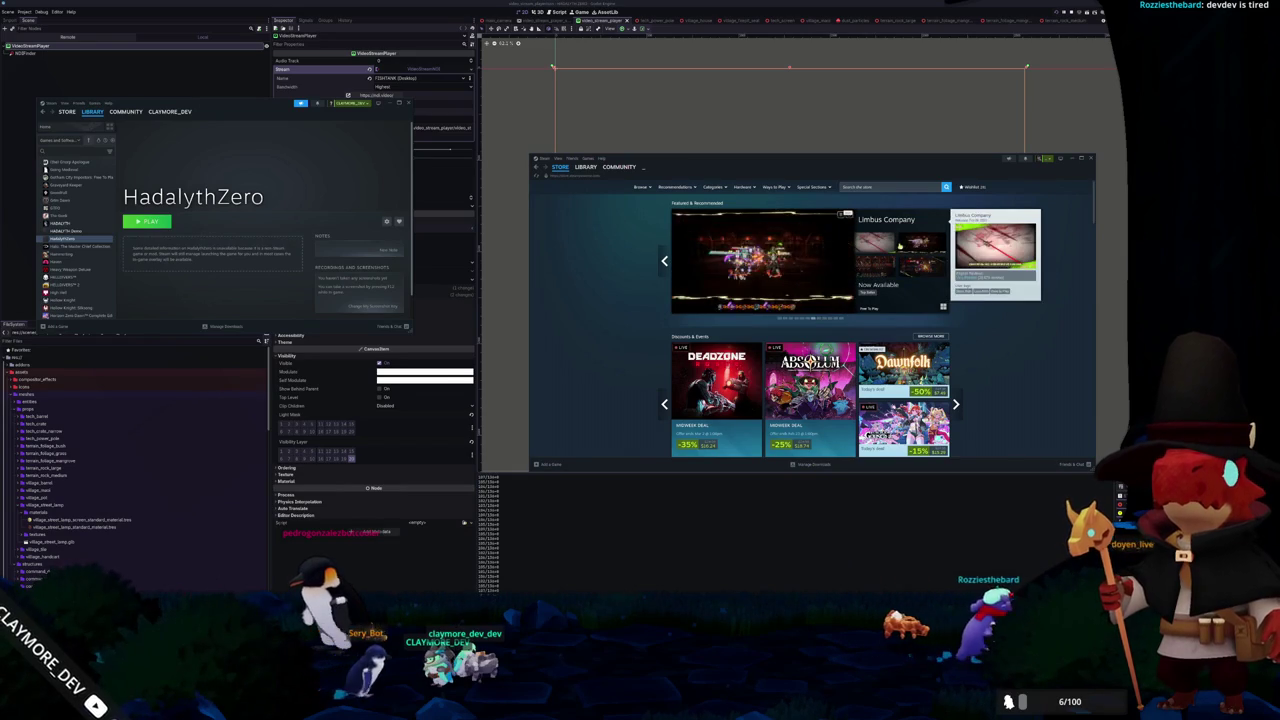
pyautogui.click(956, 261)
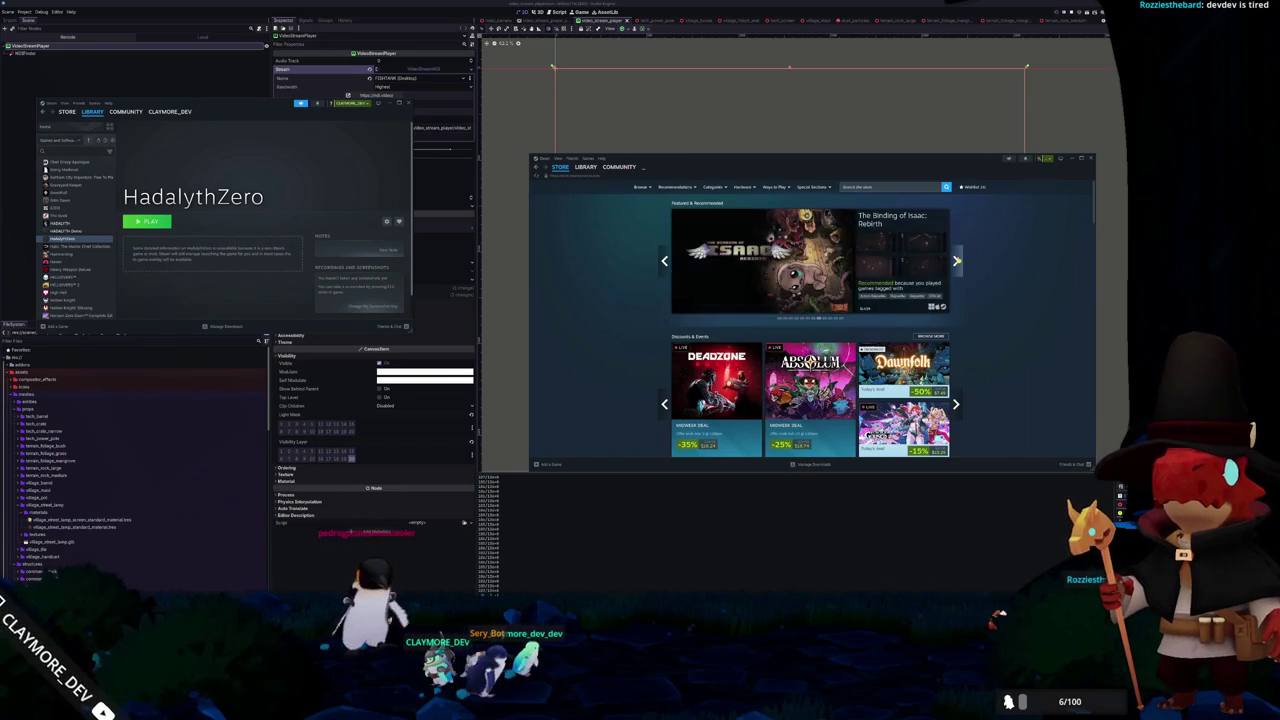
pyautogui.click(956, 261)
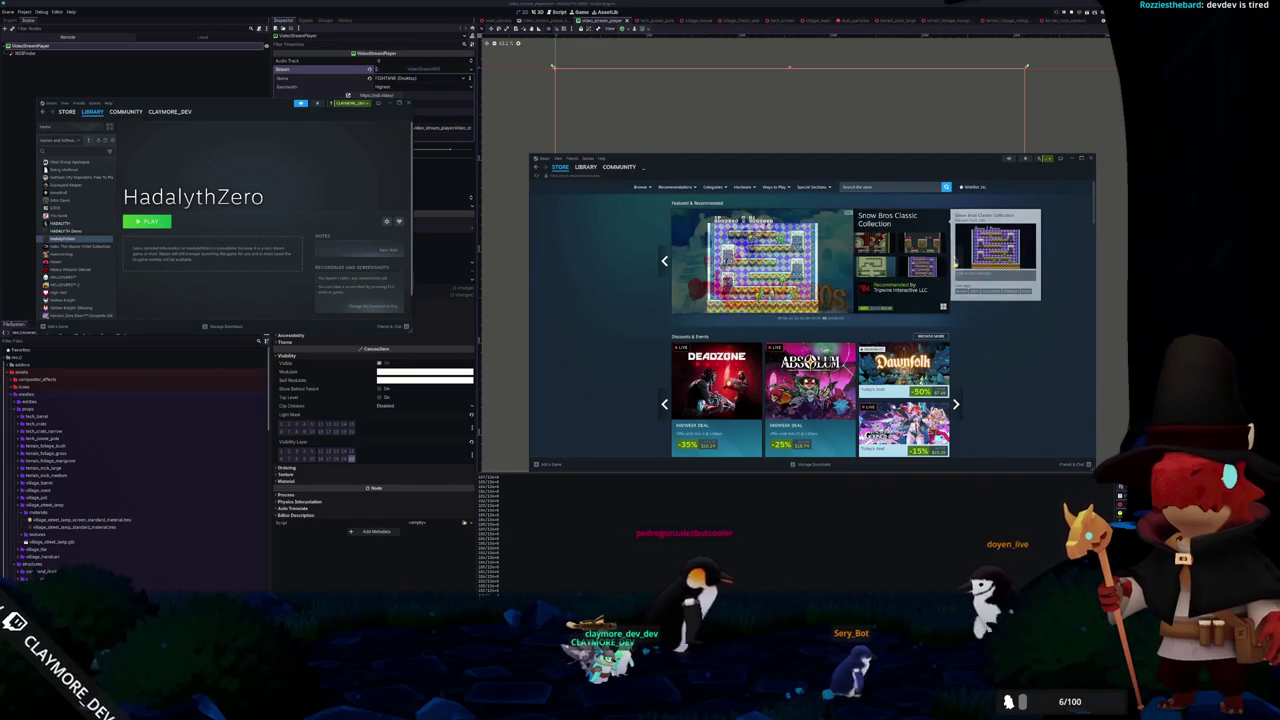
pyautogui.click(956, 261)
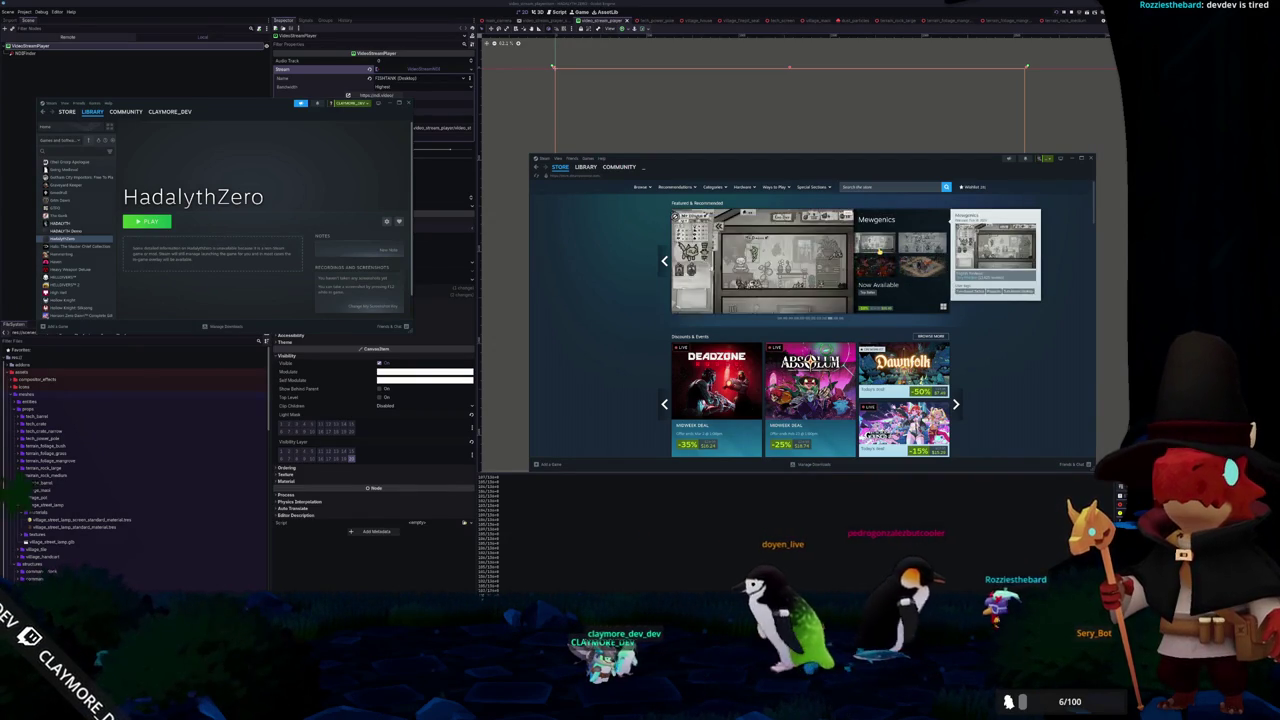
pyautogui.click(956, 261)
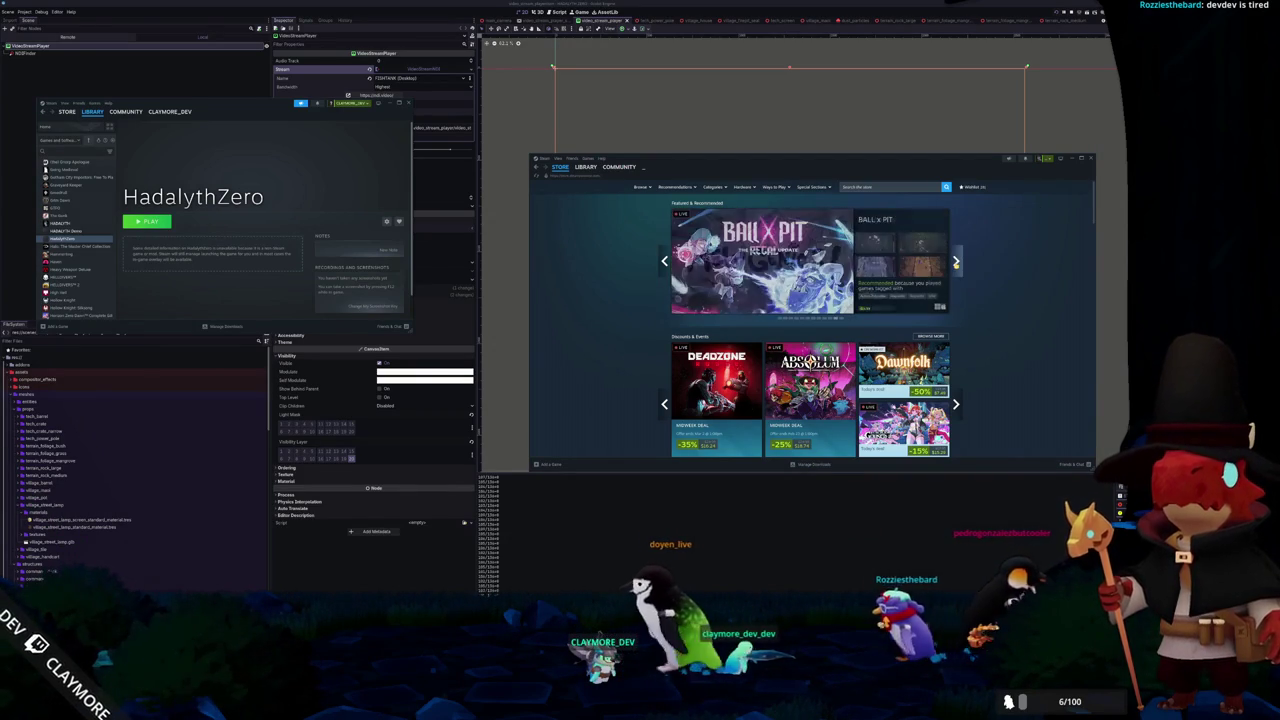
pyautogui.click(956, 261)
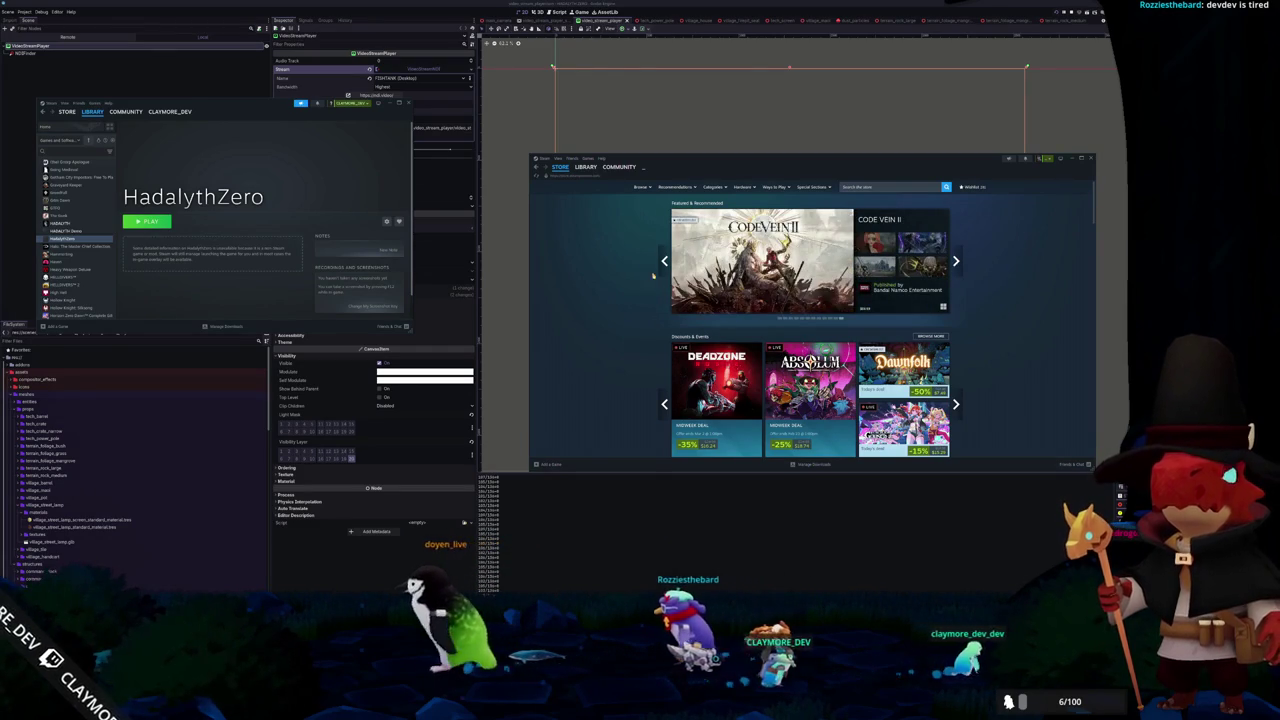
pyautogui.click(565, 167)
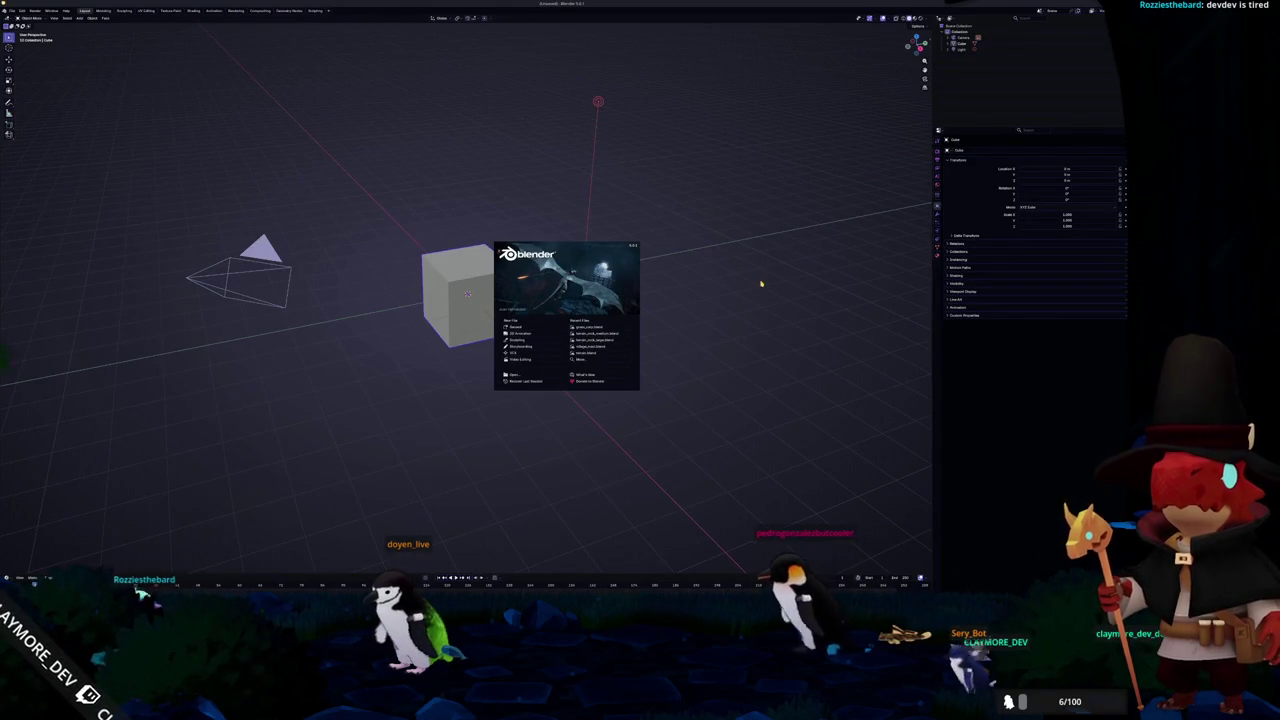
# Dismiss the splash screen and delete every object in the default scene
pyautogui.click(510, 328)
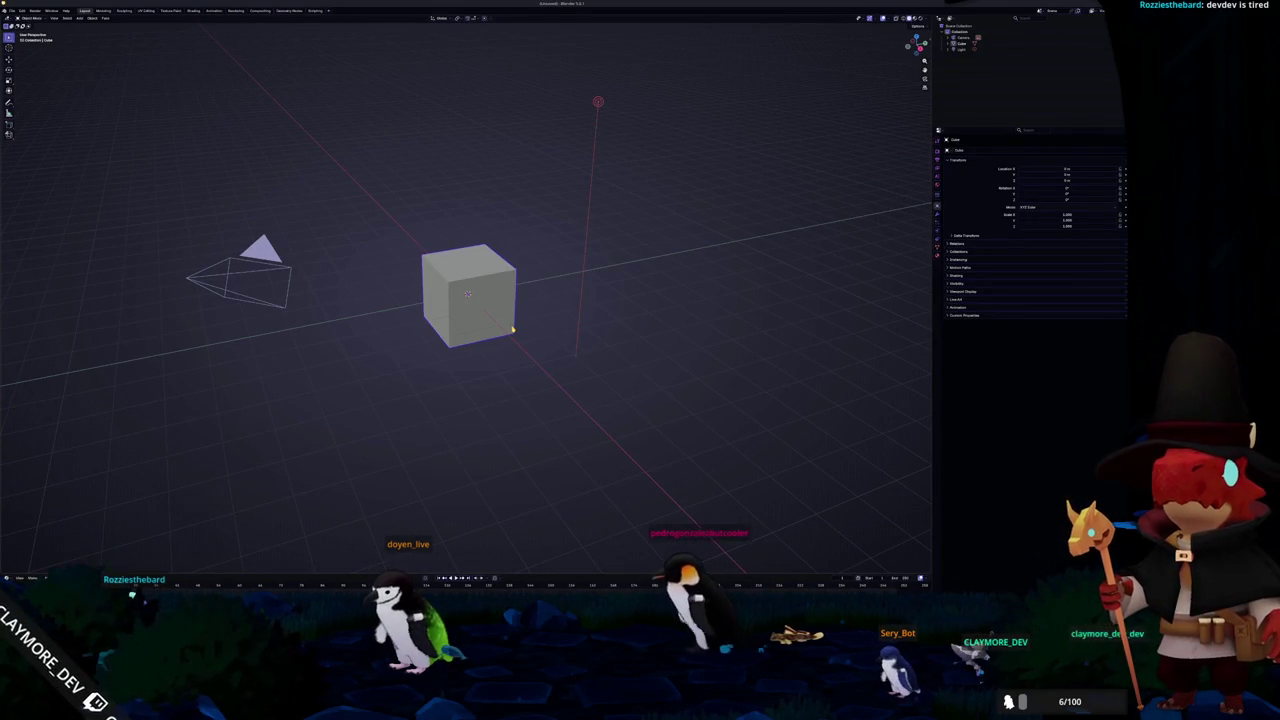
pyautogui.press('a')
pyautogui.click(510, 328)
# In the save dialog, browse up to the godot project's subfolder
pyautogui.hotkey('ctrl', 's')
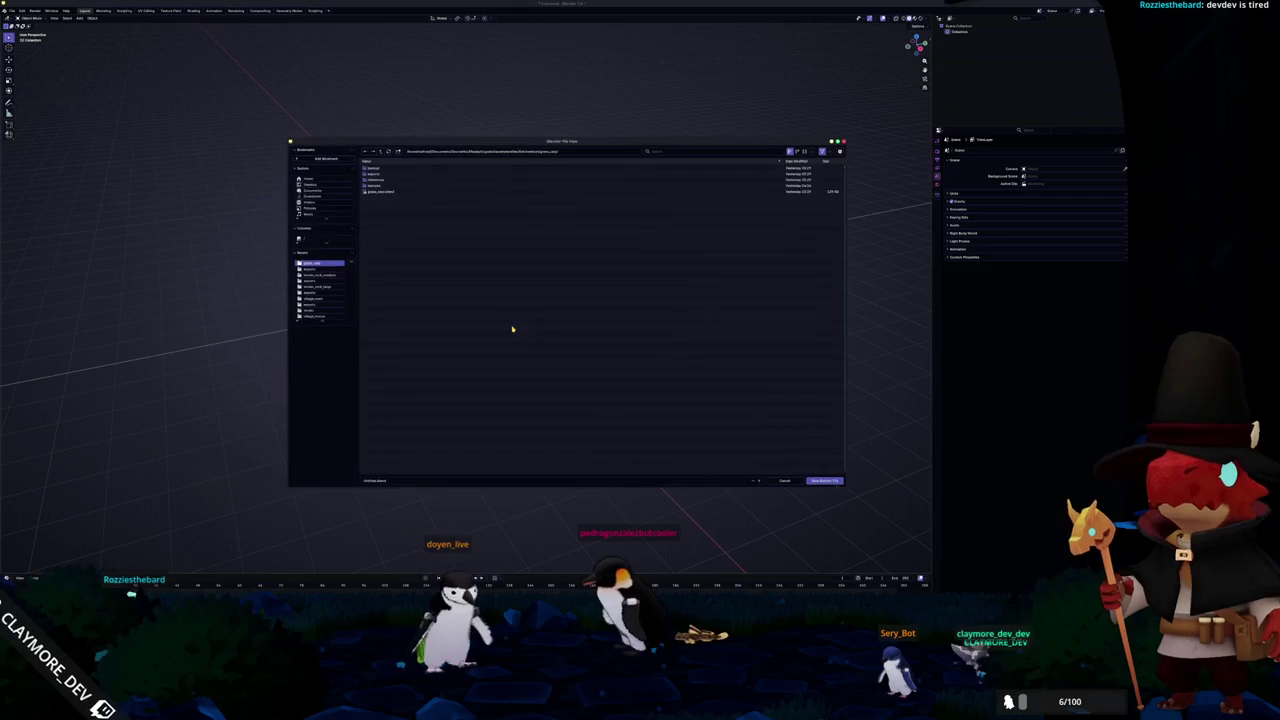
pyautogui.click(380, 152)
pyautogui.click(380, 152)
pyautogui.click(380, 152)
pyautogui.click(380, 152)
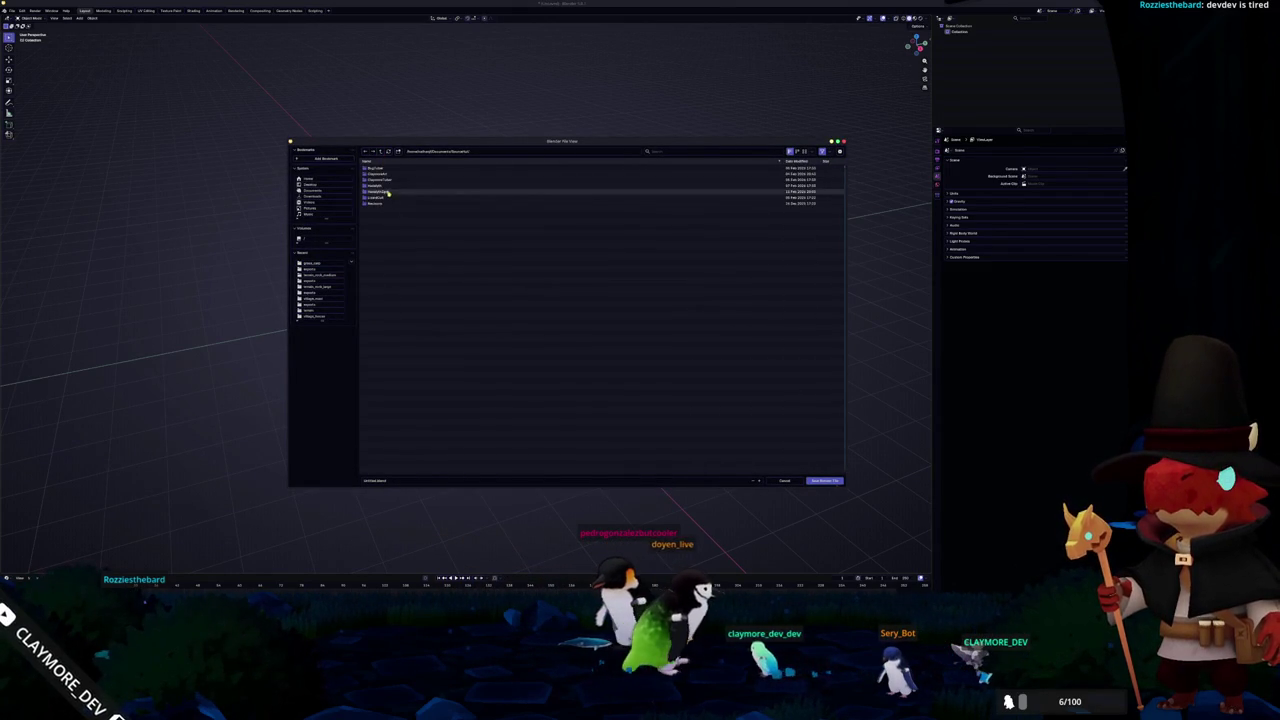
pyautogui.click(379, 181)
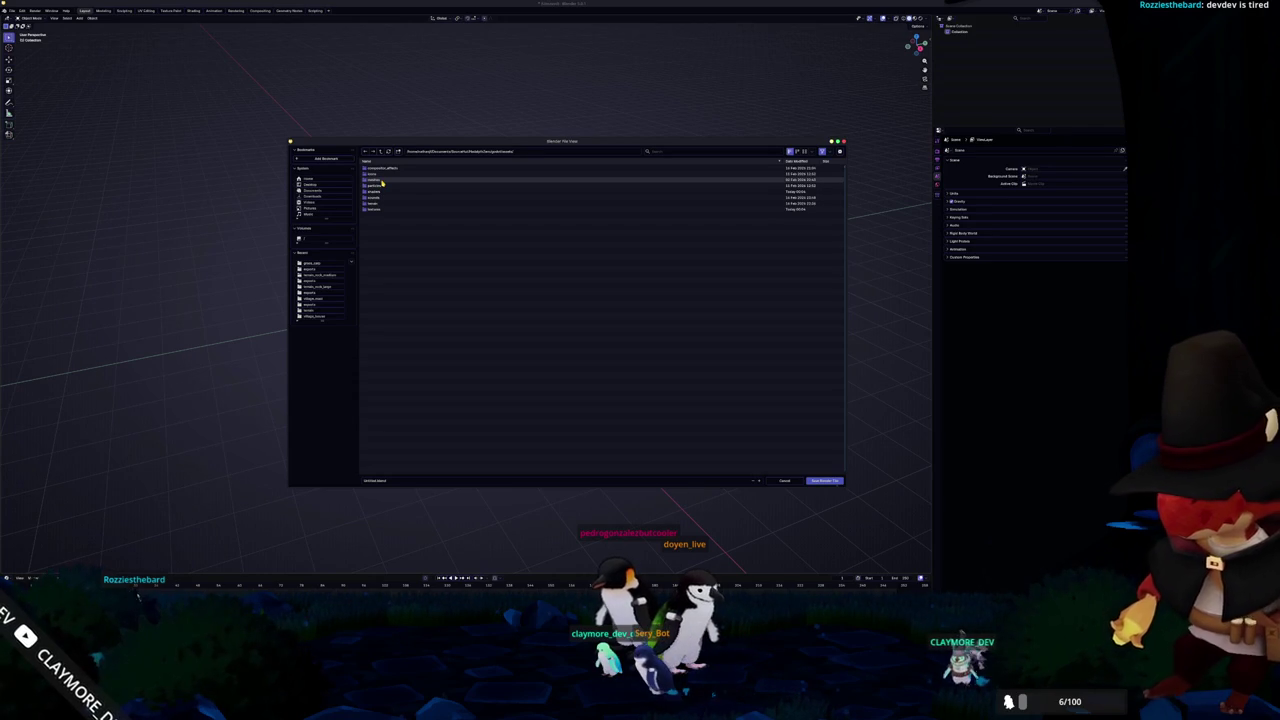
pyautogui.click(381, 181)
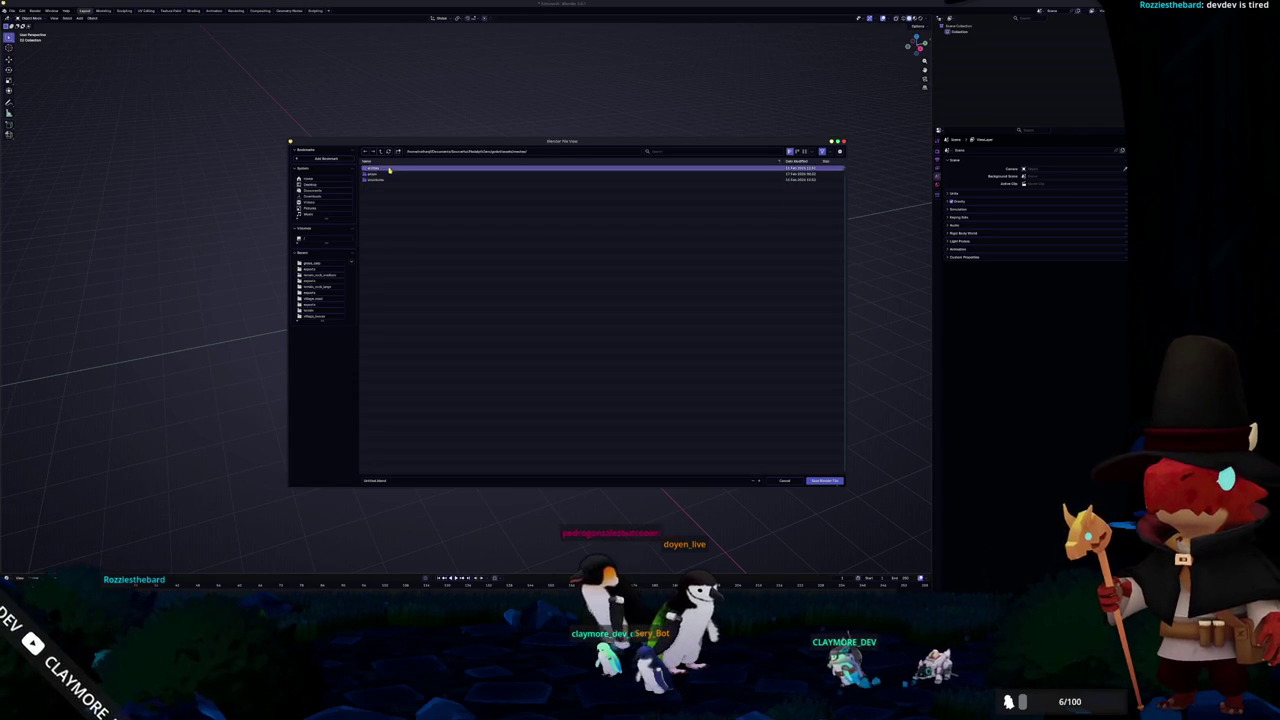
# Create a new penguin_mini_drone folder and save penguin_mini_drone.blend inside it
pyautogui.click(398, 152)
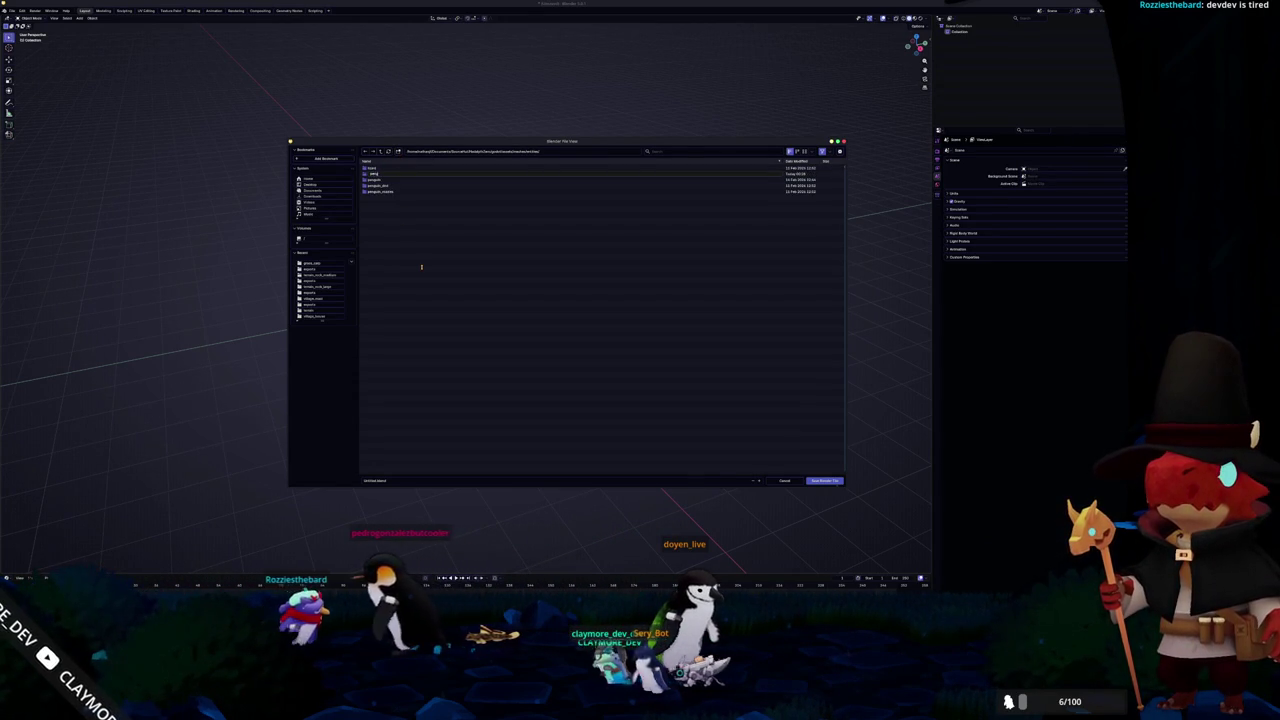
pyautogui.write('d_1')
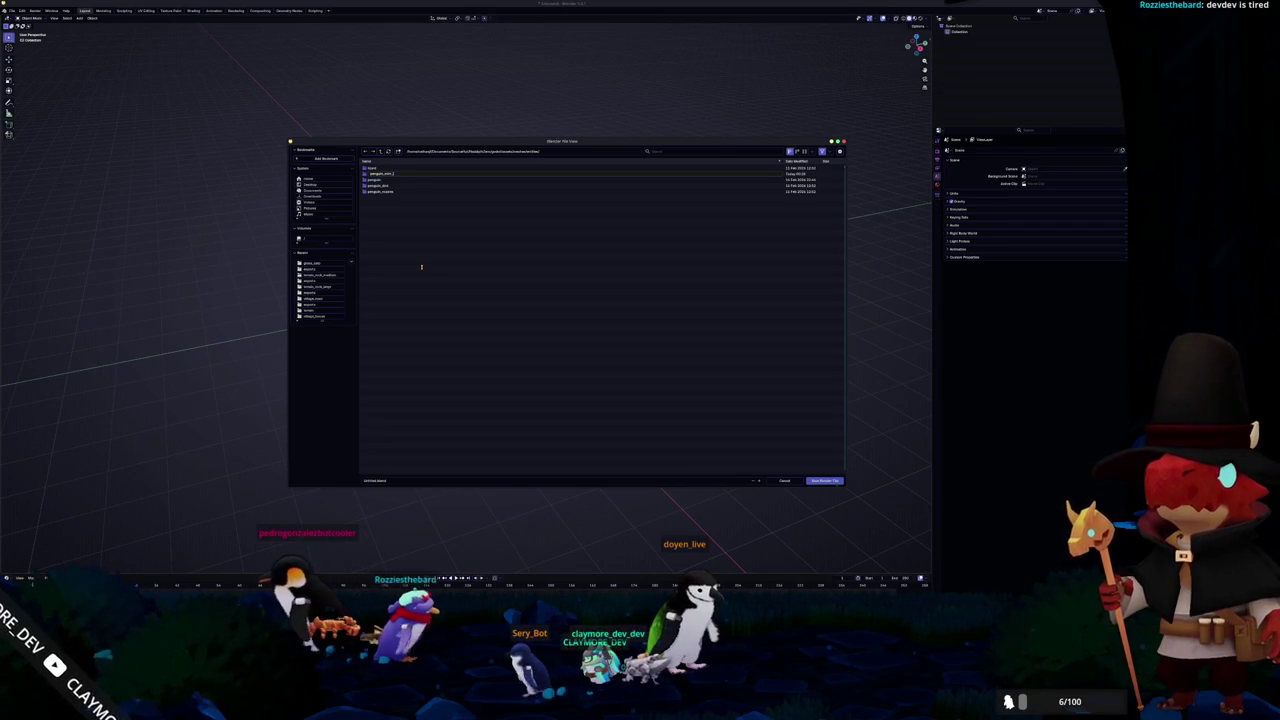
pyautogui.press('Return')
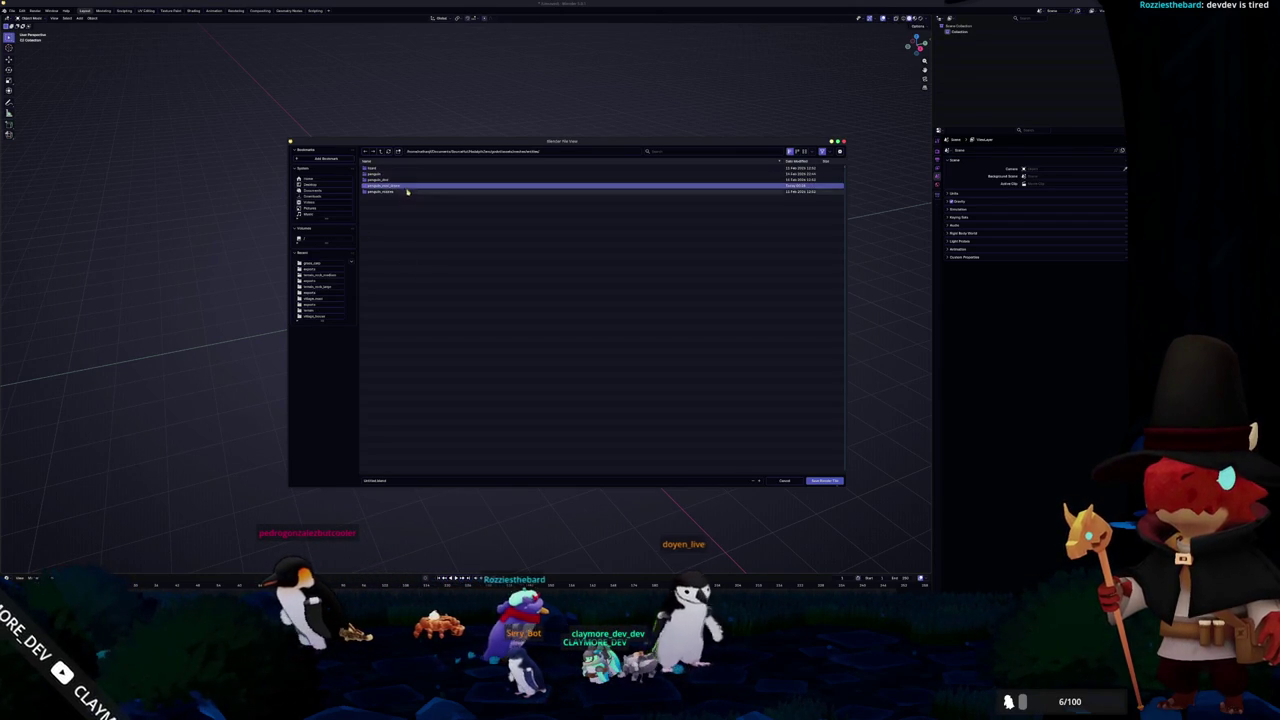
pyautogui.doubleClick(405, 187)
pyautogui.write('penguin_mini_devi')
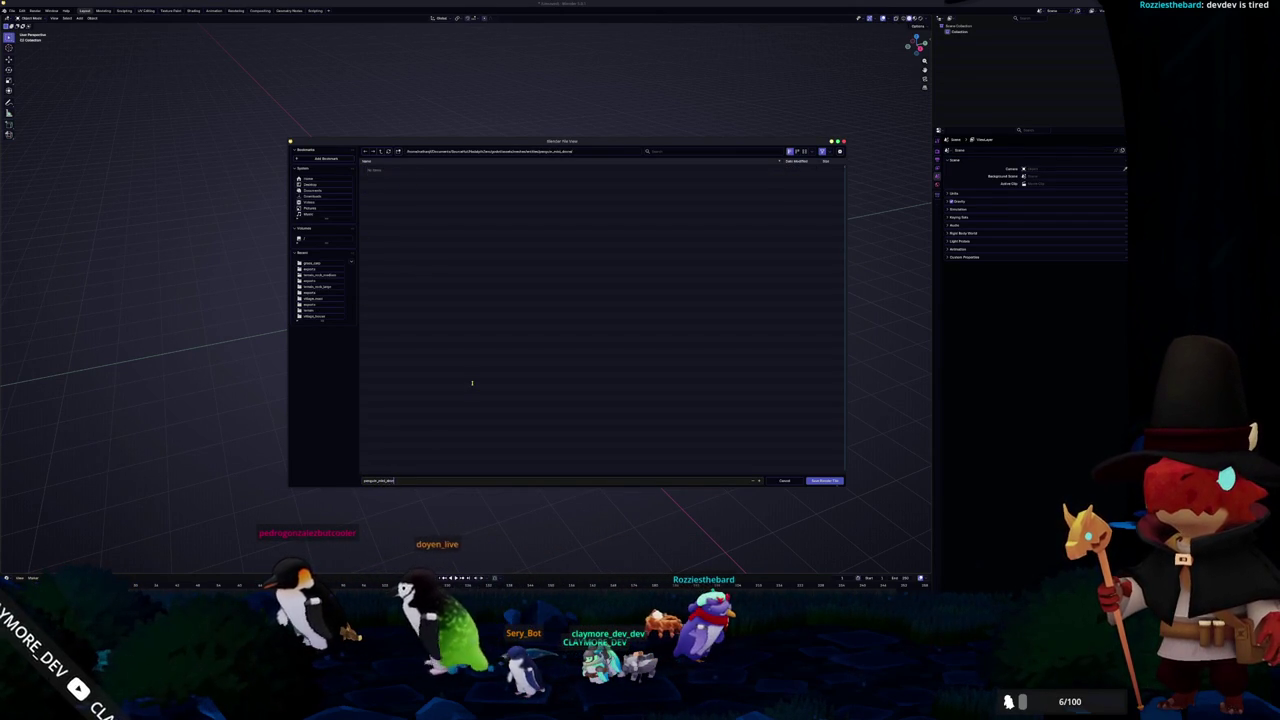
pyautogui.press('Return')
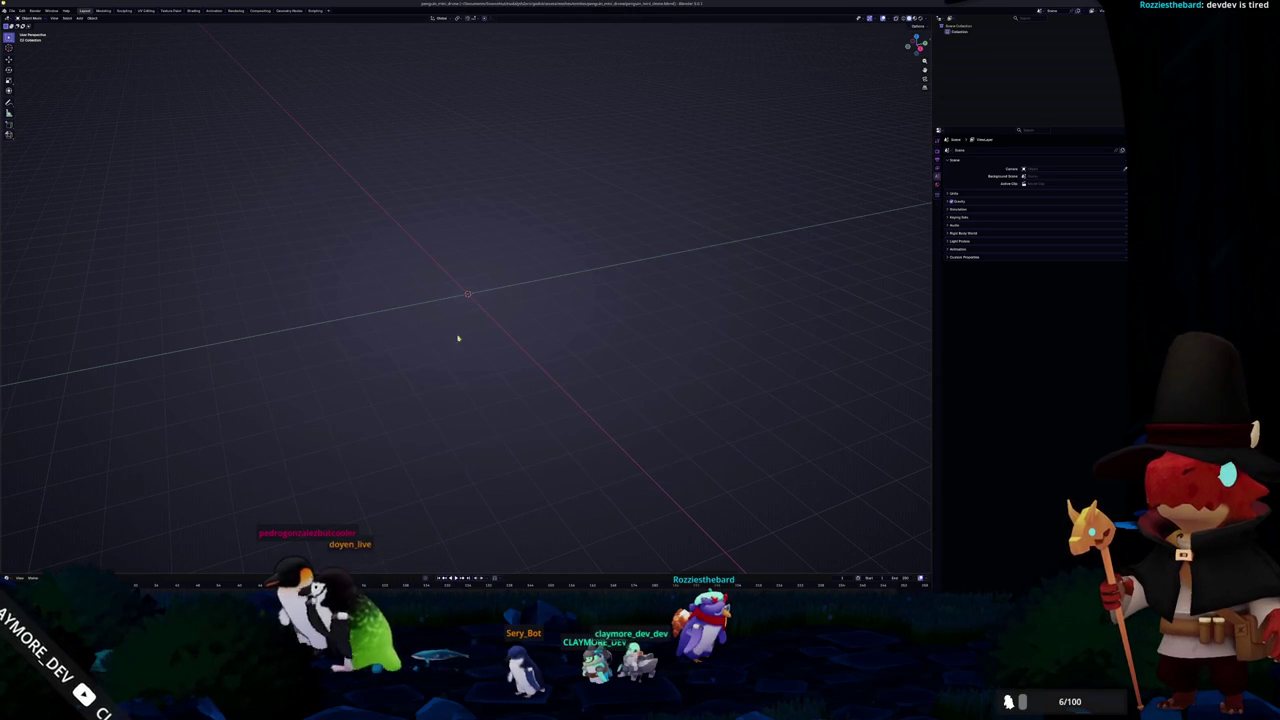
# Add a cylinder and shrink it down in top view
pyautogui.hotkey('shift', 'a')
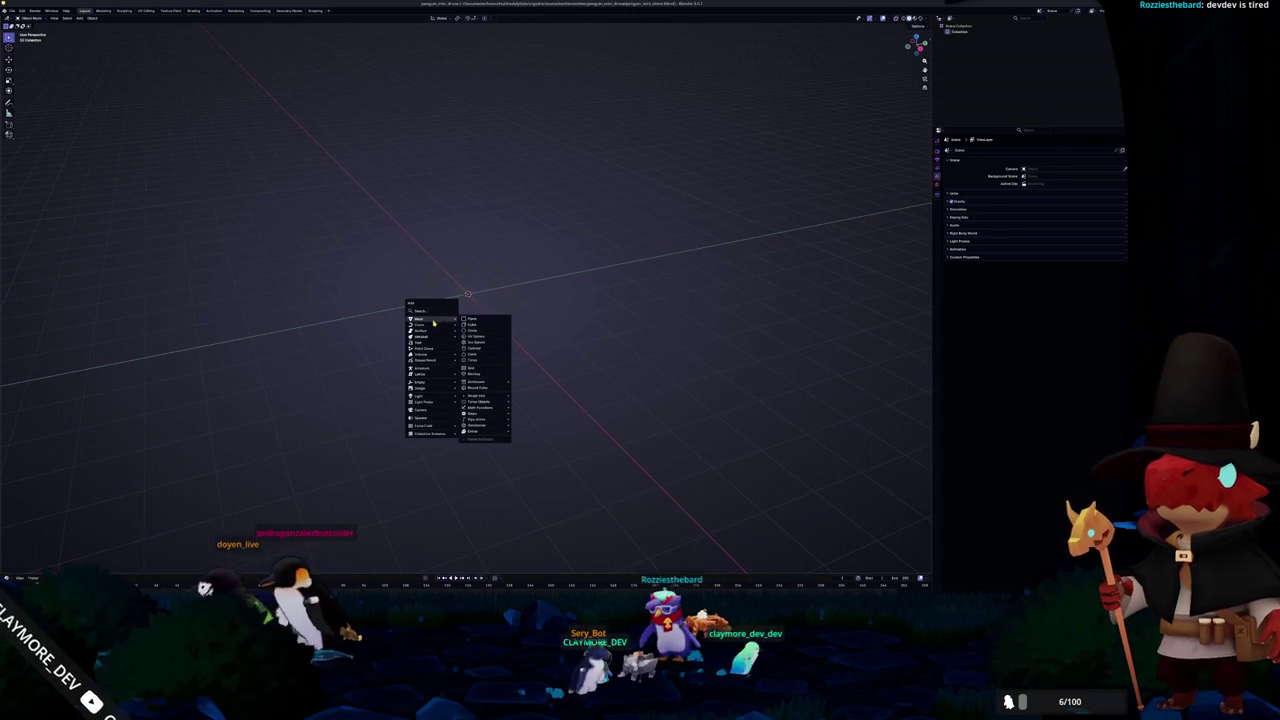
pyautogui.moveTo(420, 318)
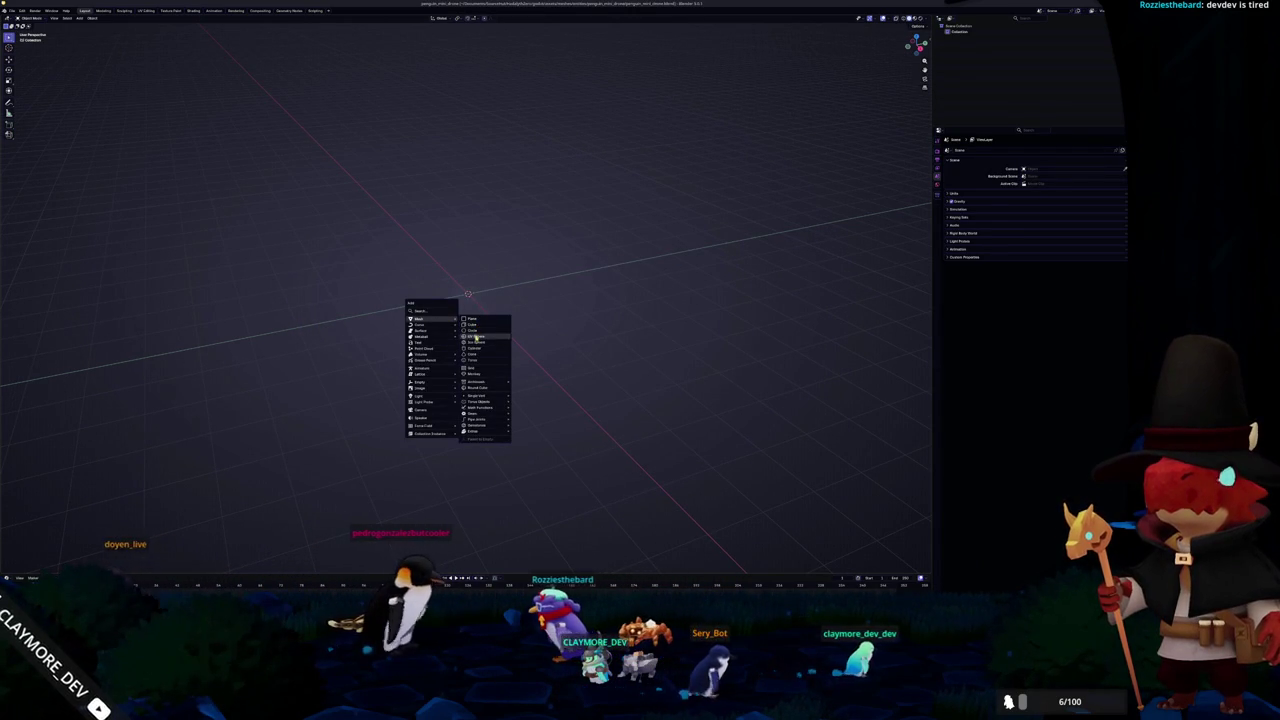
pyautogui.click(500, 346)
pyautogui.press('KP_7')
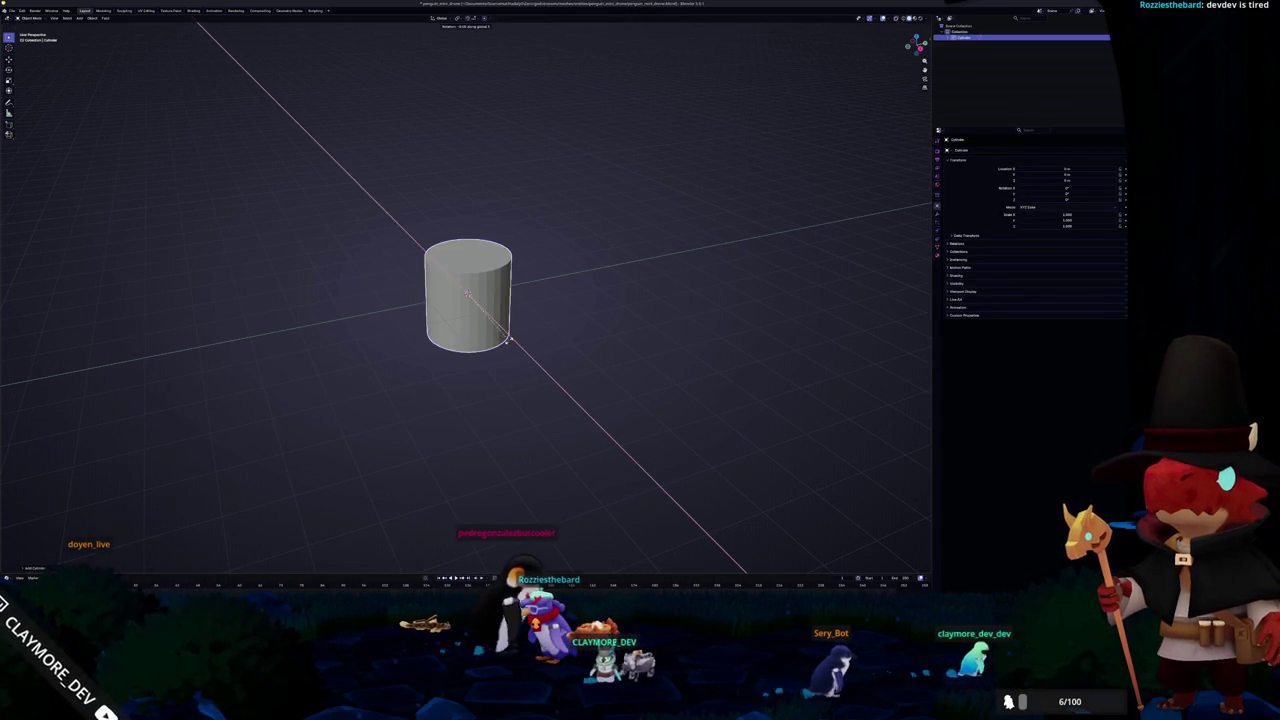
pyautogui.press('s')
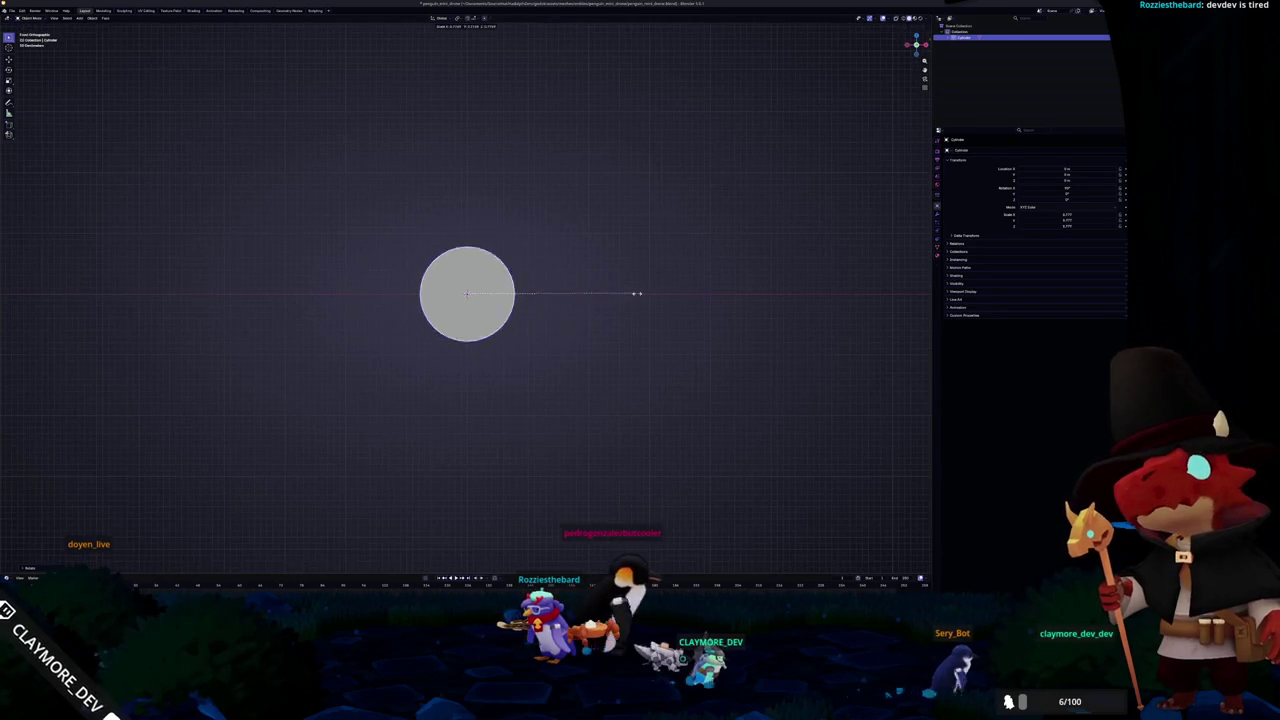
pyautogui.click(578, 293)
pyautogui.moveTo(578, 293)
pyautogui.mouseDown(button='middle')
pyautogui.moveTo(546, 322)
pyautogui.moveTo(506, 323)
pyautogui.moveTo(552, 324)
pyautogui.mouseUp(button='middle')
# Attempt a lengthwise stretch in Edit Mode, cancel it, and view the cylinder's round end
pyautogui.press('Tab')
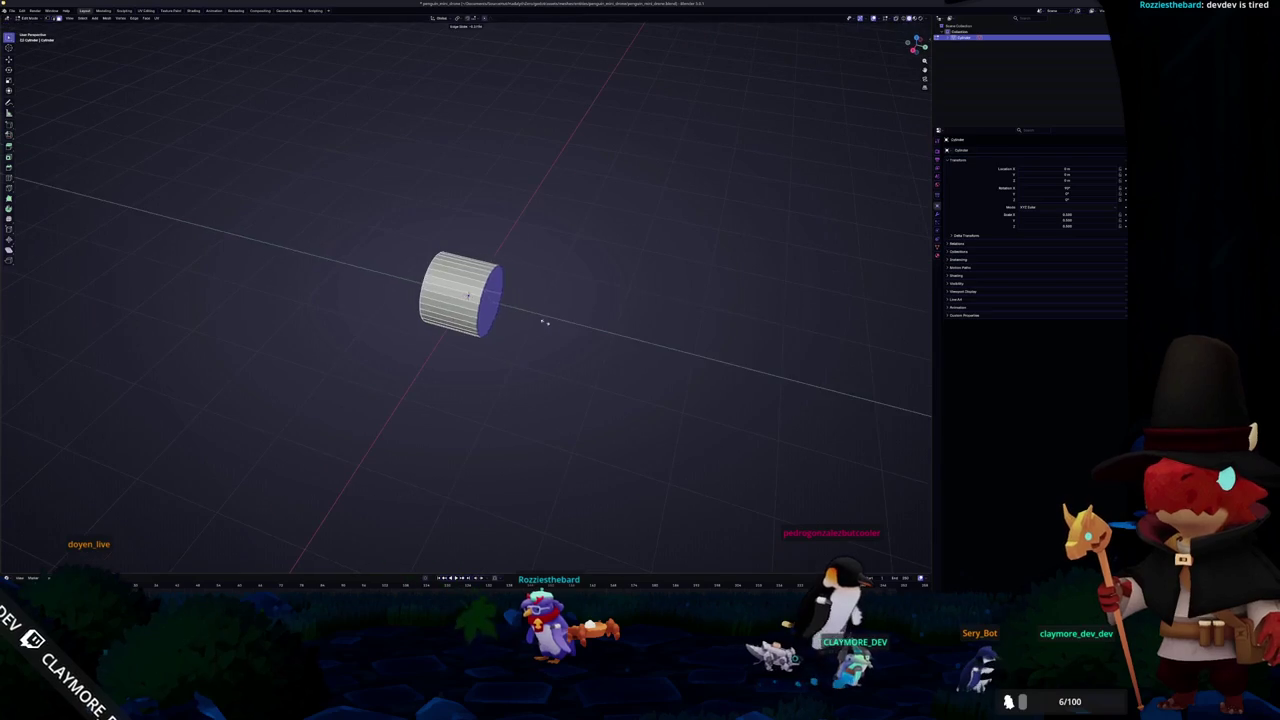
pyautogui.press('s')
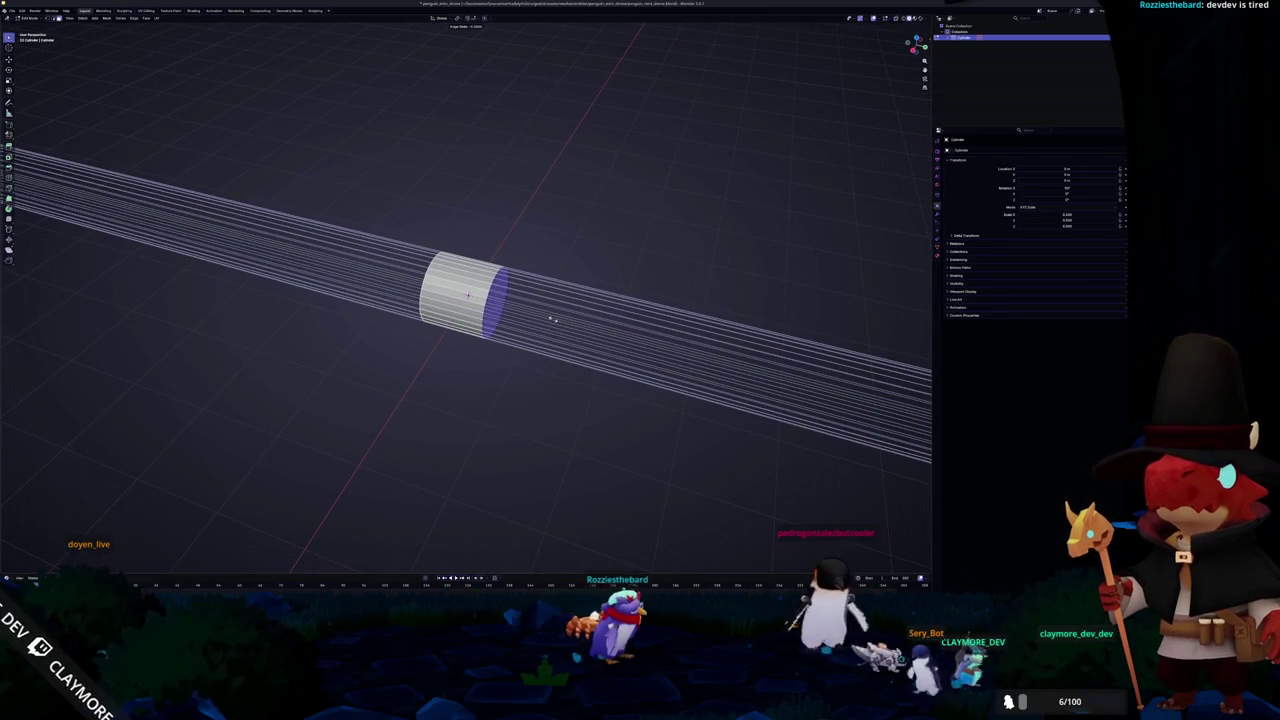
pyautogui.press('Escape')
pyautogui.moveTo(480, 366); pyautogui.dragTo(551, 351, button='middle')
pyautogui.press('Tab')
pyautogui.scroll(2, 555, 350)
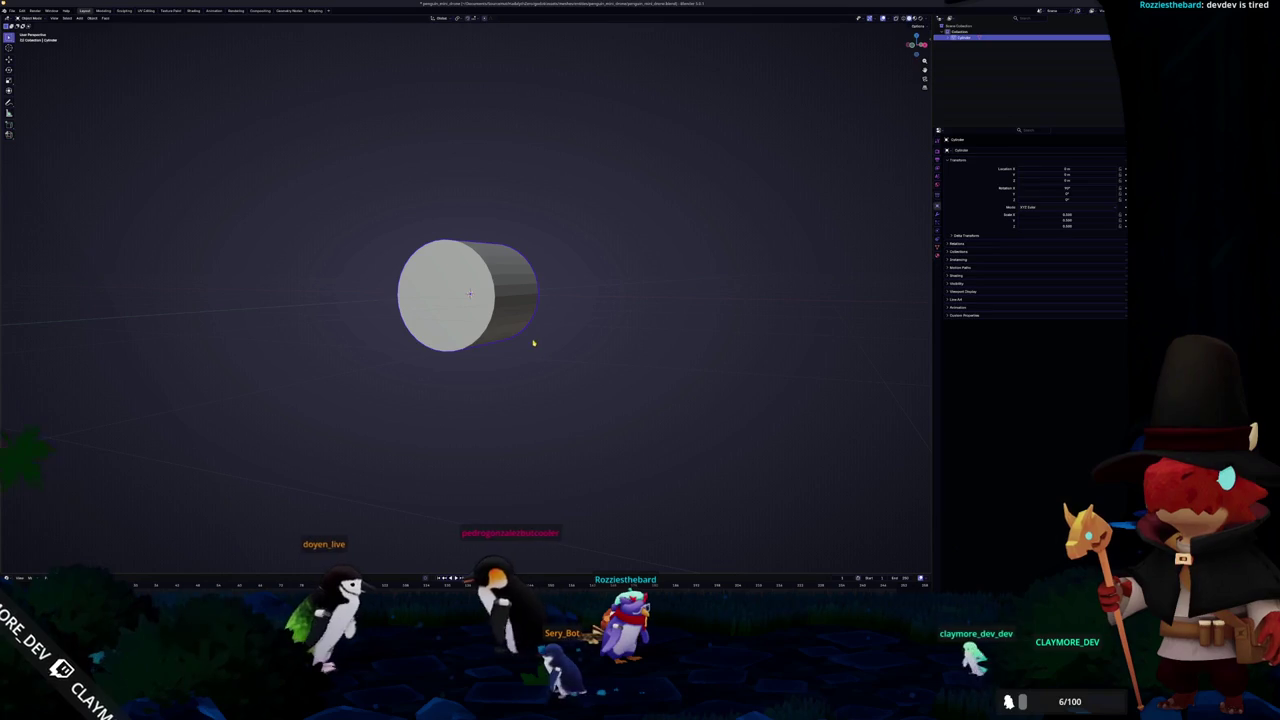
pyautogui.press('Tab')
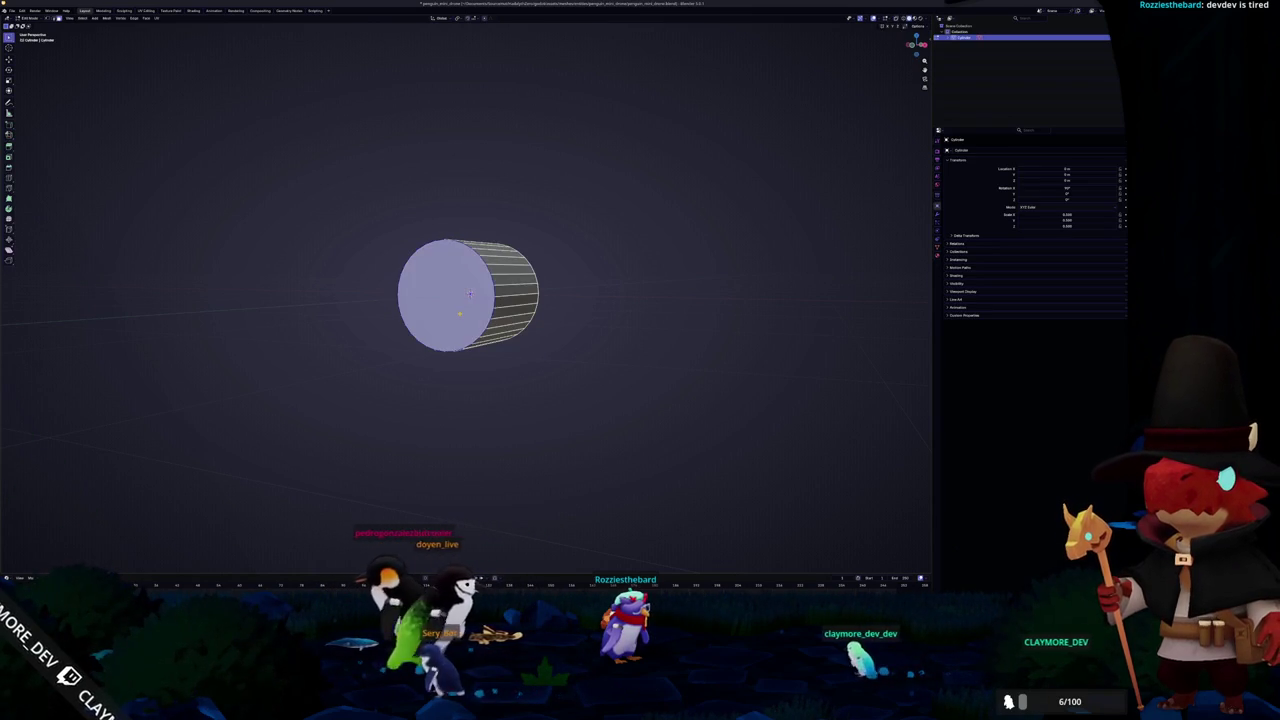
pyautogui.press('Tab')
pyautogui.hotkey('shift', 'a')
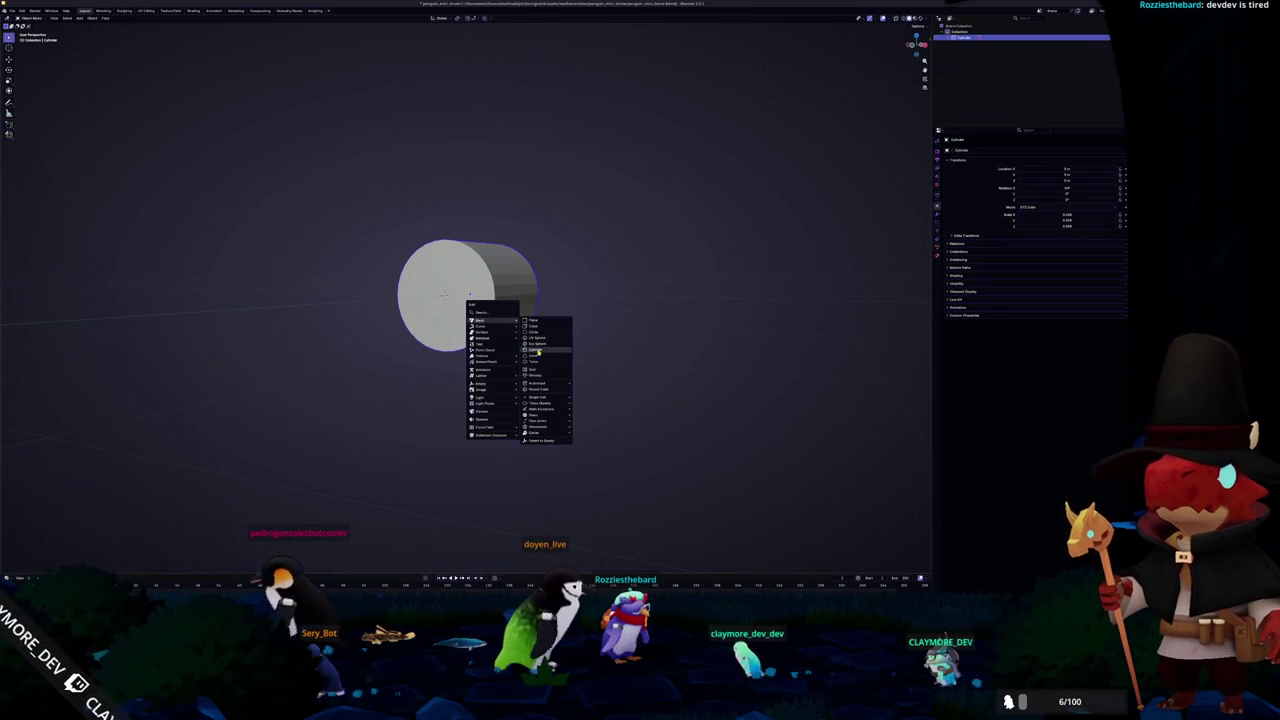
# Add a second cylinder rotated 90° on X and resize it along Z
pyautogui.click(533, 349)
pyautogui.press('r')
pyautogui.press('x')
pyautogui.press('9')
pyautogui.press('0')
pyautogui.press('Return')
pyautogui.press('KP_3')
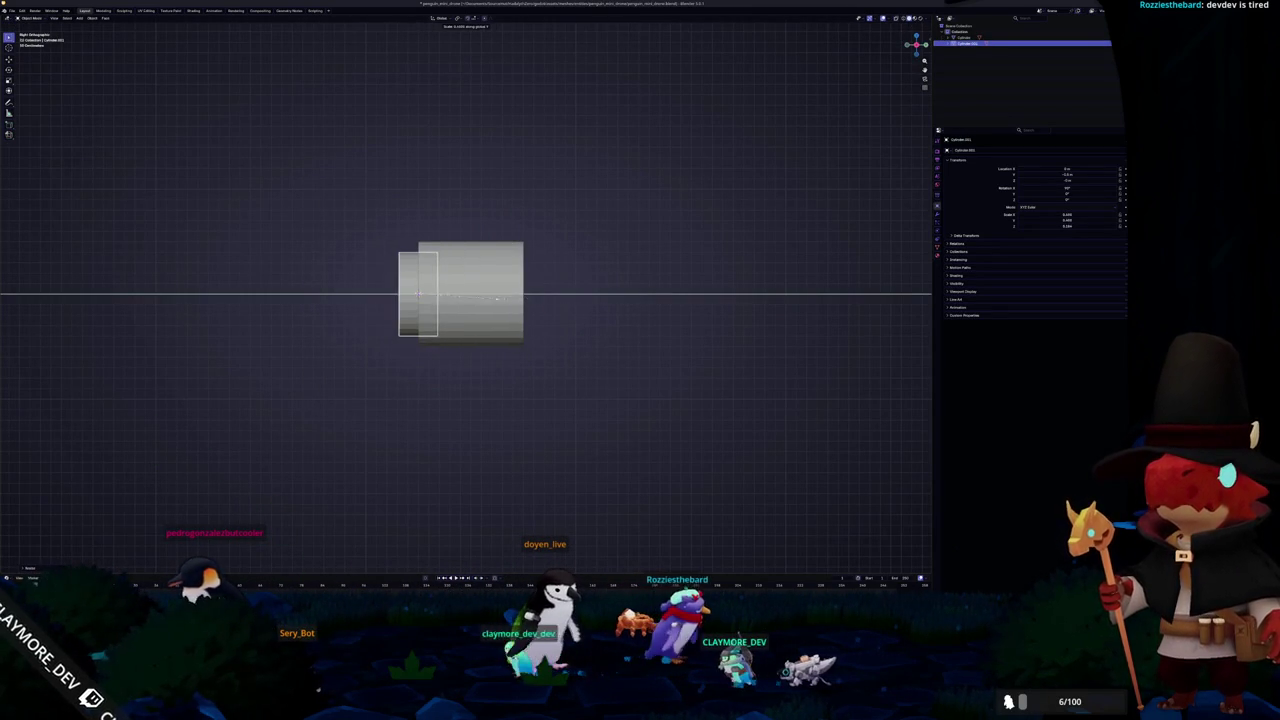
pyautogui.moveTo(448, 291); pyautogui.dragTo(510, 313, button='middle')
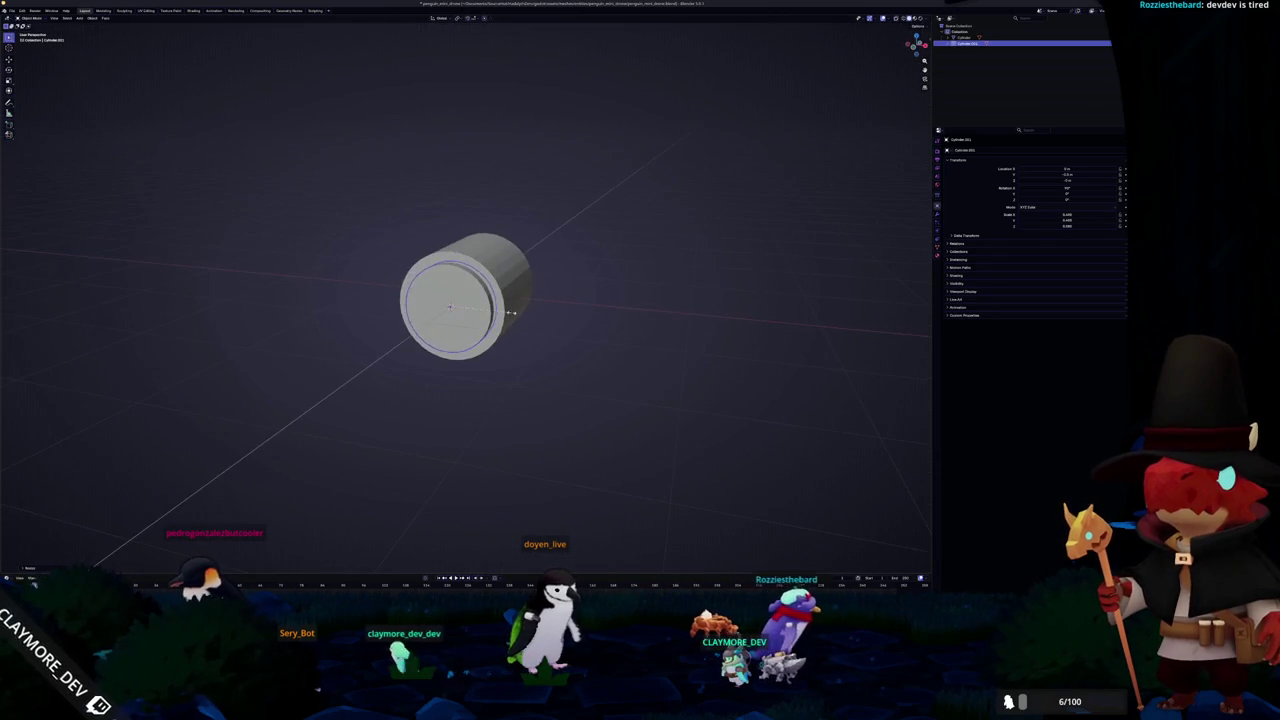
pyautogui.press('z')
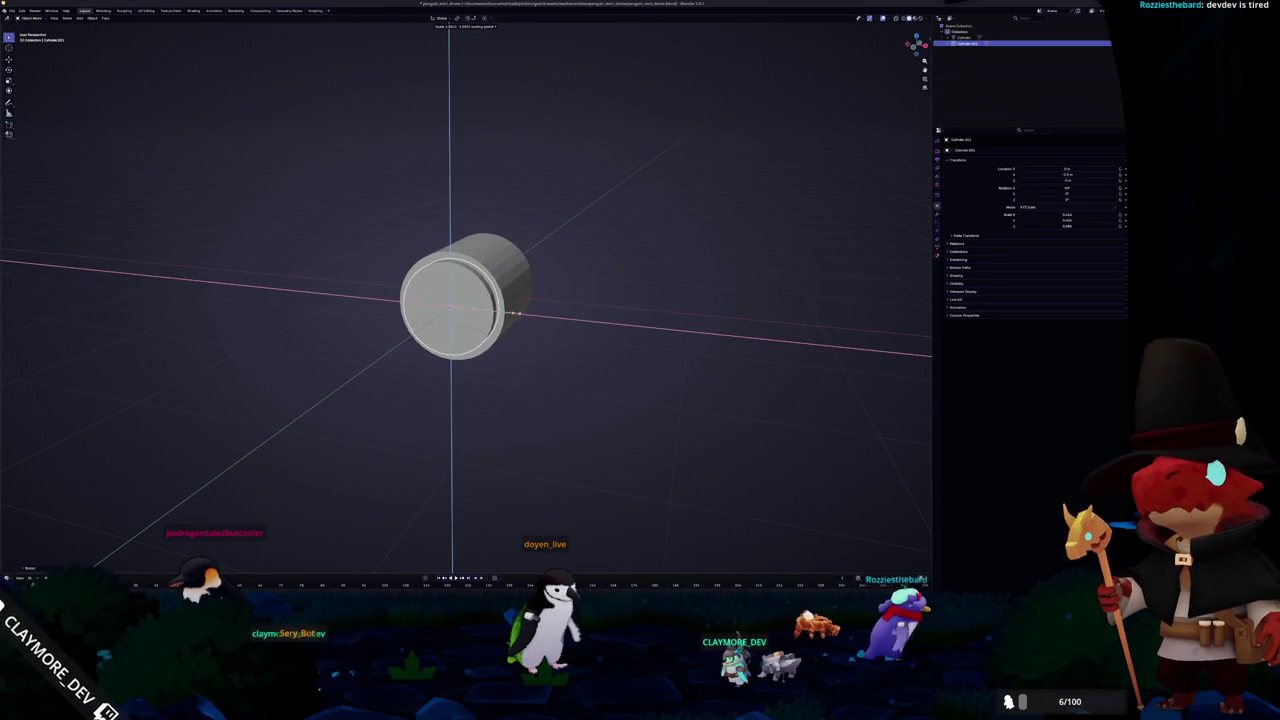
pyautogui.click(522, 313)
# Inset the cylinder's front cap face to form a rim
pyautogui.press('Tab')
pyautogui.press('3')
pyautogui.click(444, 305)
pyautogui.press('i')
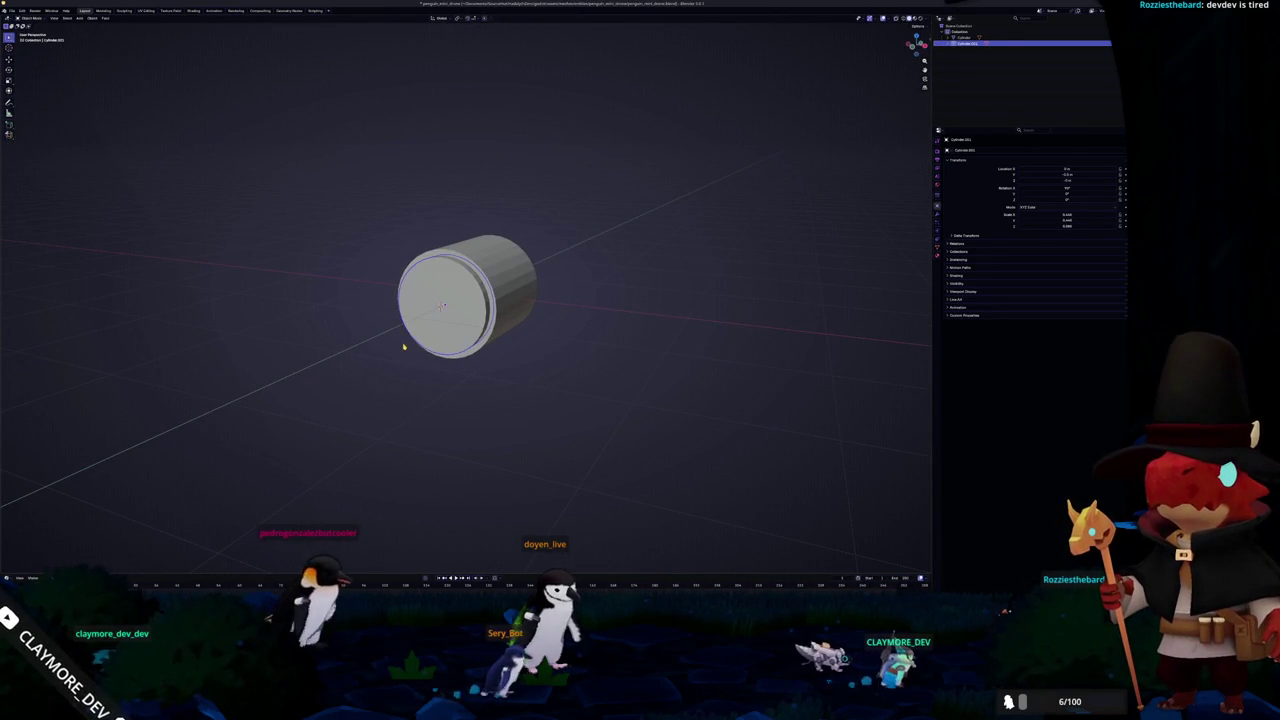
pyautogui.click(9, 157)
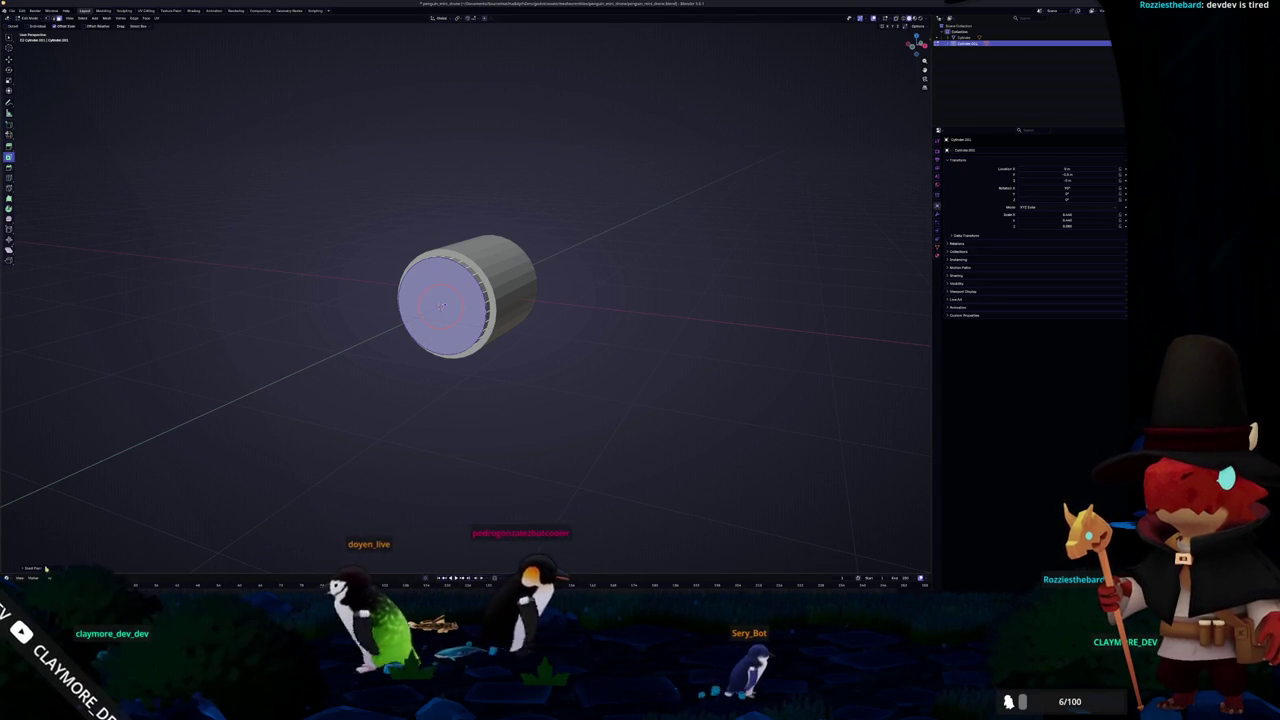
pyautogui.moveTo(435, 314); pyautogui.dragTo(441, 306)
pyautogui.moveTo(72, 534); pyautogui.dragTo(85, 534)
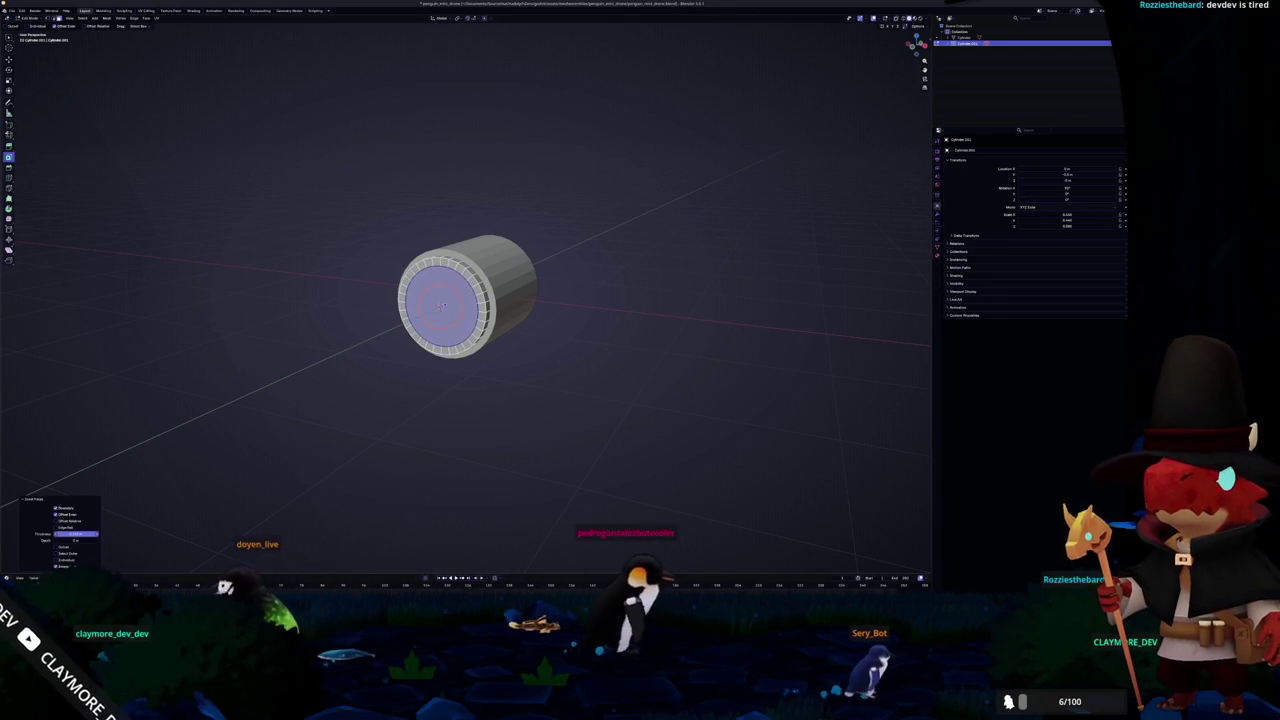
pyautogui.scroll(2, 191, 513)
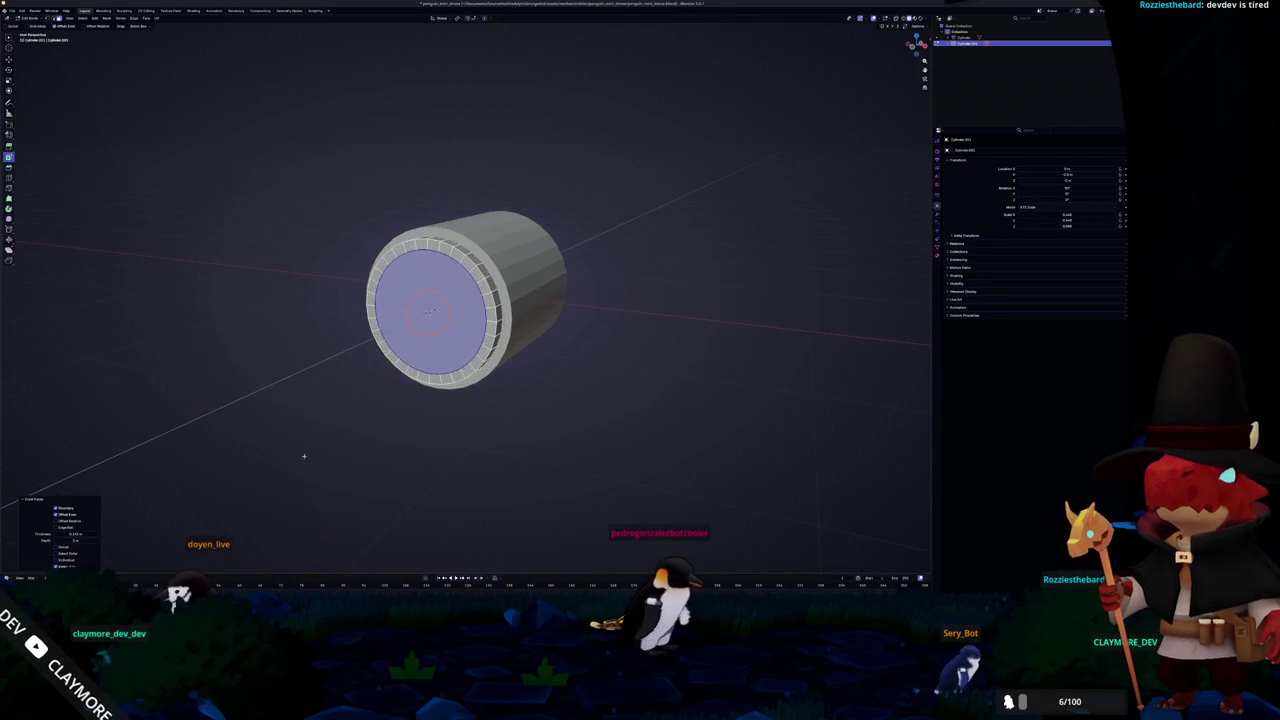
pyautogui.moveTo(303, 463); pyautogui.dragTo(276, 433, button='middle')
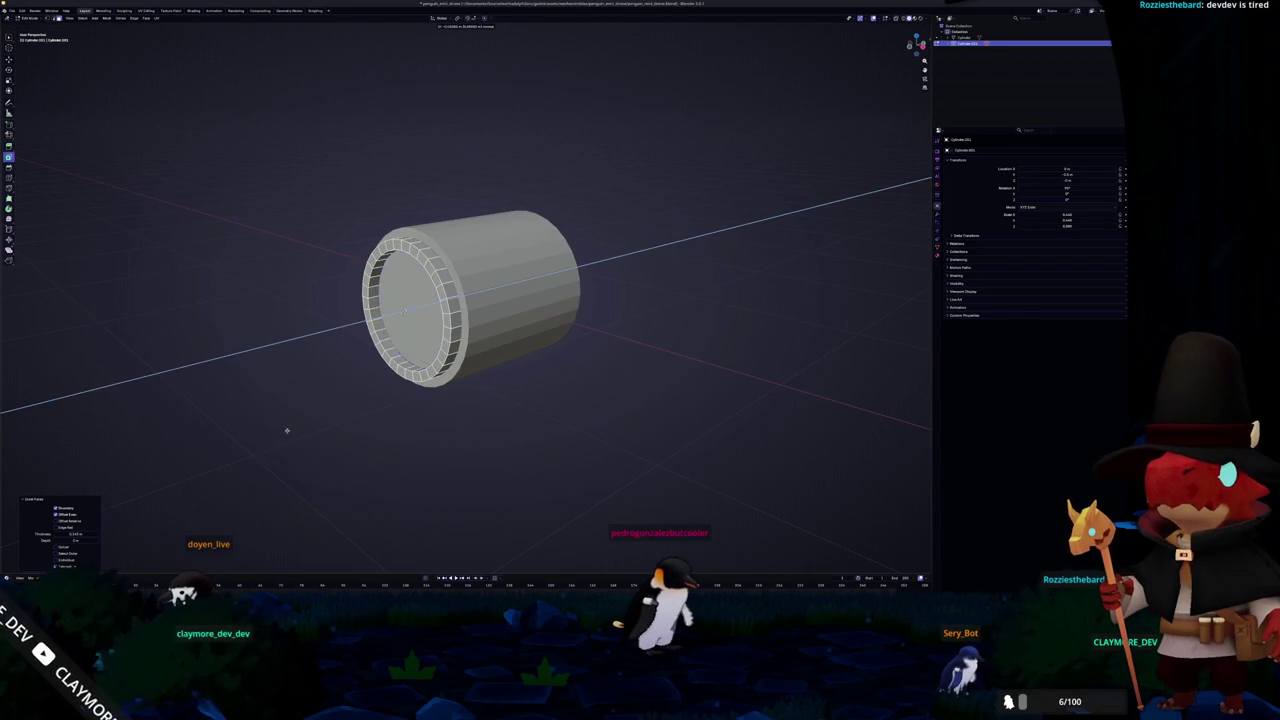
# In X-ray, select the inner cap face and delete it to open the rim
pyautogui.hotkey('alt', 'z')
pyautogui.moveTo(329, 423); pyautogui.dragTo(286, 423, button='middle')
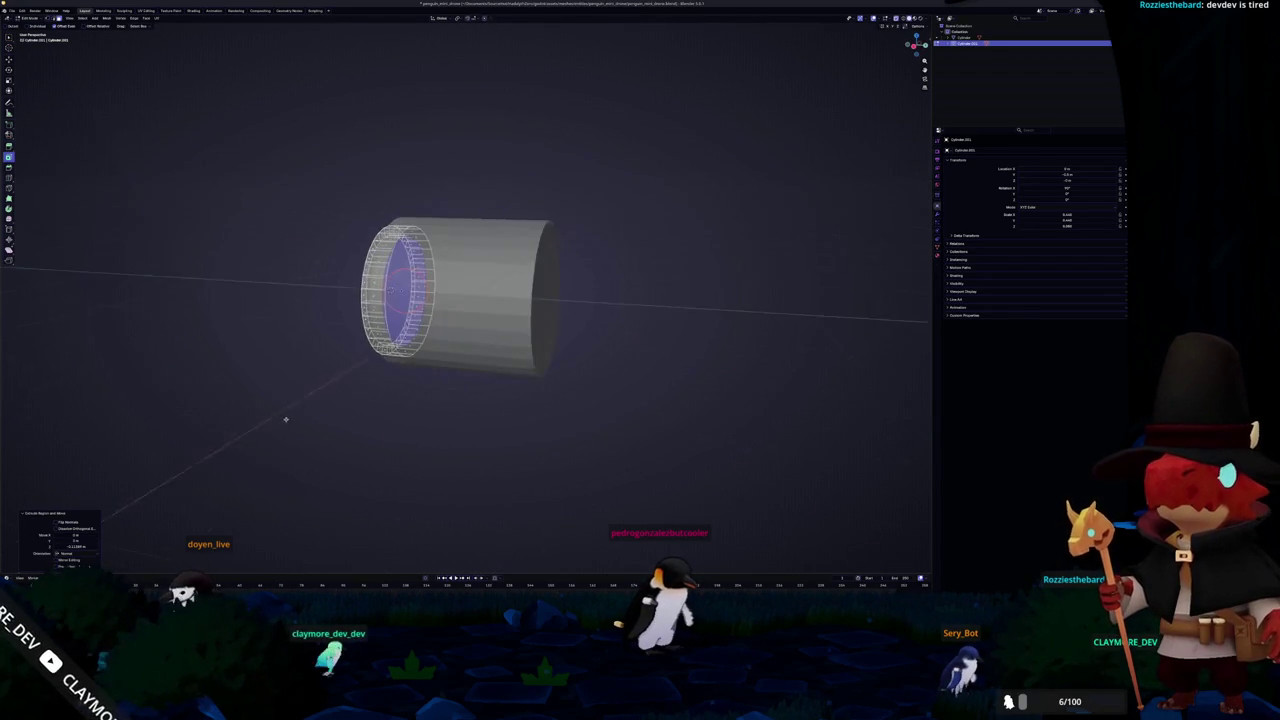
pyautogui.scroll(2, 286, 423)
pyautogui.press('c')
pyautogui.press('Escape')
pyautogui.press('x')
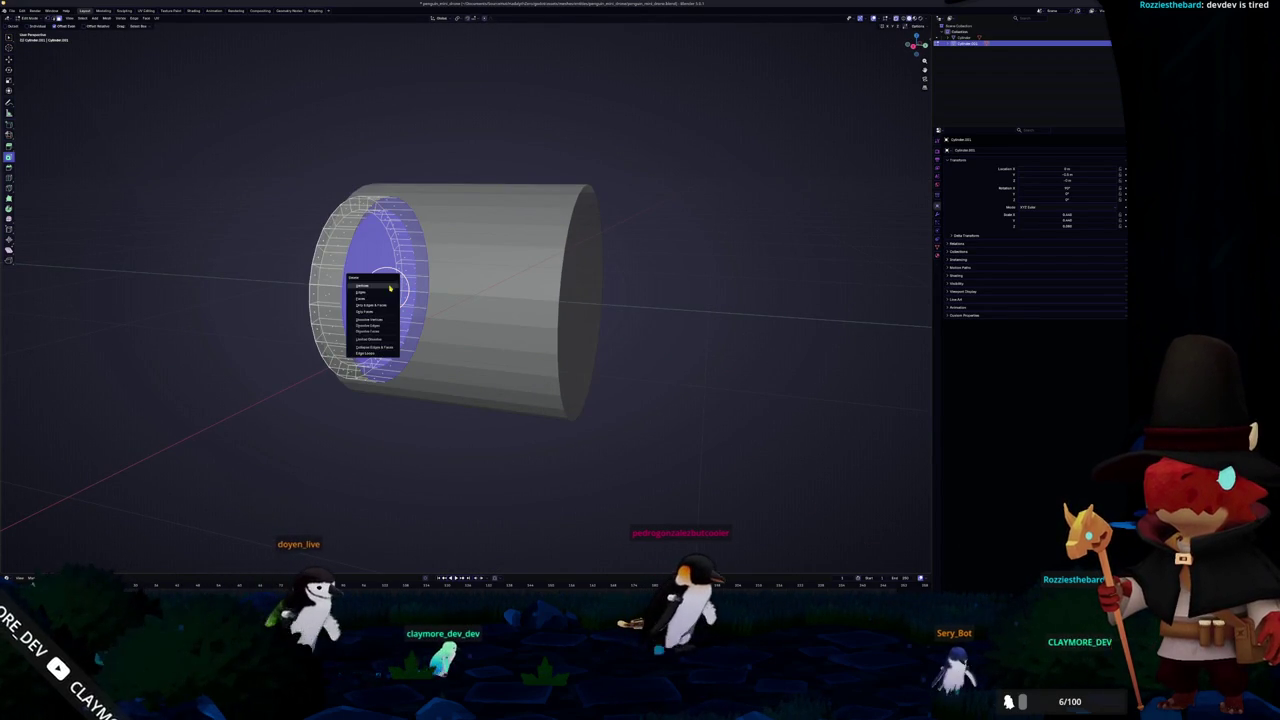
pyautogui.click(378, 295)
# Make the rim slightly narrower in side view and return to Object Mode
pyautogui.moveTo(378, 295); pyautogui.dragTo(423, 213, button='middle')
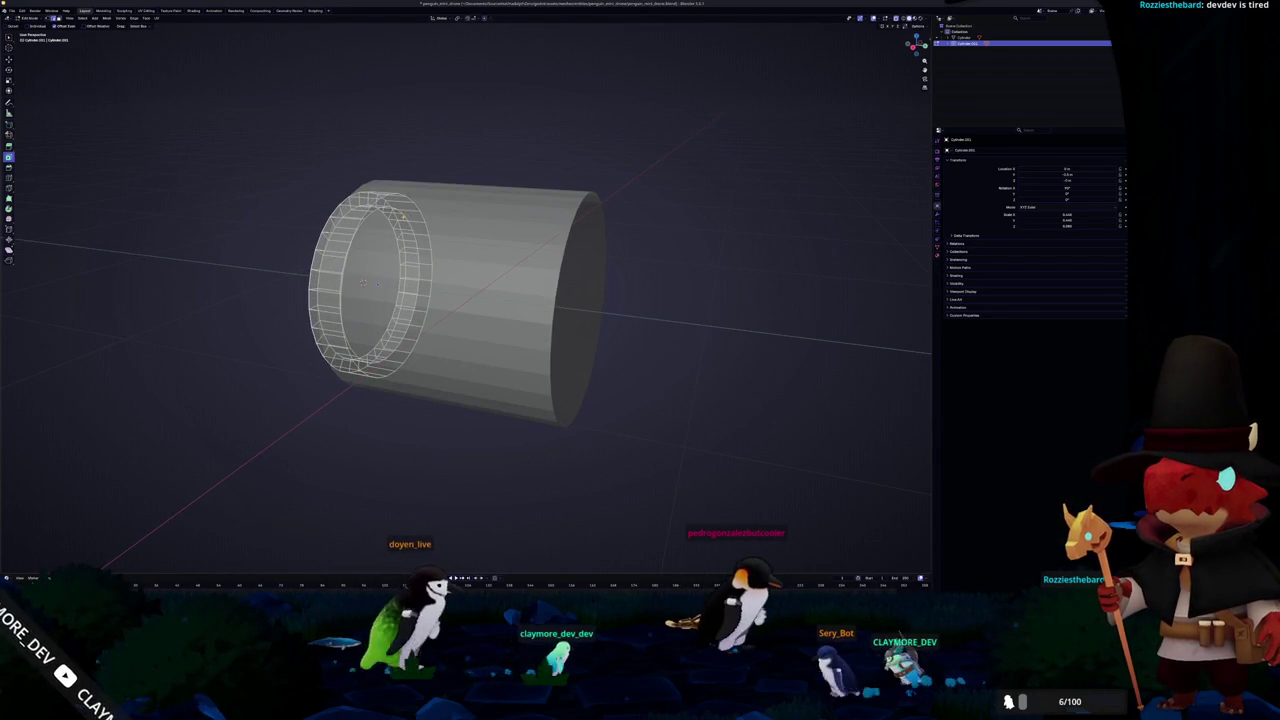
pyautogui.press('KP_3')
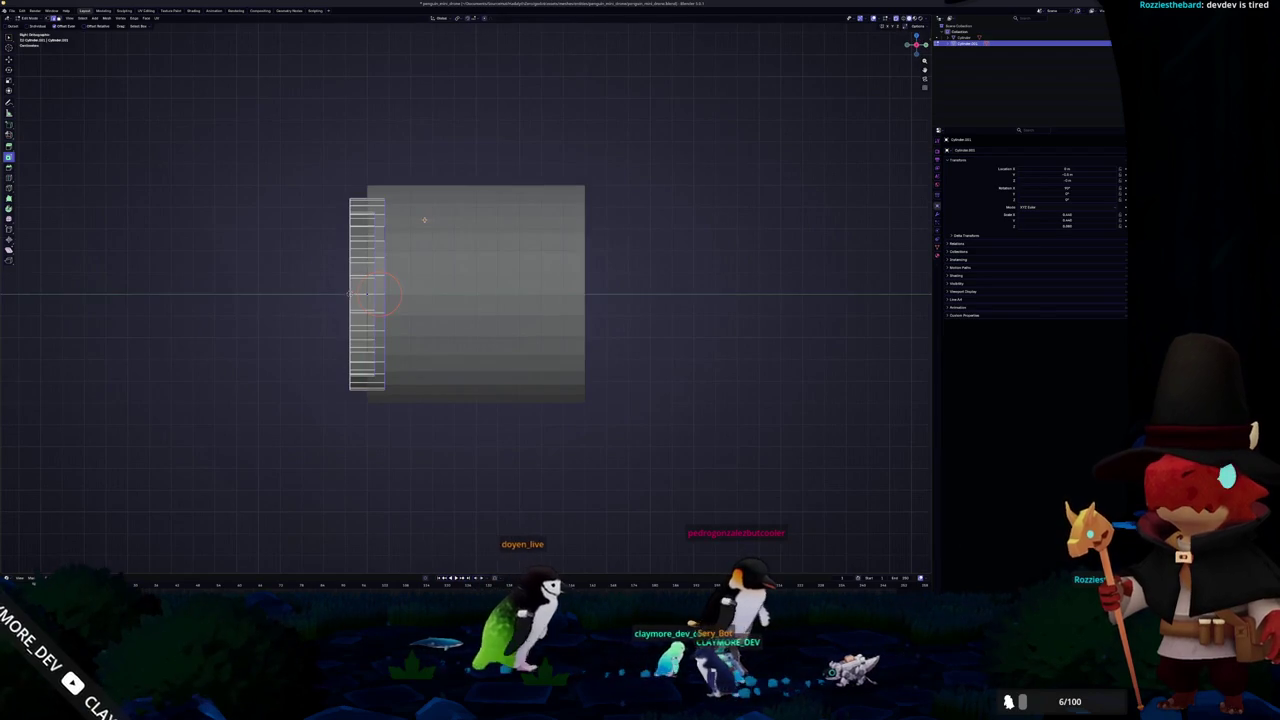
pyautogui.press('g')
pyautogui.click(424, 219)
pyautogui.click(424, 219)
pyautogui.press('Tab')
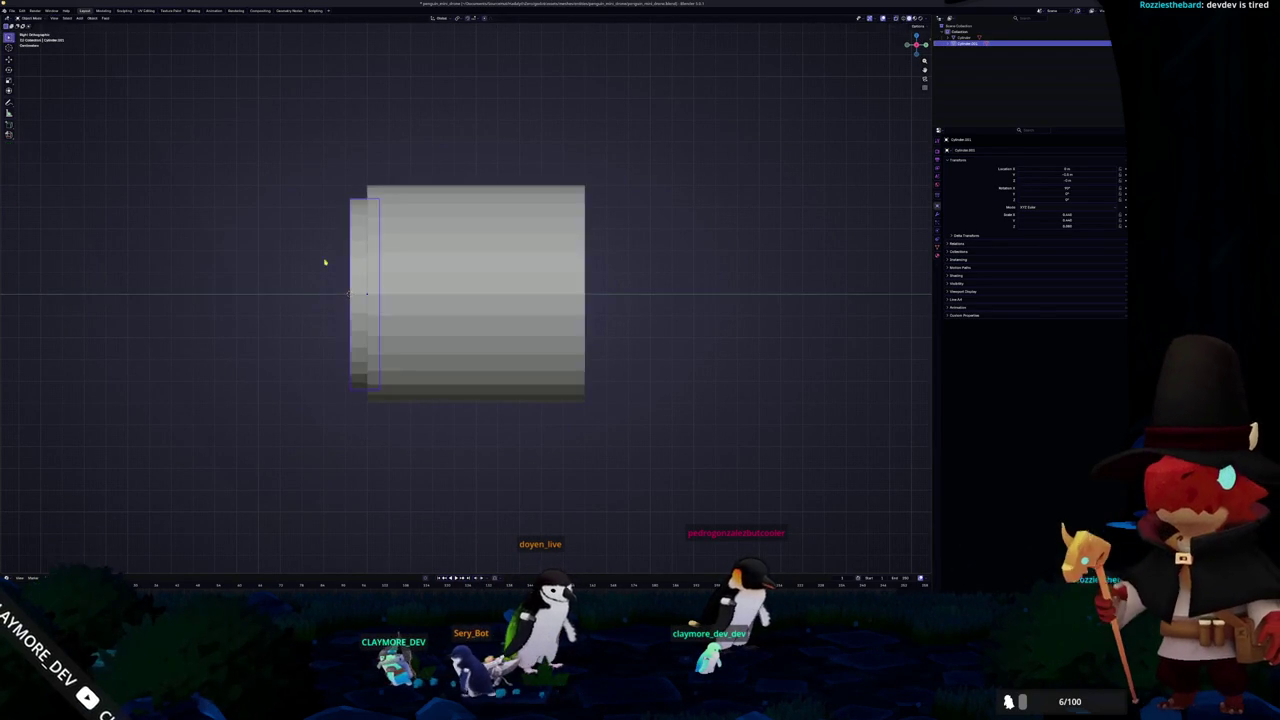
pyautogui.moveTo(311, 263); pyautogui.dragTo(352, 268, button='middle')
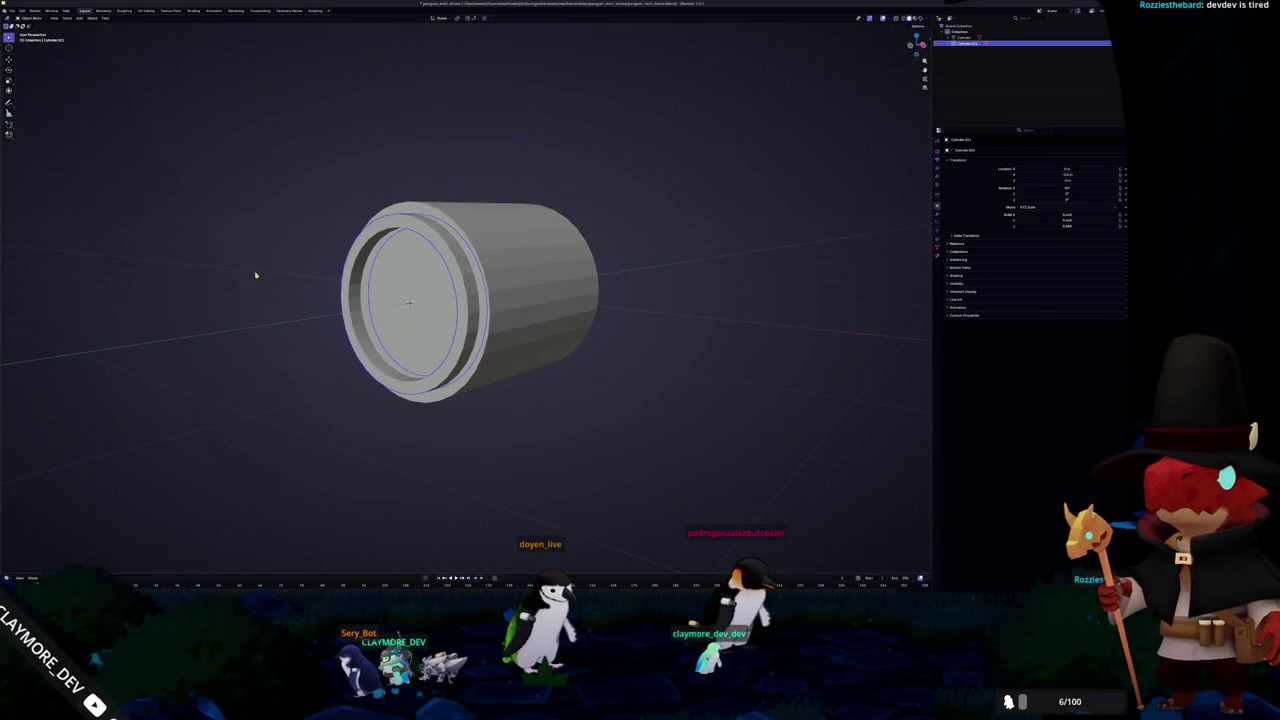
pyautogui.hotkey('shift', 'a')
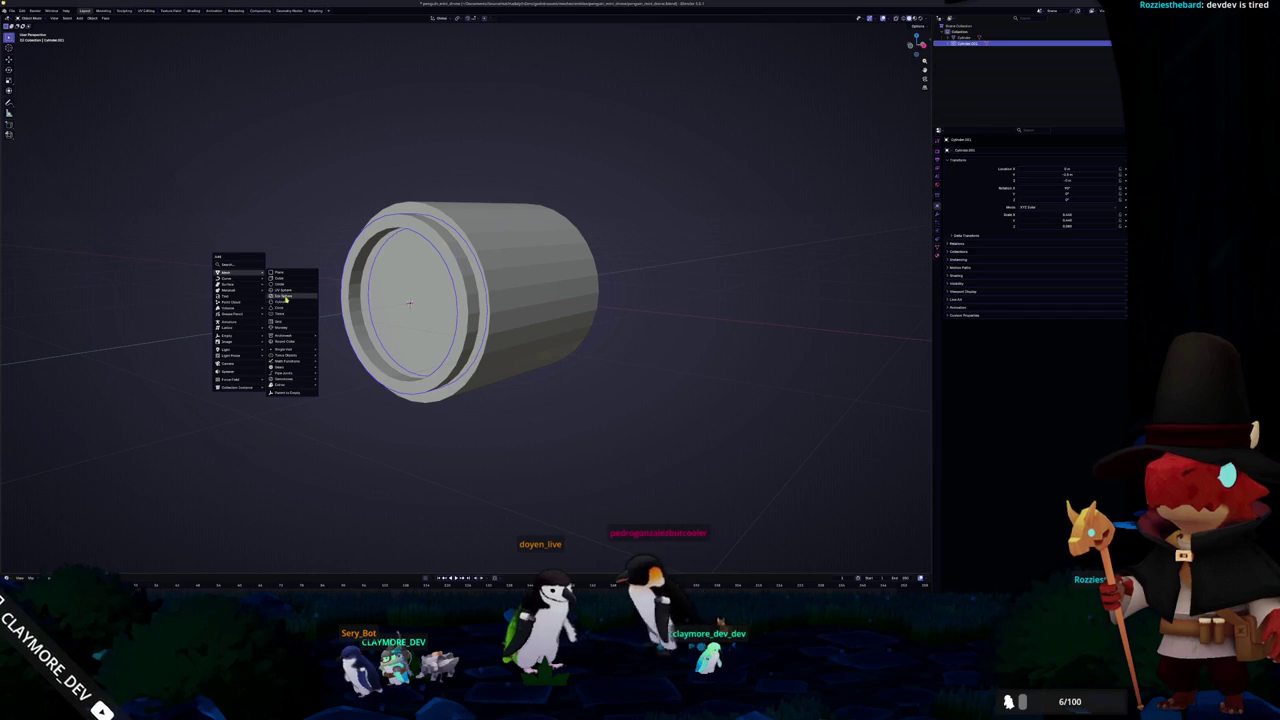
# Add a UV sphere, adjust its segment count, scale it and rotate it 90° on X
pyautogui.click(290, 291)
pyautogui.moveTo(55, 505); pyautogui.dragTo(55, 505)
pyautogui.press('s')
pyautogui.write('rx90')
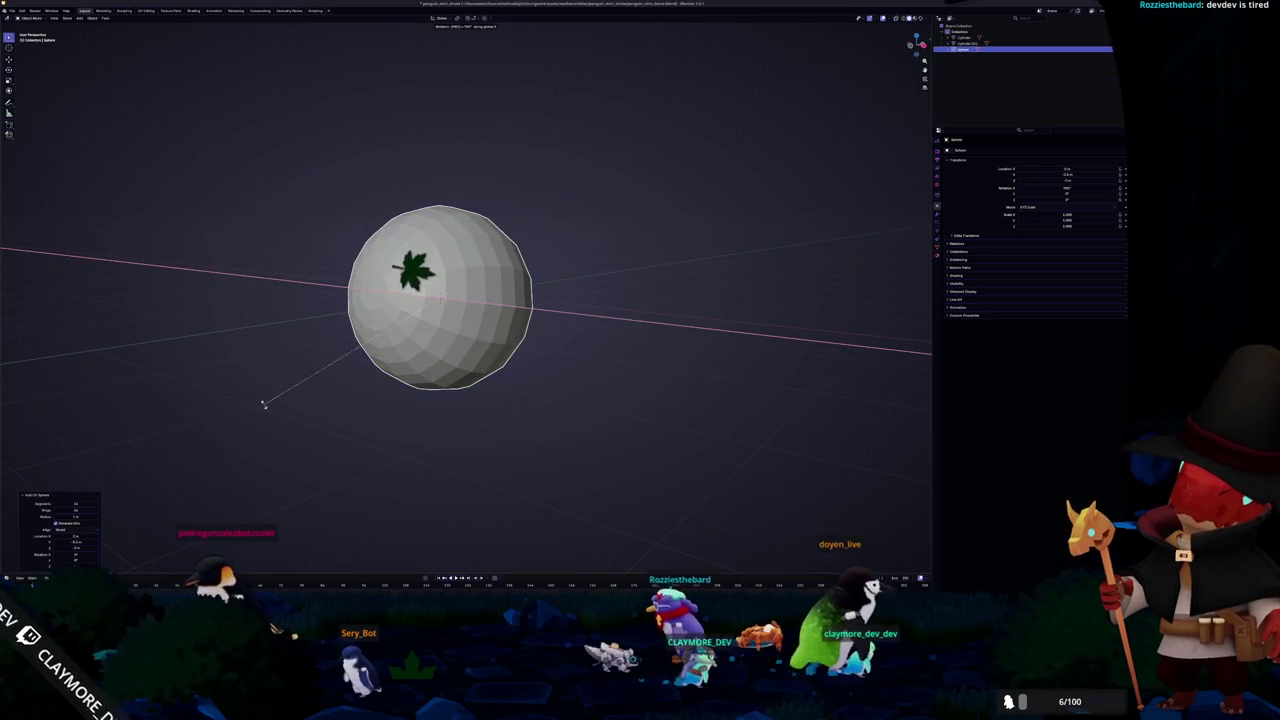
pyautogui.press('Return')
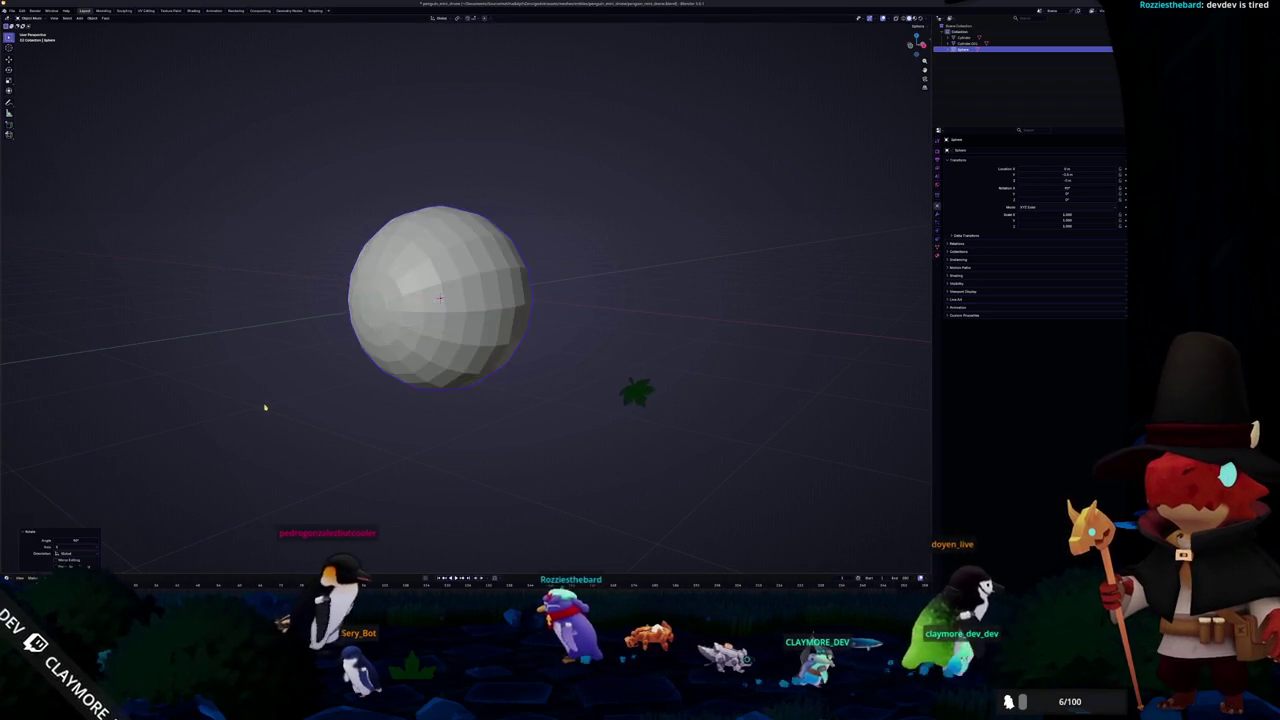
# In see-through side view, delete the right half of the sphere
pyautogui.press('KP_3')
pyautogui.press('Tab')
pyautogui.hotkey('alt', 'z')
pyautogui.moveTo(567, 470)
pyautogui.mouseDown()
pyautogui.moveTo(441, 220)
pyautogui.moveTo(433, 120)
pyautogui.mouseUp()
pyautogui.press('x')
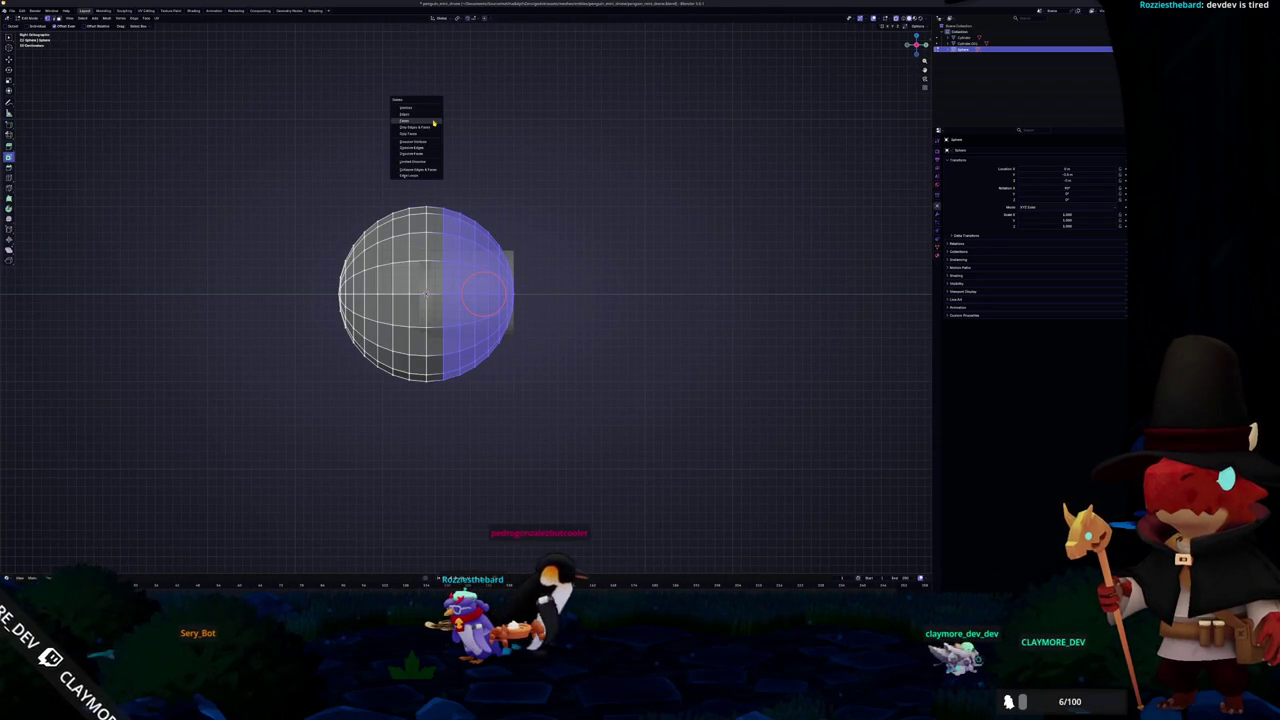
pyautogui.click(425, 110)
# Scale the remaining half-sphere down to fit inside the front rim
pyautogui.scroll(2, 531, 223)
pyautogui.press('a')
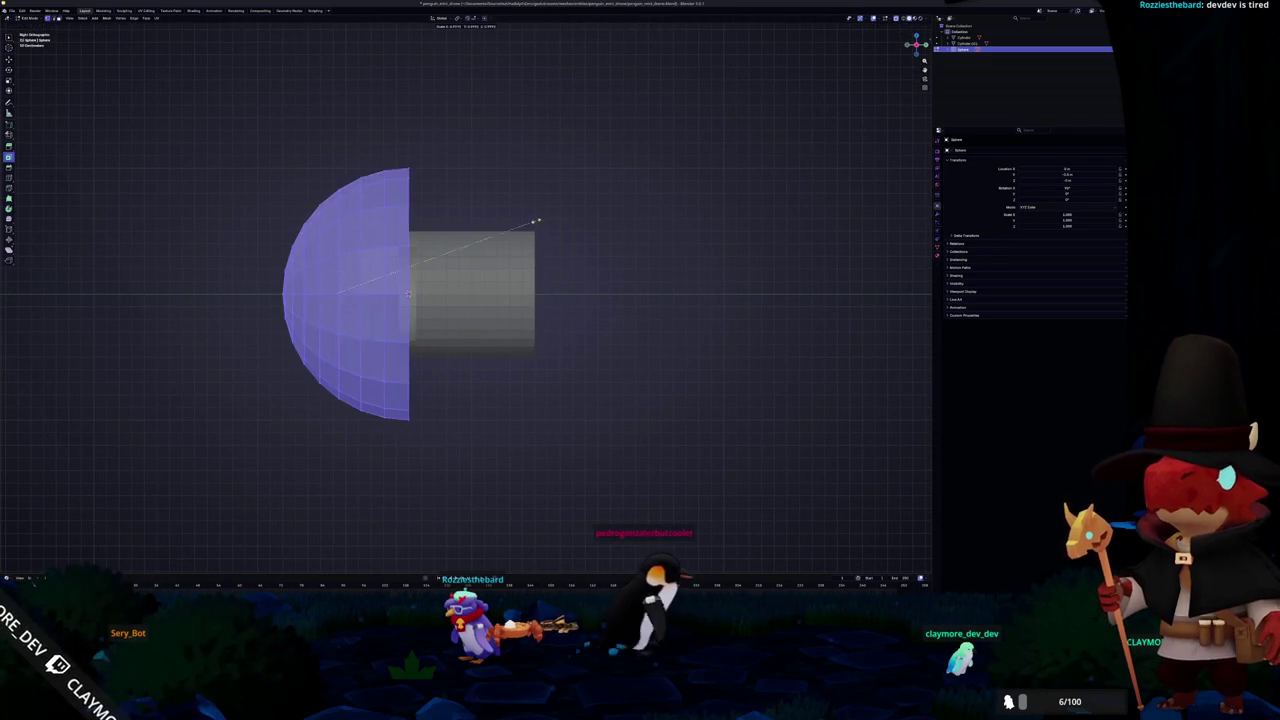
pyautogui.press('s')
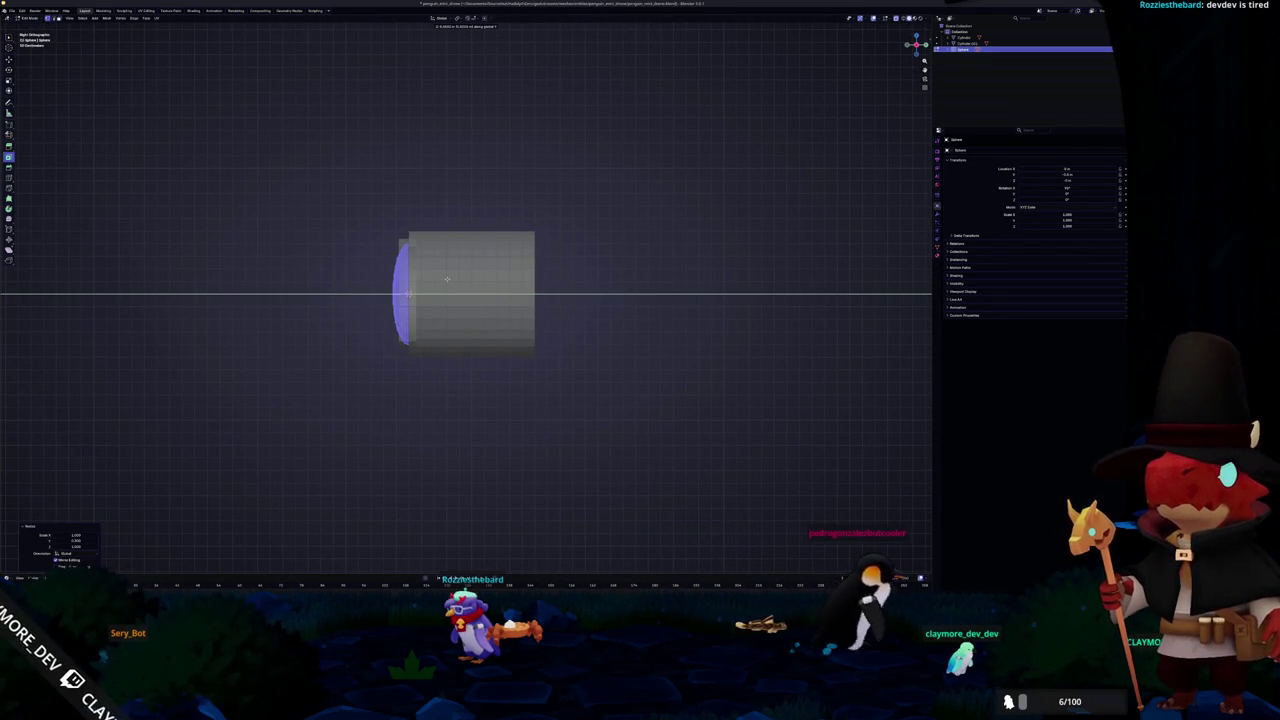
pyautogui.press('KP_1')
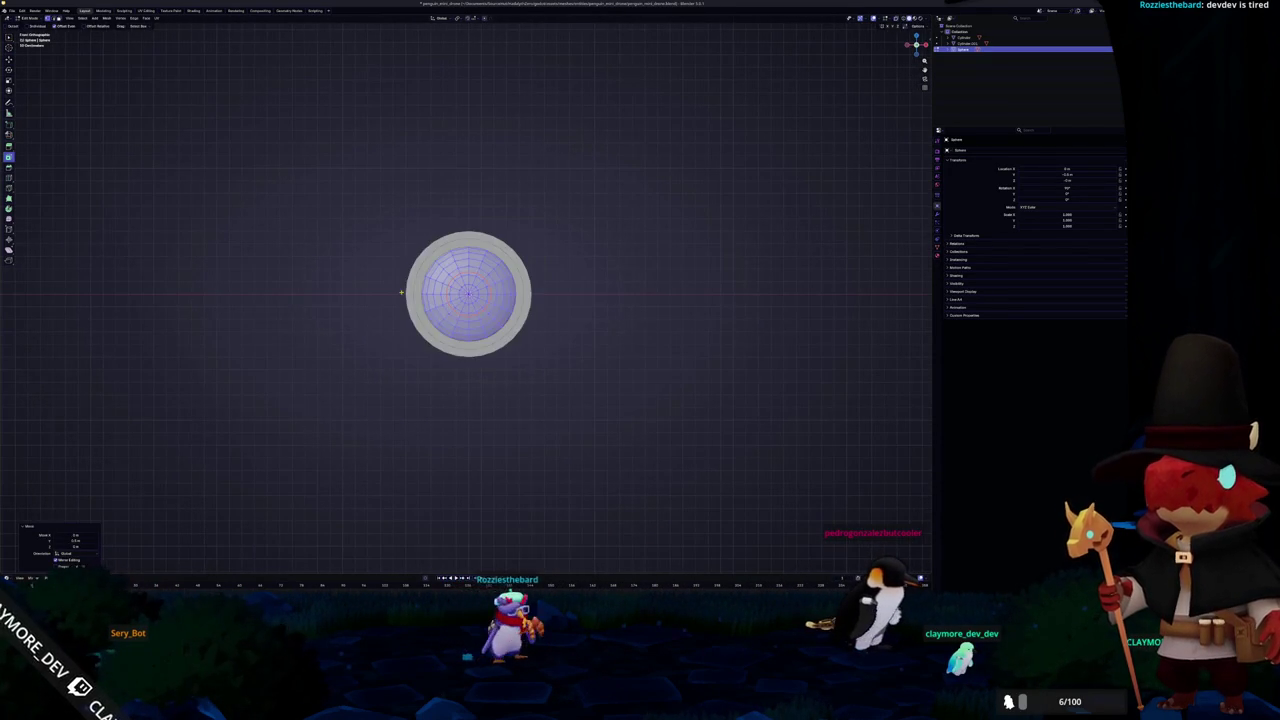
pyautogui.press('Tab')
pyautogui.moveTo(560, 274); pyautogui.dragTo(630, 245, button='middle')
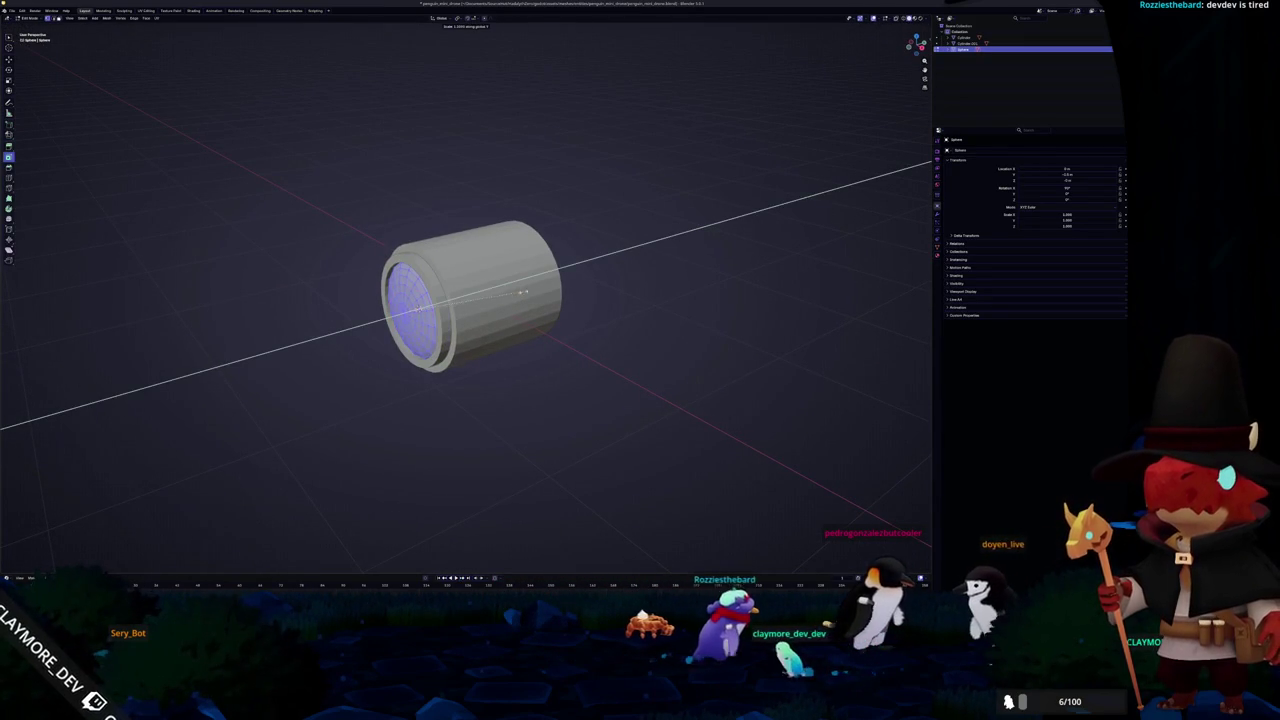
pyautogui.click(560, 284)
# Flatten the half-sphere along Y into a domed lens
pyautogui.press('s')
pyautogui.press('y')
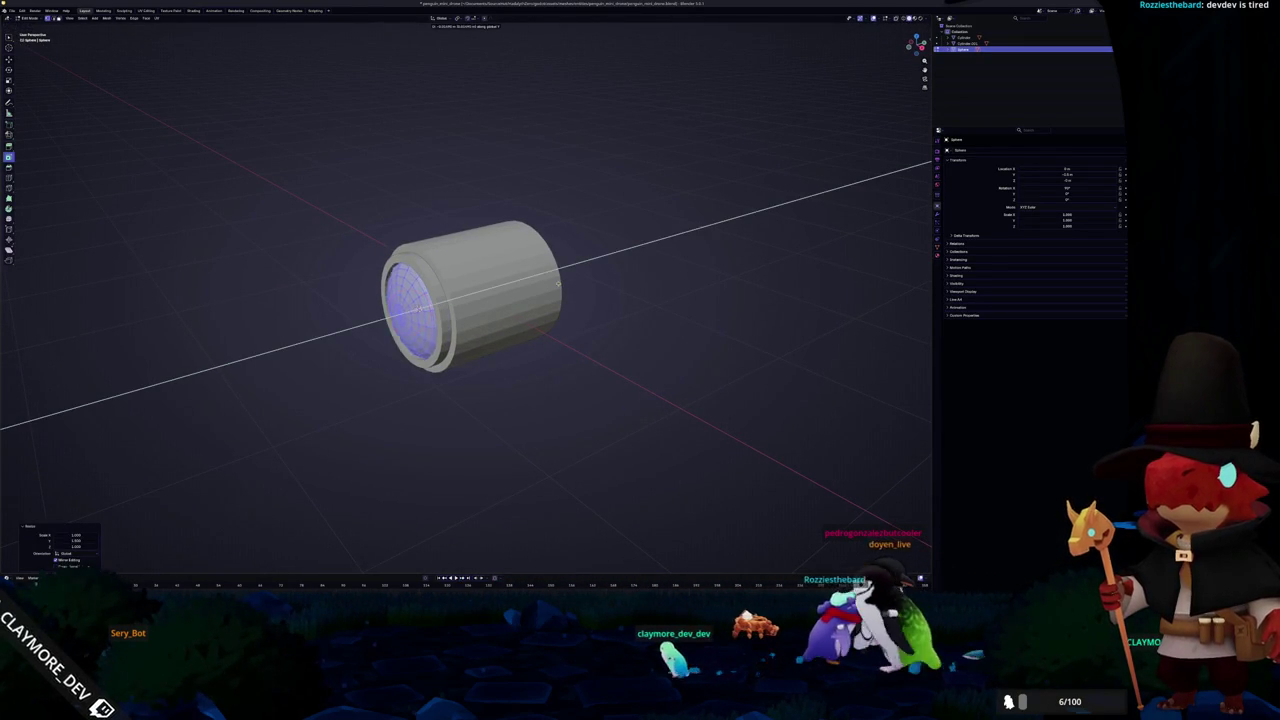
pyautogui.click(520, 290)
pyautogui.press('Tab')
pyautogui.moveTo(520, 290)
pyautogui.mouseDown(button='middle')
pyautogui.moveTo(636, 276)
pyautogui.moveTo(580, 286)
pyautogui.moveTo(606, 289)
pyautogui.moveTo(600, 308)
pyautogui.moveTo(470, 300)
pyautogui.mouseUp(button='middle')
pyautogui.click(470, 295)
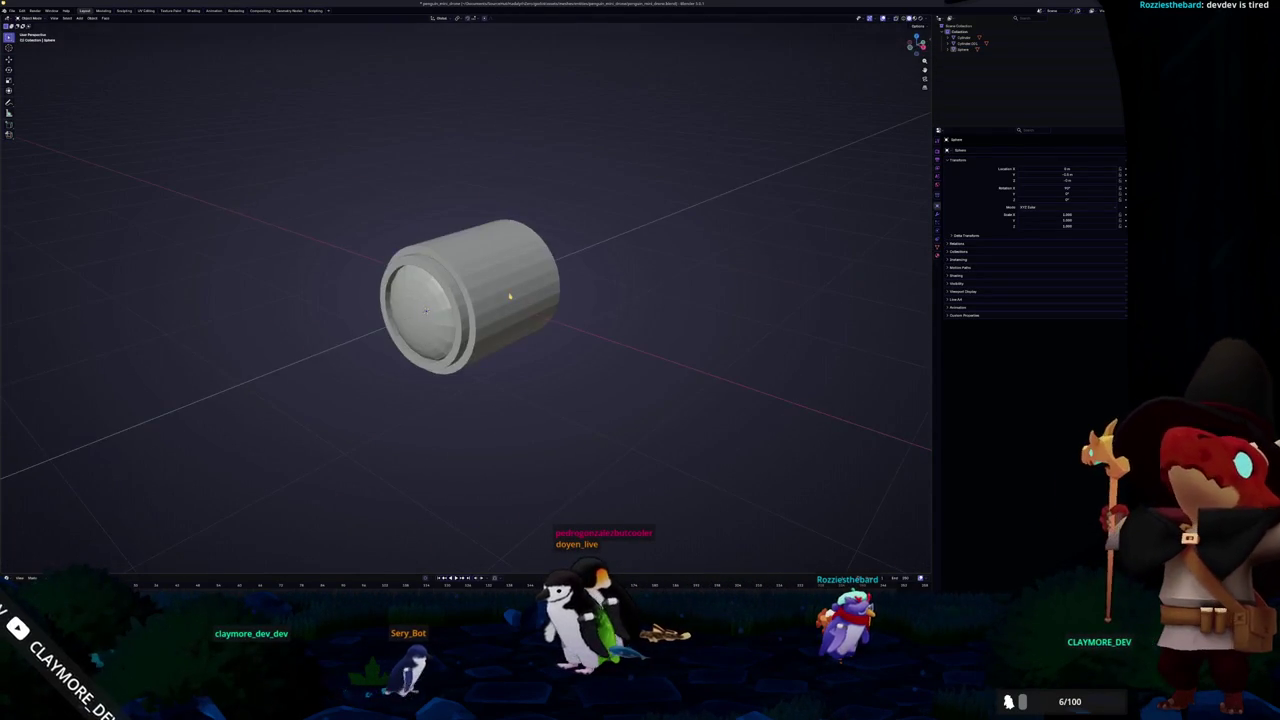
# Box-select the body's top-half faces in side view and separate them into Cylinder.002
pyautogui.press('Tab')
pyautogui.press('KP_3')
pyautogui.press('a')
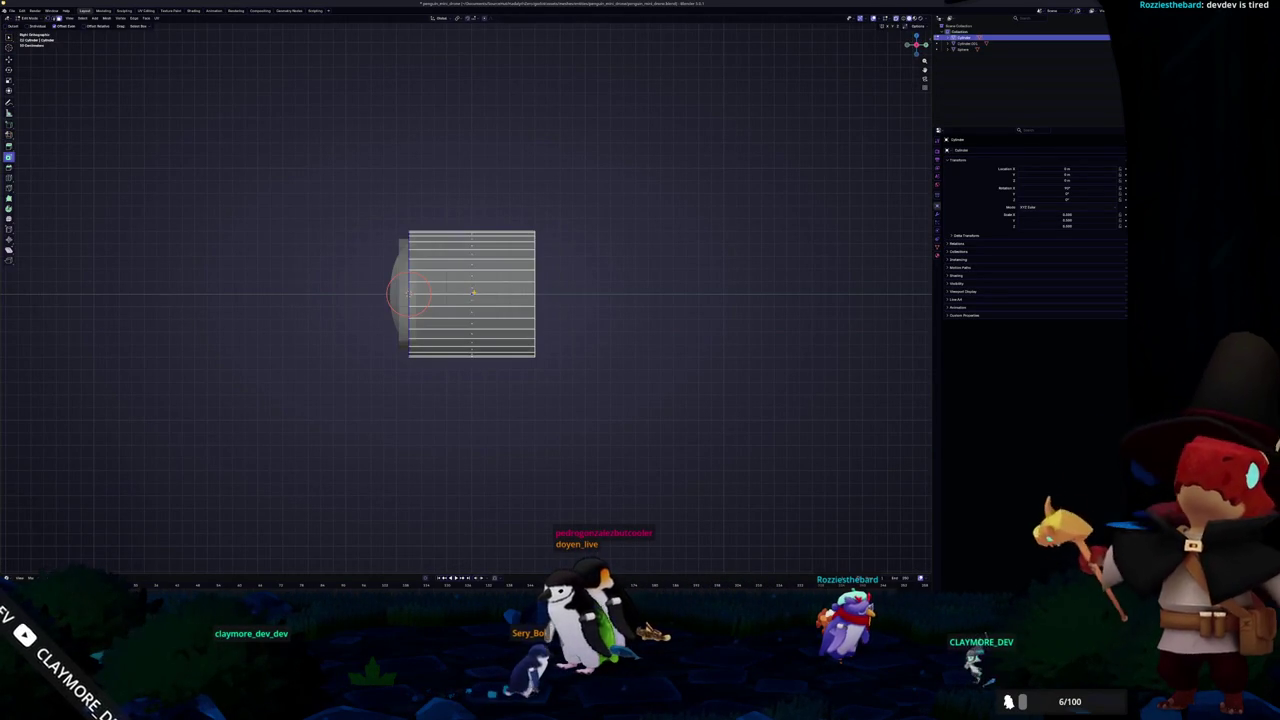
pyautogui.moveTo(424, 188); pyautogui.dragTo(421, 178)
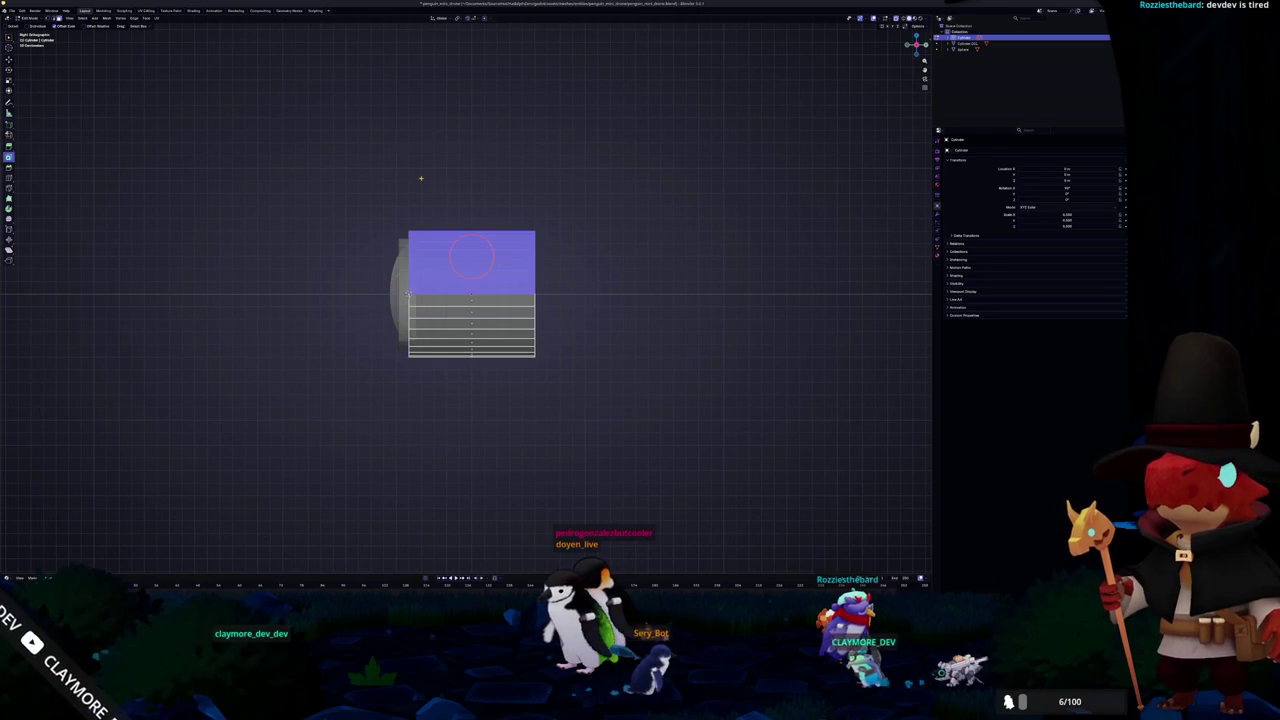
pyautogui.press('e')
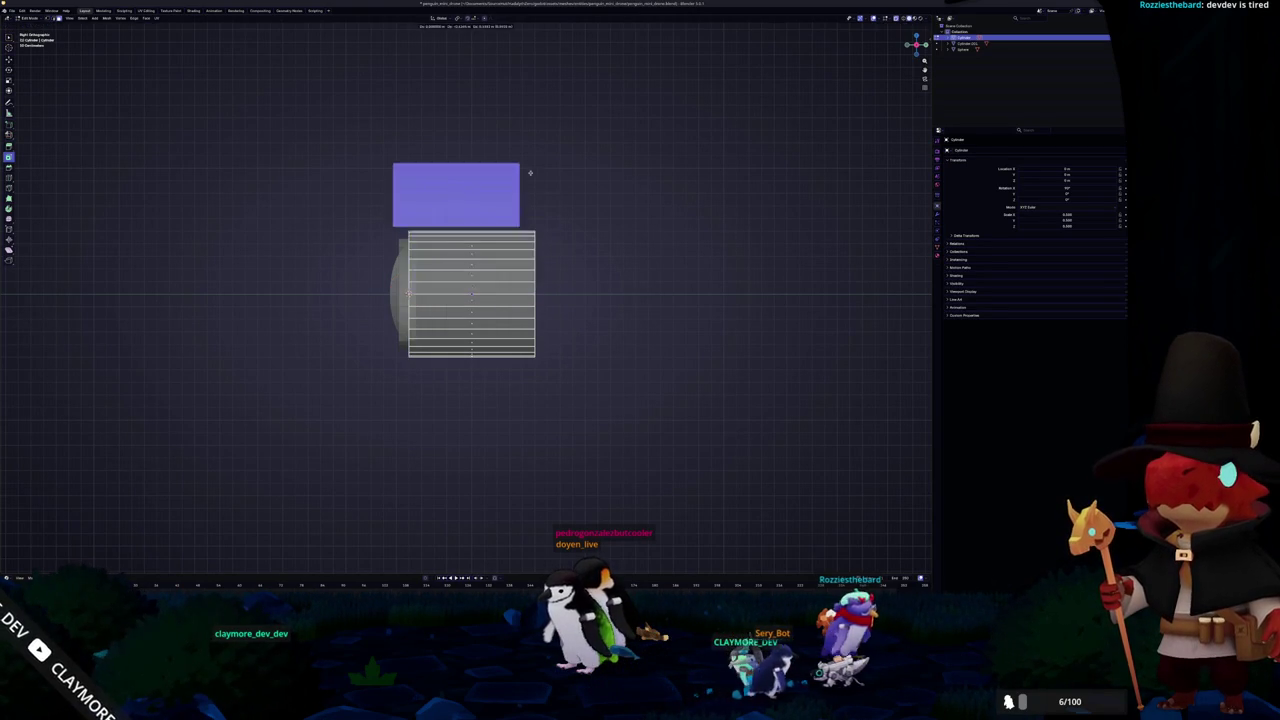
pyautogui.rightClick(502, 241)
pyautogui.rightClick(502, 241)
pyautogui.click(529, 342)
pyautogui.press('Tab')
pyautogui.click(483, 283)
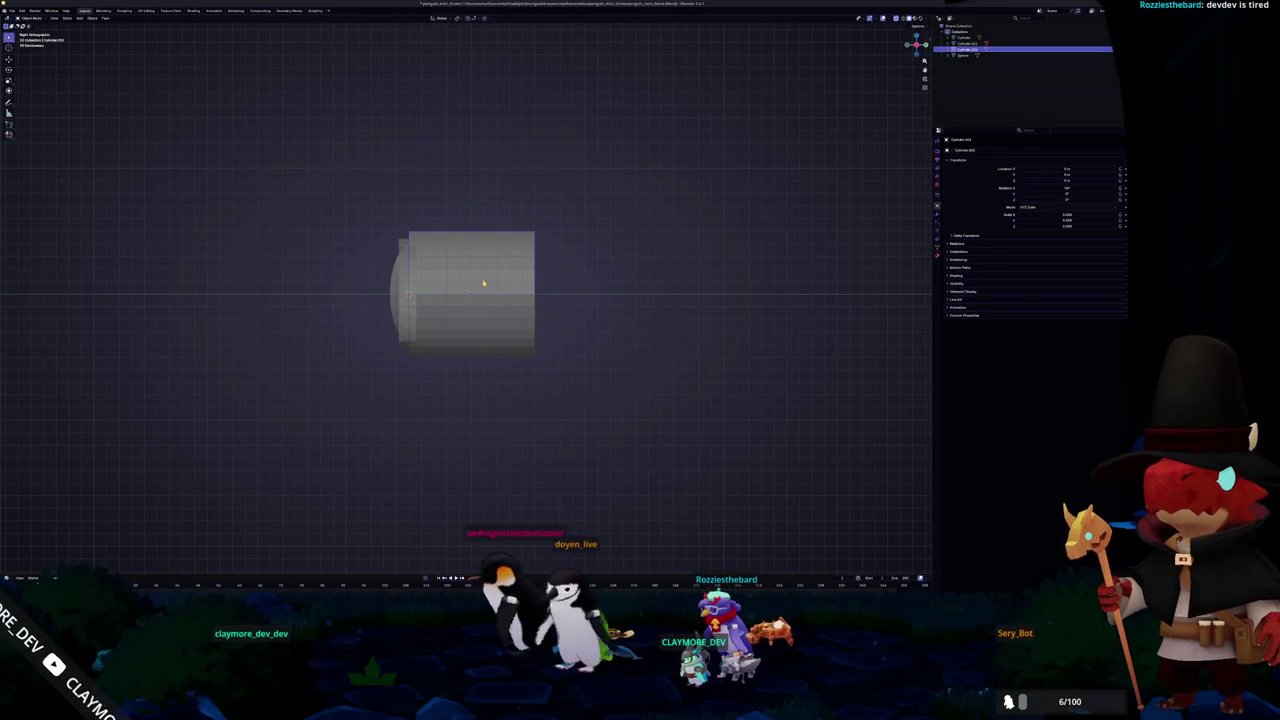
pyautogui.hotkey('alt', 'Tab')
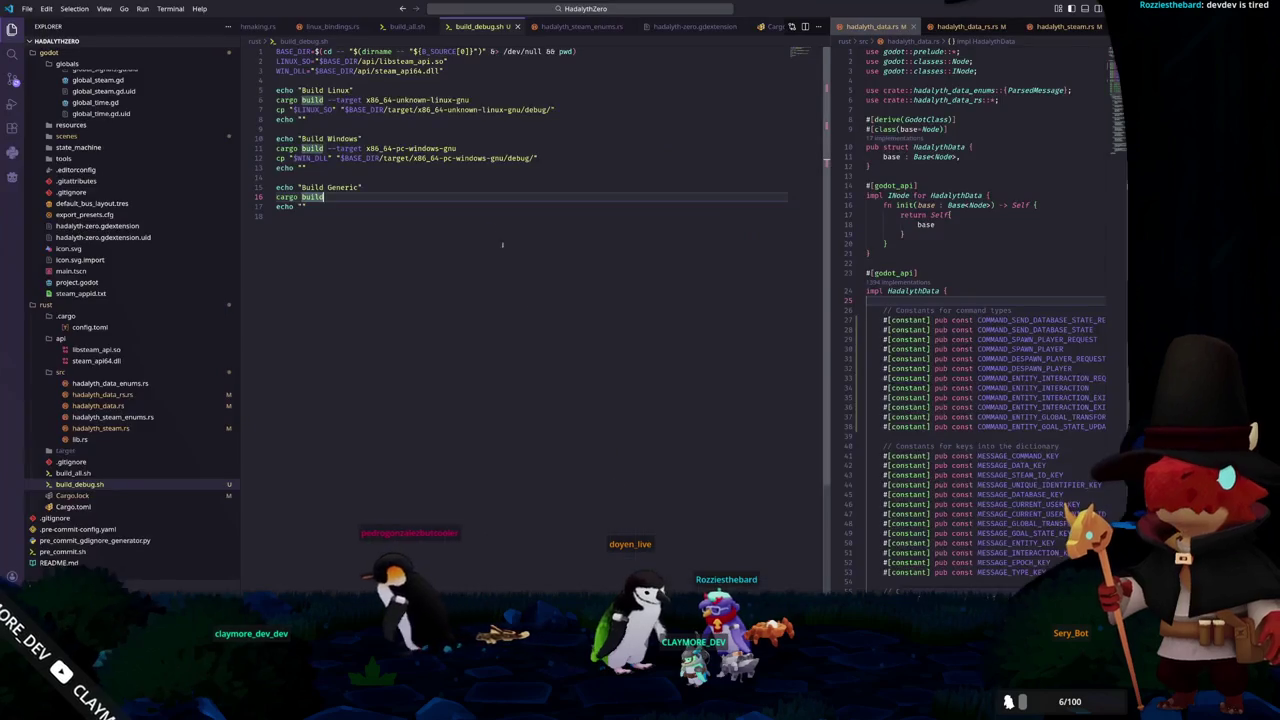
# Close the matchmaking.rs and .gdextension tabs and bring up hadalyth_steam.rs
pyautogui.hscroll(-2, 351, 28)
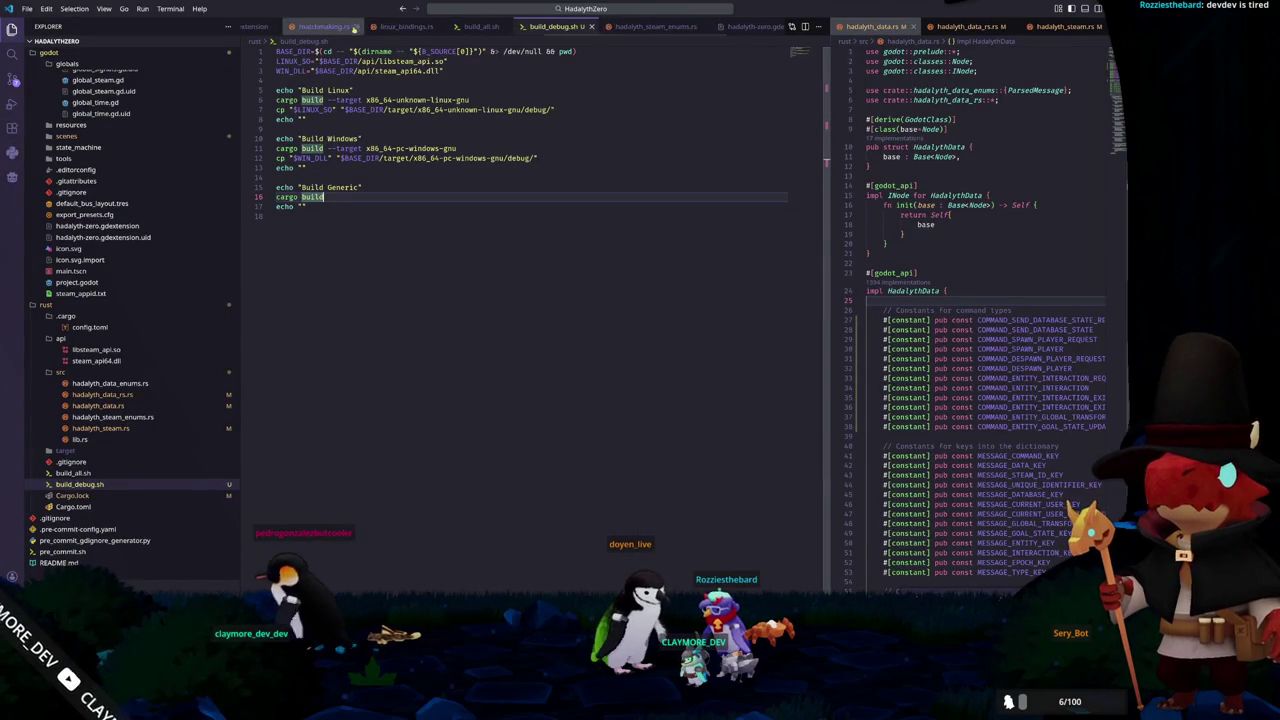
pyautogui.middleClick(476, 28)
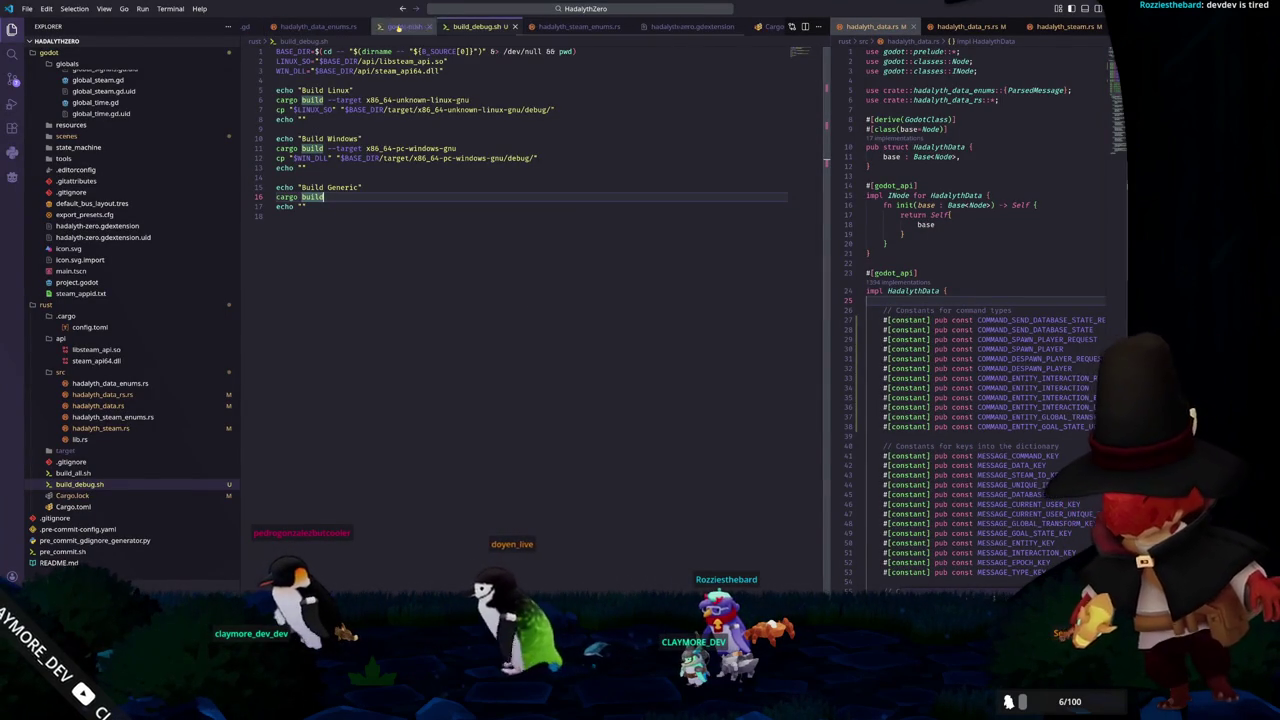
pyautogui.middleClick(410, 27)
pyautogui.hscroll(-2, 328, 28)
pyautogui.hscroll(-2, 328, 28)
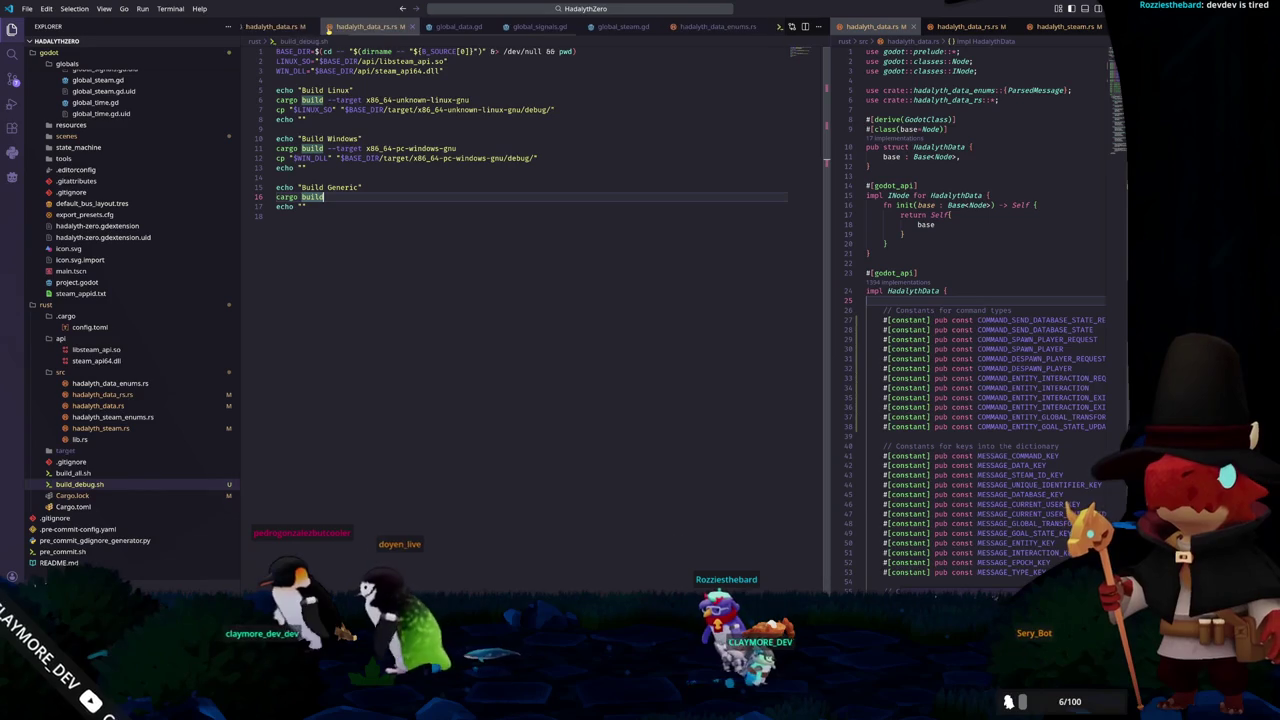
pyautogui.hscroll(-2, 335, 27)
pyautogui.click(350, 26)
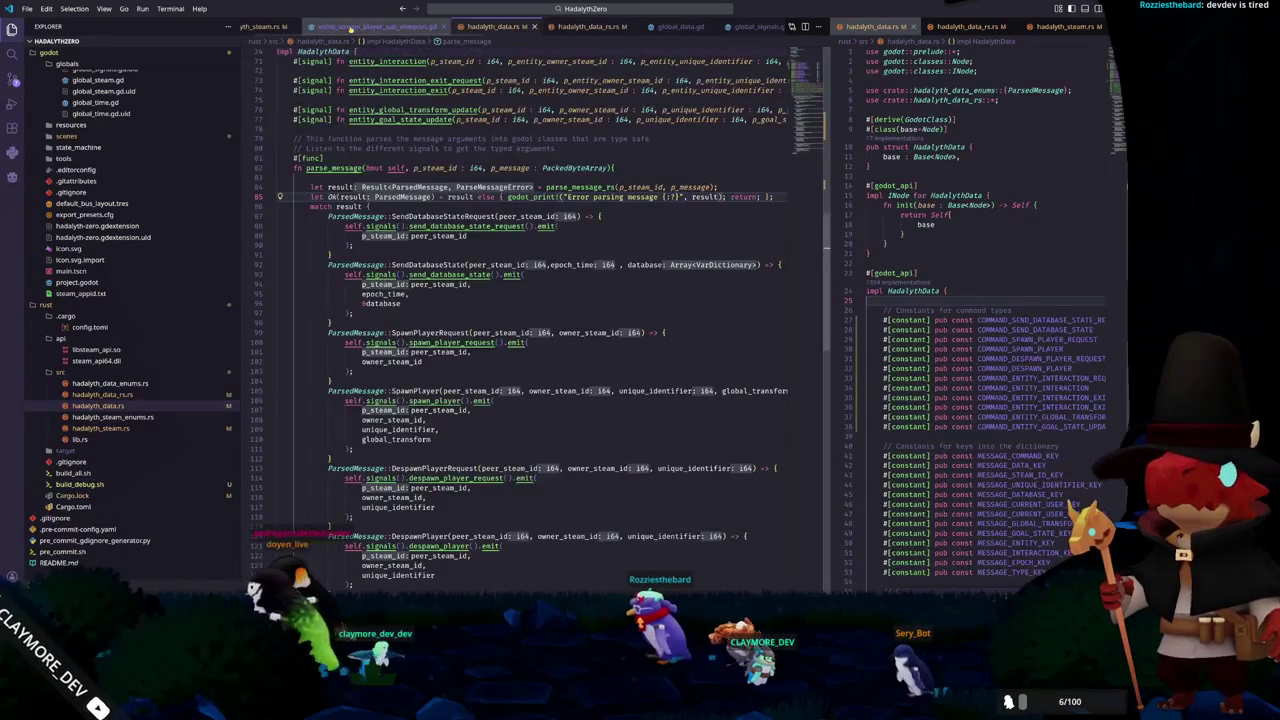
pyautogui.hscroll(-2, 340, 27)
pyautogui.click(285, 27)
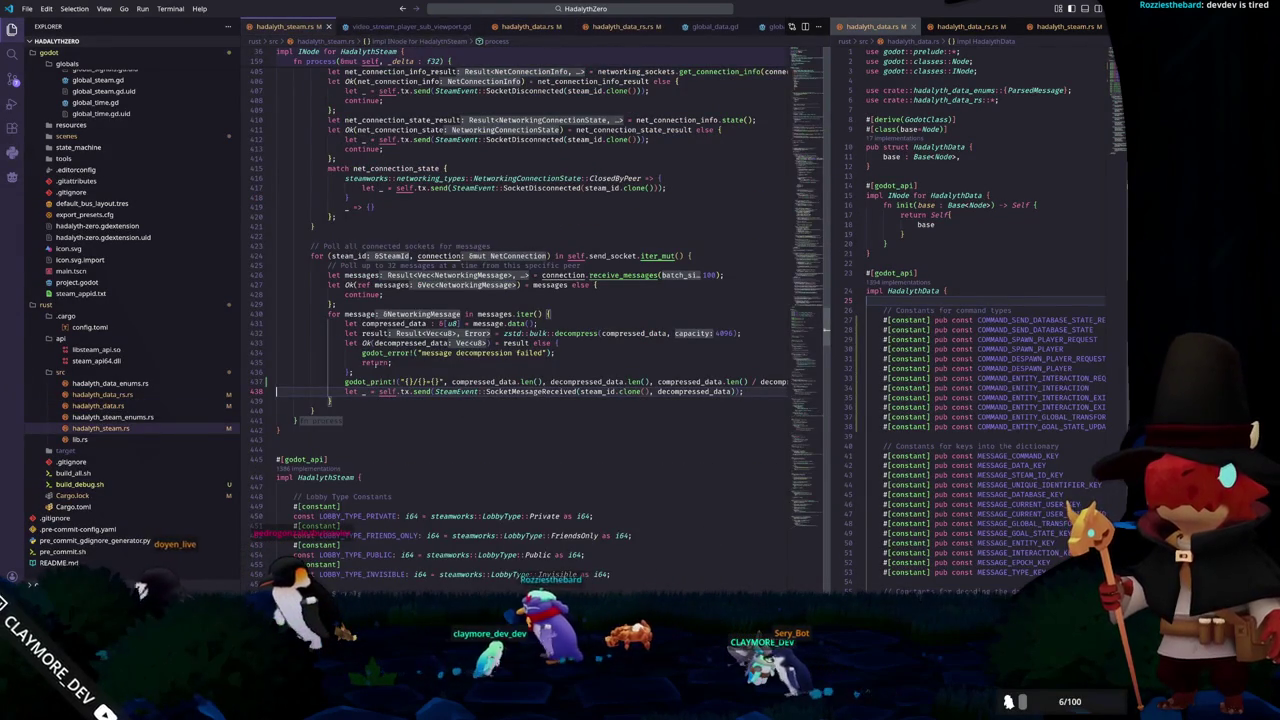
# Toggle the comment on the godot_print line 437 twice, then return to Blender
pyautogui.moveTo(355, 382)
pyautogui.hotkey('ctrl', '/')
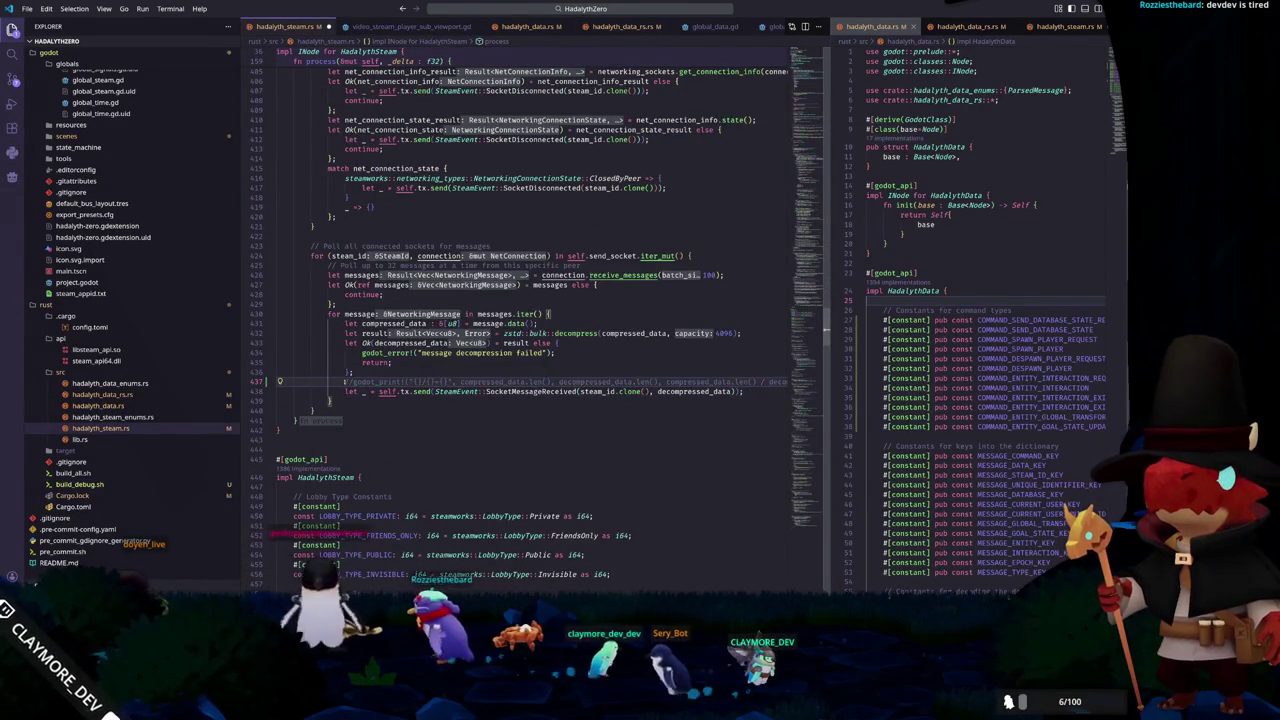
pyautogui.hotkey('ctrl', '/')
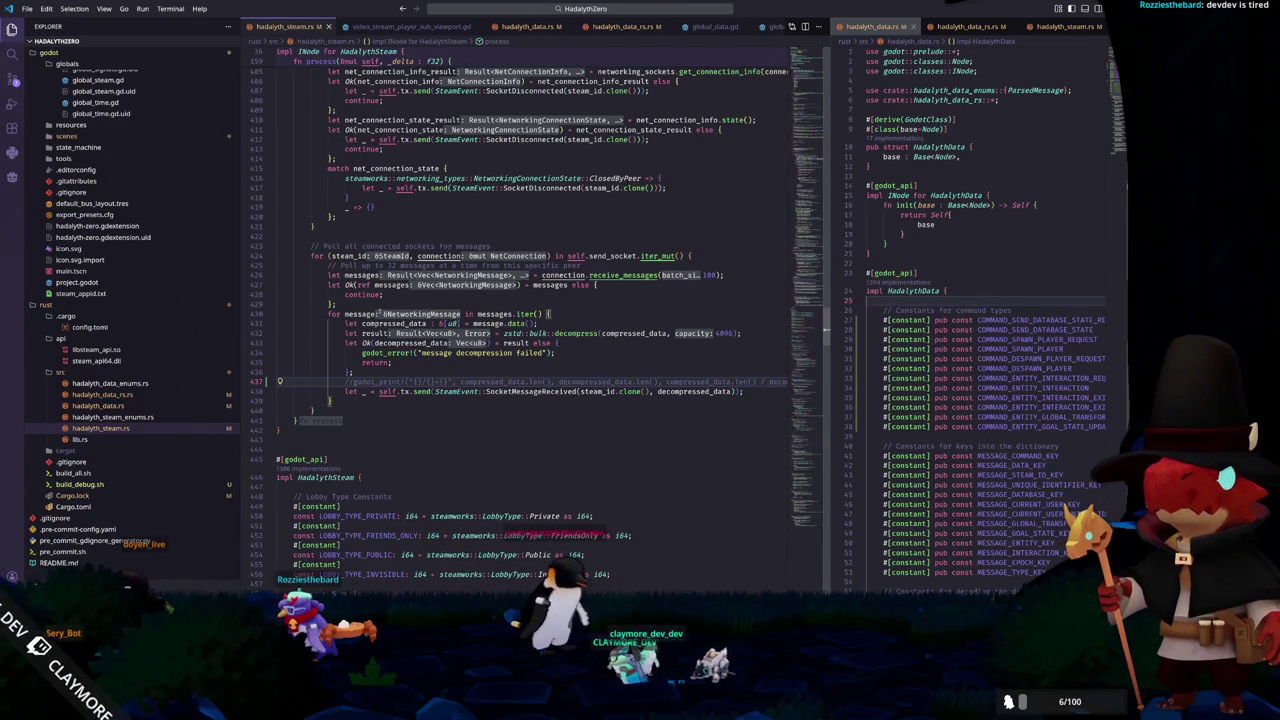
pyautogui.hotkey('alt', 'Tab')
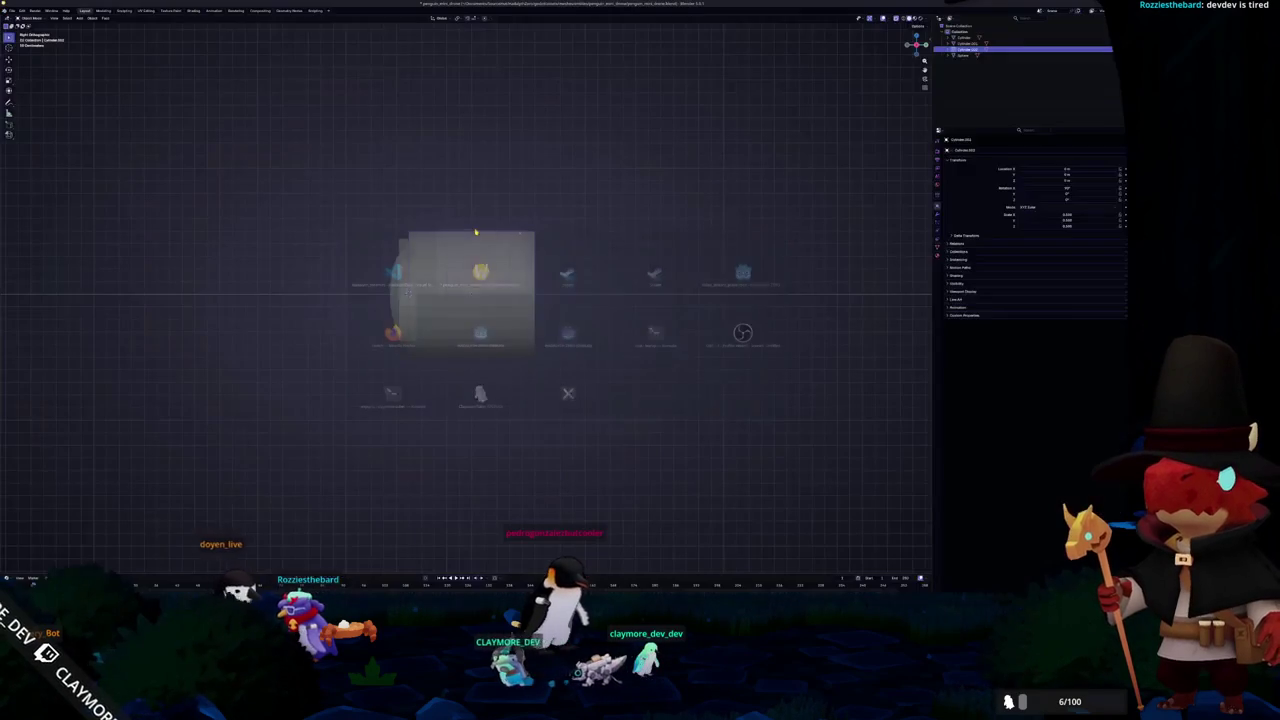
# Bisect the cylinder's upper half with a diagonal cut in Edit Mode
pyautogui.press('Tab')
pyautogui.scroll(-2, 557, 257)
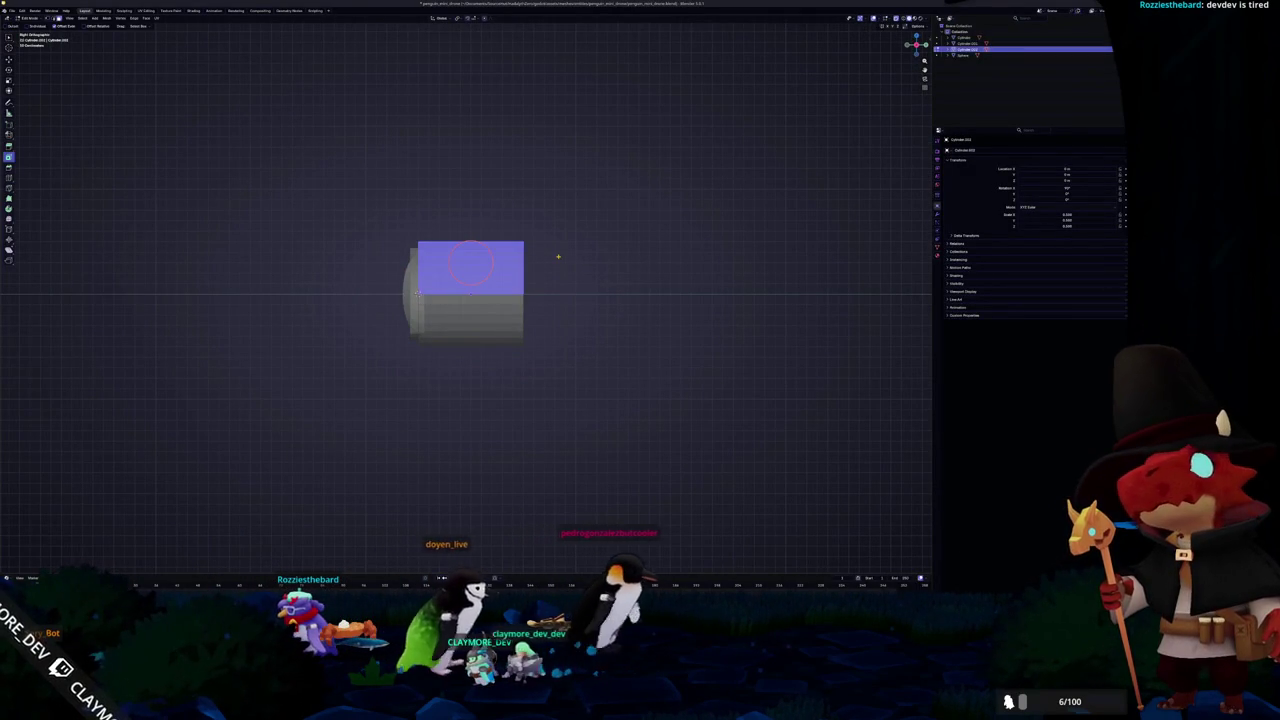
pyautogui.press('F3')
pyautogui.press('Return')
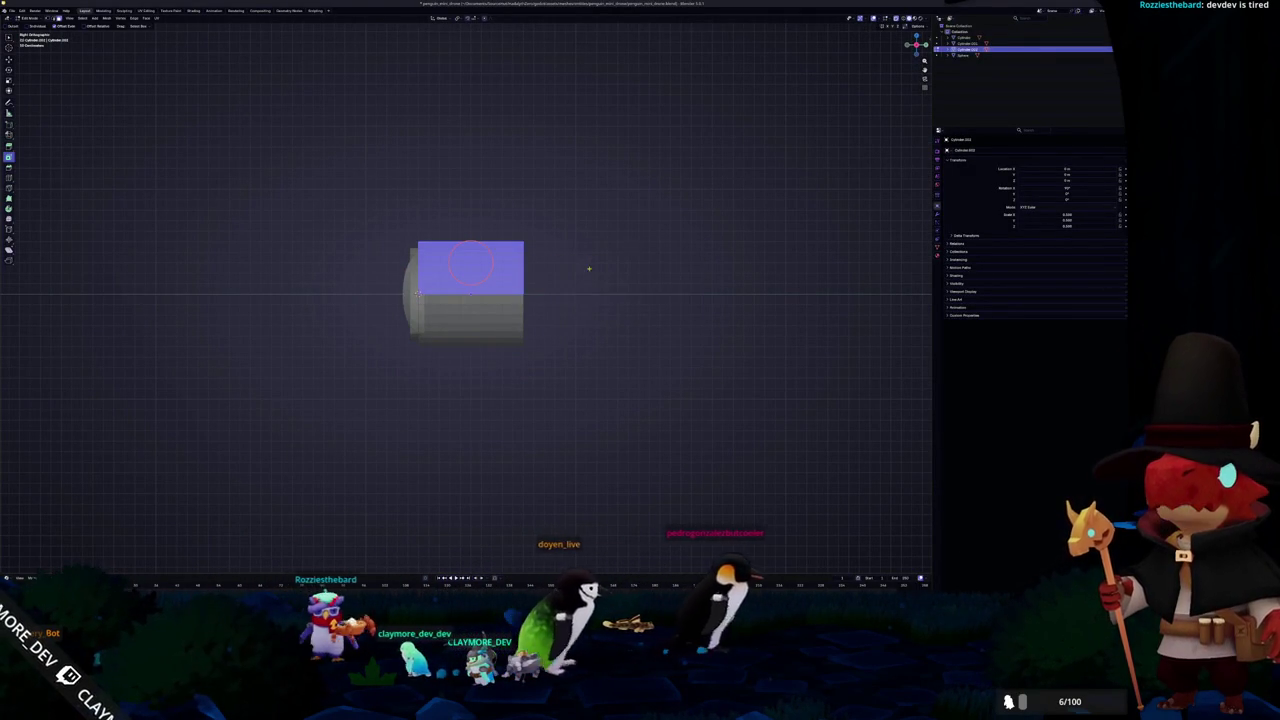
pyautogui.moveTo(537, 190); pyautogui.dragTo(423, 423)
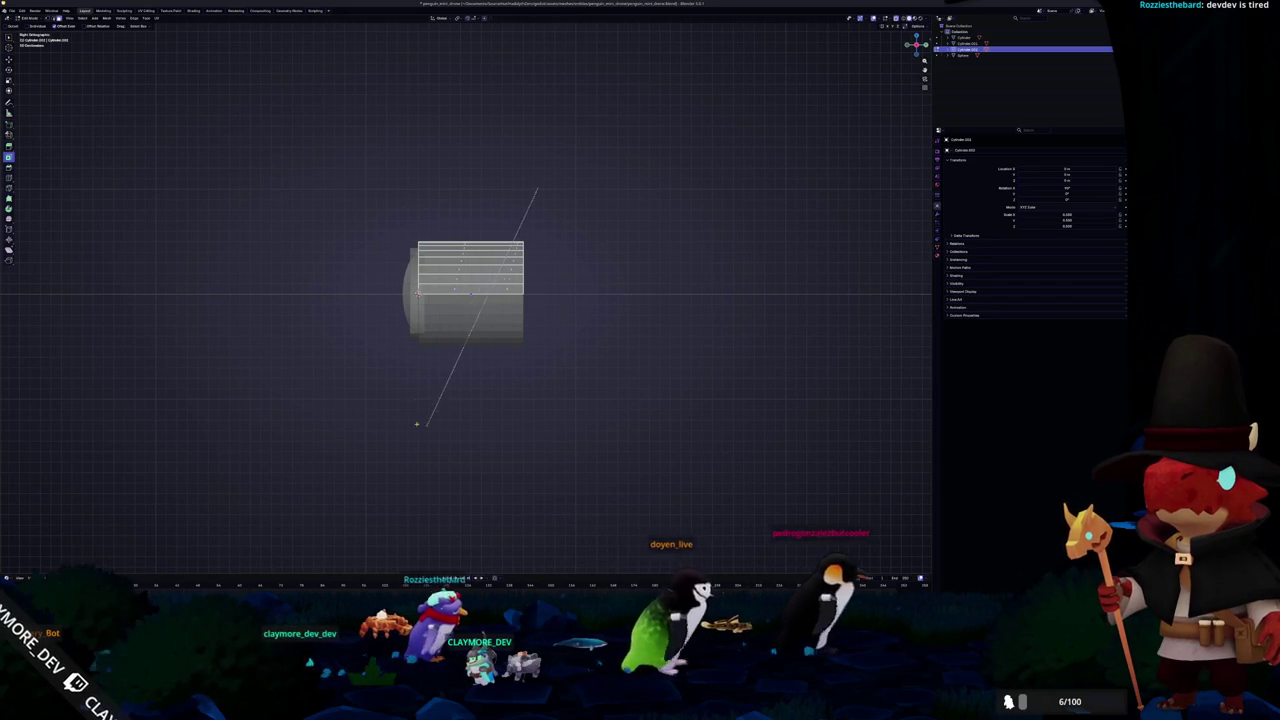
pyautogui.moveTo(423, 423); pyautogui.dragTo(366, 543)
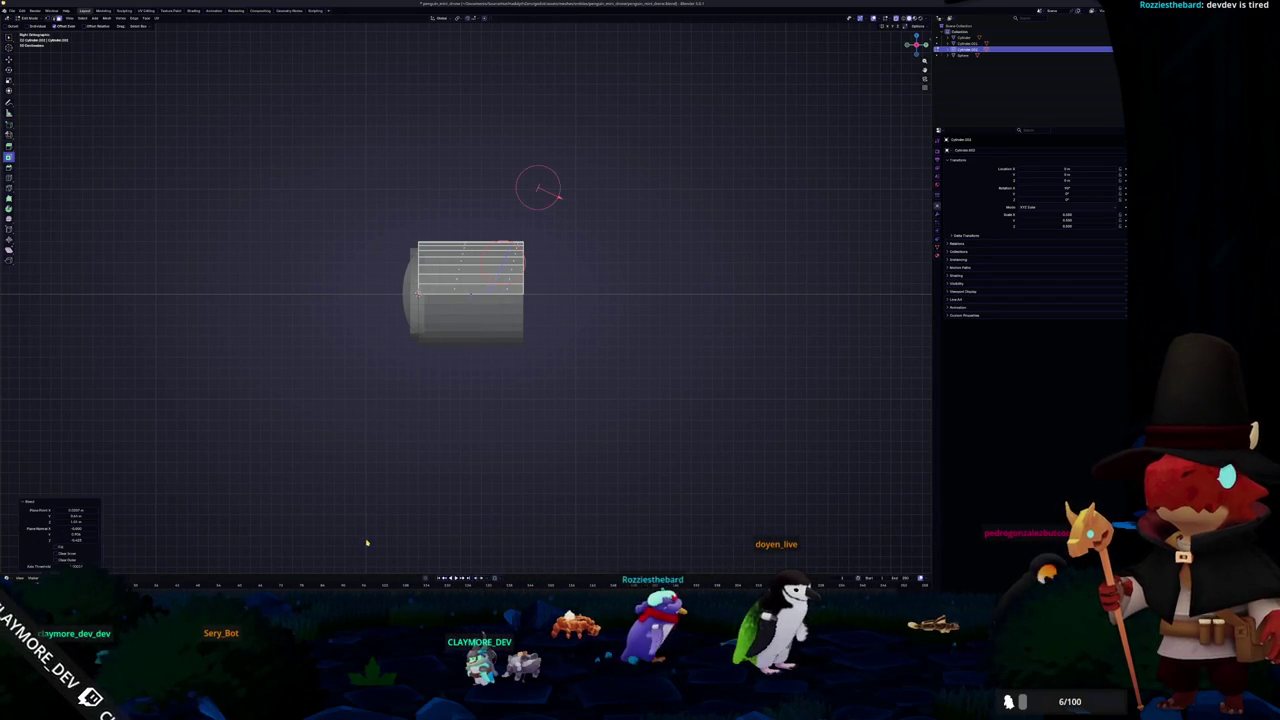
# Delete the corner faces above the diagonal cut
pyautogui.scroll(3, 483, 429)
pyautogui.click(540, 287)
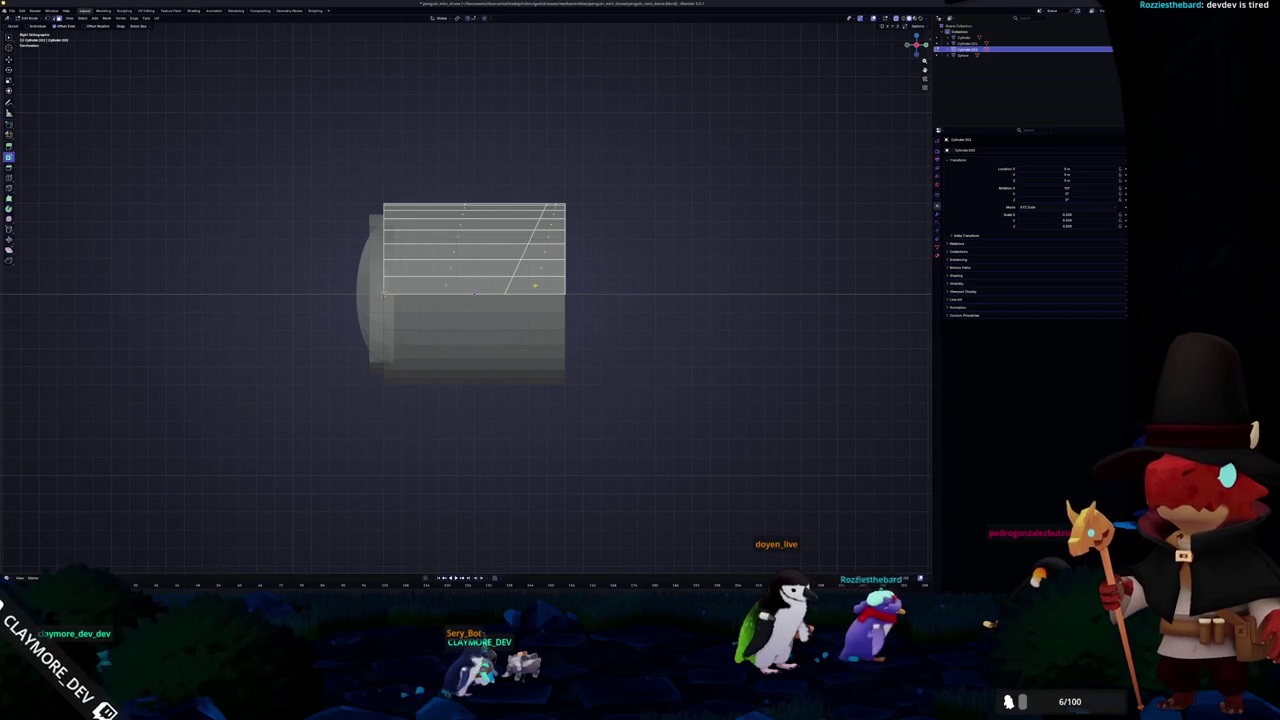
pyautogui.keyDown('ctrl'); pyautogui.click(537, 286); pyautogui.keyUp('ctrl')
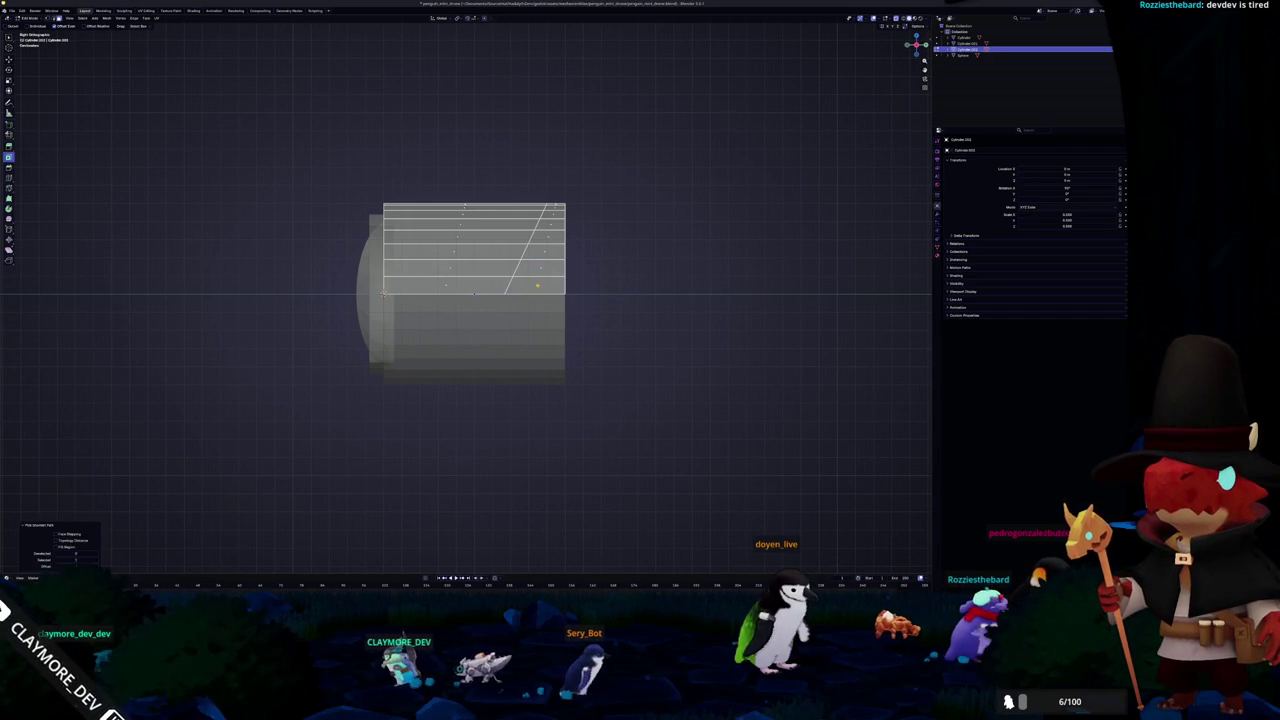
pyautogui.moveTo(537, 286); pyautogui.dragTo(545, 237)
pyautogui.press('x')
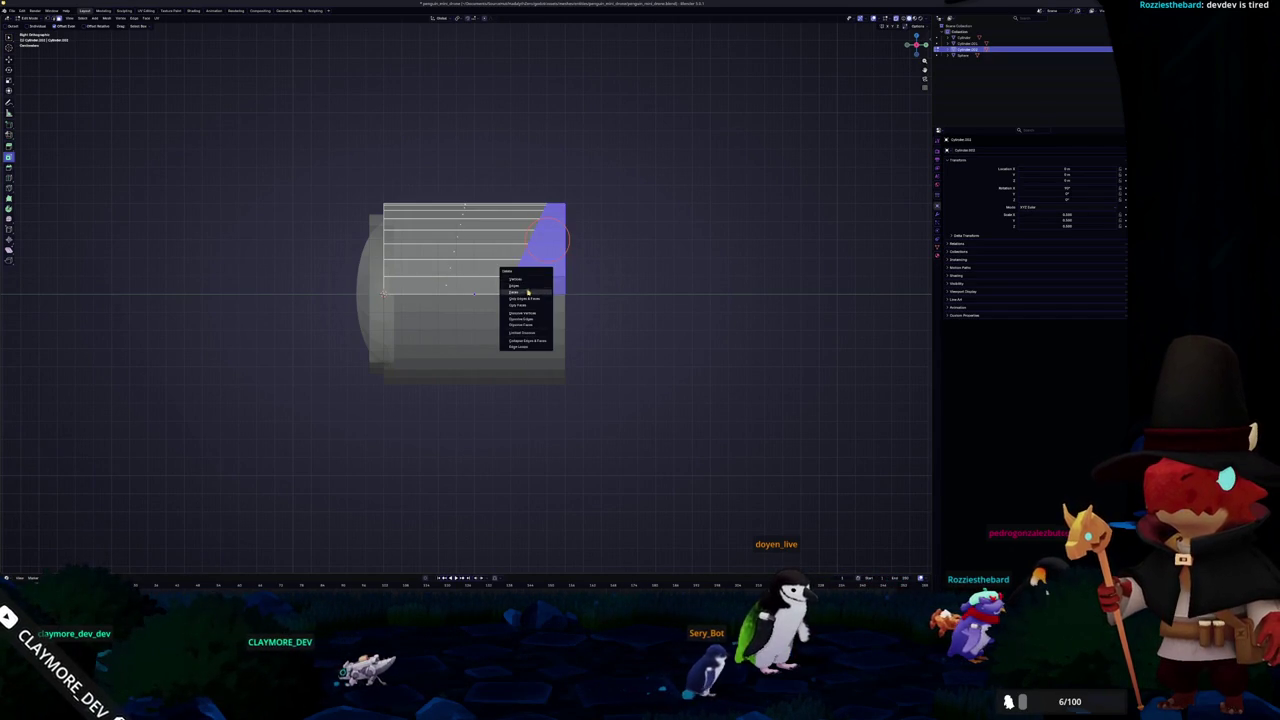
pyautogui.click(530, 290)
# Edge-slide the cut loop and shift the slanted part along the Y axis
pyautogui.scroll(-2, 511, 284)
pyautogui.scroll(2, 520, 252)
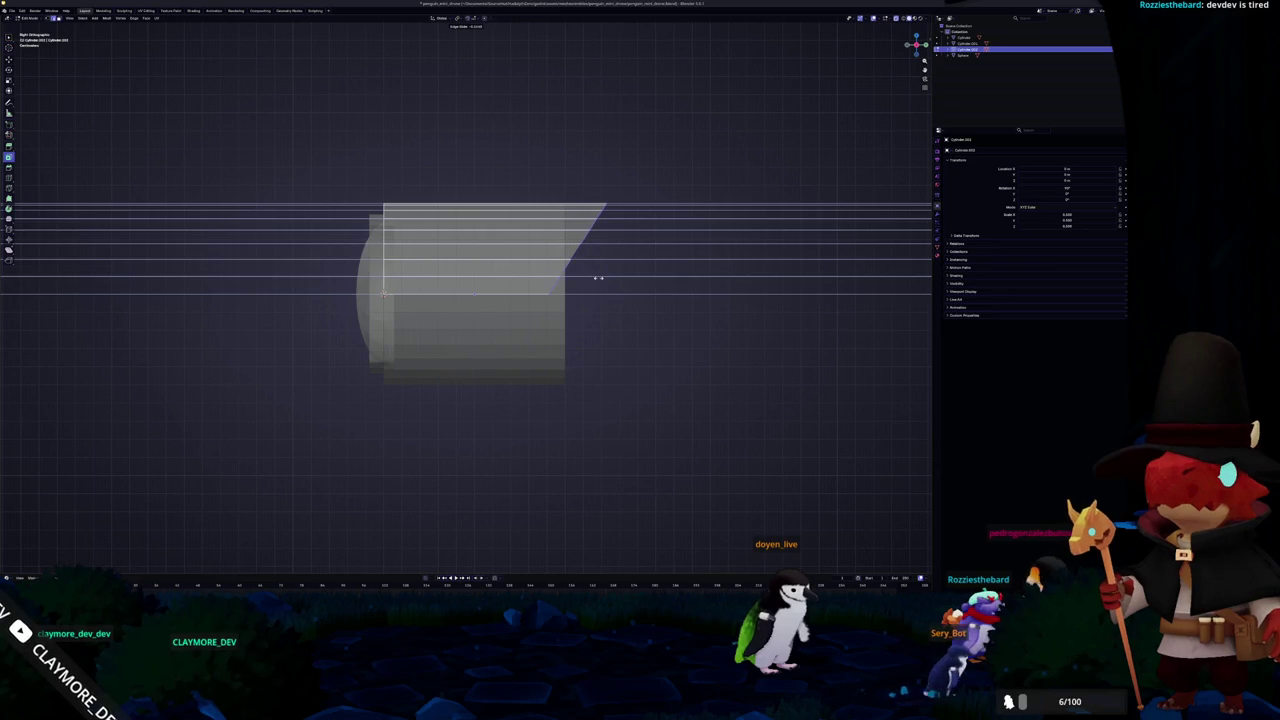
pyautogui.click(598, 278)
pyautogui.press('g')
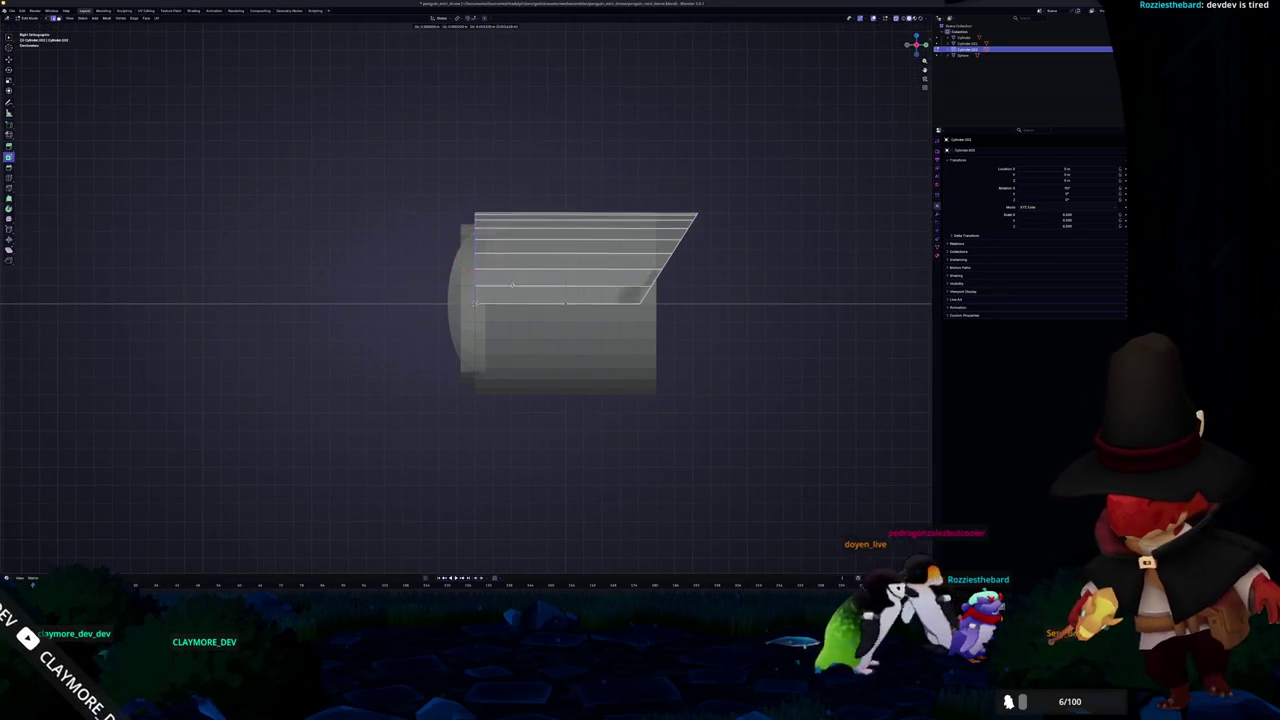
pyautogui.press('y')
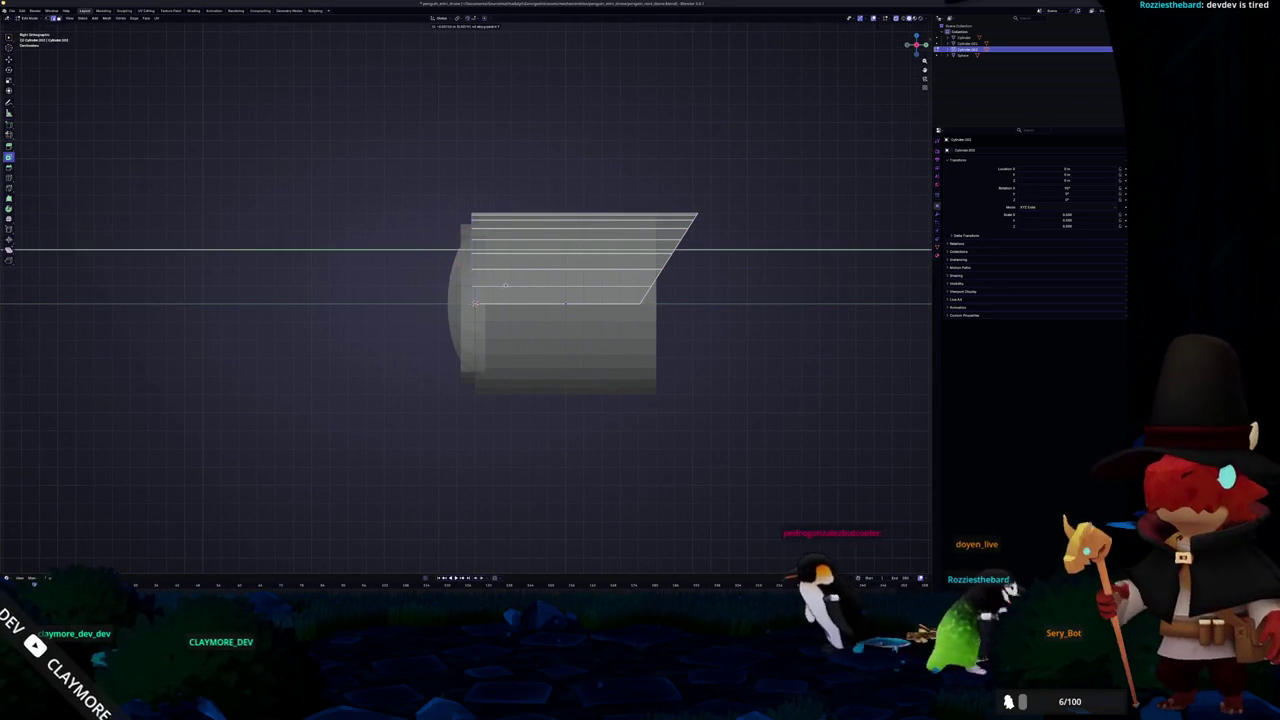
pyautogui.click(460, 262)
pyautogui.scroll(-2, 460, 262)
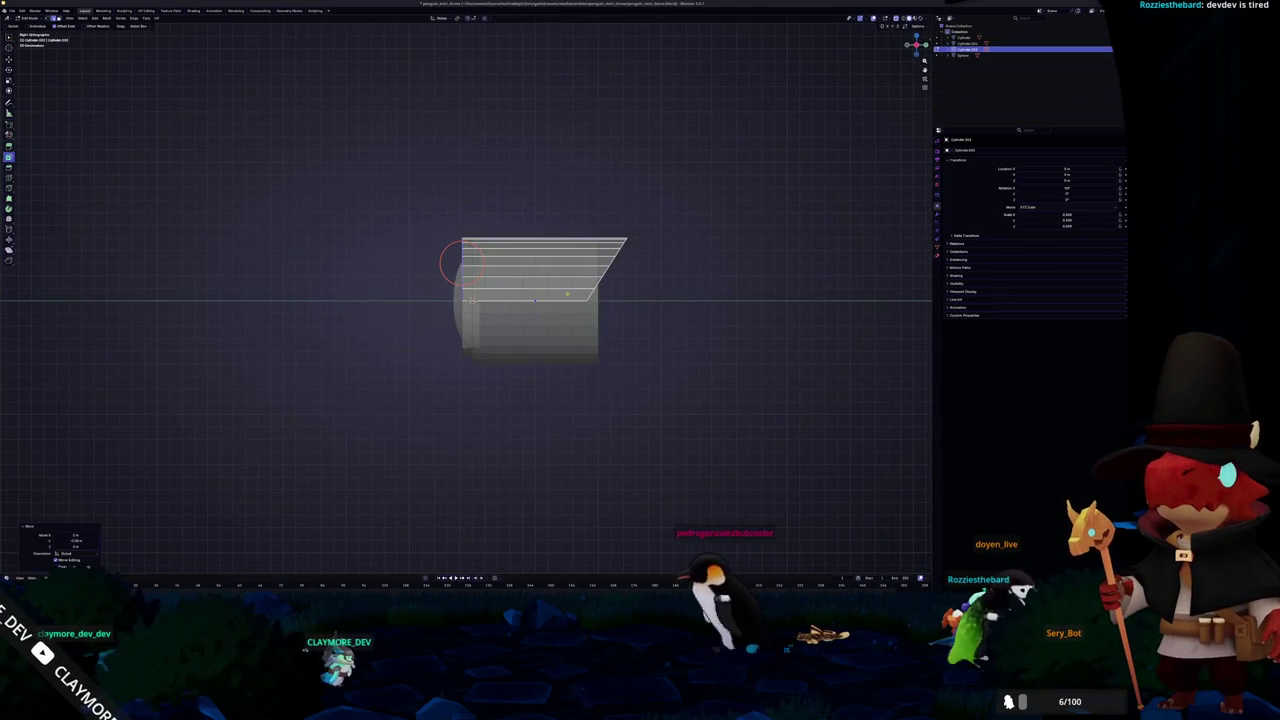
pyautogui.press('Tab')
pyautogui.moveTo(462, 262); pyautogui.dragTo(753, 274, button='middle')
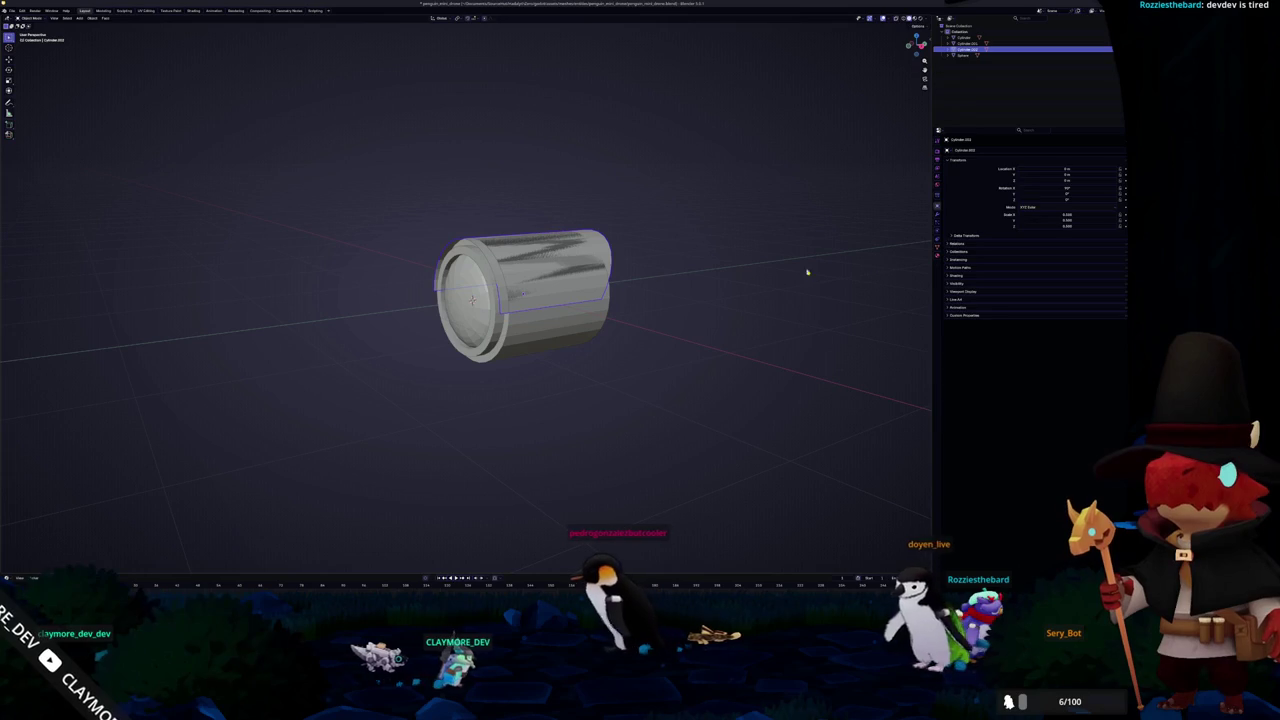
# Add a Solidify modifier to the slanted shell, apply its transform, and raise thickness and offset
pyautogui.click(938, 196)
pyautogui.click(1003, 150)
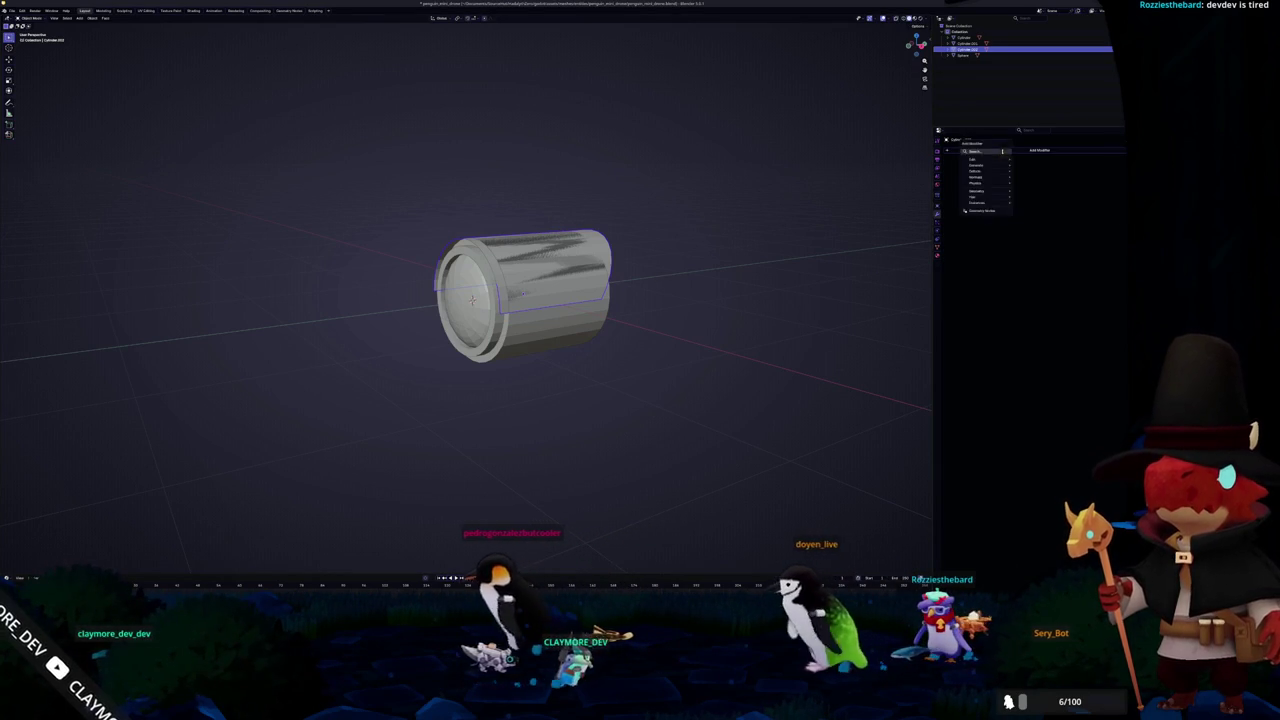
pyautogui.click(1030, 196)
pyautogui.hotkey('ctrl', 'a')
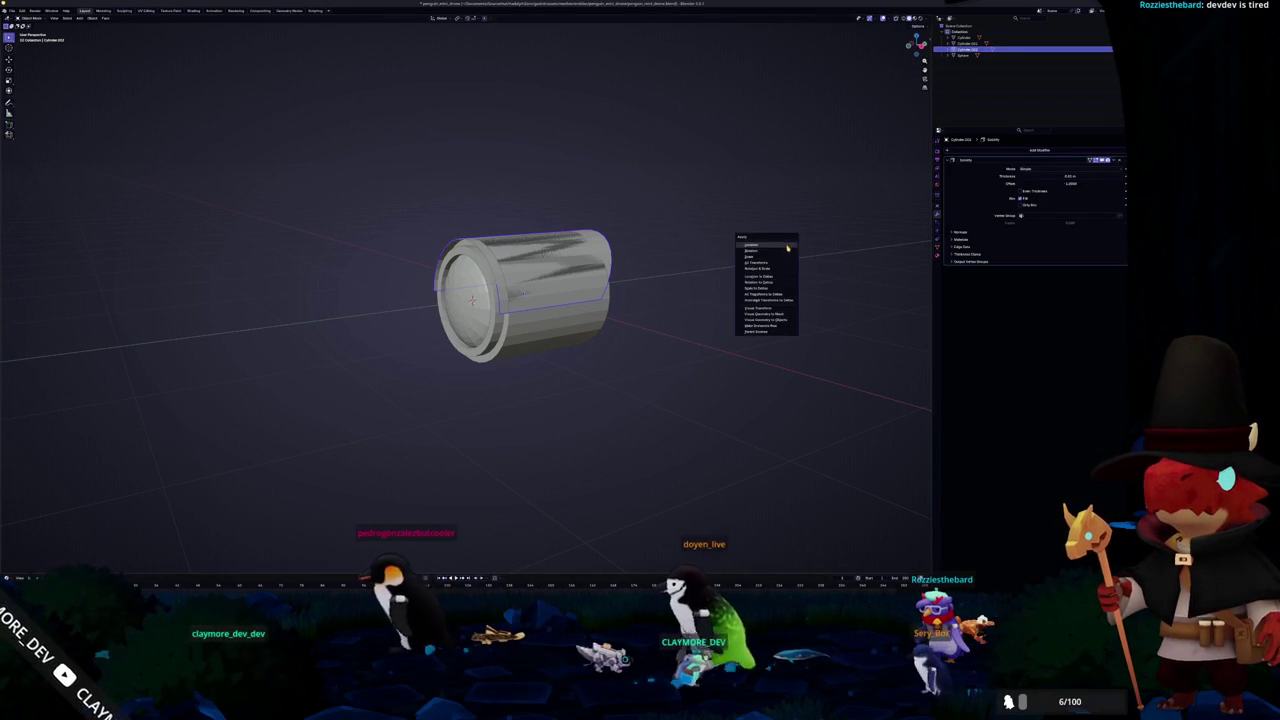
pyautogui.click(788, 246)
pyautogui.moveTo(1040, 184)
pyautogui.mouseDown()
pyautogui.moveTo(1110, 184)
pyautogui.moveTo(1080, 176)
pyautogui.mouseUp()
pyautogui.click(1041, 176)
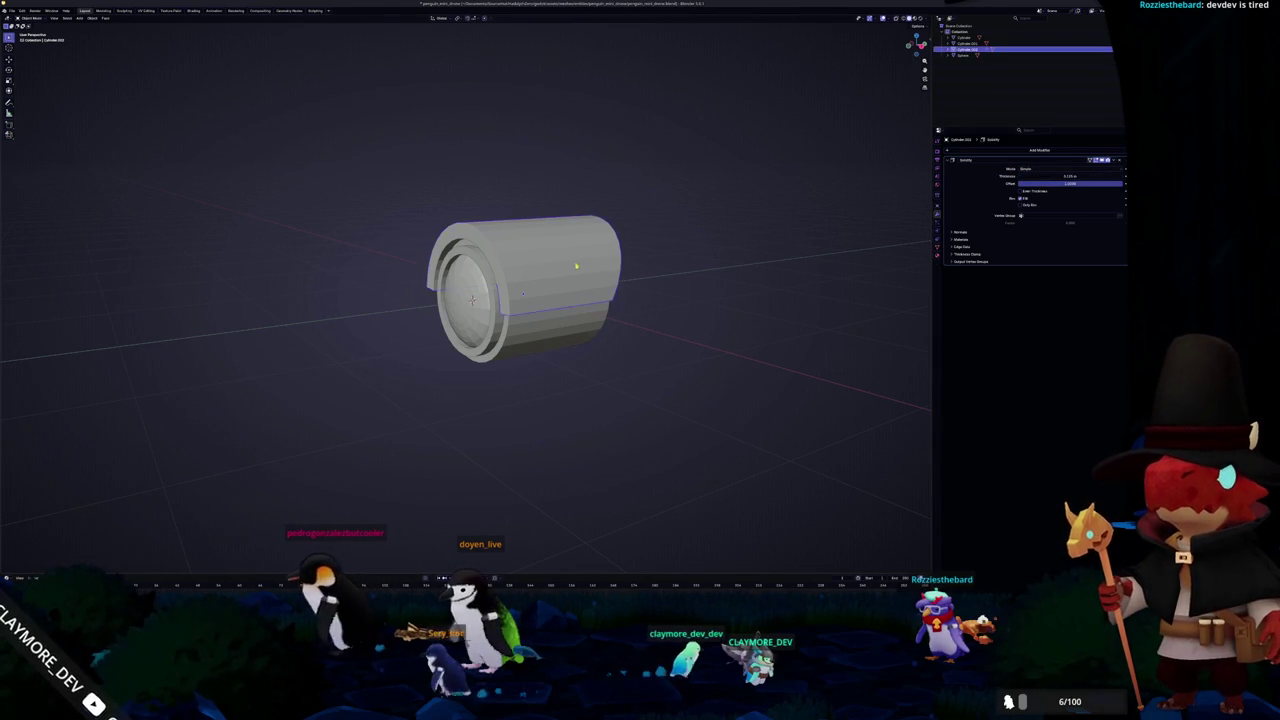
pyautogui.moveTo(572, 267); pyautogui.dragTo(614, 257, button='middle')
pyautogui.click(548, 343)
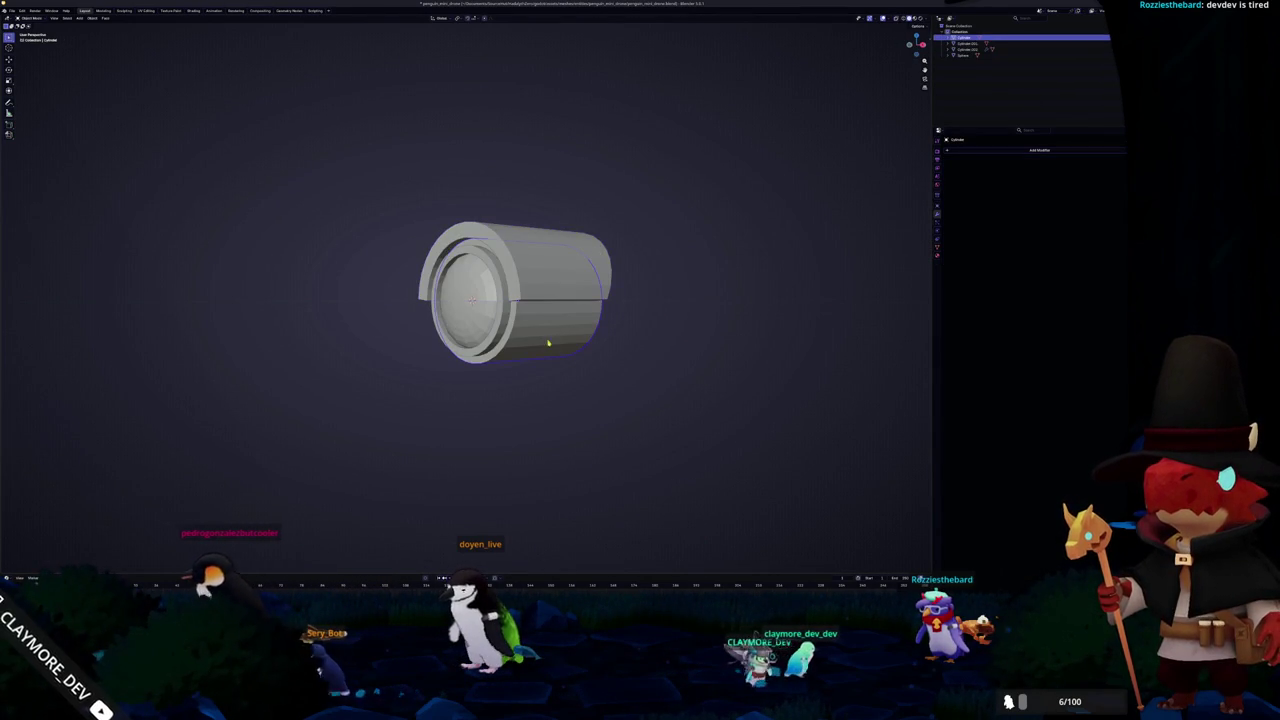
# In Right view, duplicate the cylinder as a smaller Cylinder.003 capping the drum's end
pyautogui.press('KP_3')
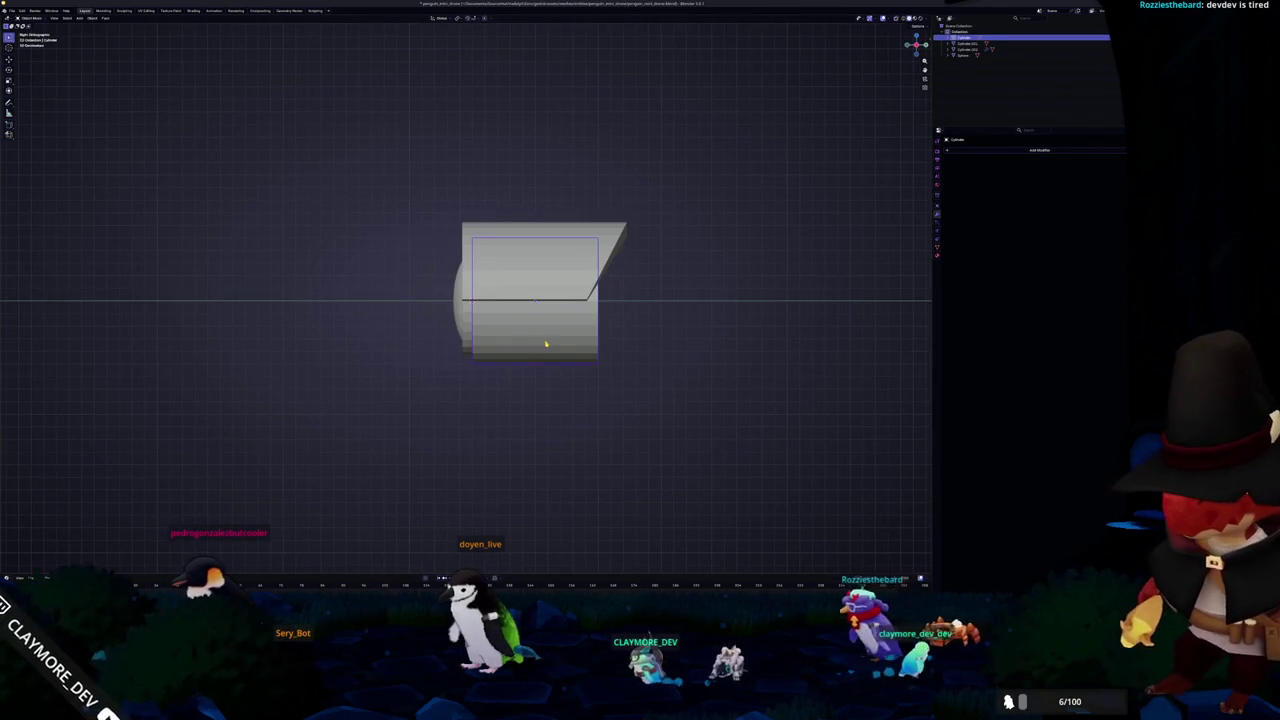
pyautogui.keyDown('shift'); pyautogui.moveTo(584, 331); pyautogui.dragTo(495, 348, button='middle'); pyautogui.keyUp('shift')
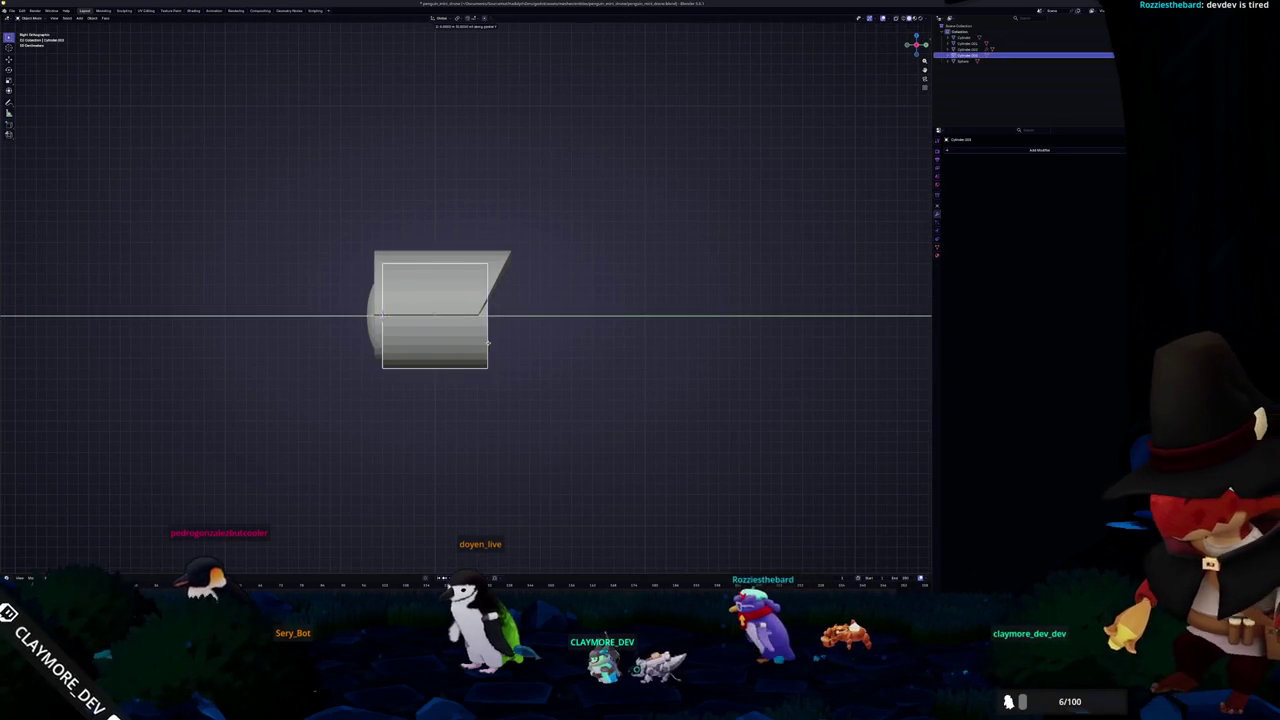
pyautogui.hotkey('shift', 'd')
pyautogui.click(542, 338)
pyautogui.press('s')
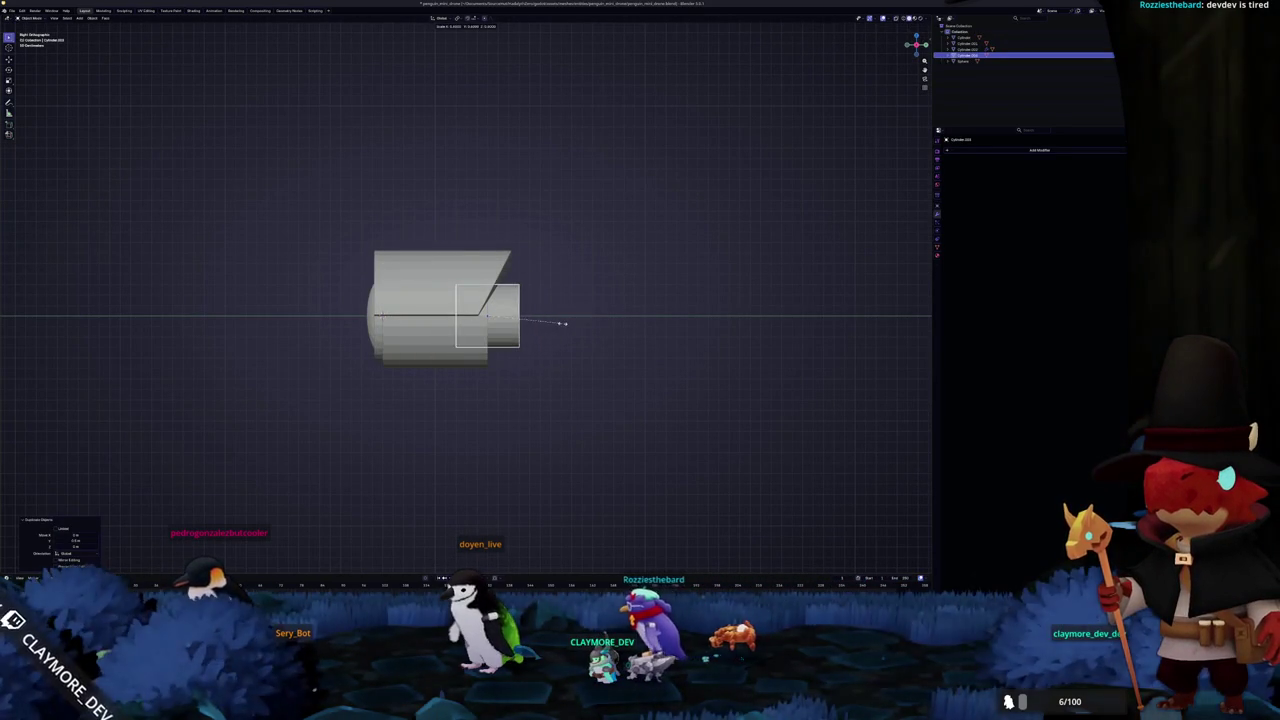
pyautogui.click(590, 322)
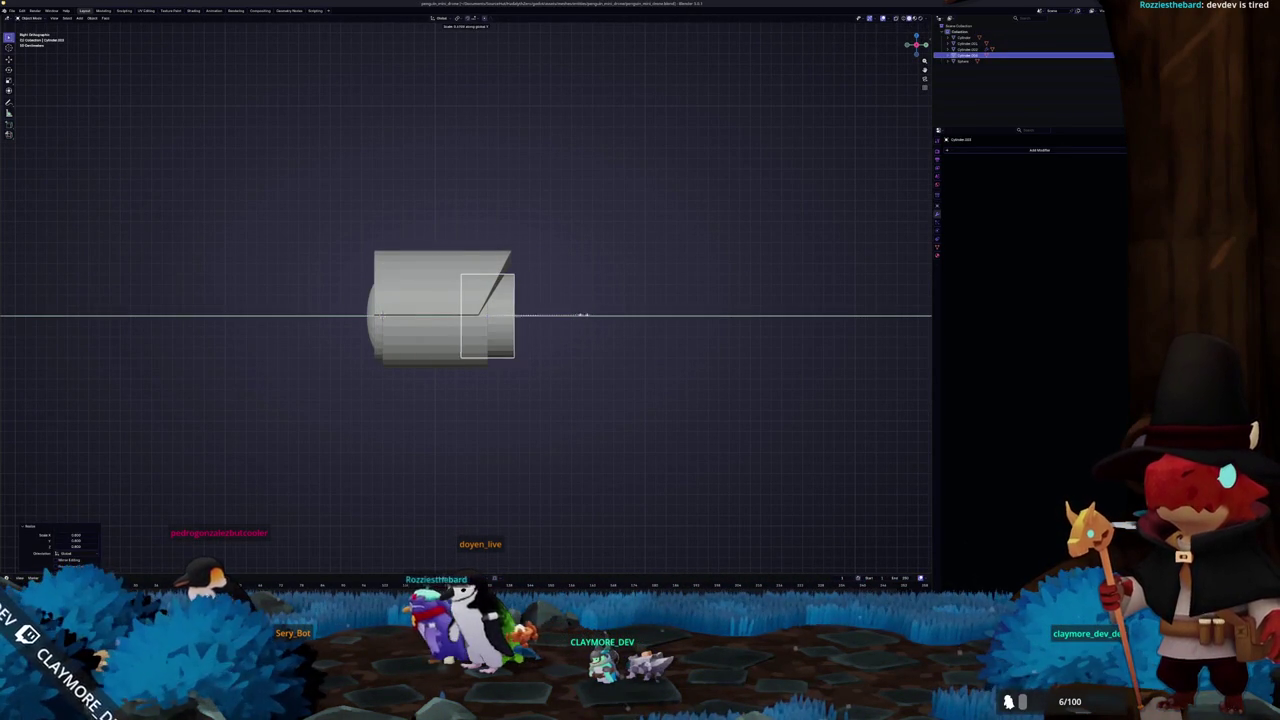
pyautogui.moveTo(542, 314); pyautogui.dragTo(485, 334, button='middle')
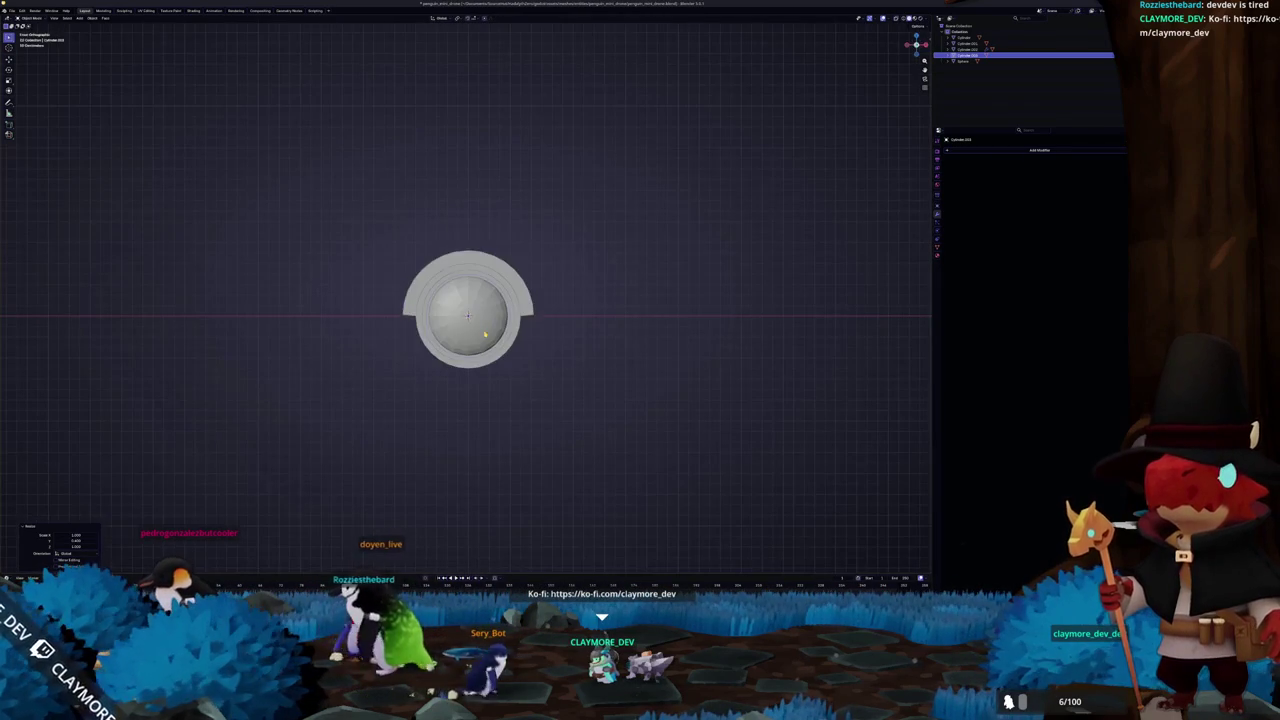
# Inset the inner cylinder's end face twice, leaving a thin recessed ring
pyautogui.press('Tab')
pyautogui.moveTo(485, 334)
pyautogui.mouseDown(button='middle')
pyautogui.moveTo(470, 330)
pyautogui.moveTo(500, 316)
pyautogui.mouseUp(button='middle')
pyautogui.press('a')
pyautogui.rightClick(432, 298)
pyautogui.press('Escape')
pyautogui.hotkey('alt', 'z')
pyautogui.press('i')
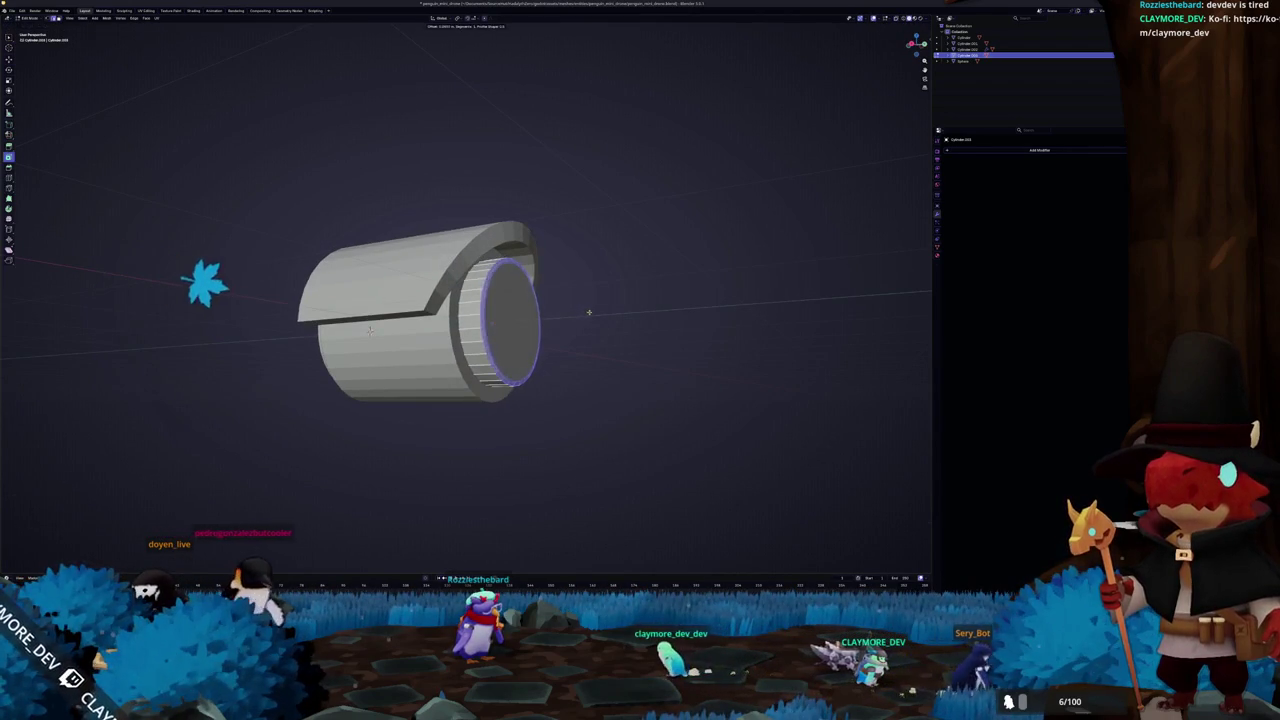
pyautogui.rightClick(575, 300)
pyautogui.press('Escape')
pyautogui.press('i')
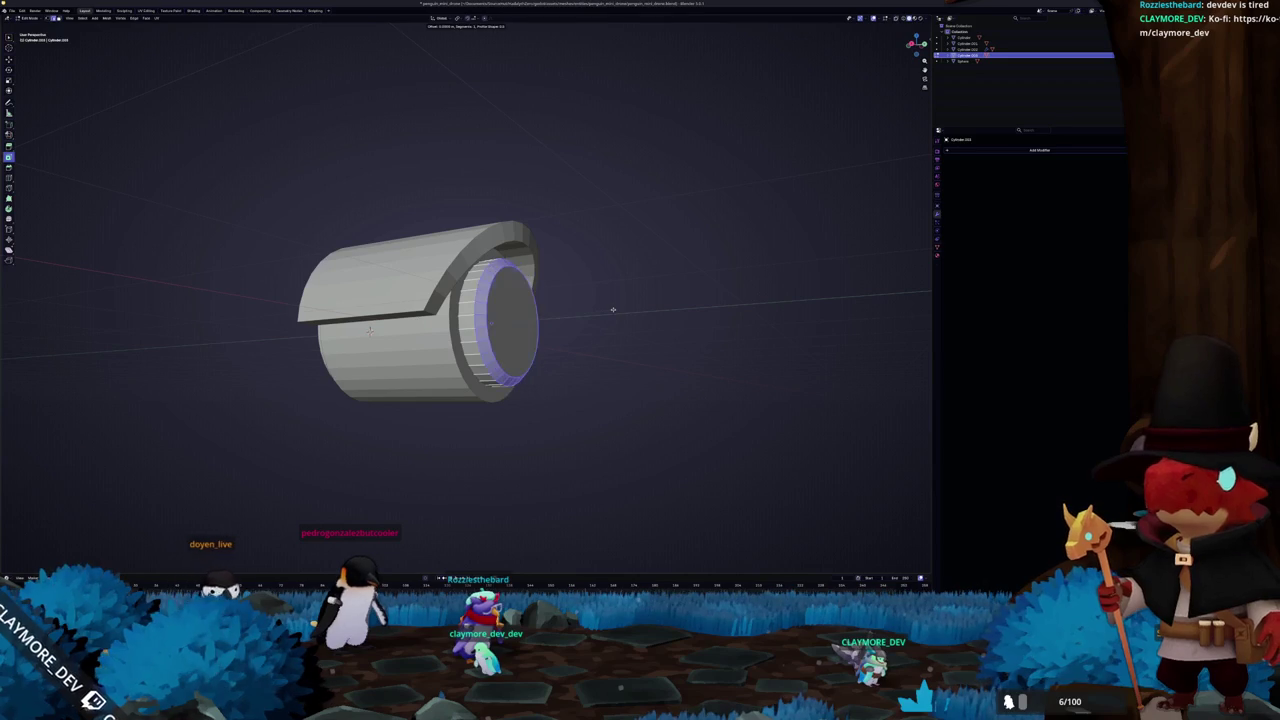
pyautogui.click(613, 309)
pyautogui.press('Tab')
# Reselect the cylinder and pick a face loop on it in Edit Mode
pyautogui.hotkey('alt', 'a')
pyautogui.moveTo(424, 343)
pyautogui.mouseDown(button='middle')
pyautogui.moveTo(446, 310)
pyautogui.moveTo(430, 318)
pyautogui.moveTo(487, 345)
pyautogui.mouseUp(button='middle')
pyautogui.scroll(-3, 446, 310)
pyautogui.click(446, 310)
pyautogui.press('Tab')
pyautogui.scroll(2, 446, 310)
pyautogui.keyDown('alt'); pyautogui.click(437, 331); pyautogui.keyUp('alt')
pyautogui.press('Tab')
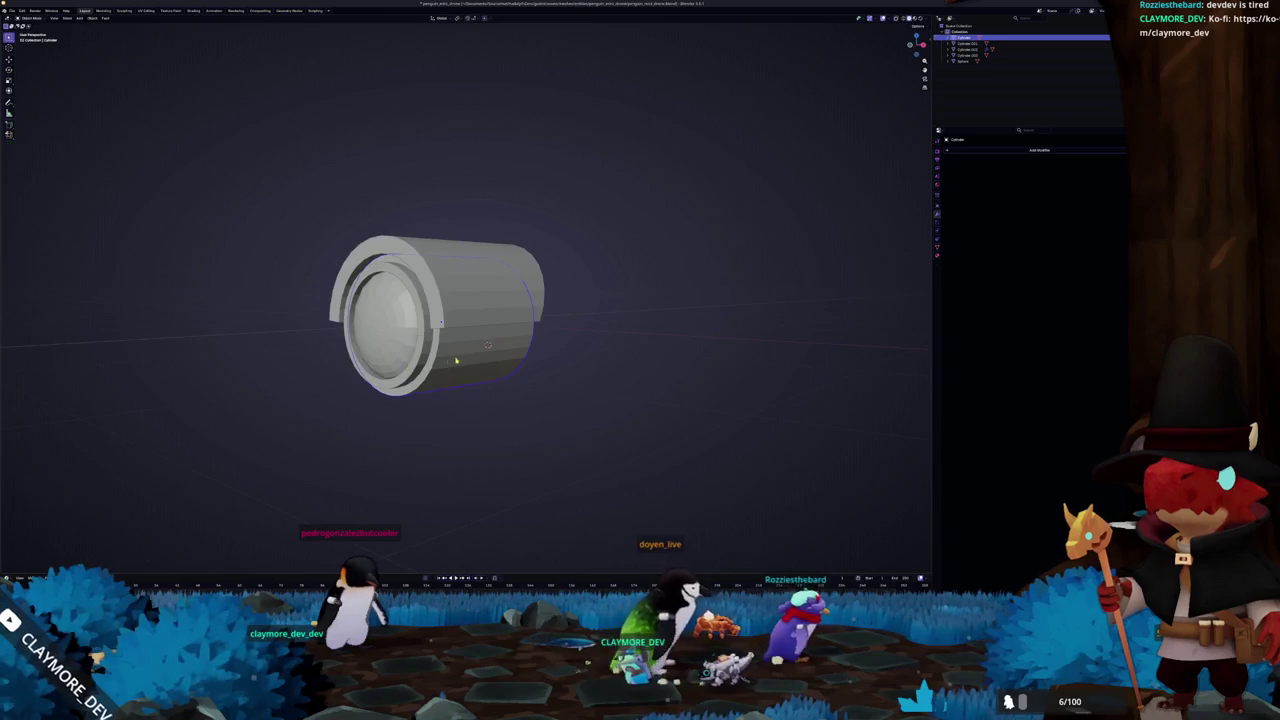
pyautogui.hotkey('shift', 'a')
# Add a cube, scale it down and rotate it about 30 degrees
pyautogui.click(495, 358)
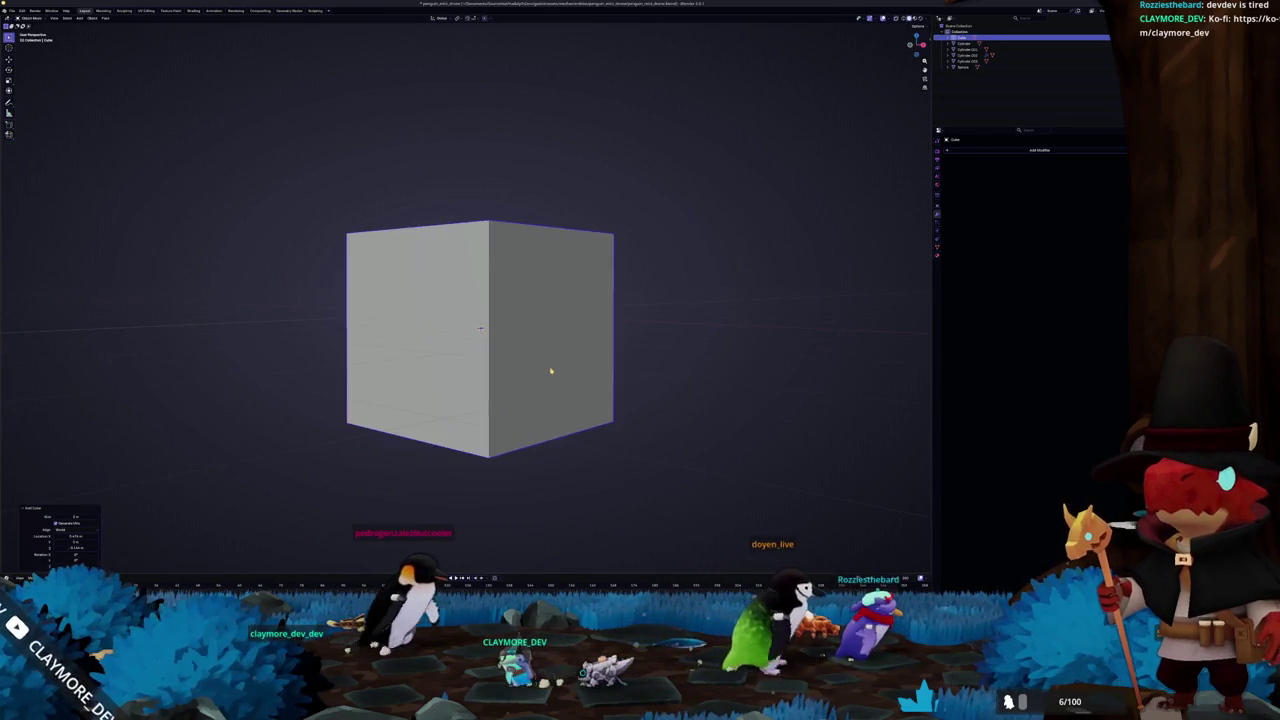
pyautogui.press('KP_1')
pyautogui.press('s')
pyautogui.click(586, 343)
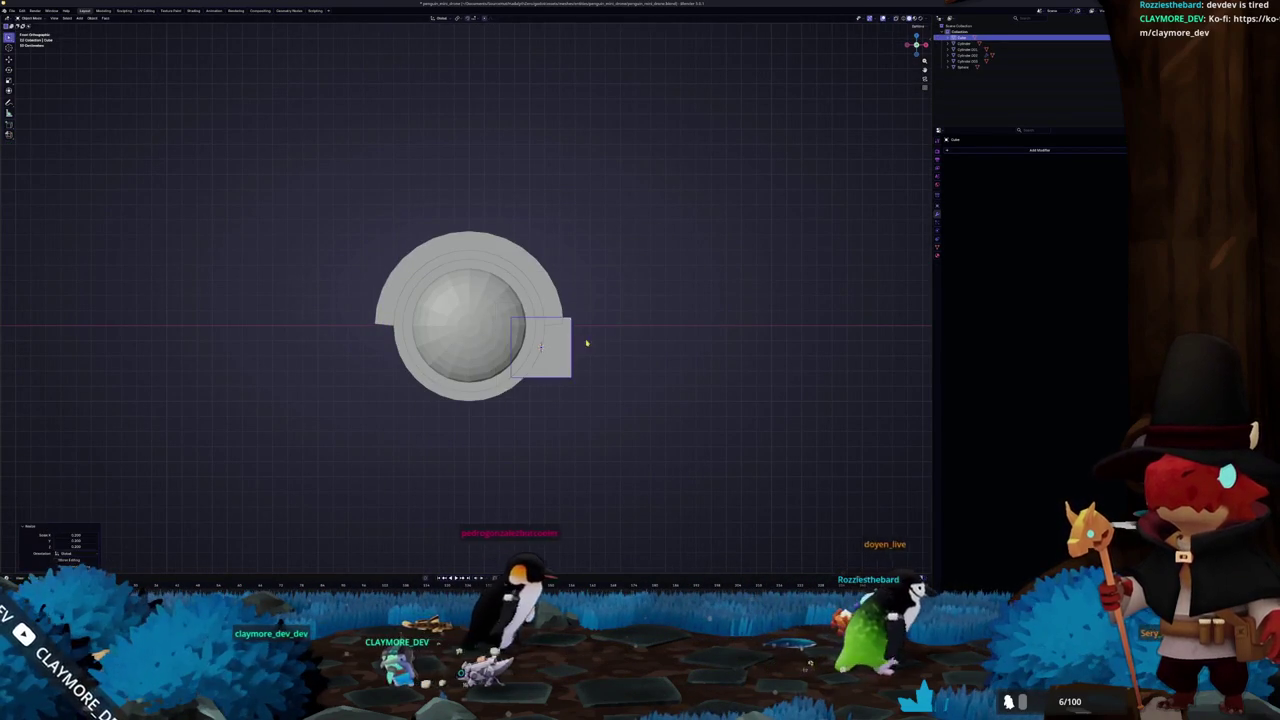
pyautogui.press('r')
pyautogui.click(612, 382)
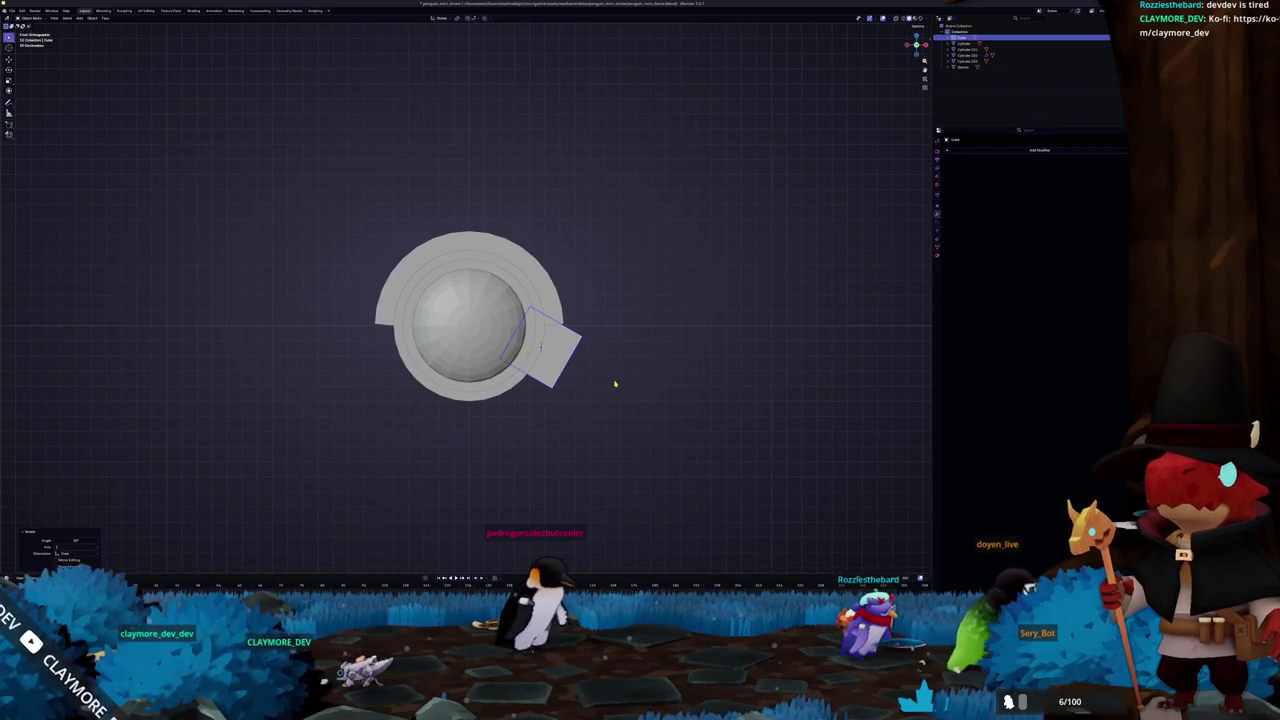
# Move the small box into the side of the cylinder housing
pyautogui.press('KP_3')
pyautogui.press('r')
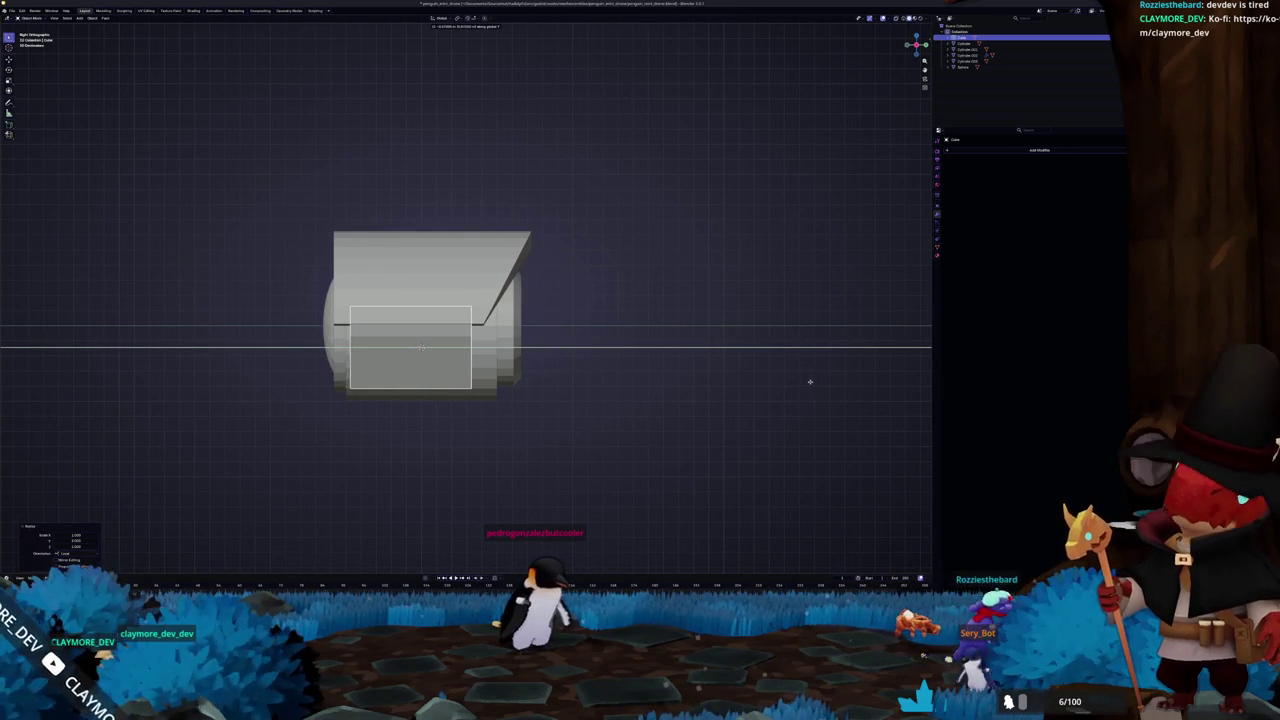
pyautogui.moveTo(674, 391)
pyautogui.mouseDown(button='middle')
pyautogui.moveTo(471, 423)
pyautogui.moveTo(523, 417)
pyautogui.moveTo(494, 420)
pyautogui.mouseUp(button='middle')
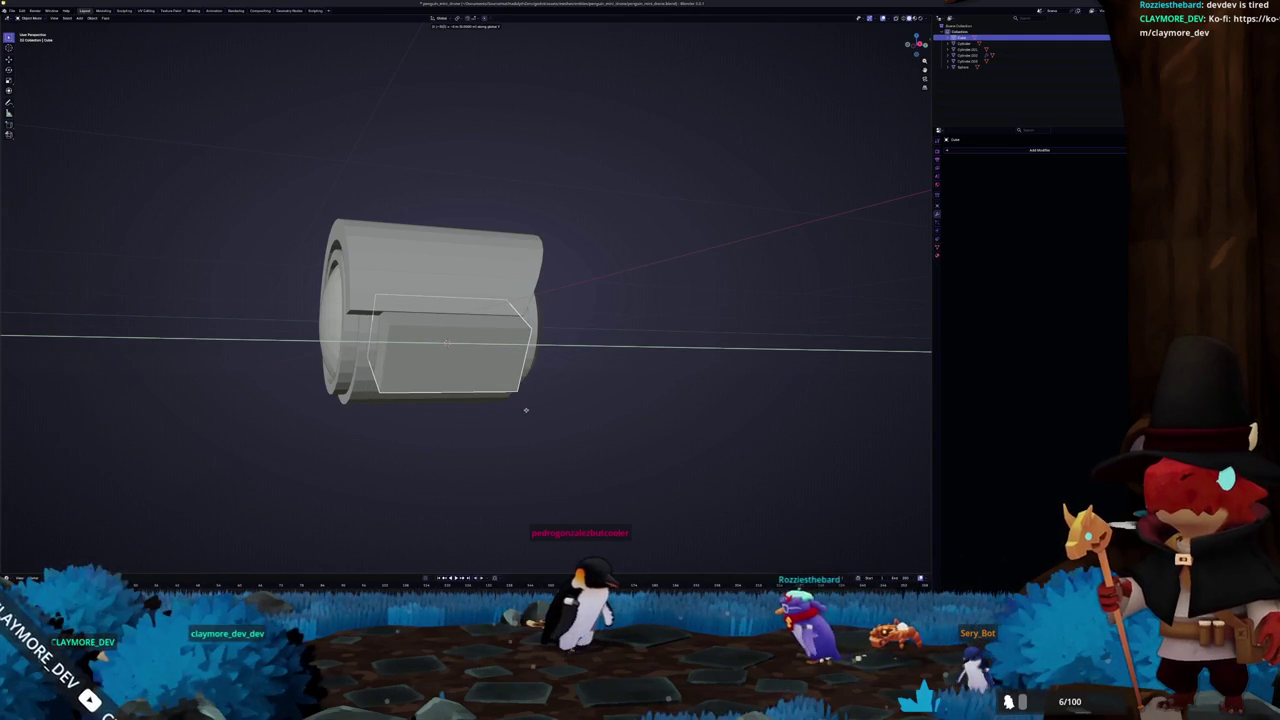
pyautogui.write('-')
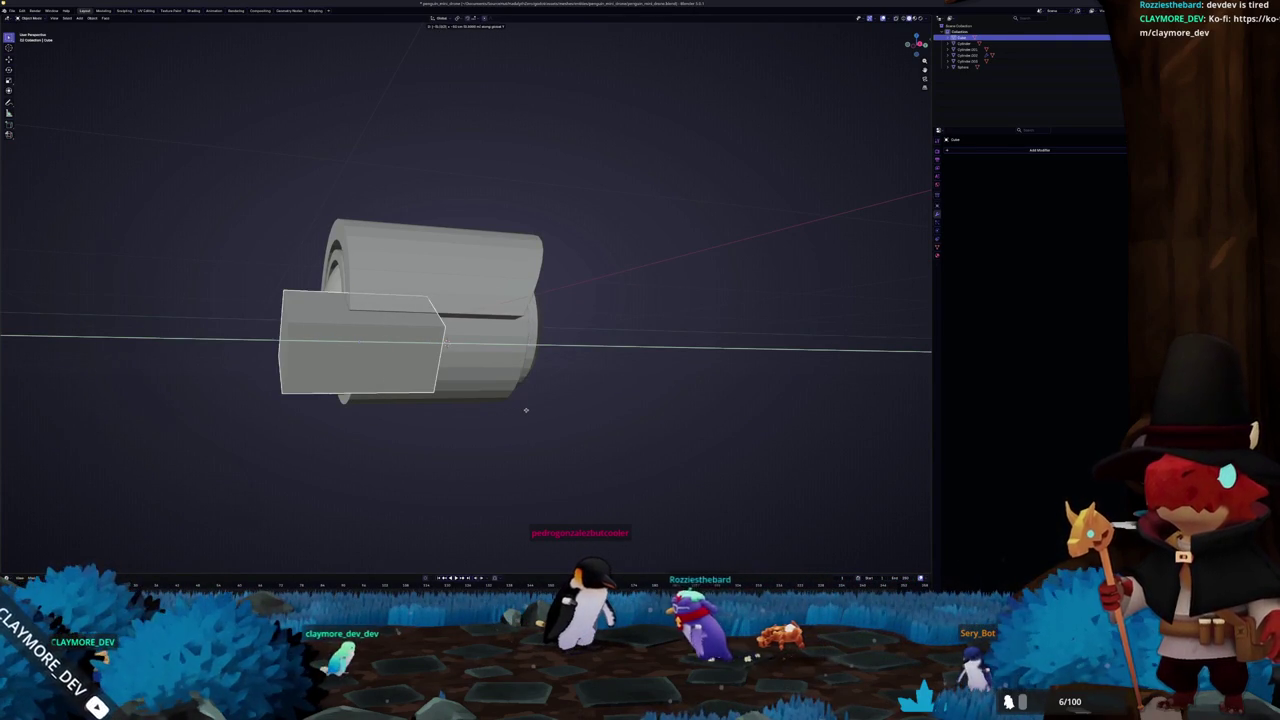
pyautogui.press('BackSpace')
pyautogui.press('Return')
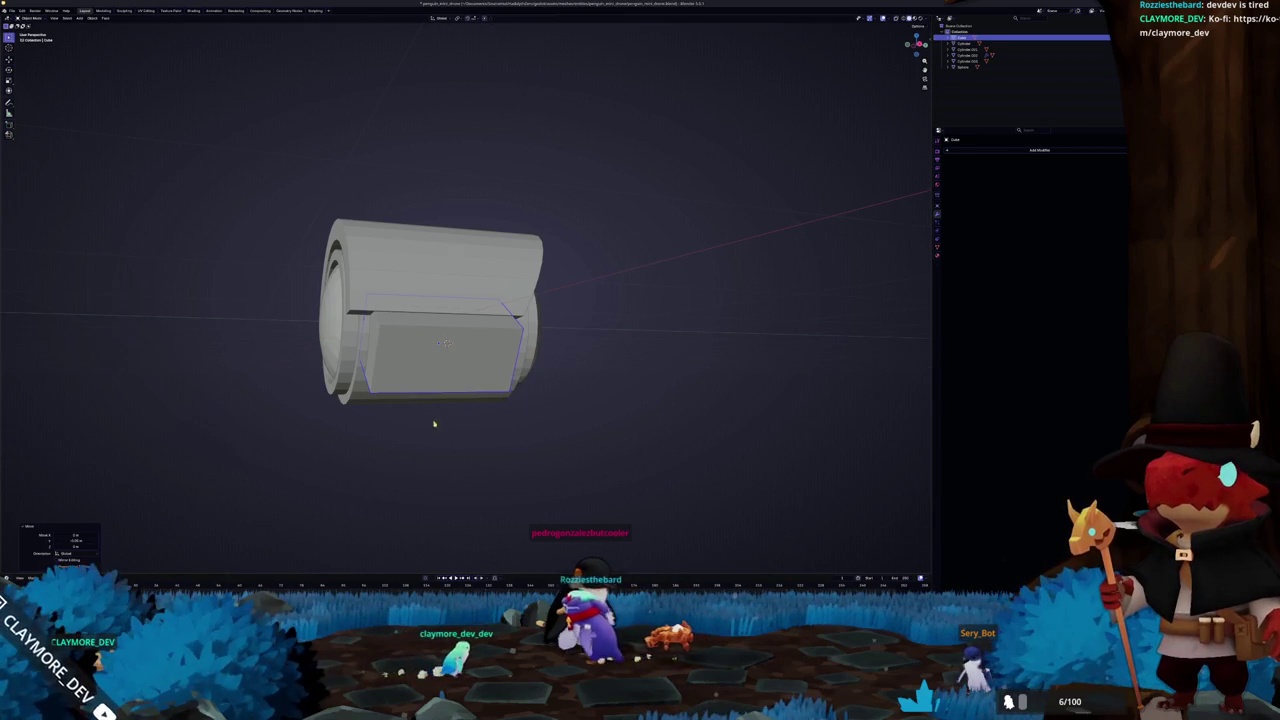
pyautogui.moveTo(441, 421); pyautogui.dragTo(383, 423, button='middle')
pyautogui.press('Tab')
pyautogui.moveTo(397, 320); pyautogui.dragTo(457, 353, button='middle')
pyautogui.press('Tab')
pyautogui.hotkey('shift', 'a')
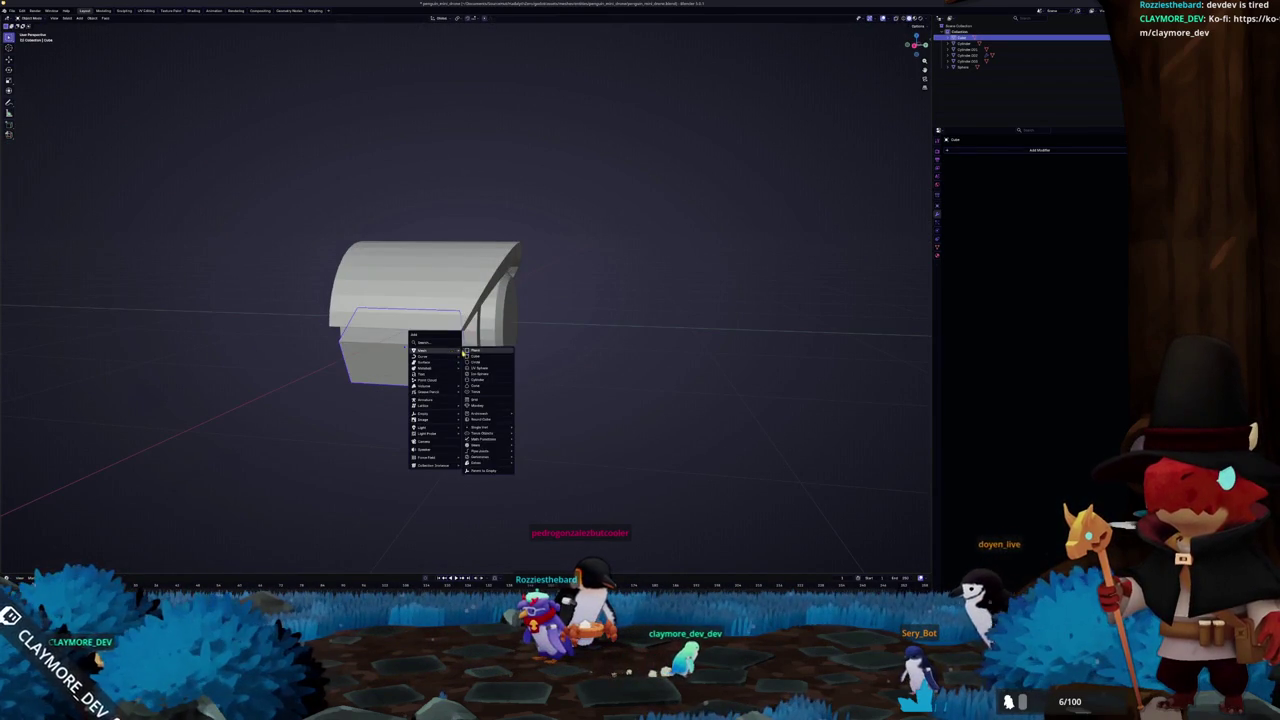
# Add a second scaled-down cube at the side box's front, checking front and side views
pyautogui.click(478, 356)
pyautogui.press('s')
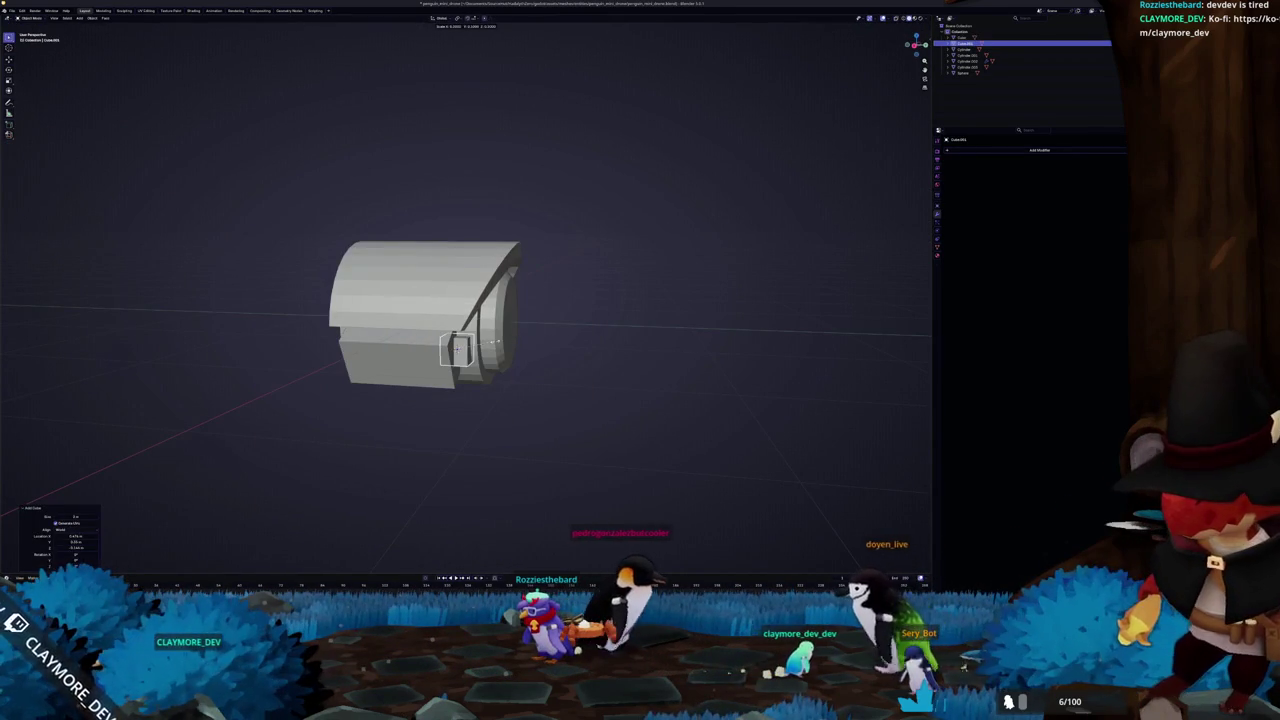
pyautogui.click(495, 344)
pyautogui.press('KP_1')
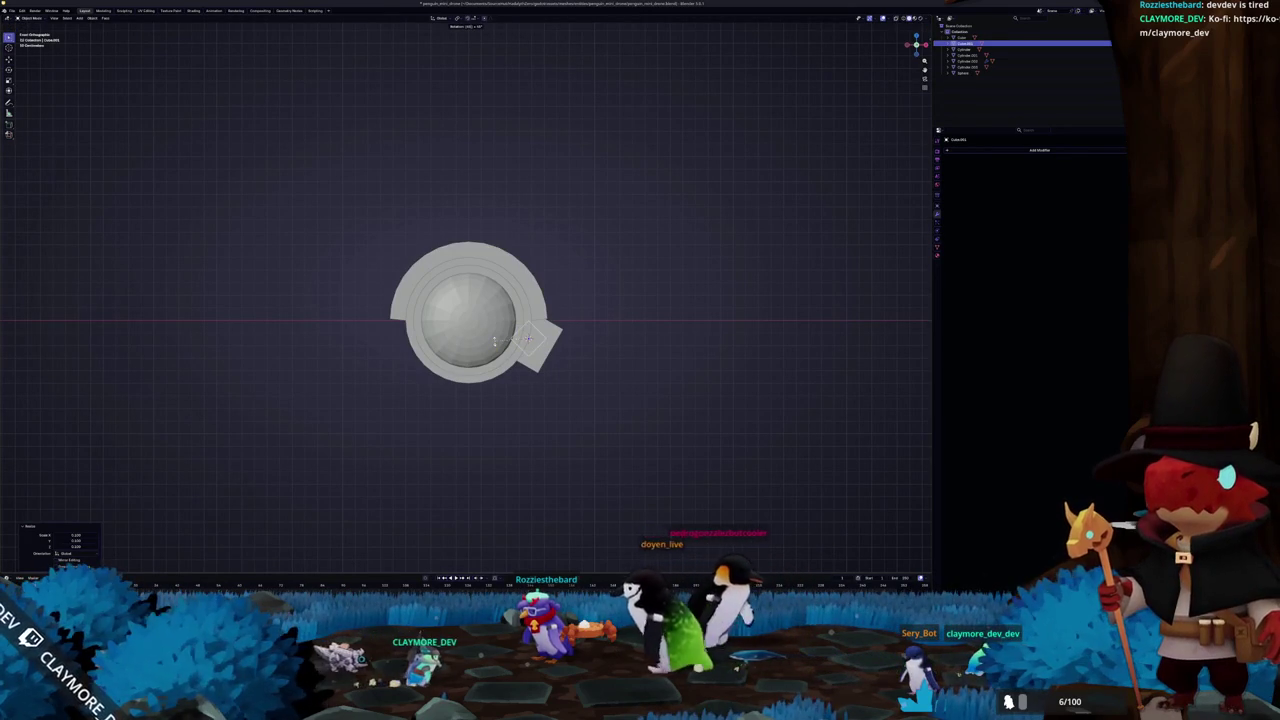
pyautogui.scroll(1, 494, 341)
pyautogui.scroll(1, 494, 341)
pyautogui.scroll(1, 572, 222)
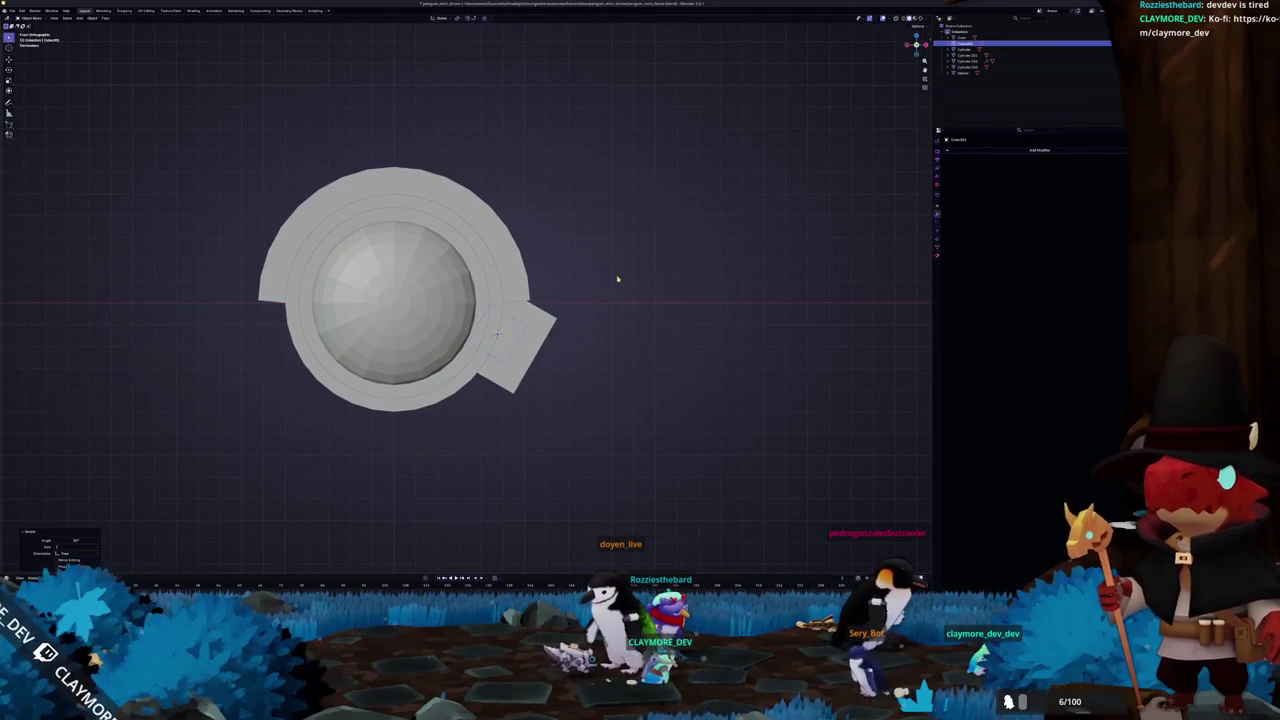
pyautogui.press('KP_3')
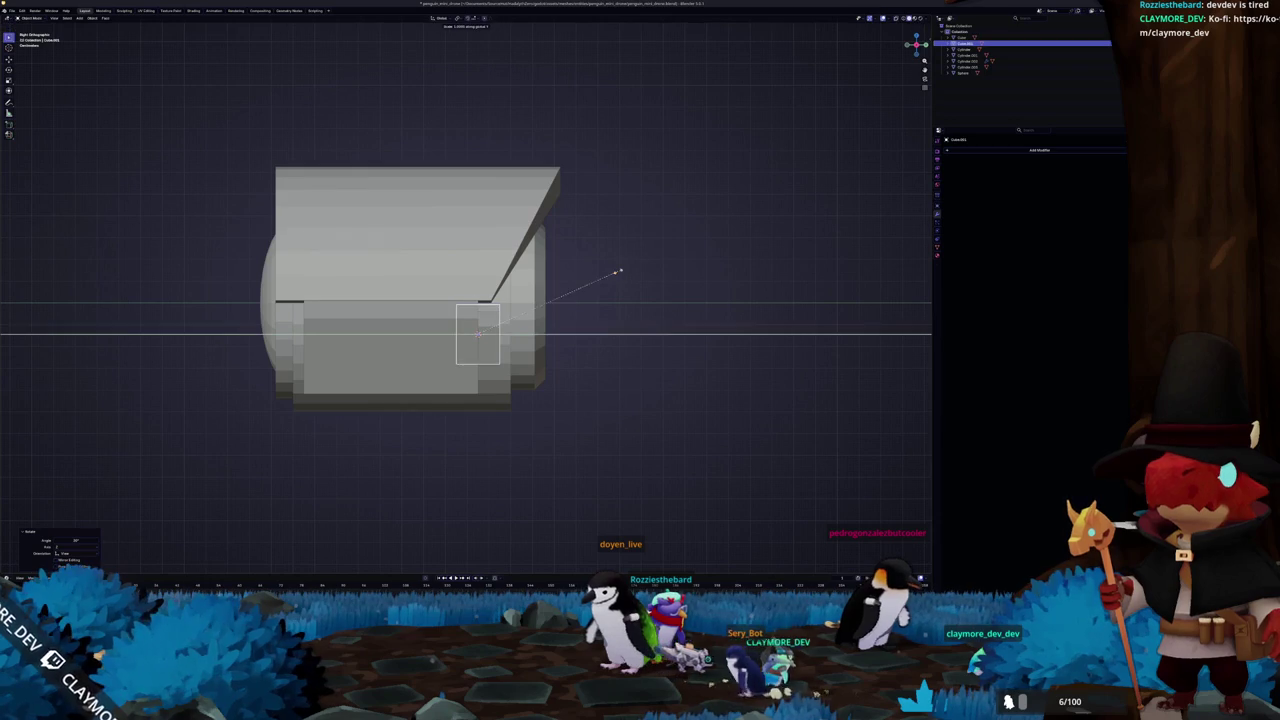
pyautogui.moveTo(644, 278); pyautogui.dragTo(573, 289, button='middle')
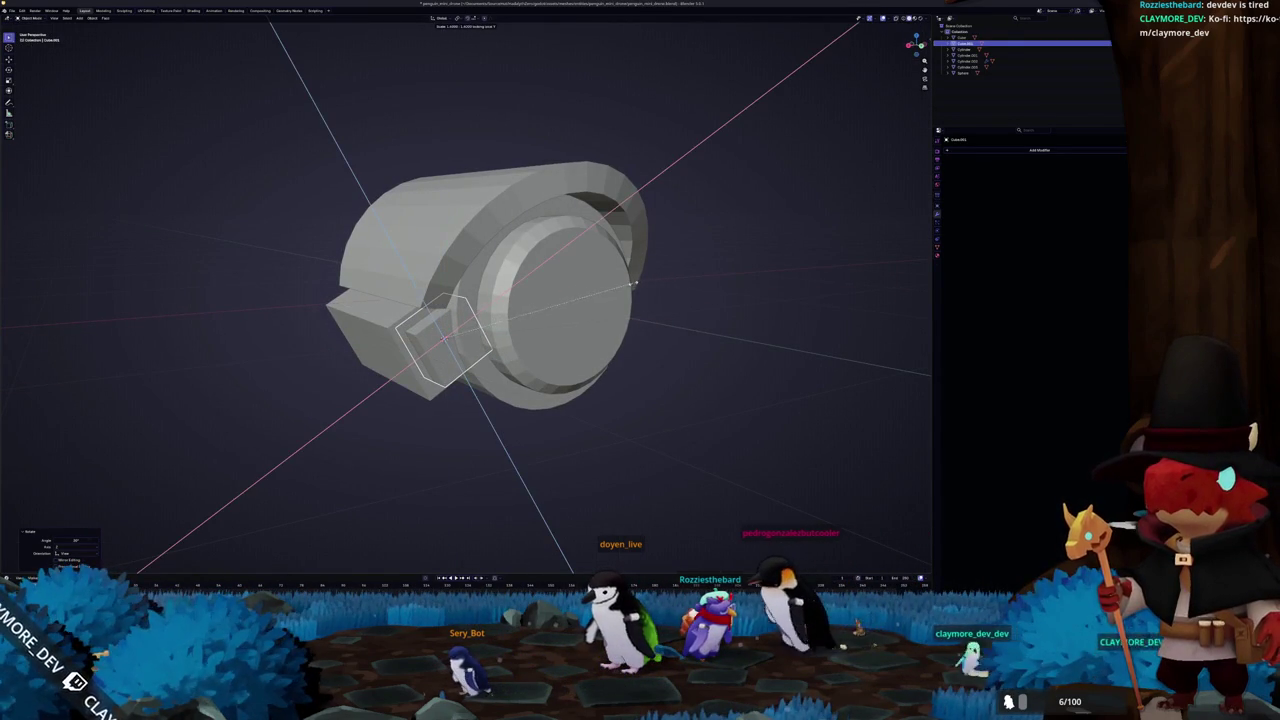
pyautogui.scroll(-2, 570, 299)
pyautogui.press('Tab')
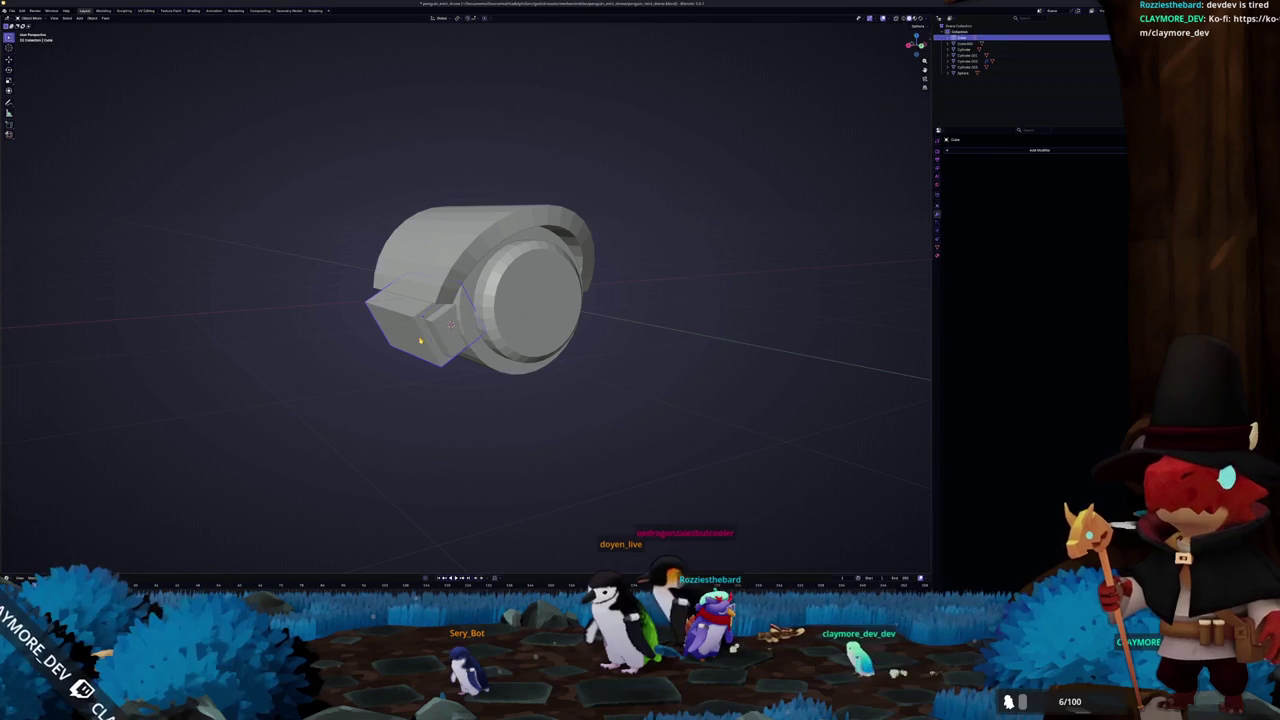
# Apply the side box's scale and adjust its mesh from the context menu
pyautogui.click(444, 328)
pyautogui.moveTo(450, 328); pyautogui.dragTo(490, 322, button='middle')
pyautogui.hotkey('alt', 'z')
pyautogui.rightClick(479, 322)
pyautogui.click(470, 320)
pyautogui.press('Tab')
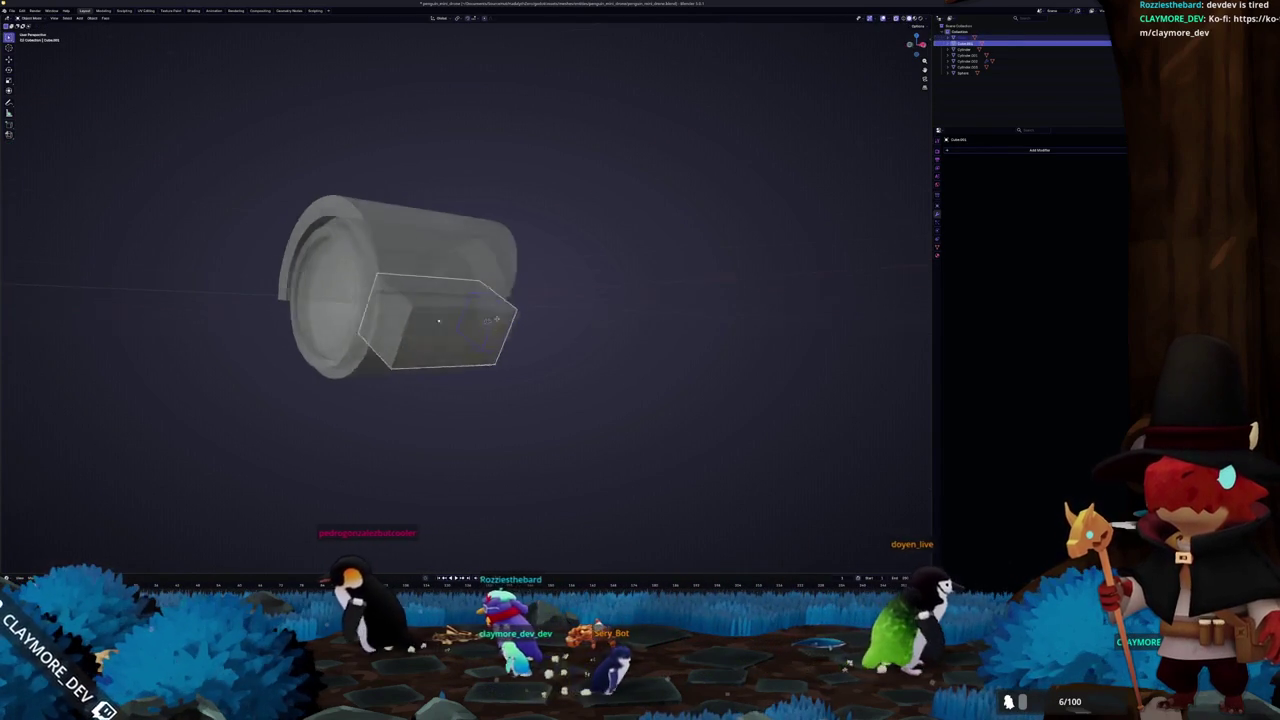
# Bevel the side box's selected edge
pyautogui.press('Tab')
pyautogui.moveTo(488, 321); pyautogui.dragTo(452, 318, button='middle')
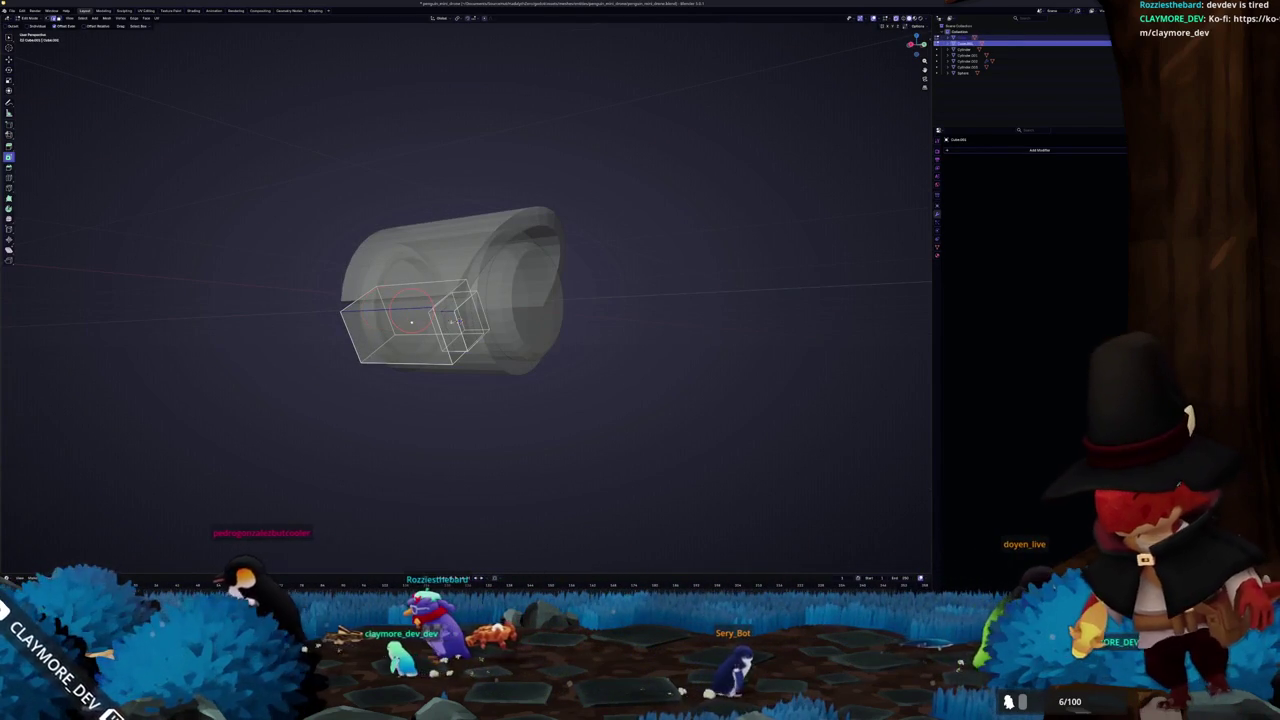
pyautogui.hotkey('alt', 'z')
pyautogui.moveTo(450, 320); pyautogui.dragTo(430, 330, button='middle')
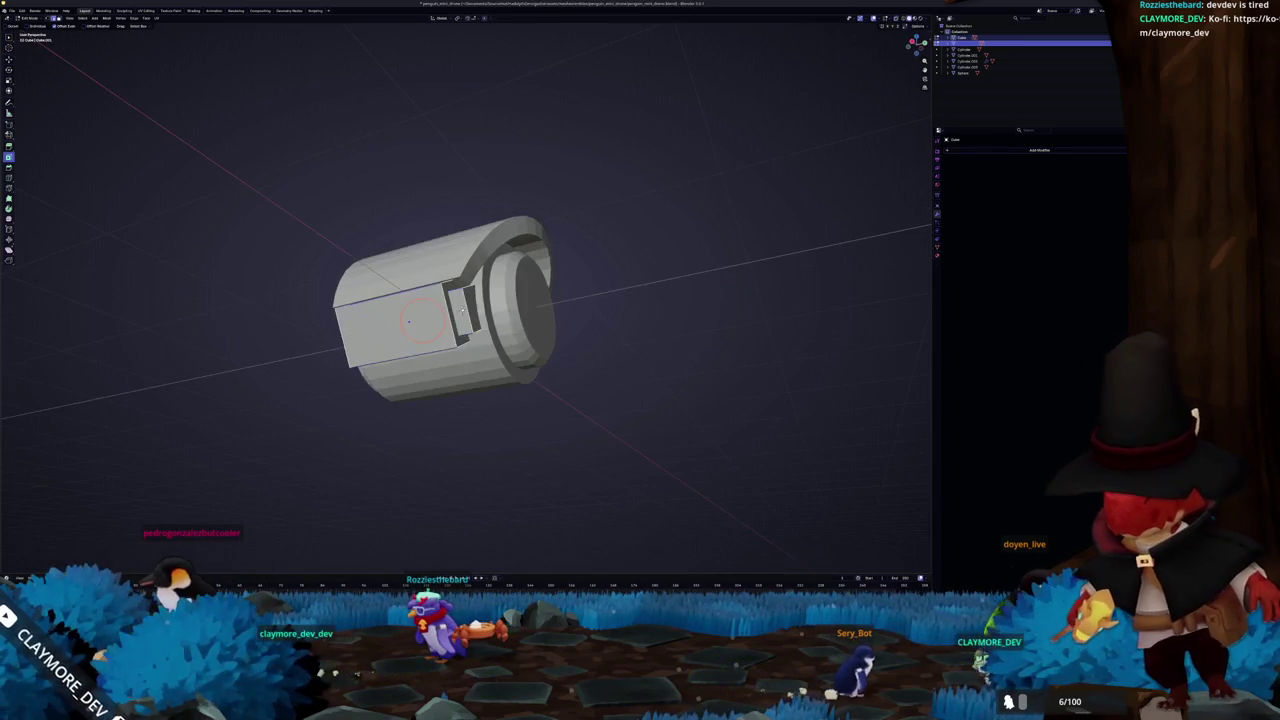
pyautogui.hotkey('ctrl', 'b')
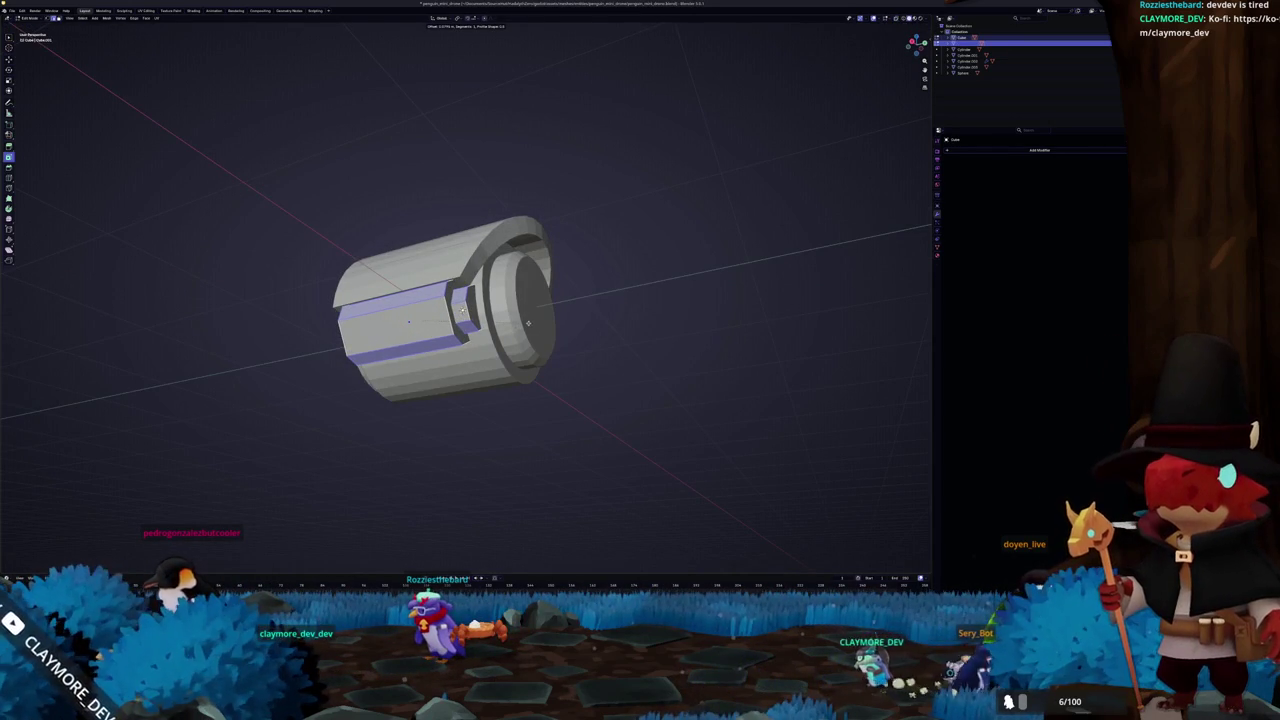
pyautogui.click(526, 323)
pyautogui.press('Tab')
pyautogui.moveTo(526, 323)
pyautogui.mouseDown(button='middle')
pyautogui.moveTo(535, 337)
pyautogui.moveTo(488, 310)
pyautogui.moveTo(425, 342)
pyautogui.moveTo(489, 318)
pyautogui.mouseUp(button='middle')
# Separate the selected faces of the side housing into a new object
pyautogui.press('Tab')
pyautogui.hotkey('ctrl', 'f')
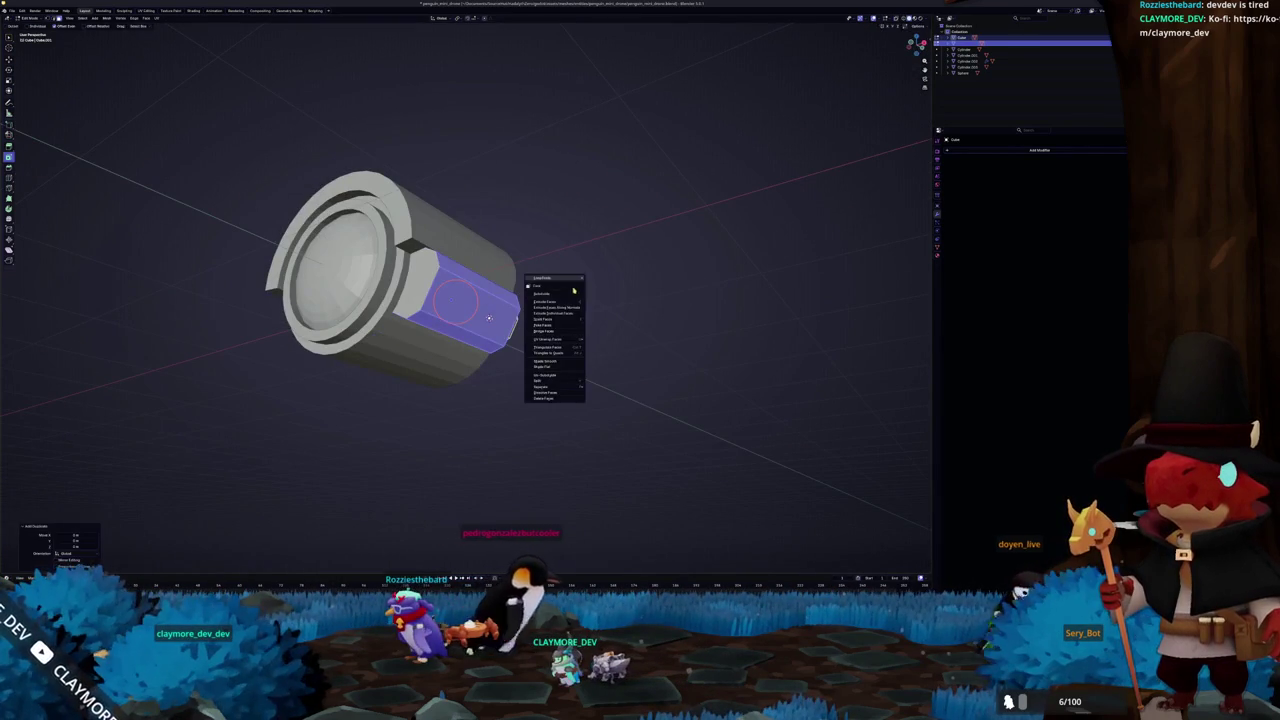
pyautogui.click(601, 387)
pyautogui.press('Tab')
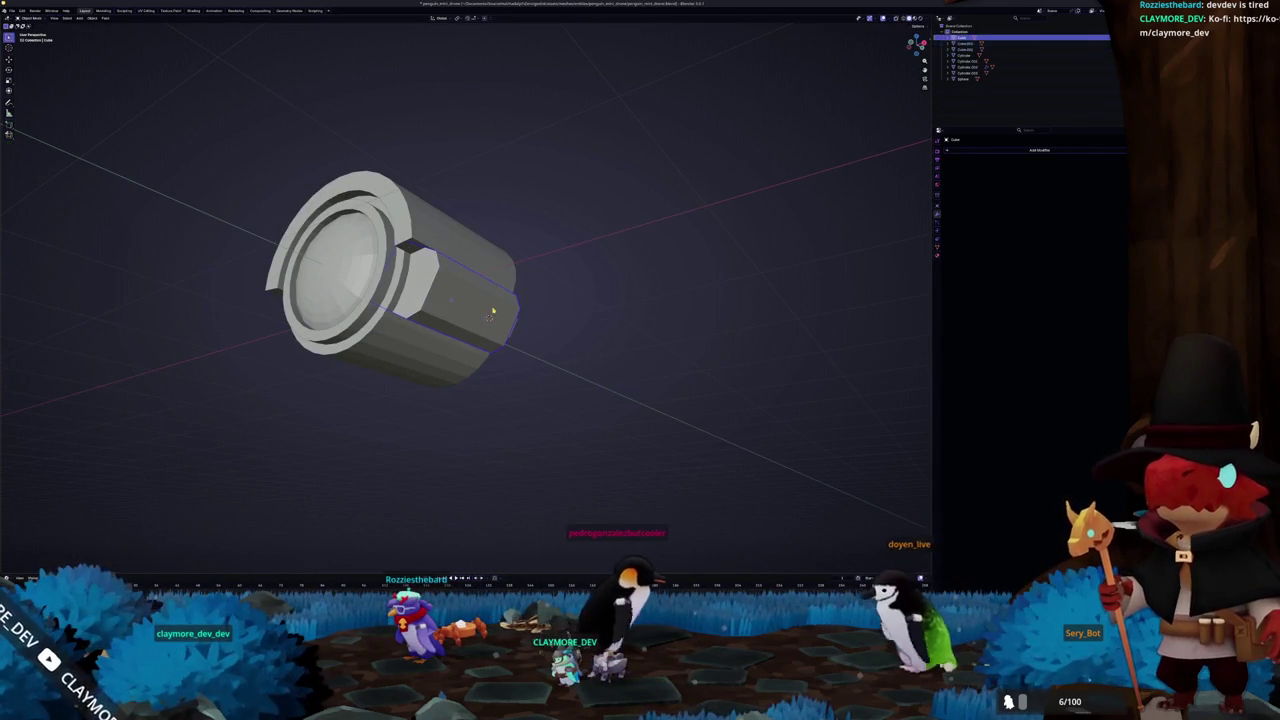
# Edge-slide the new part's edges so it stretches along the drum's lower side
pyautogui.press('Tab')
pyautogui.press('KP_3')
pyautogui.hotkey('alt', 'z')
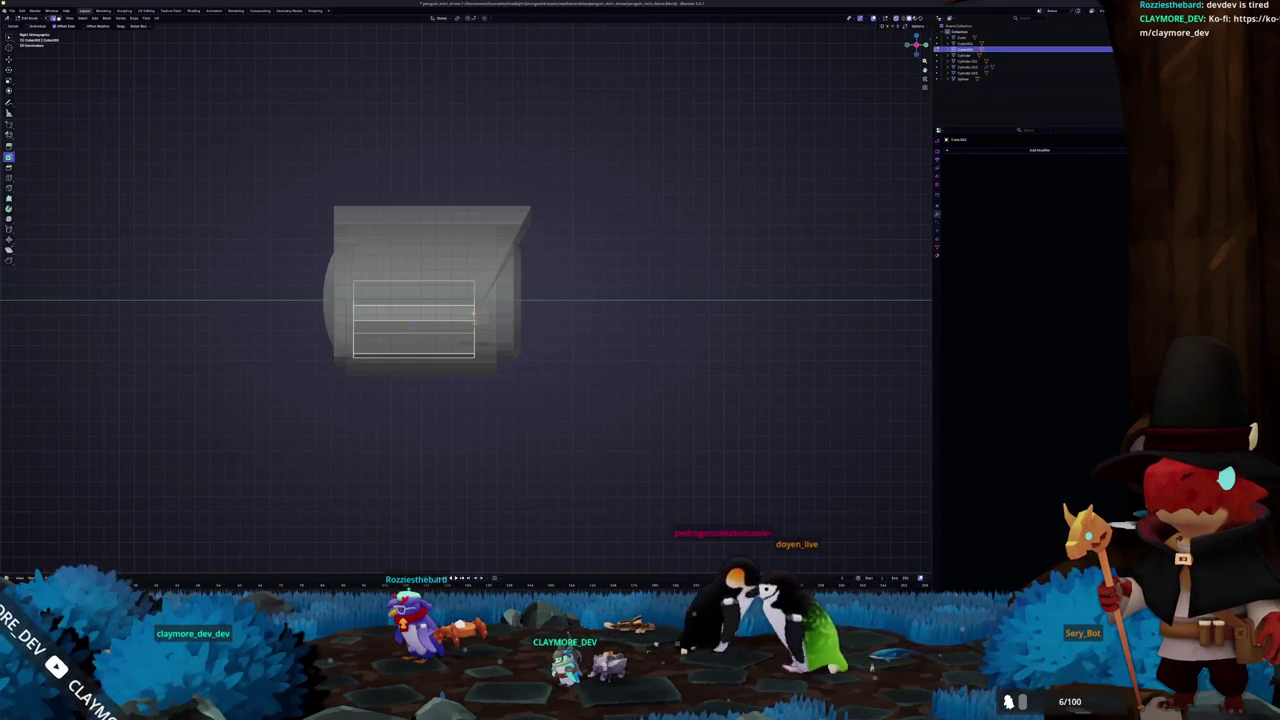
pyautogui.scroll(2, 474, 316)
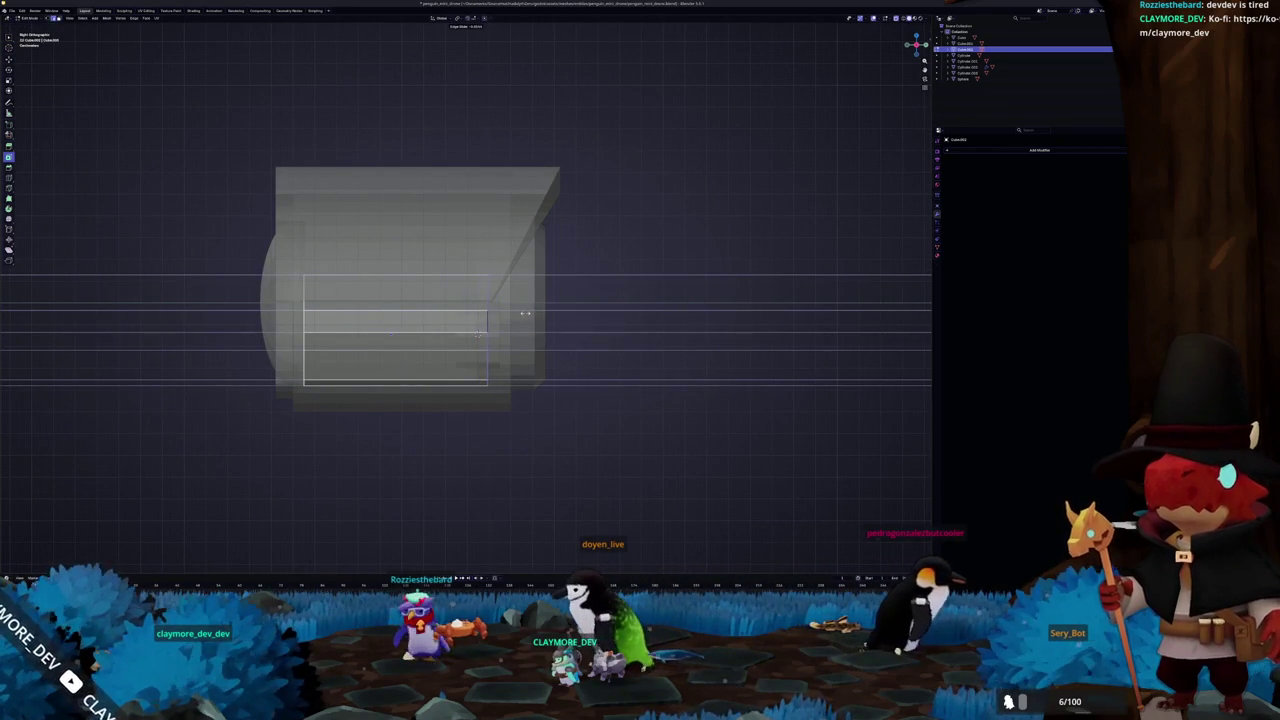
pyautogui.click(526, 315)
pyautogui.moveTo(526, 315)
pyautogui.mouseDown(button='middle')
pyautogui.moveTo(474, 343)
pyautogui.moveTo(558, 333)
pyautogui.mouseUp(button='middle')
pyautogui.hotkey('alt', 'z')
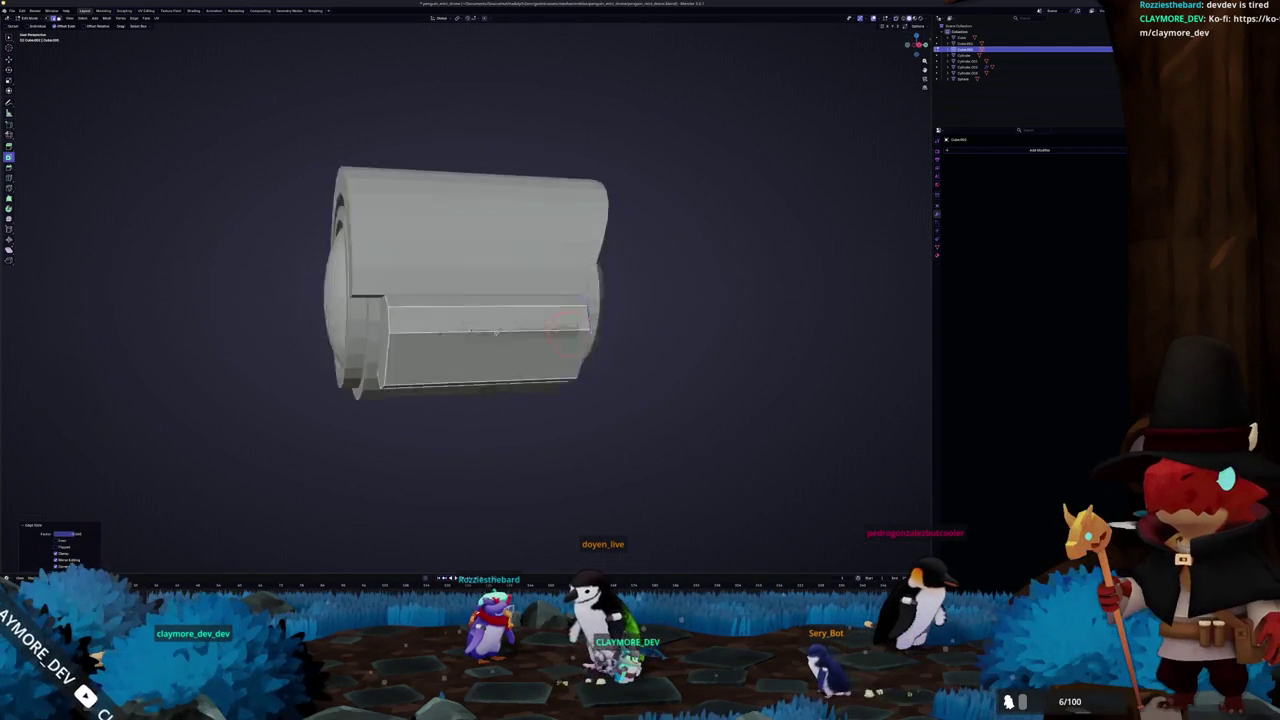
pyautogui.scroll(-3, 413, 336)
pyautogui.hotkey('alt', 'z')
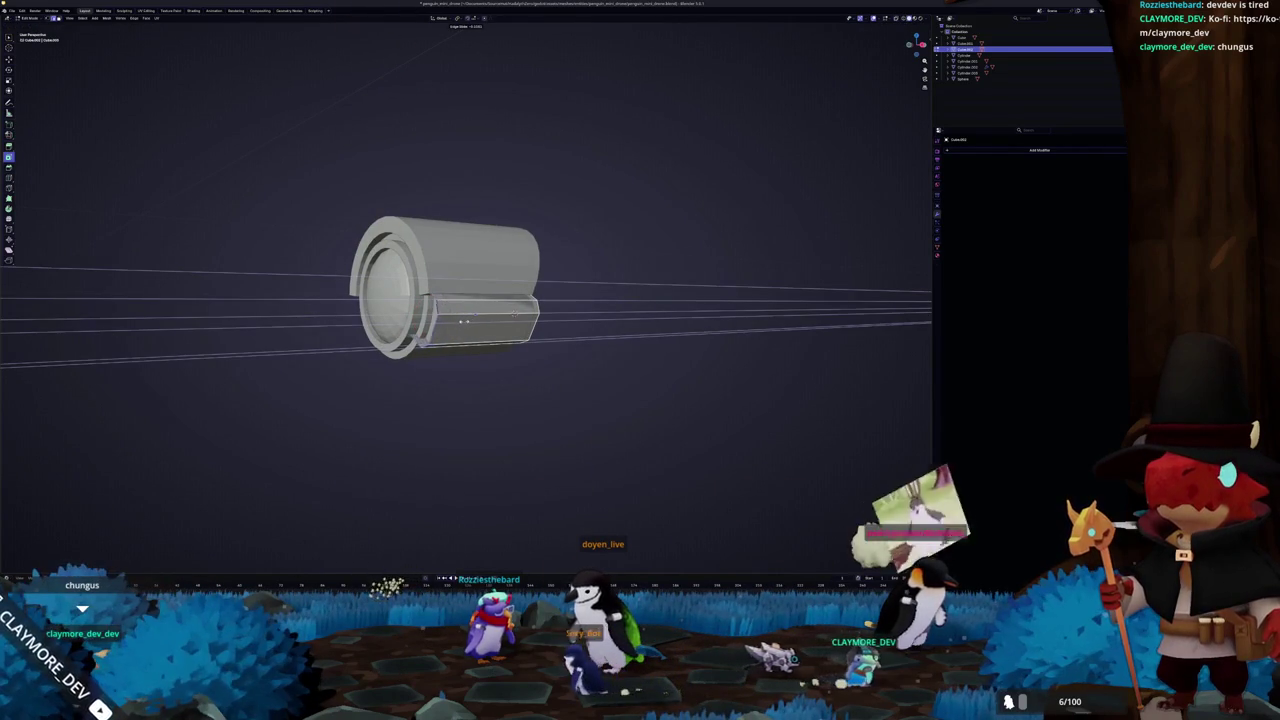
pyautogui.click(465, 322)
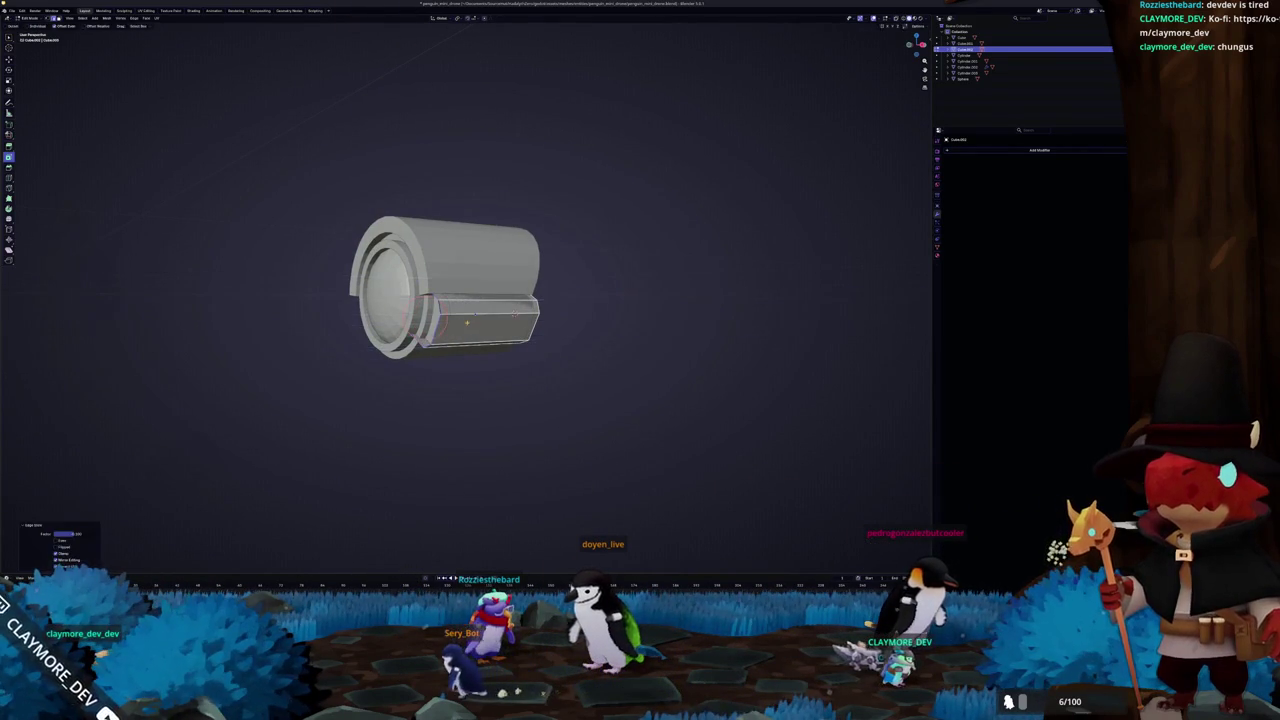
pyautogui.moveTo(465, 322); pyautogui.dragTo(459, 345, button='middle')
pyautogui.click(463, 297)
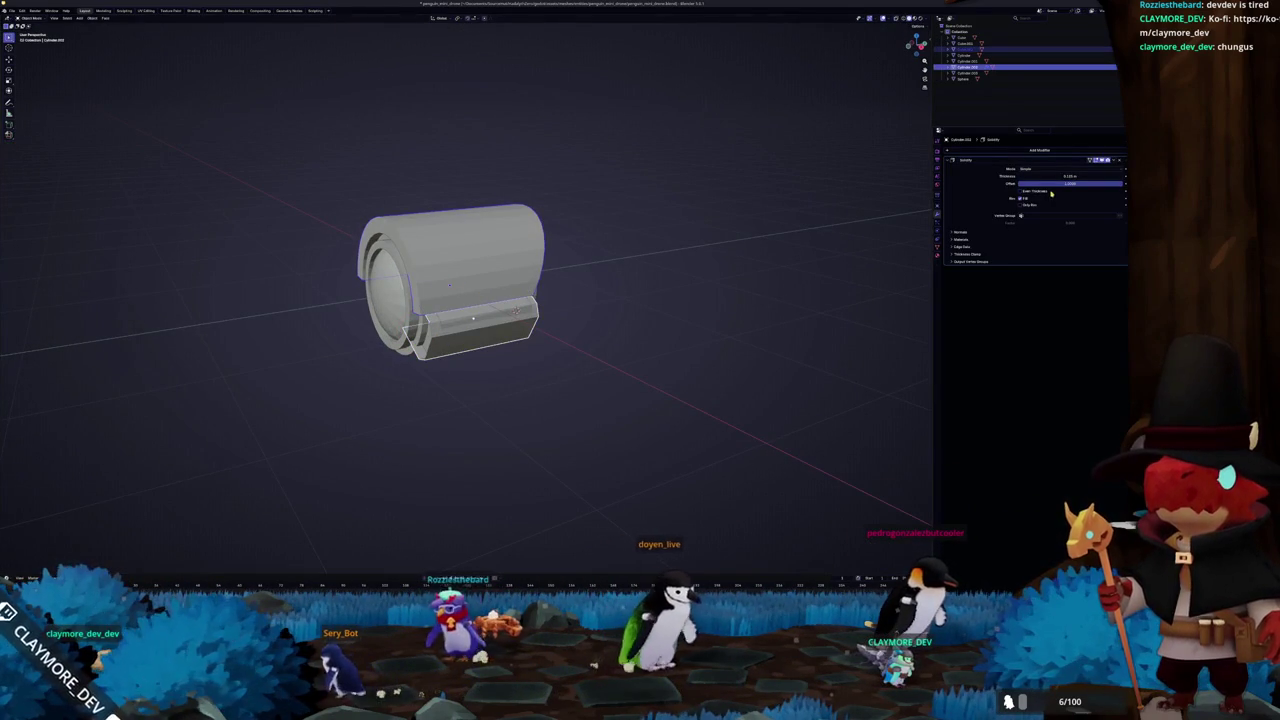
# Apply the box's scale and set the Solidify thickness to 0.1
pyautogui.click(509, 333)
pyautogui.hotkey('ctrl', 'a')
pyautogui.click(515, 335)
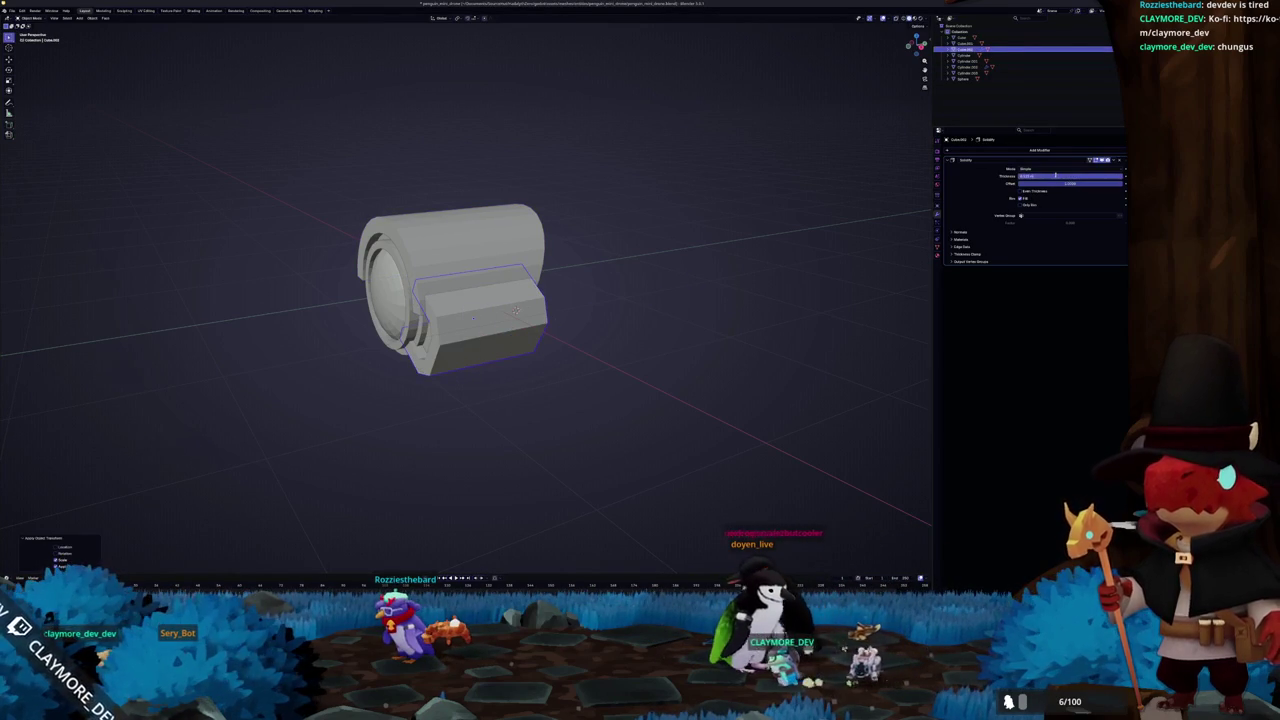
pyautogui.write('0.1')
pyautogui.press('Return')
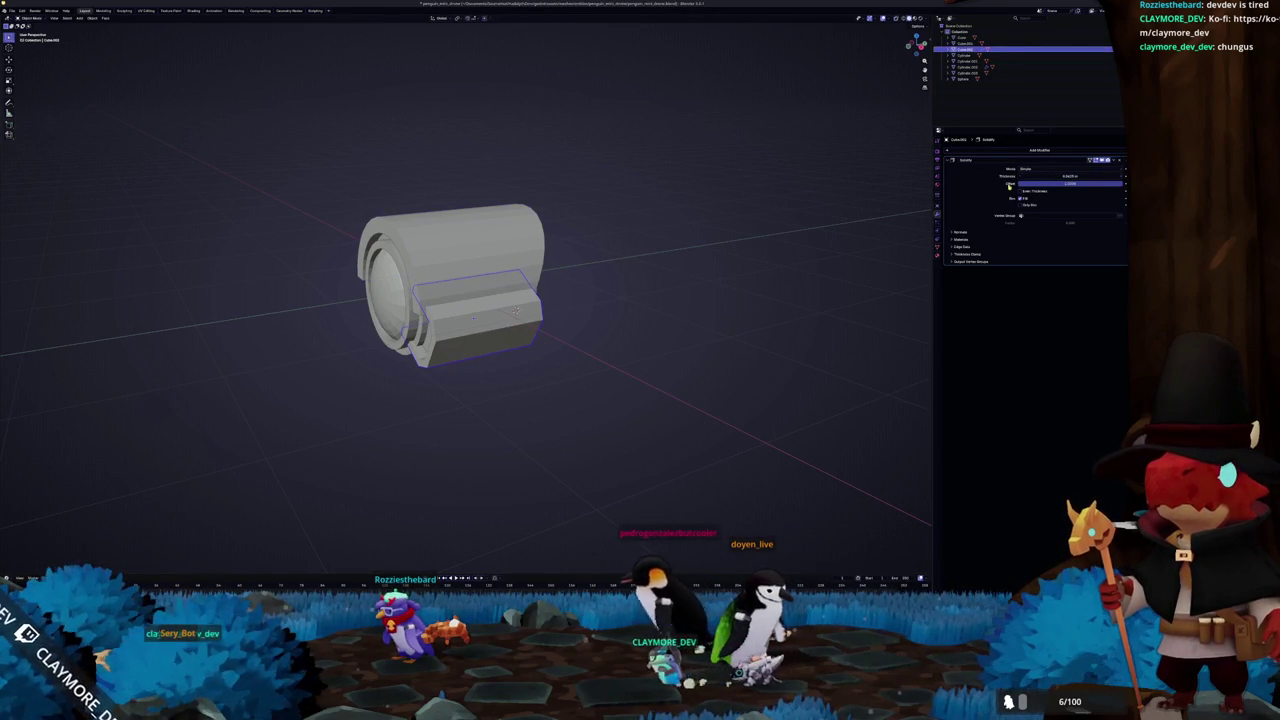
# View the drum end-on and reselect the hexagon part after checking the front cylinder
pyautogui.moveTo(588, 340)
pyautogui.mouseDown(button='middle')
pyautogui.moveTo(497, 310)
pyautogui.moveTo(534, 330)
pyautogui.moveTo(488, 345)
pyautogui.moveTo(507, 295)
pyautogui.moveTo(491, 291)
pyautogui.moveTo(530, 300)
pyautogui.mouseUp(button='middle')
pyautogui.scroll(3, 510, 320)
pyautogui.click(534, 330)
pyautogui.scroll(-2, 488, 345)
pyautogui.click(507, 295)
pyautogui.scroll(2, 500, 295)
pyautogui.click(530, 295)
# Circle-select the hexagon's edge loop and slide it flush with the drum's front end
pyautogui.press('Tab')
pyautogui.hotkey('alt', 'z')
pyautogui.press('c')
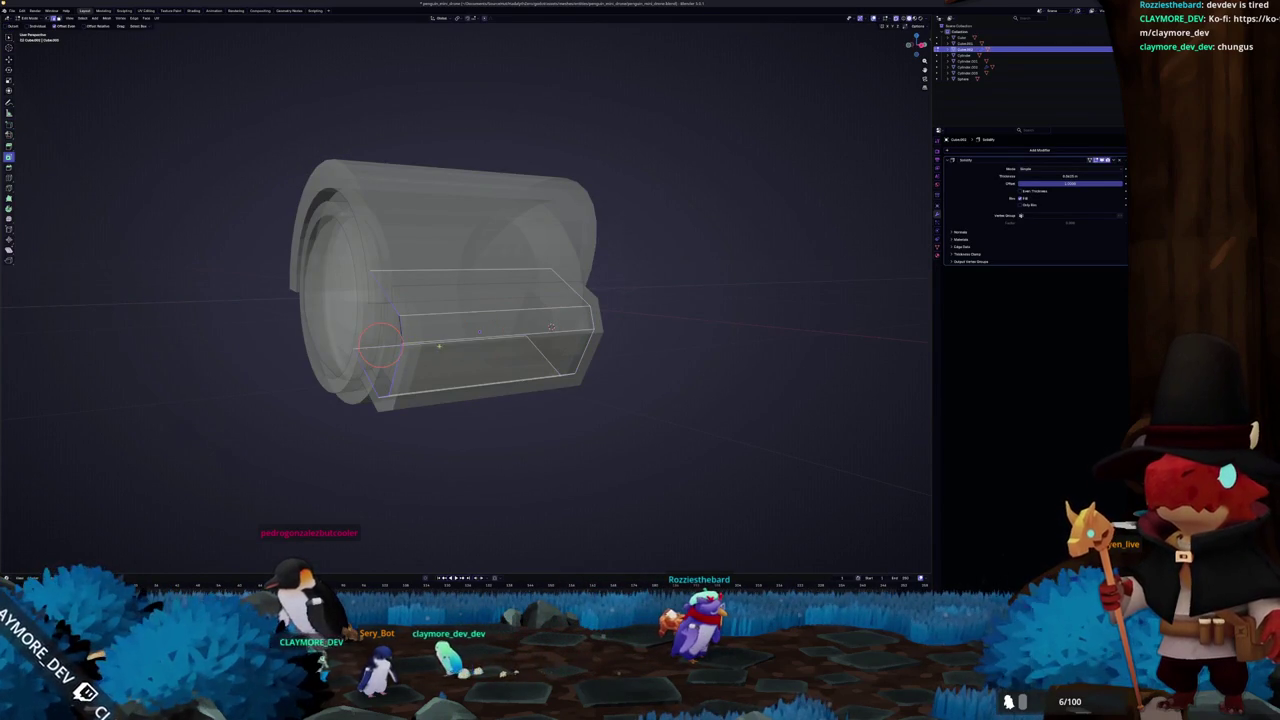
pyautogui.hotkey('alt', 'z')
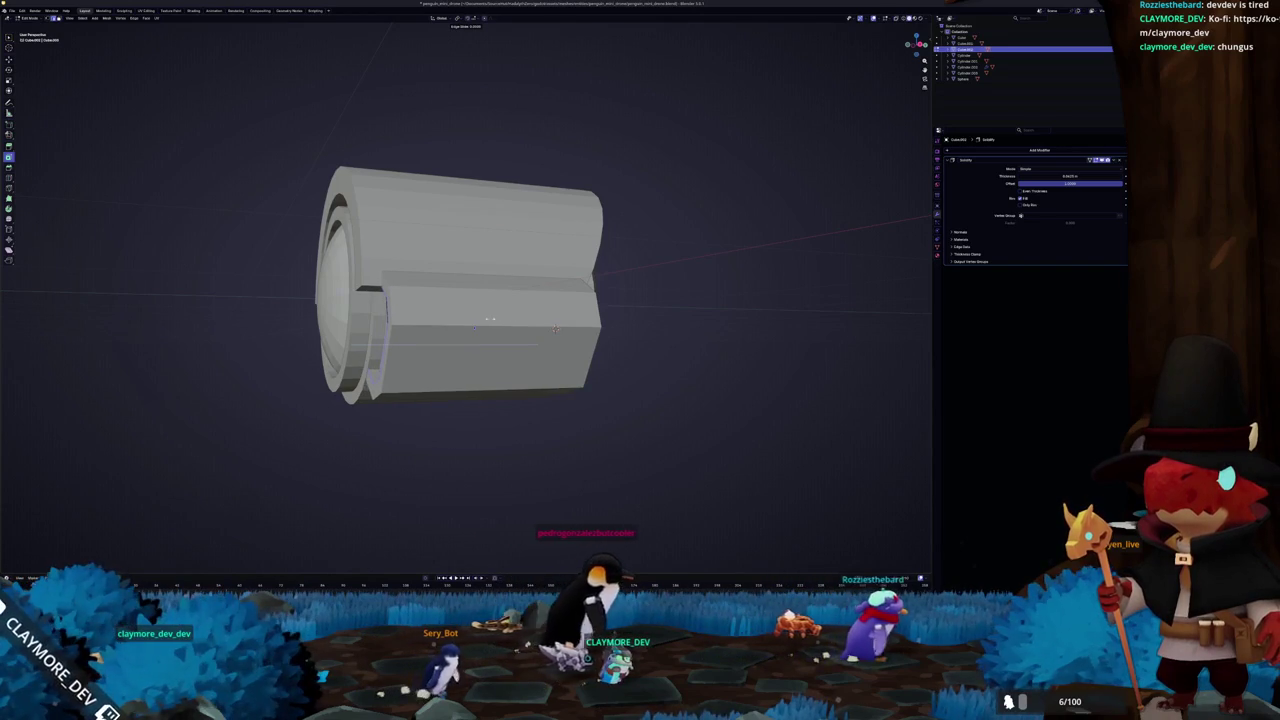
pyautogui.click(555, 328)
pyautogui.press('Tab')
pyautogui.scroll(-2, 555, 328)
pyautogui.moveTo(555, 328)
pyautogui.mouseDown(button='middle')
pyautogui.moveTo(443, 338)
pyautogui.moveTo(588, 337)
pyautogui.moveTo(480, 338)
pyautogui.moveTo(500, 336)
pyautogui.mouseUp(button='middle')
# Select the small hex part and enter Edit Mode with see-through display
pyautogui.click(486, 317)
pyautogui.press('Tab')
pyautogui.hotkey('alt', 'z')
pyautogui.hotkey('shift', 'a')
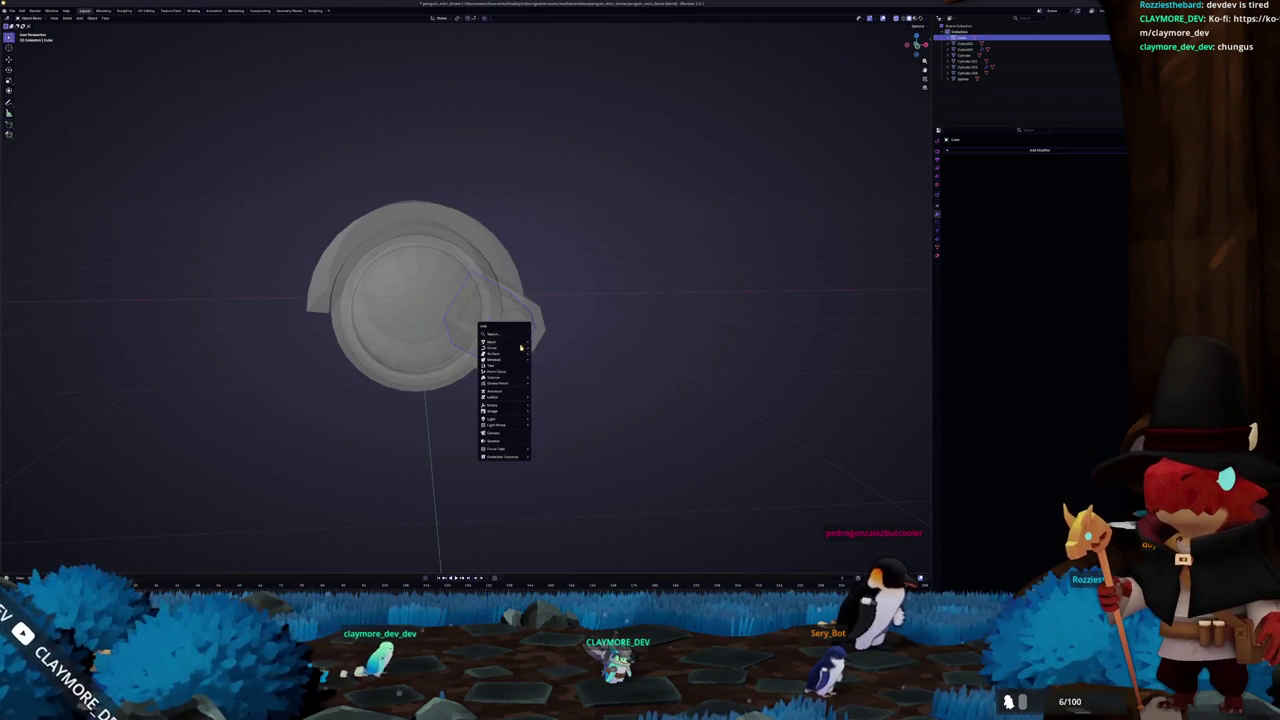
# Add a cylinder rotated 90° on X and shrink it into a small disc
pyautogui.click(554, 375)
pyautogui.write('rx90')
pyautogui.press('Return')
pyautogui.hotkey('alt', 'z')
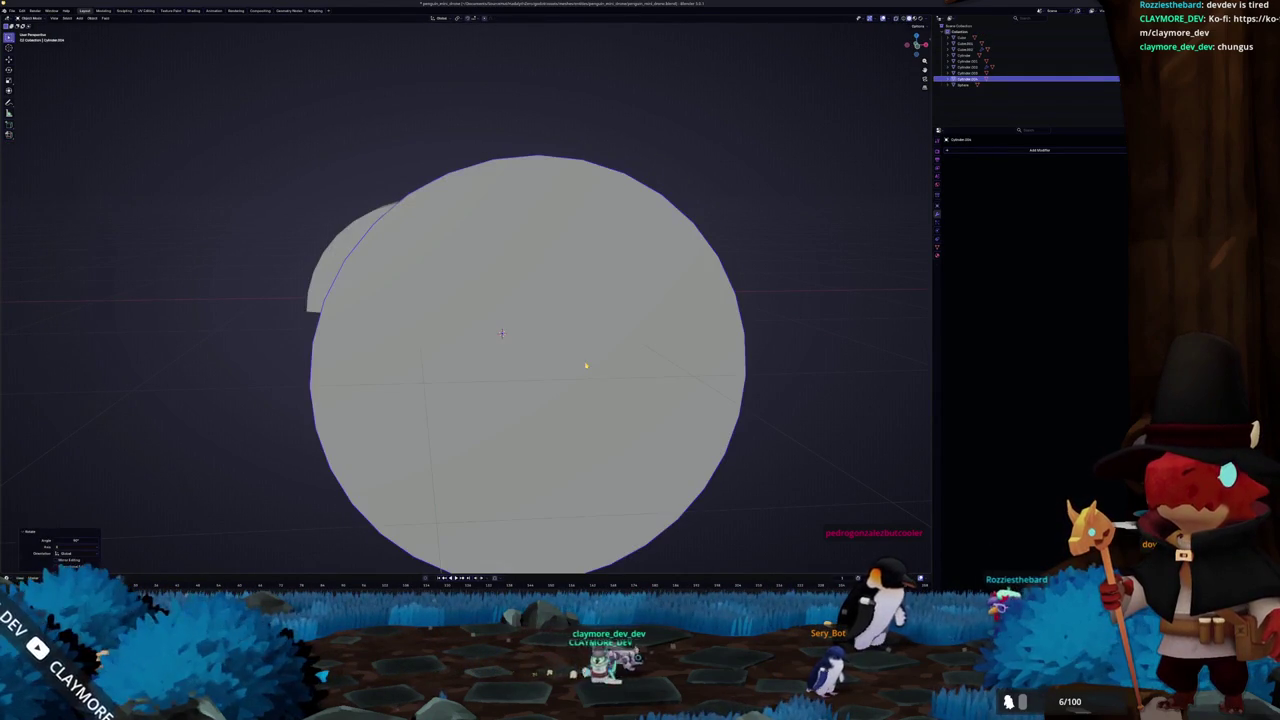
pyautogui.press('s')
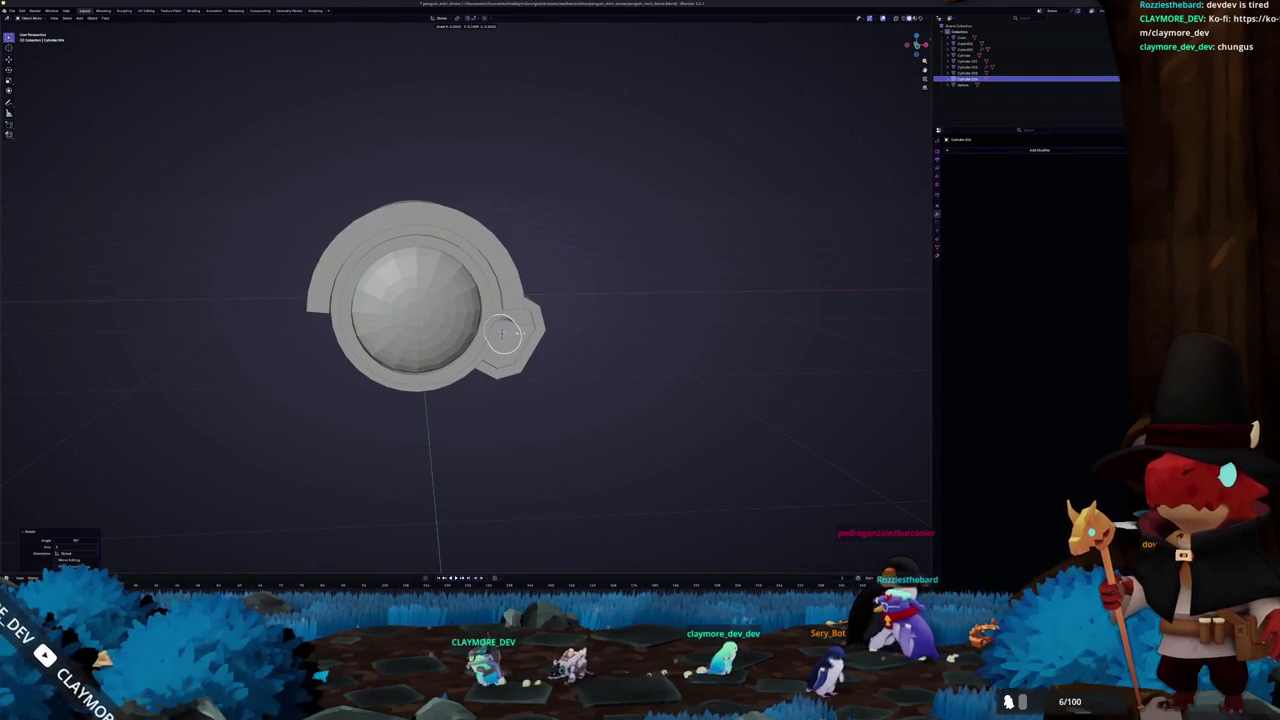
pyautogui.click(537, 349)
pyautogui.press('KP_1')
pyautogui.scroll(3, 515, 350)
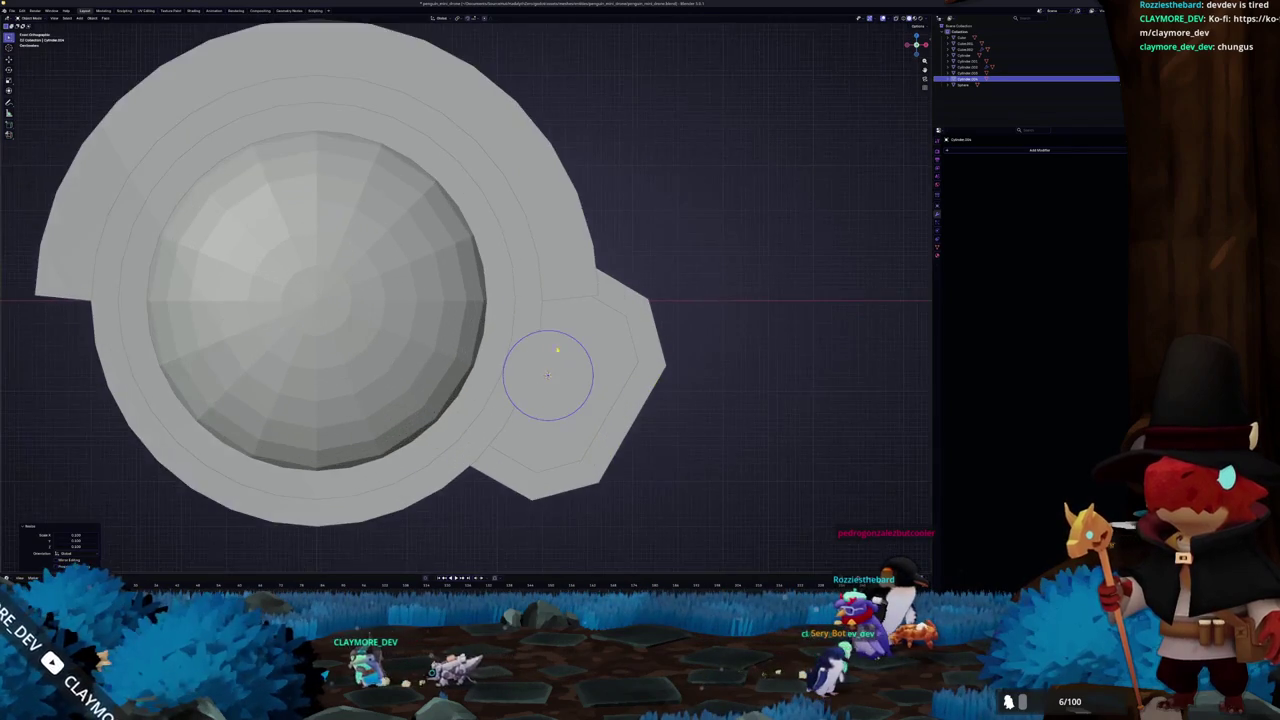
pyautogui.scroll(2, 510, 347)
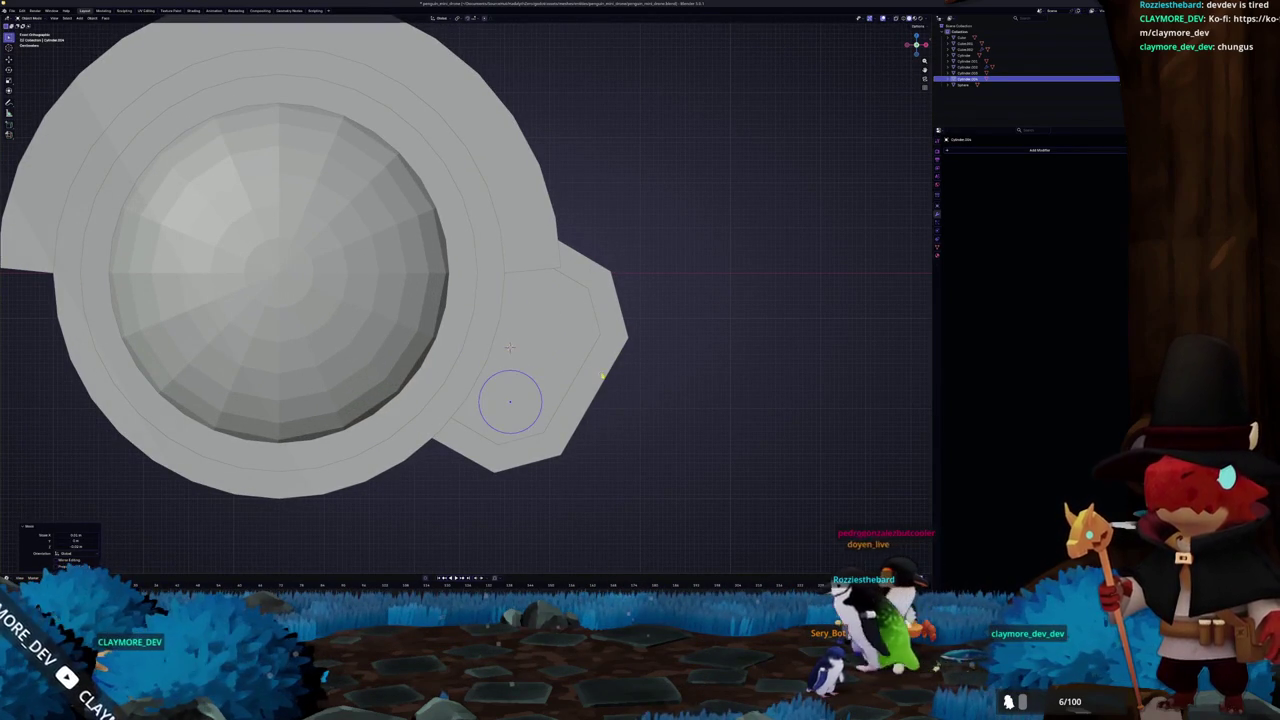
pyautogui.keyDown('shift'); pyautogui.moveTo(510, 347); pyautogui.dragTo(476, 360, button='middle'); pyautogui.keyUp('shift')
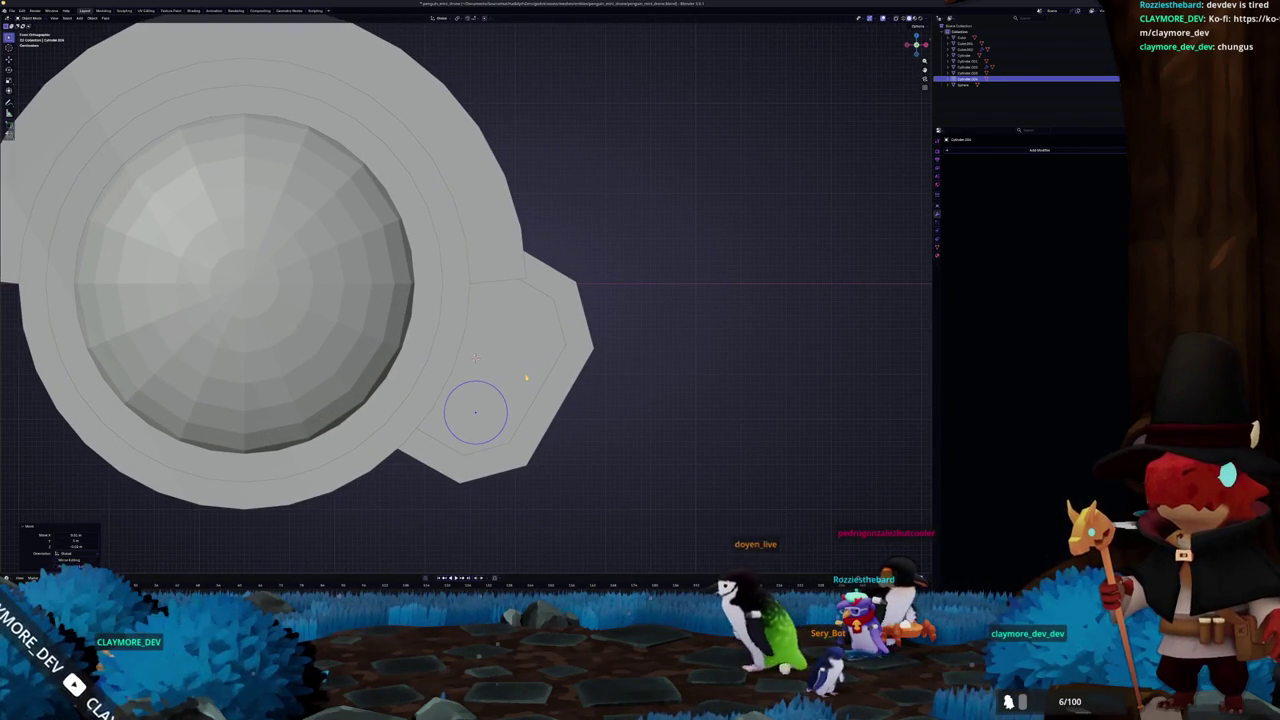
# Give the small disc a Mirror modifier and resize the two mirrored circles
pyautogui.click(476, 412)
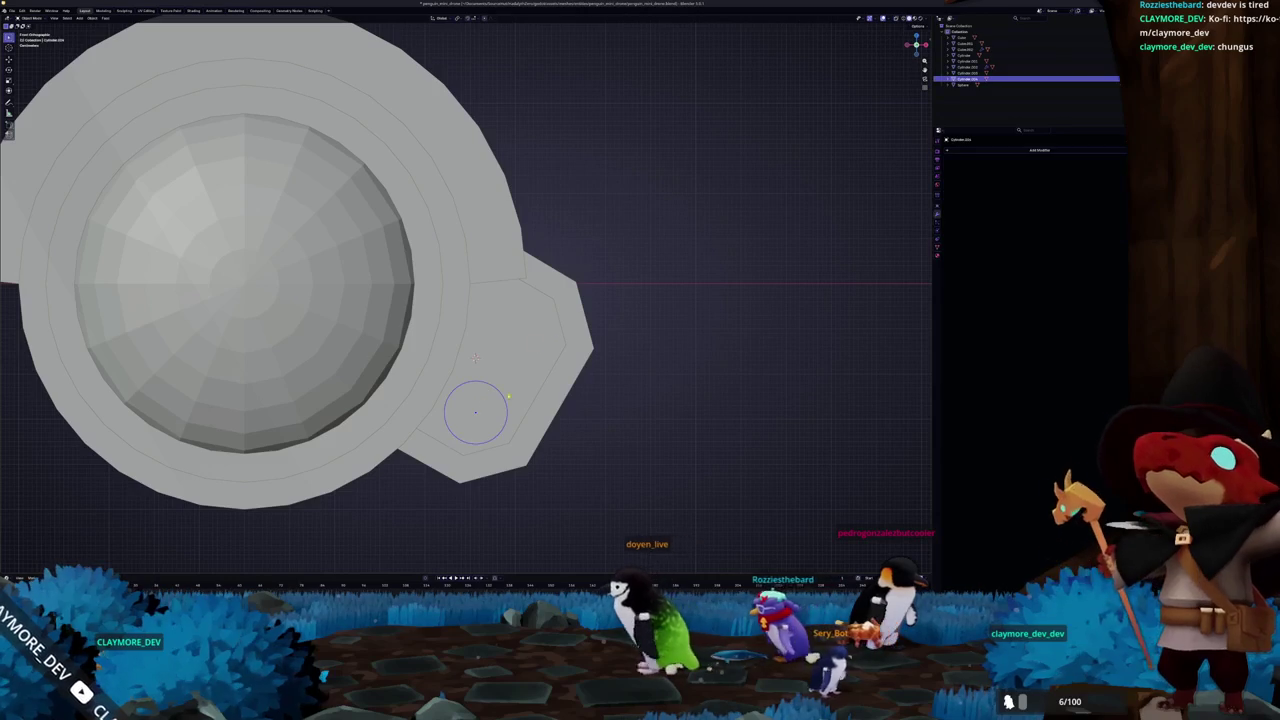
pyautogui.click(1014, 150)
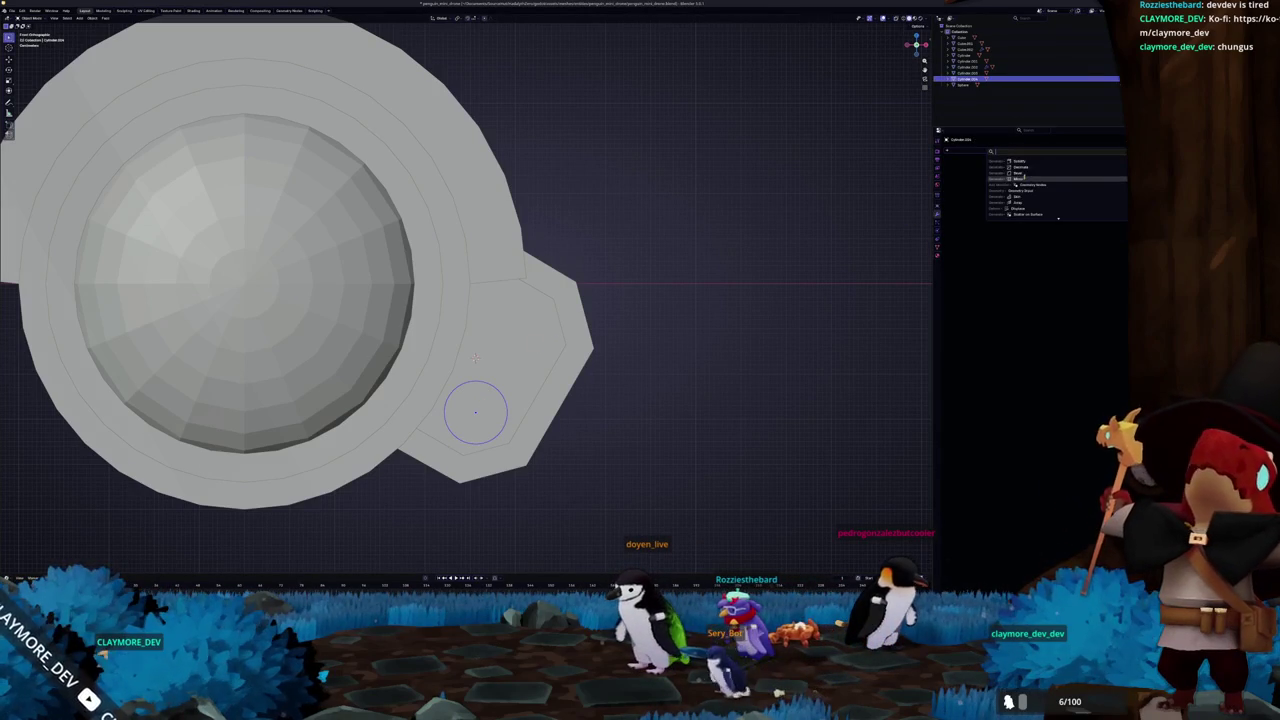
pyautogui.click(1020, 178)
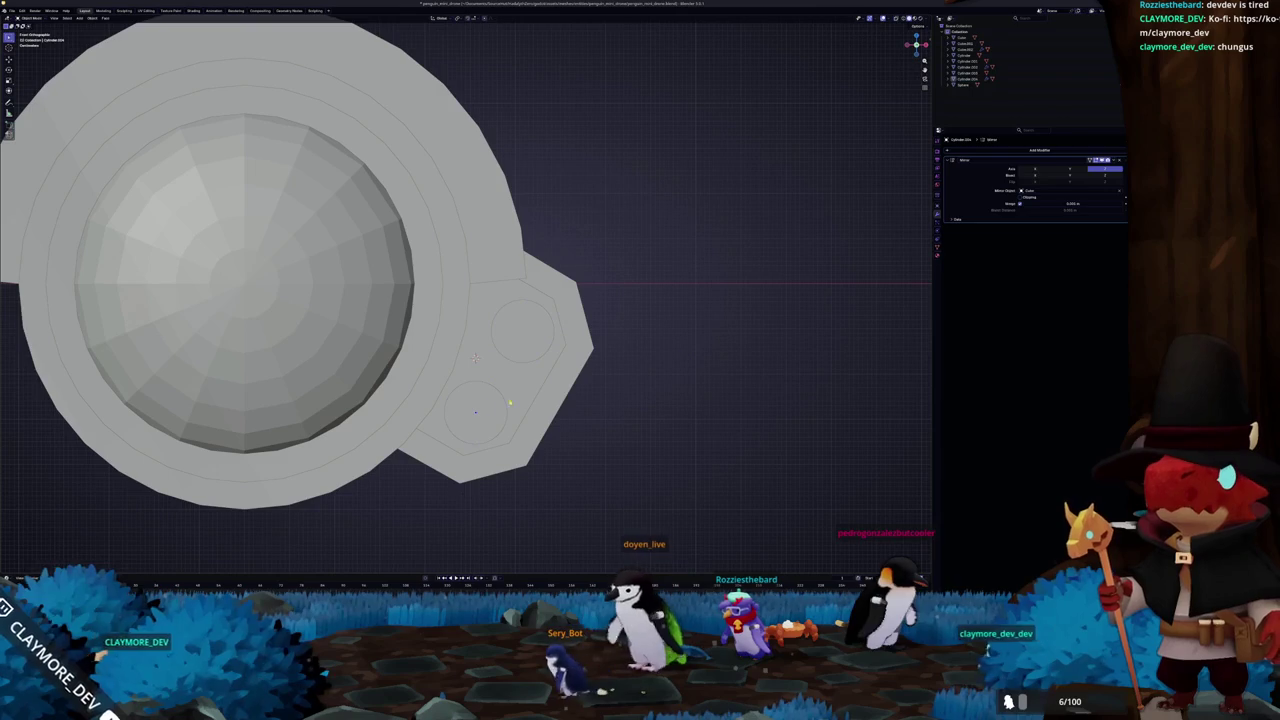
pyautogui.press('s')
pyautogui.click(573, 401)
pyautogui.press('s')
pyautogui.click(573, 399)
# Inset the circle face, delete unneeded faces and slide edges to recess the socket
pyautogui.press('3')
pyautogui.scroll(-2, 563, 396)
pyautogui.moveTo(542, 401); pyautogui.dragTo(635, 440, button='middle')
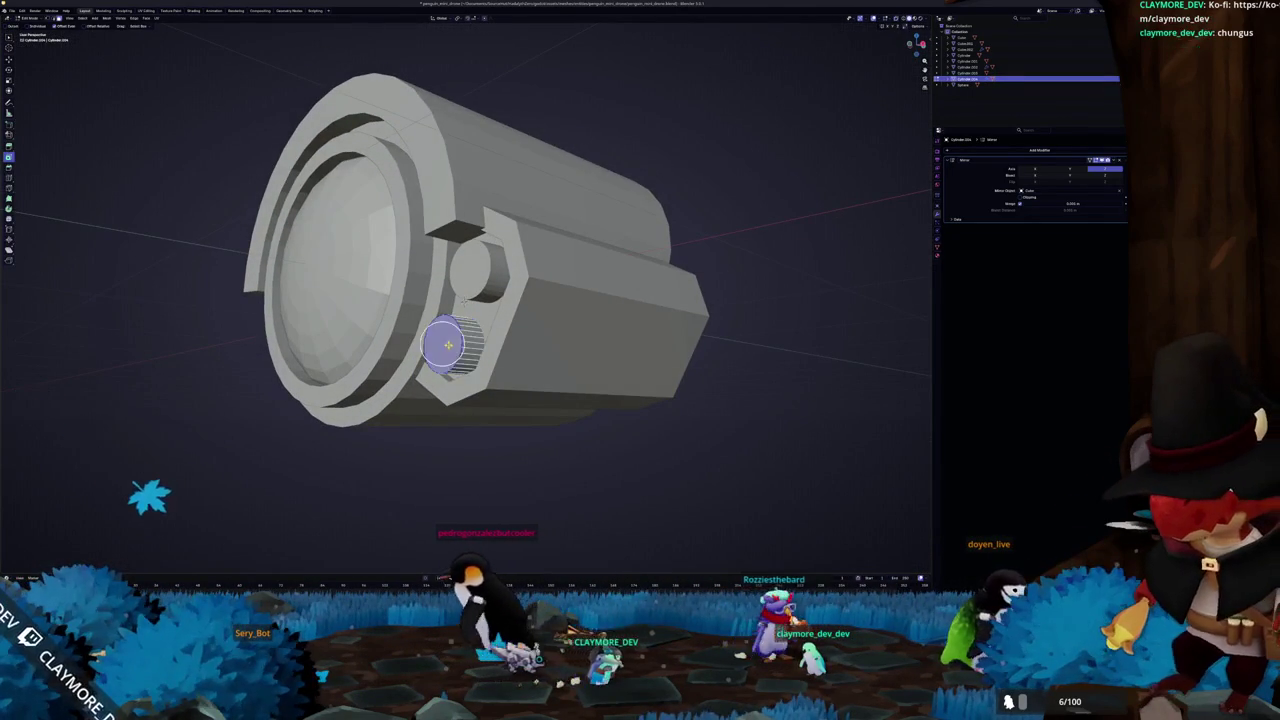
pyautogui.rightClick(462, 328)
pyautogui.click(485, 345)
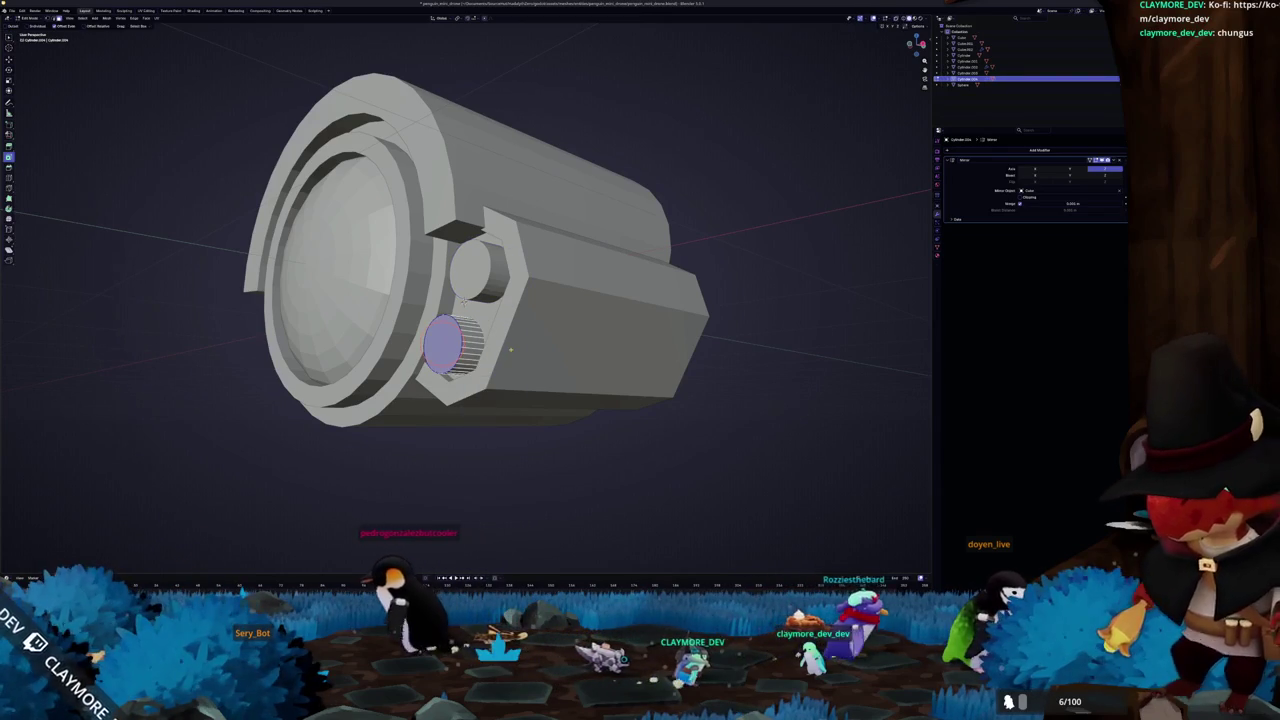
pyautogui.moveTo(522, 351); pyautogui.dragTo(495, 350, button='middle')
pyautogui.click(495, 350)
pyautogui.press('Tab')
pyautogui.press('Tab')
pyautogui.hotkey('alt', 'z')
pyautogui.click(513, 357)
pyautogui.moveTo(513, 357)
pyautogui.mouseDown(button='middle')
pyautogui.moveTo(475, 368)
pyautogui.moveTo(583, 340)
pyautogui.mouseUp(button='middle')
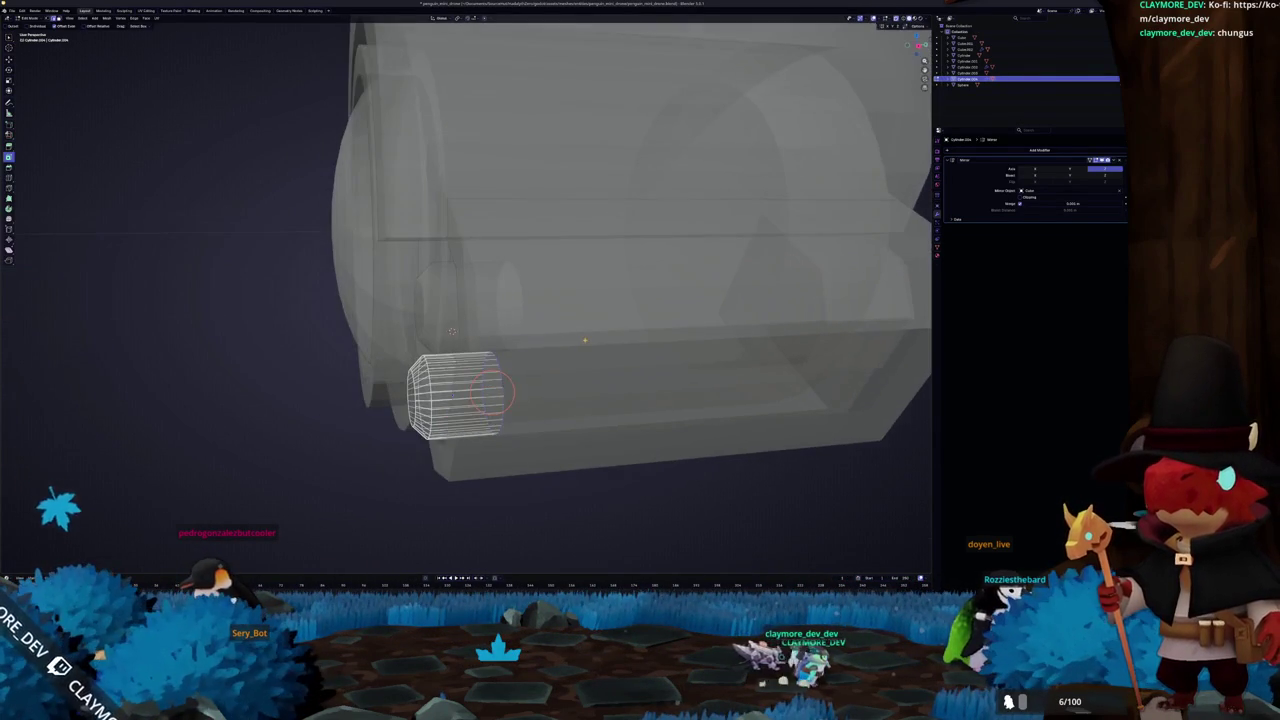
pyautogui.click(567, 345)
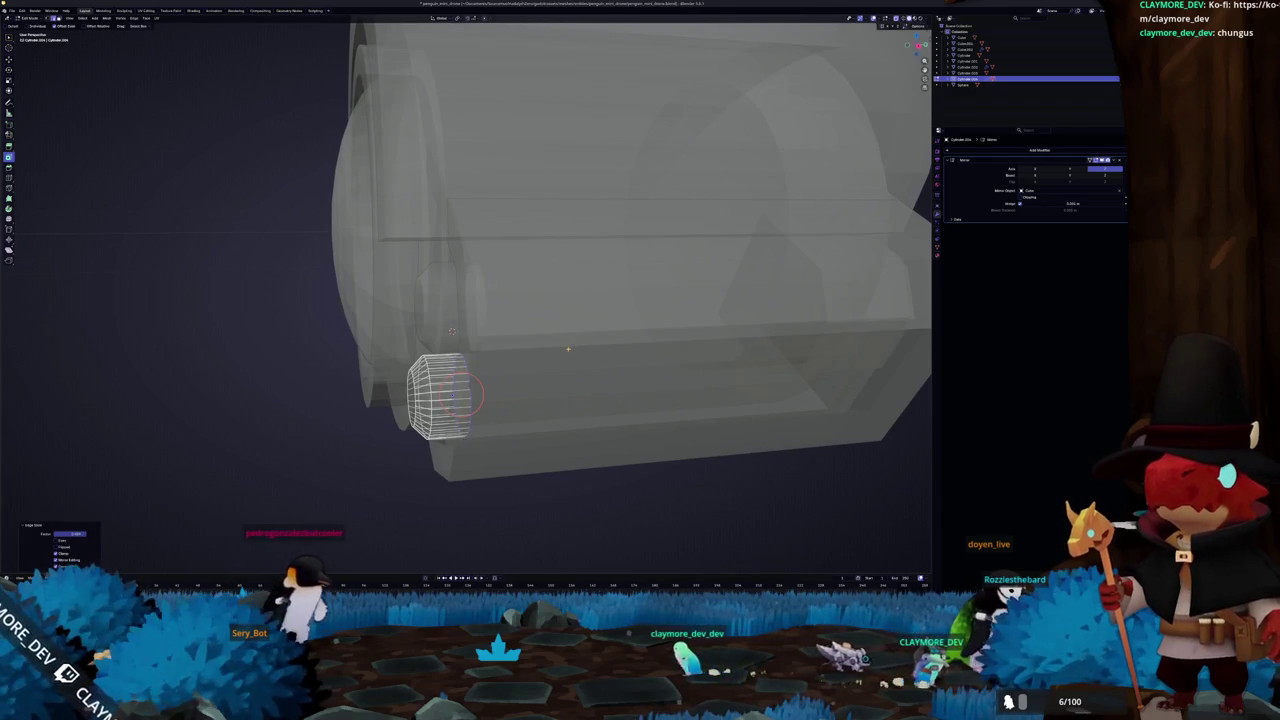
# Check the recessed sockets from side and front, then select the housing for editing
pyautogui.press('KP_3')
pyautogui.hotkey('alt', 'z')
pyautogui.moveTo(567, 349)
pyautogui.mouseDown(button='middle')
pyautogui.moveTo(568, 322)
pyautogui.moveTo(598, 386)
pyautogui.mouseUp(button='middle')
pyautogui.scroll(-3, 597, 388)
pyautogui.press('Tab')
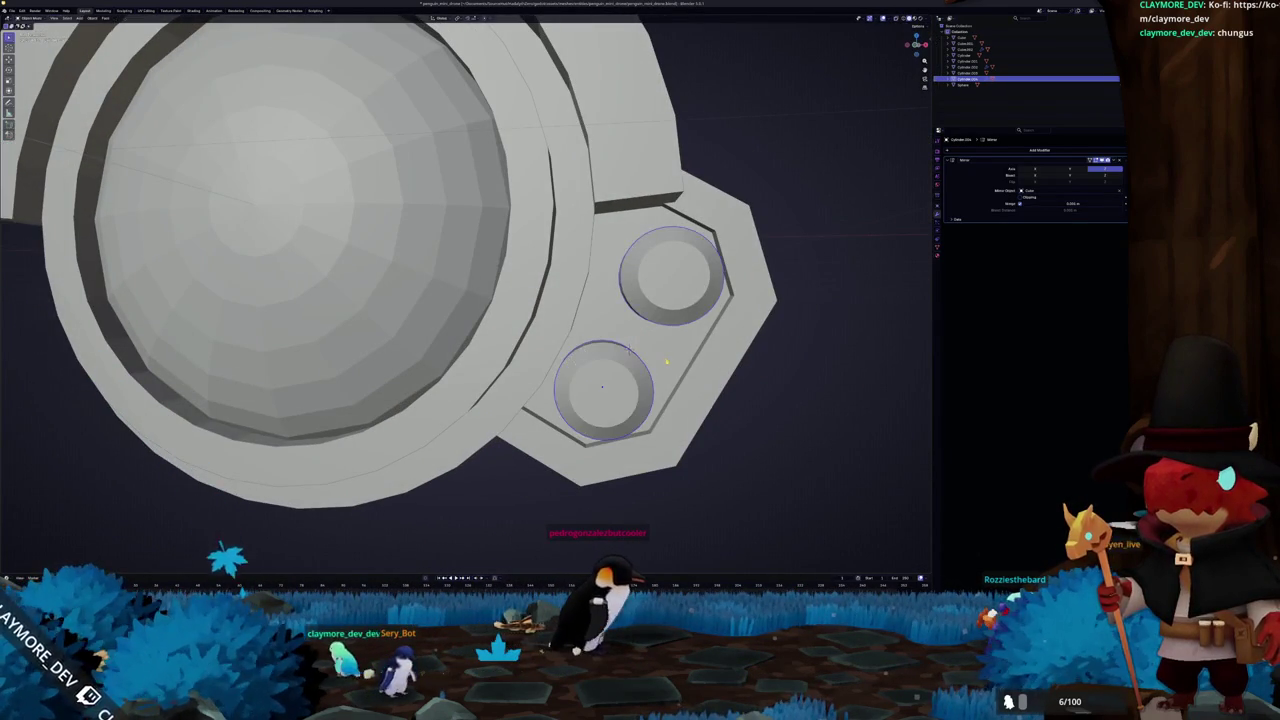
pyautogui.click(962, 37)
pyautogui.scroll(-5, 661, 357)
pyautogui.press('KP_1')
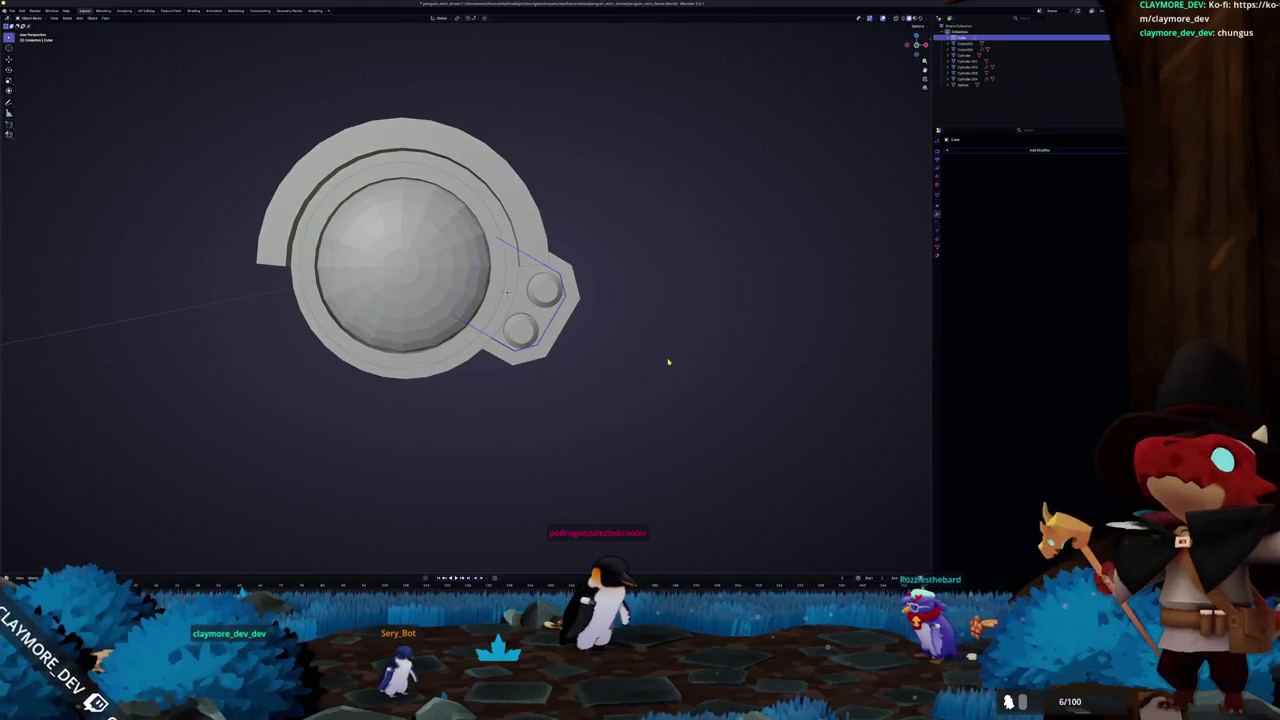
pyautogui.scroll(2, 668, 362)
pyautogui.scroll(1, 668, 362)
pyautogui.press('Tab')
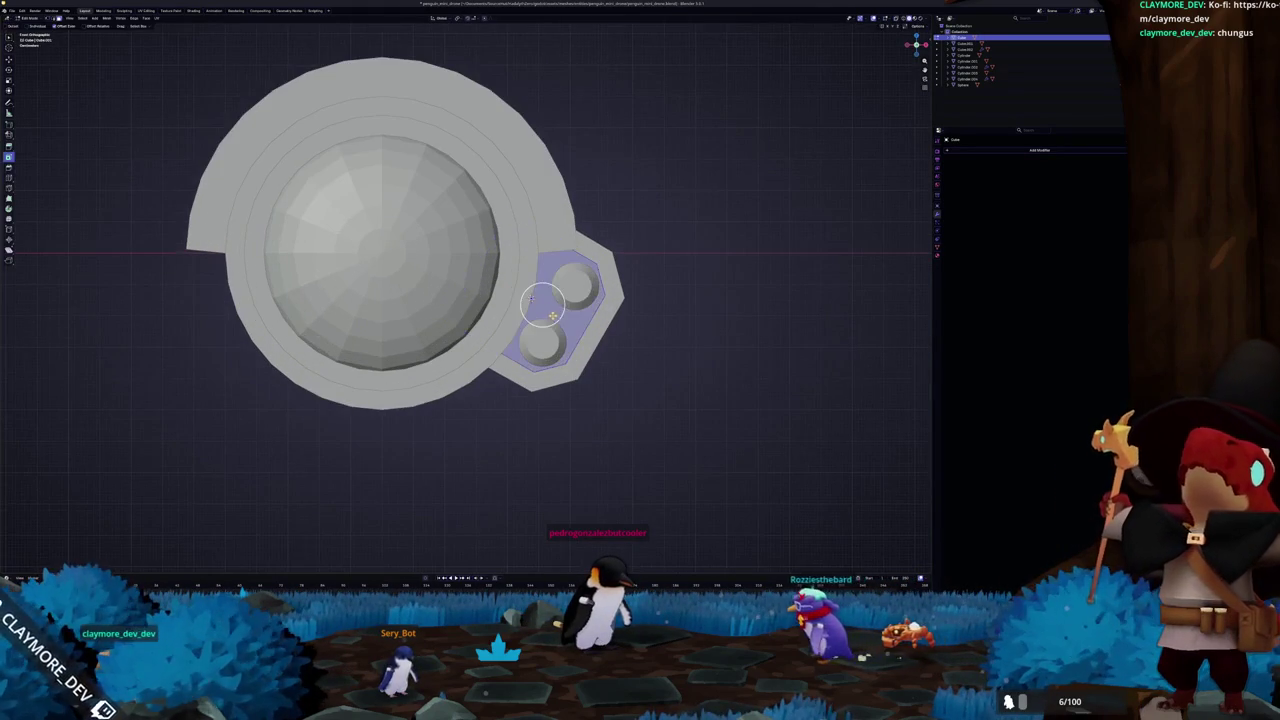
# Add a small cube, shrink it and move it between the two sockets
pyautogui.press('Tab')
pyautogui.hotkey('shift', 'a')
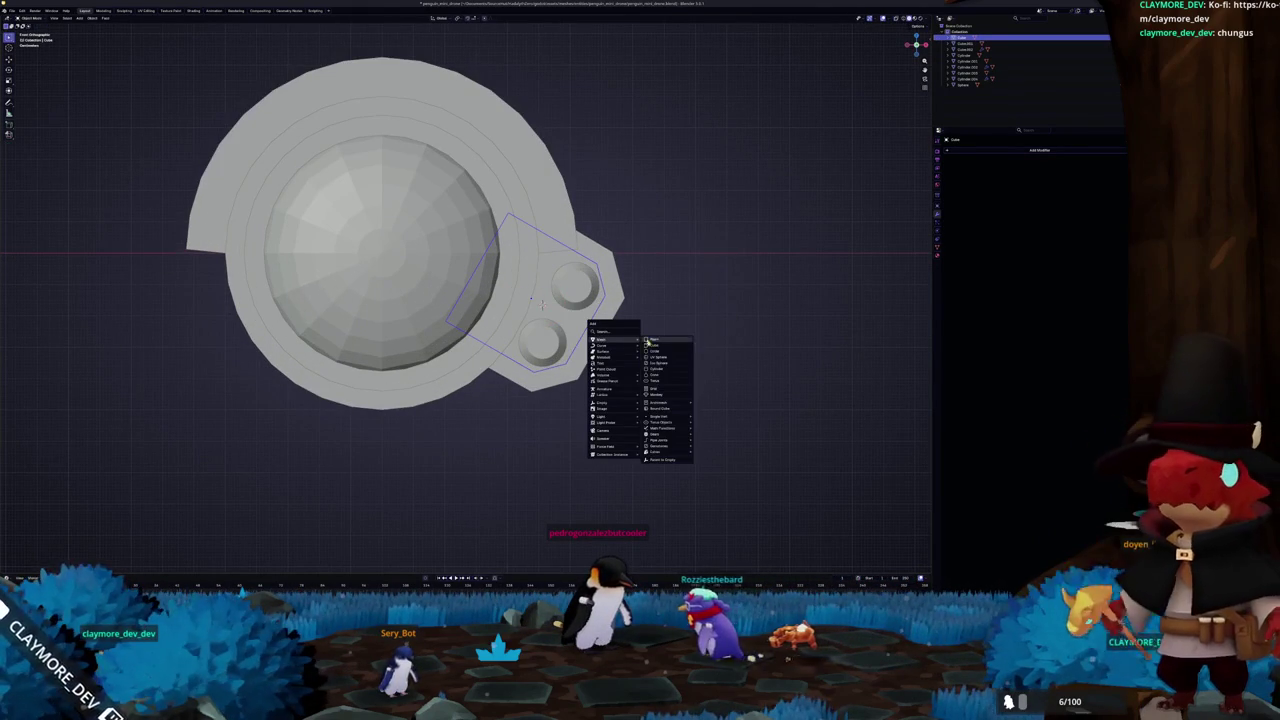
pyautogui.click(655, 346)
pyautogui.press('s')
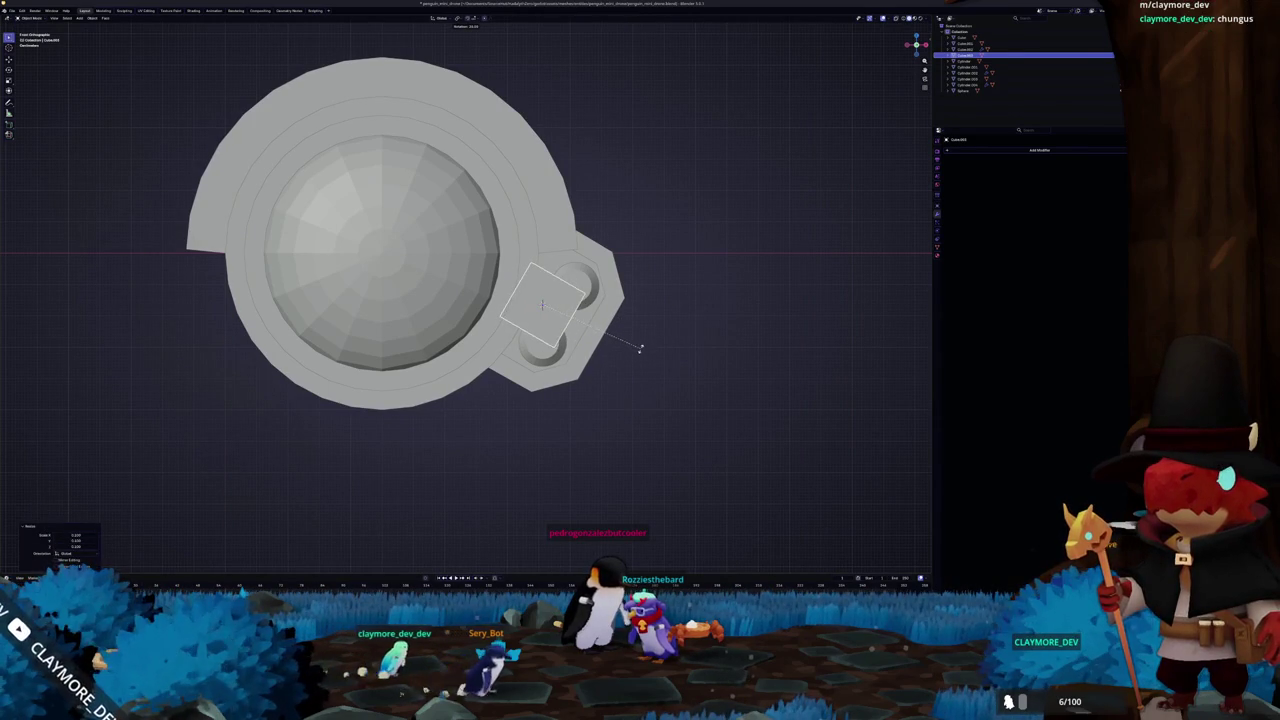
pyautogui.click(592, 330)
pyautogui.press('g')
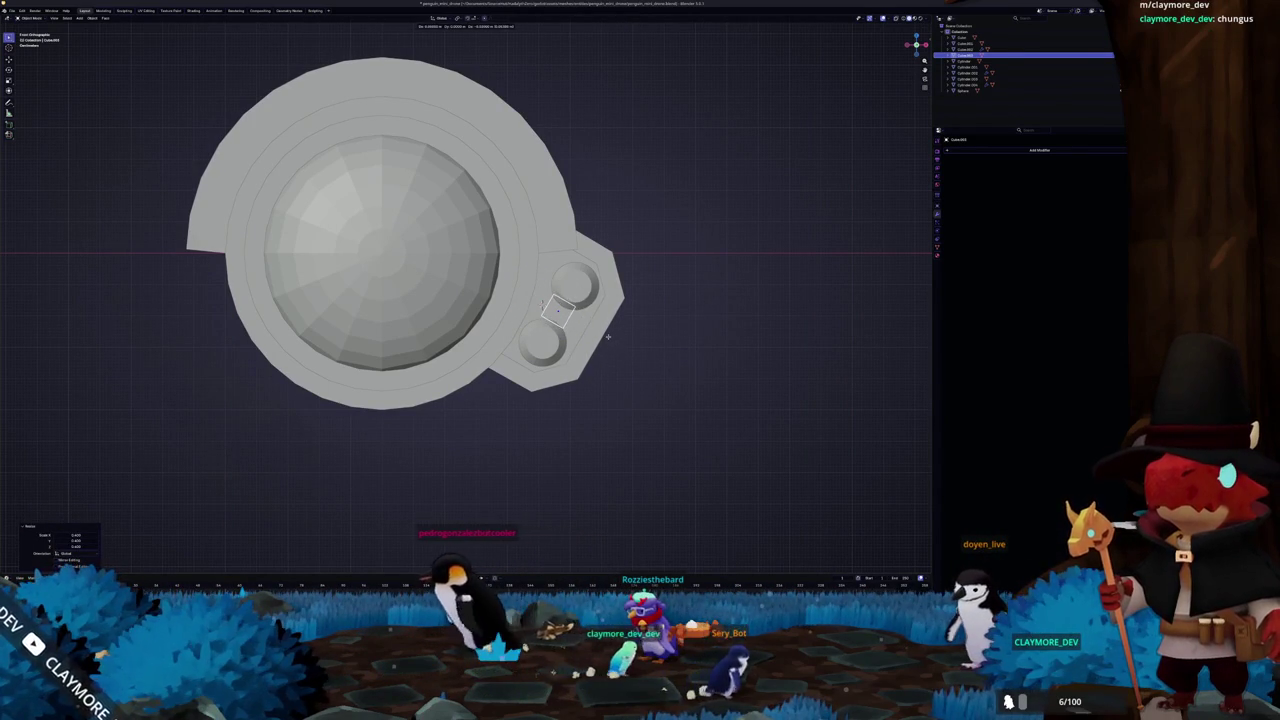
# Apply the Mirror modifier on the paired socket cylinders
pyautogui.click(574, 300)
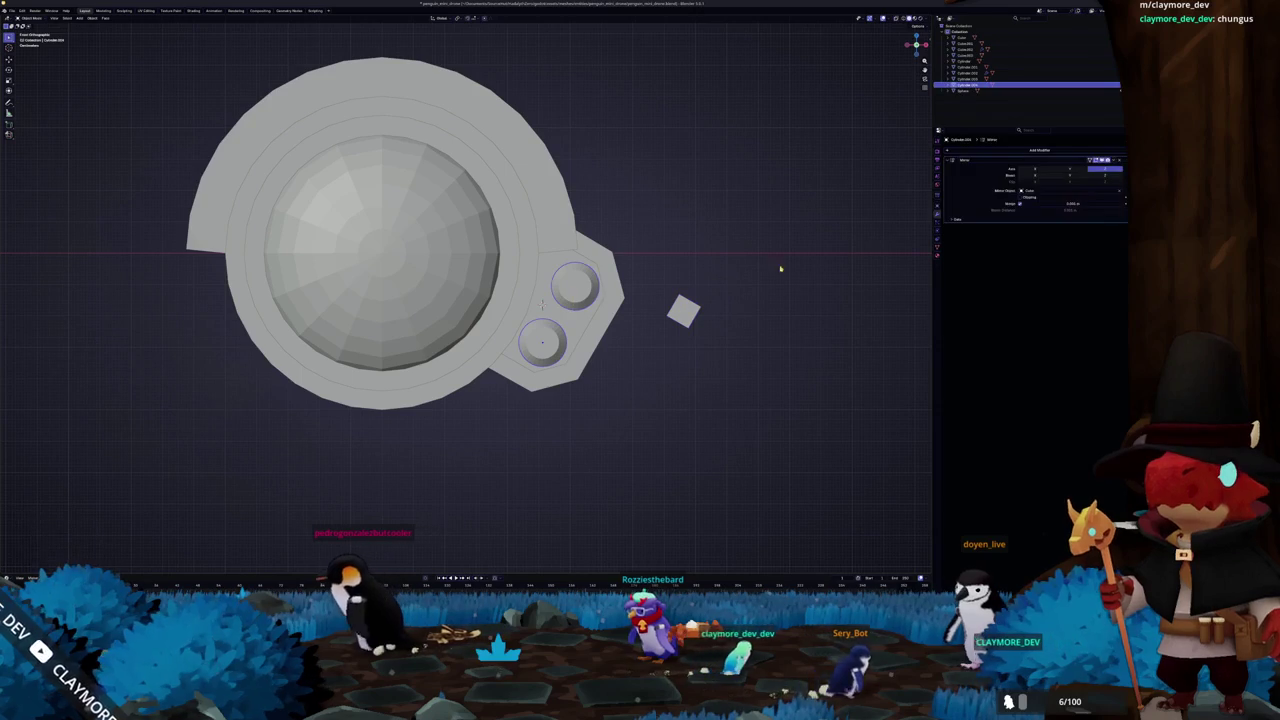
pyautogui.hotkey('ctrl', 'a')
pyautogui.press('Tab')
pyautogui.hotkey('ctrl', 'Tab')
# Adjust the small cube's scaling along the X axis so it bridges the sockets
pyautogui.click(684, 312)
pyautogui.scroll(2, 650, 324)
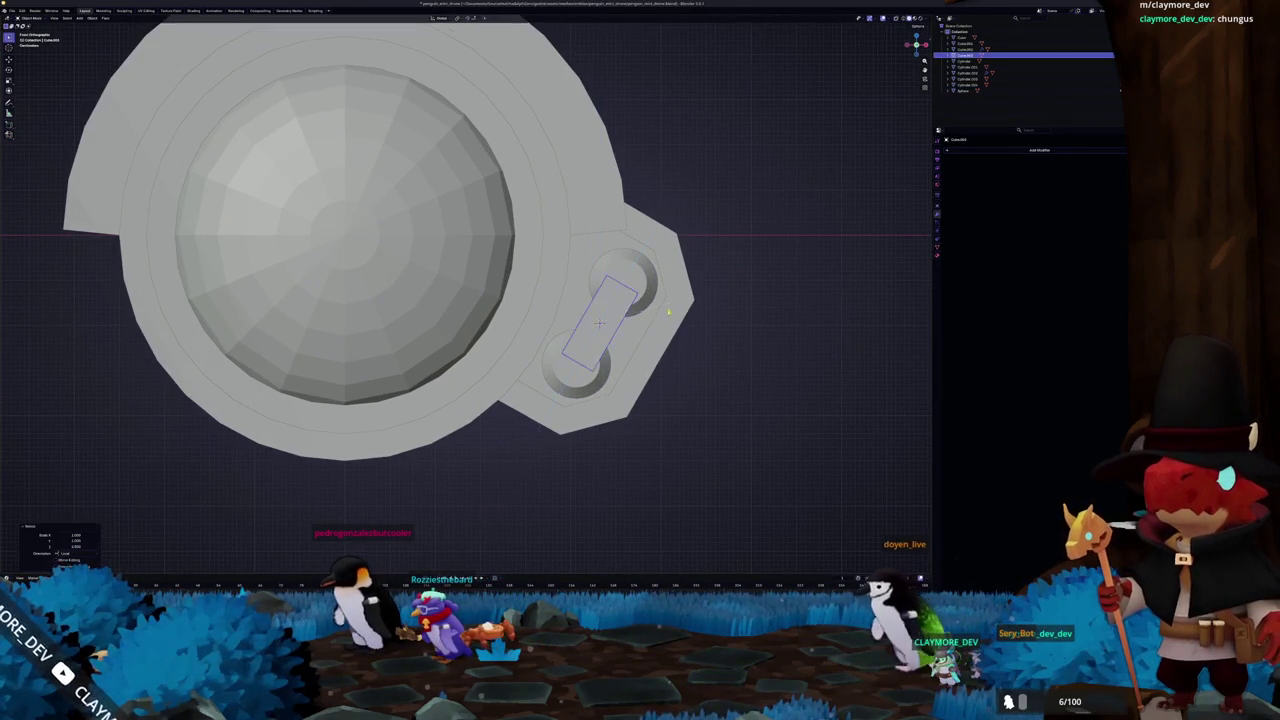
pyautogui.moveTo(684, 298); pyautogui.dragTo(688, 319, button='middle')
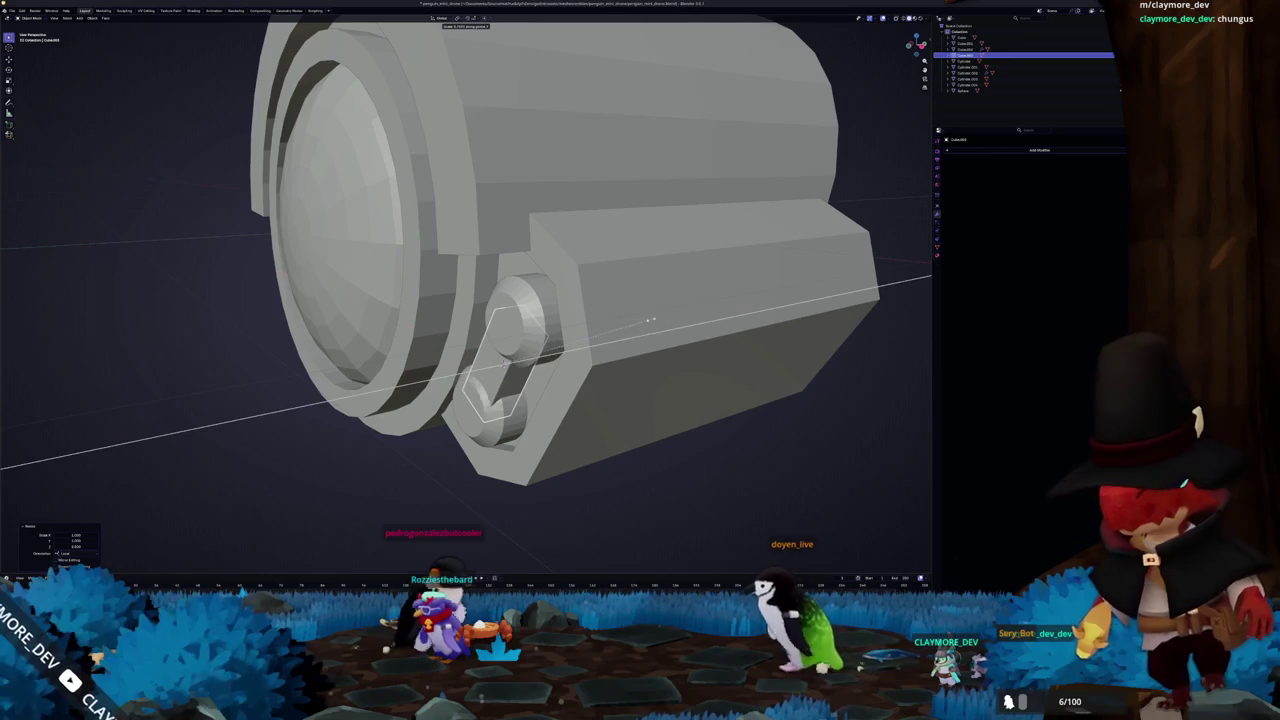
pyautogui.press('x')
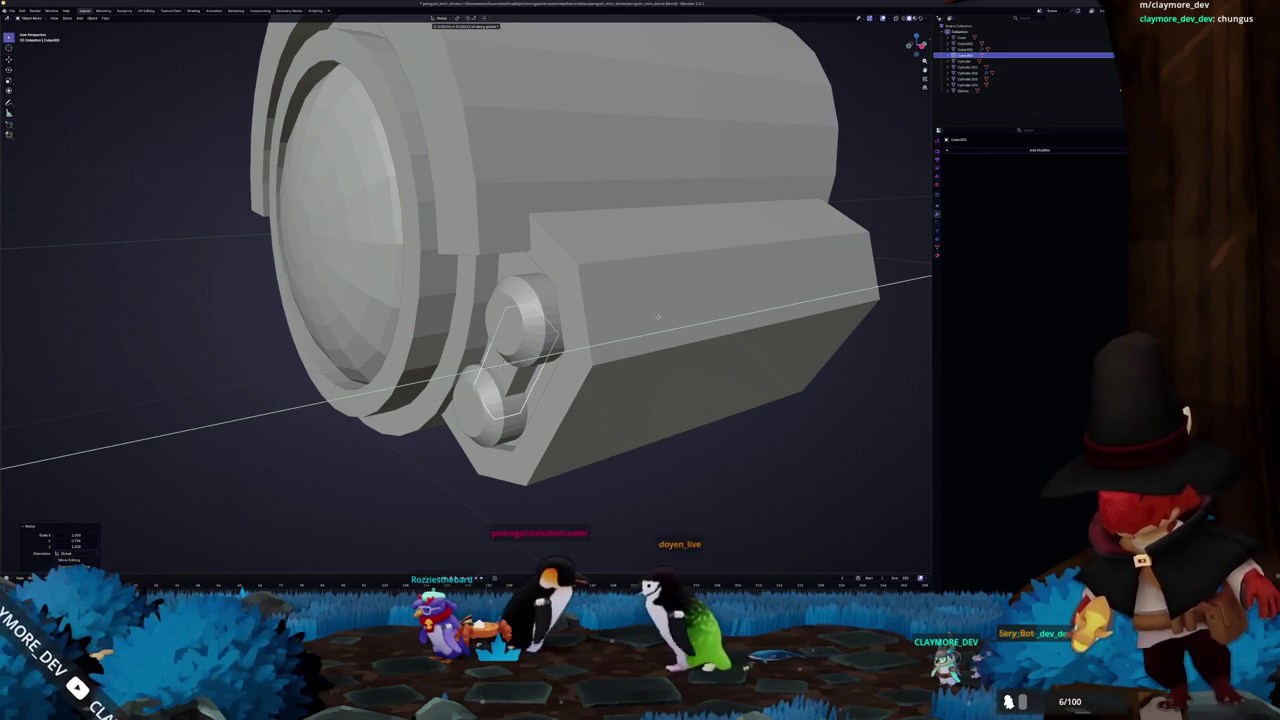
pyautogui.press('x')
pyautogui.moveTo(657, 317); pyautogui.dragTo(628, 352, button='middle')
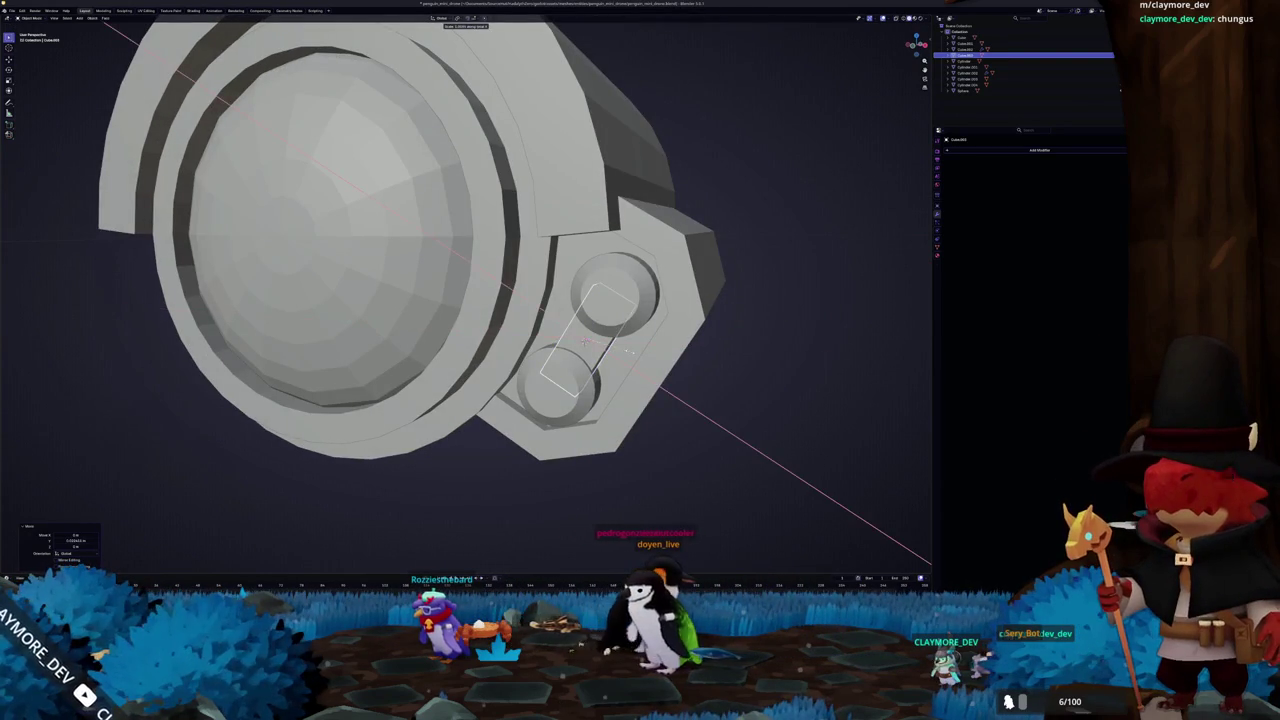
pyautogui.moveTo(645, 358); pyautogui.dragTo(560, 342, button='middle')
# Delete the small box's faces in X-ray edit mode, then deselect everything
pyautogui.press('Tab')
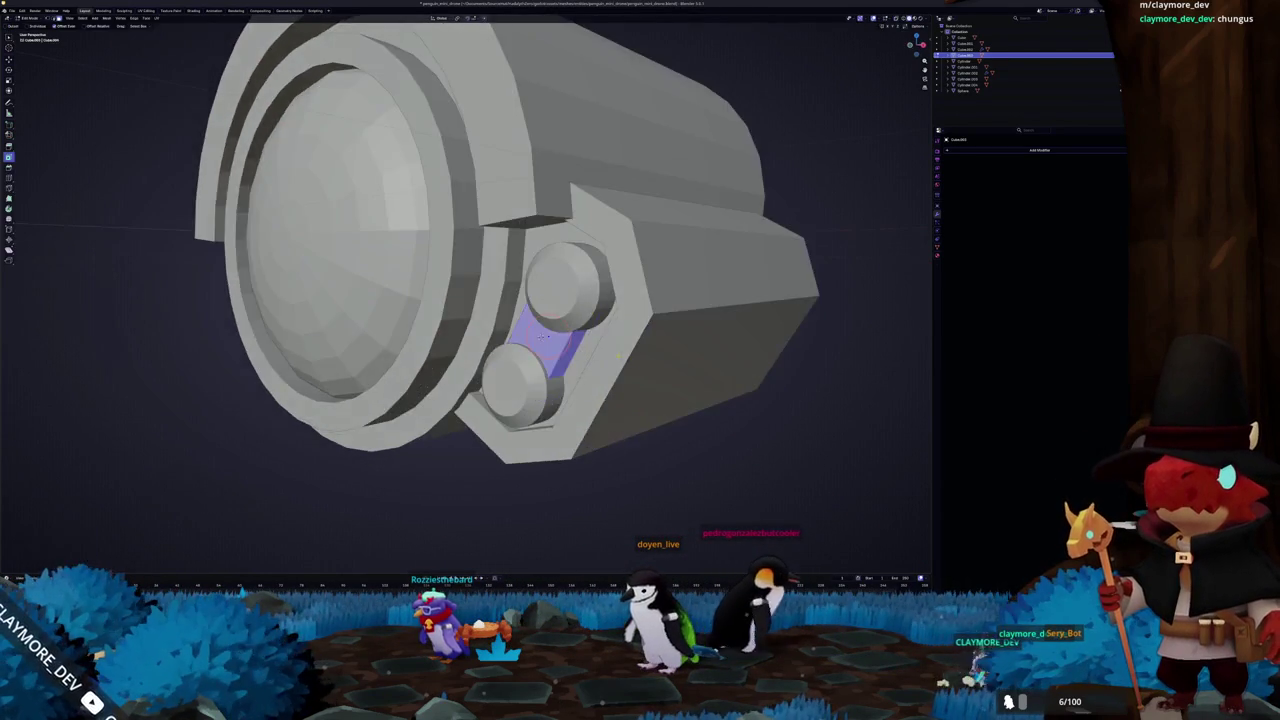
pyautogui.hotkey('alt', 'z')
pyautogui.press('x')
pyautogui.click(560, 341)
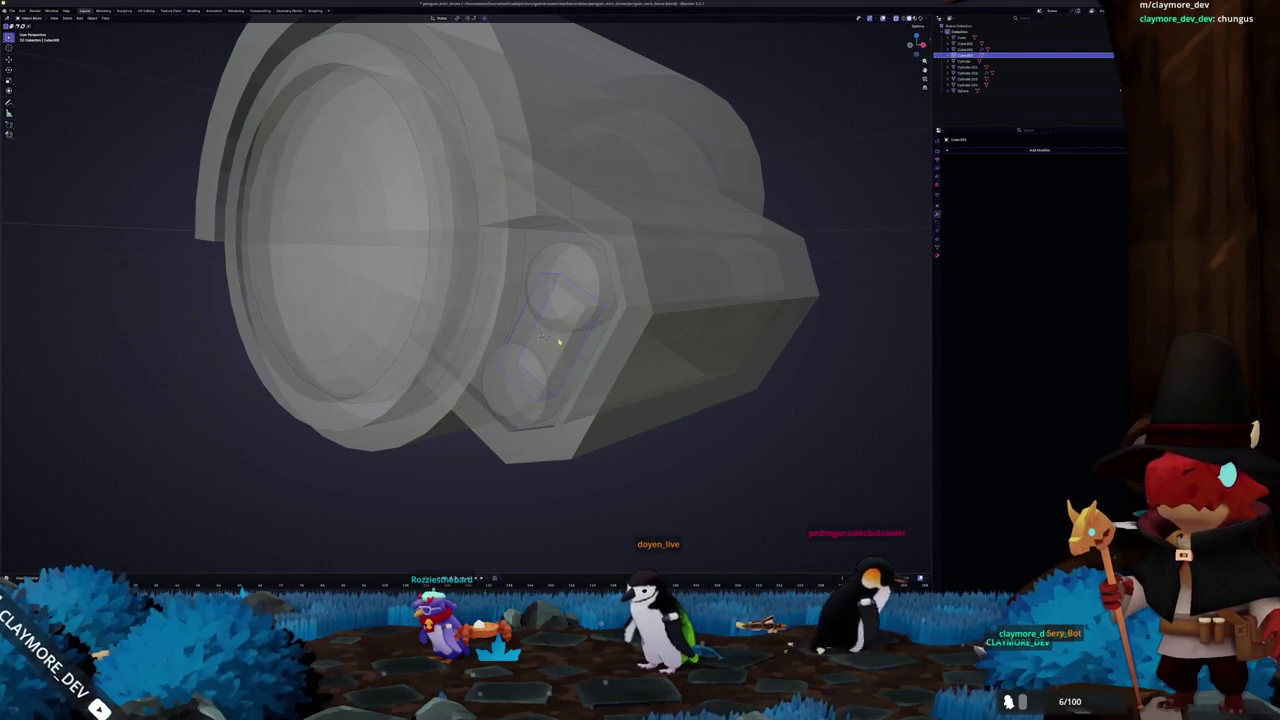
pyautogui.press('Tab')
pyautogui.hotkey('alt', 'z')
pyautogui.moveTo(560, 341)
pyautogui.mouseDown(button='middle')
pyautogui.moveTo(571, 318)
pyautogui.moveTo(663, 327)
pyautogui.moveTo(545, 338)
pyautogui.moveTo(581, 339)
pyautogui.mouseUp(button='middle')
pyautogui.scroll(-3, 663, 327)
pyautogui.click(663, 327)
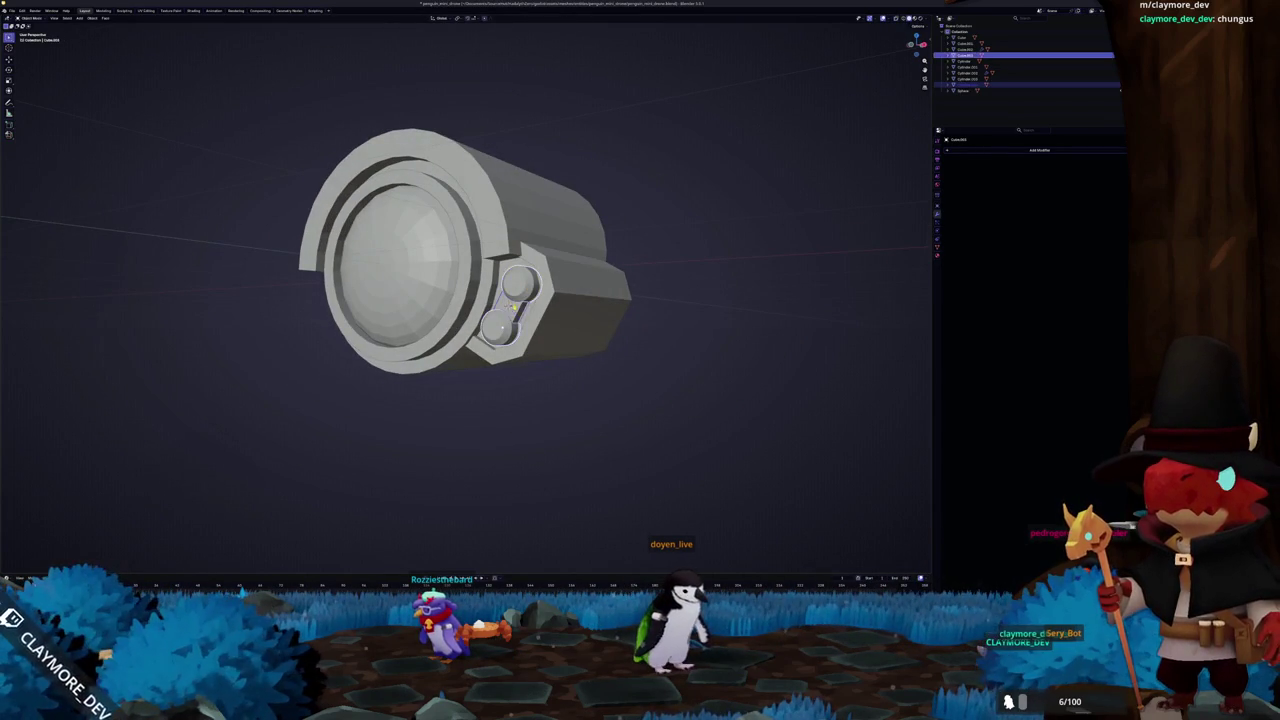
# Delete the inner box faces from the side housing's mesh
pyautogui.click(513, 310)
pyautogui.moveTo(513, 310); pyautogui.dragTo(396, 307, button='middle')
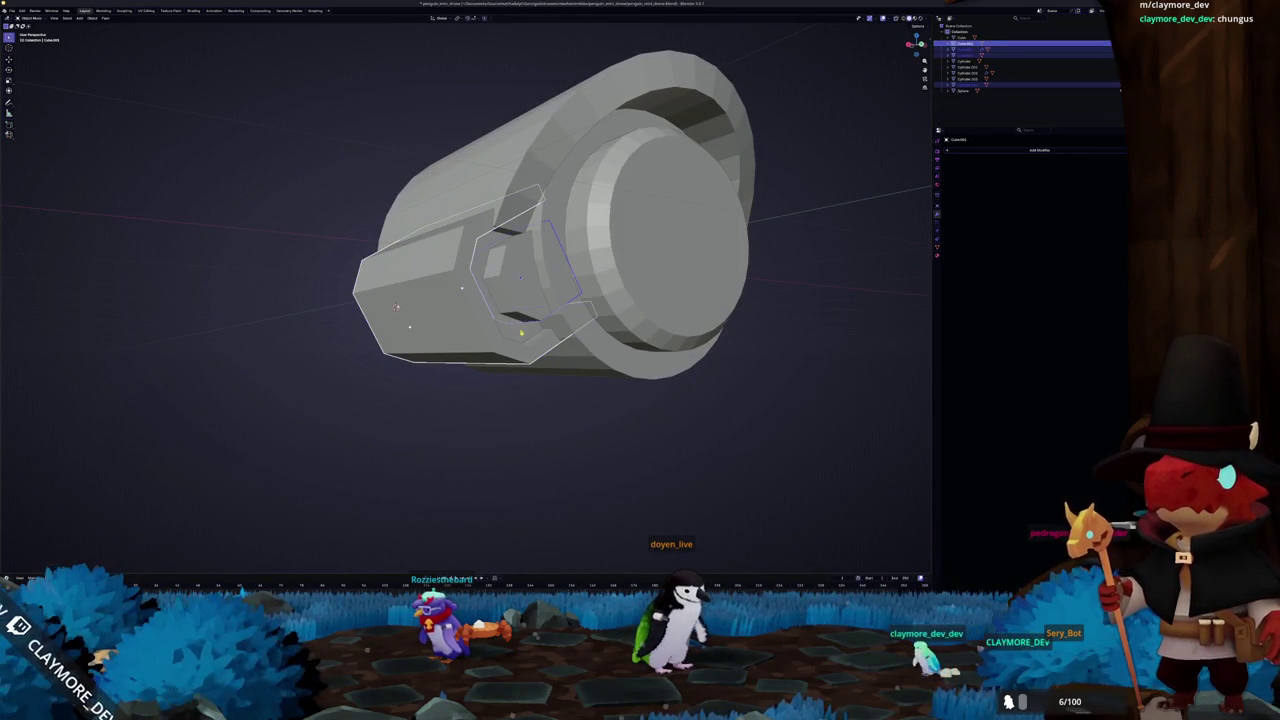
pyautogui.moveTo(540, 300)
pyautogui.mouseDown(button='middle')
pyautogui.moveTo(500, 300)
pyautogui.moveTo(580, 300)
pyautogui.moveTo(500, 286)
pyautogui.moveTo(560, 270)
pyautogui.moveTo(638, 280)
pyautogui.mouseUp(button='middle')
pyautogui.press('Tab')
pyautogui.hotkey('alt', 'z')
pyautogui.hotkey('ctrl', 'l')
pyautogui.press('x')
pyautogui.click(510, 270)
pyautogui.press('Tab')
pyautogui.hotkey('alt', 'z')
# Add a Mirror modifier to the housing, enable its viewport display, and verify from front and side
pyautogui.click(1012, 153)
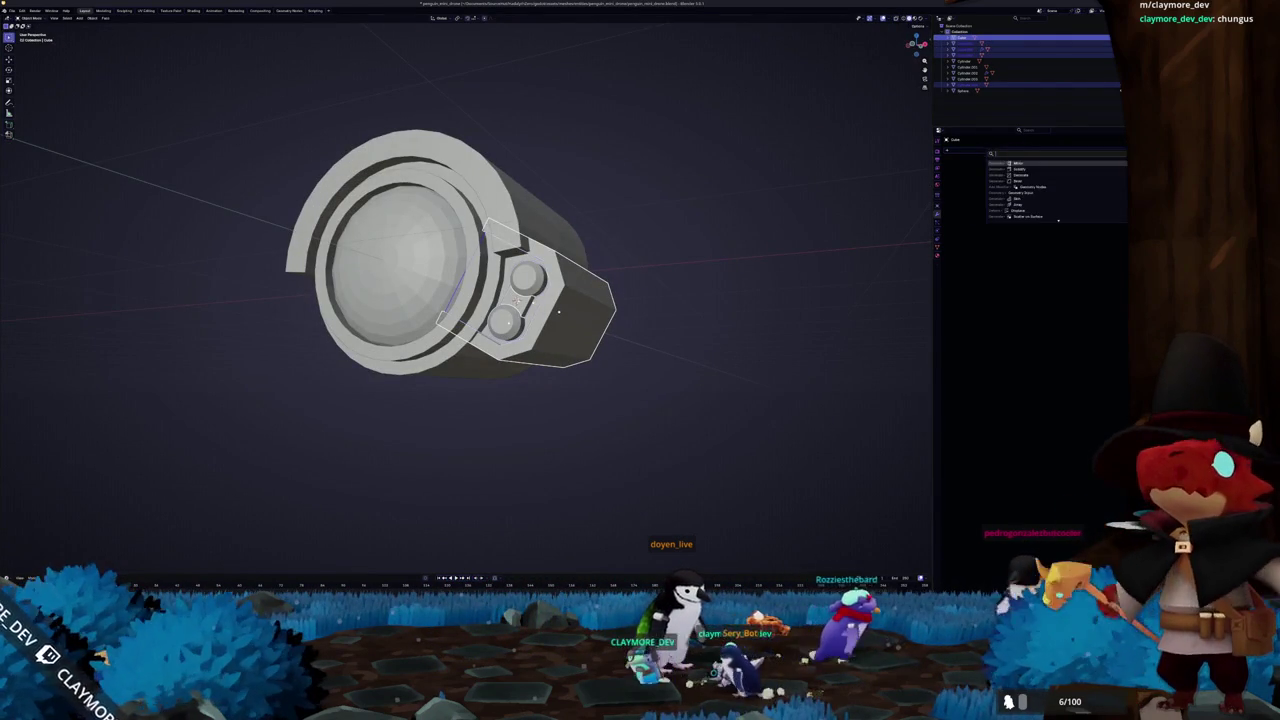
pyautogui.click(1080, 193)
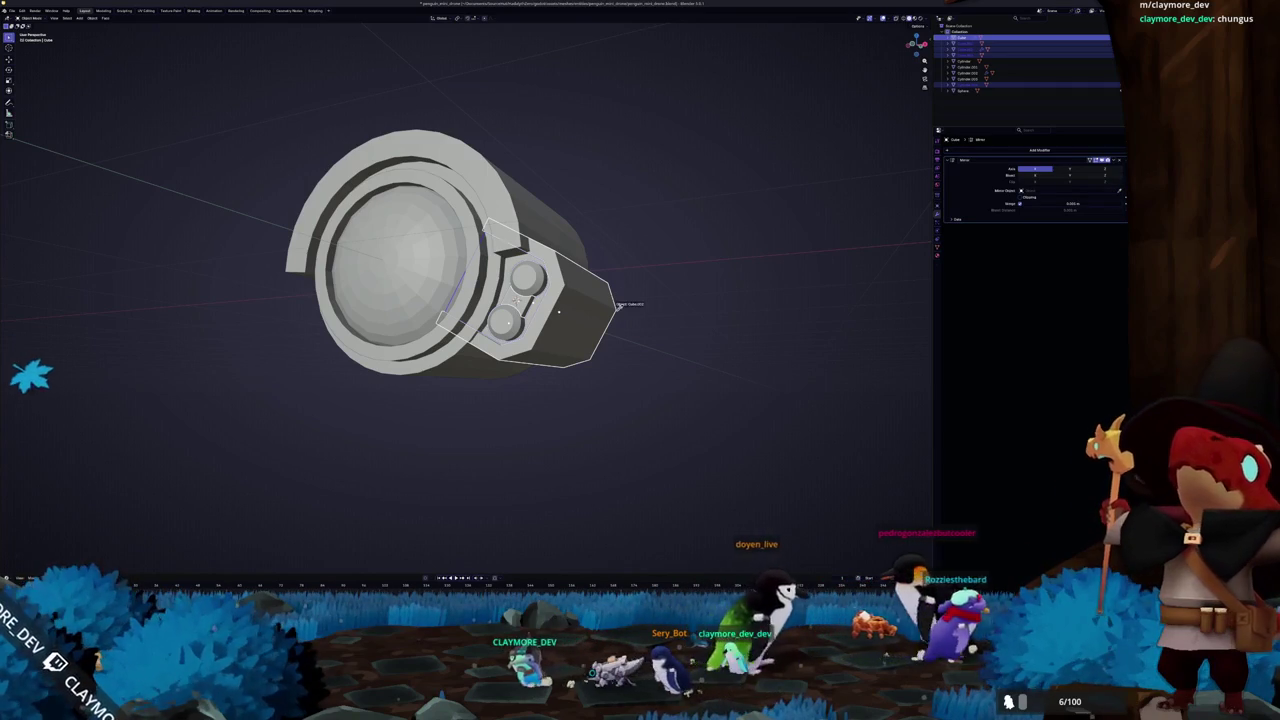
pyautogui.scroll(-2, 757, 229)
pyautogui.click(1116, 162)
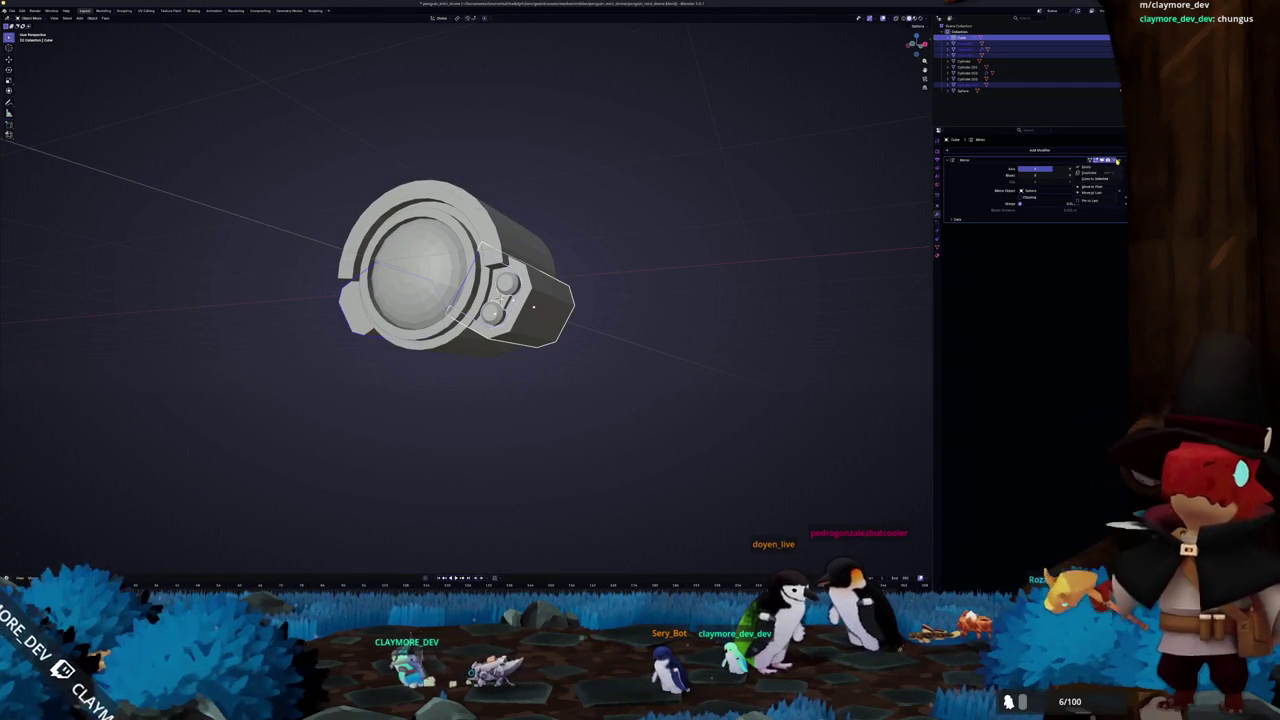
pyautogui.click(577, 267)
pyautogui.press('KP_1')
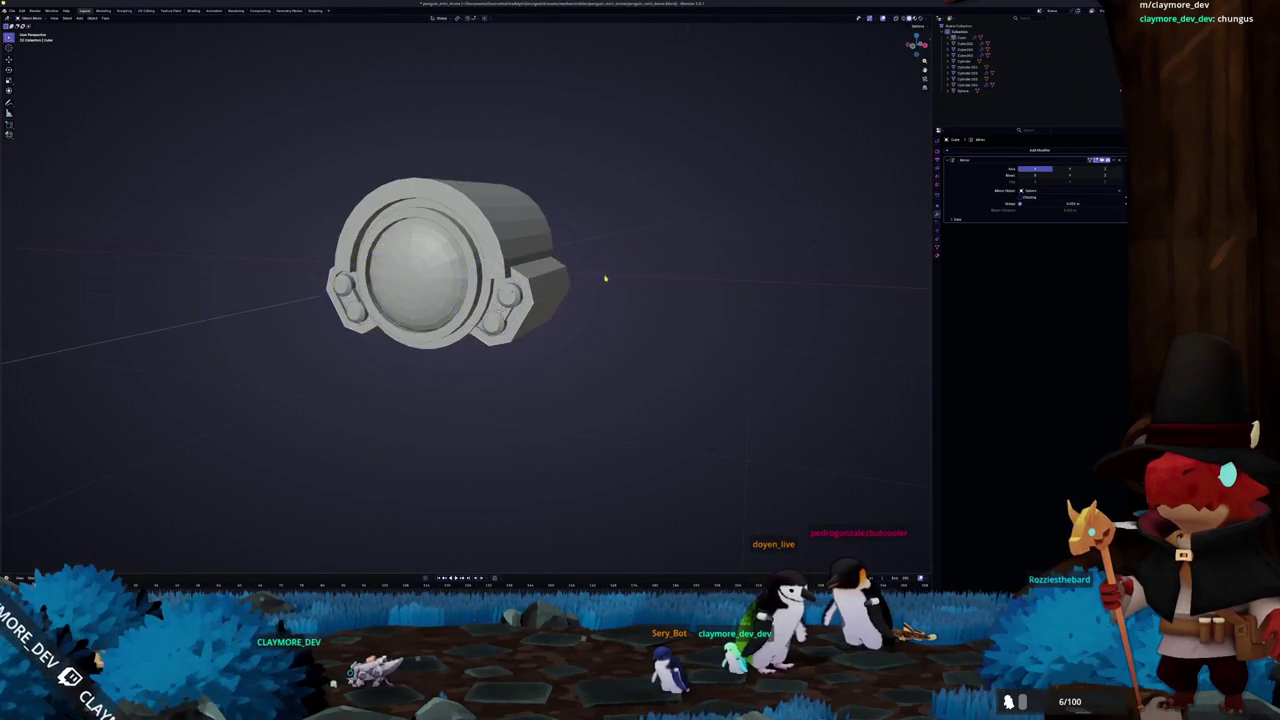
pyautogui.press('KP_3')
pyautogui.press('KP_1')
pyautogui.moveTo(623, 263); pyautogui.dragTo(623, 246, button='middle')
pyautogui.scroll(-3, 623, 246)
pyautogui.click(468, 326)
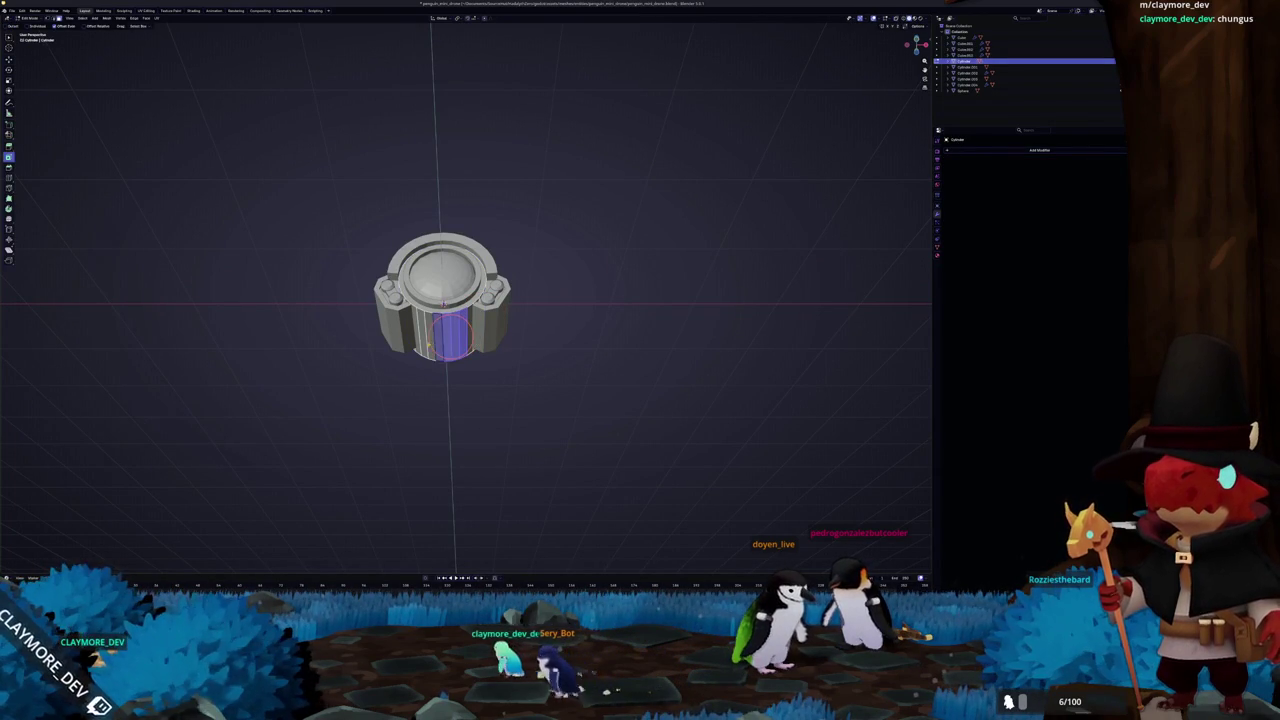
# Separate the body's selected bottom faces into their own object
pyautogui.moveTo(443, 335); pyautogui.dragTo(477, 333, button='middle')
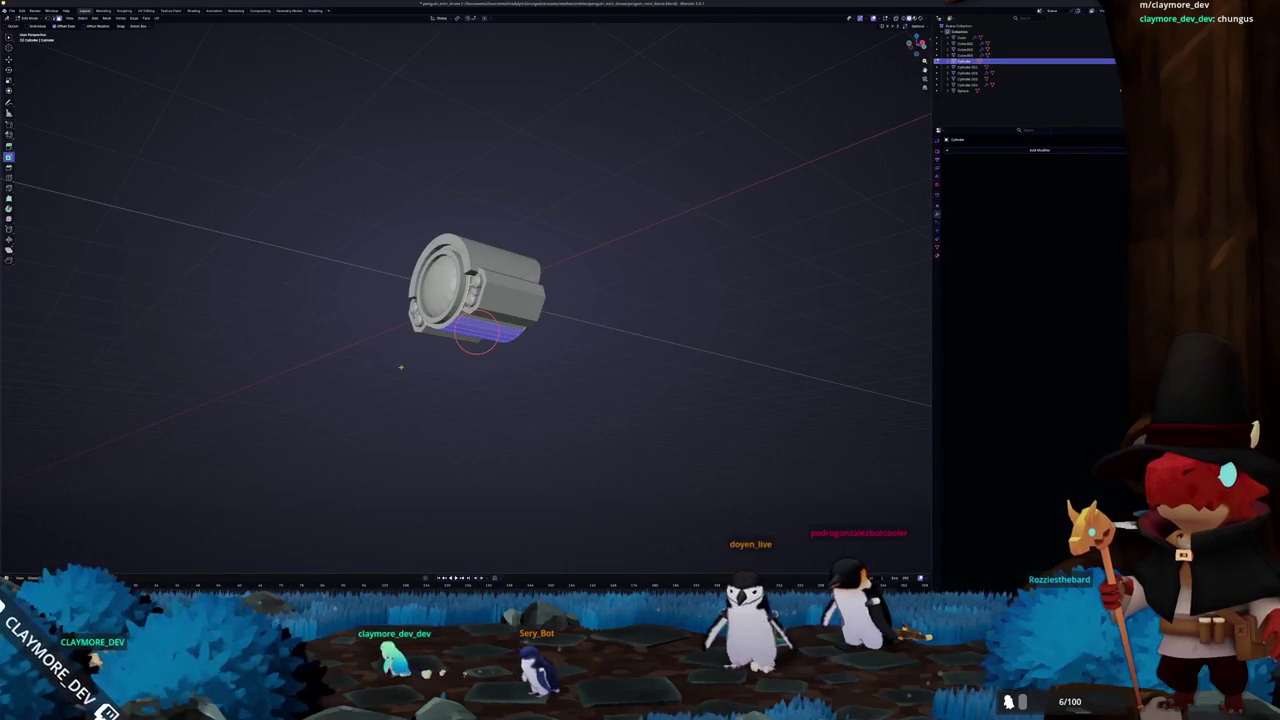
pyautogui.rightClick(404, 390)
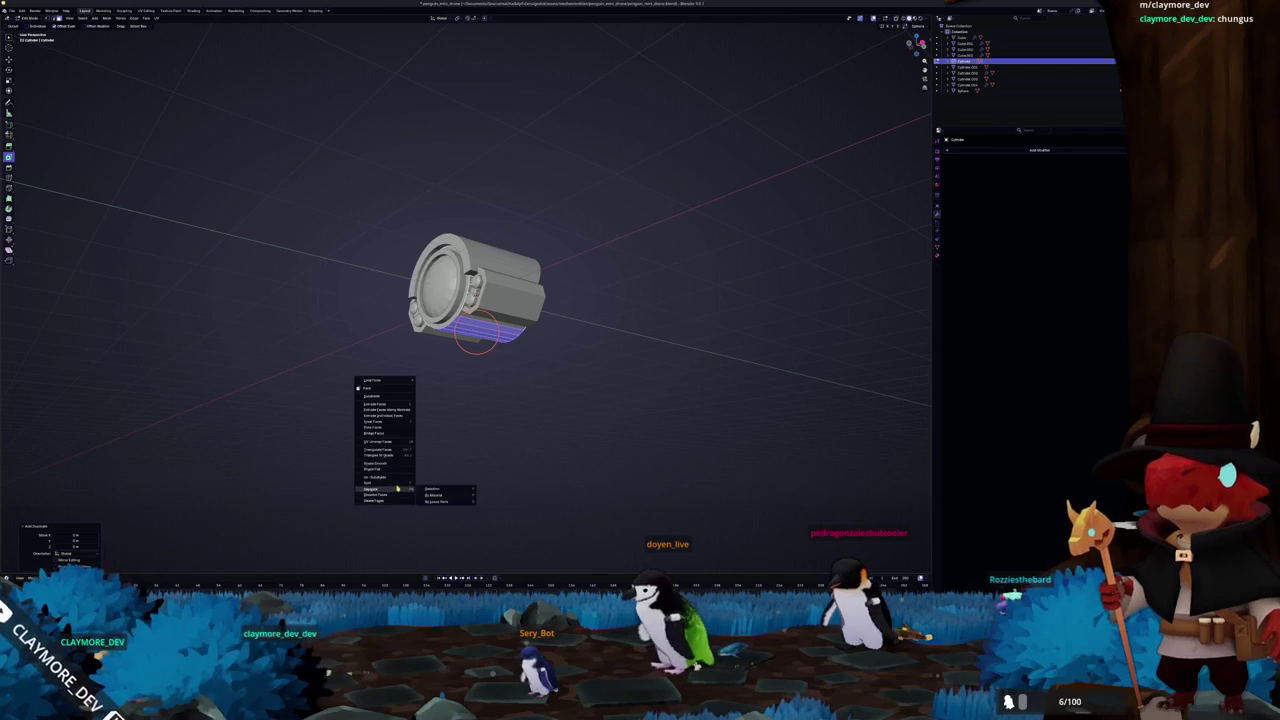
pyautogui.press('Tab')
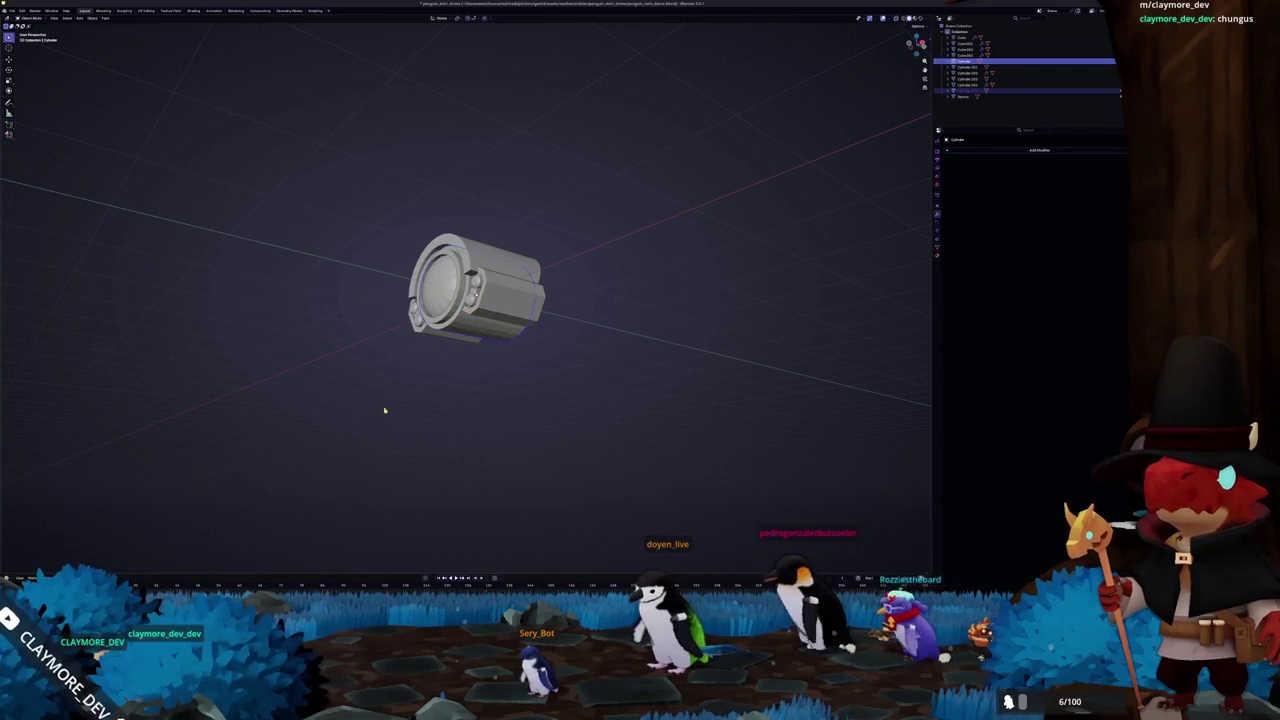
# In right view, move the bottom plate's geometry along Y to sit beneath the body
pyautogui.press('Tab')
pyautogui.press('KP_3')
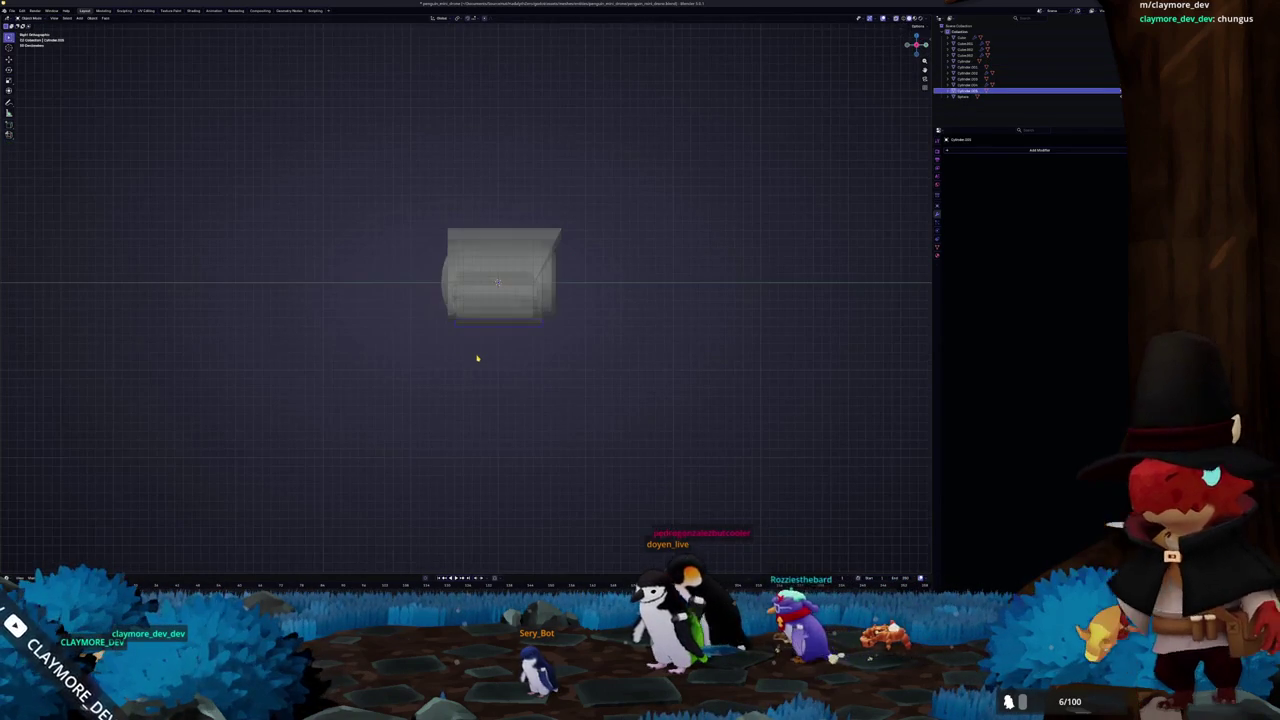
pyautogui.scroll(2, 477, 357)
pyautogui.scroll(2, 466, 357)
pyautogui.scroll(2, 450, 362)
pyautogui.press('g')
pyautogui.press('g')
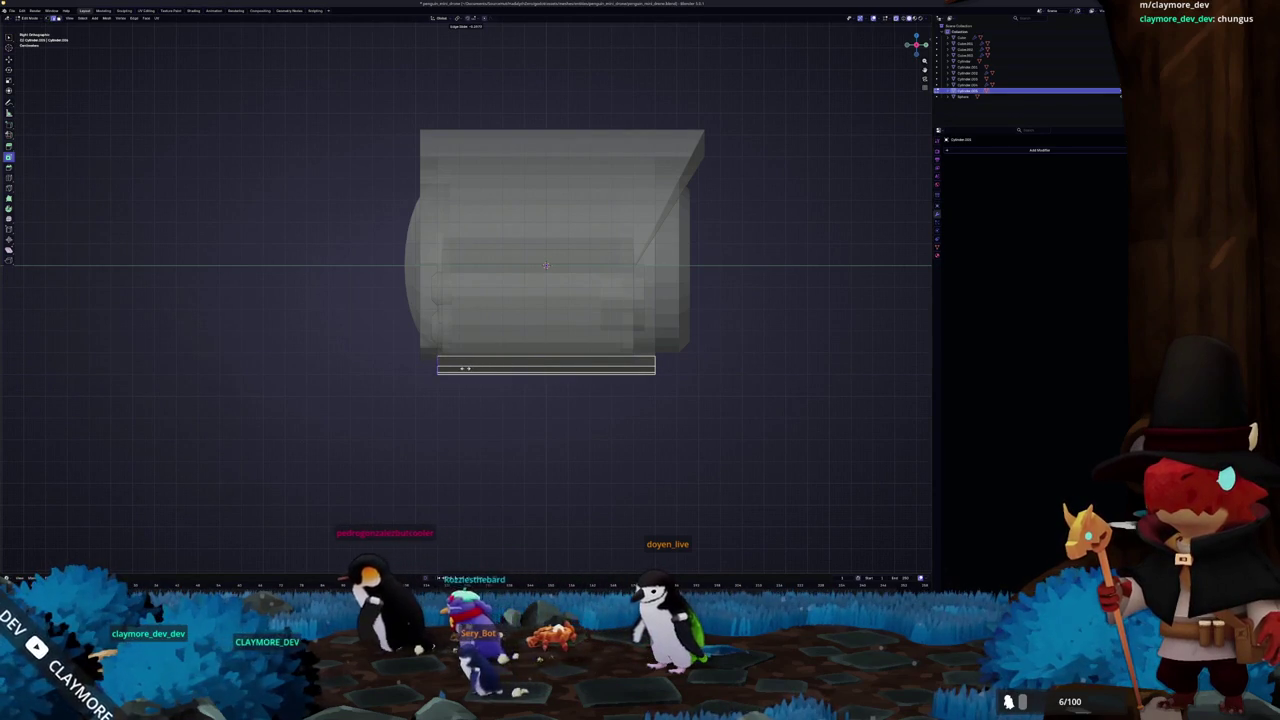
pyautogui.press('y')
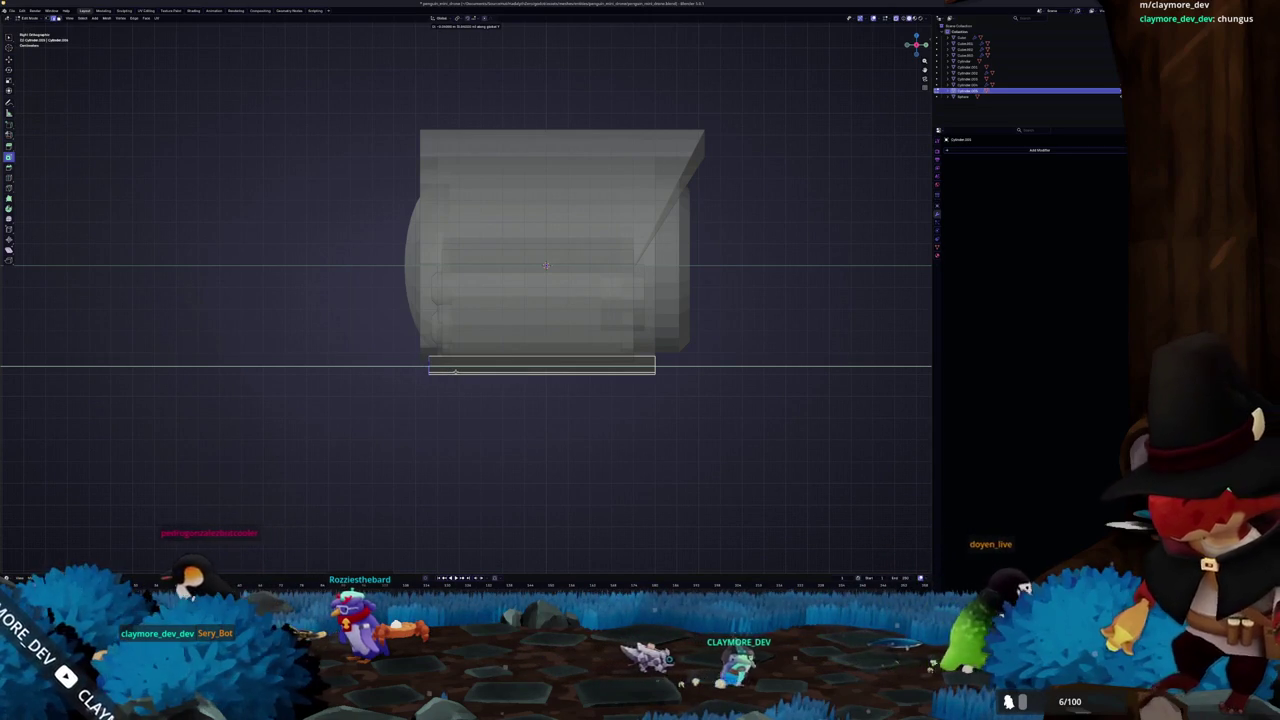
pyautogui.click(426, 366)
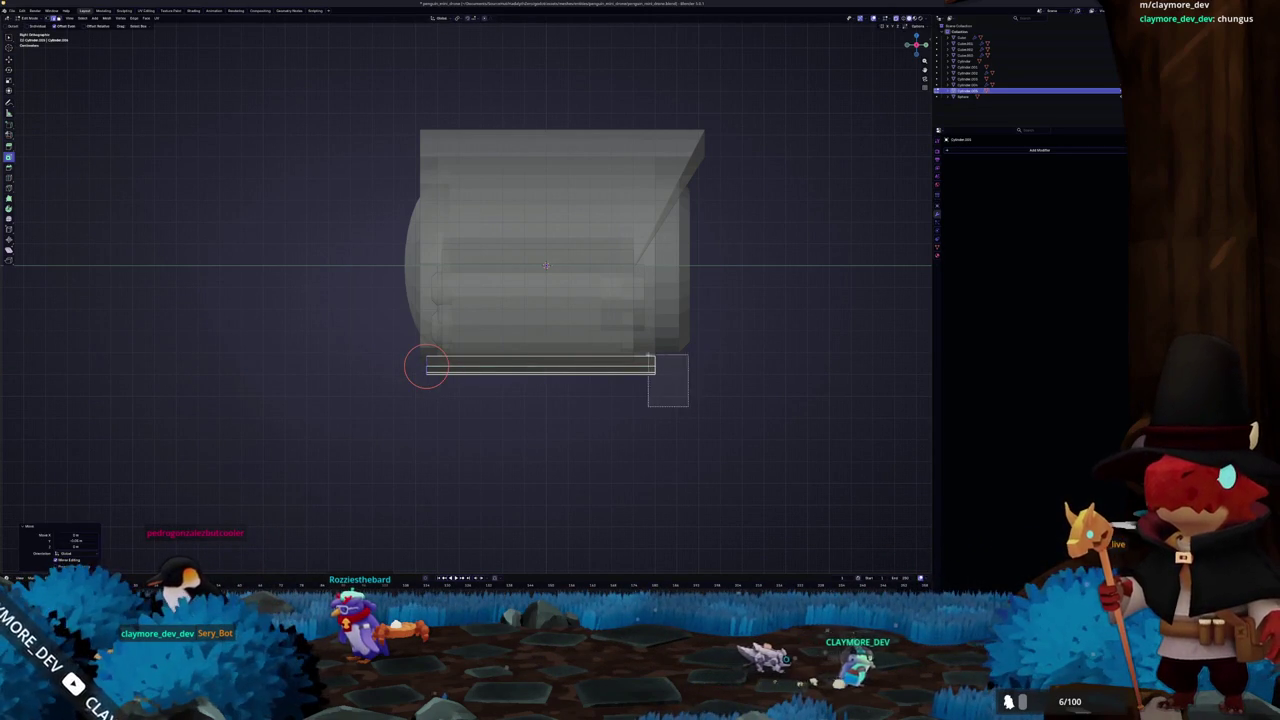
pyautogui.scroll(-1, 651, 366)
pyautogui.click(623, 354)
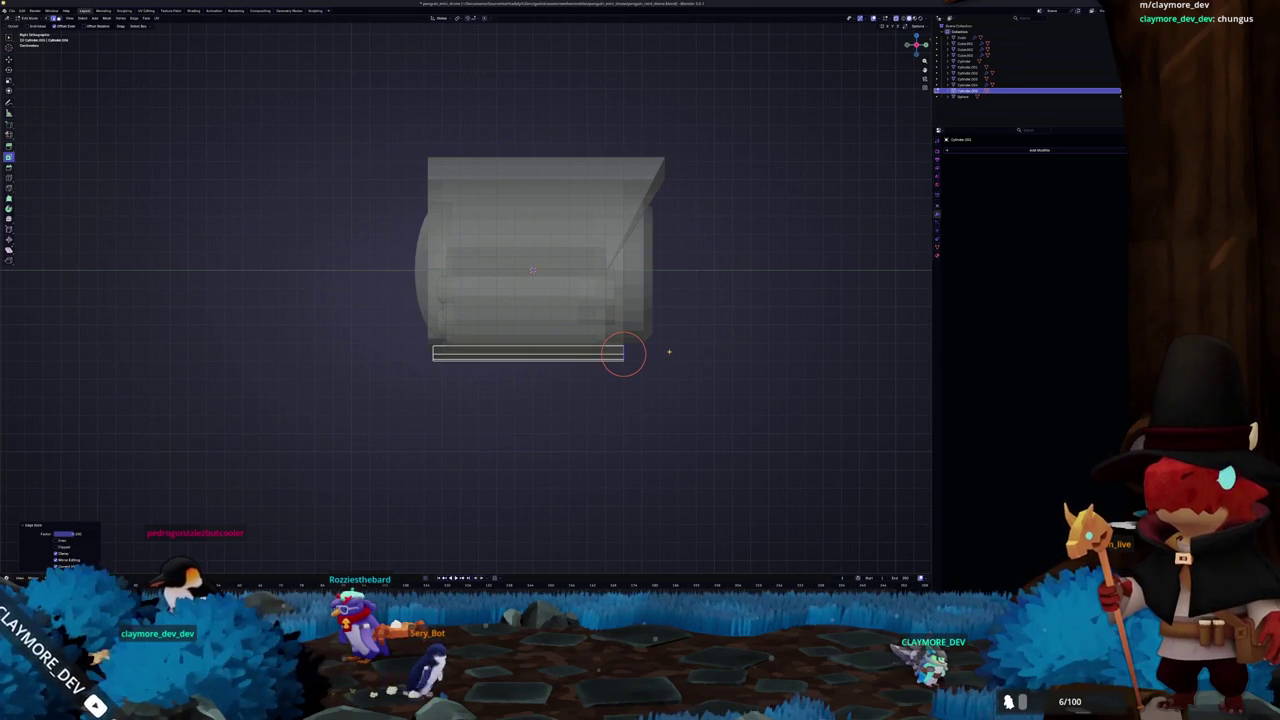
# Bisect the plate's right end diagonally and delete the cut-off corner faces
pyautogui.press('F3')
pyautogui.press('Escape')
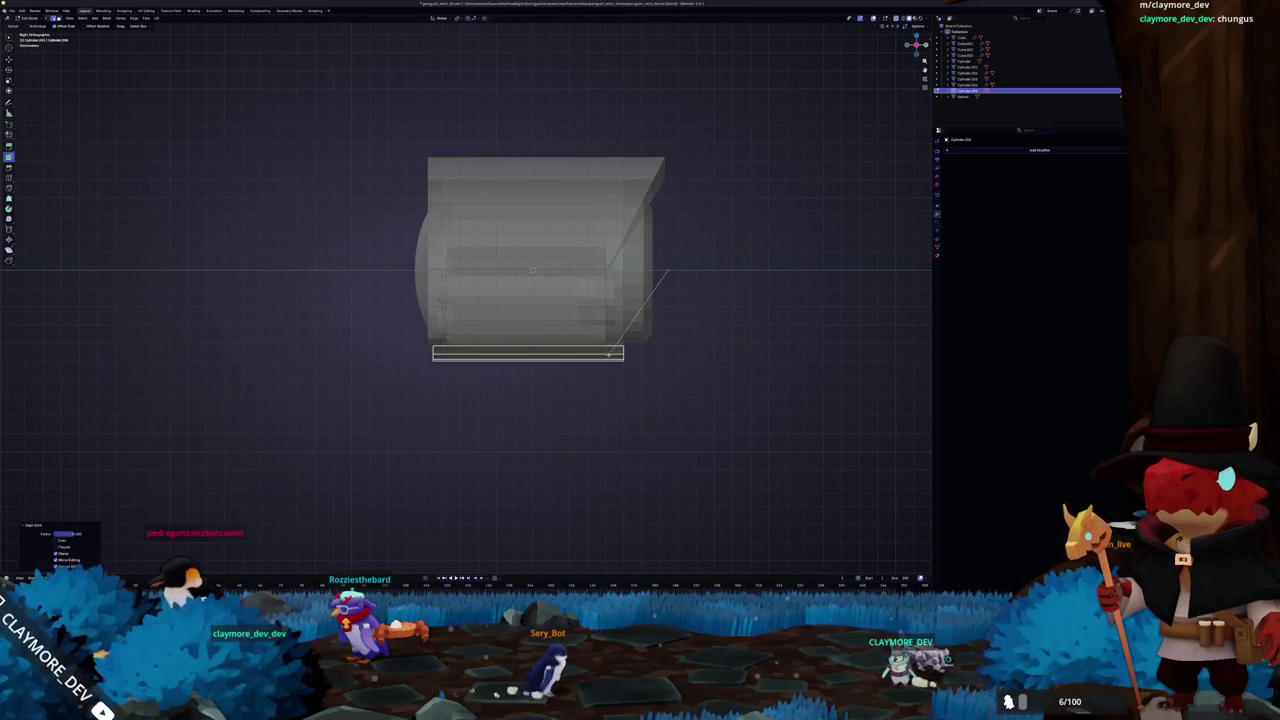
pyautogui.moveTo(549, 422); pyautogui.dragTo(550, 430)
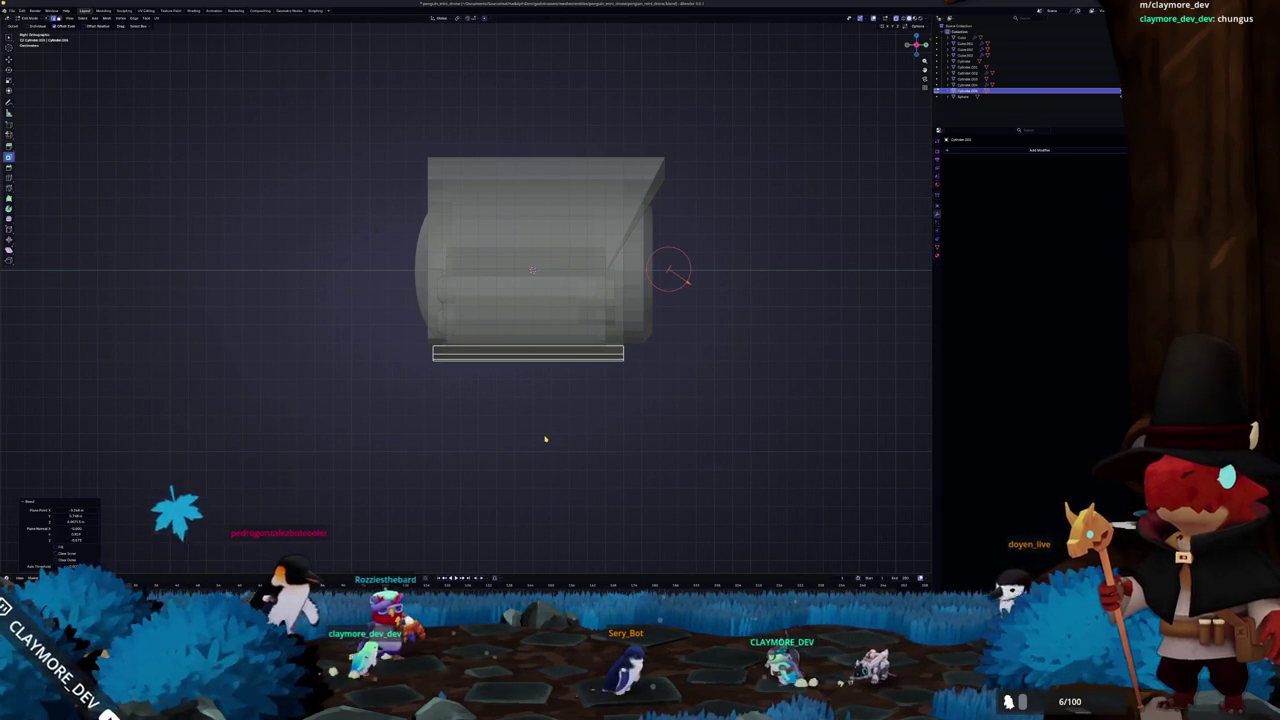
pyautogui.click(528, 355)
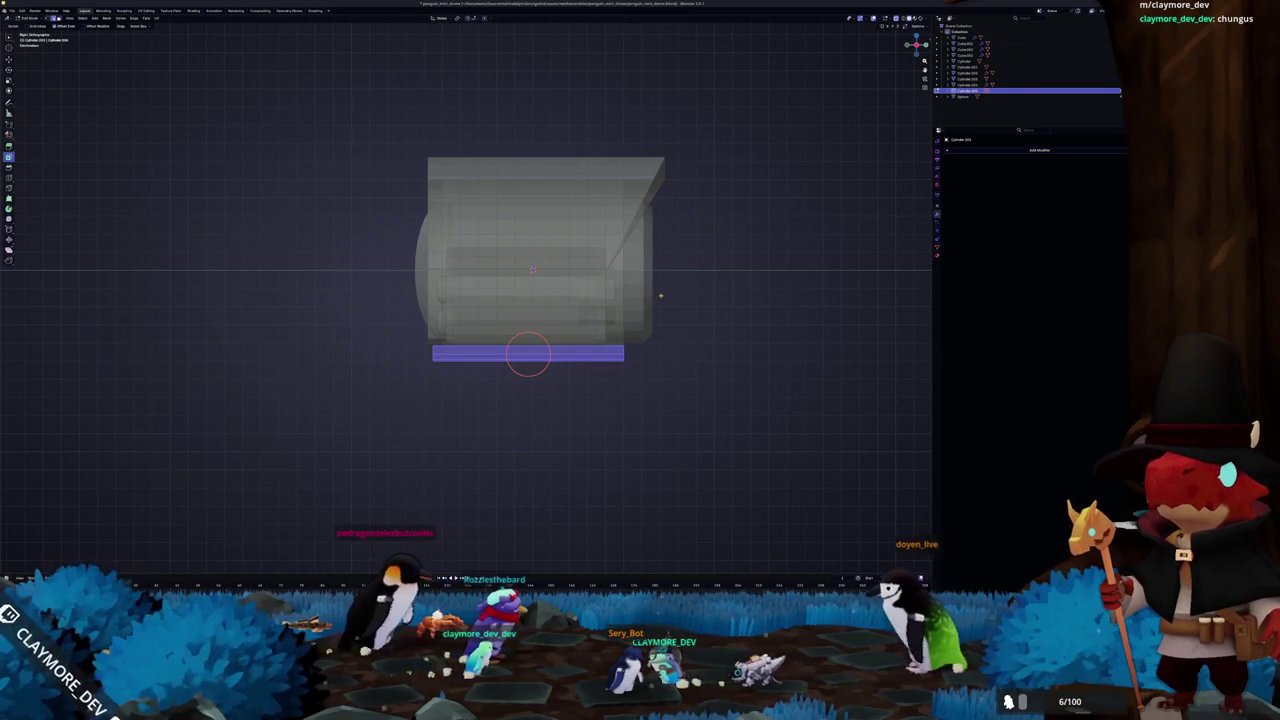
pyautogui.rightClick(660, 295)
pyautogui.press('Escape')
pyautogui.moveTo(674, 266); pyautogui.dragTo(518, 468)
pyautogui.click(612, 355)
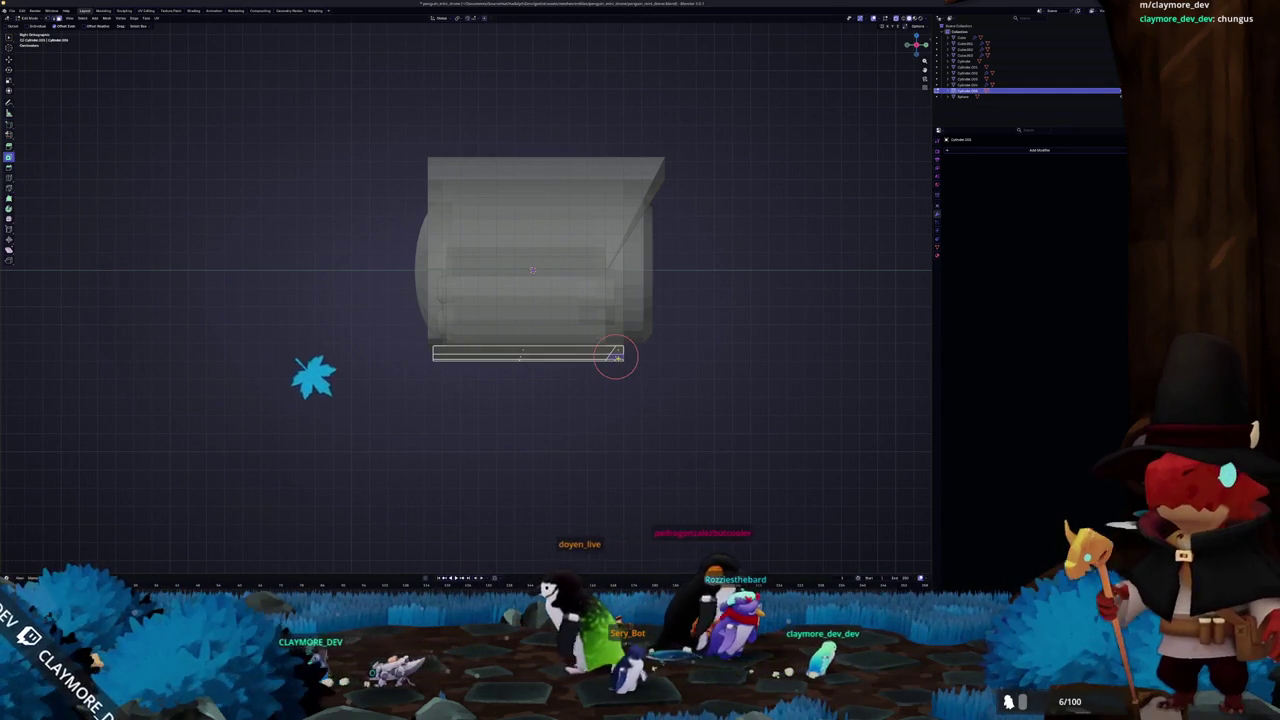
pyautogui.scroll(2, 627, 394)
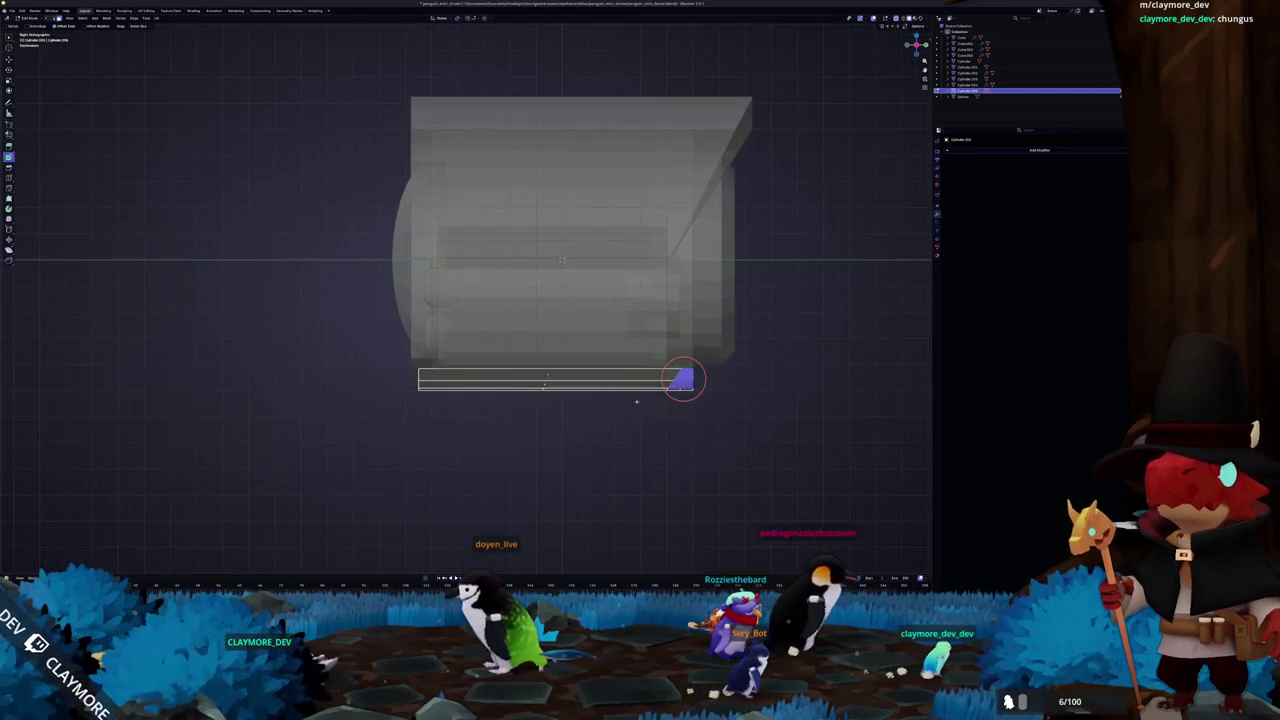
pyautogui.press('x')
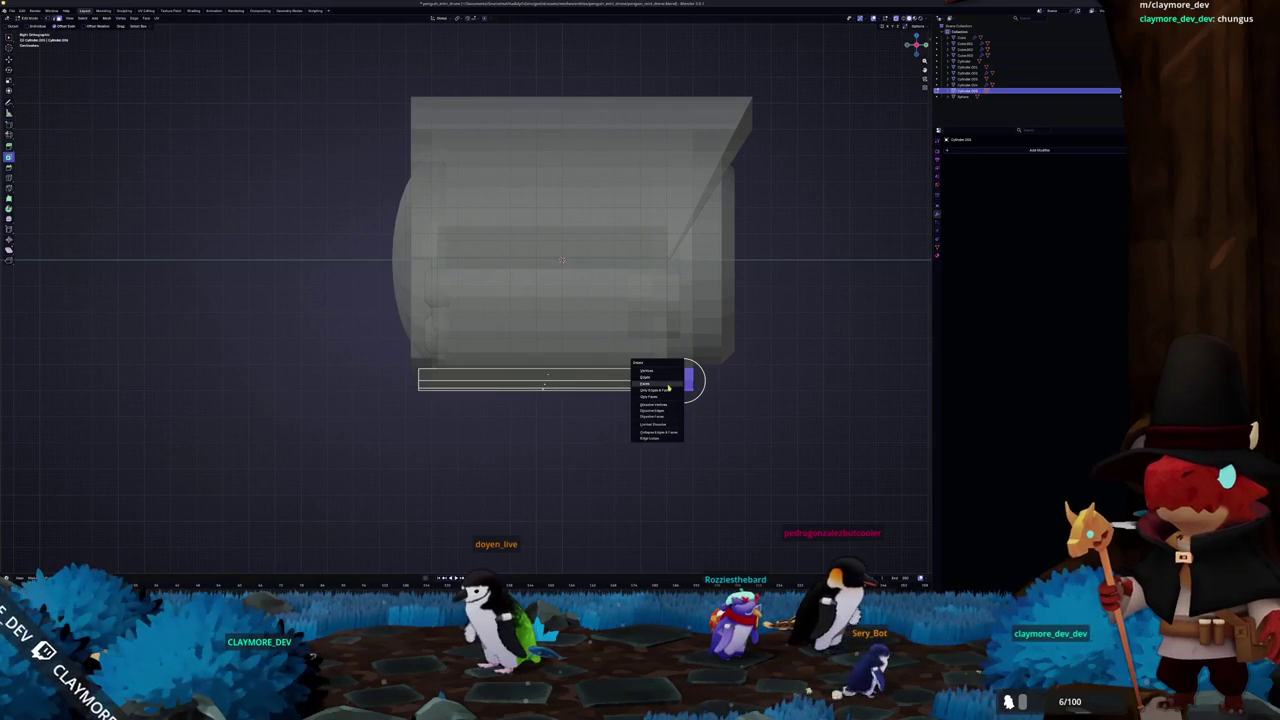
pyautogui.click(669, 386)
# Apply the transforms of the solidified body object
pyautogui.moveTo(669, 386)
pyautogui.mouseDown(button='middle')
pyautogui.moveTo(614, 356)
pyautogui.moveTo(600, 297)
pyautogui.moveTo(557, 251)
pyautogui.mouseUp(button='middle')
pyautogui.click(558, 258)
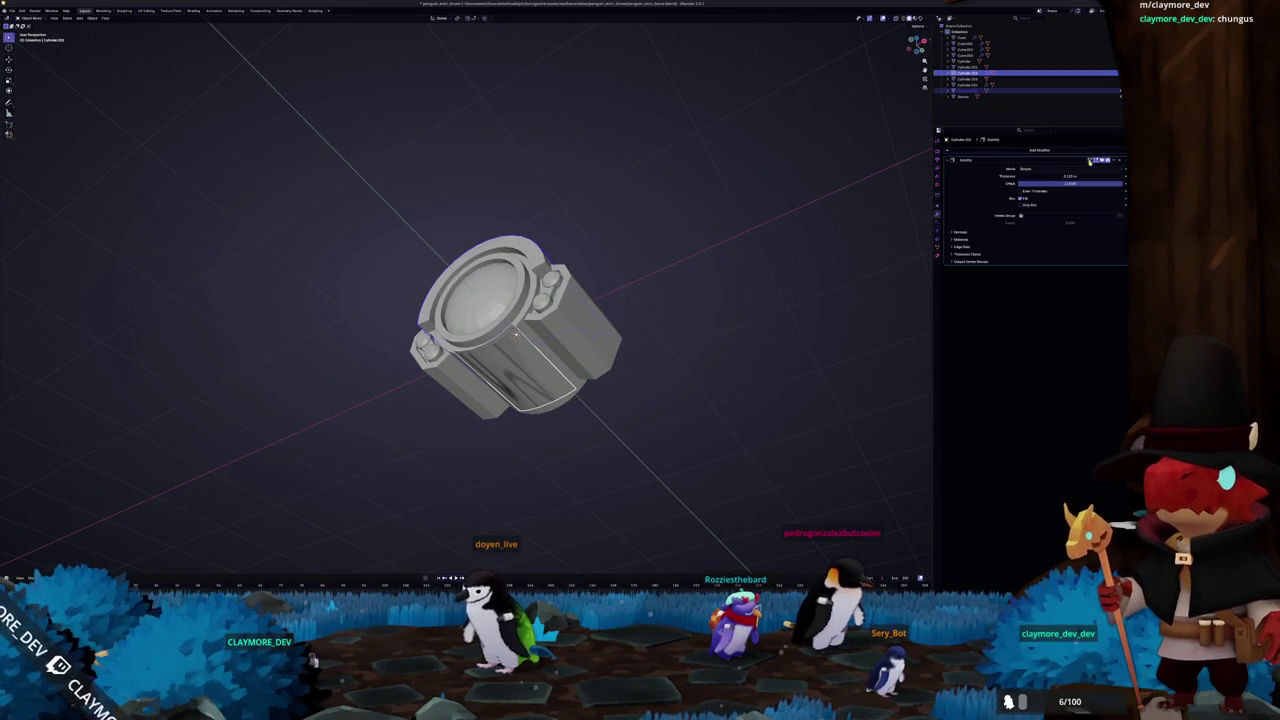
pyautogui.hotkey('ctrl', 'a')
pyautogui.click(549, 363)
pyautogui.moveTo(615, 368)
pyautogui.mouseDown(button='middle')
pyautogui.moveTo(660, 366)
pyautogui.moveTo(646, 391)
pyautogui.moveTo(603, 351)
pyautogui.moveTo(634, 346)
pyautogui.moveTo(631, 373)
pyautogui.moveTo(624, 336)
pyautogui.moveTo(580, 323)
pyautogui.mouseUp(button='middle')
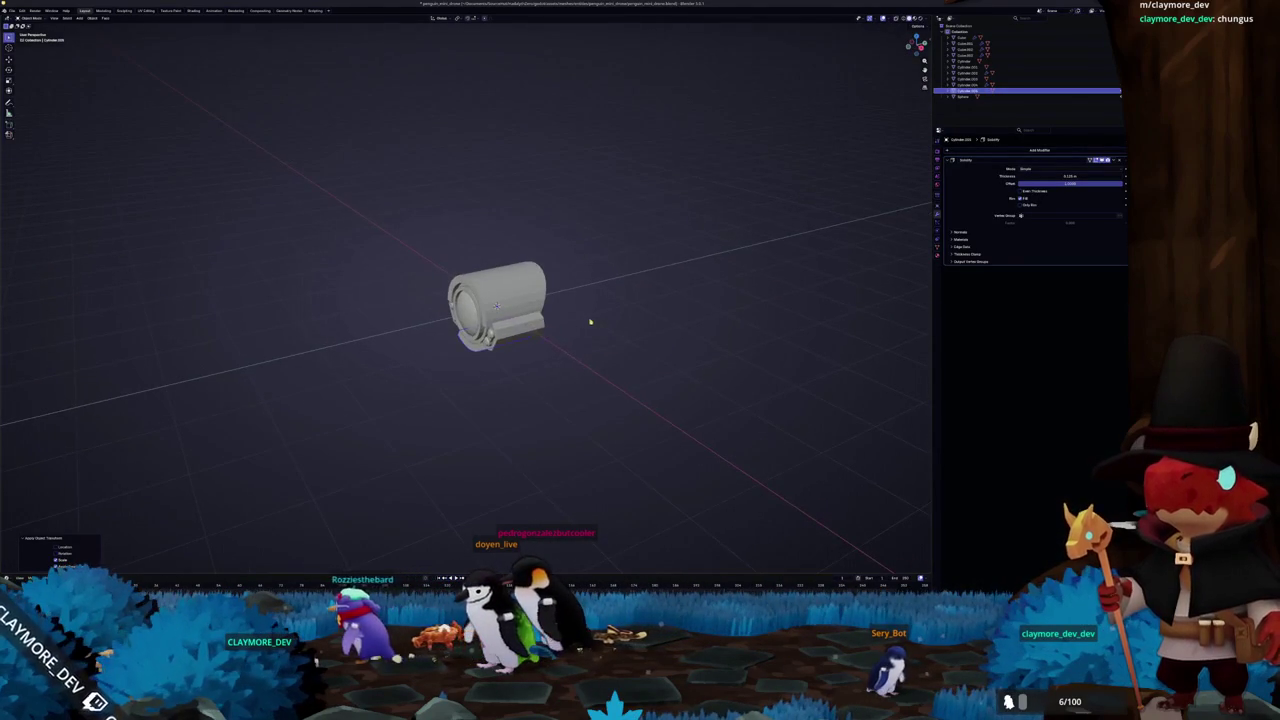
pyautogui.hotkey('shift', 'a')
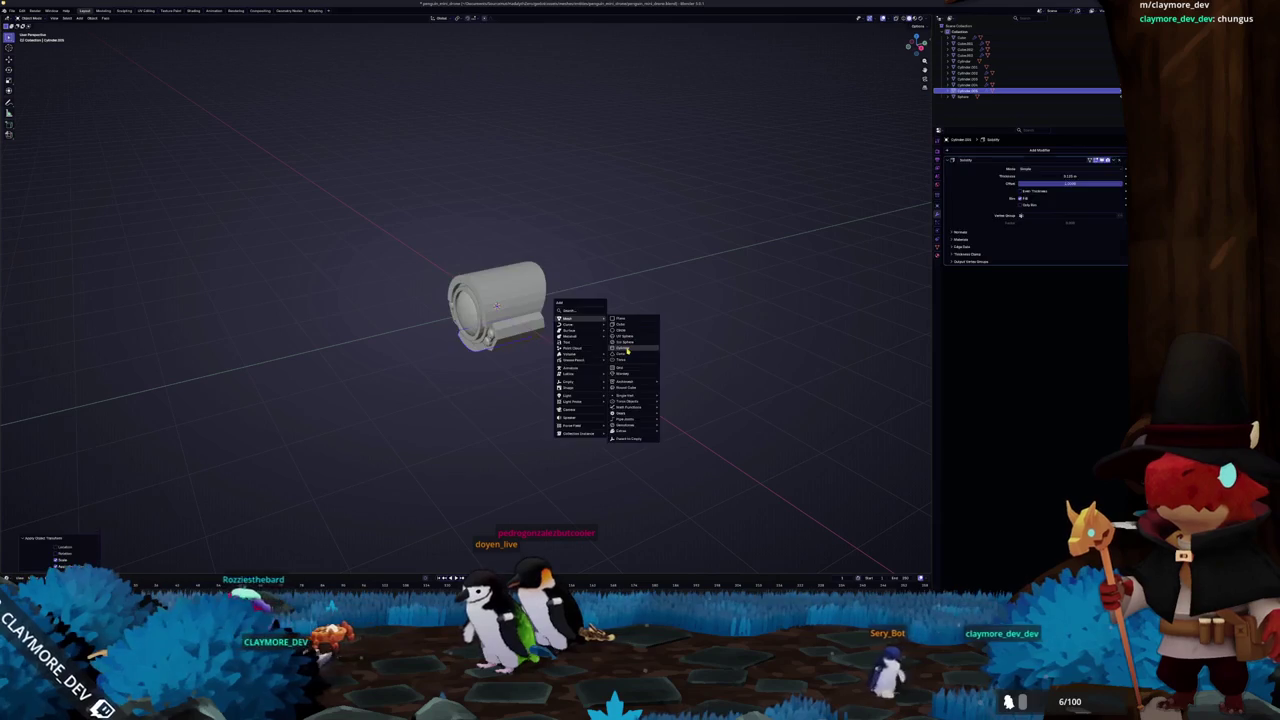
# Add a cylinder, scale it narrow along Y, and move it along Y into place
pyautogui.click(627, 349)
pyautogui.press('KP_7')
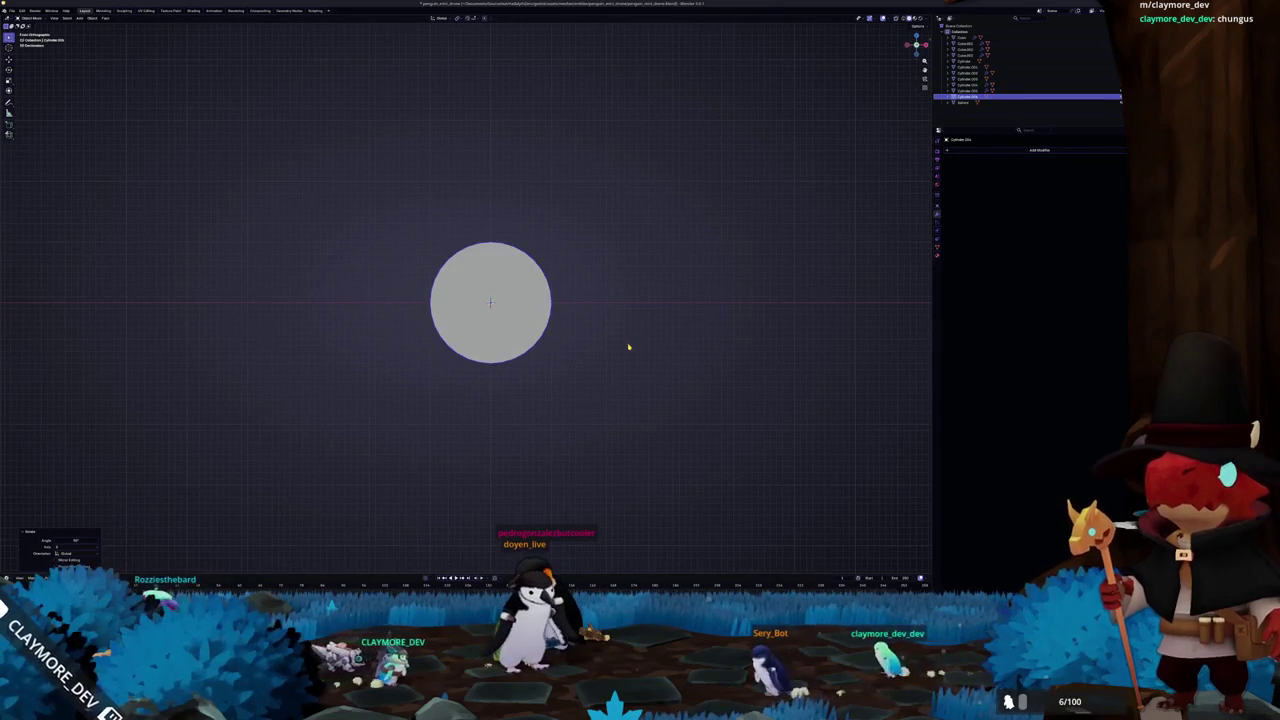
pyautogui.hotkey('alt', 'z')
pyautogui.scroll(2, 679, 277)
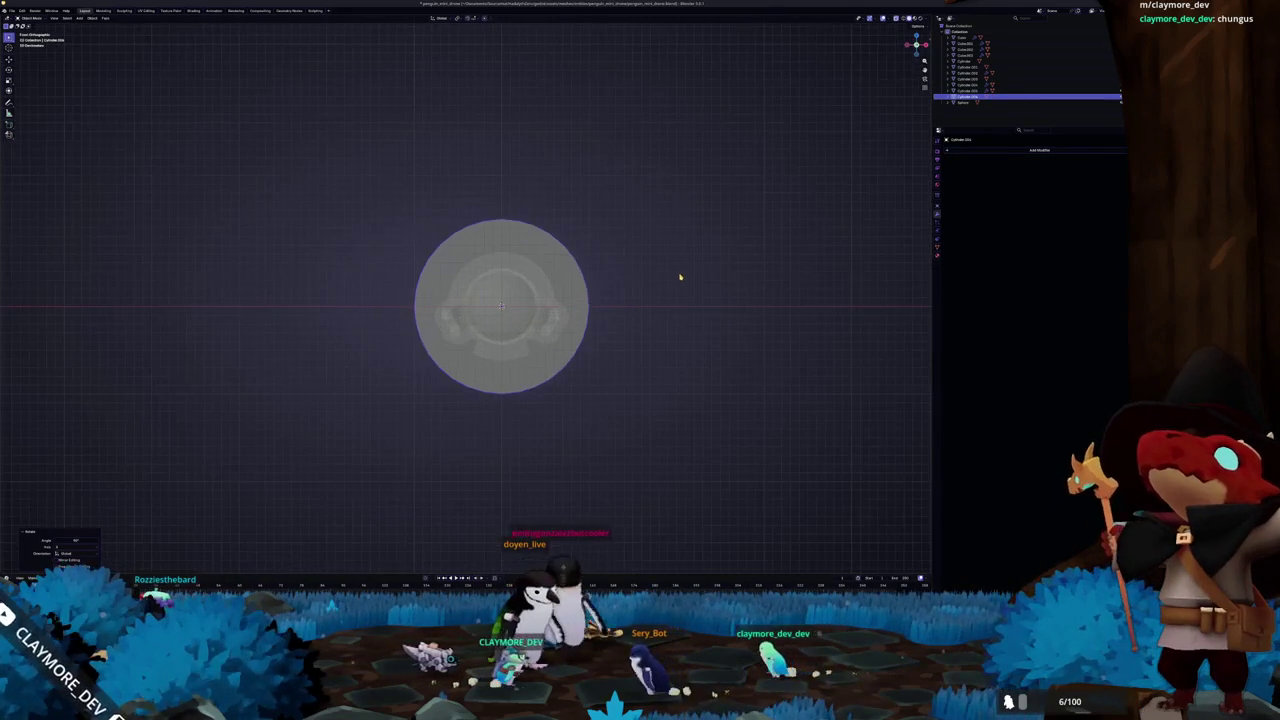
pyautogui.press('KP_3')
pyautogui.press('s')
pyautogui.press('y')
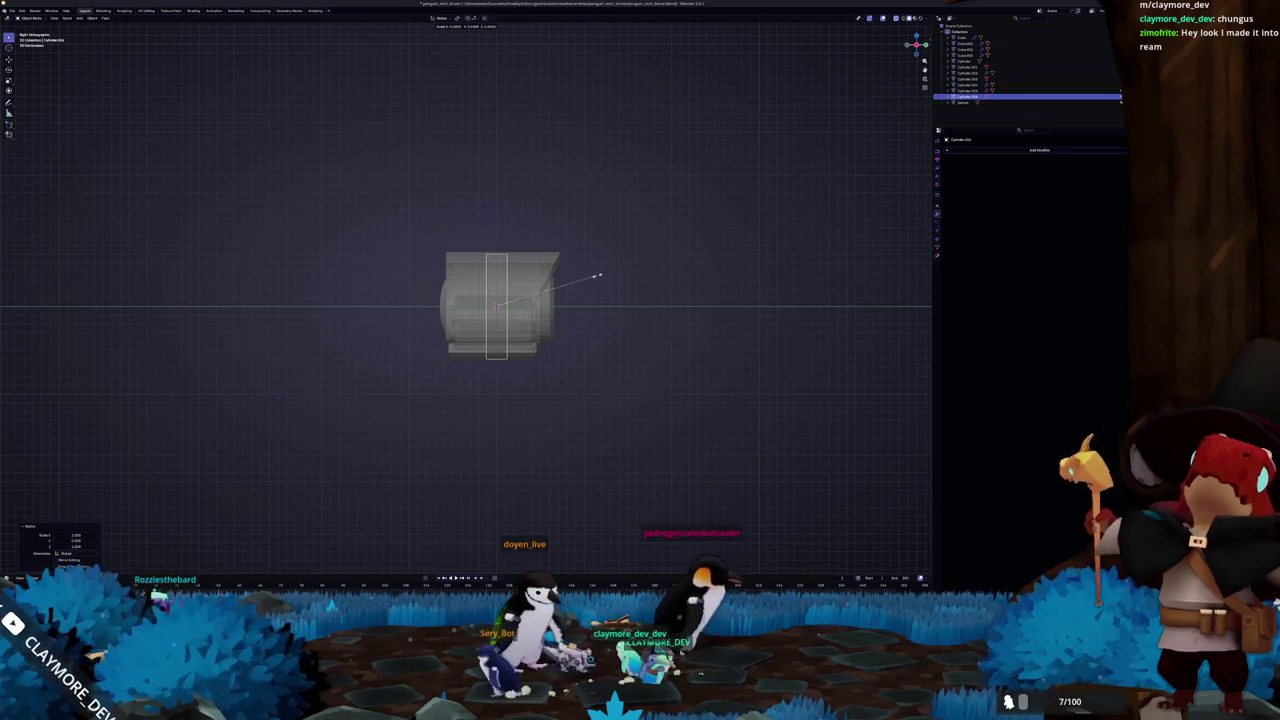
pyautogui.click(619, 276)
pyautogui.press('g')
pyautogui.press('y')
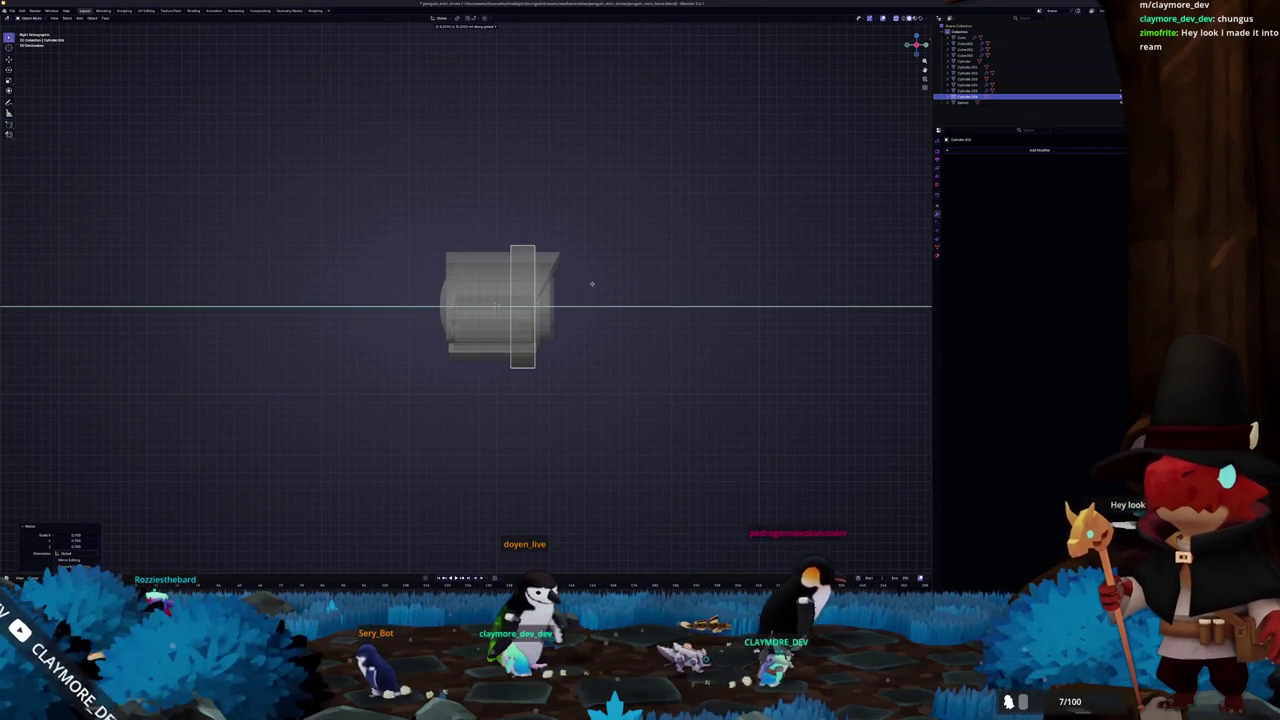
pyautogui.click(553, 289)
# Inset the cylinder's front face into a wide ring and remove the centre face
pyautogui.press('KP_1')
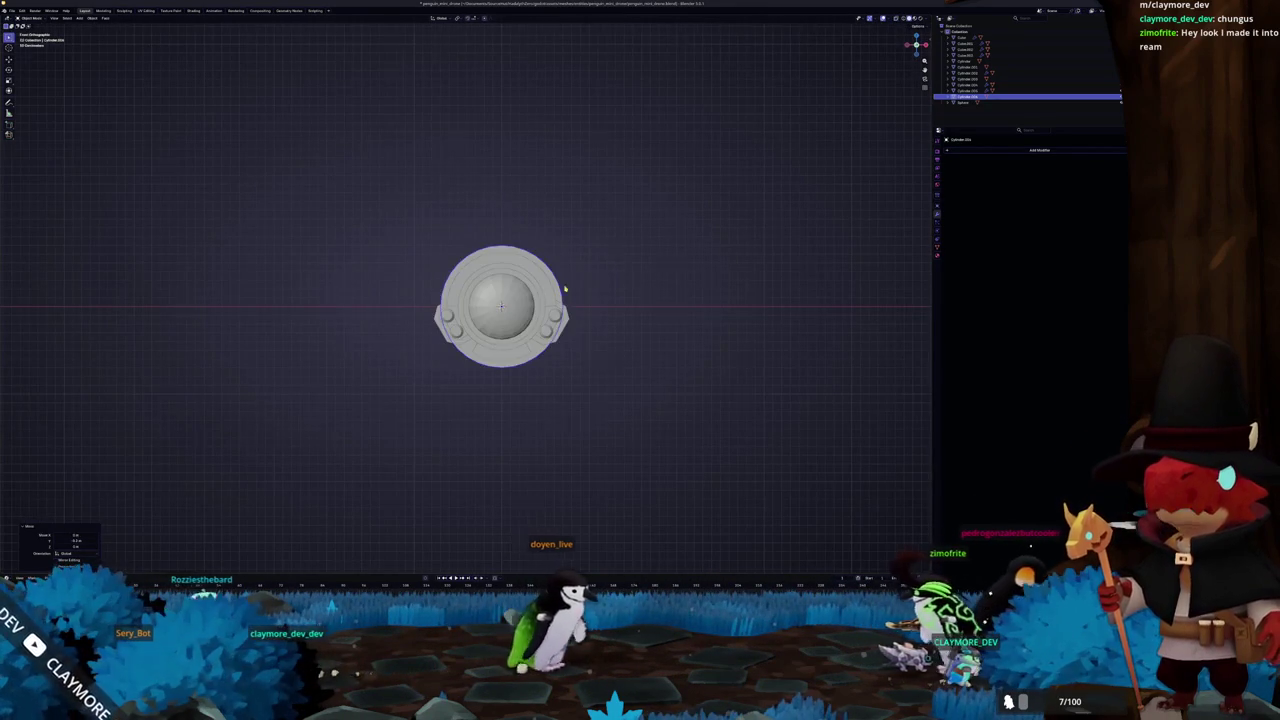
pyautogui.press('Tab')
pyautogui.click(700, 309)
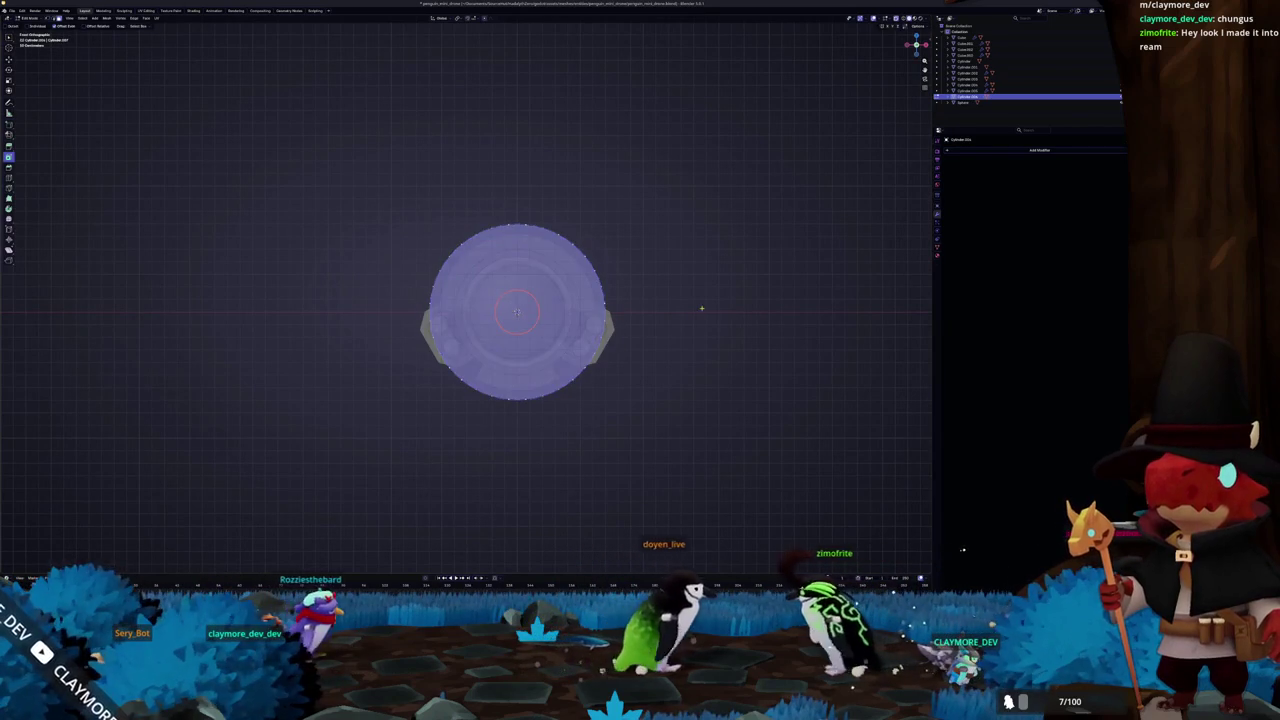
pyautogui.click(521, 278)
pyautogui.press('KP_Decimal')
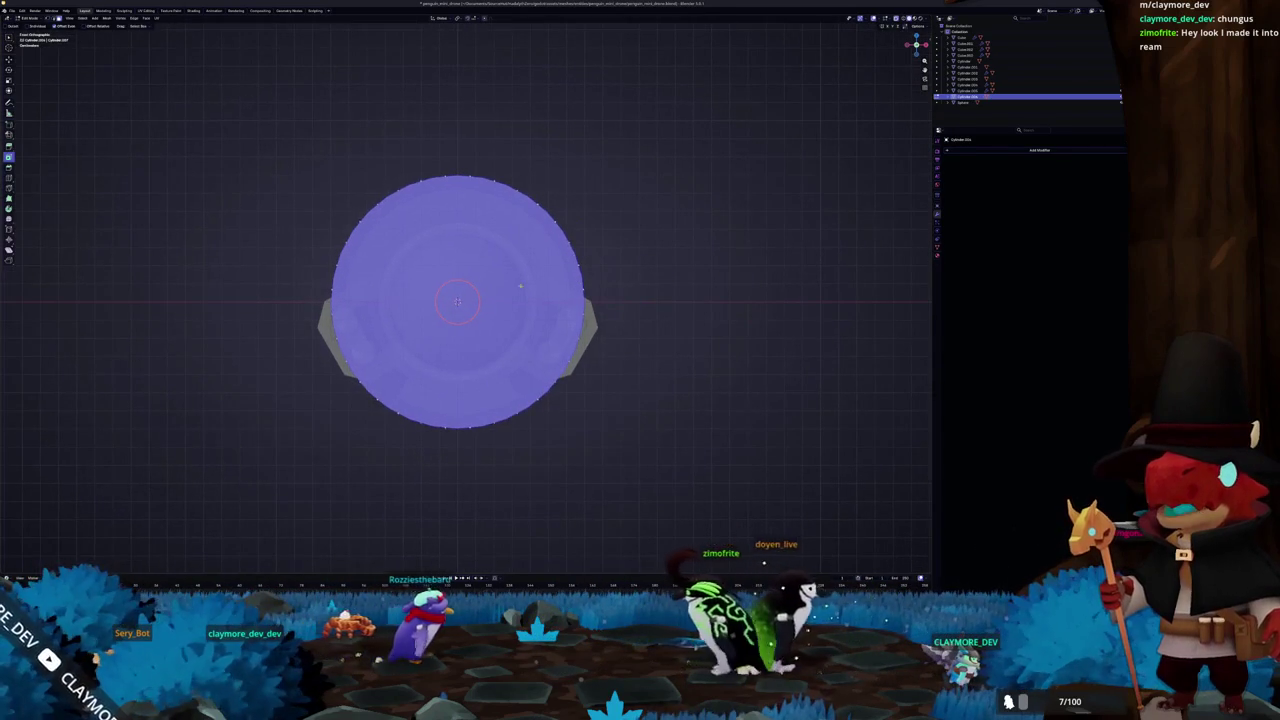
pyautogui.press('i')
pyautogui.click(413, 339)
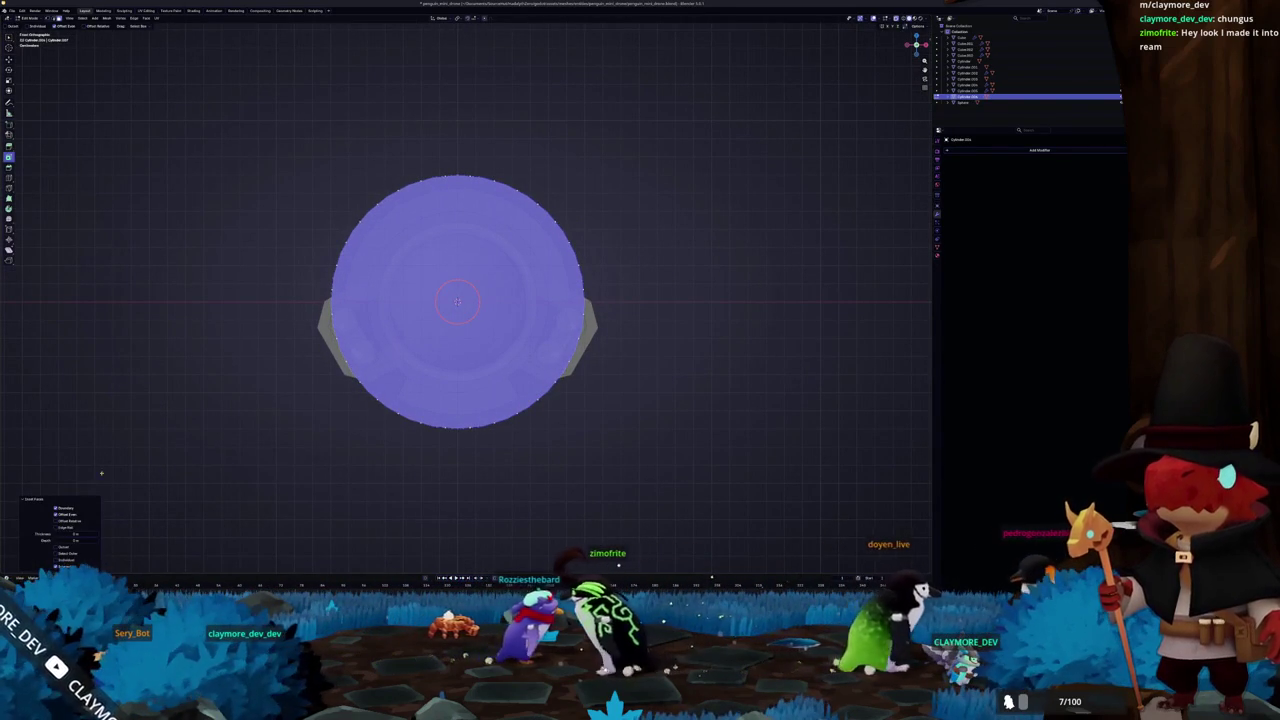
pyautogui.moveTo(72, 535); pyautogui.dragTo(100, 535)
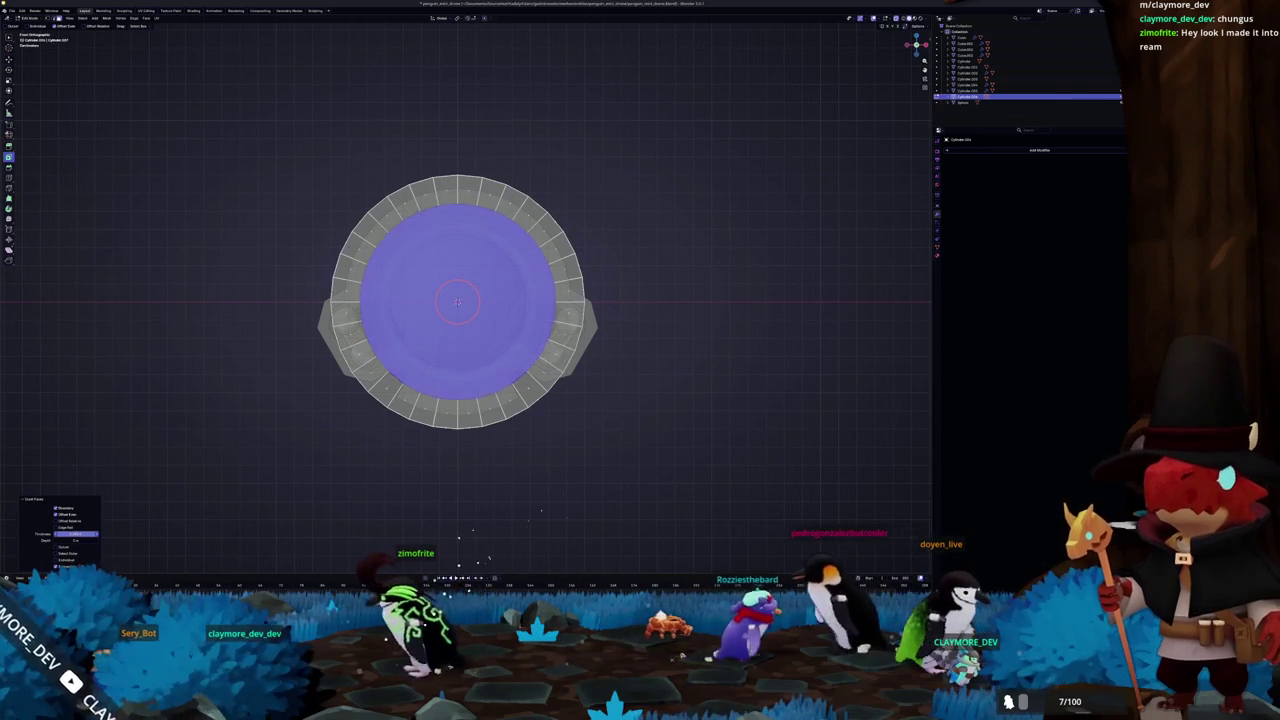
pyautogui.rightClick(190, 365)
pyautogui.click(200, 400)
# Bridge the ring's inner edge loops into a solid wall, then return to Object Mode
pyautogui.moveTo(200, 400)
pyautogui.mouseDown(button='middle')
pyautogui.moveTo(309, 385)
pyautogui.moveTo(416, 345)
pyautogui.mouseUp(button='middle')
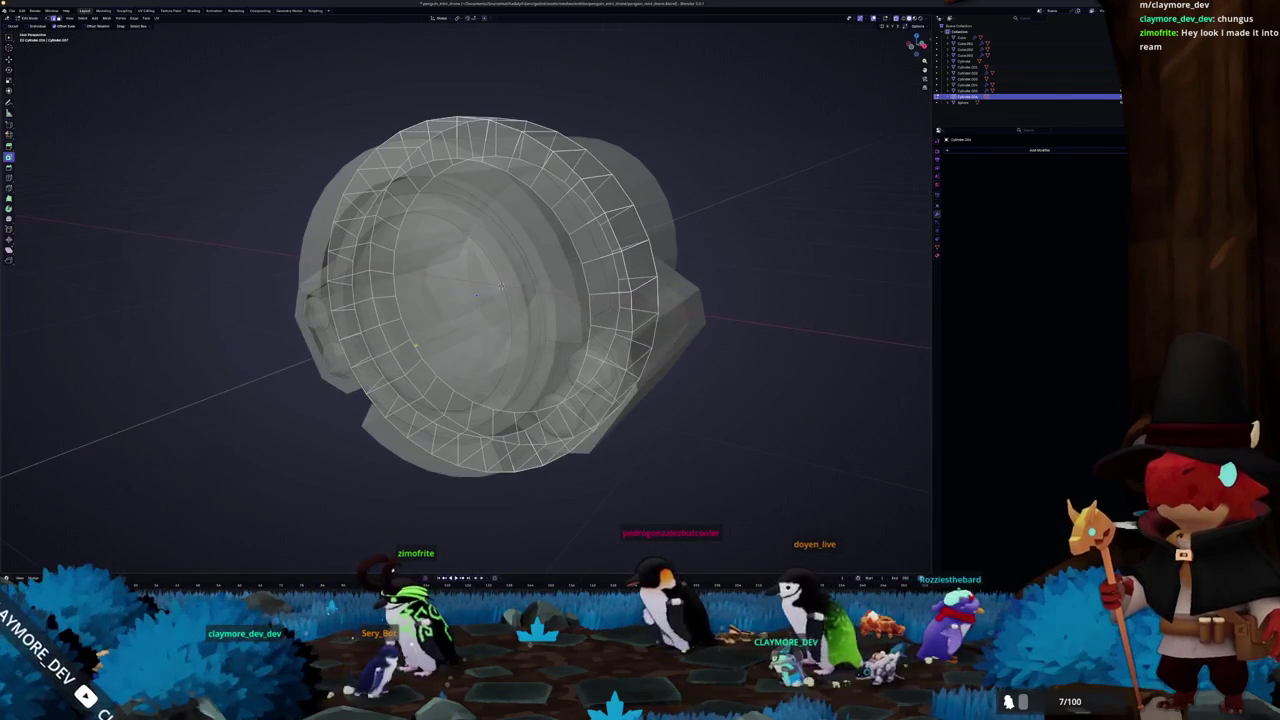
pyautogui.moveTo(367, 545); pyautogui.dragTo(461, 566, button='middle')
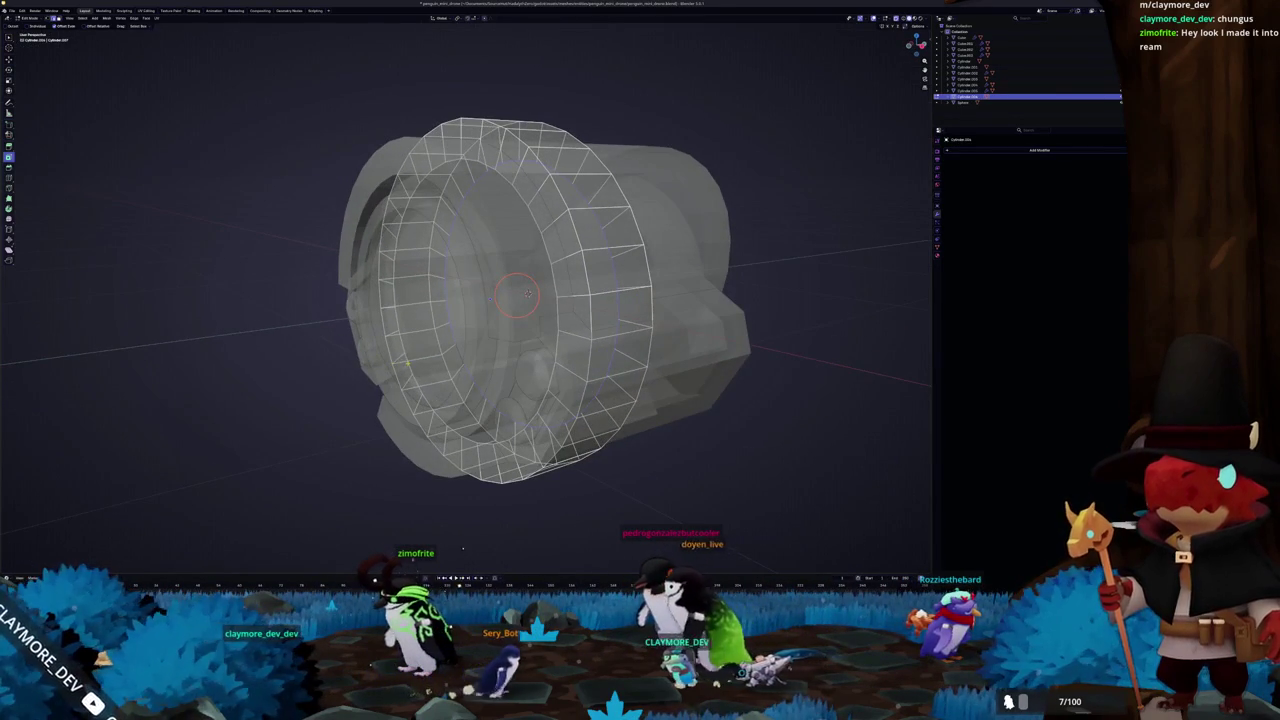
pyautogui.press('F3')
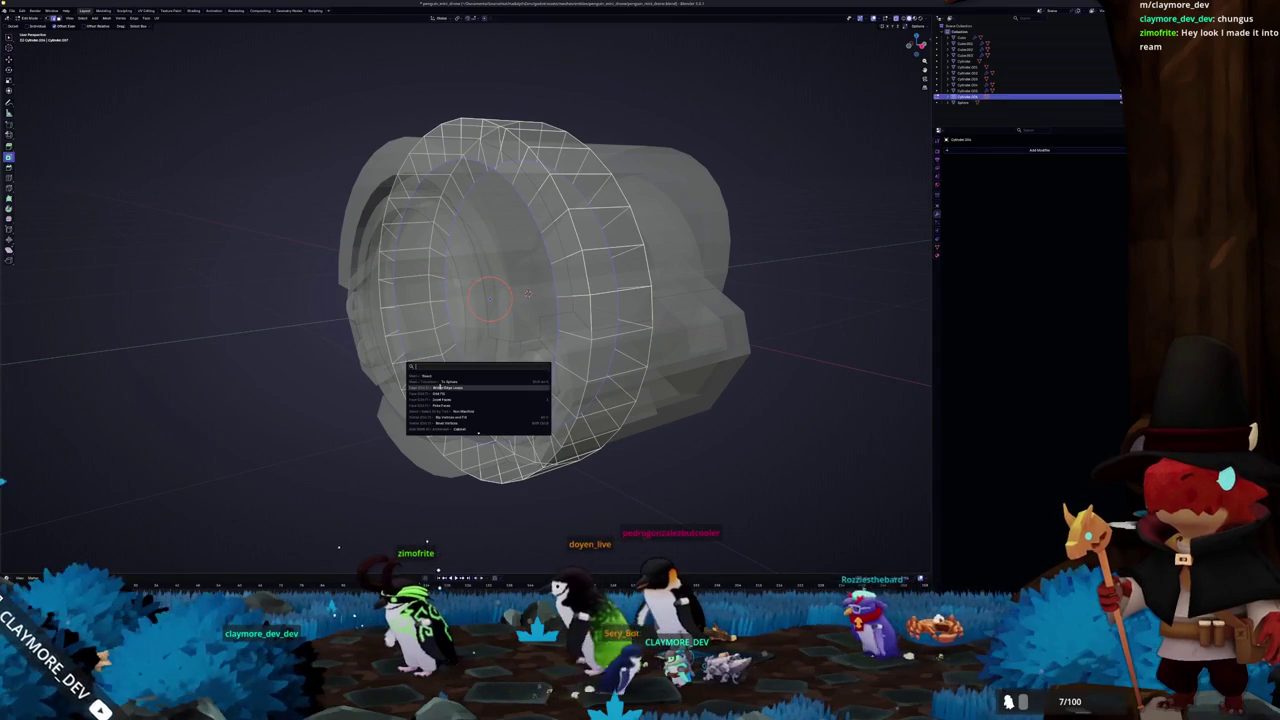
pyautogui.click(437, 387)
pyautogui.press('Tab')
# From the front view, scale the ring up uniformly, then stretch it along X
pyautogui.press('KP_1')
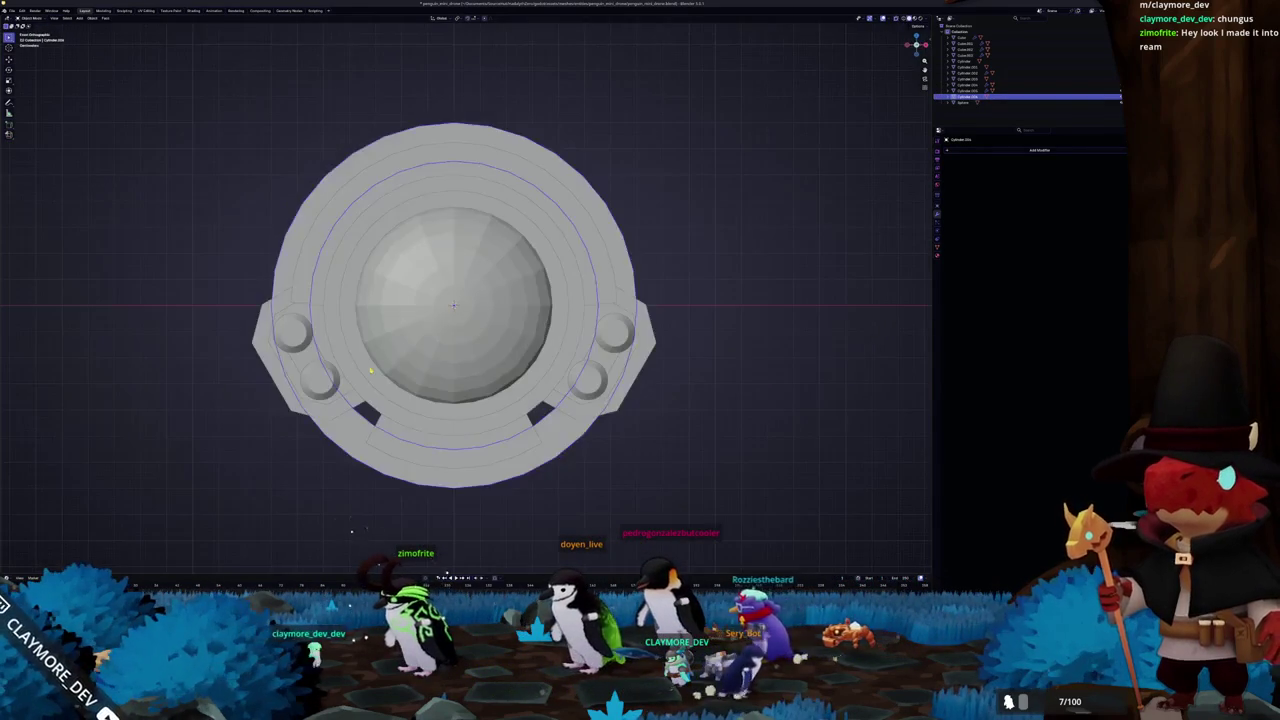
pyautogui.press('s')
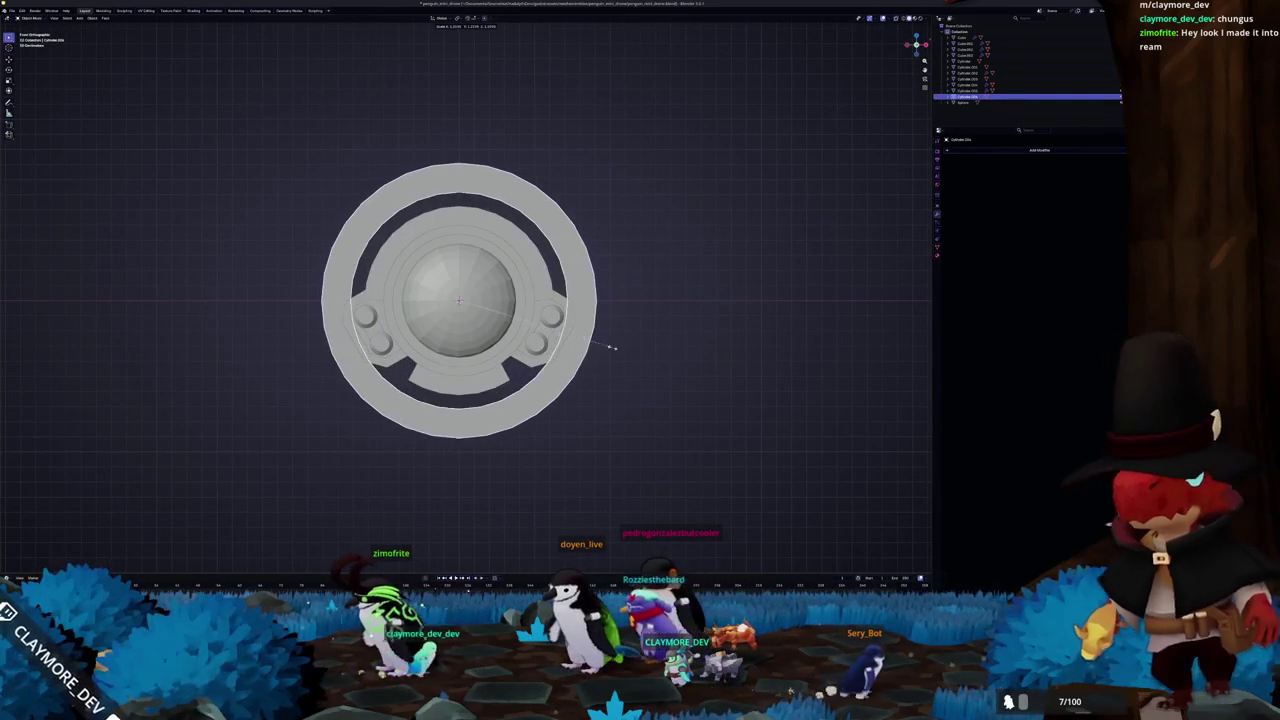
pyautogui.click(617, 346)
pyautogui.moveTo(617, 346)
pyautogui.mouseDown(button='middle')
pyautogui.moveTo(604, 358)
pyautogui.moveTo(634, 349)
pyautogui.moveTo(542, 362)
pyautogui.moveTo(563, 357)
pyautogui.mouseUp(button='middle')
pyautogui.press('s')
pyautogui.press('x')
pyautogui.click(570, 340)
# Scale the ring along Y, then rescale it once more so it surrounds the lens
pyautogui.press('s')
pyautogui.press('y')
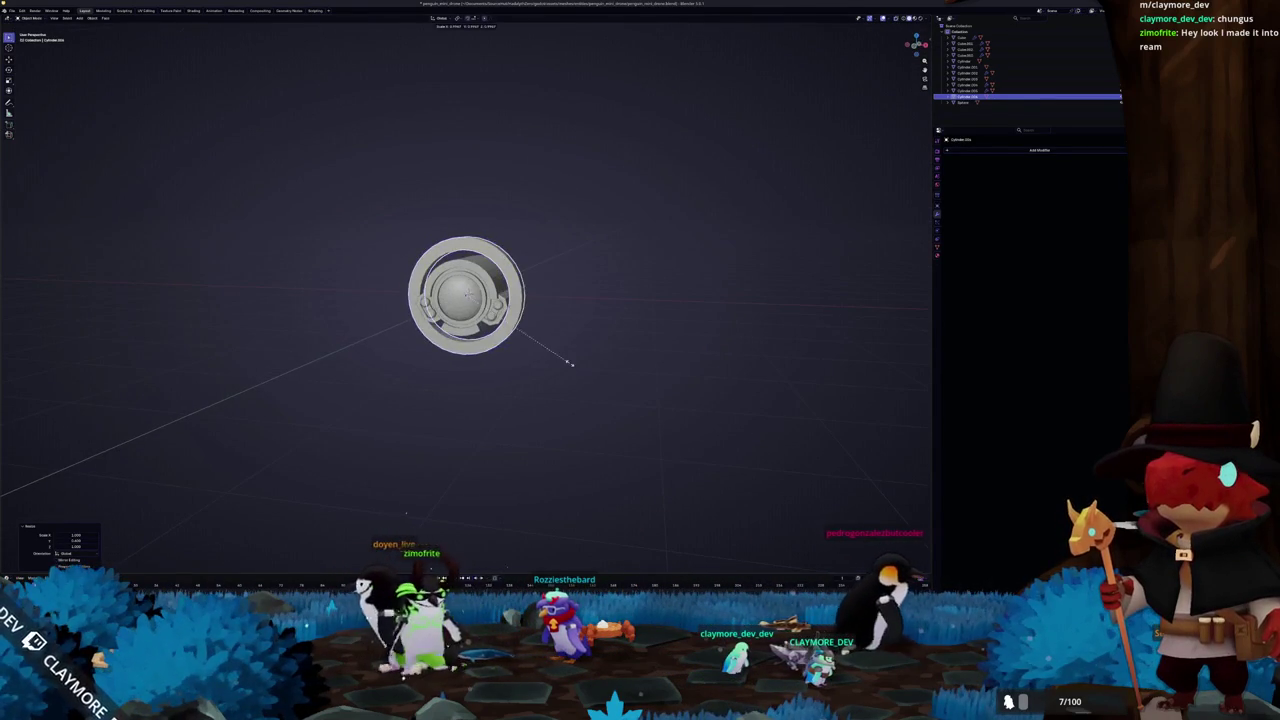
pyautogui.click(618, 352)
pyautogui.moveTo(618, 352)
pyautogui.mouseDown(button='middle')
pyautogui.moveTo(586, 371)
pyautogui.moveTo(531, 366)
pyautogui.moveTo(597, 364)
pyautogui.moveTo(592, 389)
pyautogui.moveTo(571, 386)
pyautogui.moveTo(586, 357)
pyautogui.moveTo(537, 349)
pyautogui.mouseUp(button='middle')
pyautogui.press('s')
pyautogui.click(589, 343)
pyautogui.moveTo(620, 346)
pyautogui.mouseDown(button='middle')
pyautogui.moveTo(508, 347)
pyautogui.moveTo(586, 320)
pyautogui.moveTo(490, 337)
pyautogui.moveTo(543, 337)
pyautogui.moveTo(426, 312)
pyautogui.moveTo(430, 428)
pyautogui.mouseUp(button='middle')
pyautogui.hotkey('alt', 'Tab')
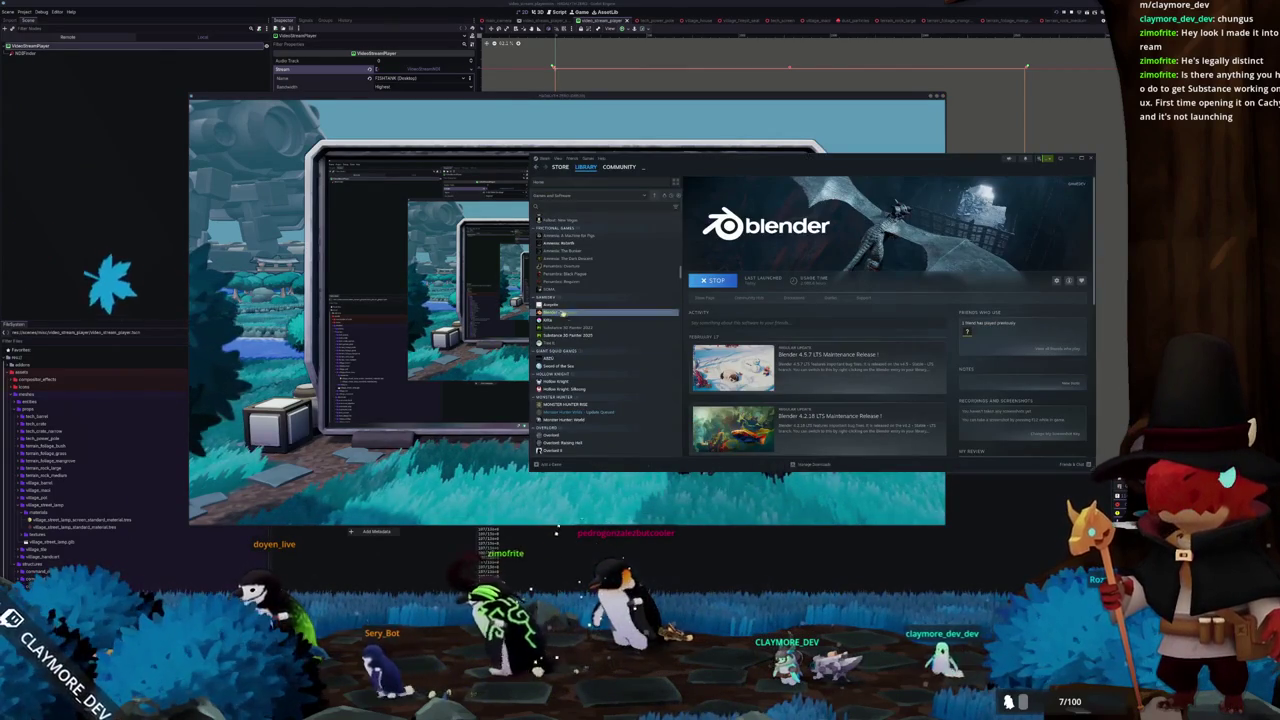
# Open the pinned Painter Discussions thread about Painter not starting on Linux
pyautogui.click(565, 335)
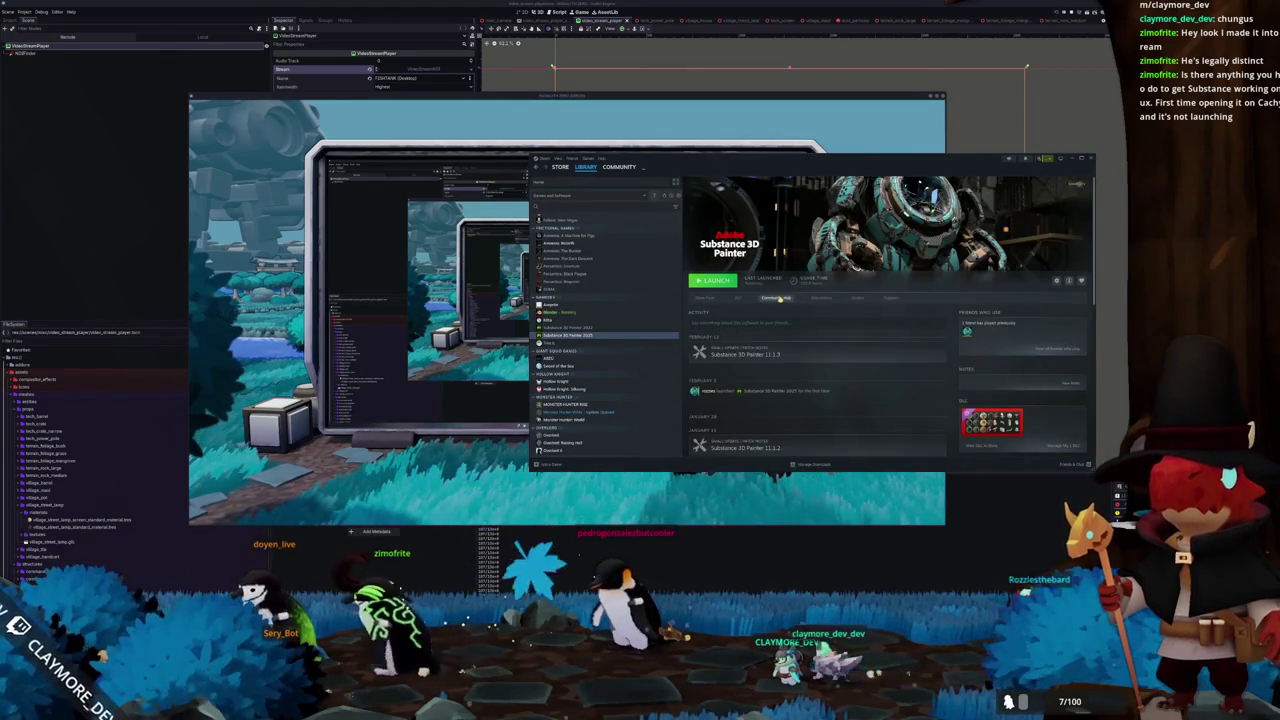
pyautogui.click(786, 298)
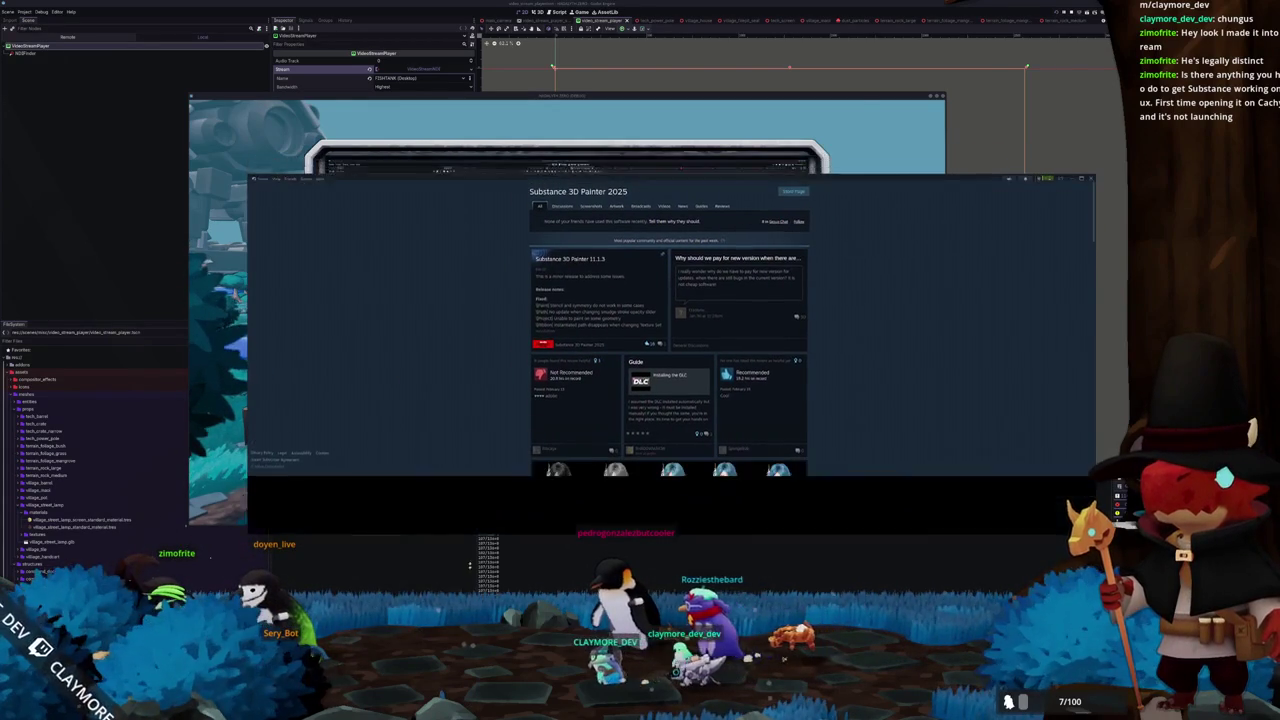
pyautogui.click(702, 207)
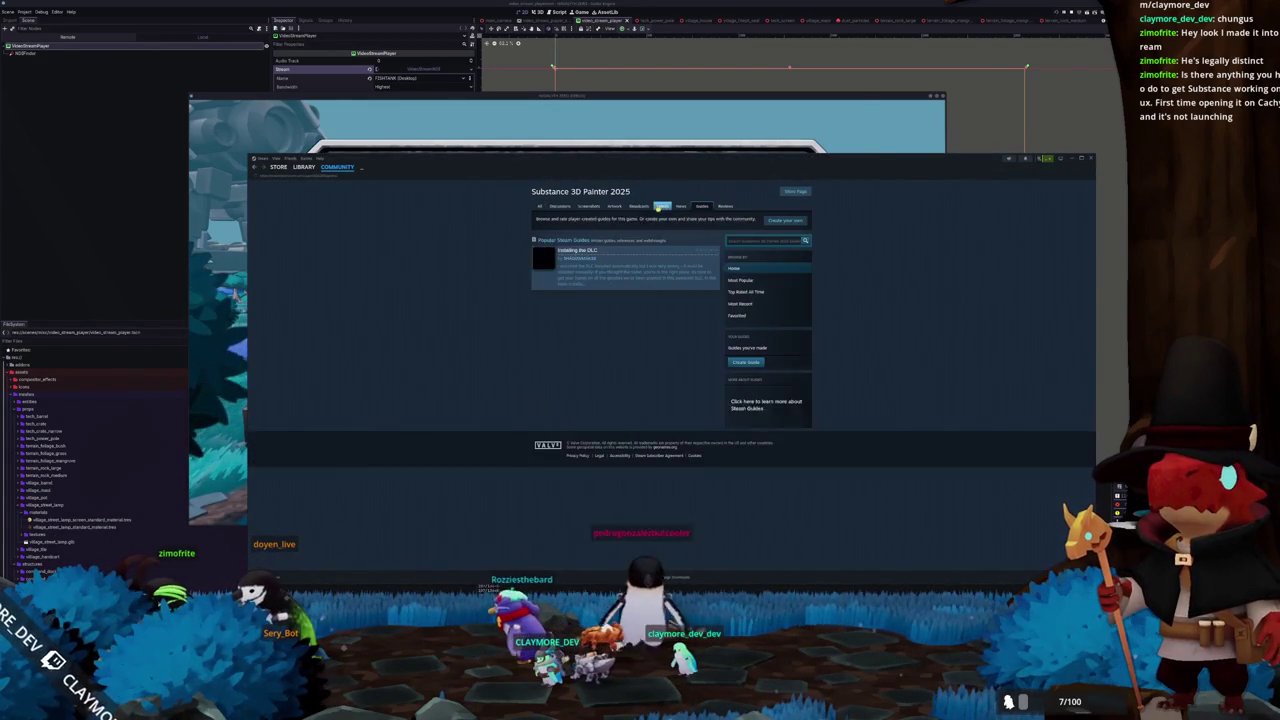
pyautogui.click(561, 208)
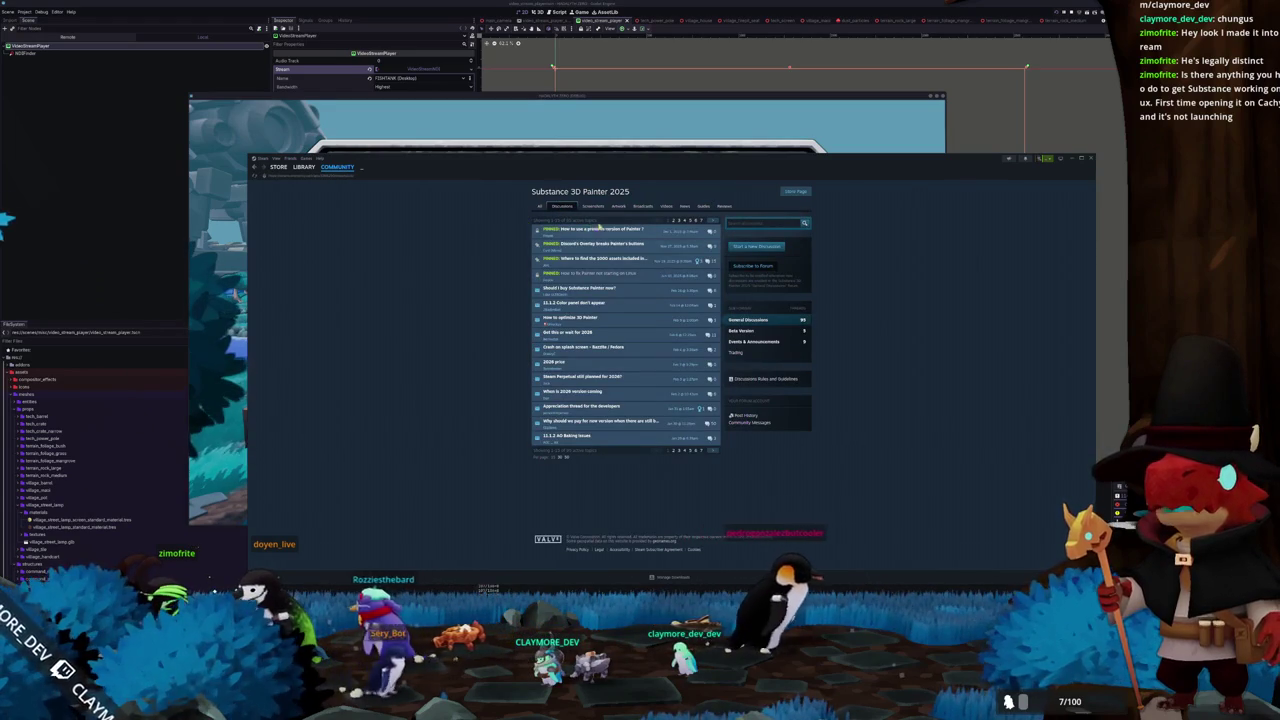
pyautogui.click(633, 275)
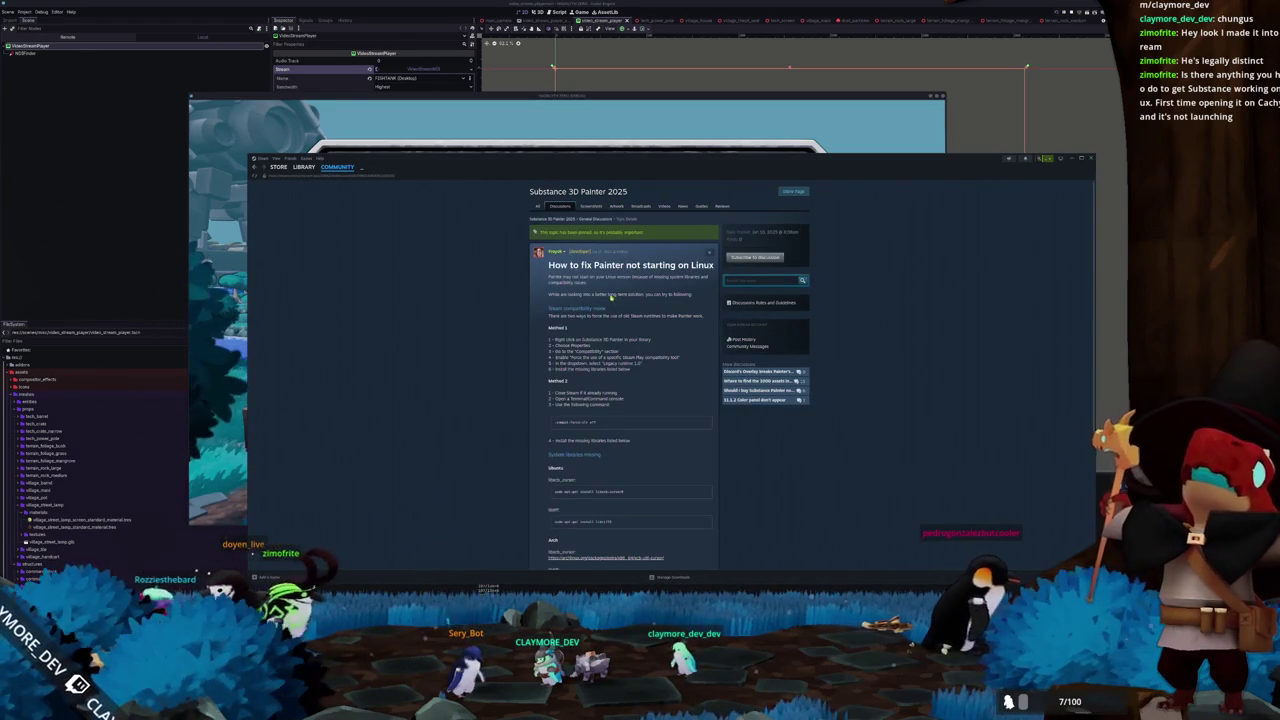
# Scroll to the thread's Arch links and open the xcb-util-cursor package link
pyautogui.scroll(-2, 577, 342)
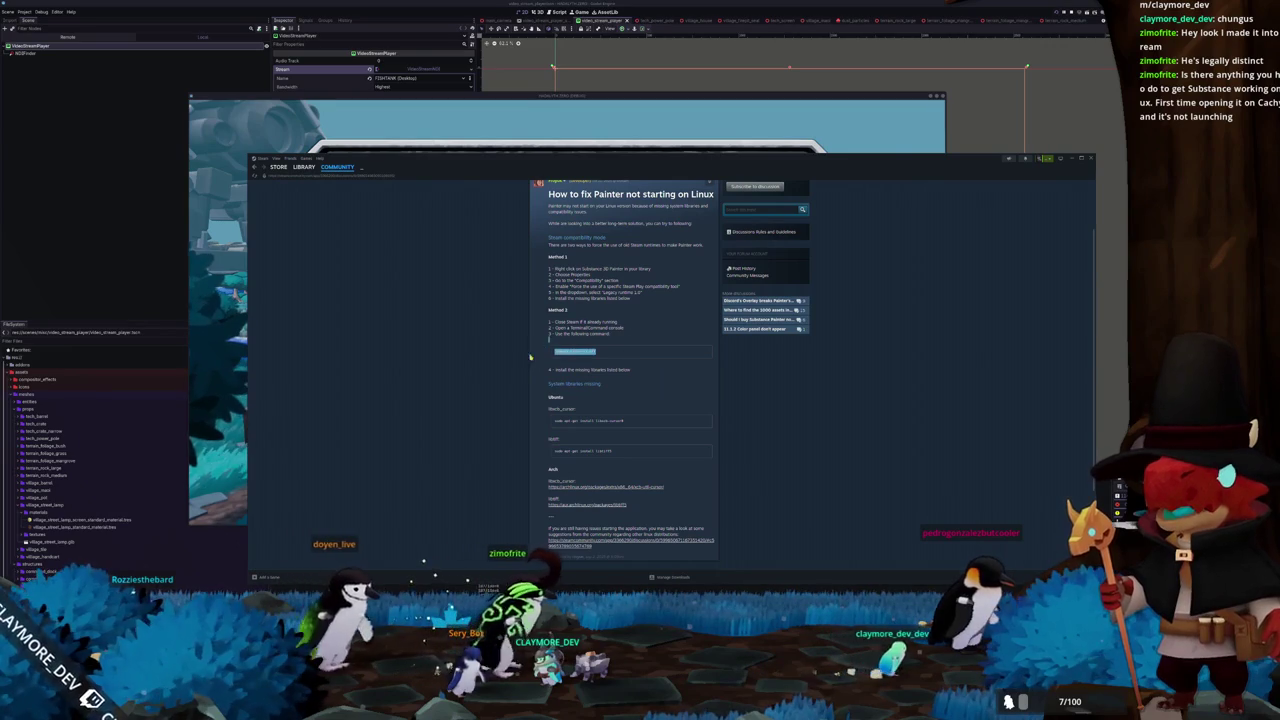
pyautogui.scroll(-2, 535, 369)
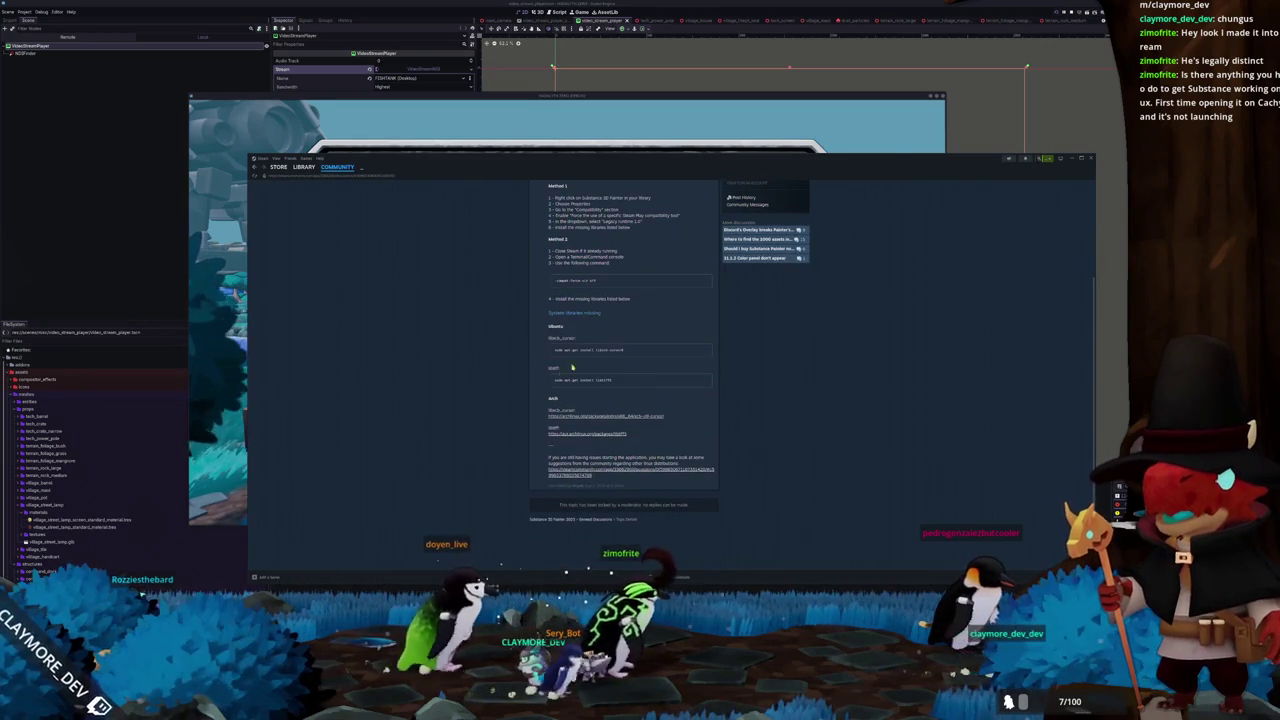
pyautogui.scroll(-1, 590, 397)
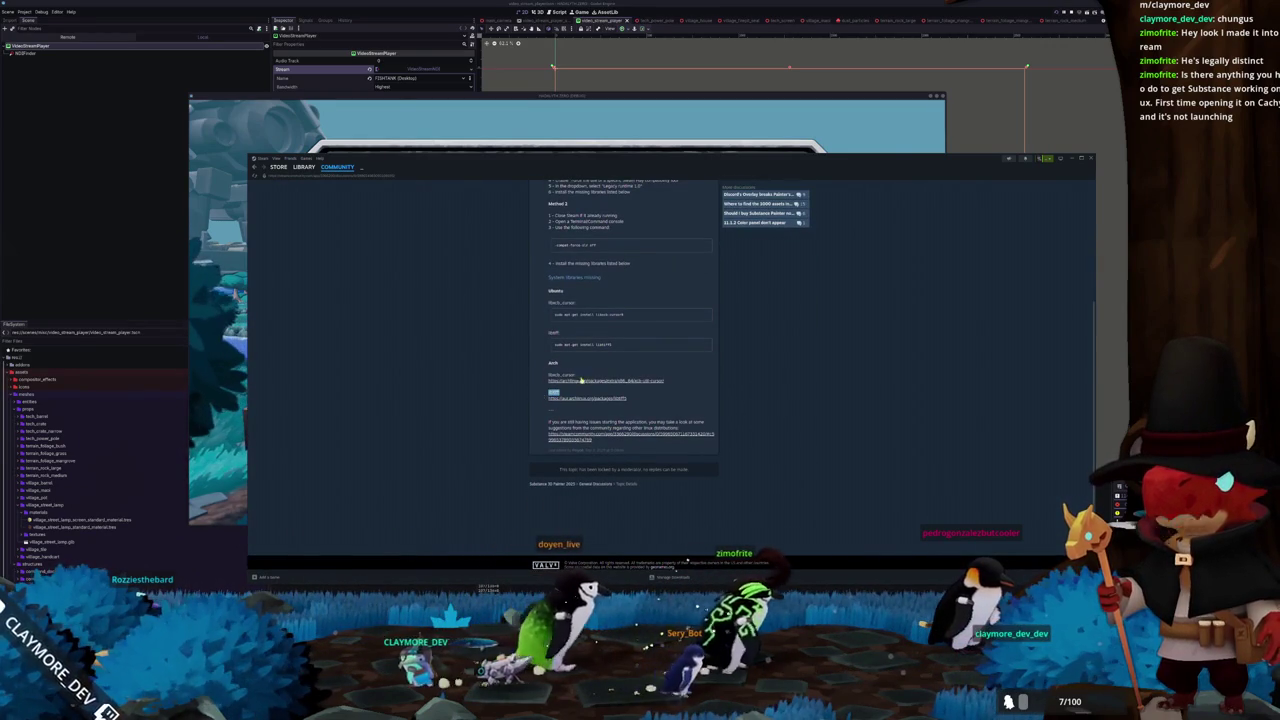
pyautogui.doubleClick(562, 374)
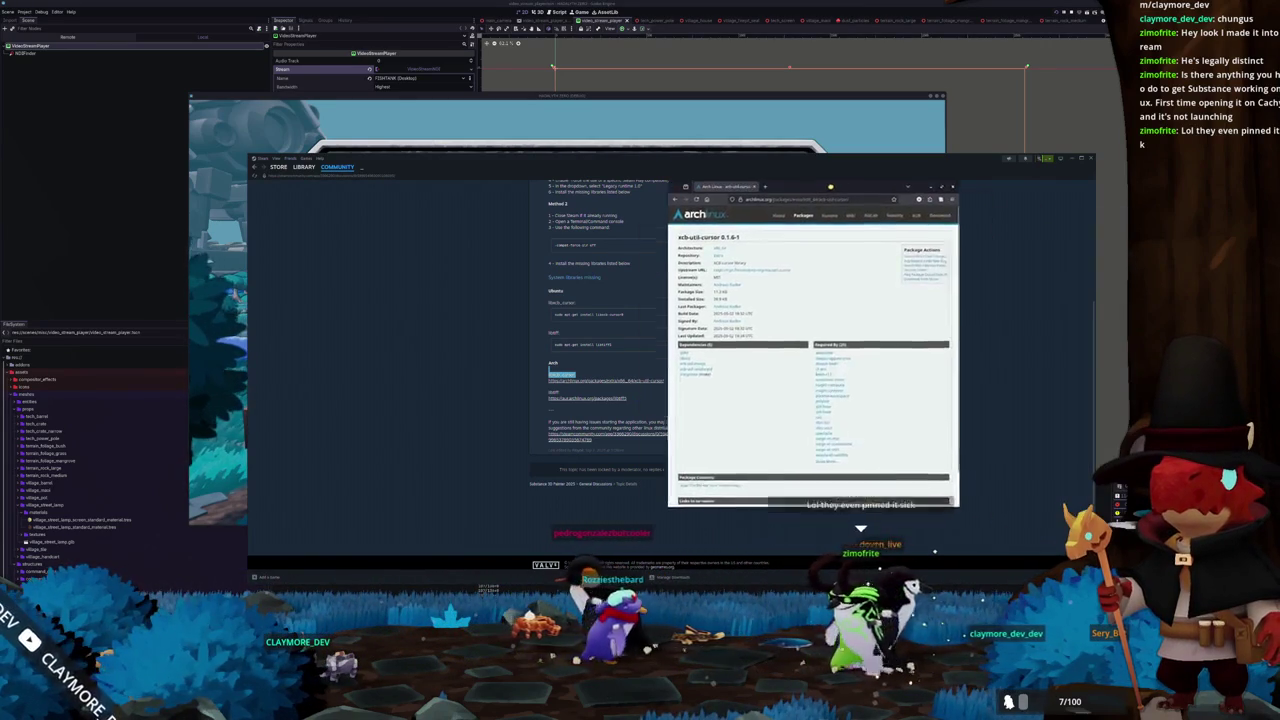
# Move the browser aside, enlarge its text twice, and scroll through the xcb-util-cursor package details
pyautogui.moveTo(726, 182); pyautogui.dragTo(884, 182)
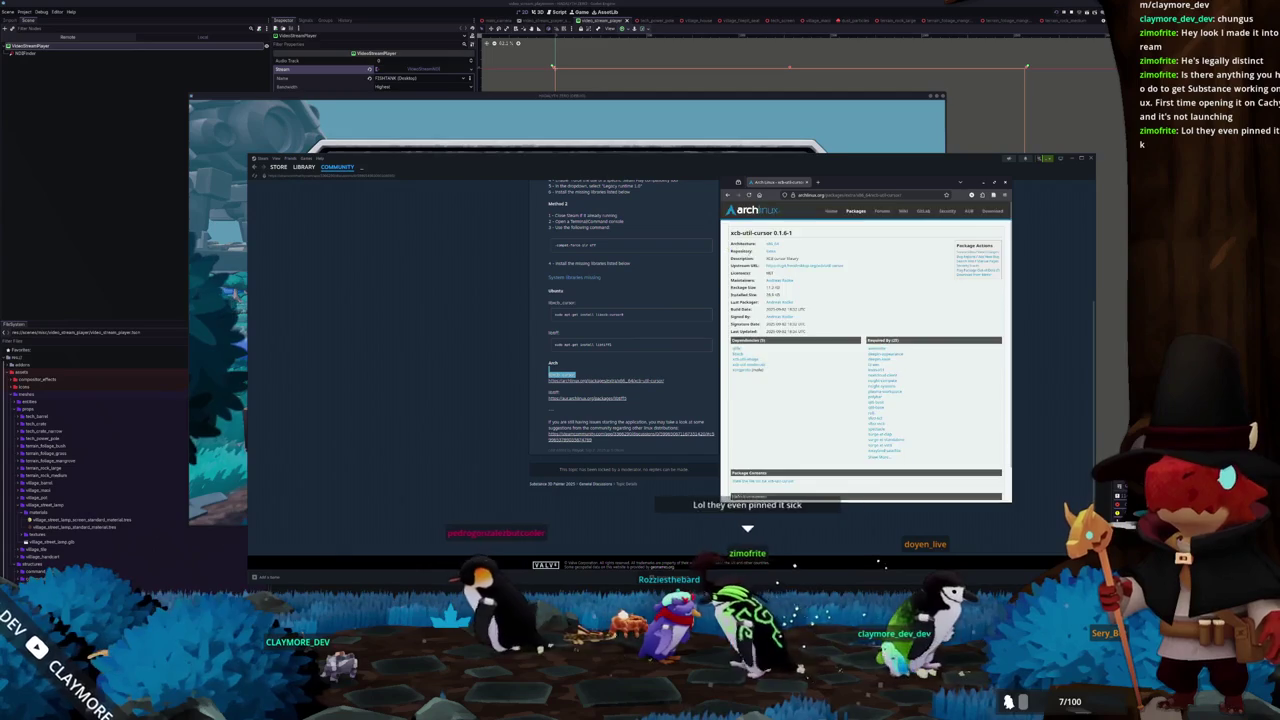
pyautogui.hotkey('ctrl', '+')
pyautogui.hotkey('ctrl', '+')
pyautogui.hotkey('ctrl', '+')
pyautogui.hotkey('ctrl', '+')
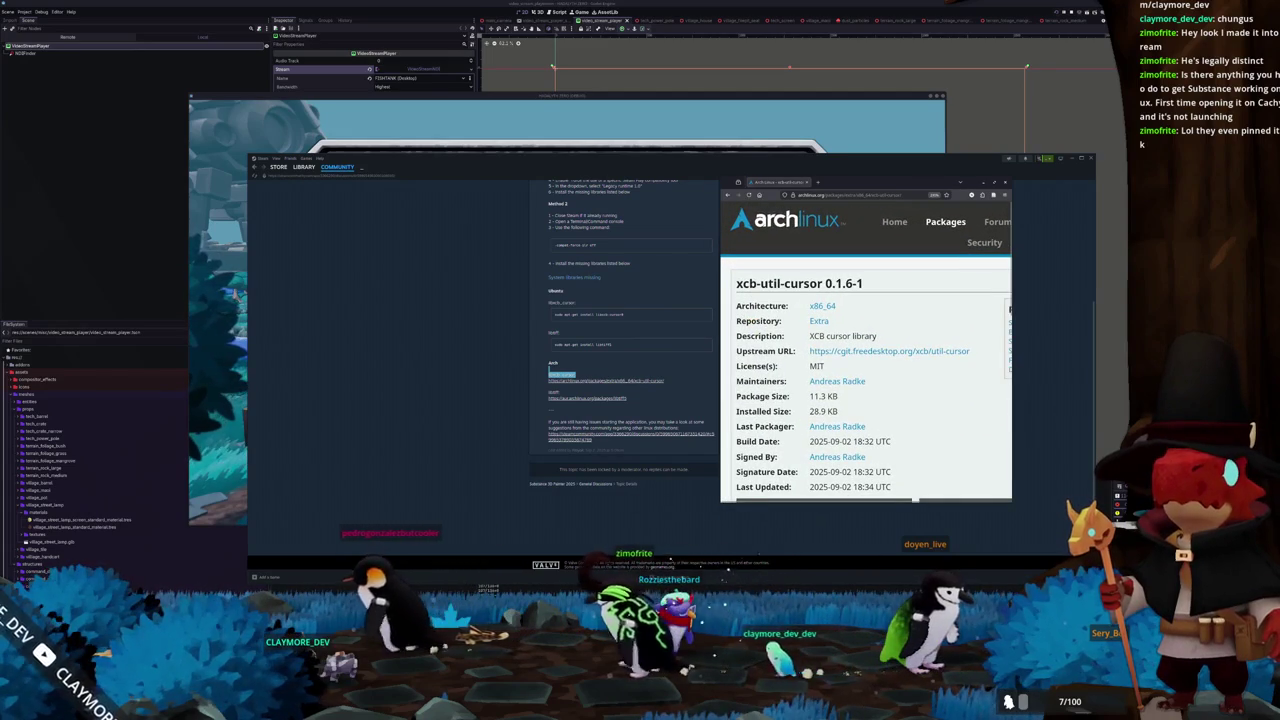
pyautogui.hotkey('ctrl', '+')
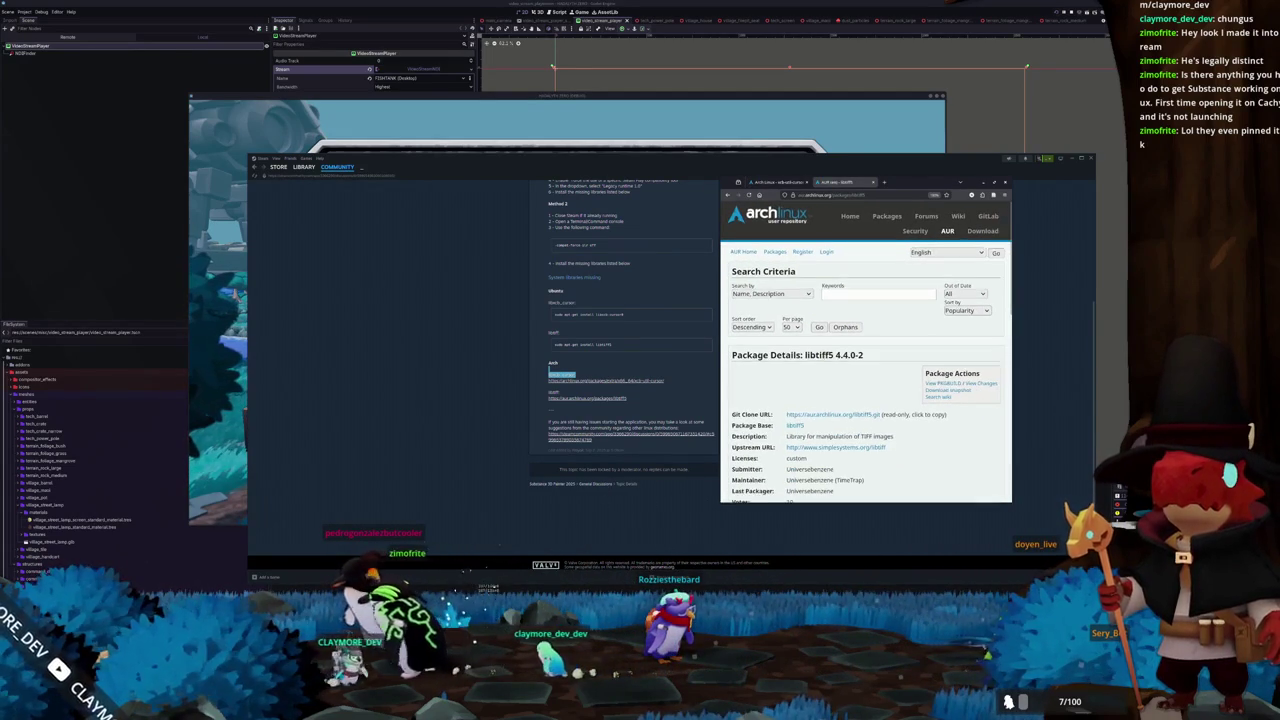
pyautogui.click(777, 182)
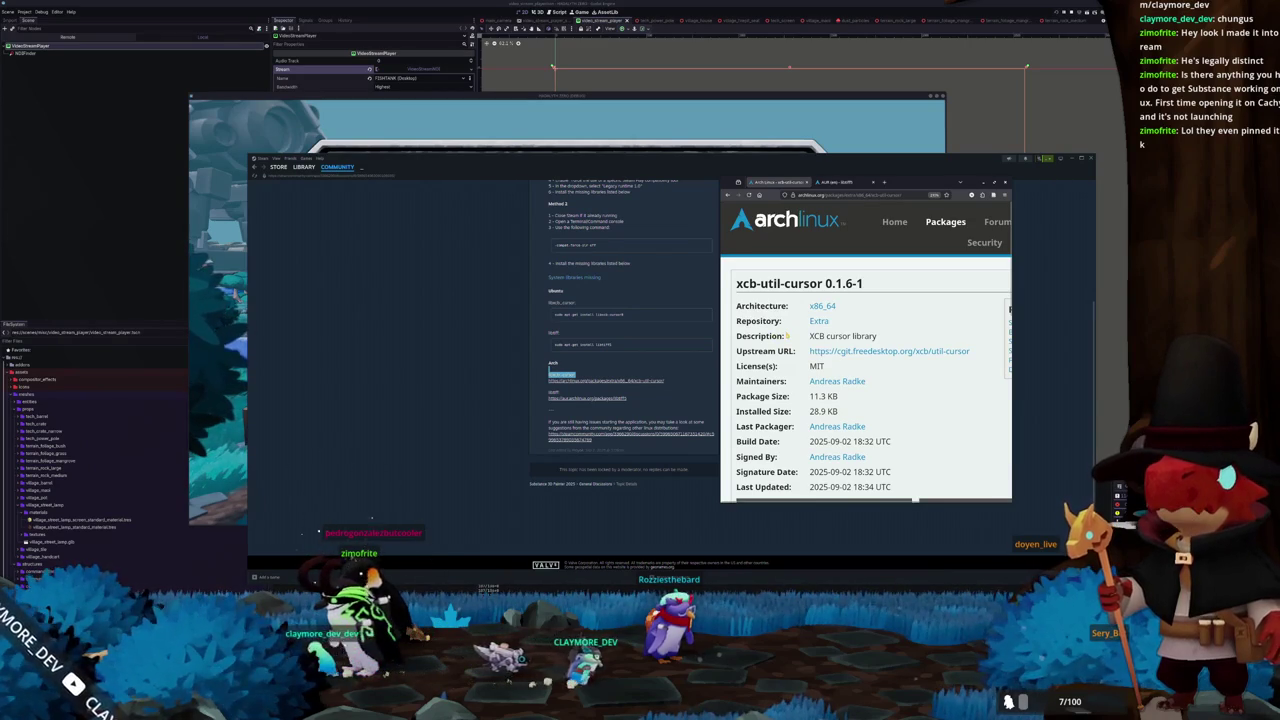
pyautogui.scroll(-3, 786, 336)
pyautogui.scroll(-3, 786, 336)
pyautogui.scroll(-2, 786, 336)
pyautogui.scroll(-3, 786, 336)
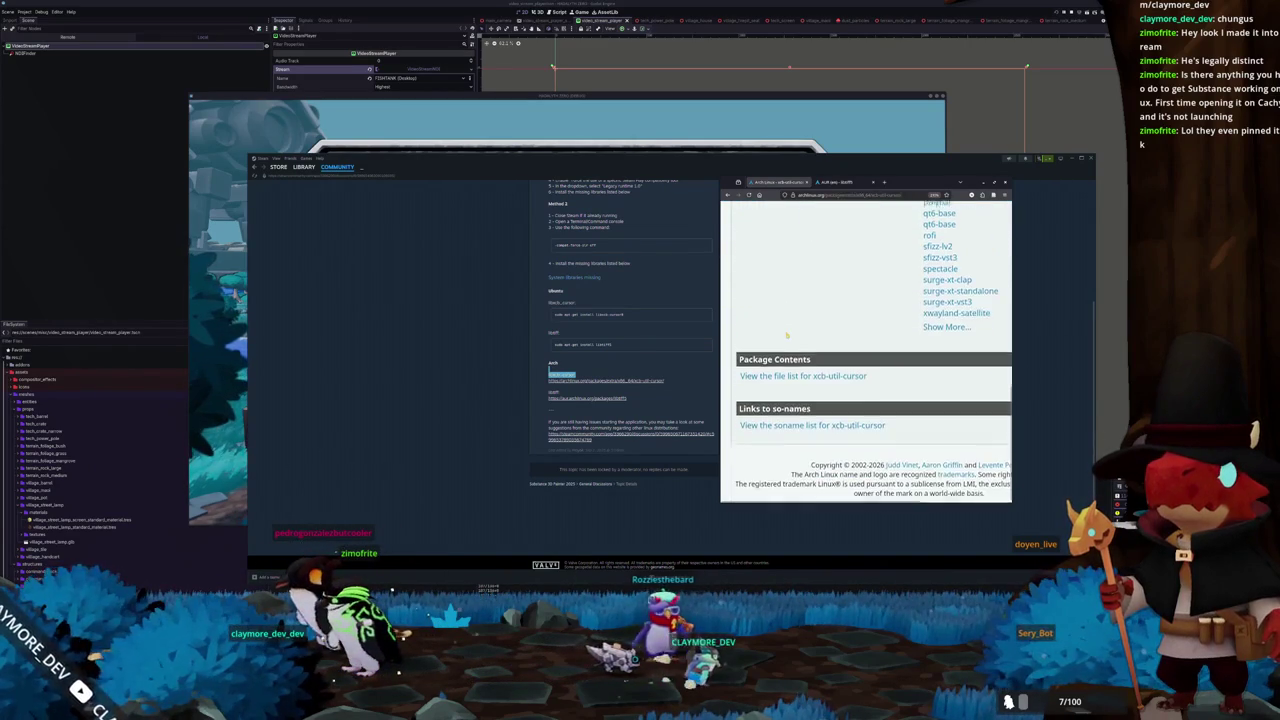
pyautogui.scroll(10, 786, 335)
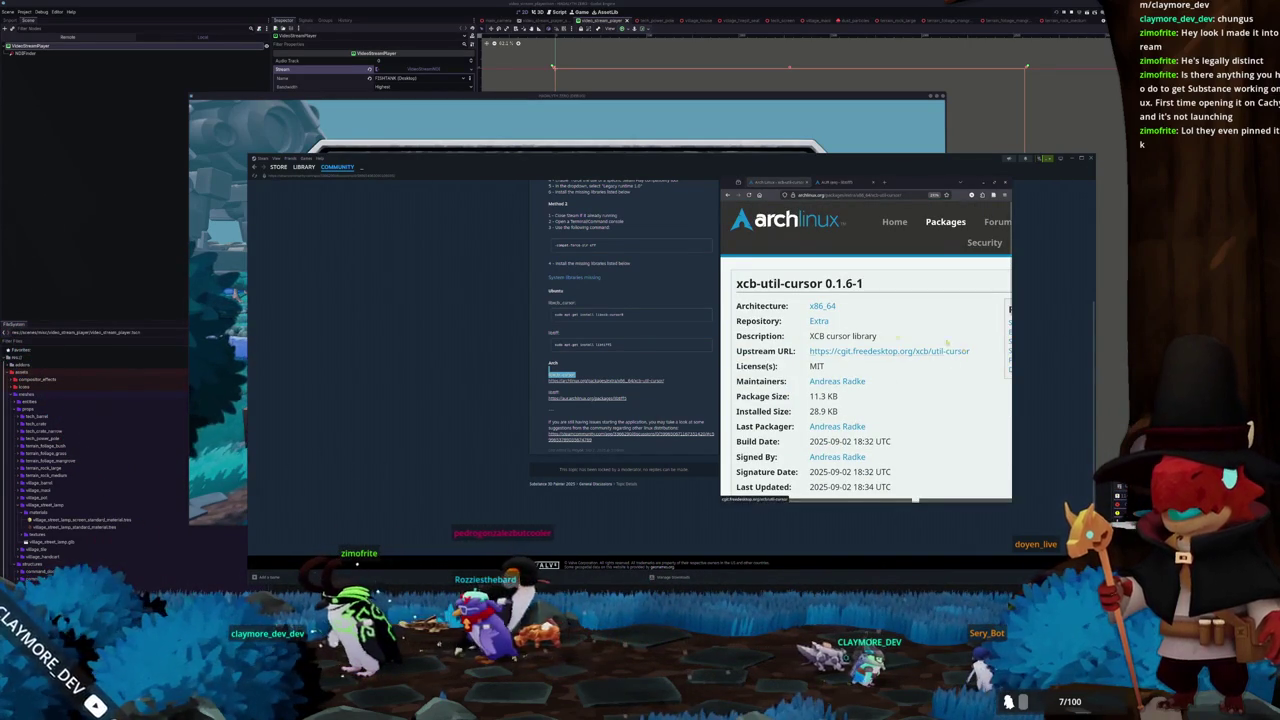
# Glance at the AUR libtiff5 tab and return to xcb-util-cursor, then bring back the Steam fix guide
pyautogui.click(847, 185)
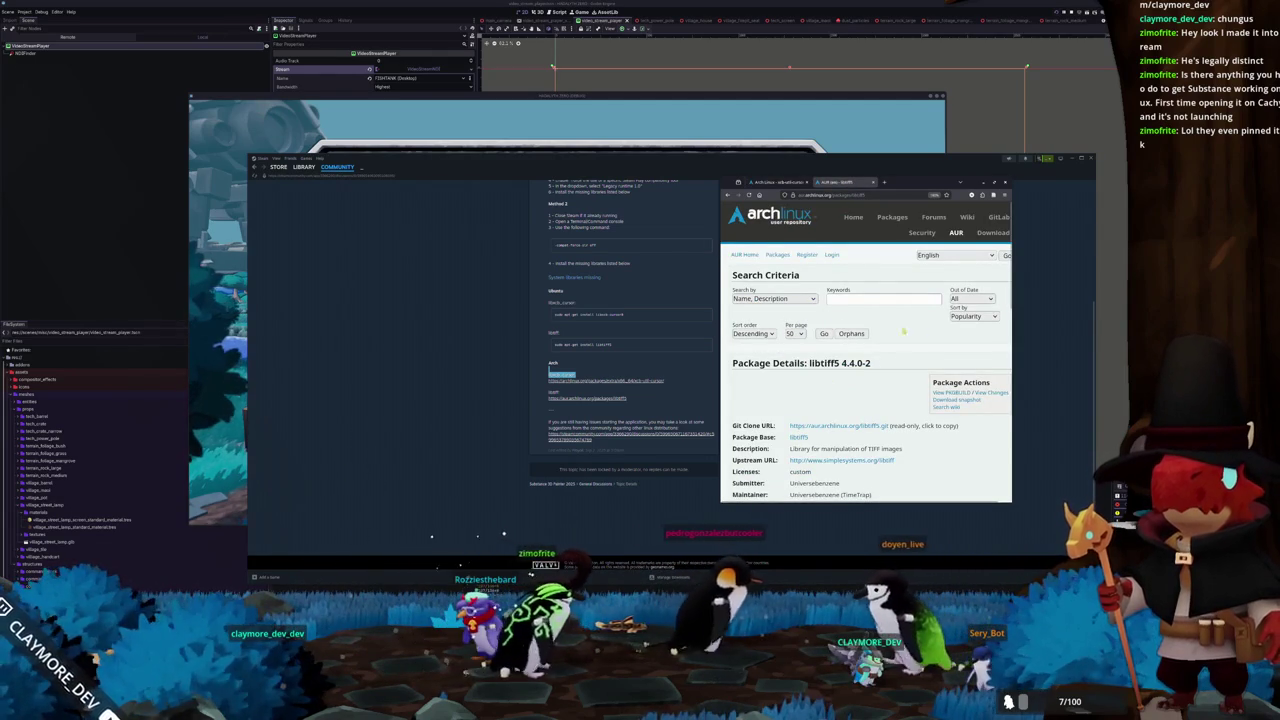
pyautogui.click(778, 184)
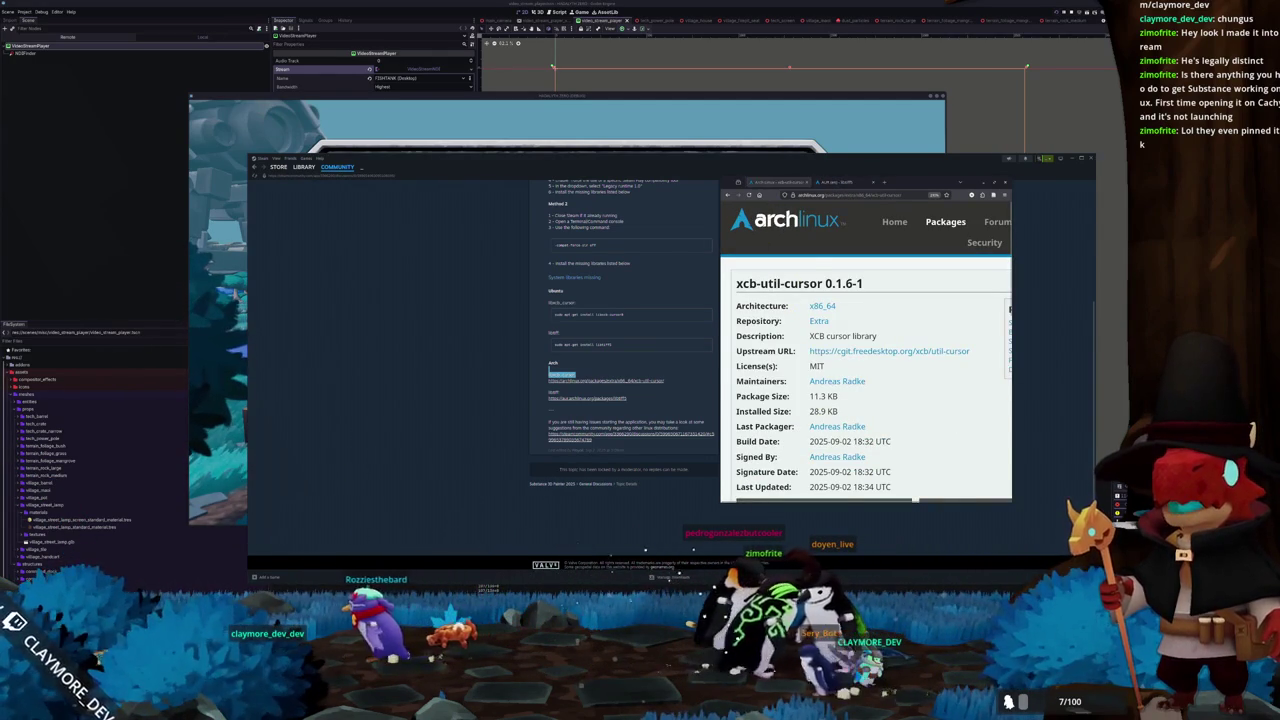
pyautogui.scroll(-3, 843, 313)
pyautogui.scroll(3, 843, 313)
pyautogui.click(598, 398)
pyautogui.scroll(2, 530, 430)
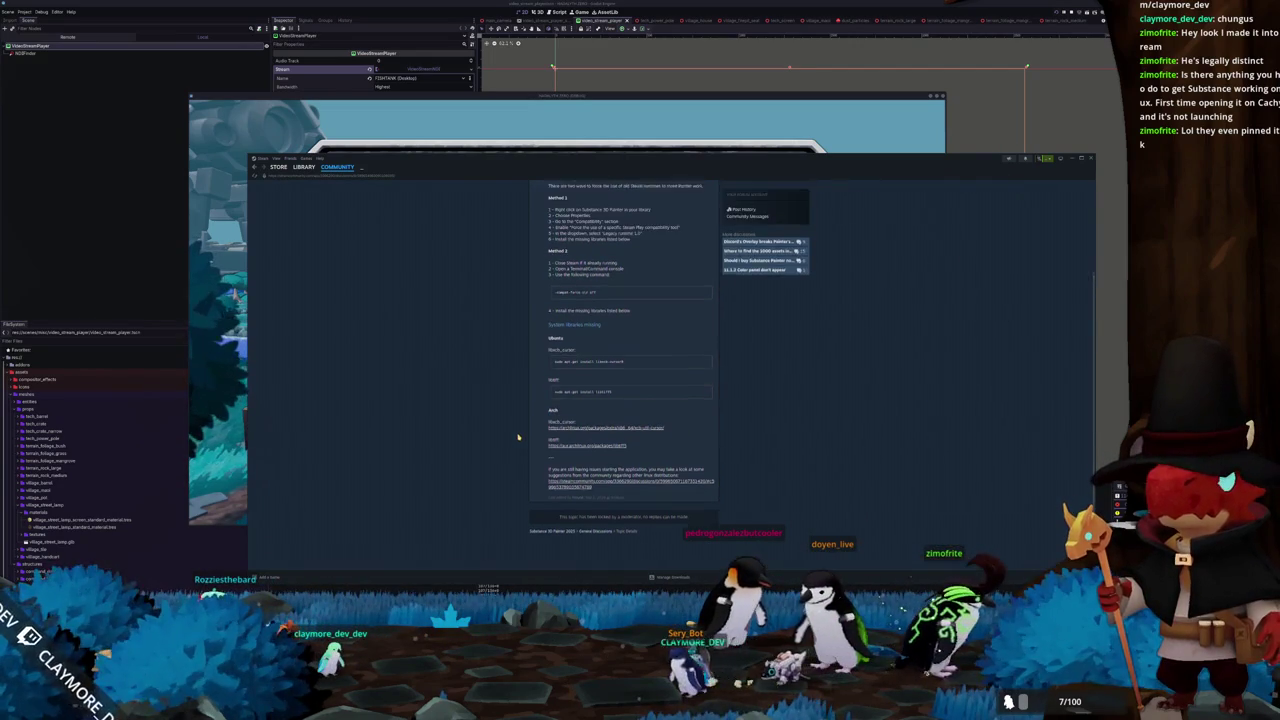
# Highlight the thread's Method 1 command, then view Painter's Compatibility properties
pyautogui.scroll(2, 622, 381)
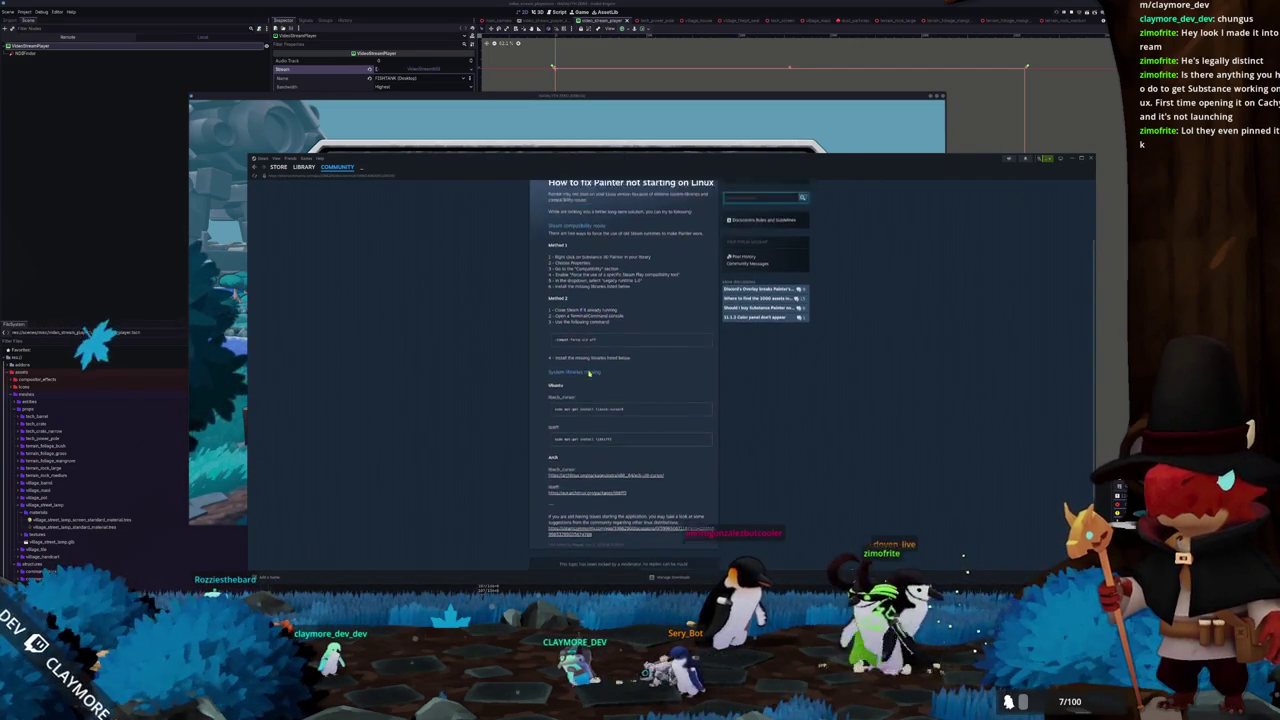
pyautogui.moveTo(615, 394); pyautogui.dragTo(541, 314)
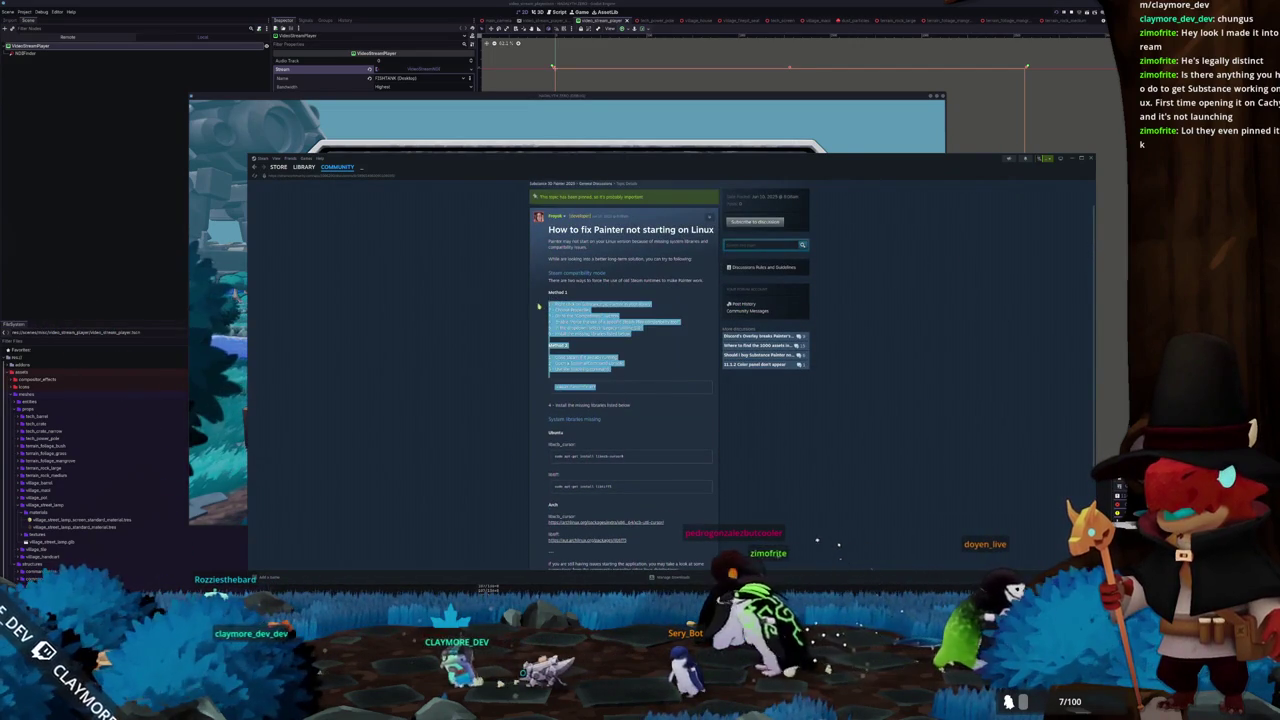
pyautogui.click(304, 167)
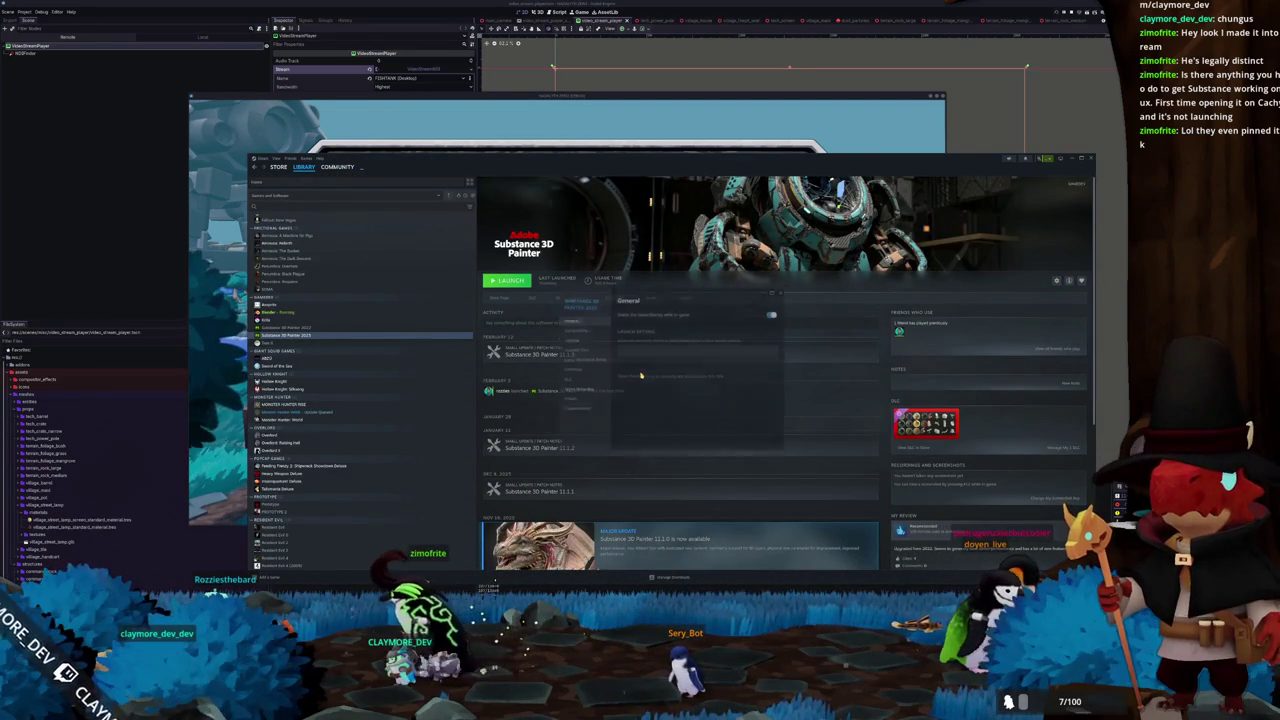
pyautogui.click(566, 327)
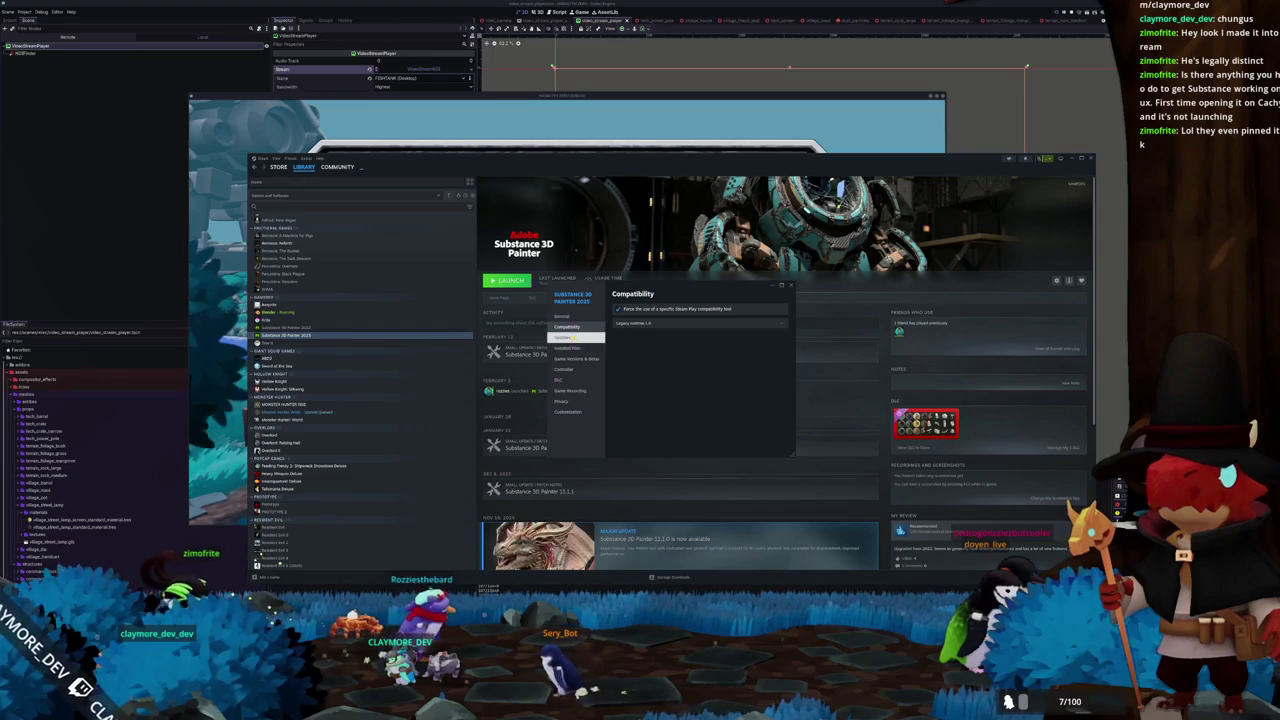
# Return to General properties, then close Painter's properties dialog and the Steam window
pyautogui.click(561, 316)
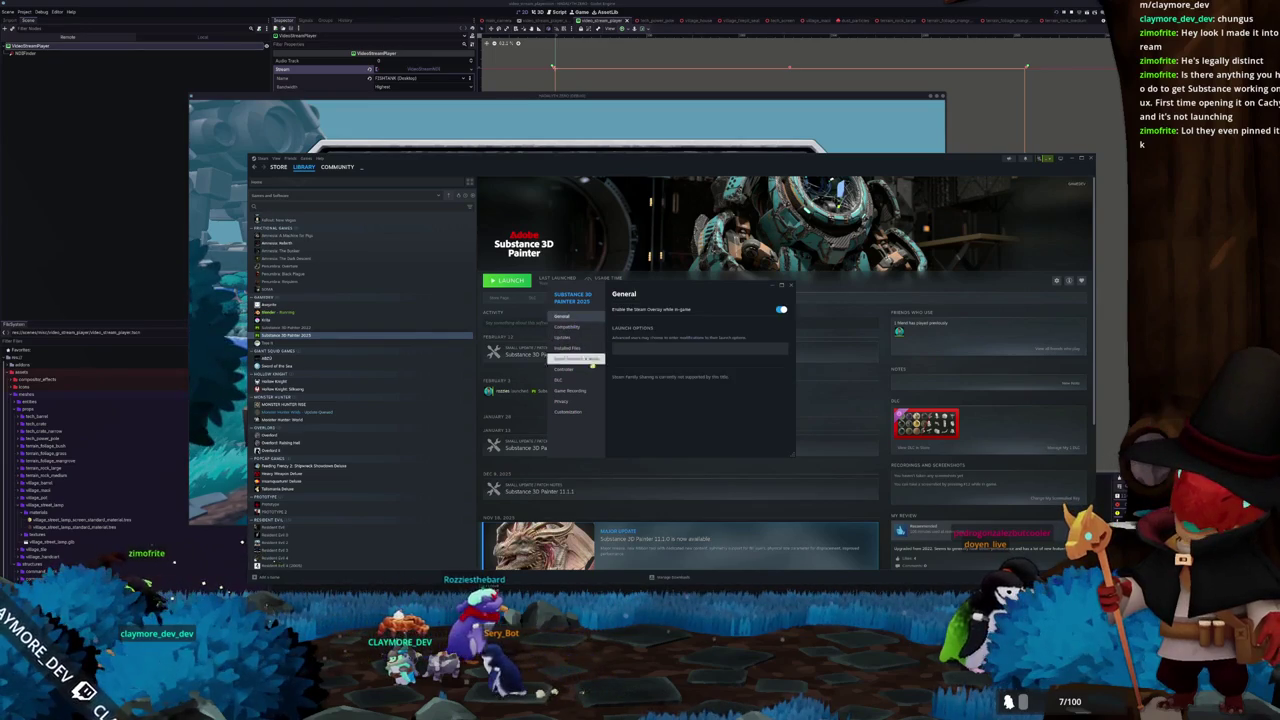
pyautogui.click(790, 286)
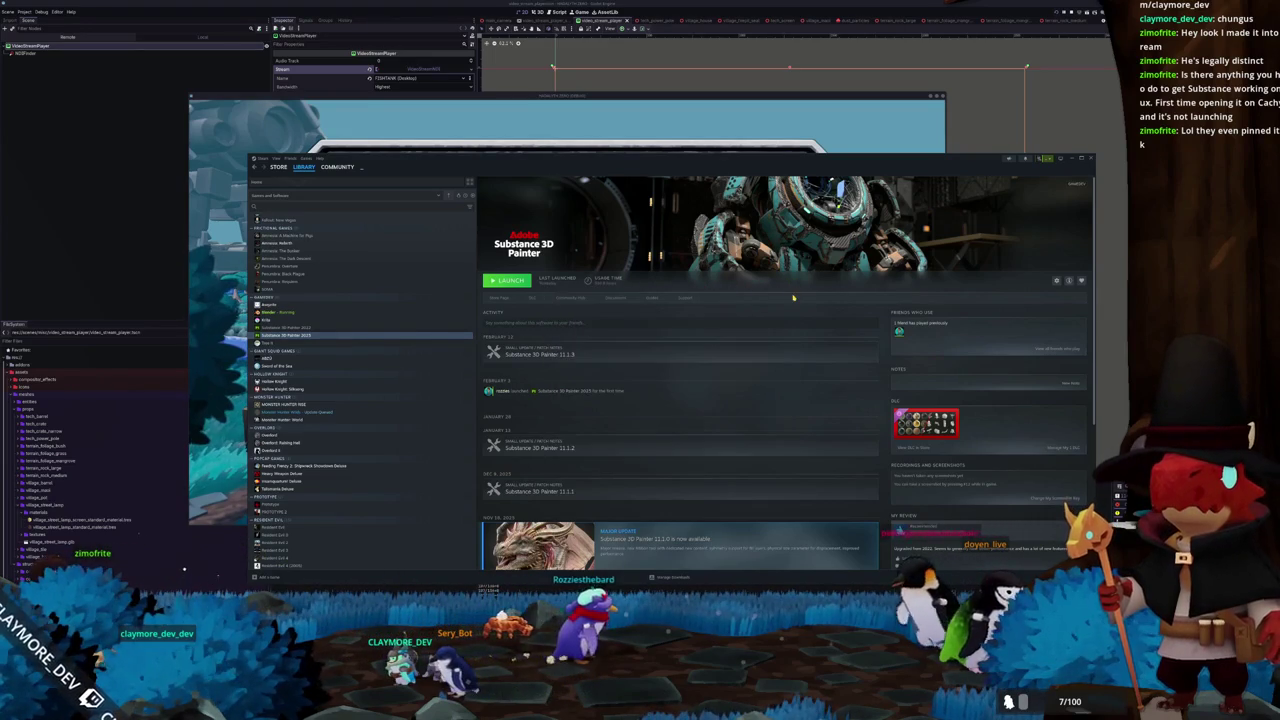
pyautogui.click(1073, 160)
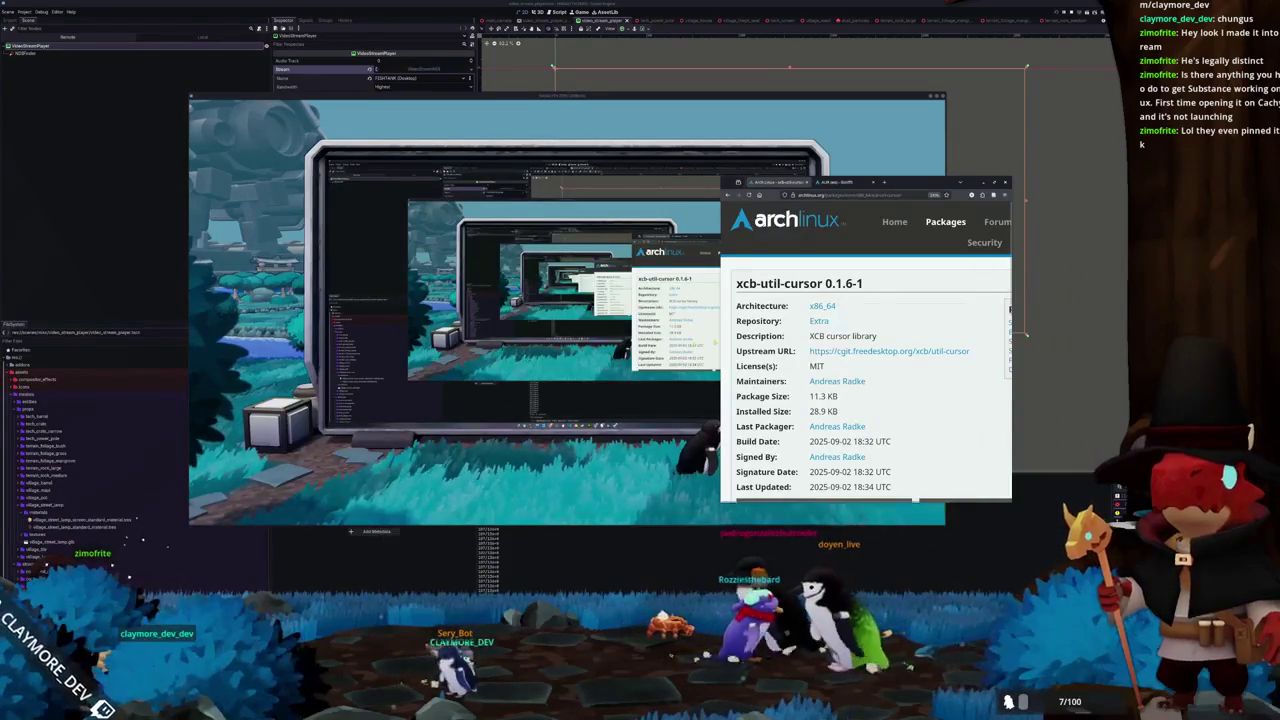
# Close the package page and the running game window, then cycle windows to reach a terminal
pyautogui.hotkey('ctrl', 'w')
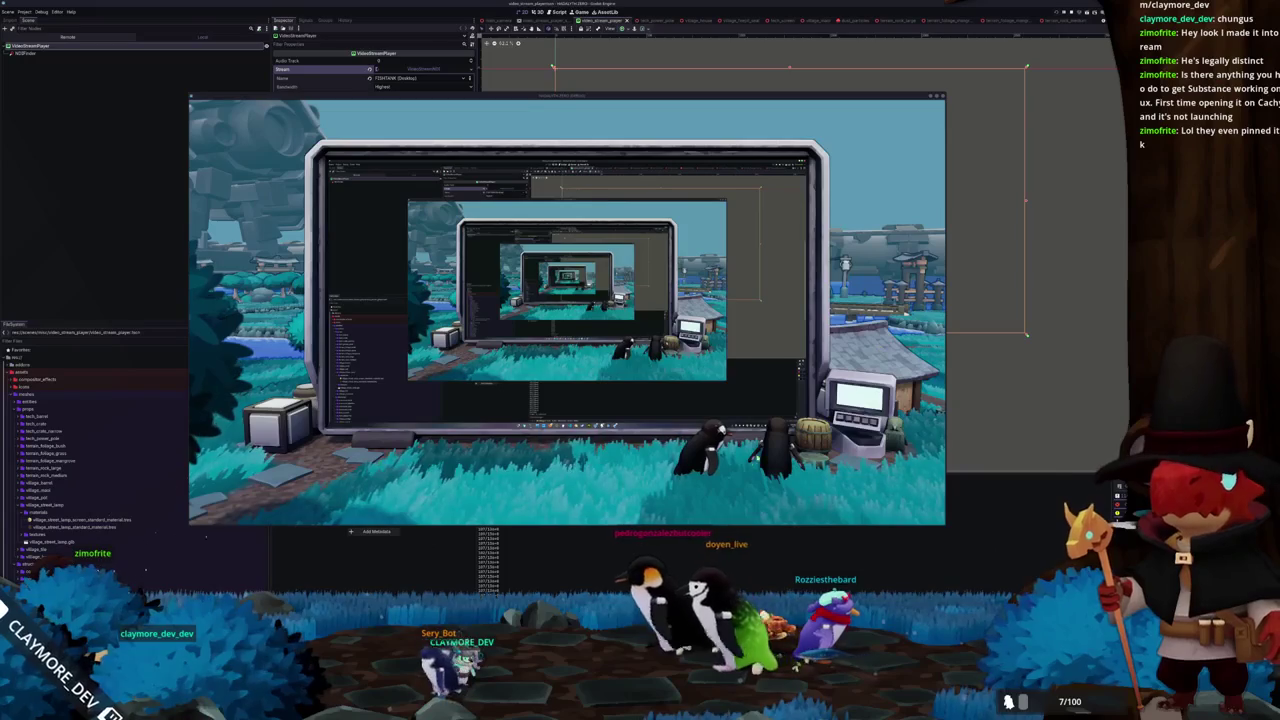
pyautogui.press('F8')
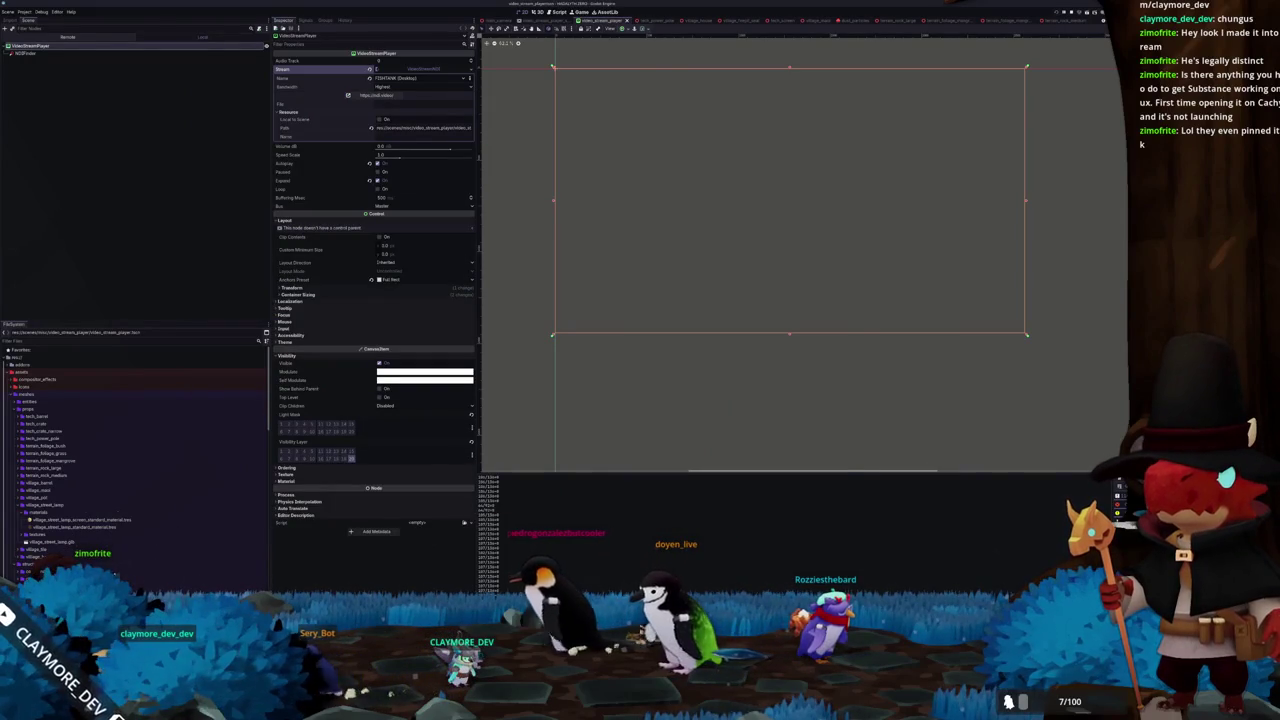
pyautogui.hotkey('alt', 'Tab')
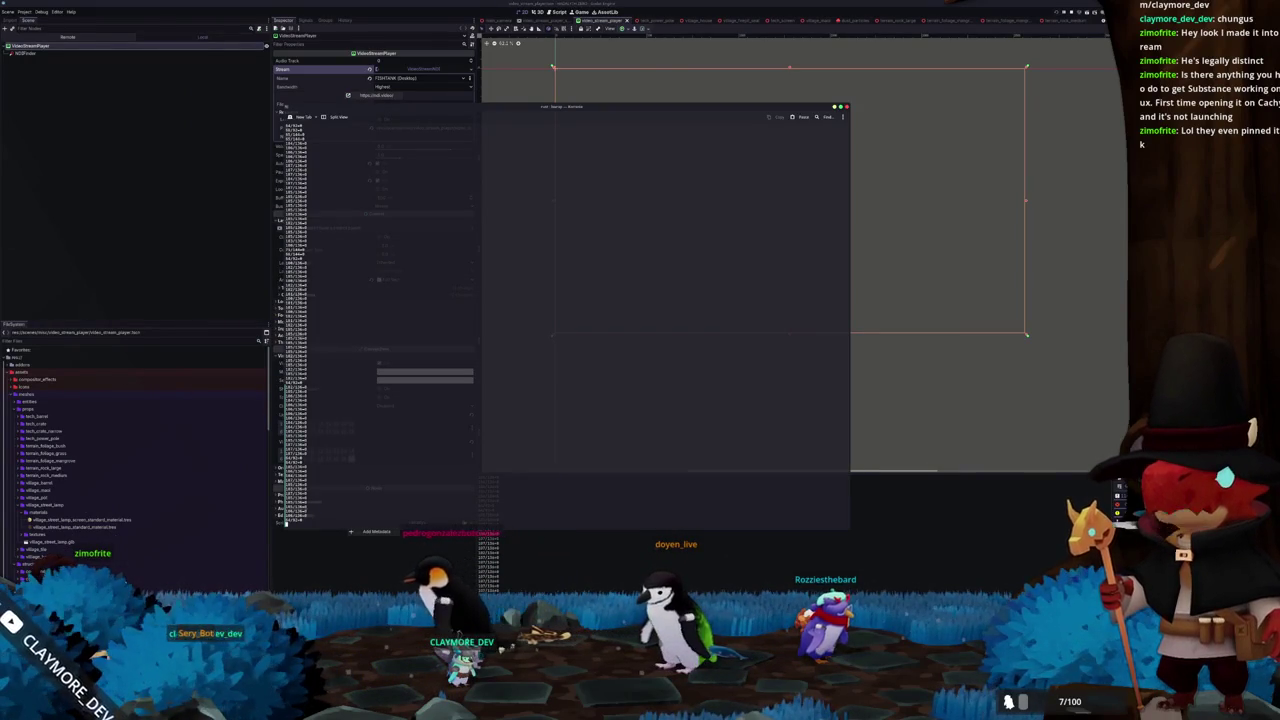
pyautogui.hotkey('alt', 'Tab')
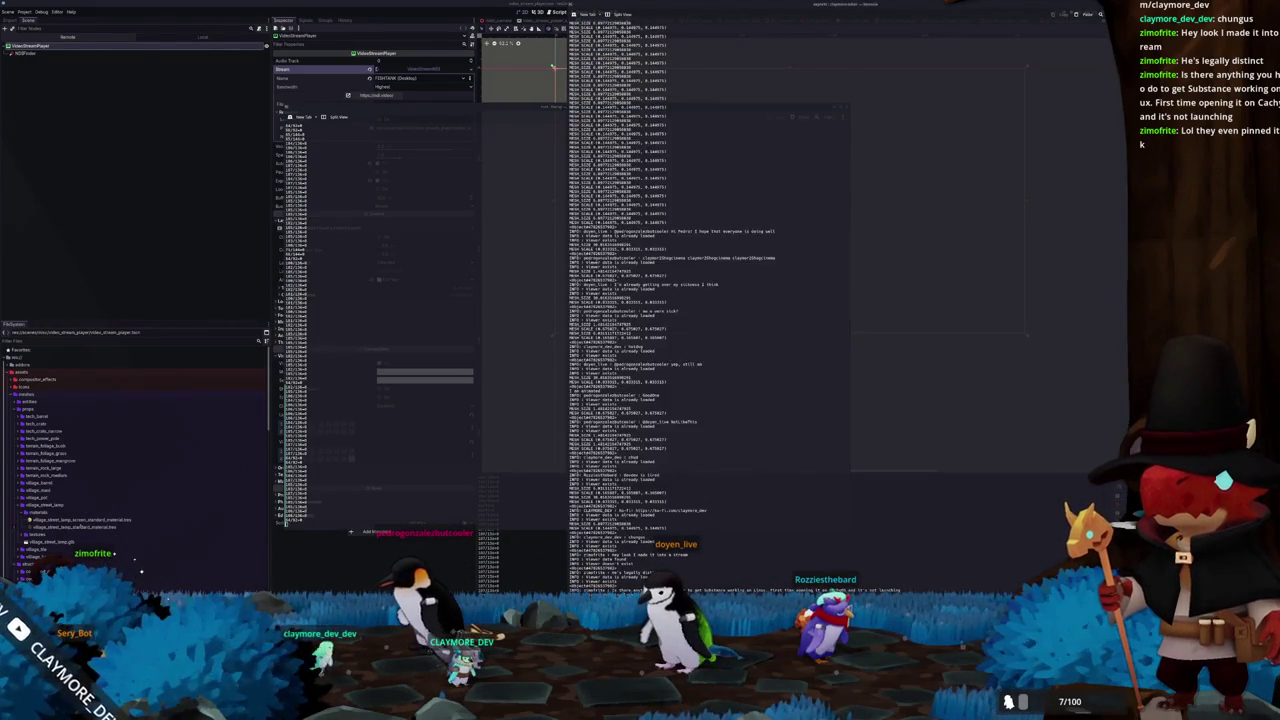
pyautogui.hotkey('alt', 'Tab')
pyautogui.hotkey('alt', 'Tab')
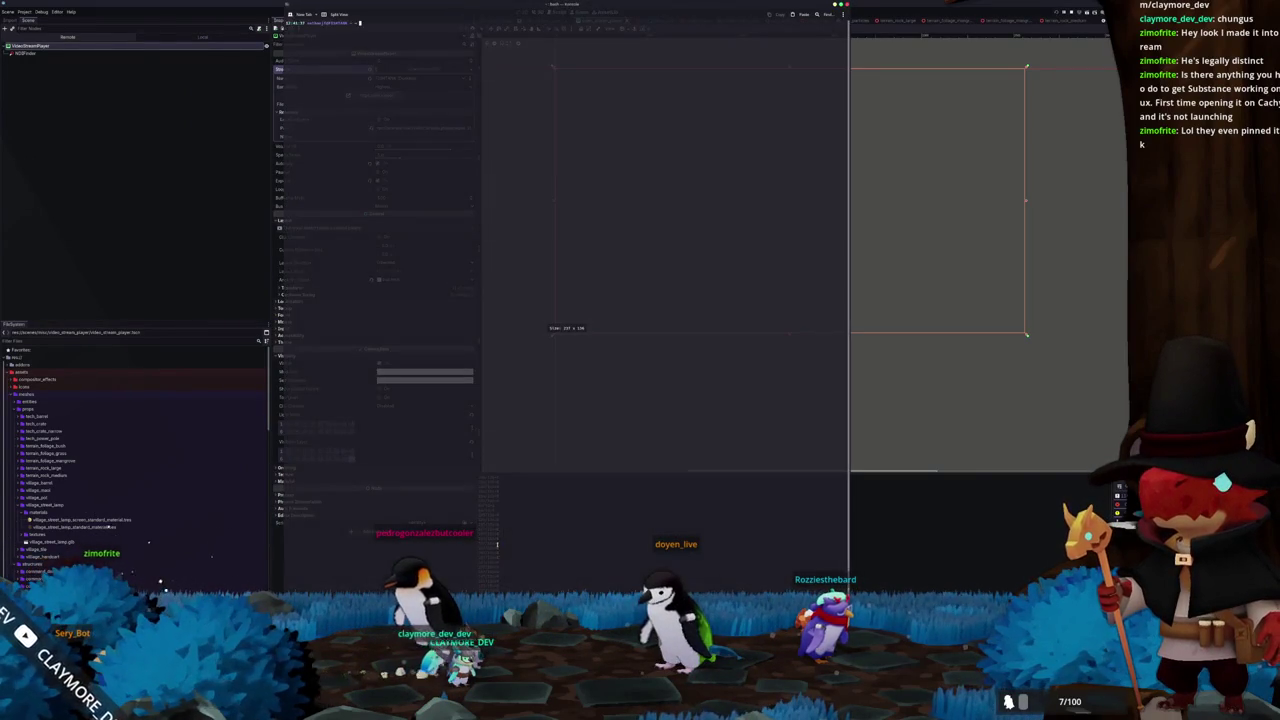
# Run fastfetch with enlarged terminal text, close the terminal, and relaunch the Godot game
pyautogui.write('fetch')
pyautogui.press('Return')
pyautogui.hotkey('ctrl', '+')
pyautogui.hotkey('ctrl', '+')
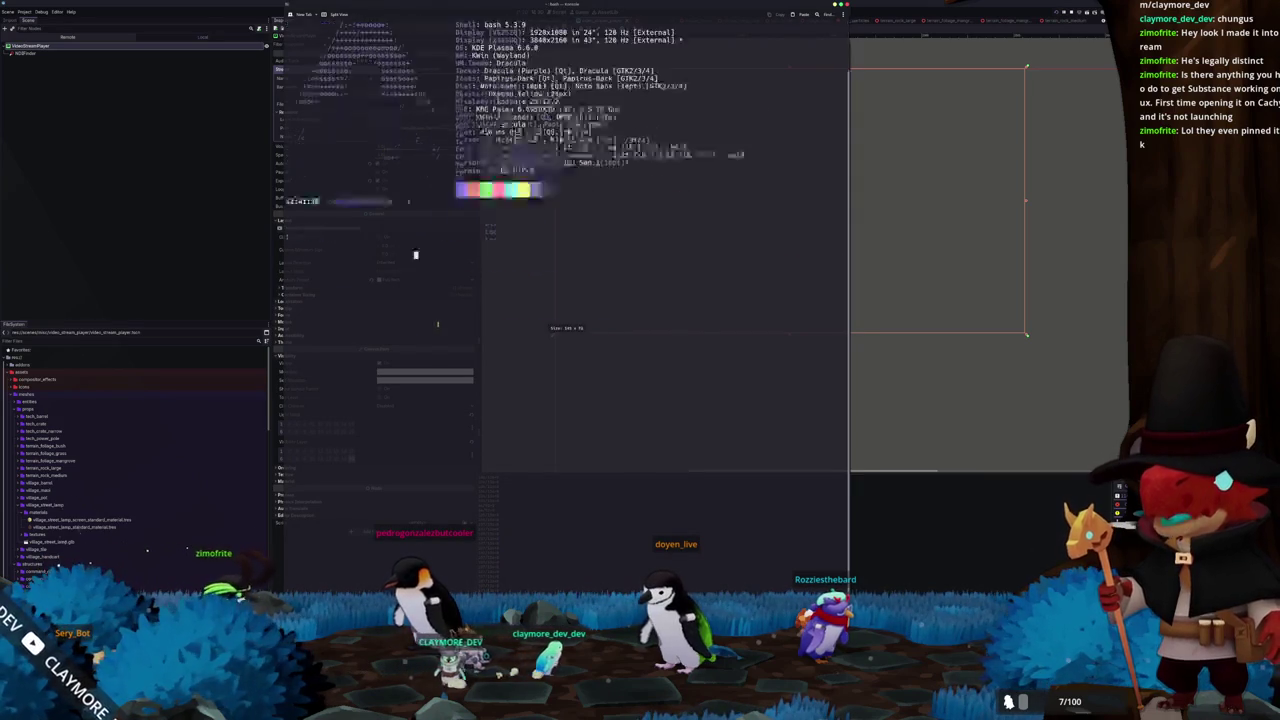
pyautogui.hotkey('ctrl', '+')
pyautogui.hotkey('ctrl', '+')
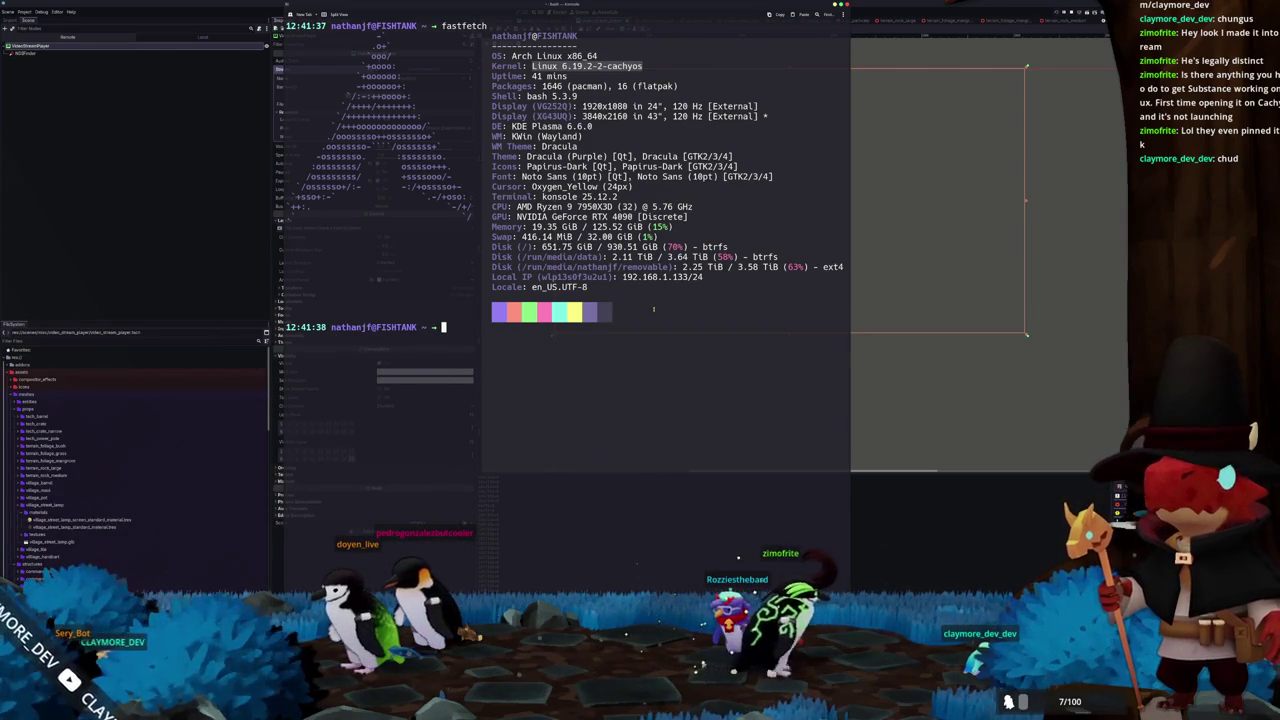
pyautogui.write('clear')
pyautogui.press('Return')
pyautogui.hotkey('ctrl', 'd')
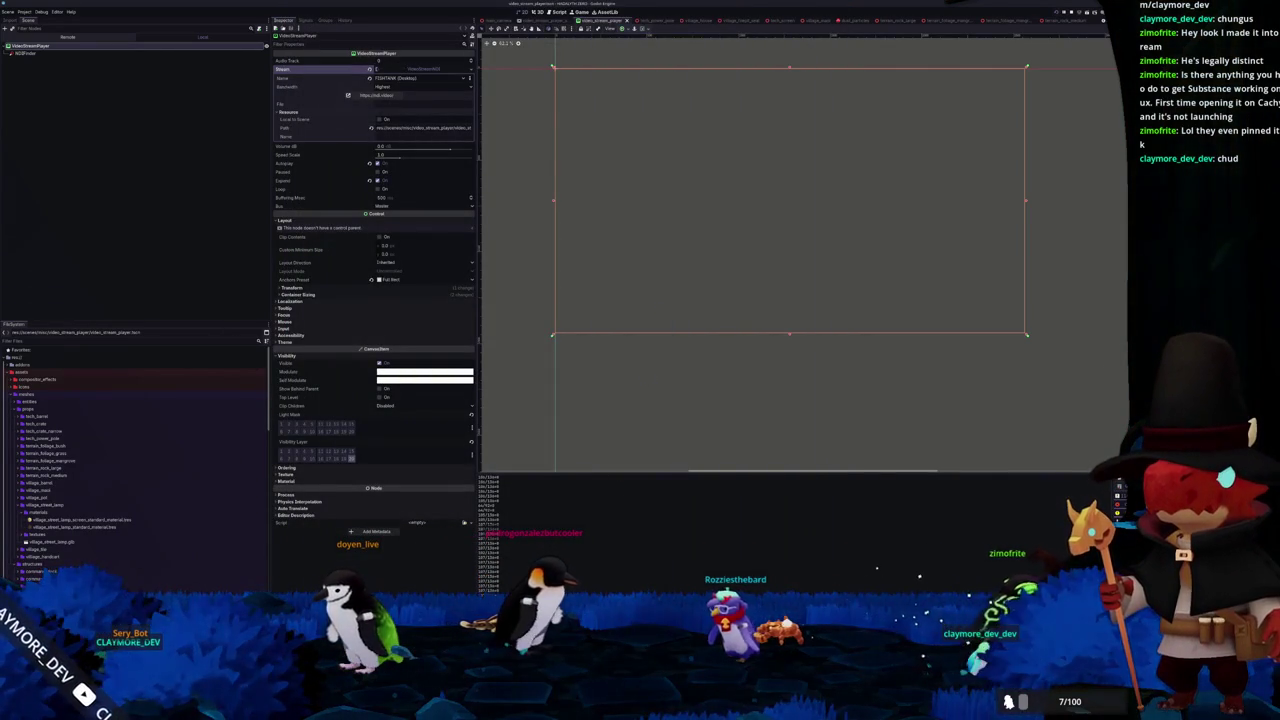
pyautogui.press('F5')
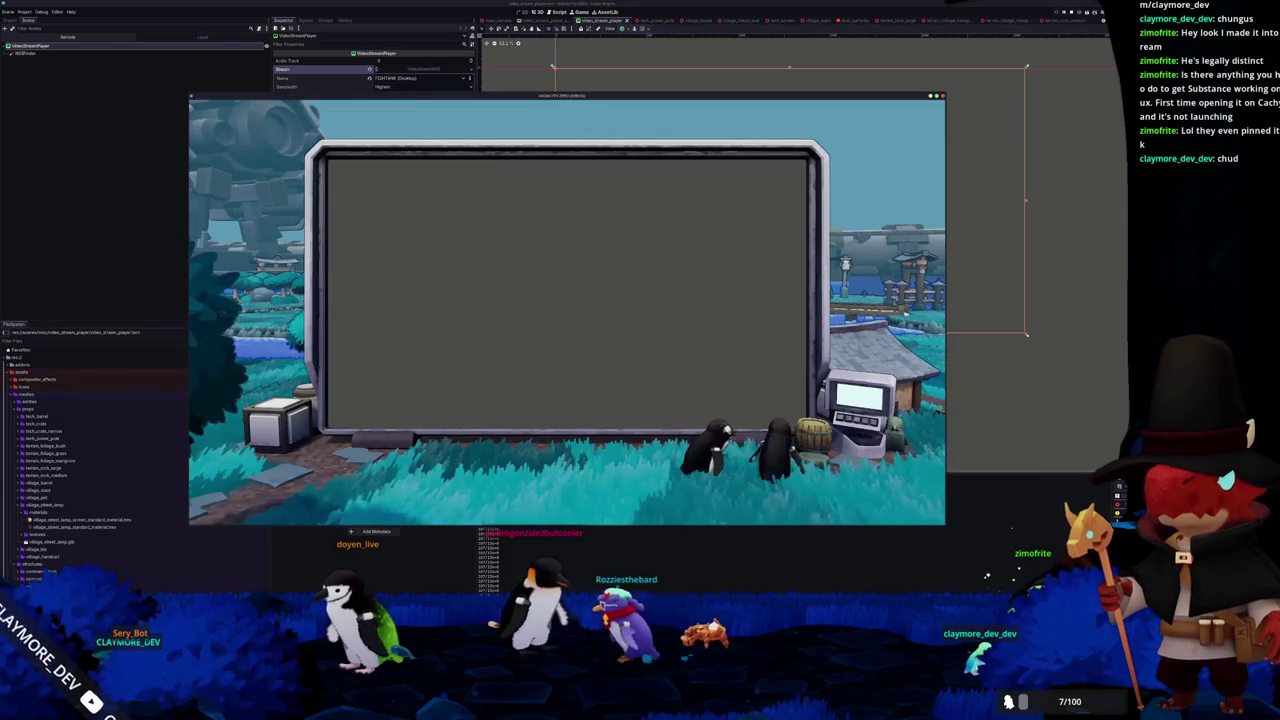
pyautogui.hotkey('alt', 'Tab')
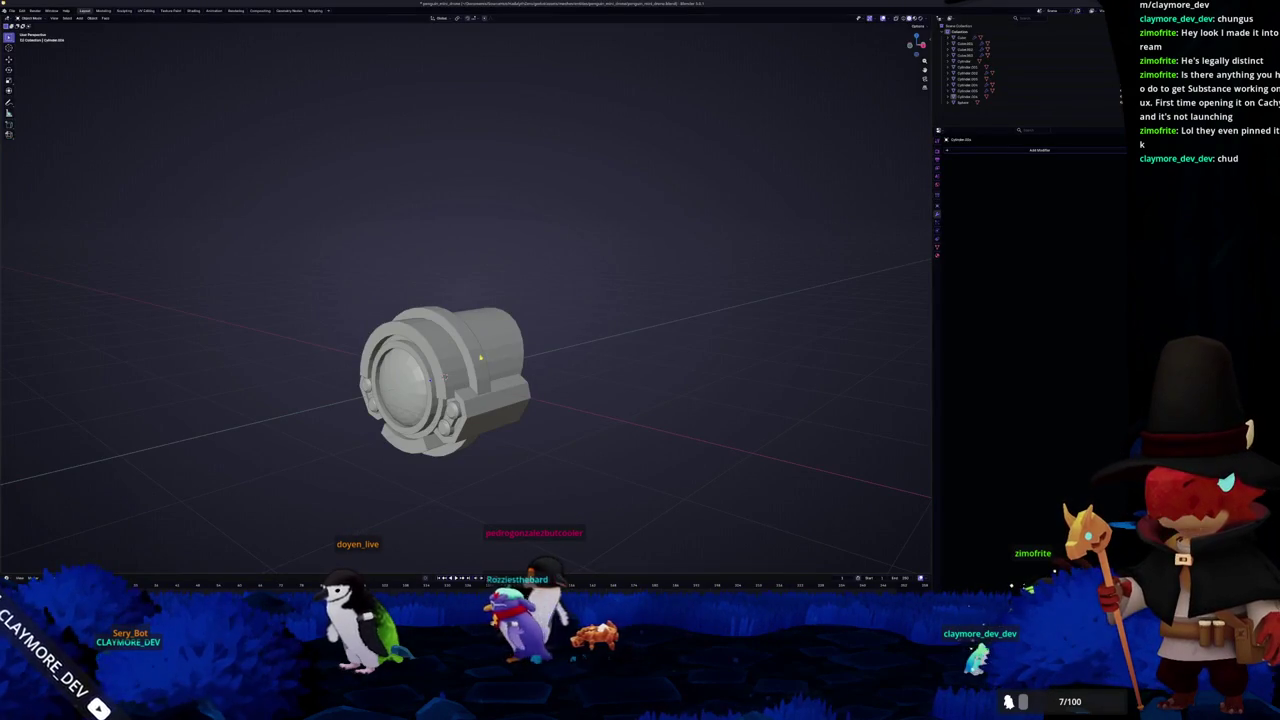
# Add a cube and move it above the drone body in front orthographic view
pyautogui.click(430, 379)
pyautogui.moveTo(430, 379)
pyautogui.mouseDown(button='middle')
pyautogui.moveTo(515, 456)
pyautogui.moveTo(538, 430)
pyautogui.mouseUp(button='middle')
pyautogui.scroll(-3, 534, 429)
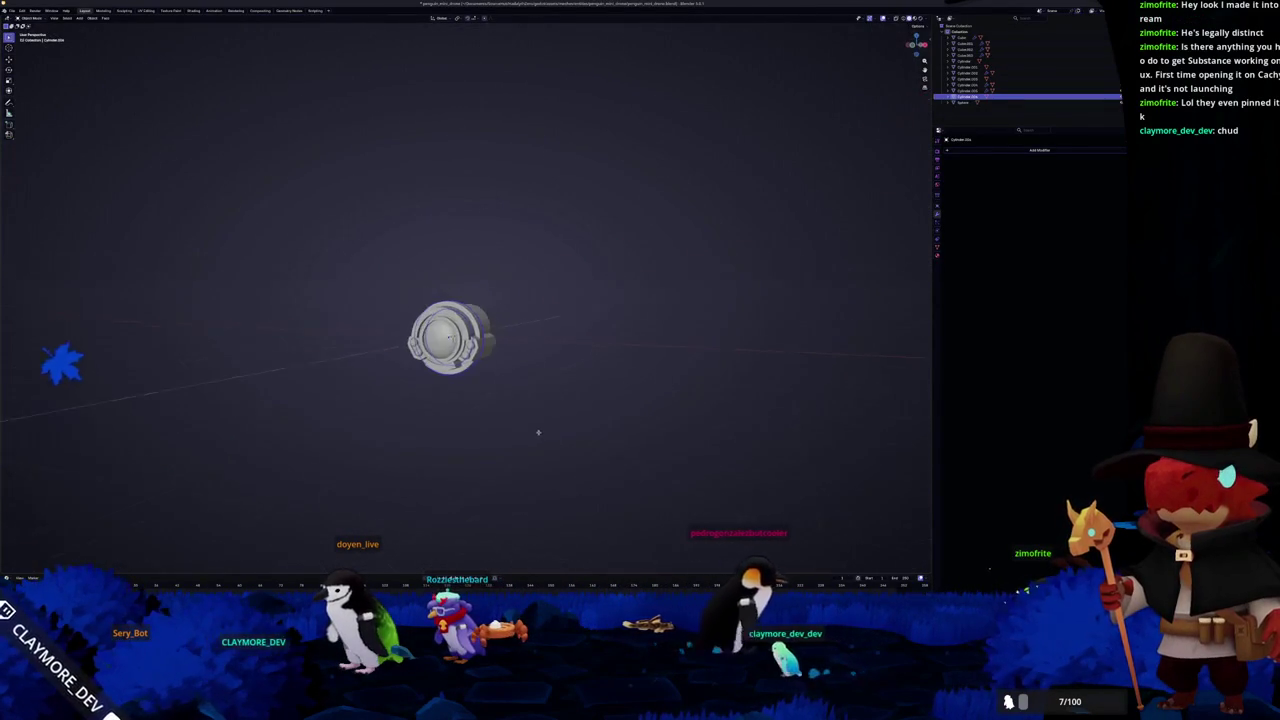
pyautogui.hotkey('shift', 'a')
pyautogui.click(568, 438)
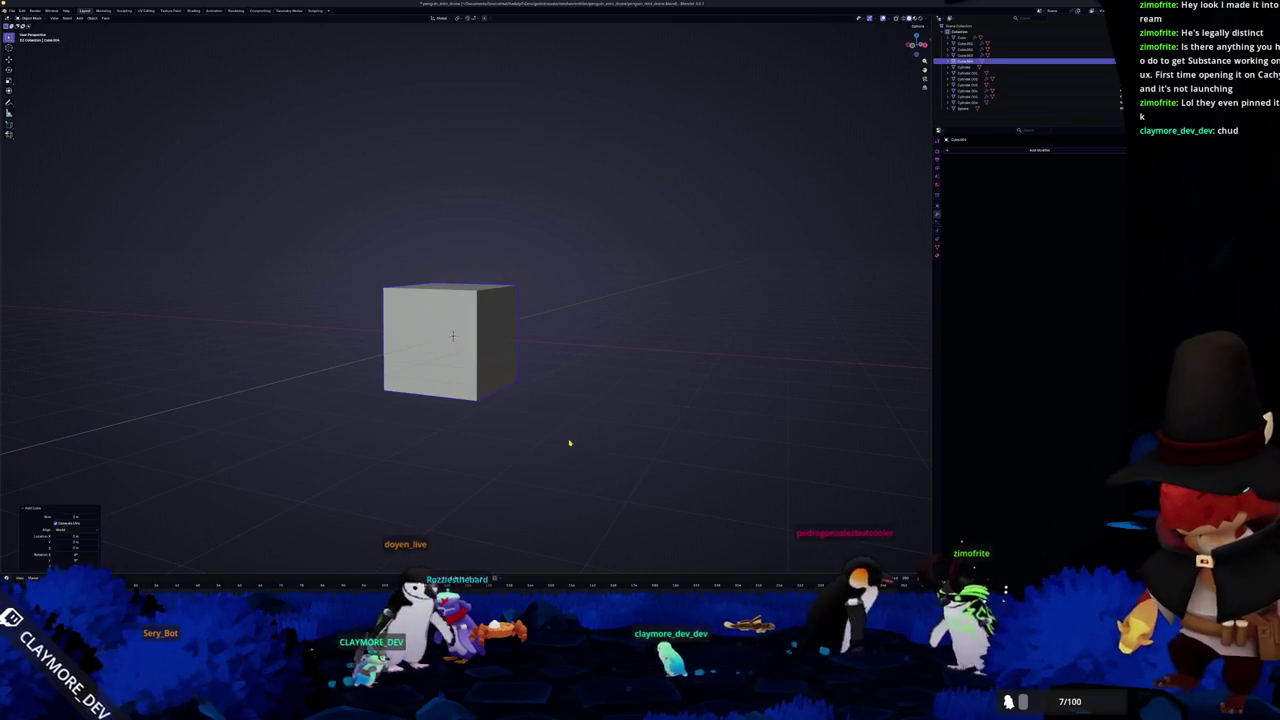
pyautogui.press('KP_1')
pyautogui.press('g')
pyautogui.click(578, 368)
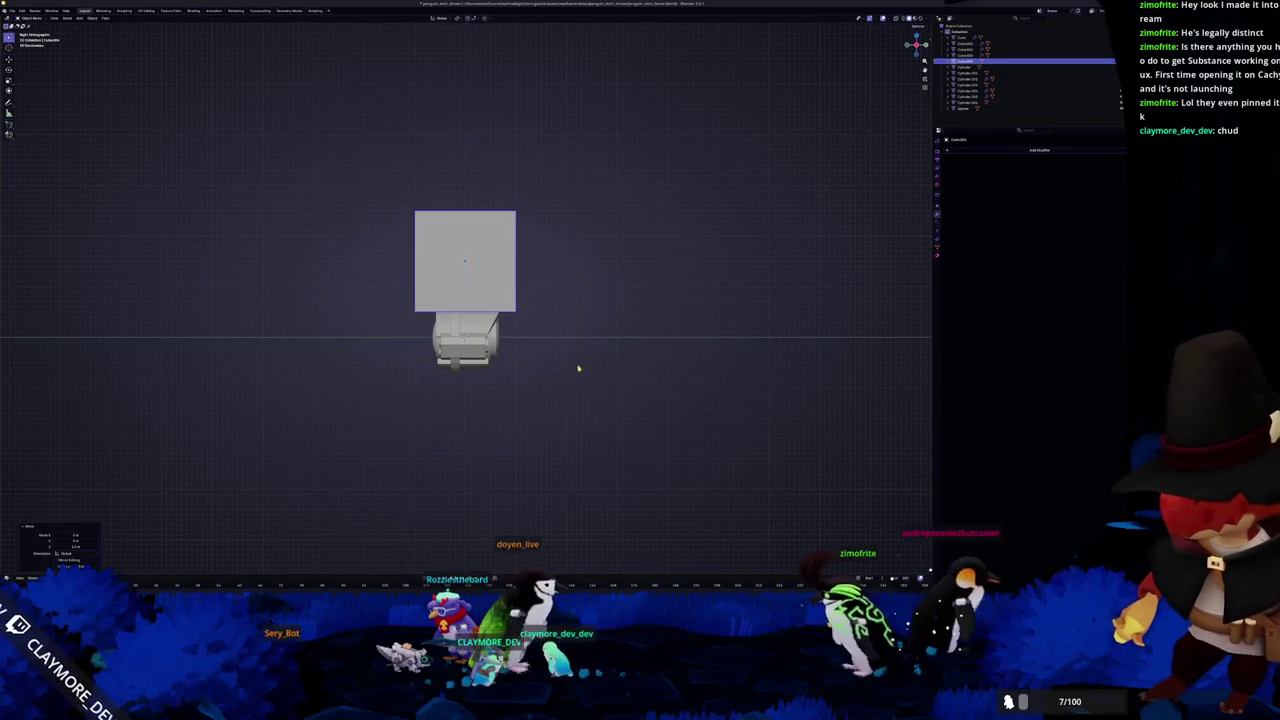
# Shrink the cube to a small block and adjust its height along Z
pyautogui.press('s')
pyautogui.click(507, 258)
pyautogui.press('g')
pyautogui.press('z')
pyautogui.click(507, 279)
# Check the cube's placement from front, side and angled perspective views
pyautogui.scroll(4, 507, 279)
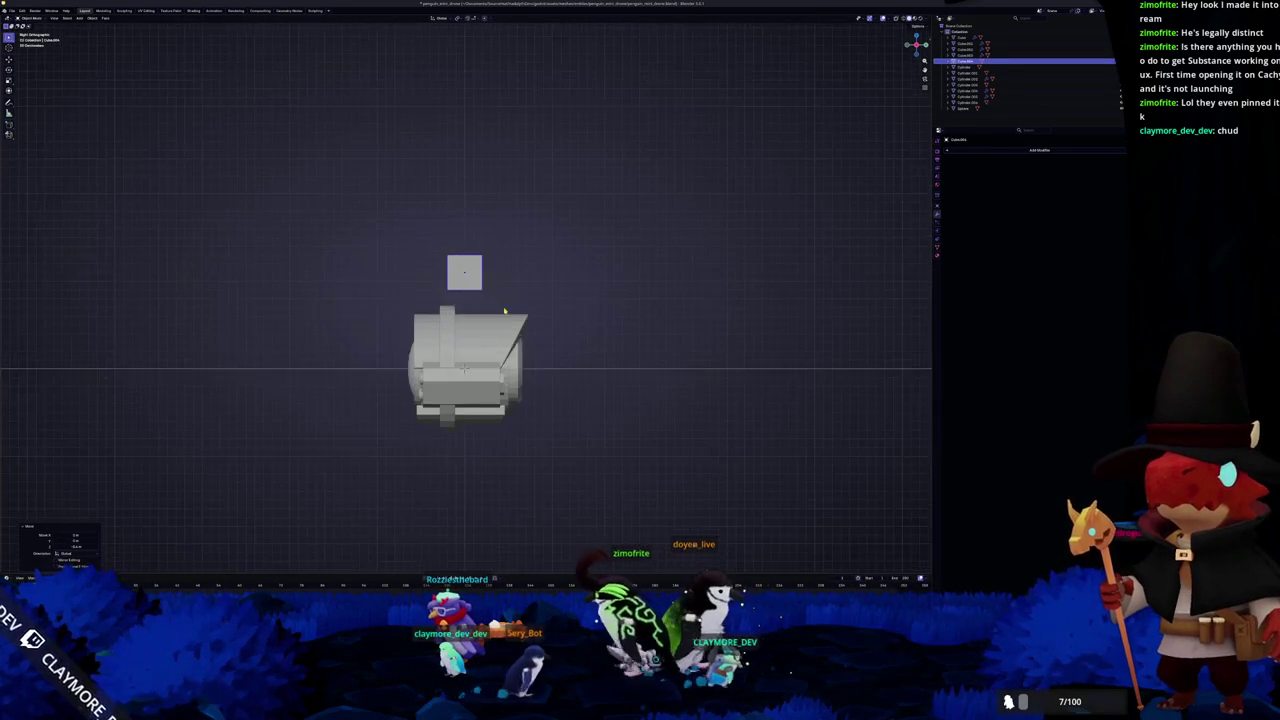
pyautogui.moveTo(507, 279); pyautogui.dragTo(449, 376, button='middle')
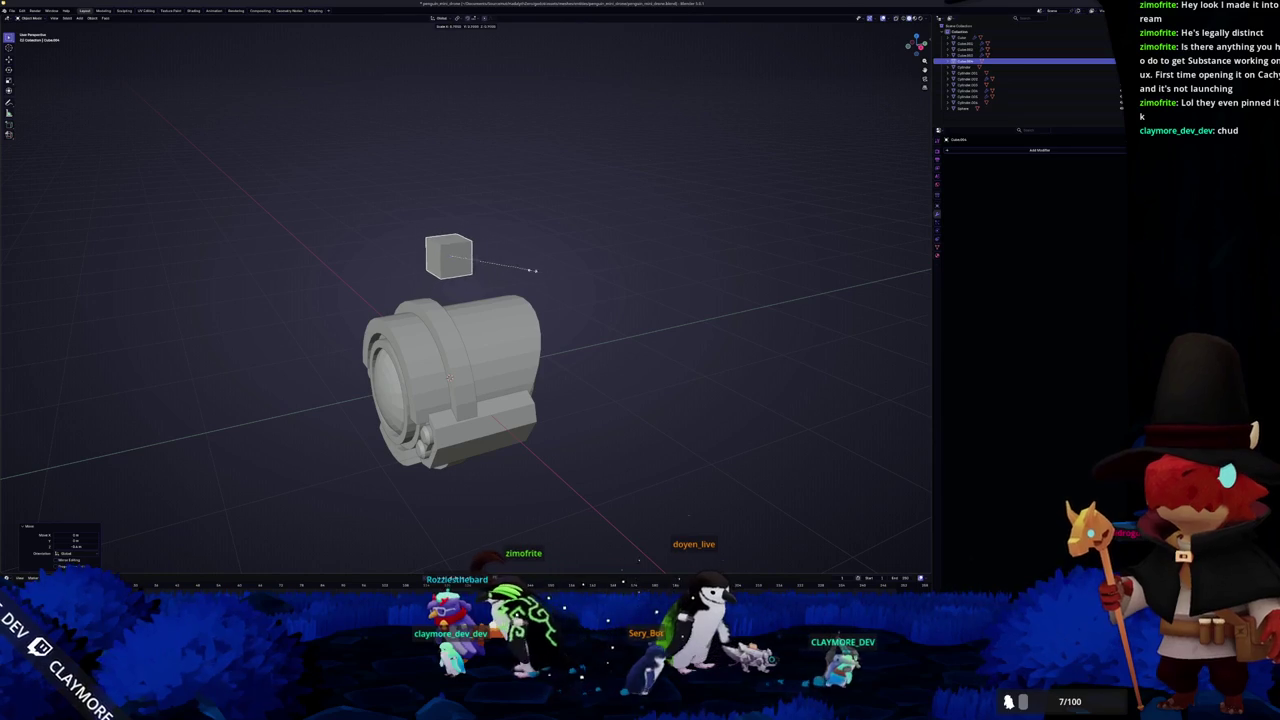
pyautogui.press('KP_1')
pyautogui.press('KP_3')
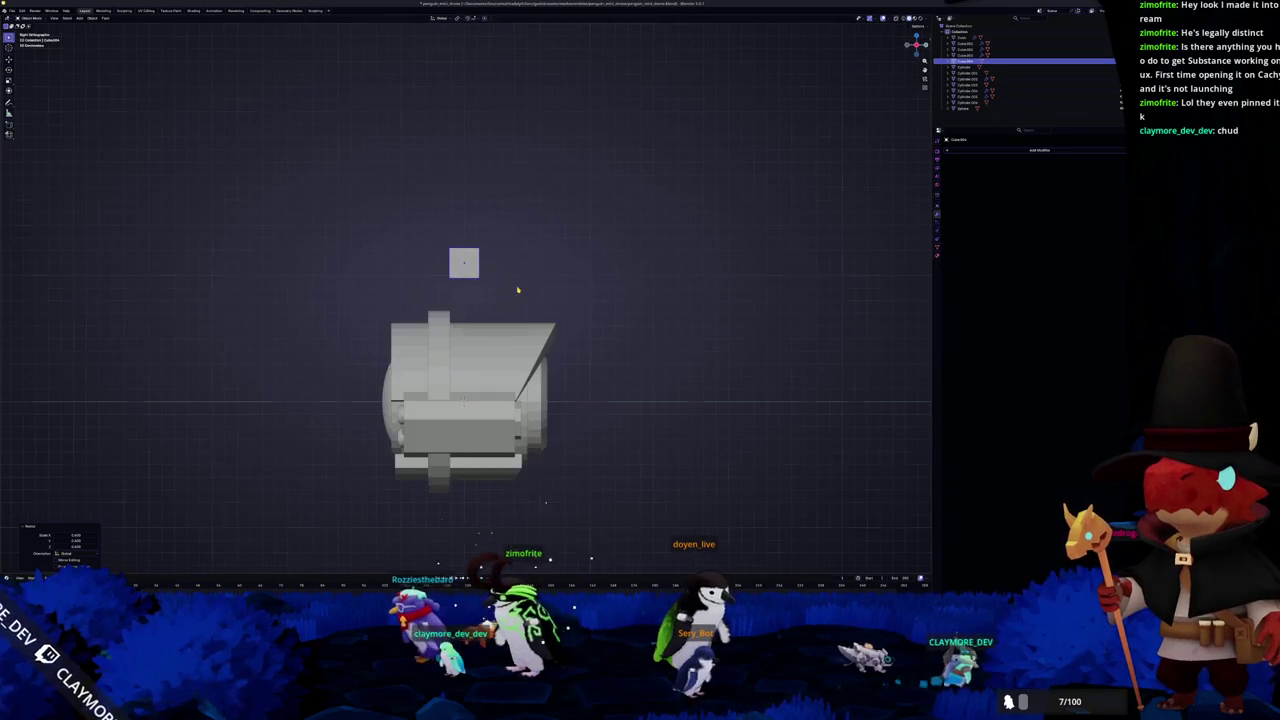
pyautogui.moveTo(517, 290); pyautogui.dragTo(615, 335, button='middle')
pyautogui.scroll(-2, 615, 335)
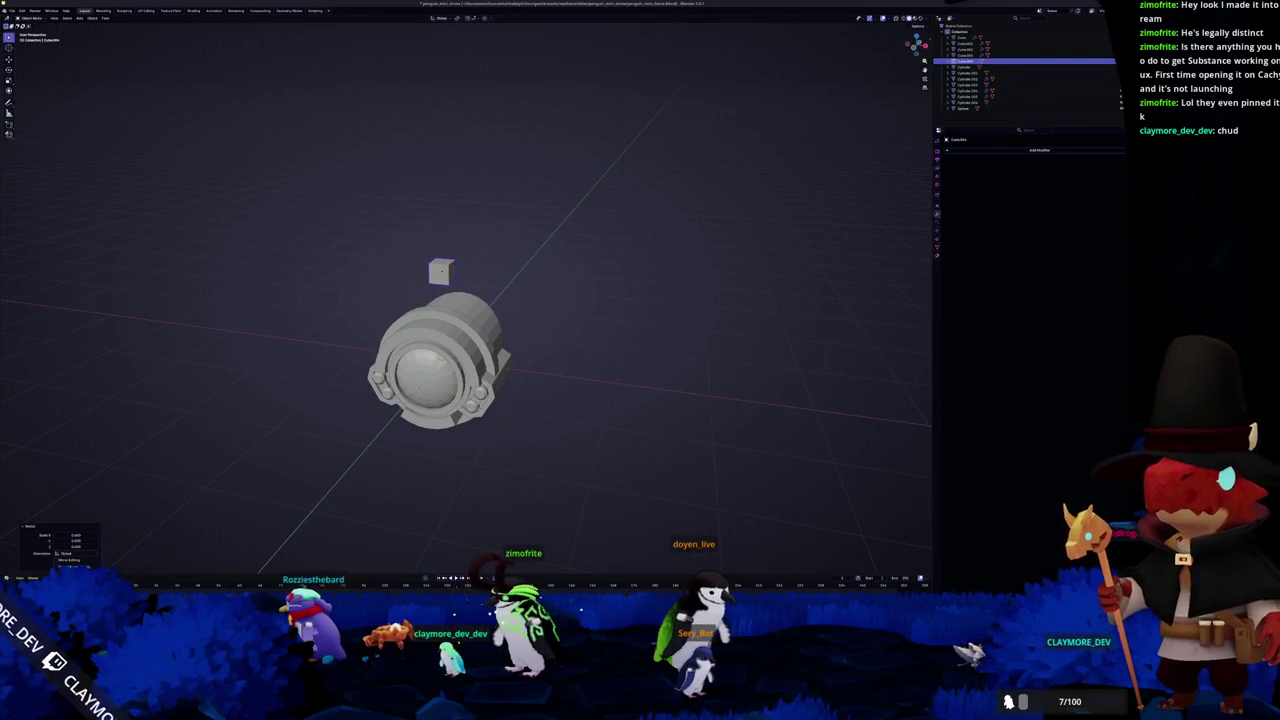
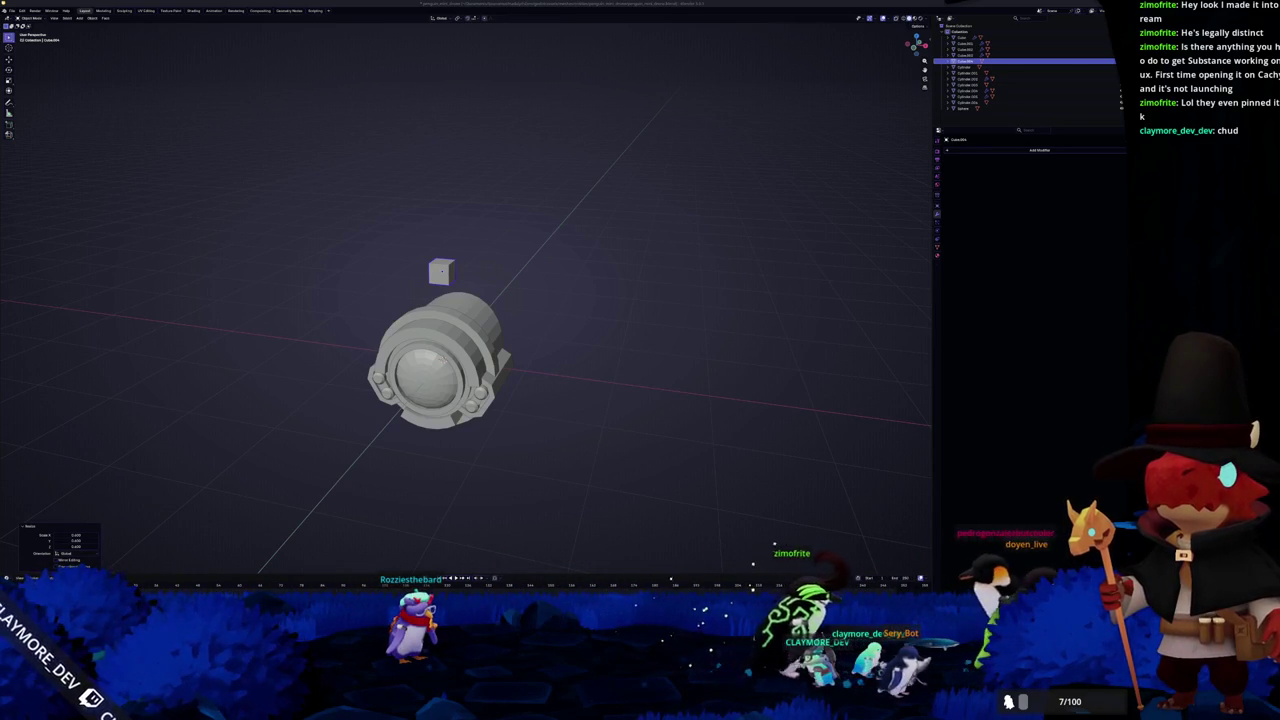
# Drag the 'gundam funnel' Google Images window over the Blender viewport
pyautogui.moveTo(623, 269); pyautogui.dragTo(337, 256)
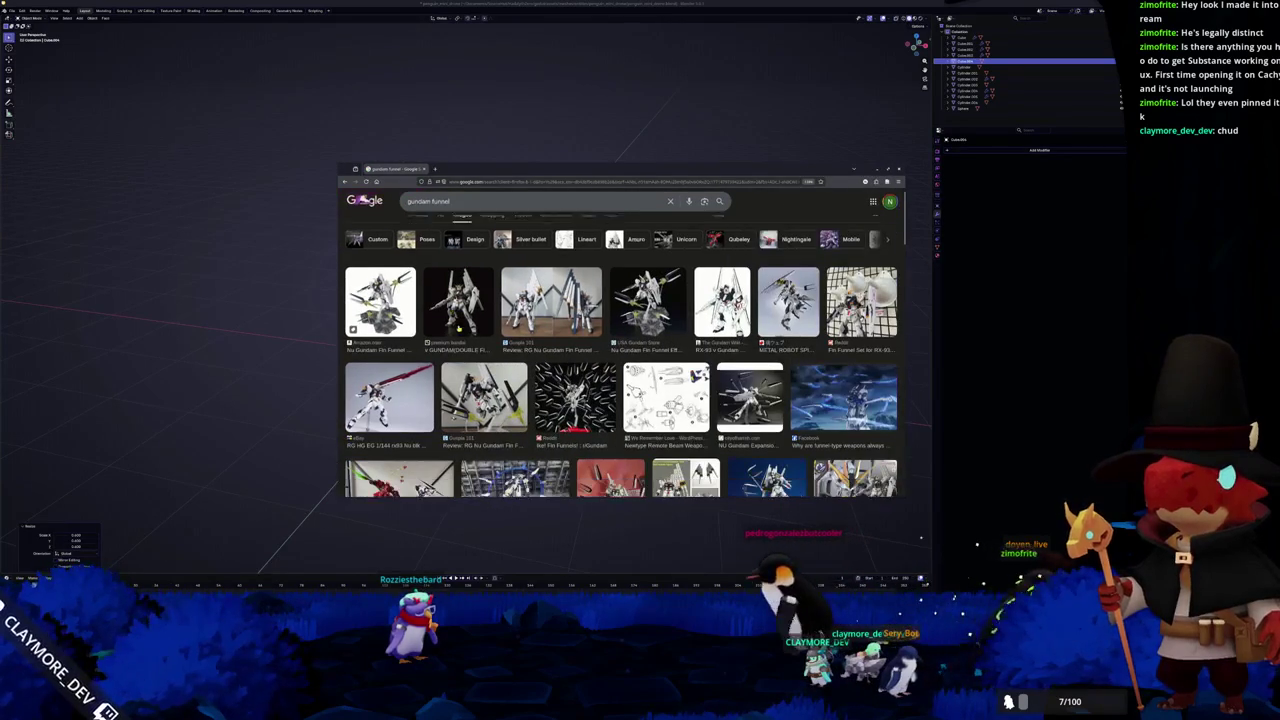
# Preview the funnel diagram result and open its source page in a new tab
pyautogui.click(665, 360)
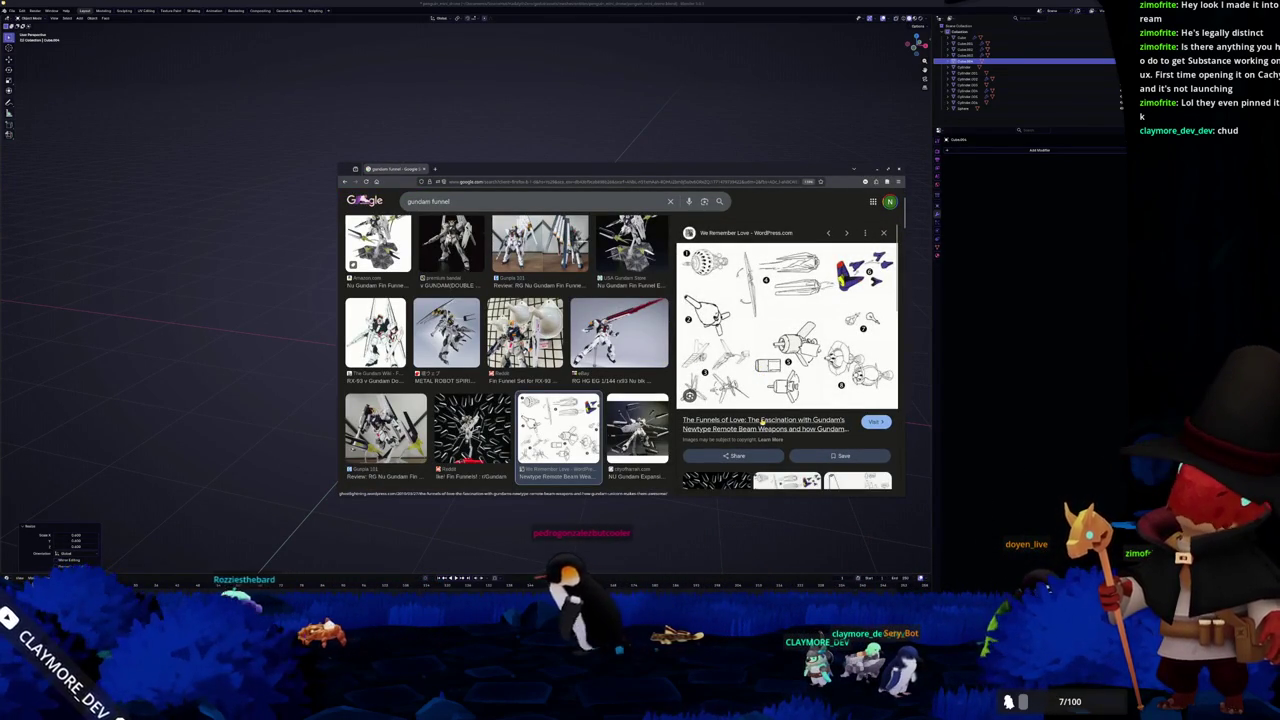
pyautogui.middleClick(762, 421)
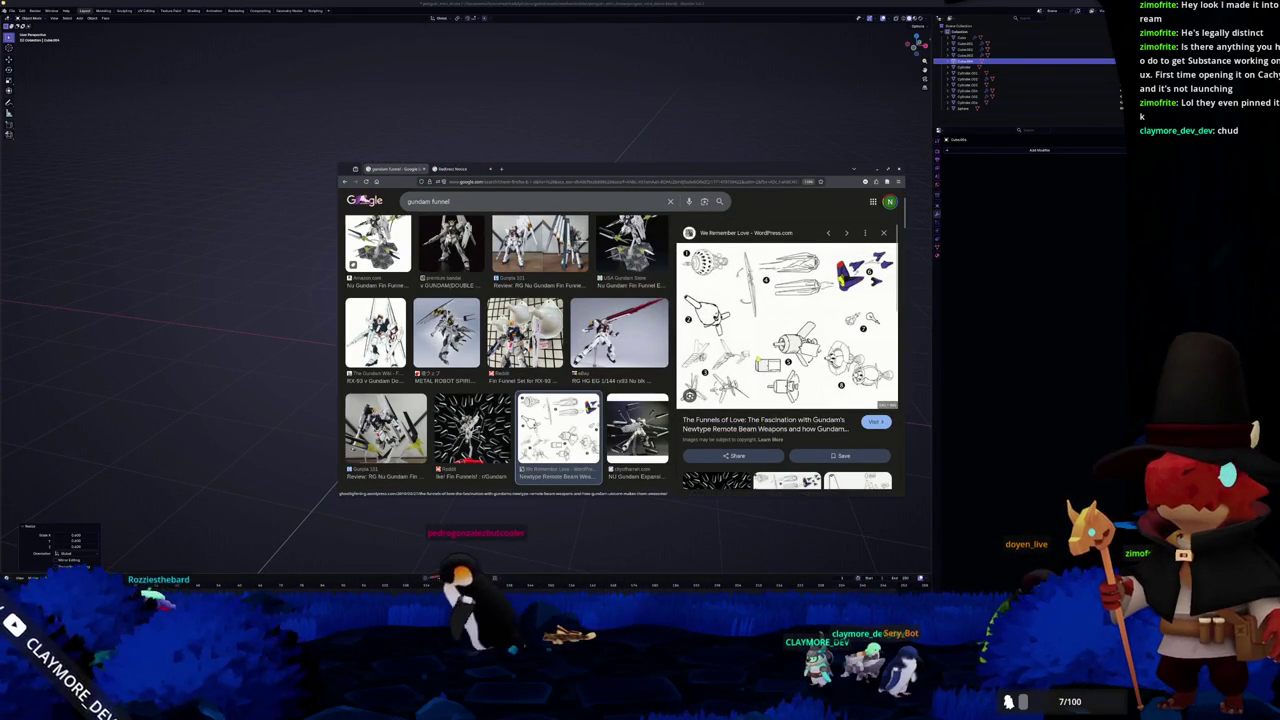
pyautogui.scroll(-3, 507, 356)
pyautogui.scroll(-3, 507, 356)
pyautogui.scroll(-3, 507, 356)
pyautogui.scroll(-3, 507, 356)
pyautogui.scroll(-3, 507, 357)
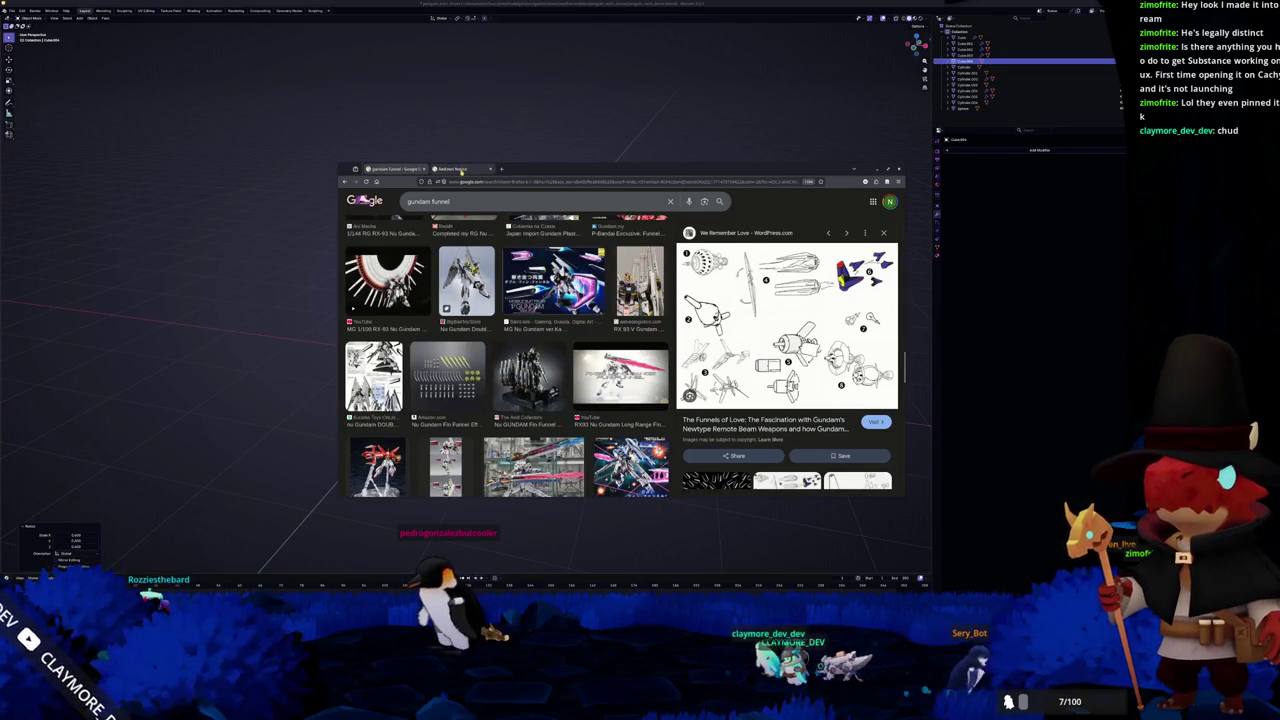
# Go to the new tab and follow the redirect to the Funnels of Love blog post
pyautogui.click(461, 172)
pyautogui.click(437, 232)
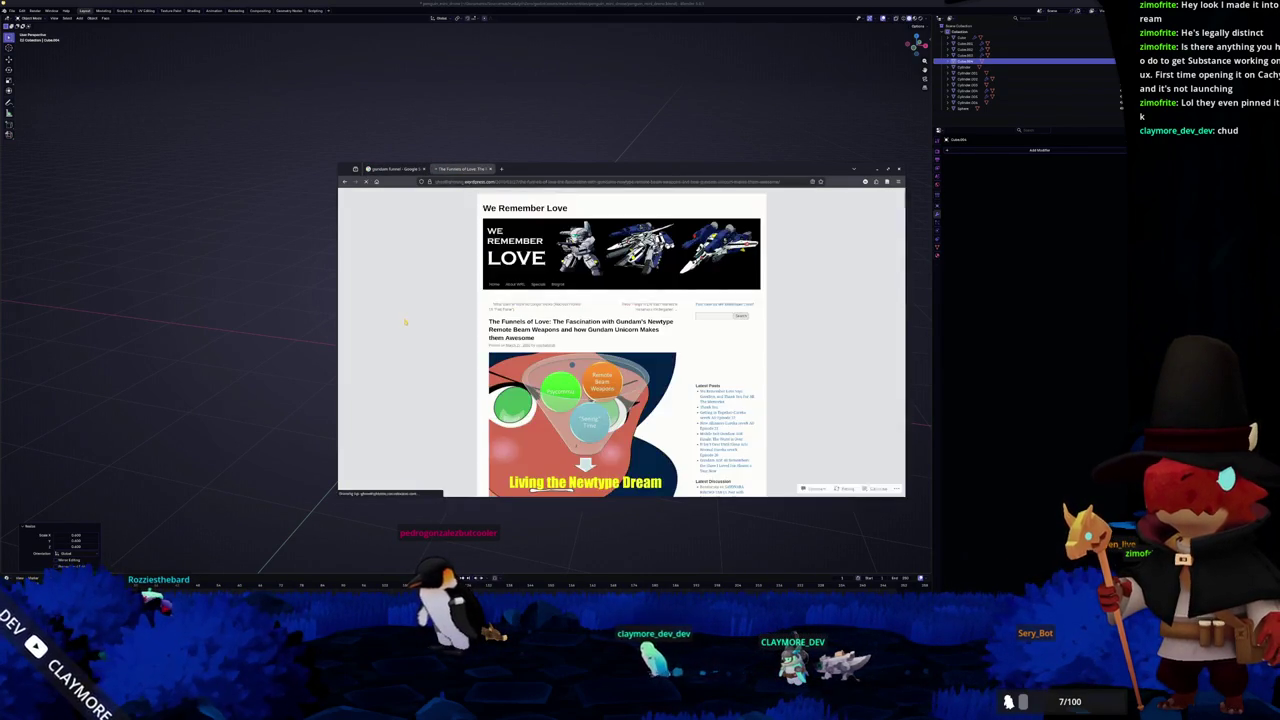
pyautogui.scroll(-3, 409, 320)
pyautogui.scroll(-3, 409, 320)
pyautogui.scroll(-3, 410, 322)
pyautogui.scroll(-3, 409, 322)
pyautogui.scroll(-3, 409, 322)
pyautogui.scroll(-3, 409, 322)
pyautogui.scroll(-2, 409, 322)
pyautogui.scroll(-2, 409, 322)
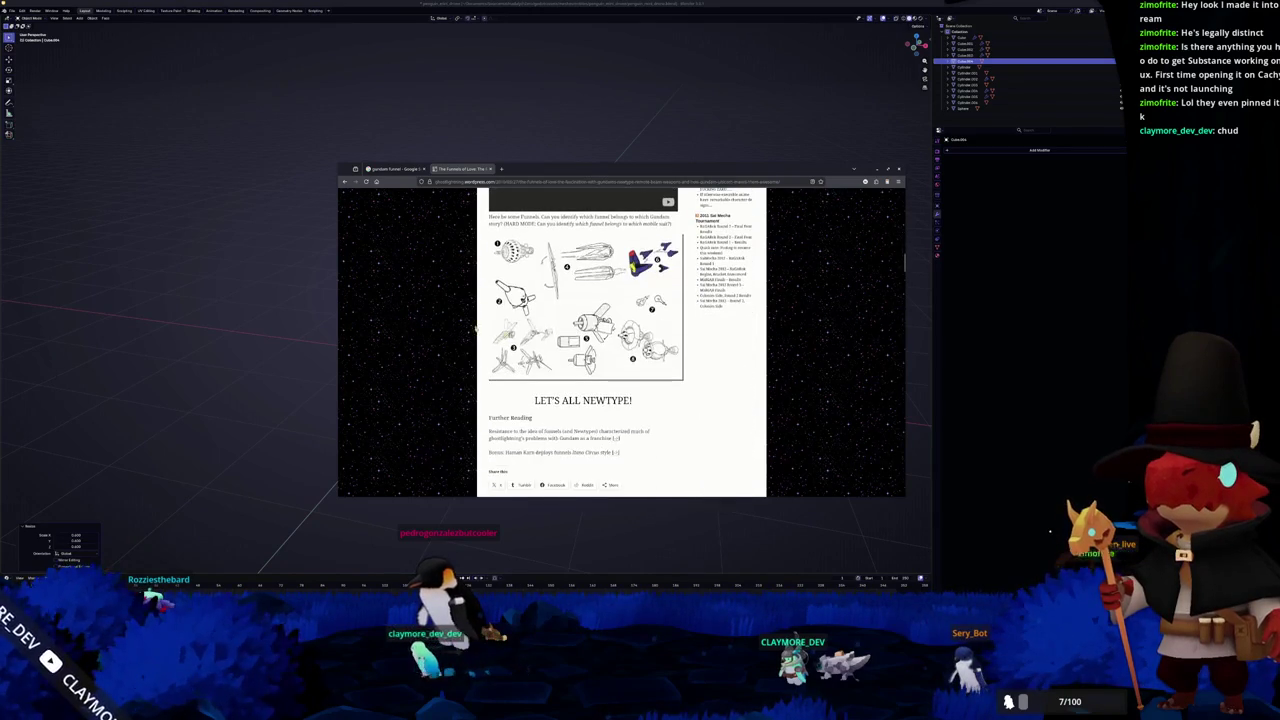
# Open the funnel diagram full-size in its own tab, study it, then hide Chrome
pyautogui.rightClick(557, 334)
pyautogui.click(576, 412)
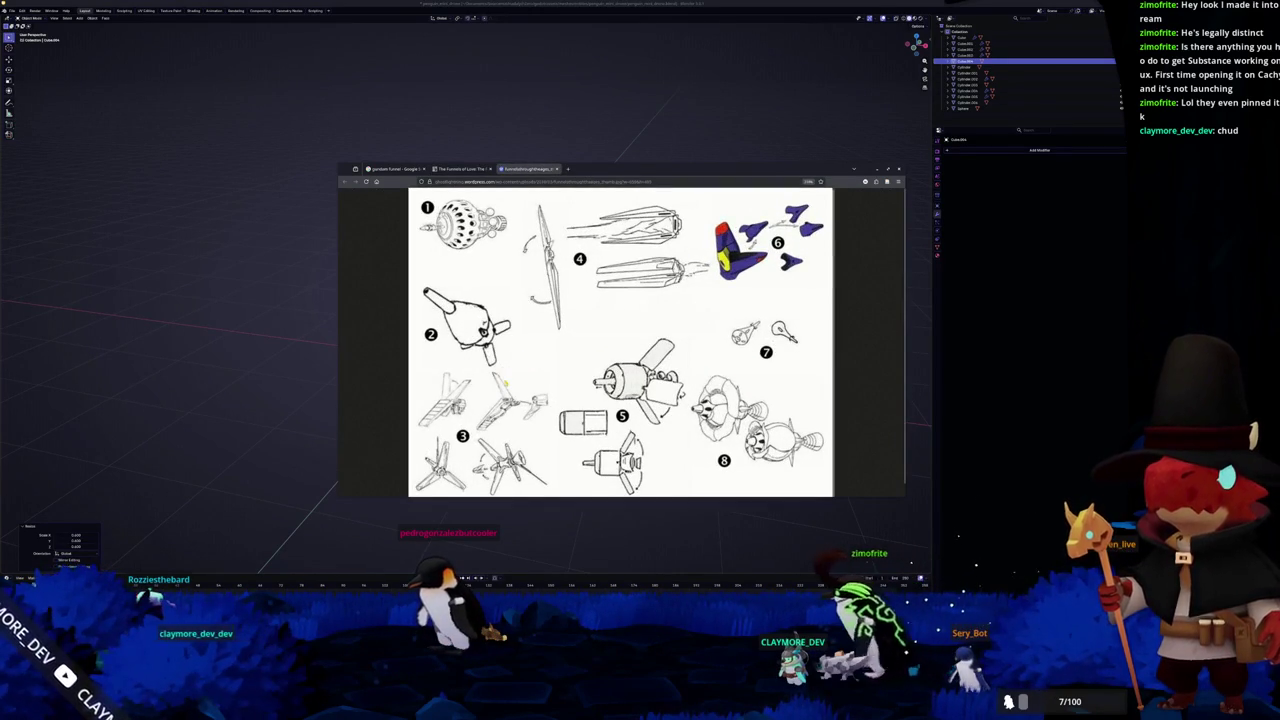
pyautogui.scroll(-1, 552, 436)
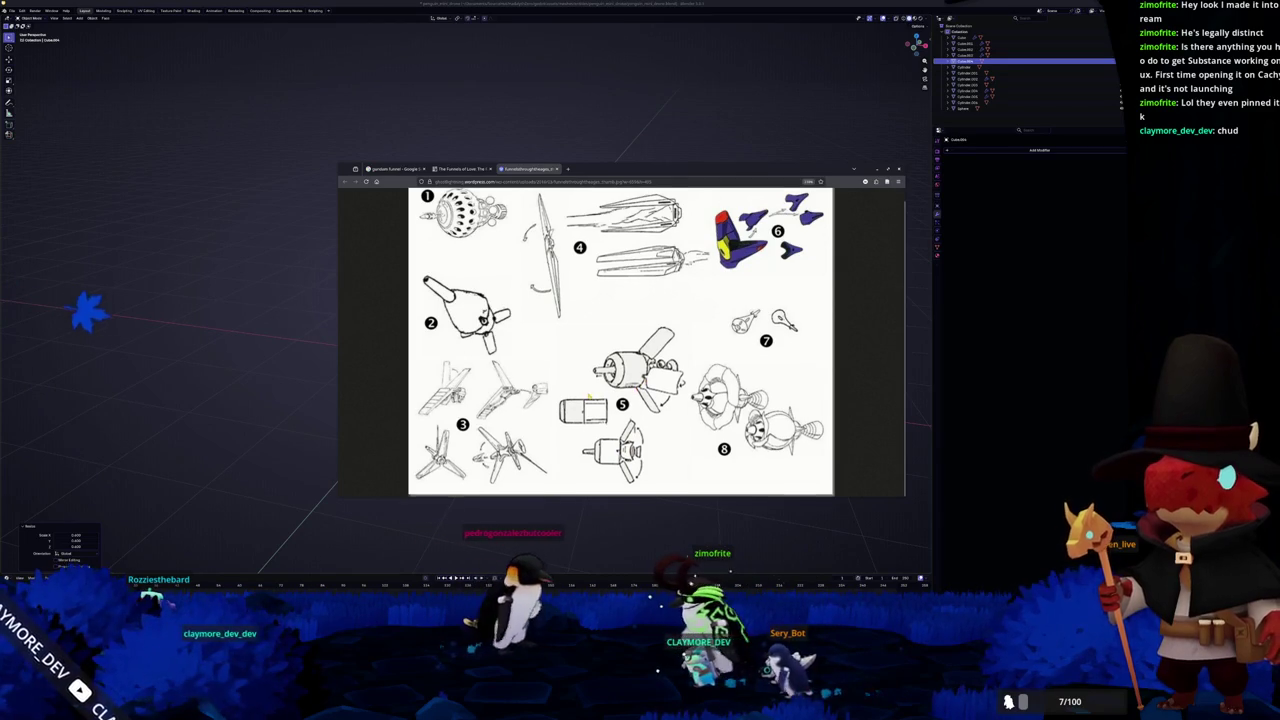
pyautogui.scroll(1, 555, 396)
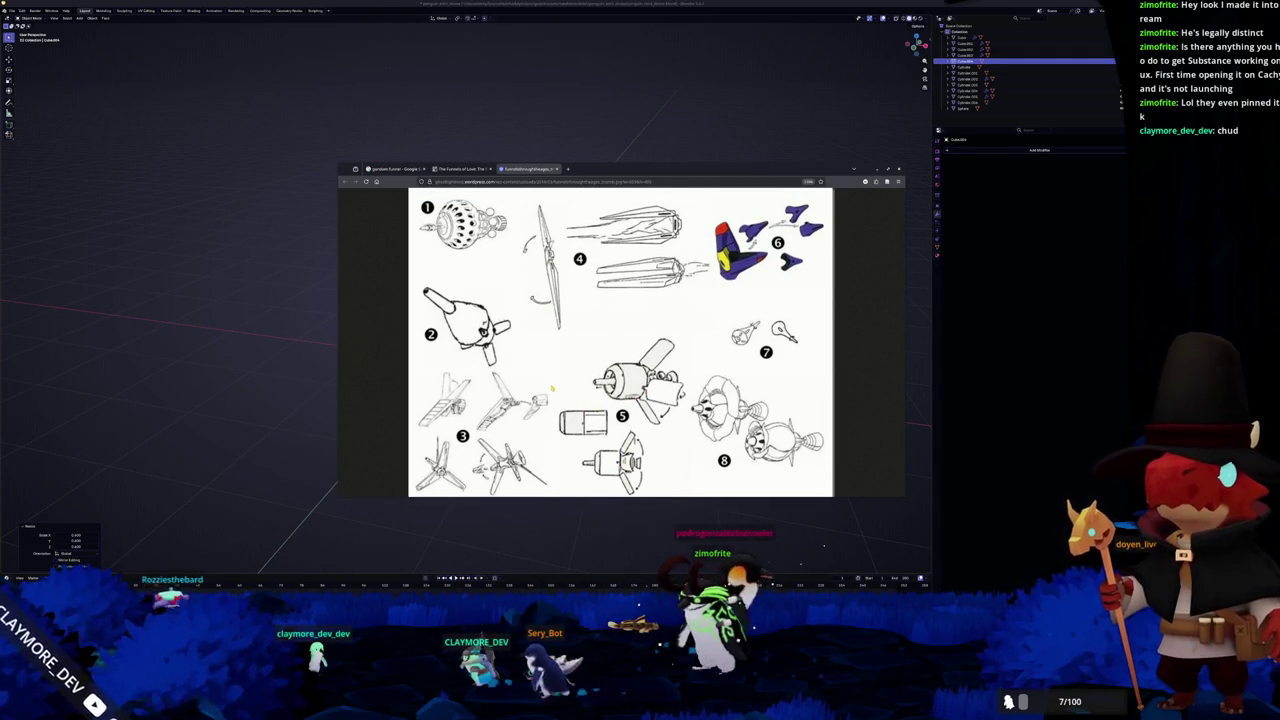
pyautogui.scroll(-1, 551, 388)
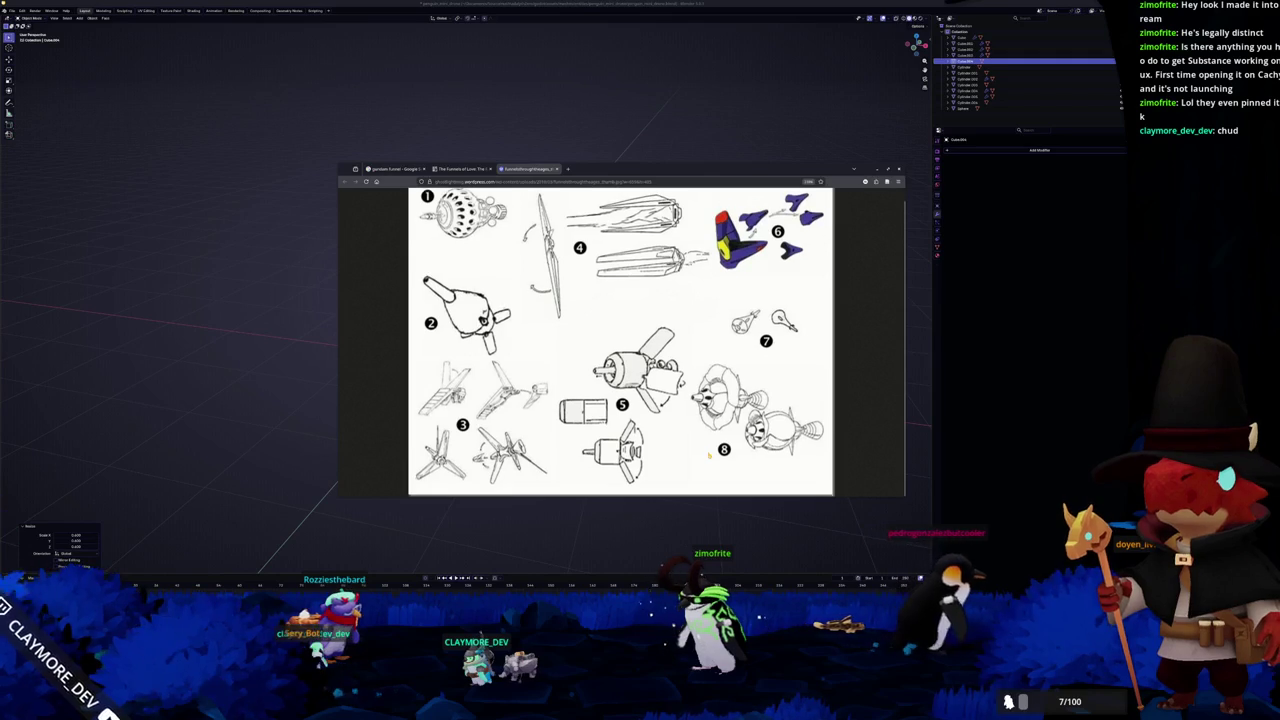
pyautogui.scroll(1, 711, 352)
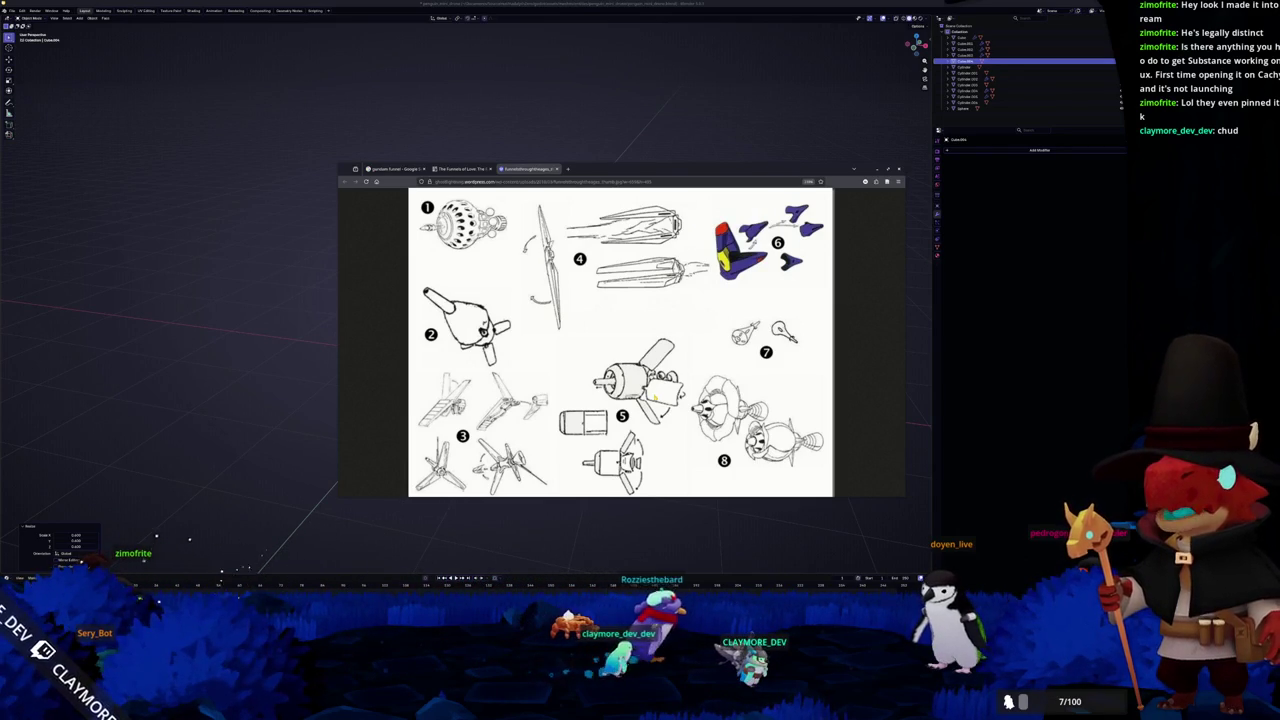
pyautogui.click(231, 386)
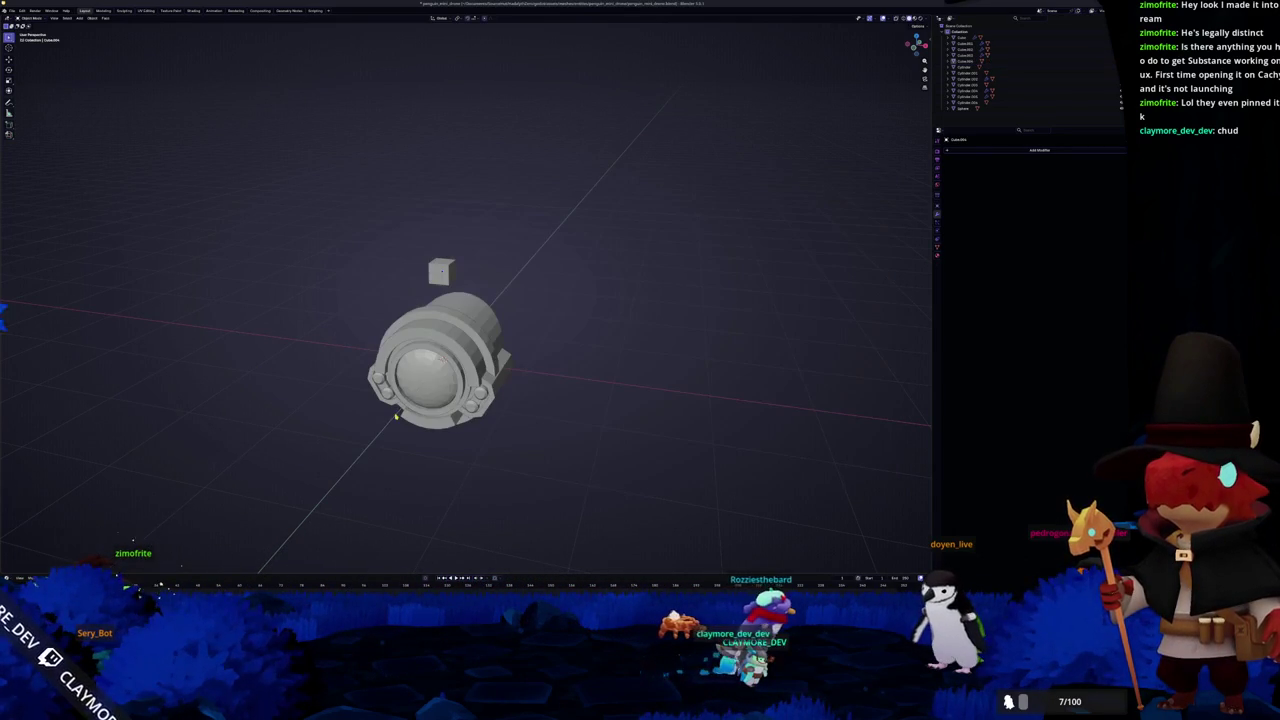
# From the right-side view, start a vertical move on the small cube but leave it in place
pyautogui.press('KP_3')
pyautogui.scroll(3, 500, 270)
pyautogui.press('g')
pyautogui.press('z')
pyautogui.click(528, 288)
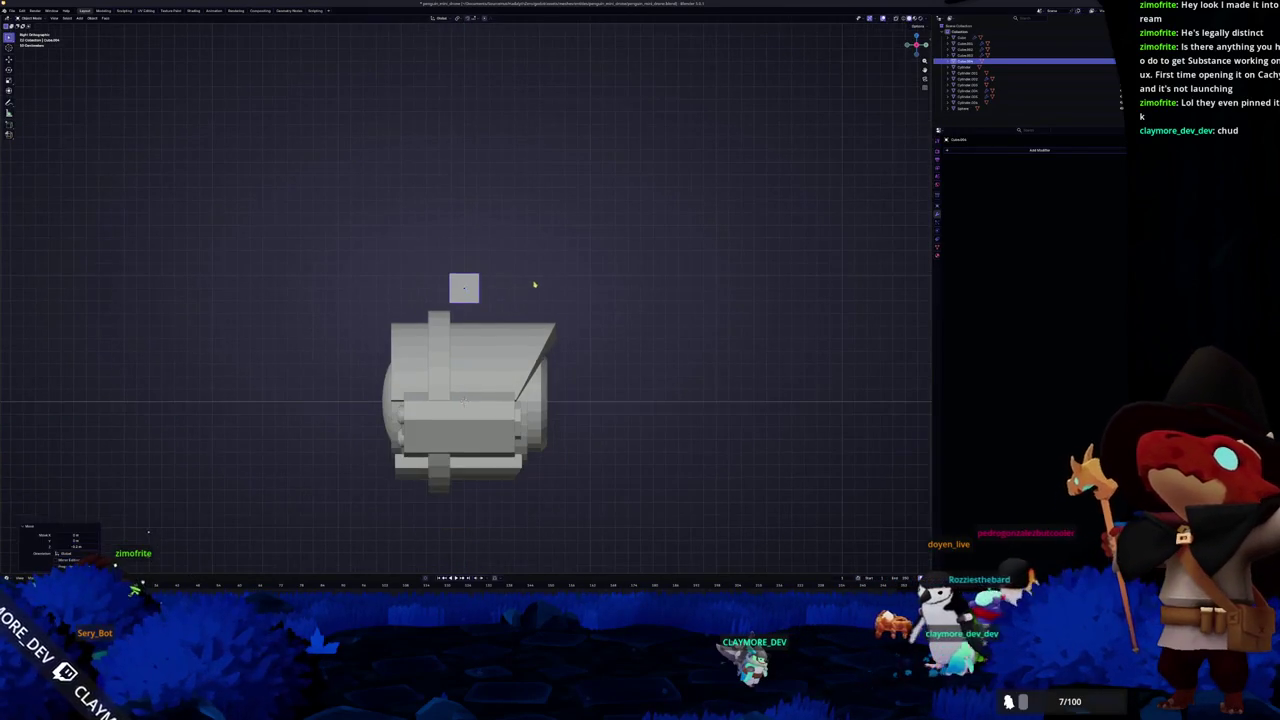
pyautogui.moveTo(528, 288)
pyautogui.mouseDown(button='middle')
pyautogui.moveTo(574, 303)
pyautogui.moveTo(565, 317)
pyautogui.mouseUp(button='middle')
# Add a cylinder mesh and view it from the right side with X-ray on
pyautogui.hotkey('shift', 'a')
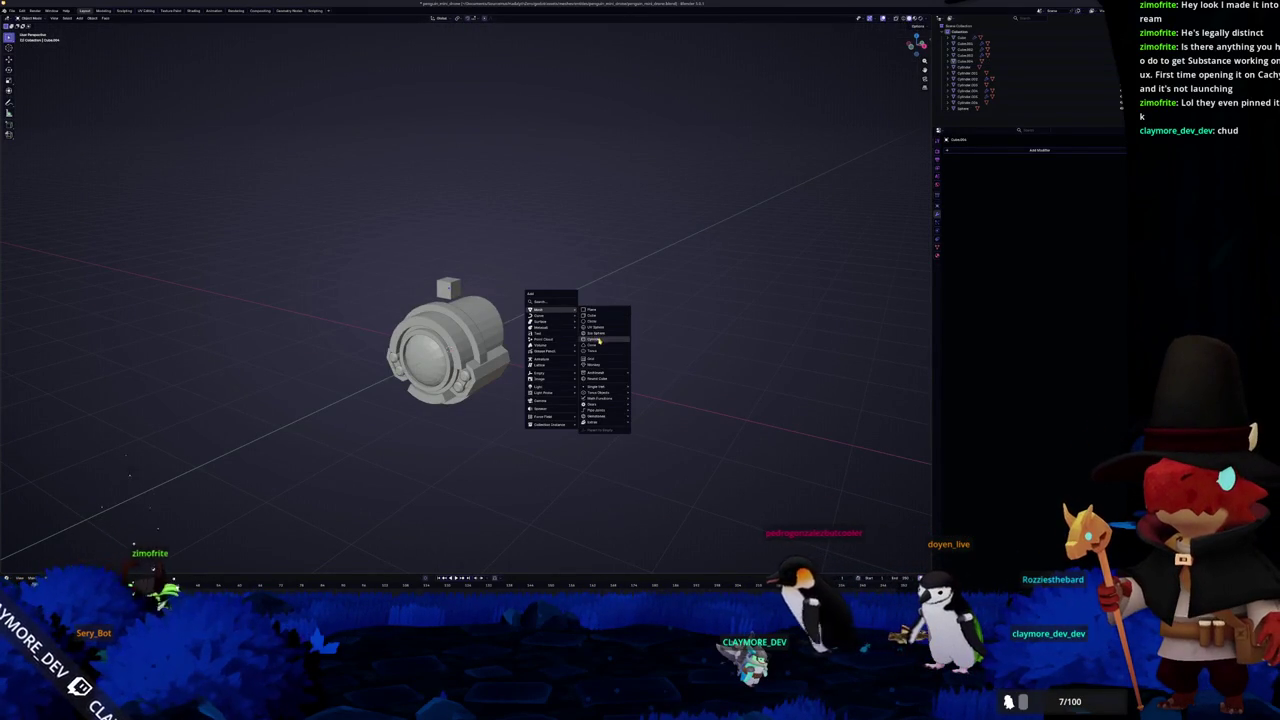
pyautogui.click(598, 341)
pyautogui.press('KP_3')
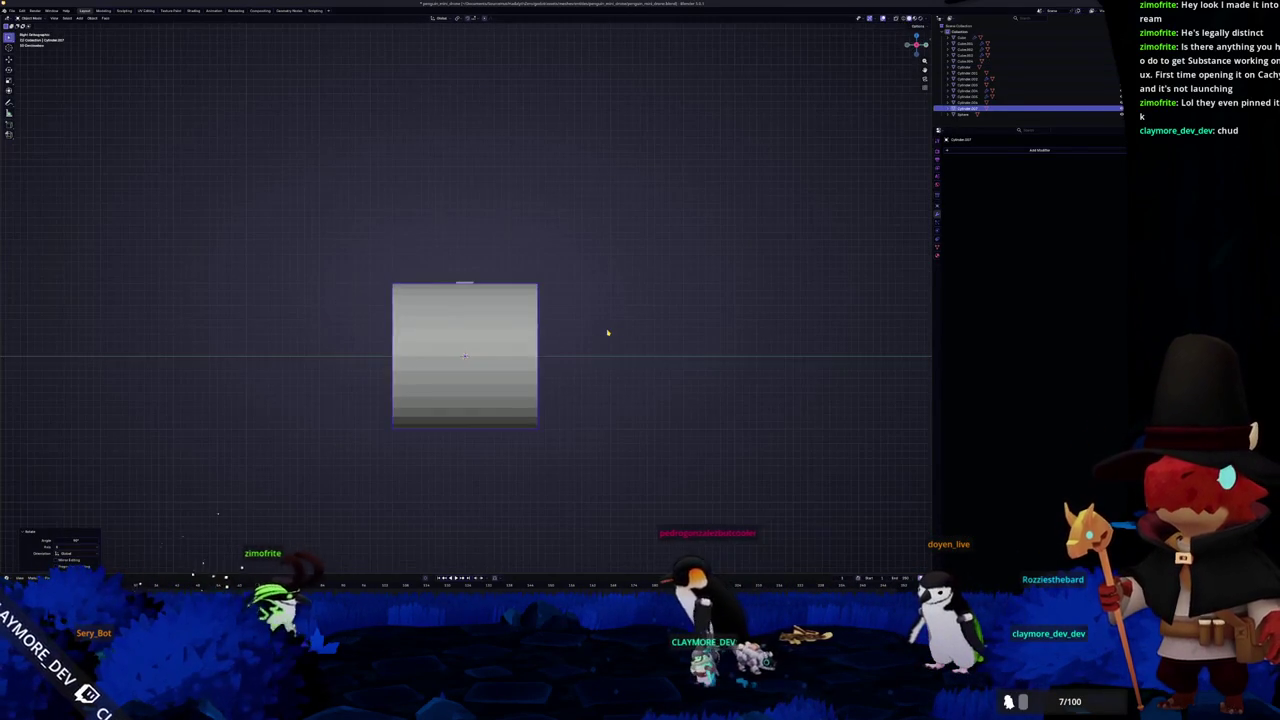
pyautogui.hotkey('alt', 'z')
pyautogui.scroll(2, 600, 330)
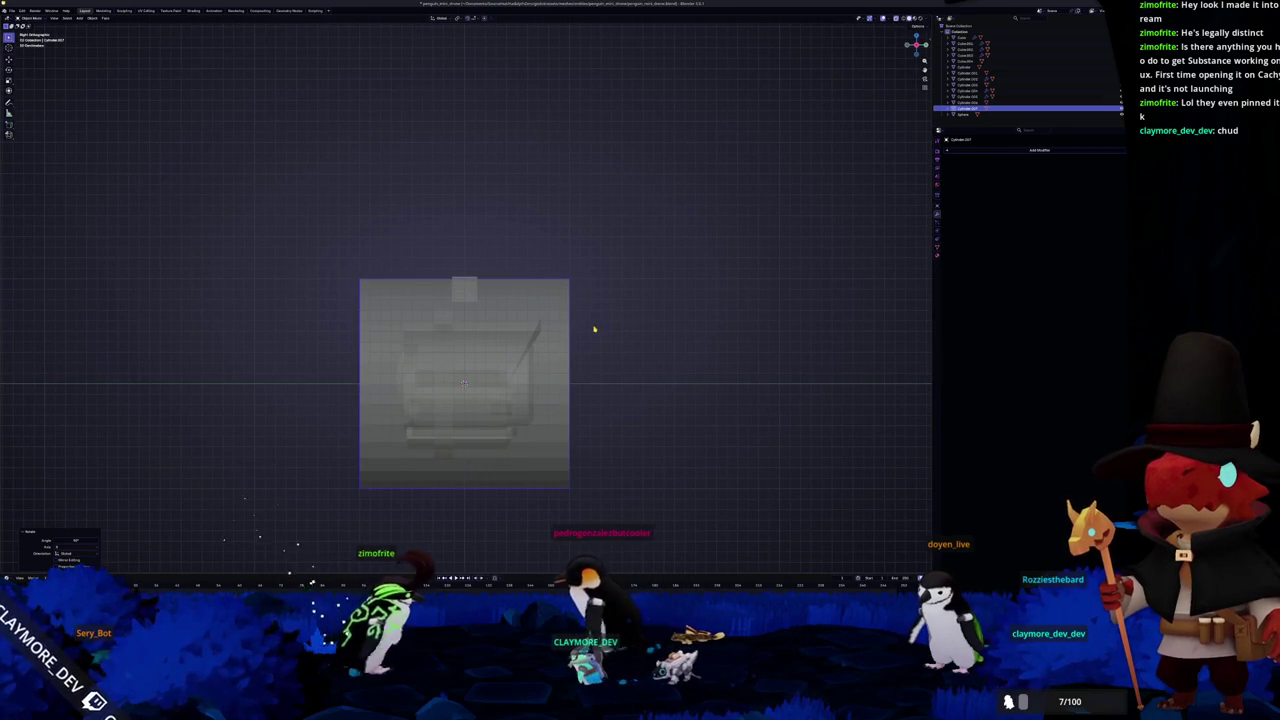
# Delete the cylinder's left half in Edit Mode and narrow the remaining half along X
pyautogui.press('Tab')
pyautogui.hotkey('alt', 'a')
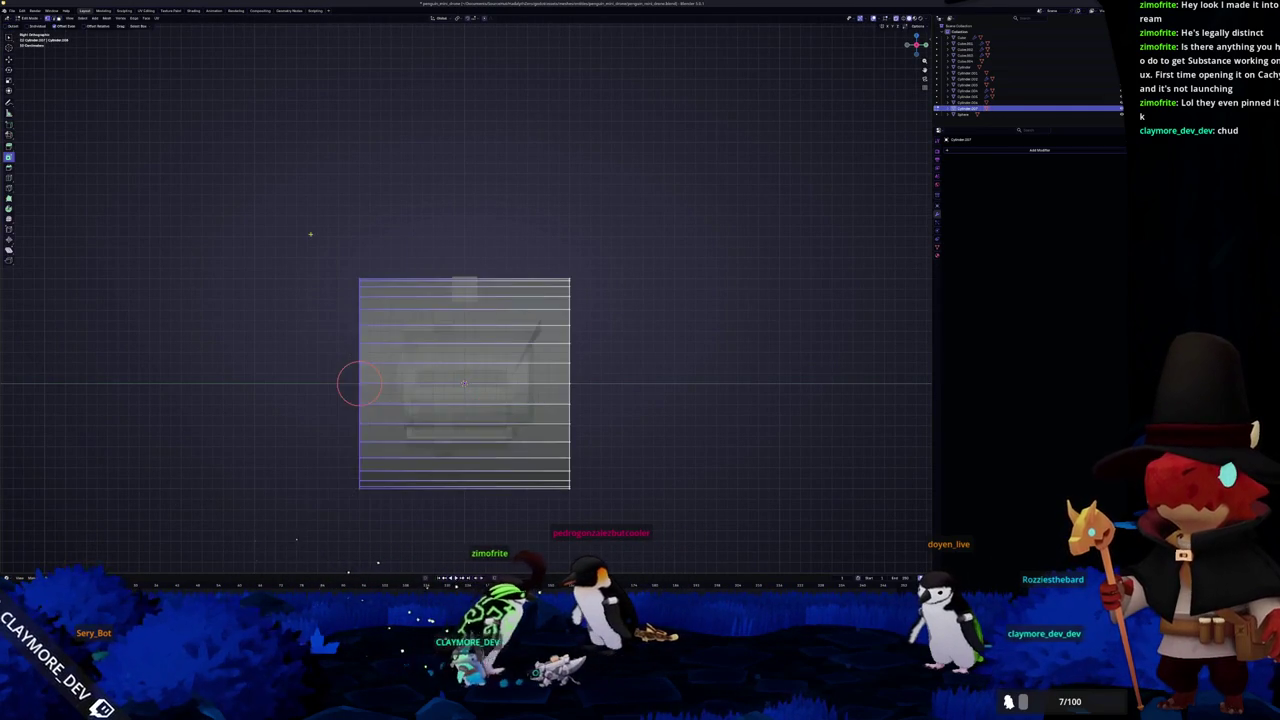
pyautogui.moveTo(310, 234); pyautogui.dragTo(464, 495)
pyautogui.press('x')
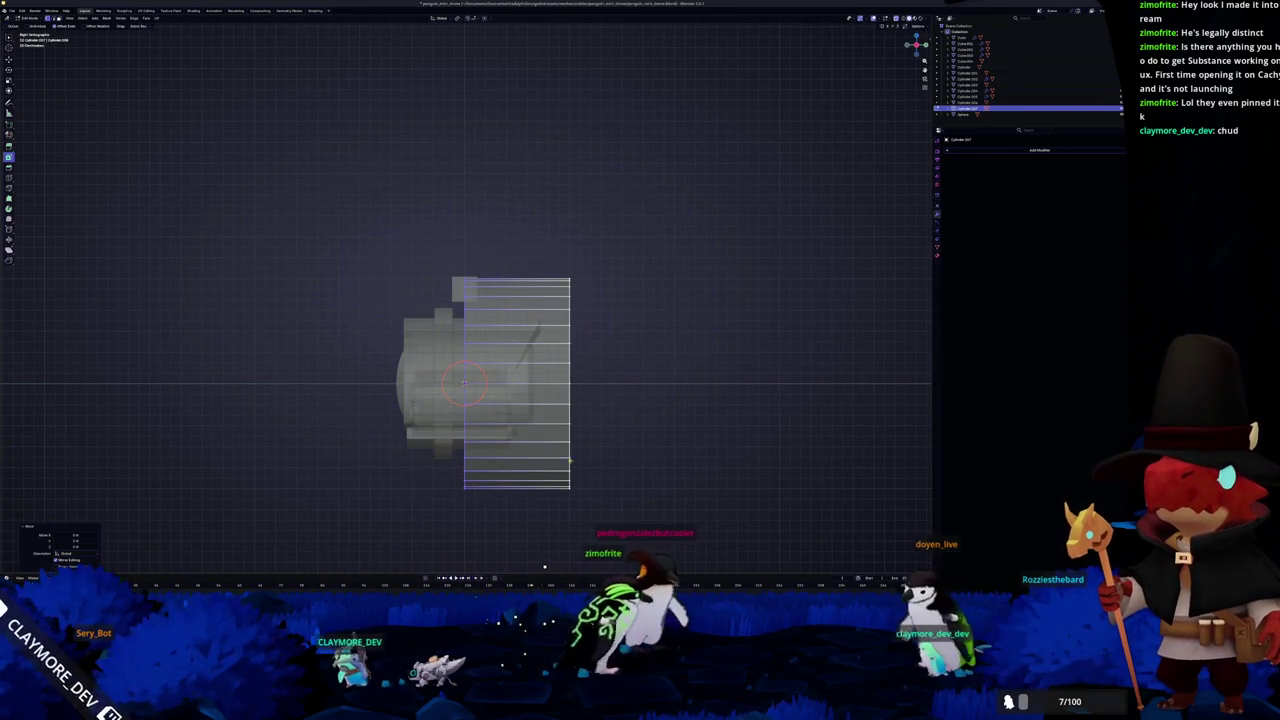
pyautogui.press('s')
pyautogui.press('x')
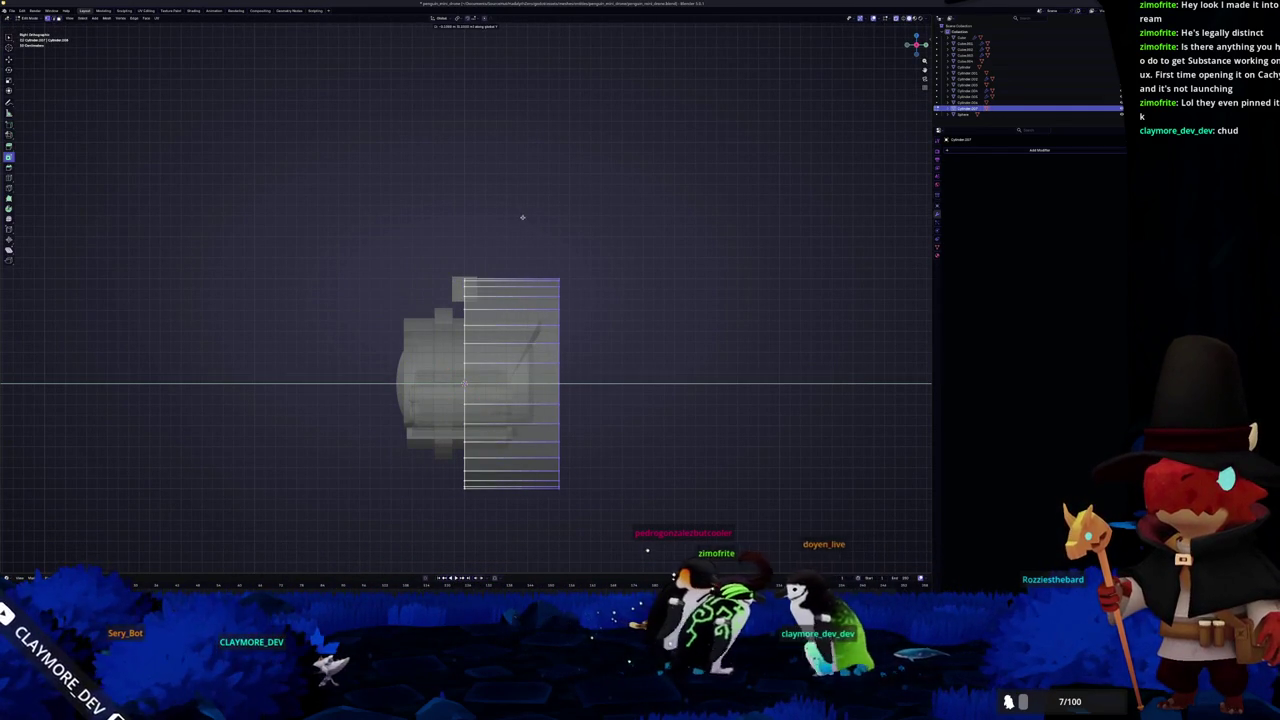
pyautogui.click(540, 220)
pyautogui.scroll(-2, 560, 300)
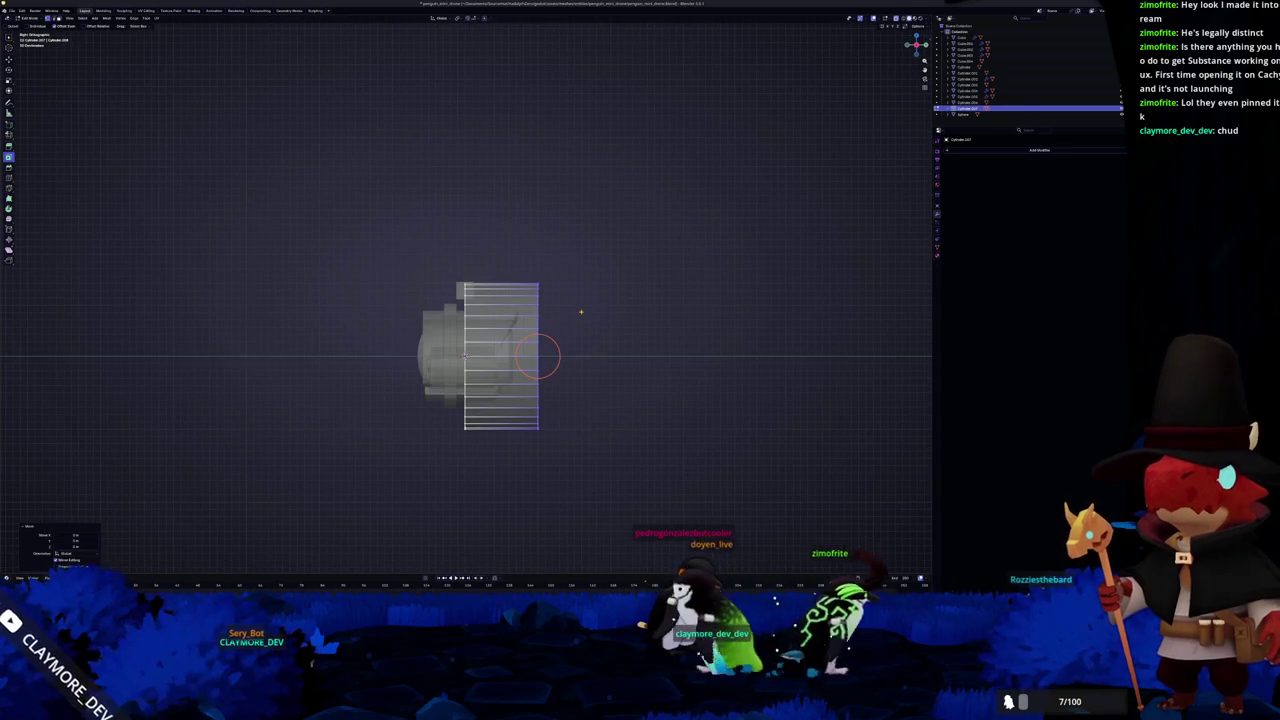
# Knife-cut a diagonal line across the half-cylinder
pyautogui.rightClick(580, 311)
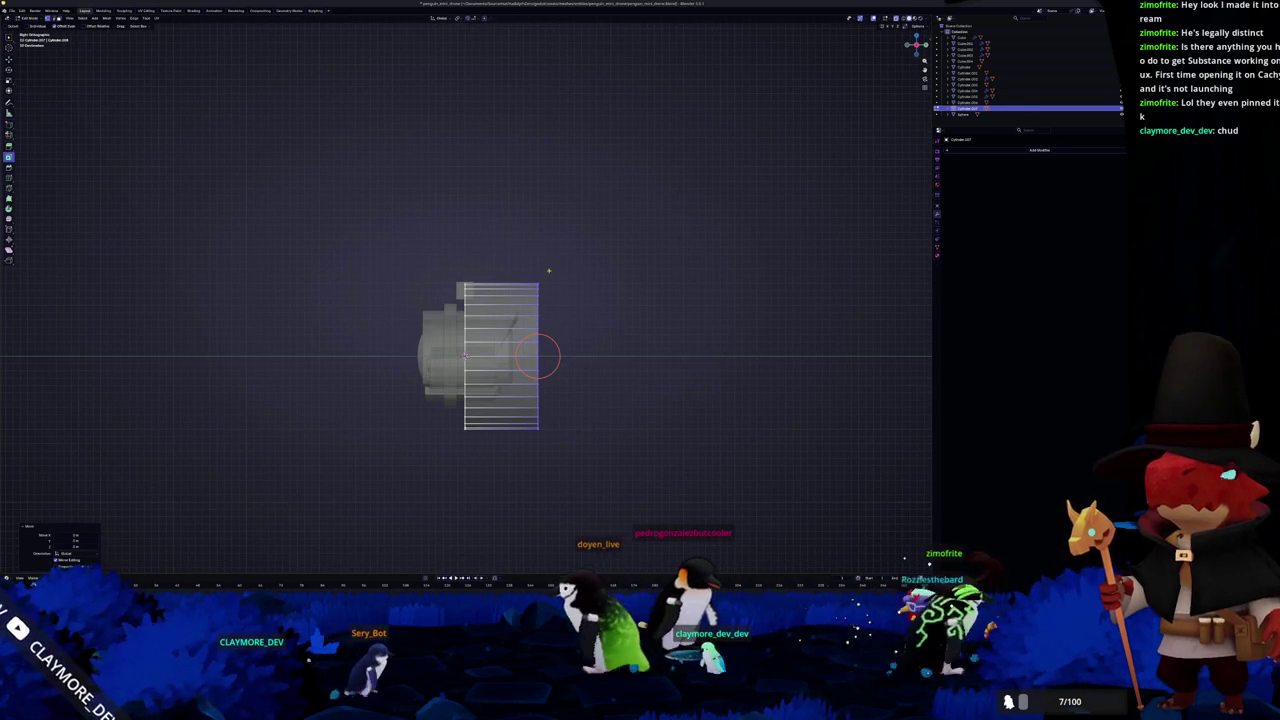
pyautogui.press('a')
pyautogui.rightClick(605, 247)
pyautogui.click(640, 290)
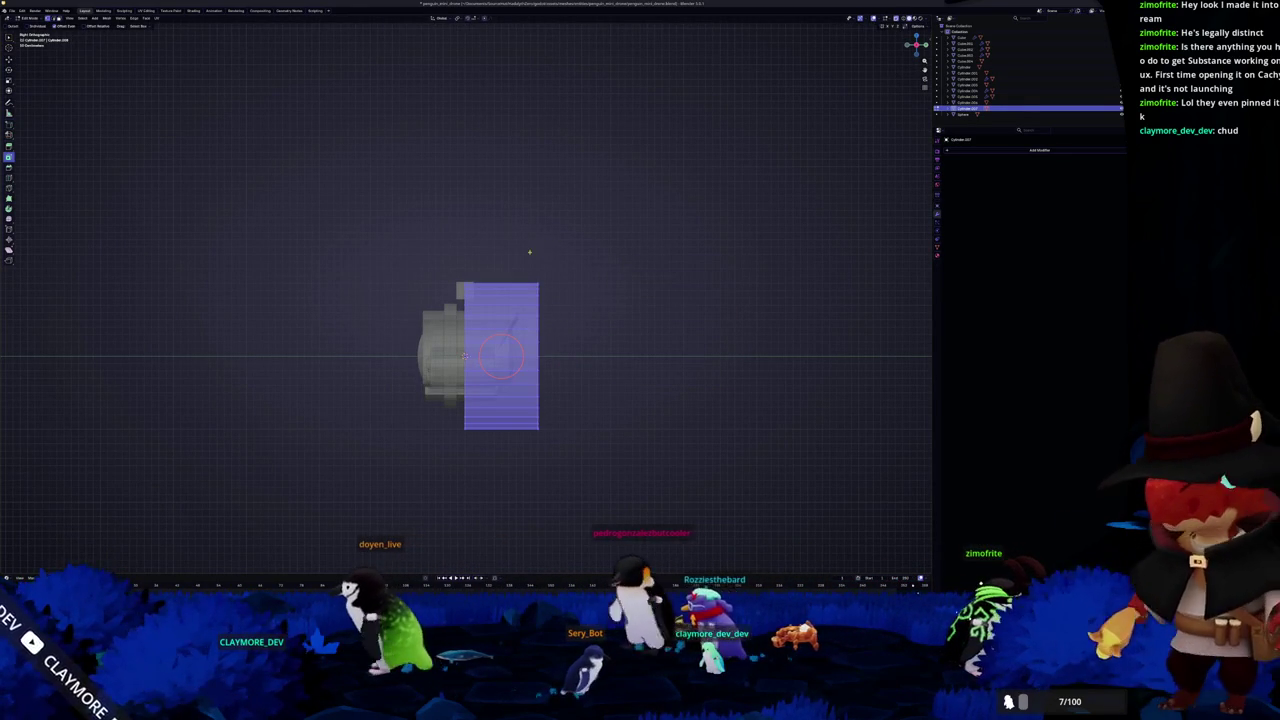
pyautogui.moveTo(541, 245); pyautogui.dragTo(490, 428)
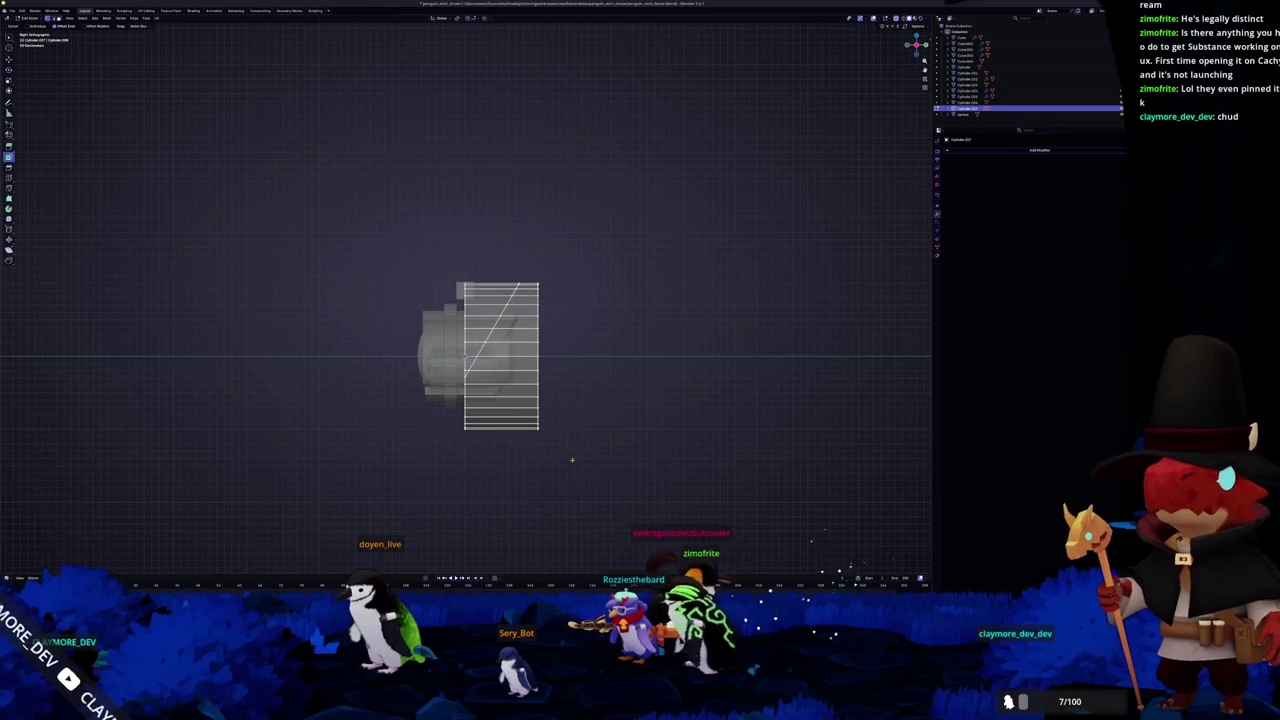
# Select the lower and right-side faces beyond the diagonal cut
pyautogui.moveTo(592, 484); pyautogui.dragTo(478, 372)
pyautogui.keyDown('shift'); pyautogui.moveTo(594, 391); pyautogui.dragTo(462, 350); pyautogui.keyUp('shift')
pyautogui.keyDown('shift'); pyautogui.moveTo(580, 354); pyautogui.dragTo(528, 320); pyautogui.keyUp('shift')
pyautogui.keyDown('shift'); pyautogui.moveTo(573, 318); pyautogui.dragTo(514, 274); pyautogui.keyUp('shift')
# Delete the selected faces, then circle-select and delete the cylinder's lower faces
pyautogui.press('x')
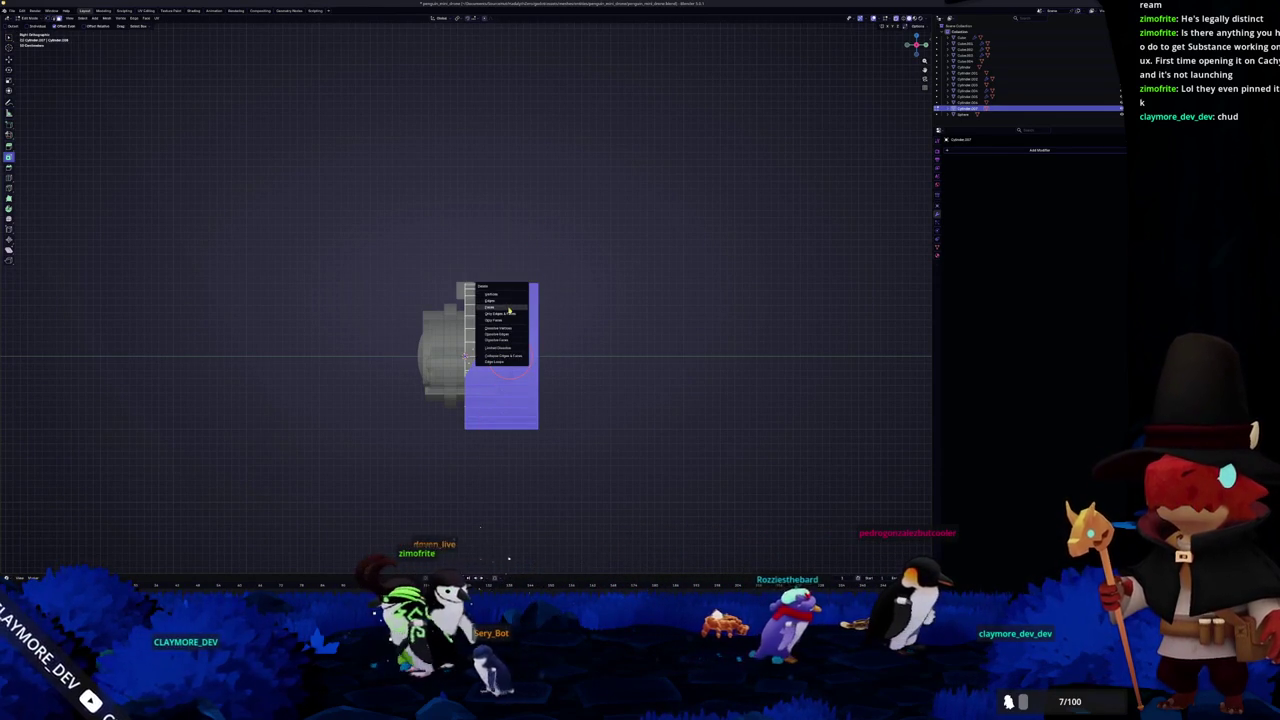
pyautogui.click(508, 311)
pyautogui.moveTo(508, 311); pyautogui.dragTo(580, 330, button='middle')
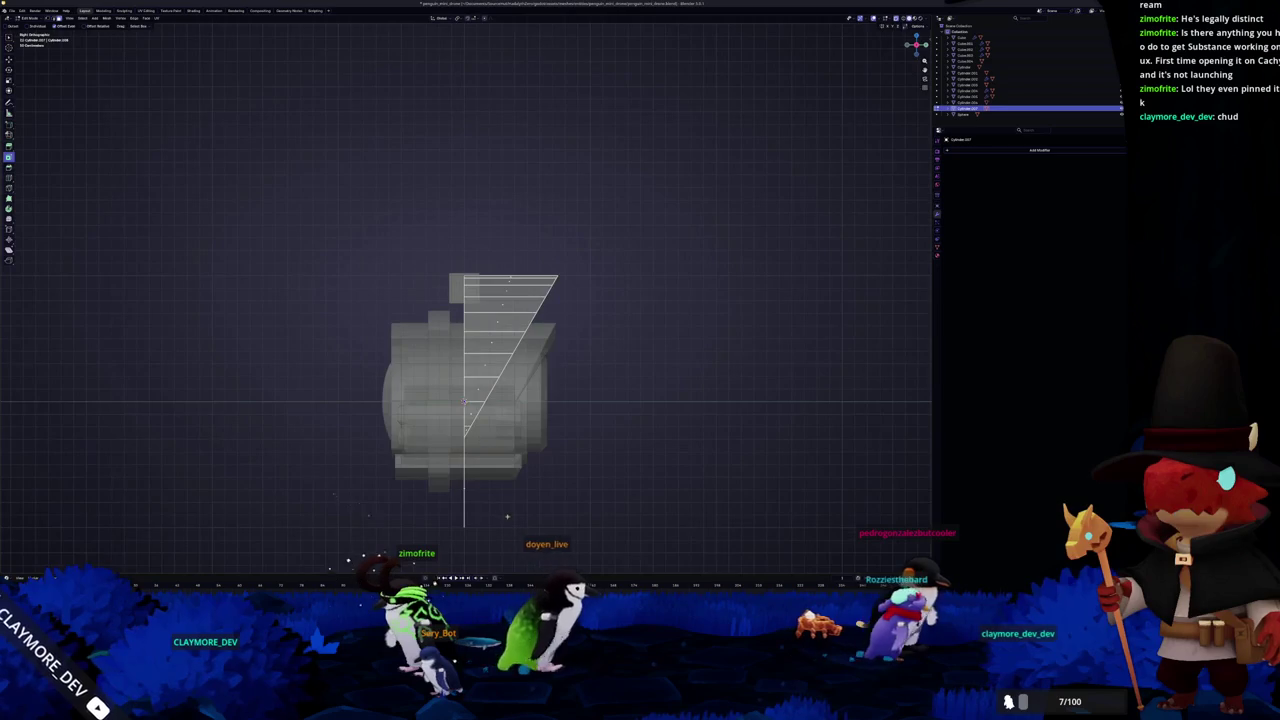
pyautogui.moveTo(500, 380); pyautogui.dragTo(445, 425, button='middle')
pyautogui.press('c')
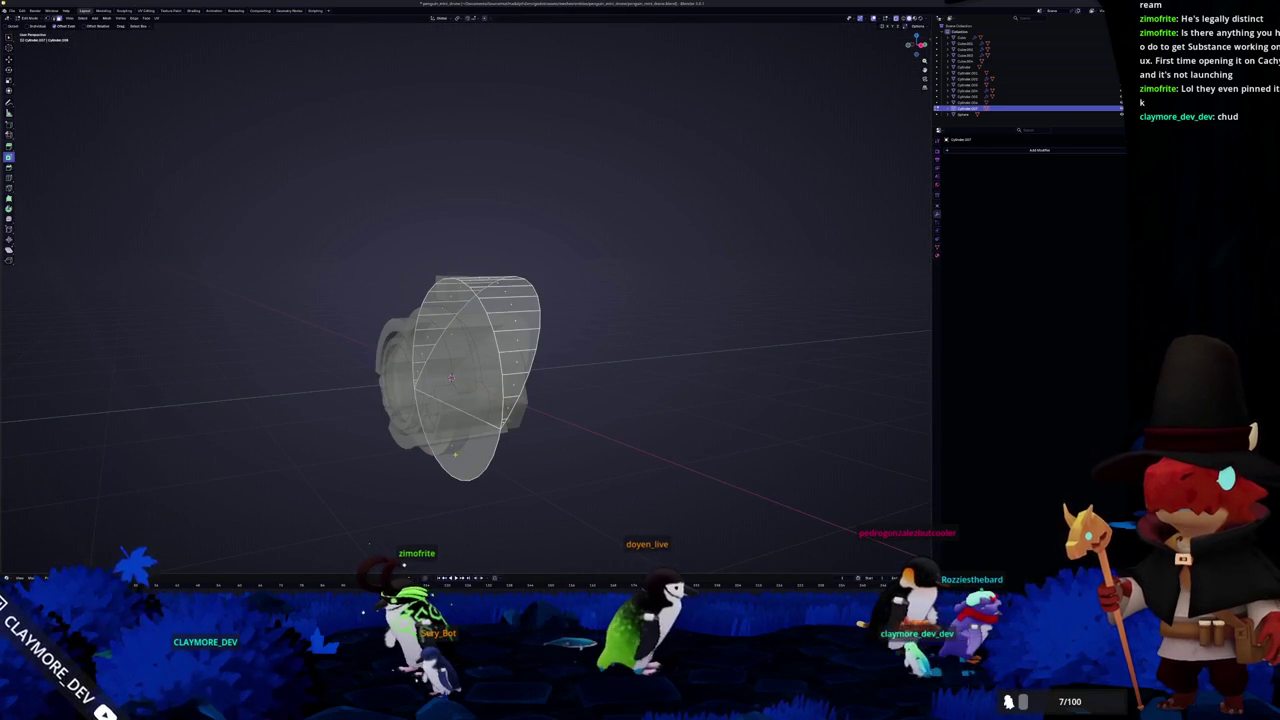
pyautogui.moveTo(470, 440); pyautogui.dragTo(445, 425)
pyautogui.press('x')
pyautogui.click(430, 250)
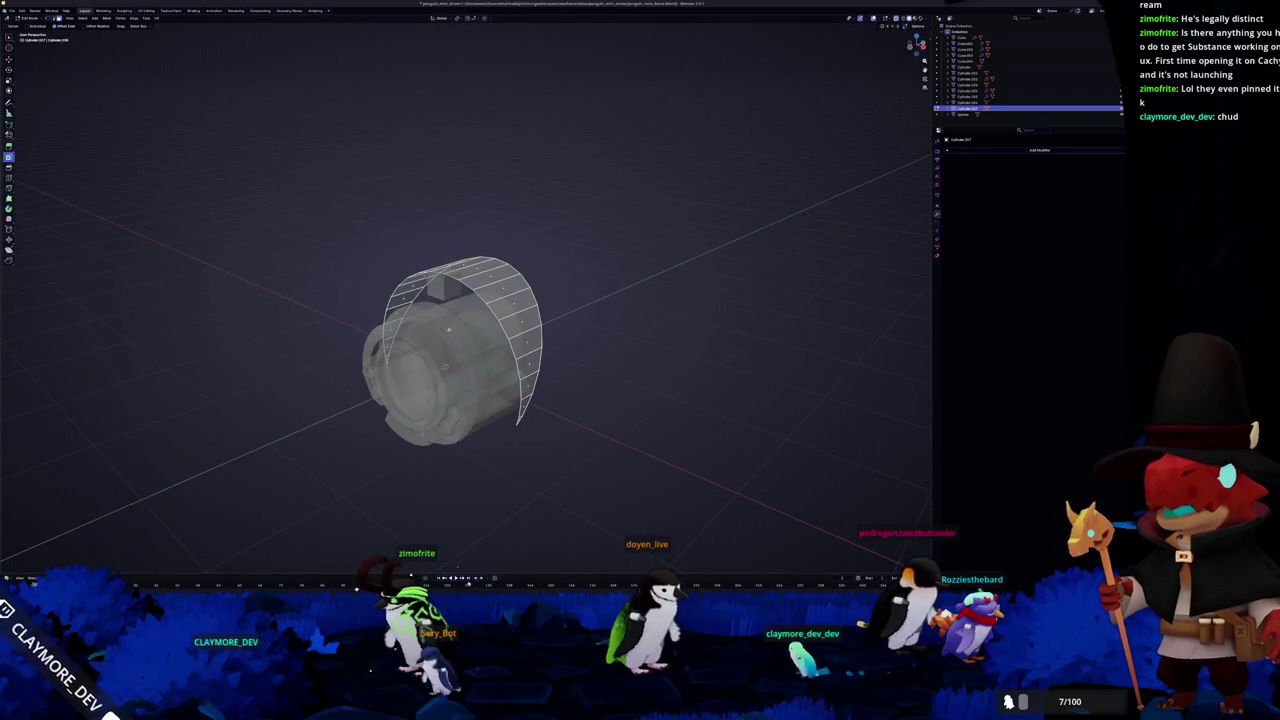
# In side view, box-select and delete the leftover triangular face
pyautogui.moveTo(485, 365); pyautogui.dragTo(465, 425, button='middle')
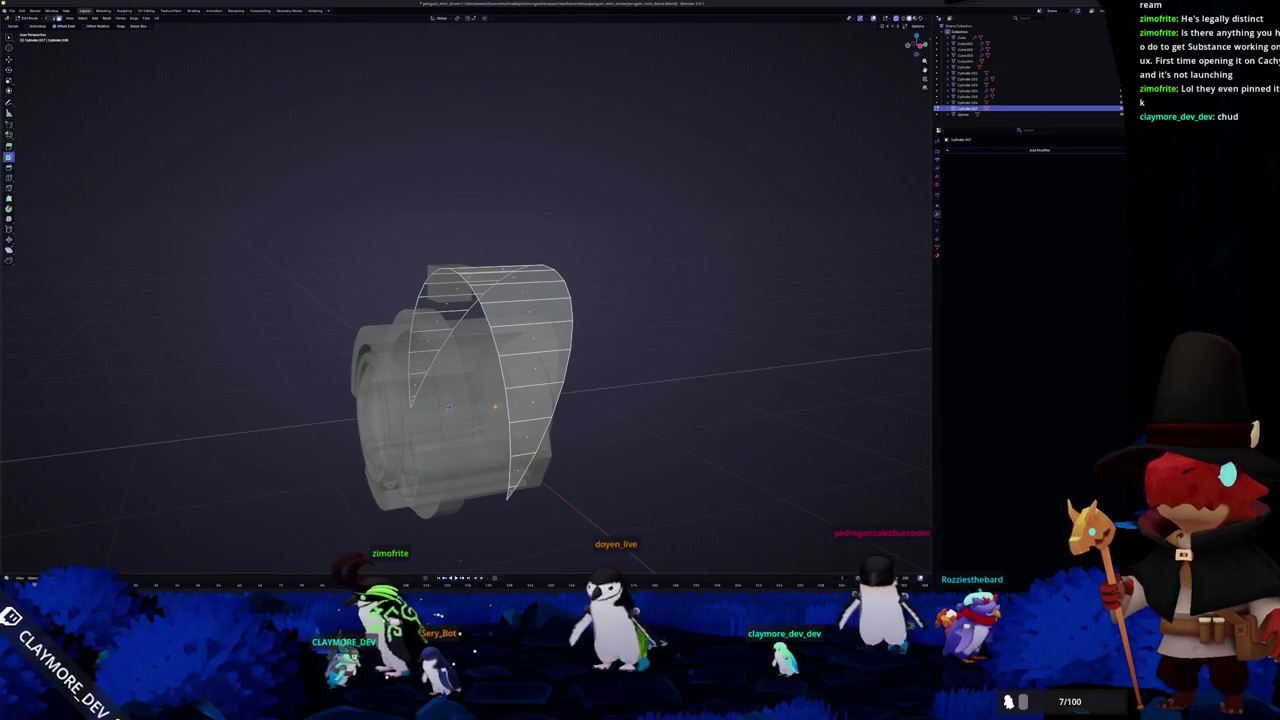
pyautogui.press('KP_3')
pyautogui.moveTo(643, 470); pyautogui.dragTo(455, 314)
pyautogui.press('x')
pyautogui.click(372, 327)
# Switch to front view and select the shell panel's side faces
pyautogui.moveTo(372, 327)
pyautogui.mouseDown(button='middle')
pyautogui.moveTo(420, 340)
pyautogui.moveTo(440, 330)
pyautogui.mouseUp(button='middle')
pyautogui.press('KP_1')
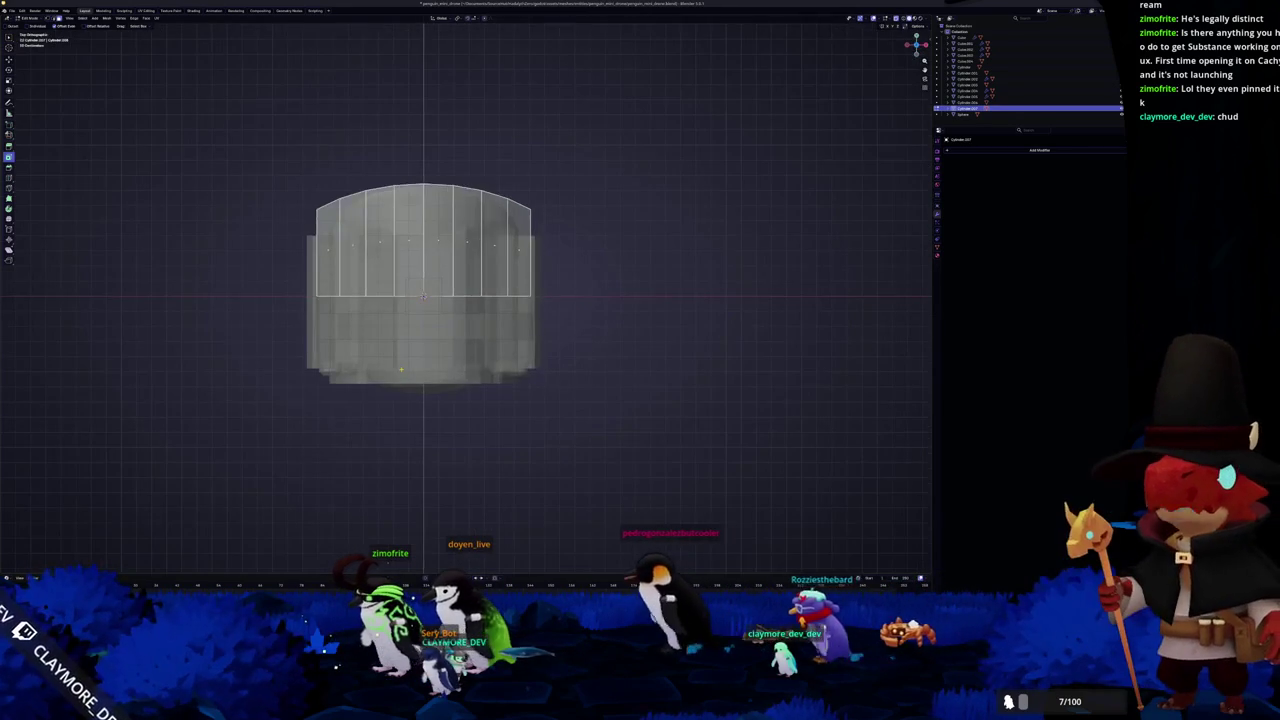
pyautogui.moveTo(500, 300); pyautogui.dragTo(545, 275, button='middle')
pyautogui.click(551, 268)
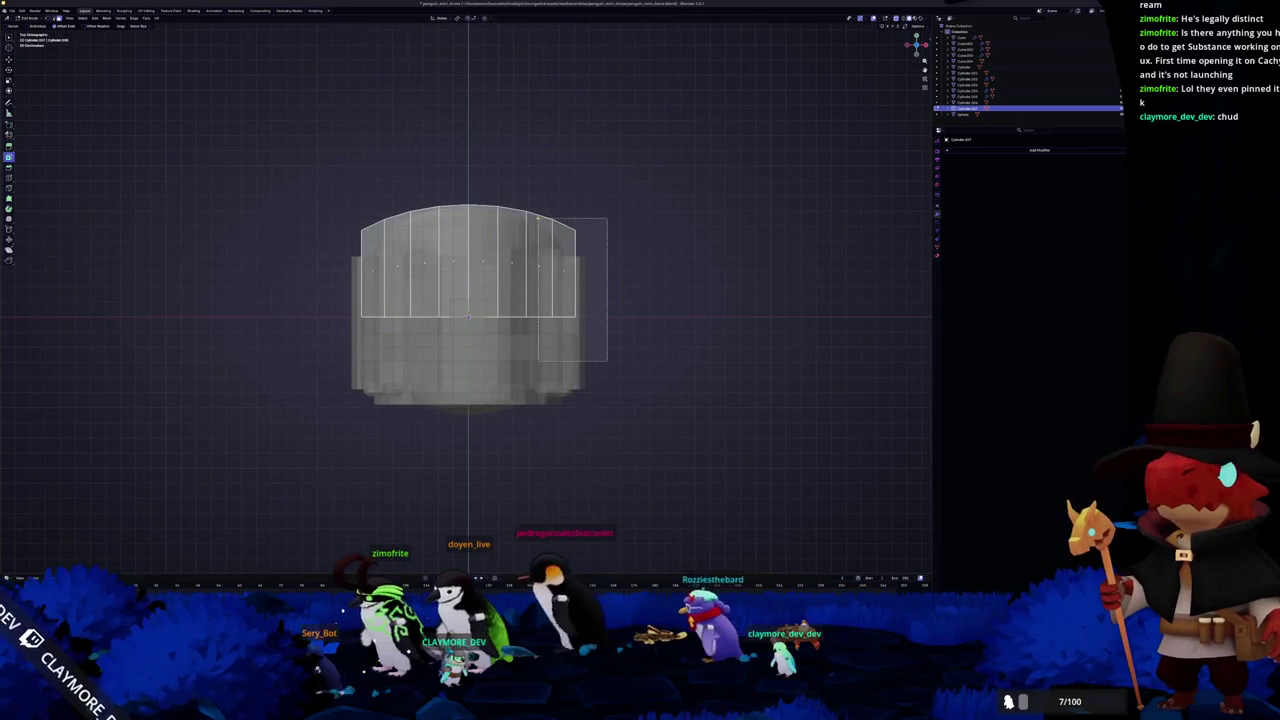
pyautogui.moveTo(412, 334)
pyautogui.mouseDown()
pyautogui.moveTo(336, 258)
pyautogui.moveTo(310, 208)
pyautogui.mouseUp()
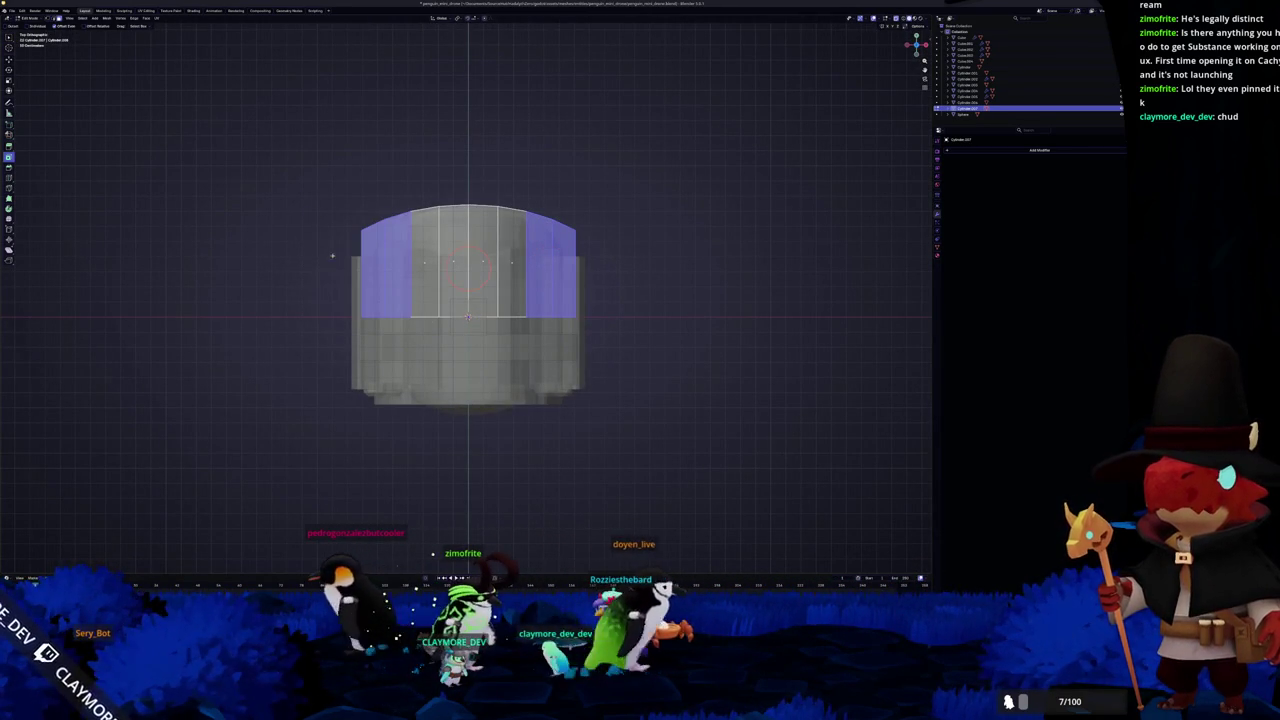
# Delete the two outer side faces and bisect the centre face with a diagonal cut
pyautogui.press('x')
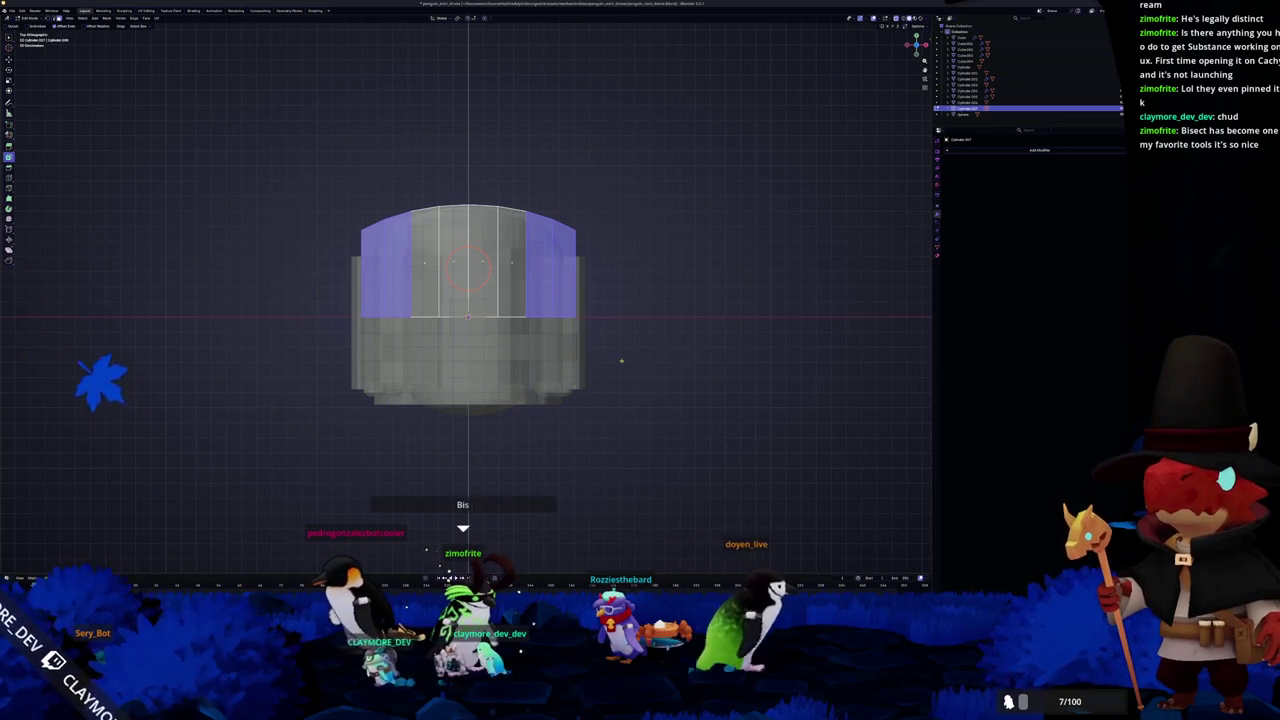
pyautogui.press('x')
pyautogui.click(620, 361)
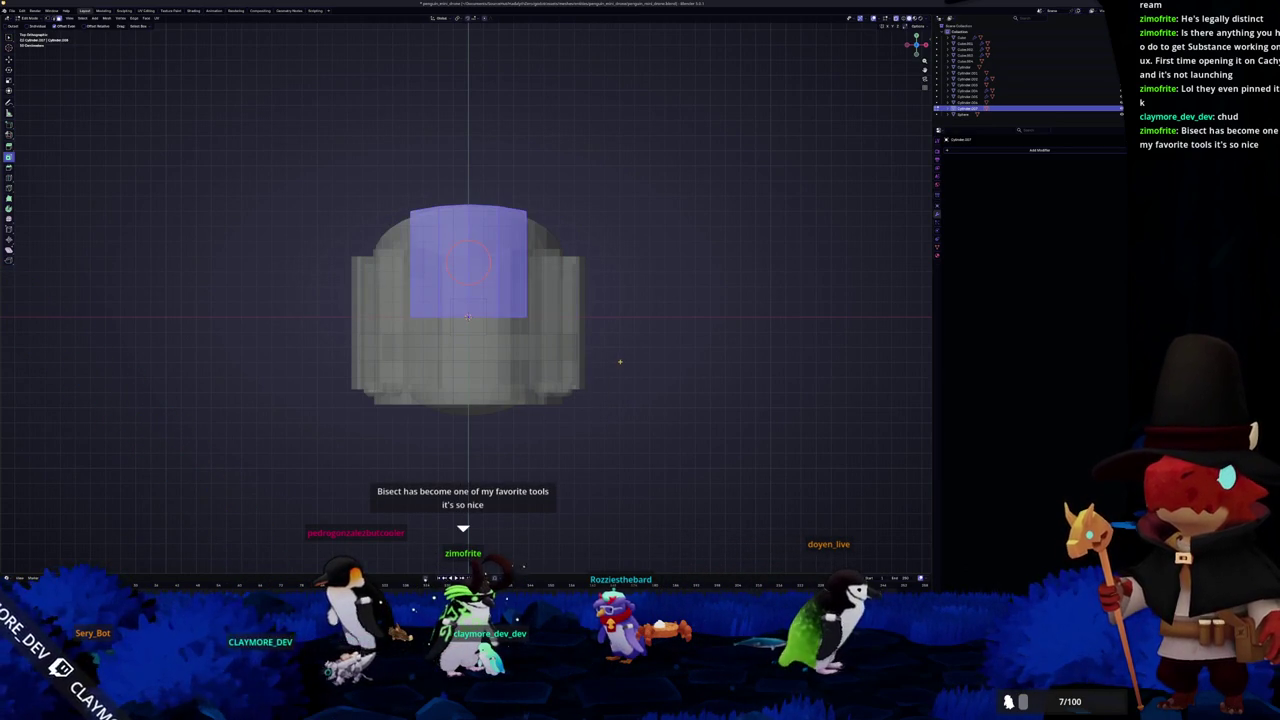
pyautogui.press('x')
pyautogui.press('Escape')
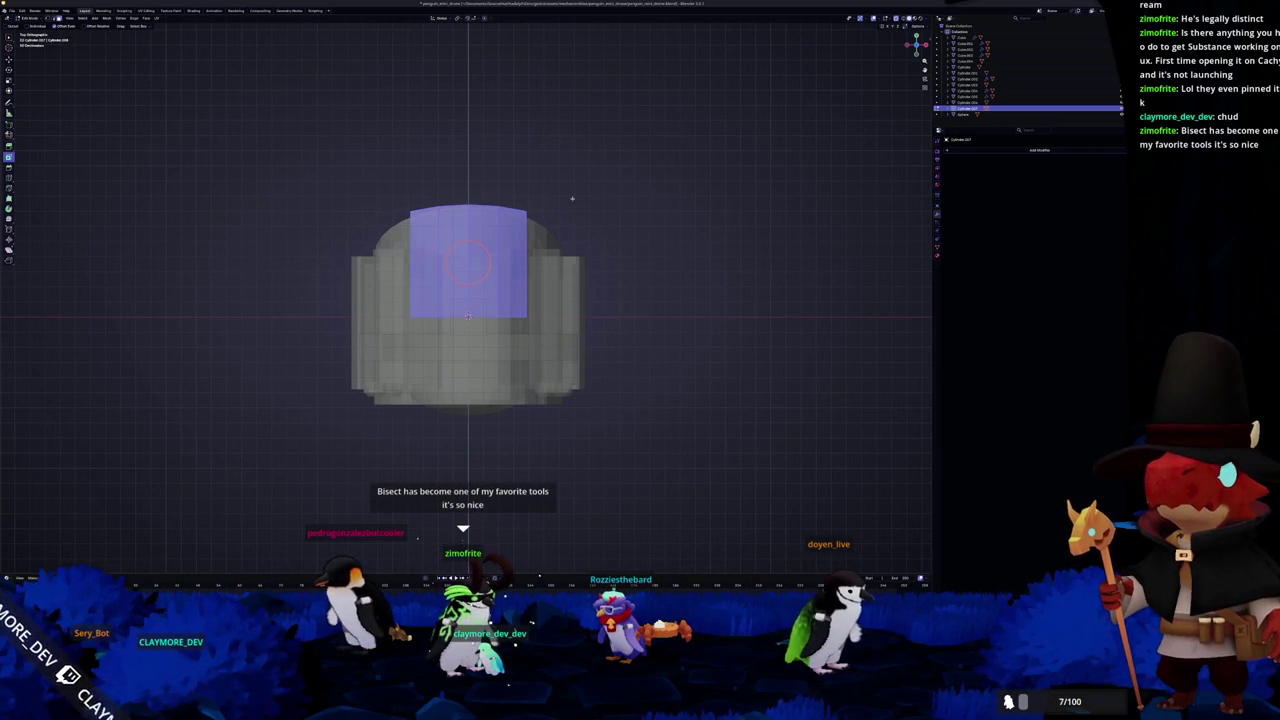
pyautogui.moveTo(567, 198); pyautogui.dragTo(483, 354)
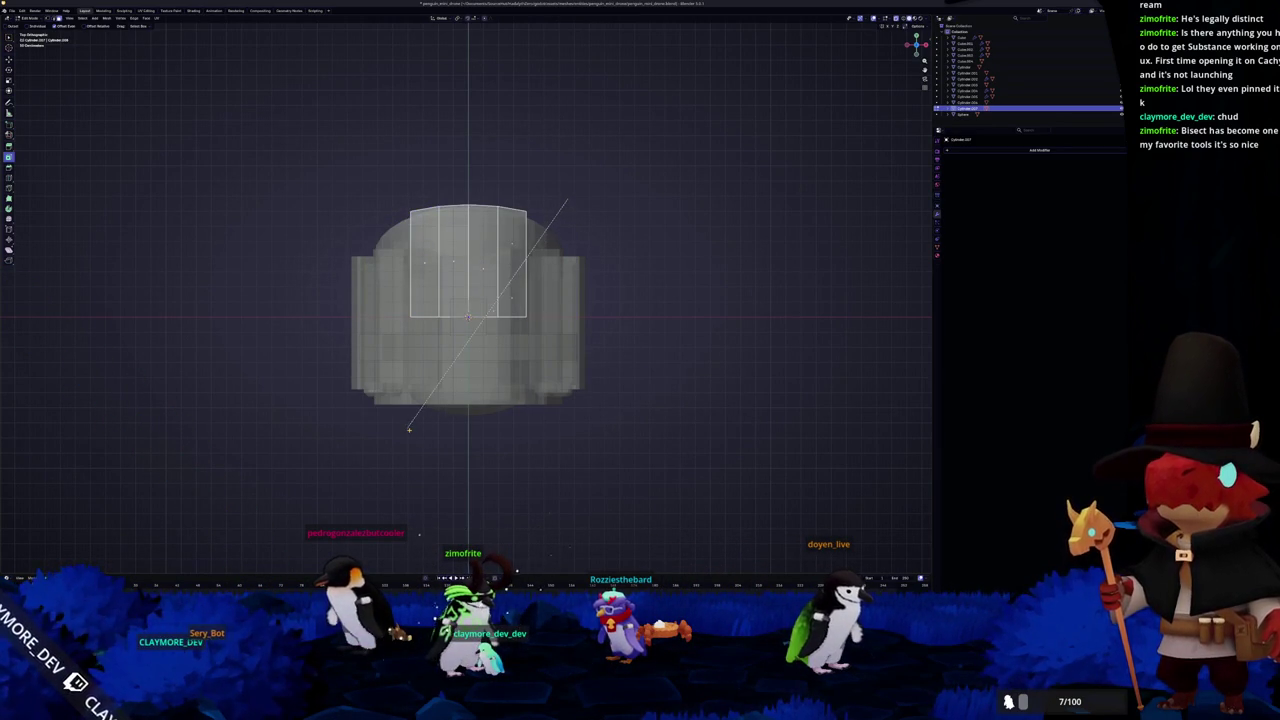
pyautogui.moveTo(412, 432); pyautogui.dragTo(428, 443)
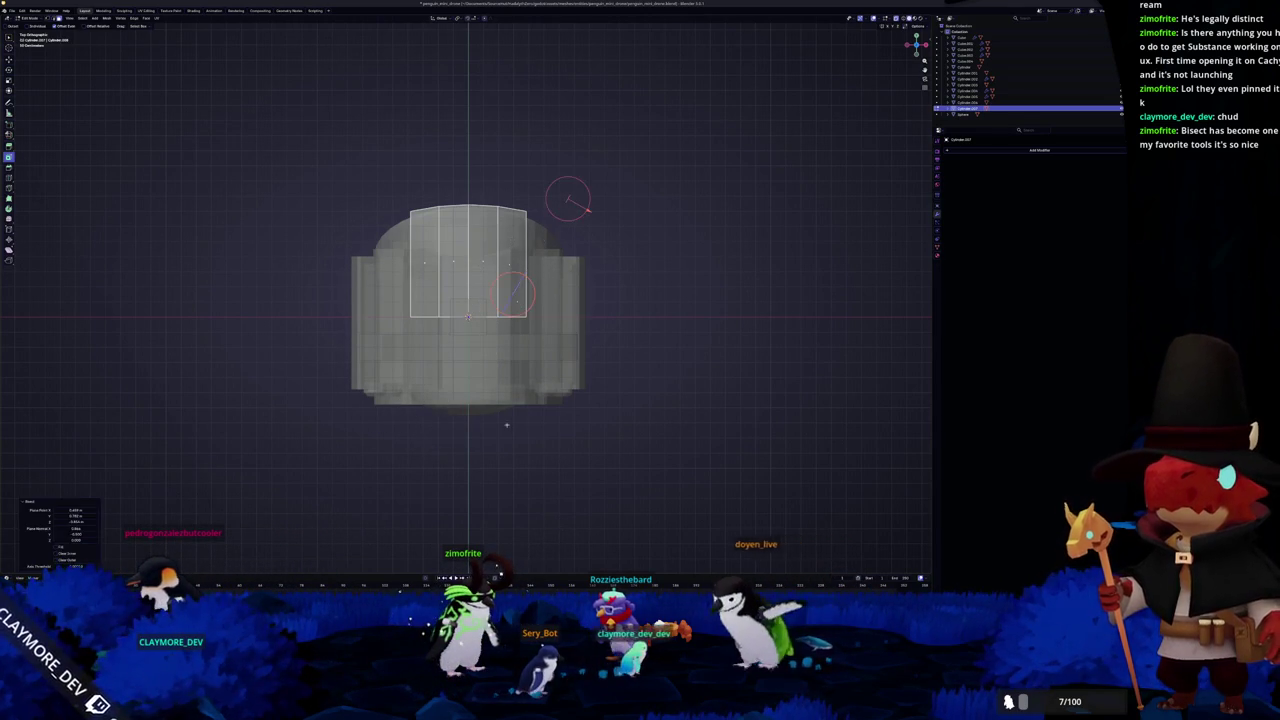
pyautogui.scroll(5, 430, 443)
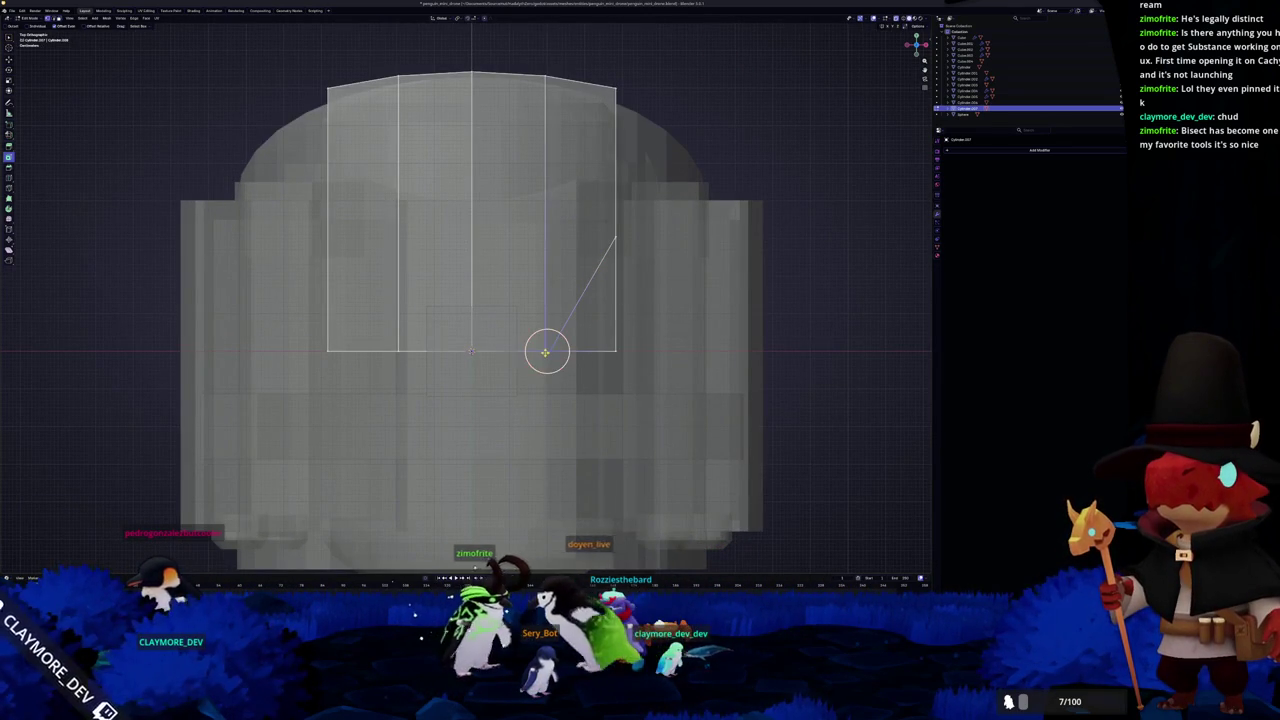
# Merge the corner vertex onto the cut and remove the leftover triangular corner
pyautogui.press('m')
pyautogui.click(536, 380)
pyautogui.click(589, 309)
pyautogui.press('x')
# Mirror the chamfered panel across the centre line using Auto Mirror in the N sidebar
pyautogui.scroll(-3, 580, 330)
pyautogui.press('n')
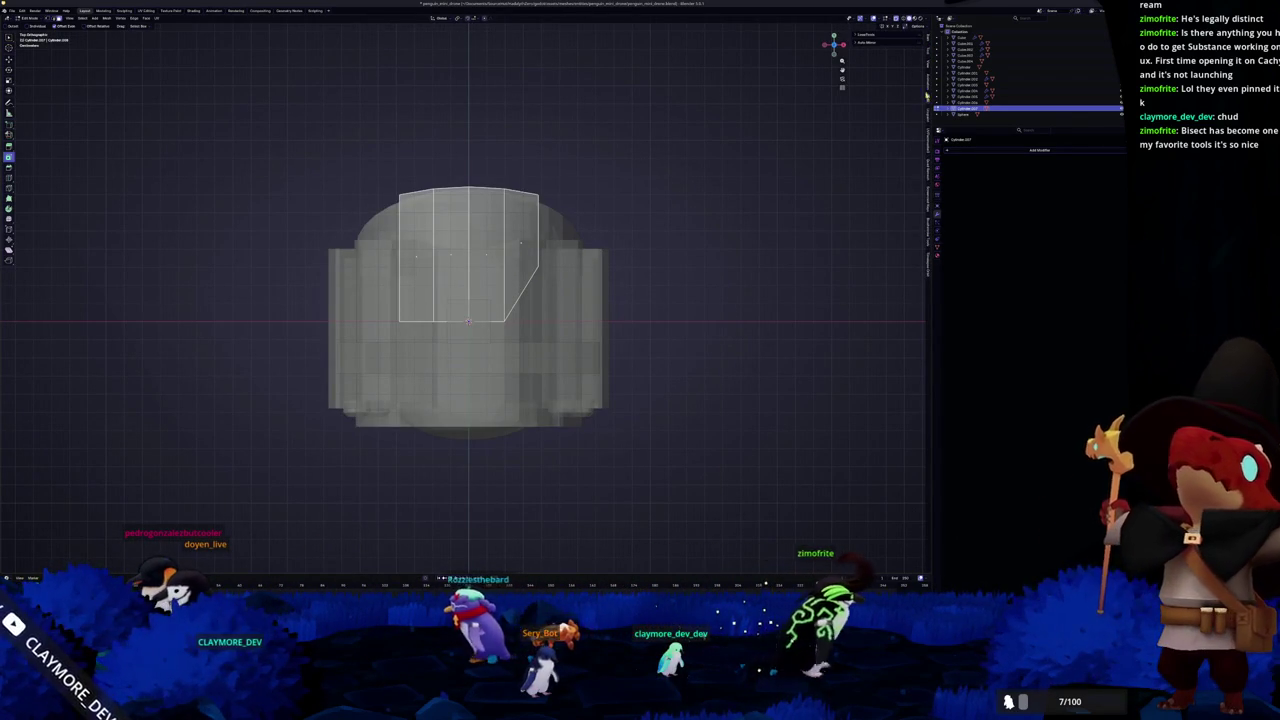
pyautogui.click(866, 44)
pyautogui.click(865, 60)
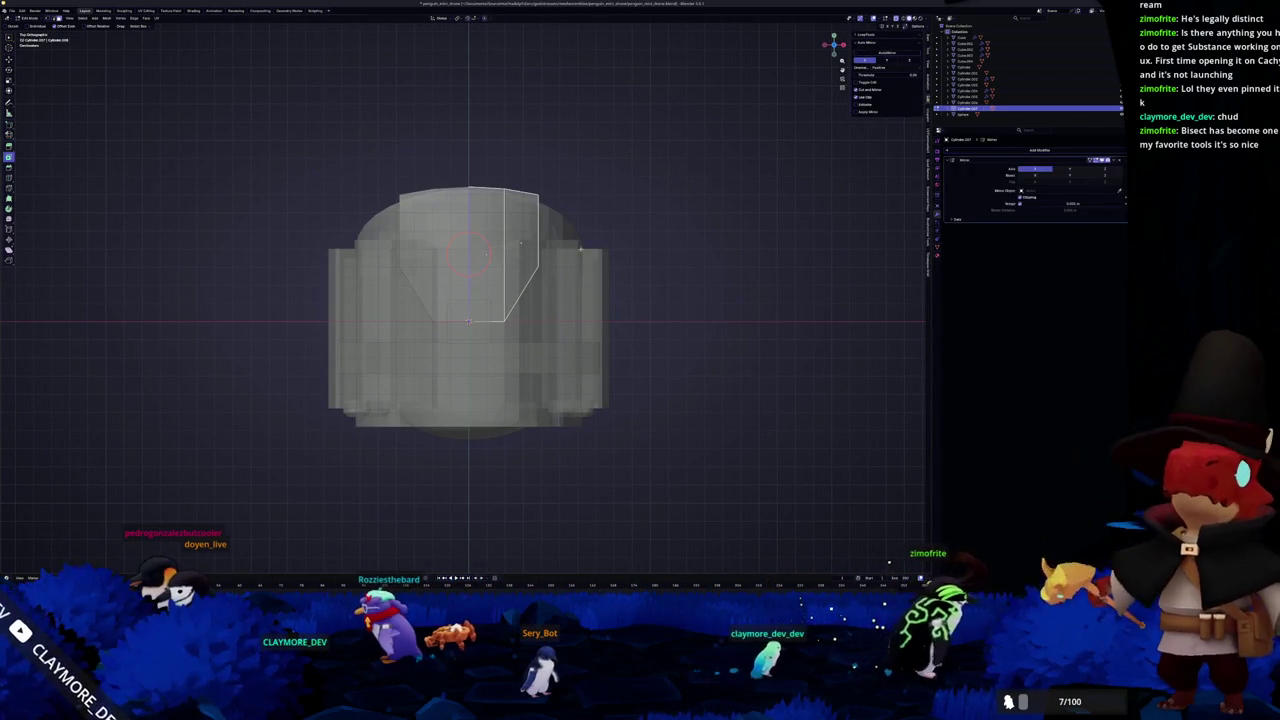
# Raise the panel's top edge to stretch it into a tapered fin
pyautogui.keyDown('shift'); pyautogui.moveTo(586, 193); pyautogui.dragTo(594, 249, button='middle'); pyautogui.keyUp('shift')
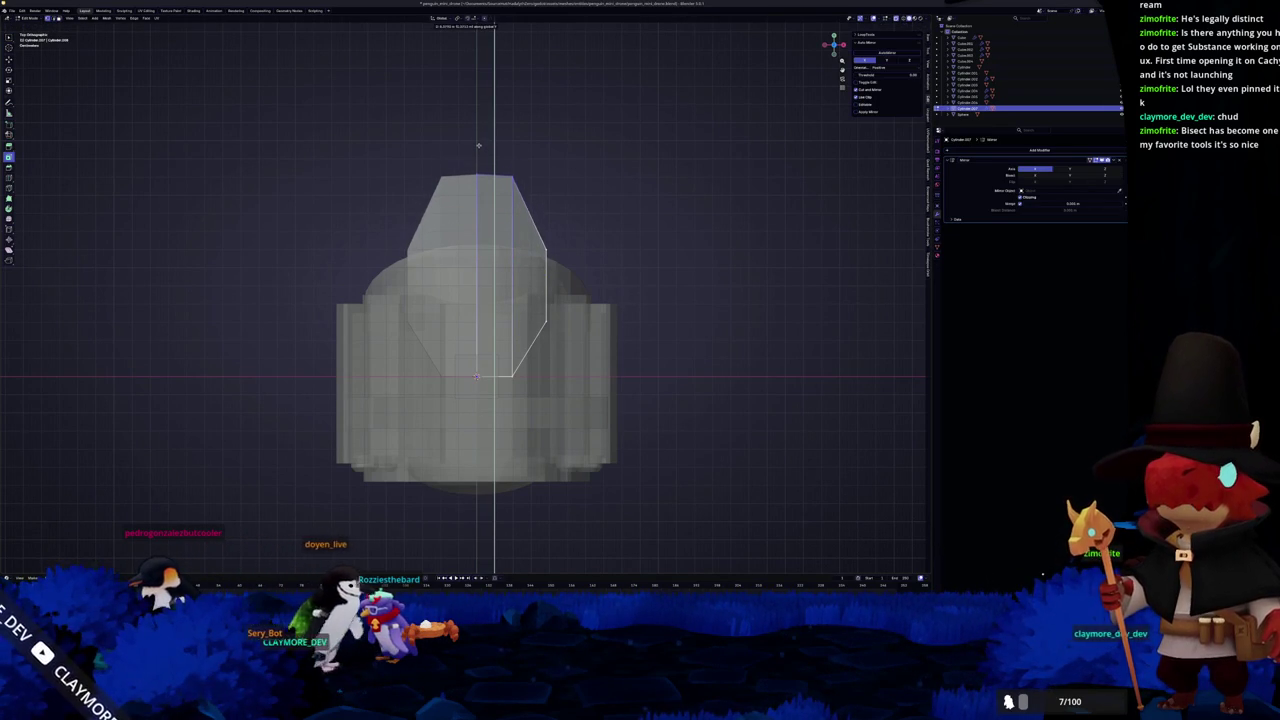
pyautogui.scroll(-2, 500, 250)
pyautogui.hotkey('alt', 'z')
pyautogui.click(541, 345)
# Select the small box at the mesh centre and scale it up
pyautogui.click(476, 352)
pyautogui.hotkey('alt', 'z')
pyautogui.scroll(2, 560, 364)
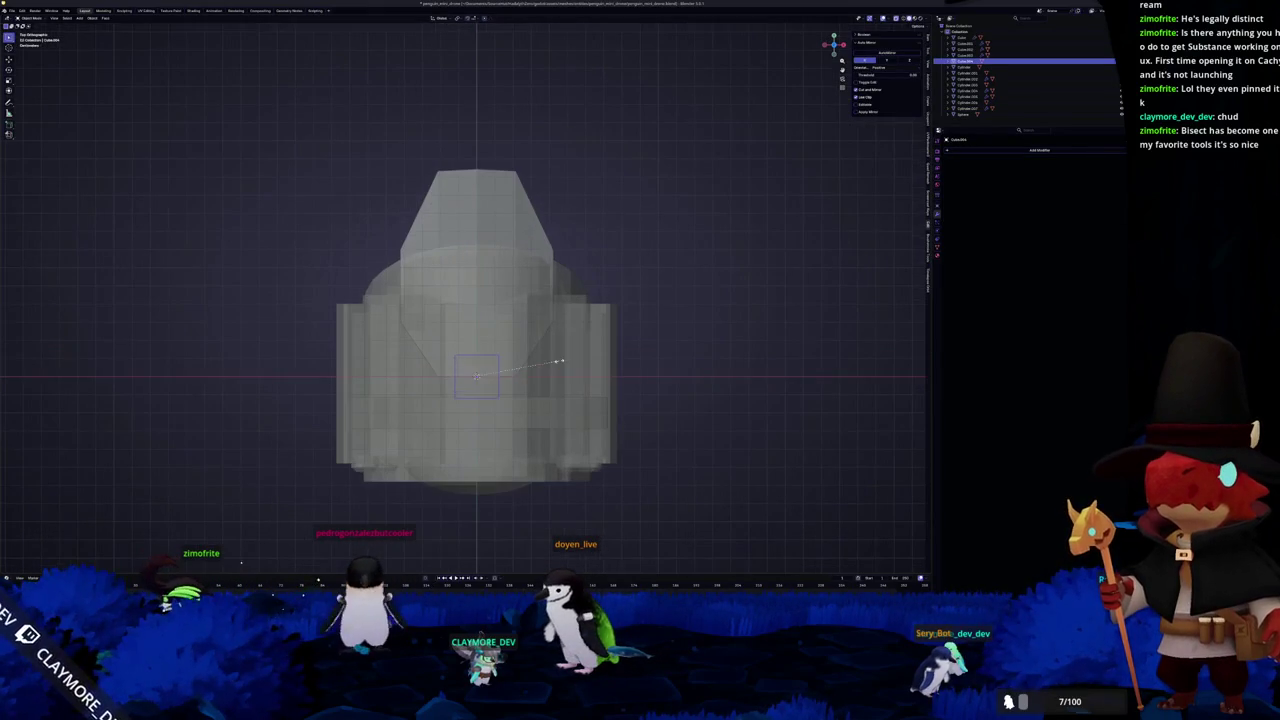
pyautogui.click(598, 364)
pyautogui.hotkey('alt', 'z')
pyautogui.scroll(2, 546, 378)
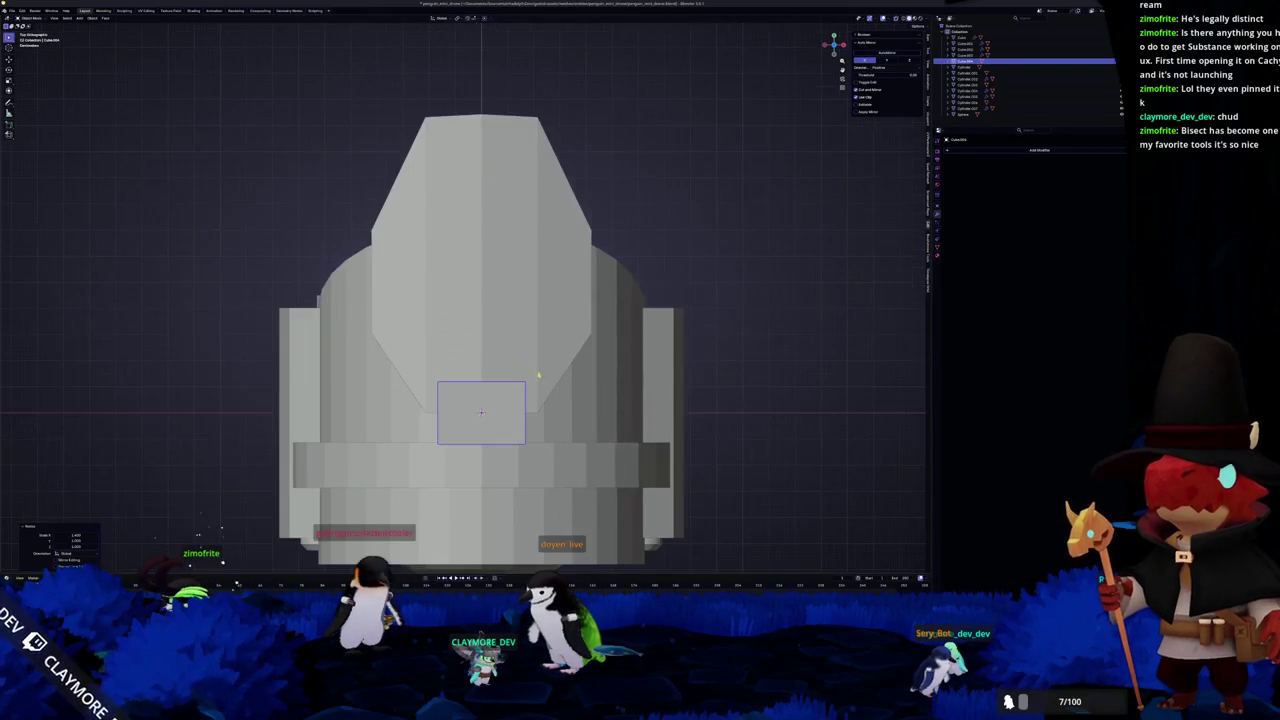
# Enter Edit Mode on the box and inspect its edges with X-ray from a tilted view
pyautogui.press('Tab')
pyautogui.hotkey('alt', 'z')
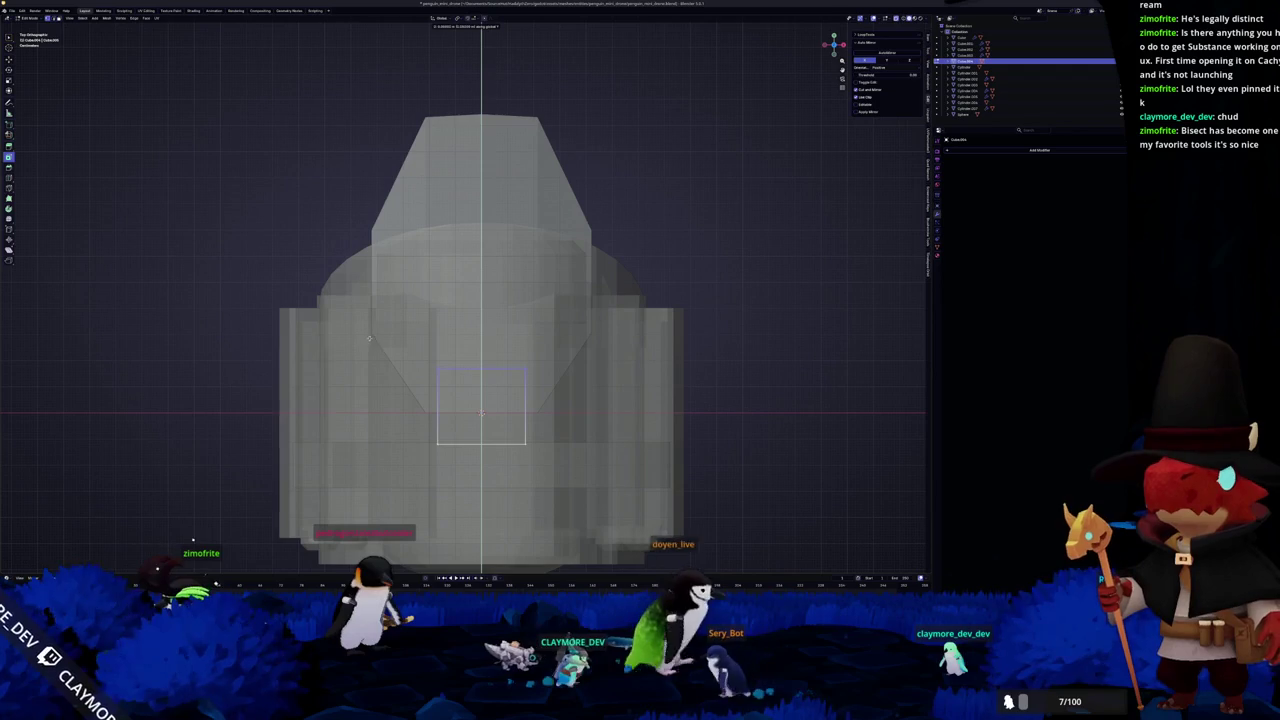
pyautogui.hotkey('alt', 'z')
pyautogui.scroll(-1, 478, 392)
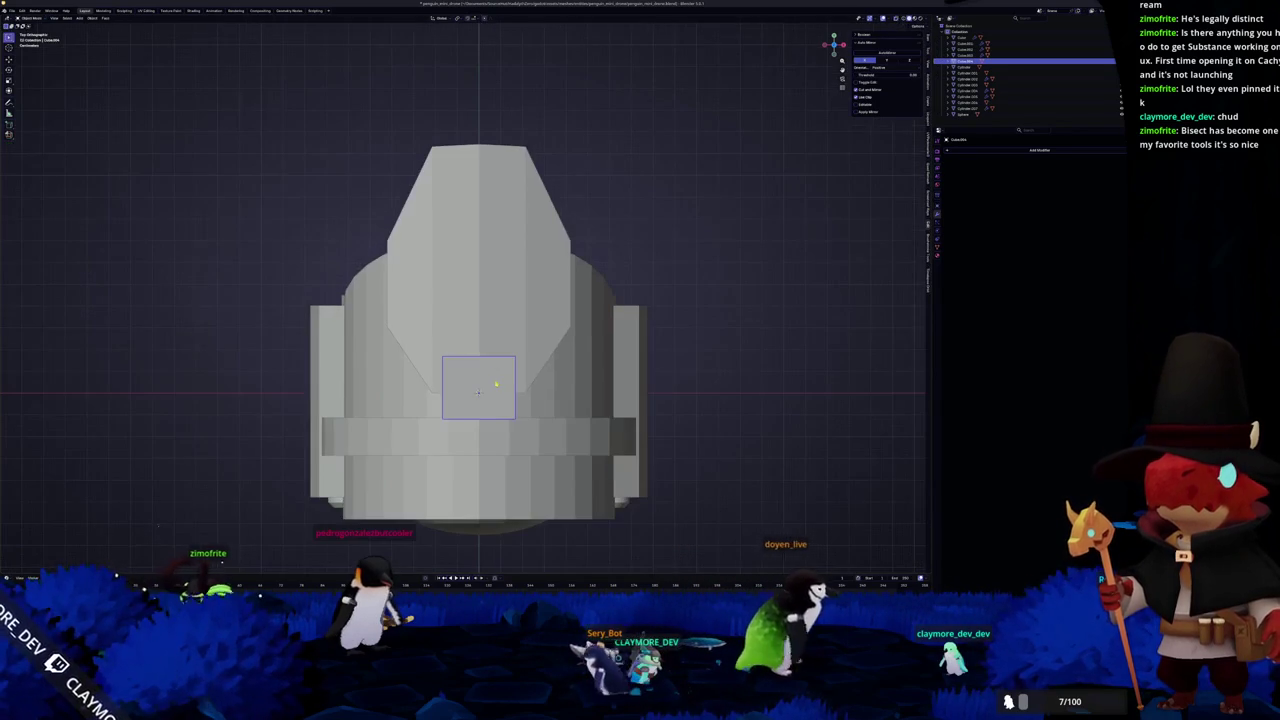
pyautogui.hotkey('alt', 'z')
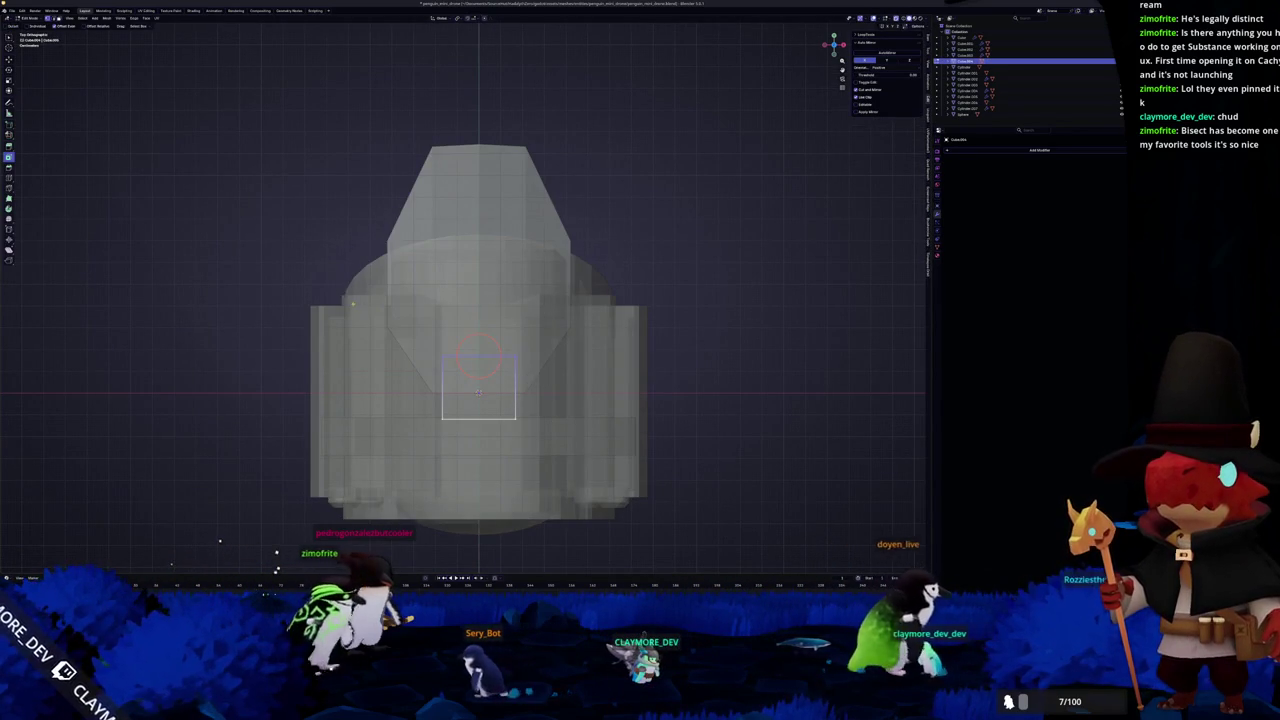
pyautogui.moveTo(561, 368); pyautogui.dragTo(480, 300, button='middle')
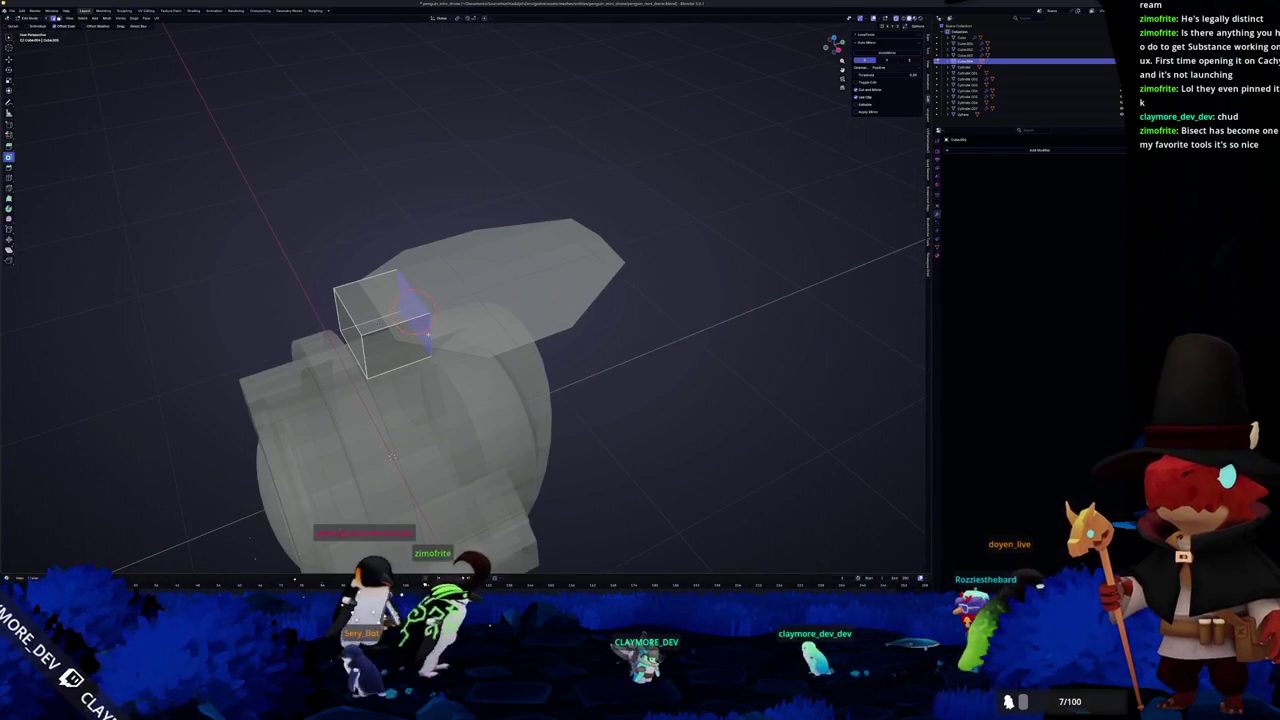
pyautogui.hotkey('alt', 'z')
# Bevel the box's edges with Ctrl+B, redoing the first attempt, and leave Edit Mode
pyautogui.hotkey('ctrl', 'b')
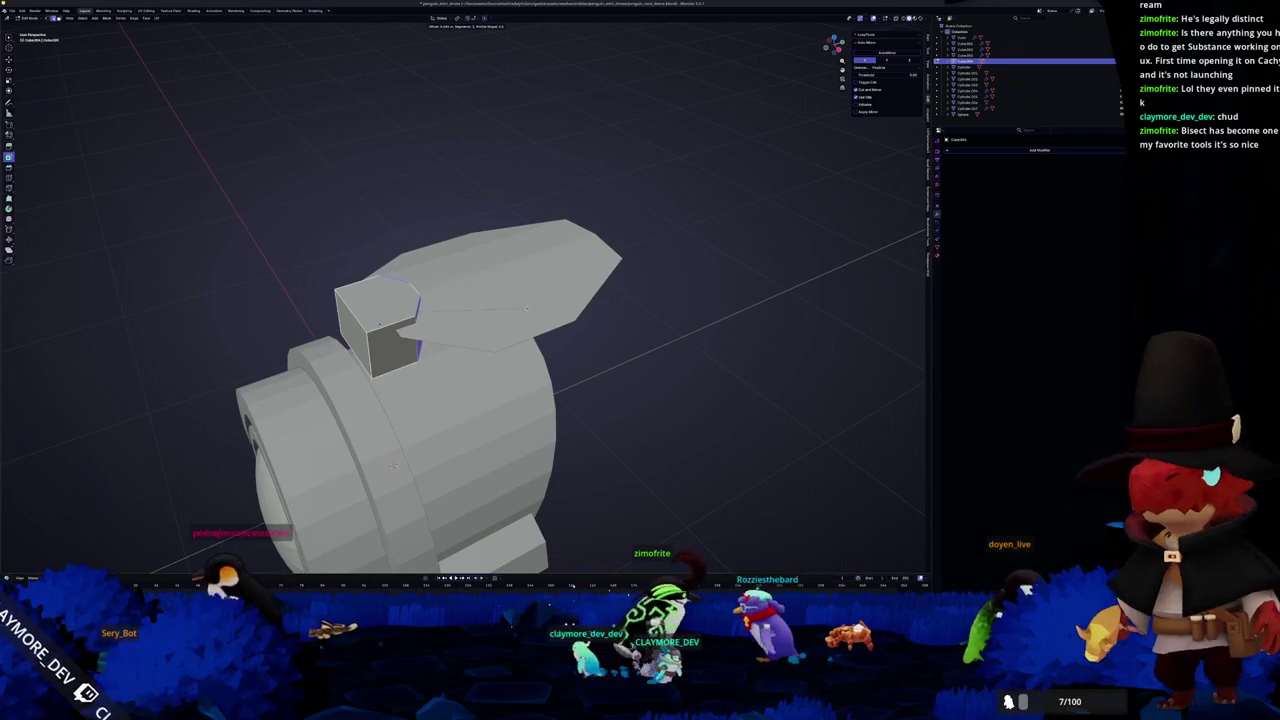
pyautogui.click(526, 310)
pyautogui.rightClick(527, 310)
pyautogui.press('Escape')
pyautogui.hotkey('ctrl', 'b')
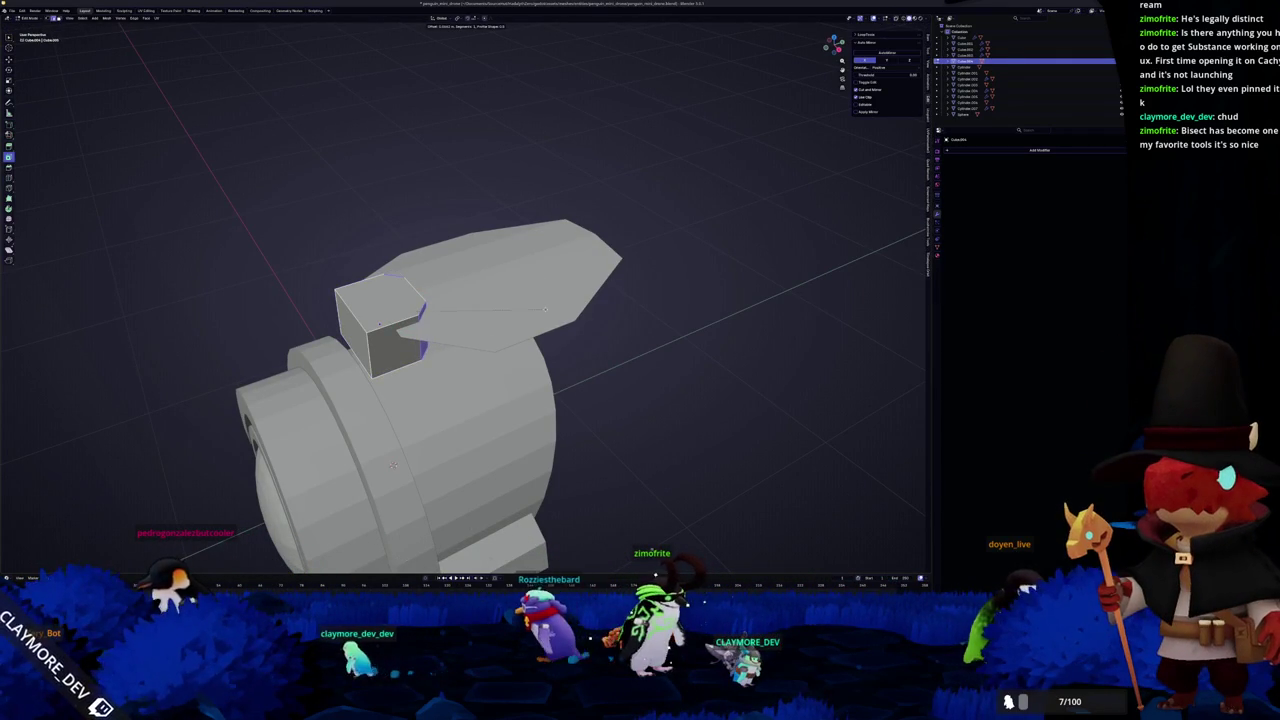
pyautogui.click(545, 308)
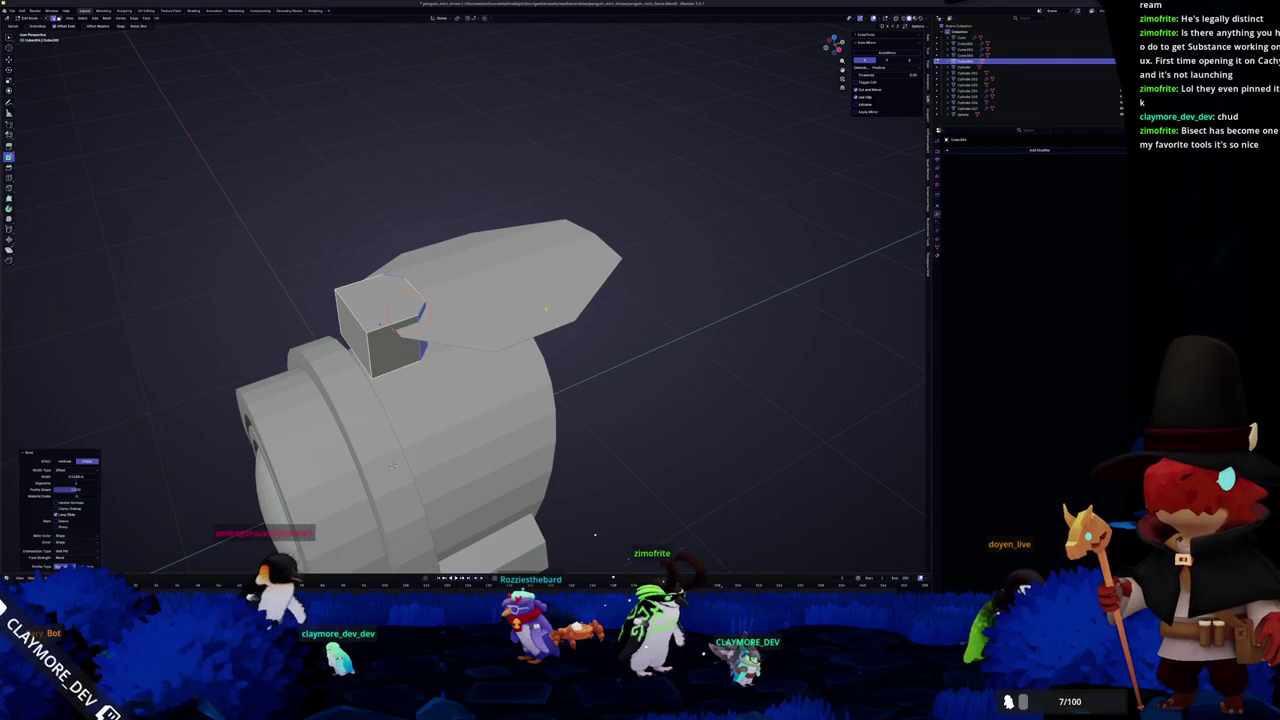
pyautogui.press('Tab')
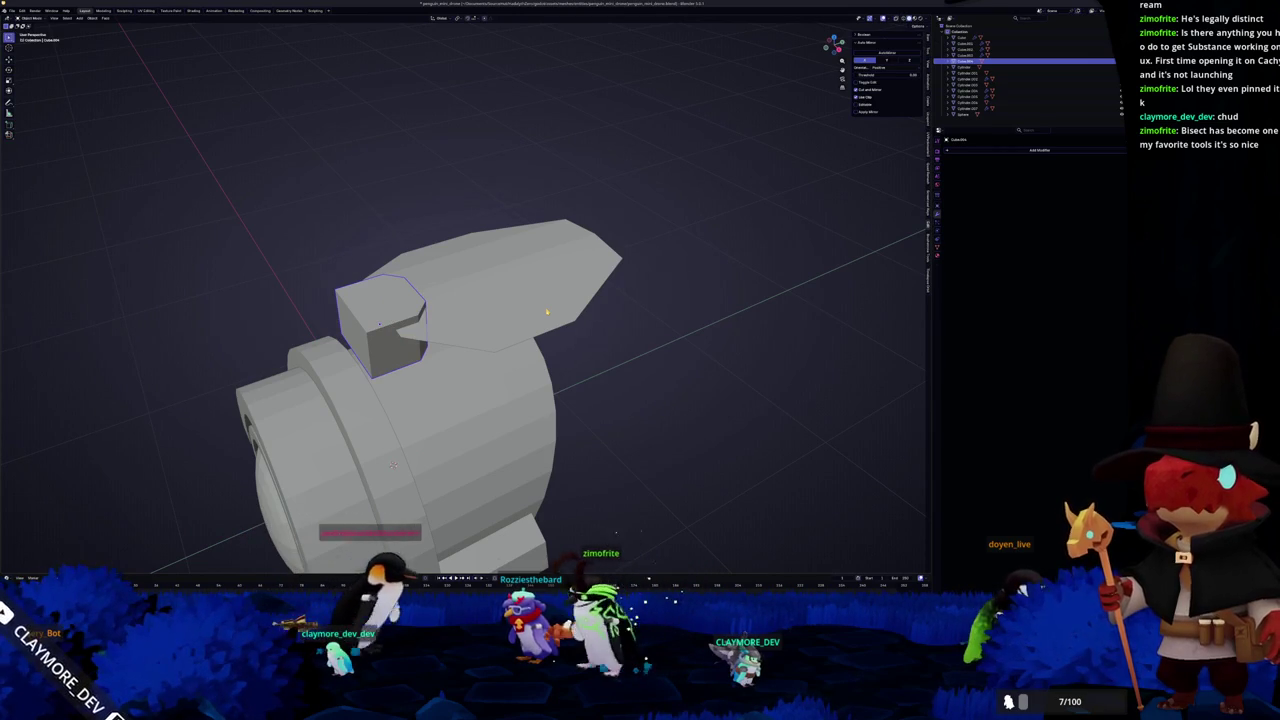
pyautogui.hotkey('alt', 'Tab')
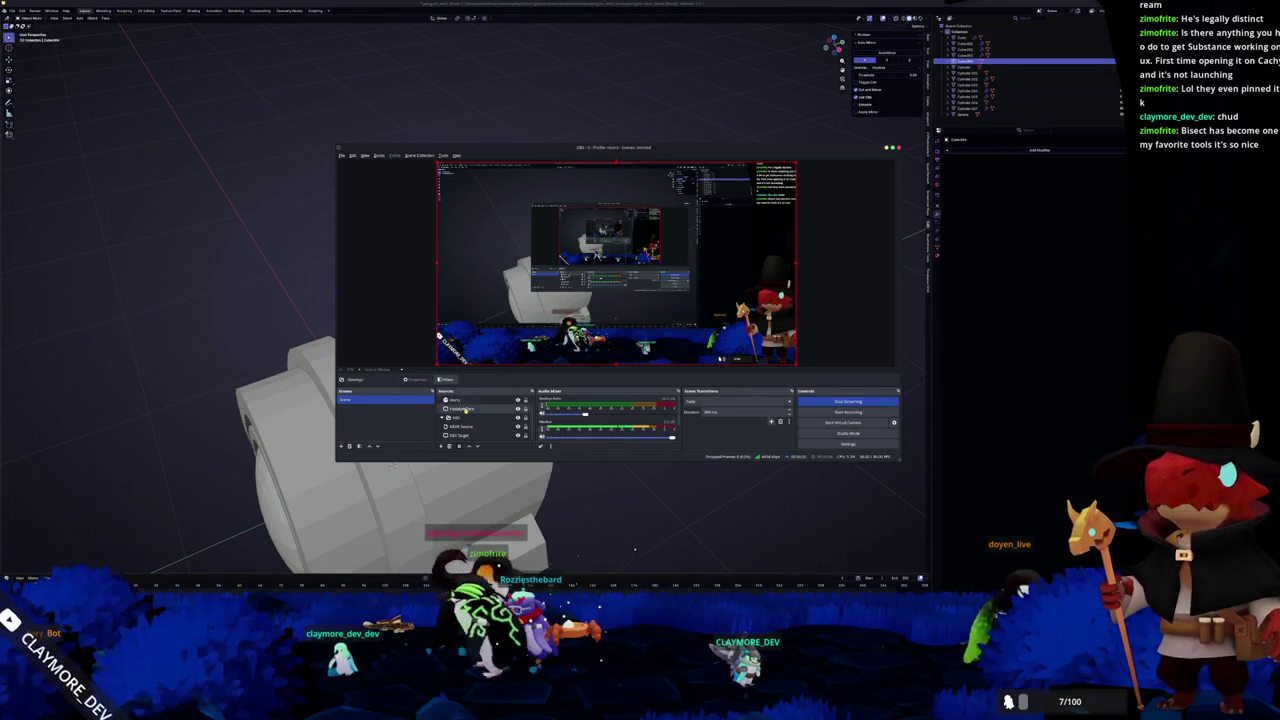
# Point the OBS screen capture source at the HADALYTH ZERO game window
pyautogui.doubleClick(466, 409)
pyautogui.scroll(-3, 552, 289)
pyautogui.scroll(-3, 535, 300)
pyautogui.scroll(-2, 521, 317)
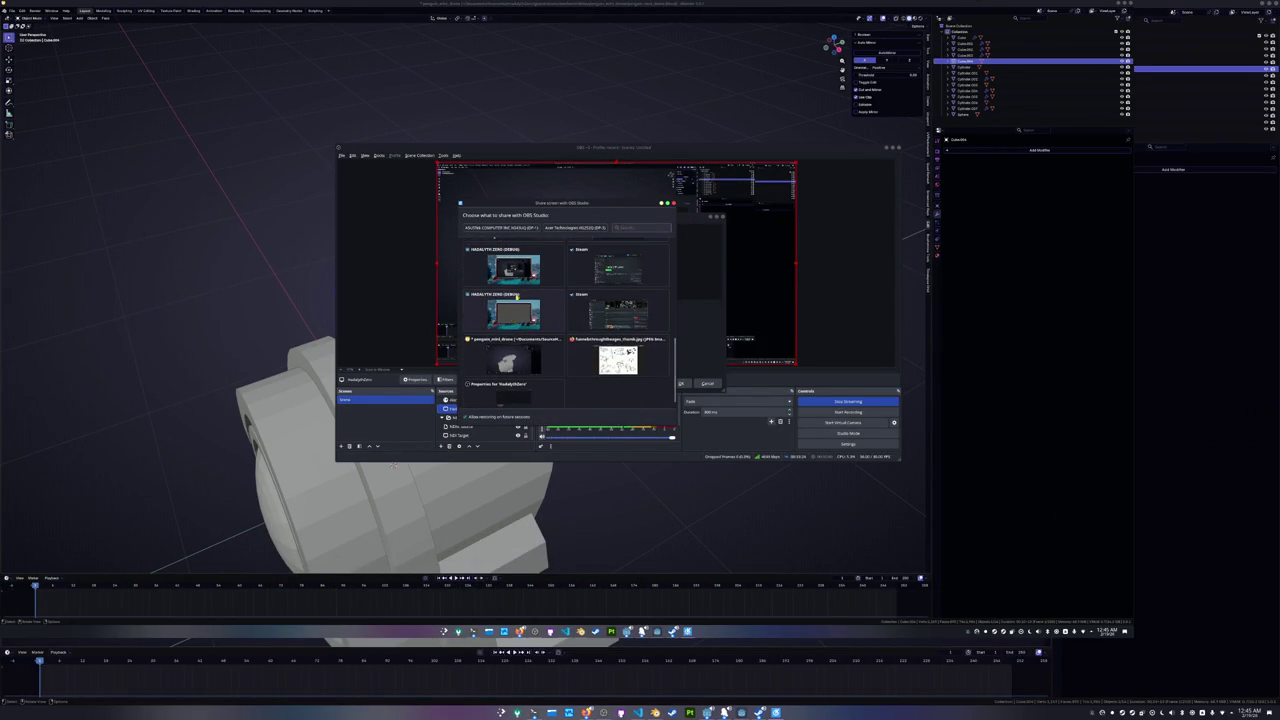
pyautogui.doubleClick(514, 311)
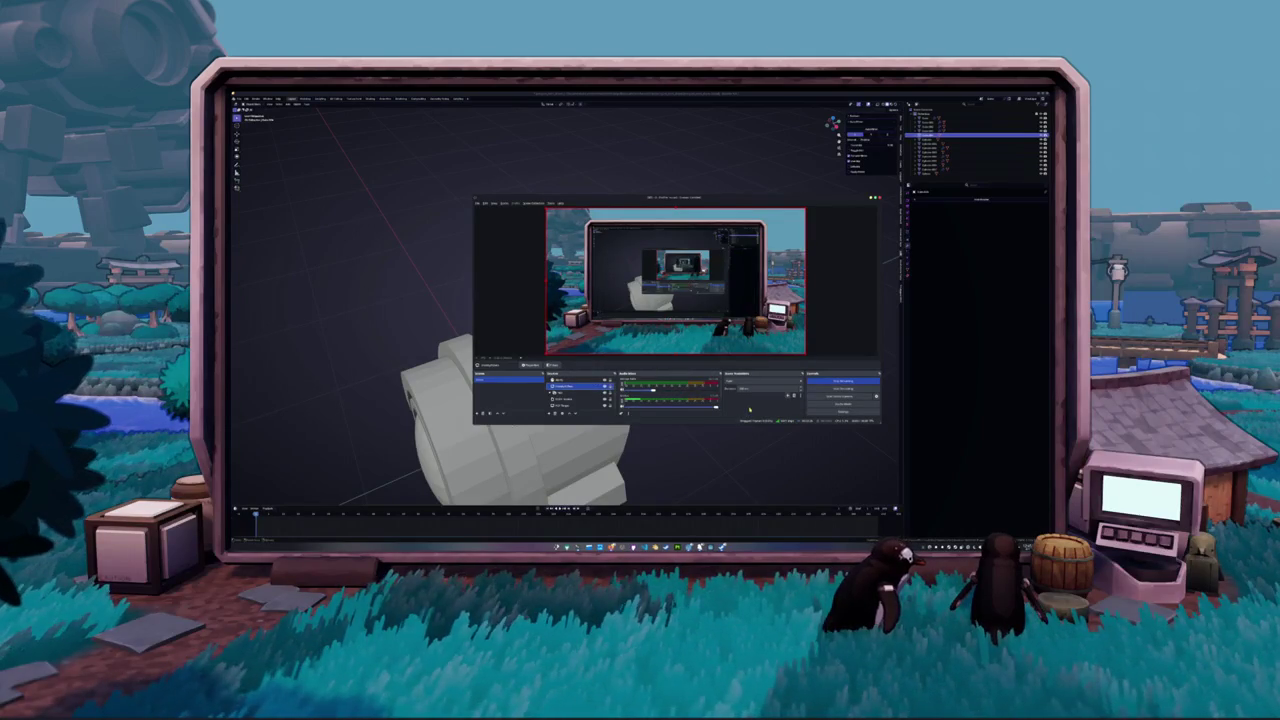
# Switch between OBS and Blender, finishing with Blender's drone model in front
pyautogui.click(705, 464)
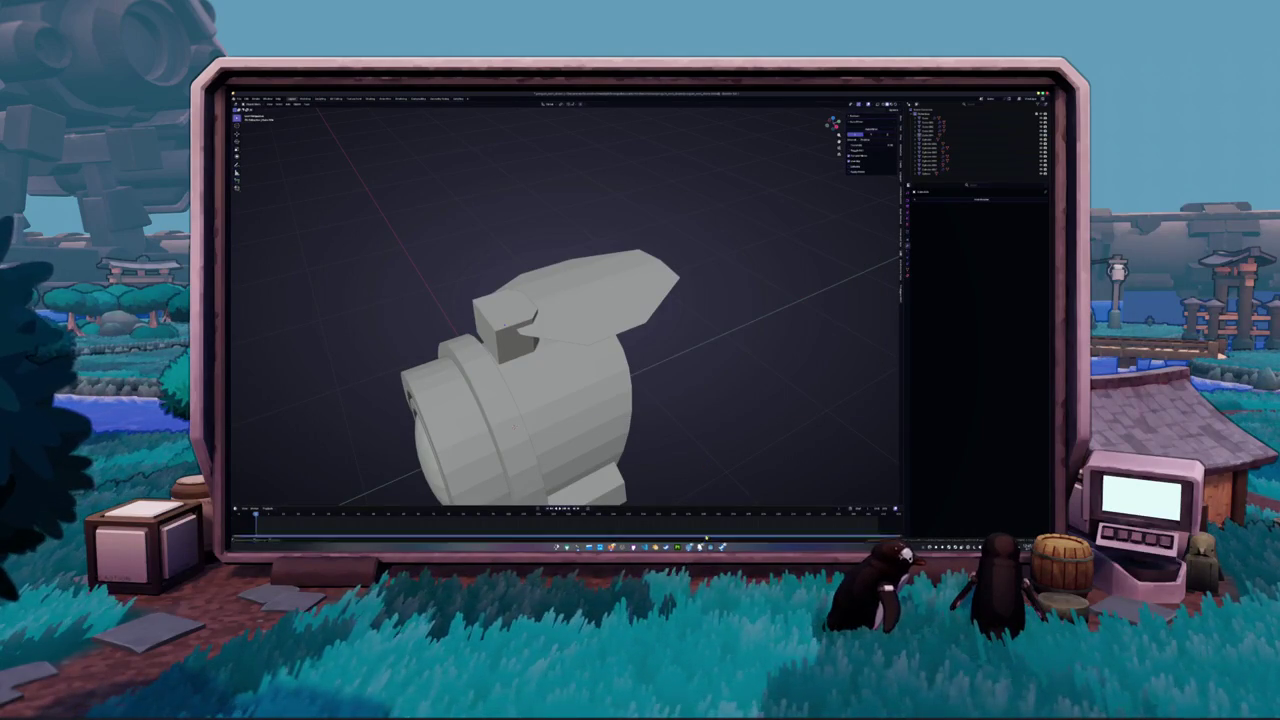
pyautogui.click(700, 547)
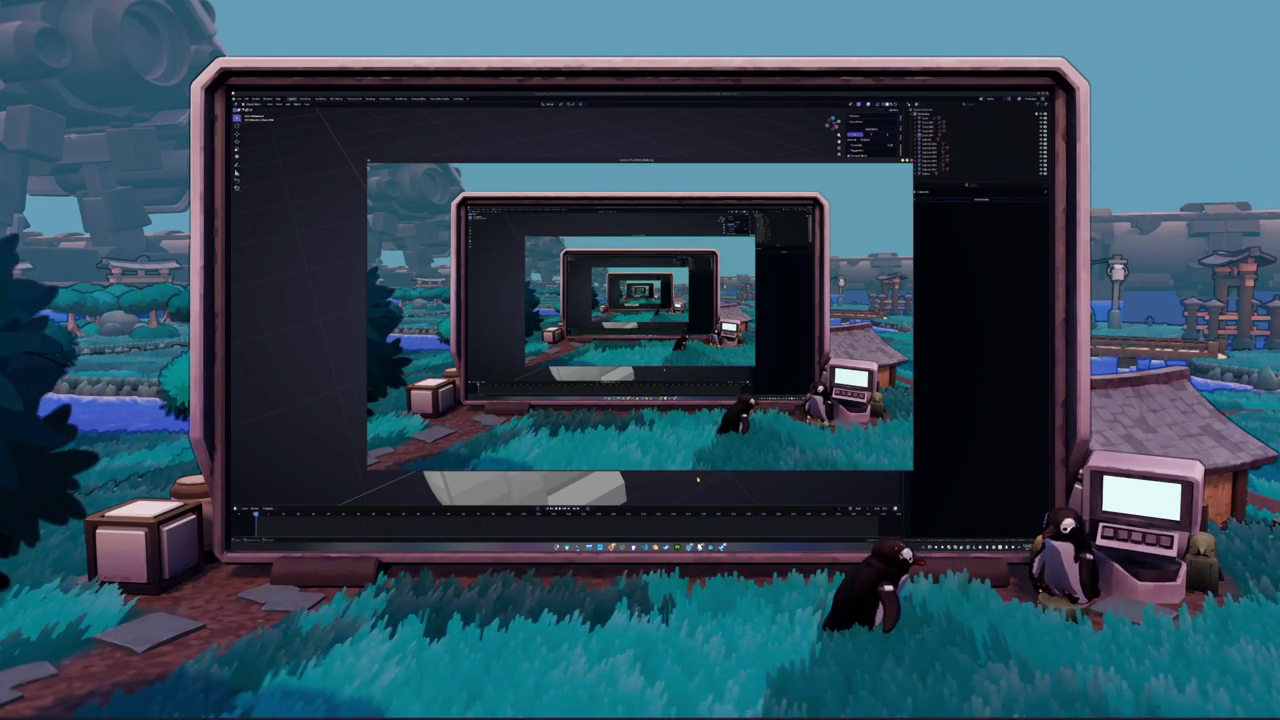
pyautogui.click(698, 480)
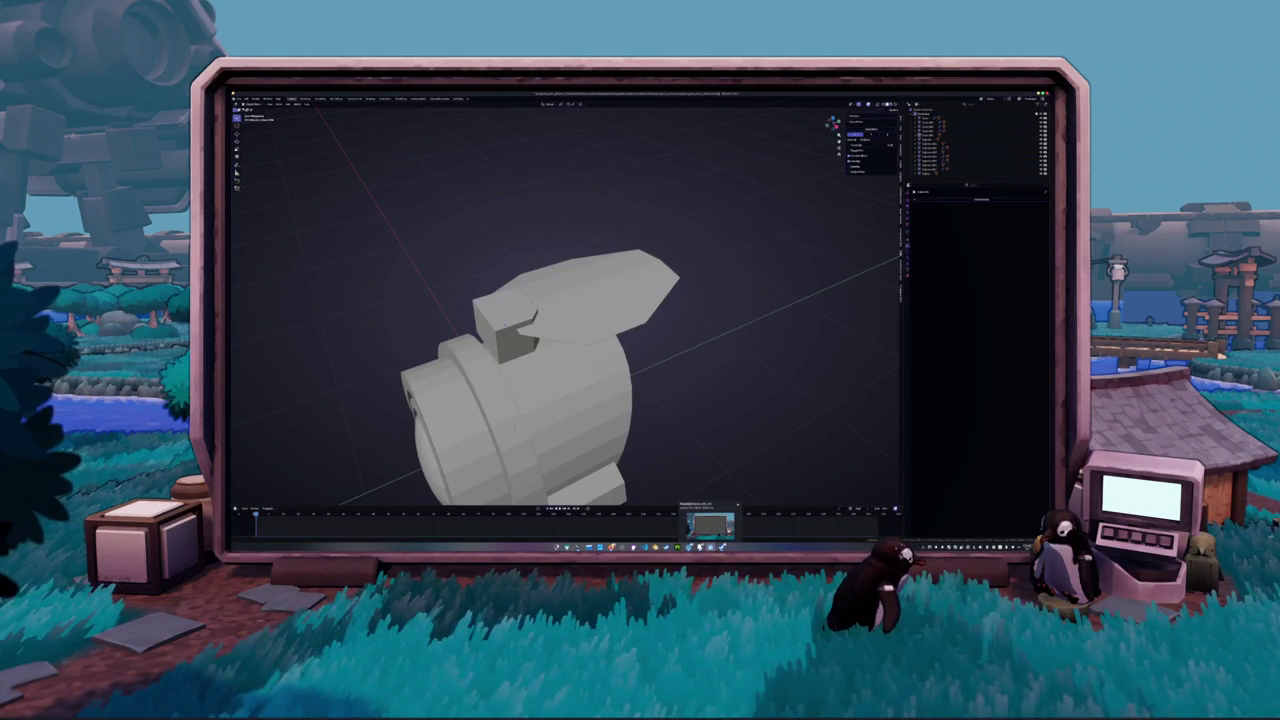
pyautogui.click(710, 525)
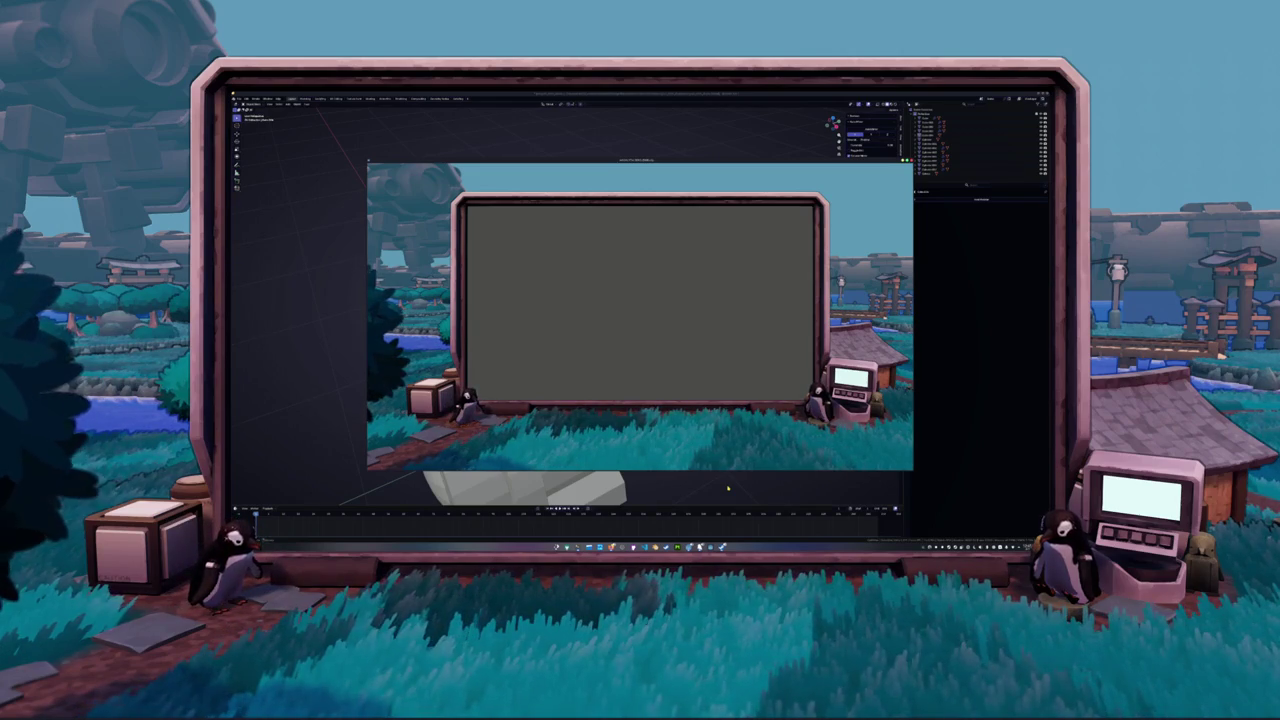
pyautogui.click(725, 488)
pyautogui.hotkey('alt', 'Tab')
pyautogui.click(705, 475)
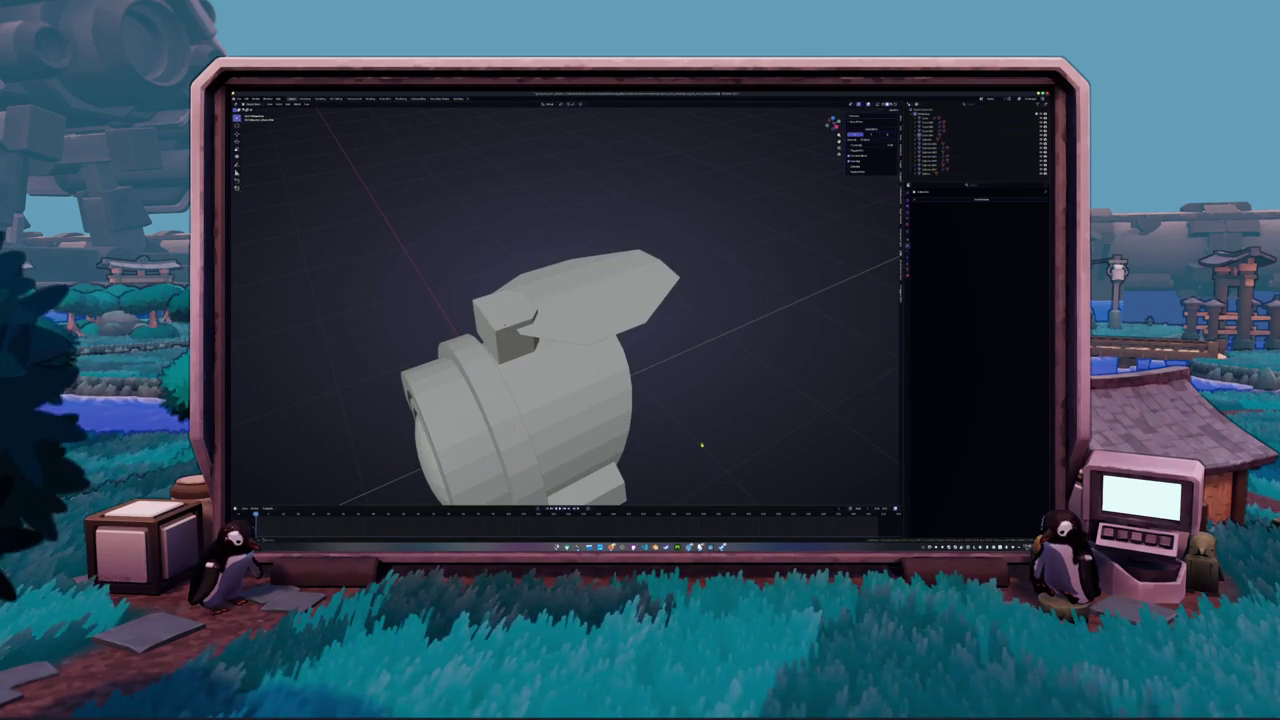
# Frame the model in side profile and lower the blade slightly along Z
pyautogui.press('KP_0')
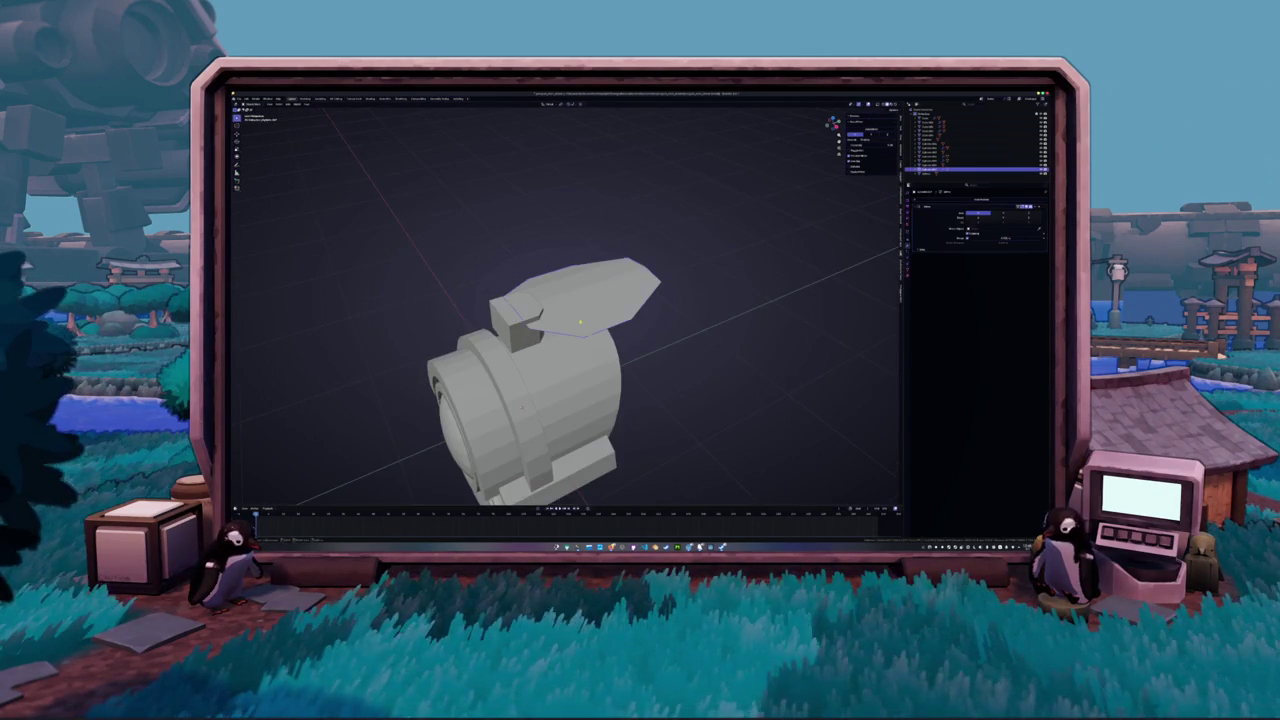
pyautogui.moveTo(618, 317); pyautogui.dragTo(640, 330, button='middle')
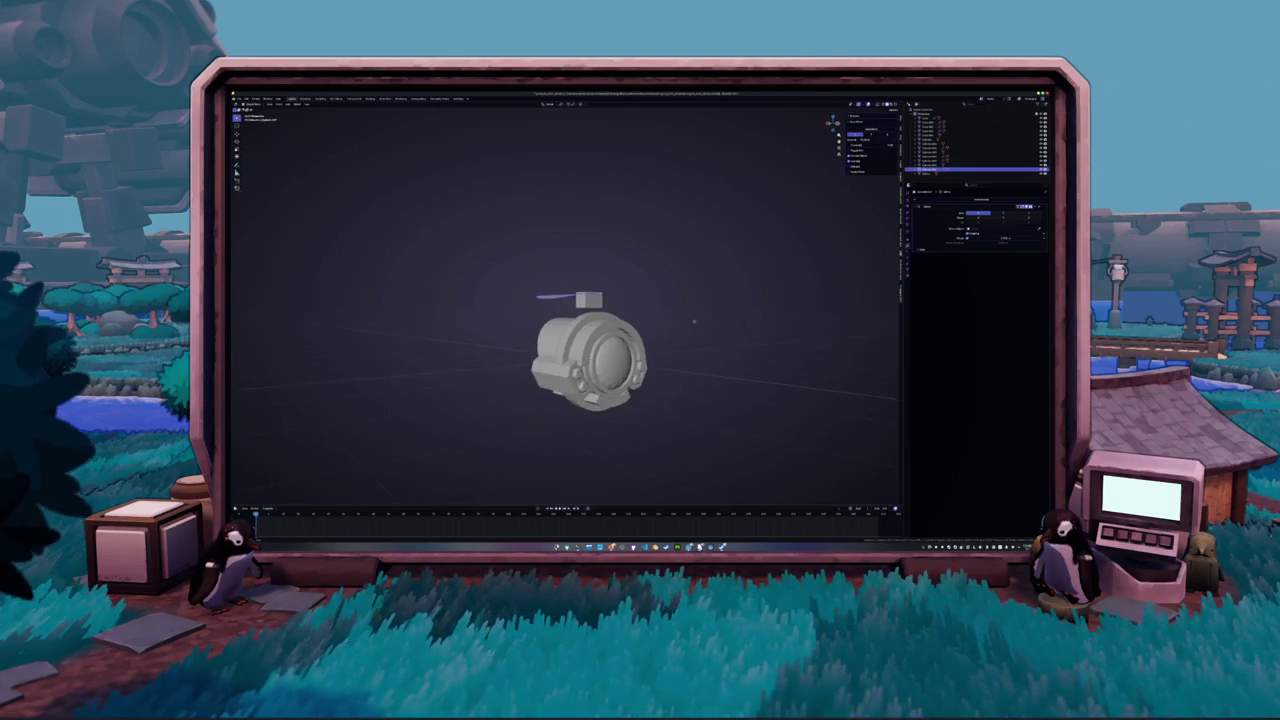
pyautogui.press('KP_3')
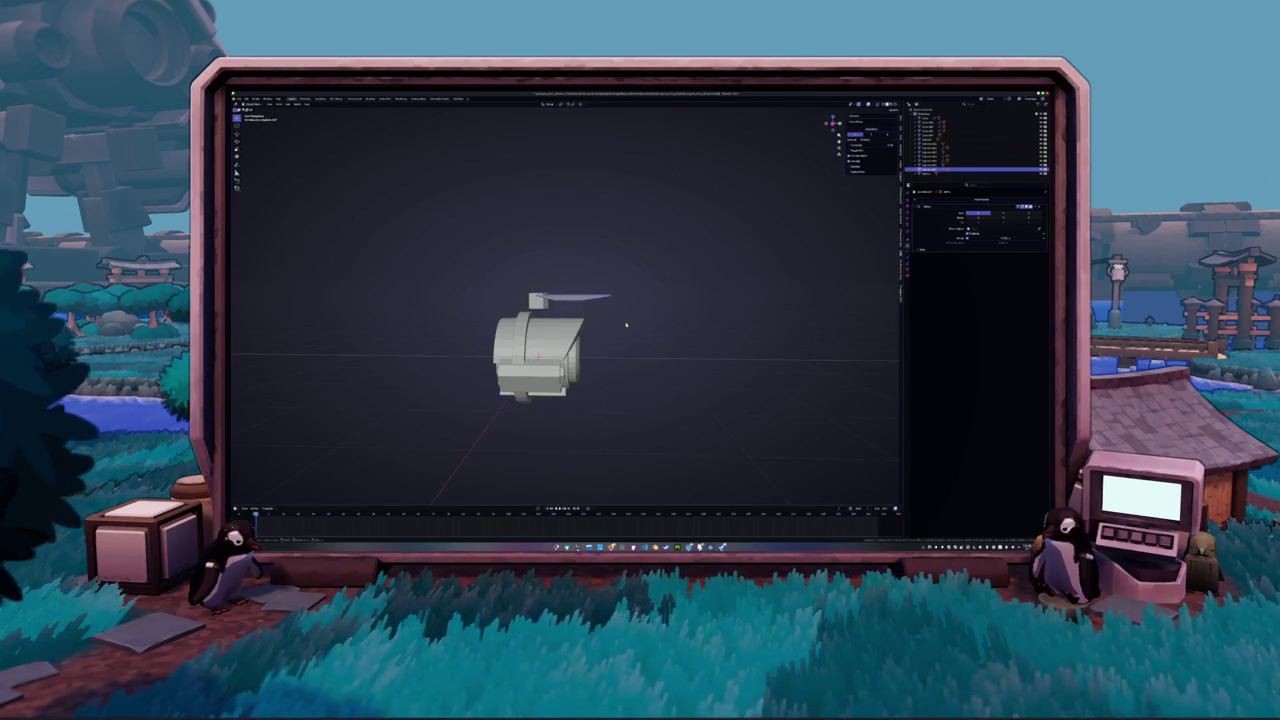
pyautogui.scroll(4, 604, 301)
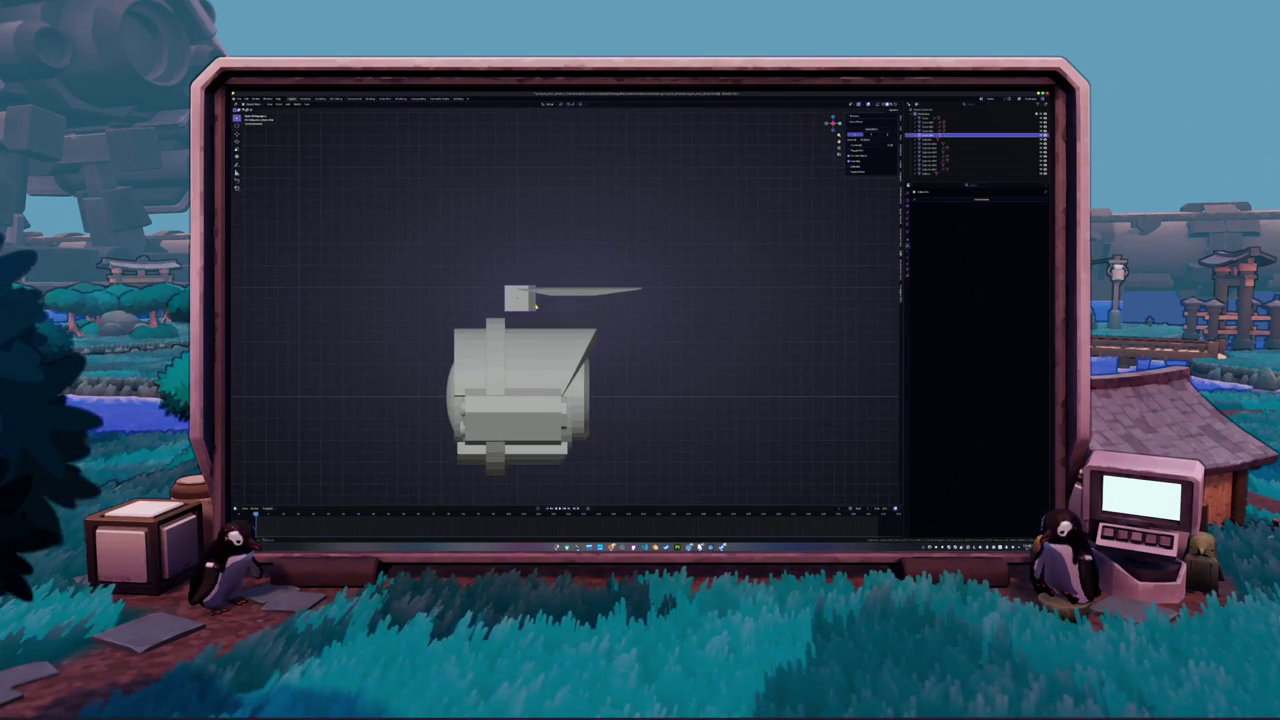
pyautogui.keyDown('shift'); pyautogui.moveTo(566, 290); pyautogui.dragTo(604, 301, button='middle'); pyautogui.keyUp('shift')
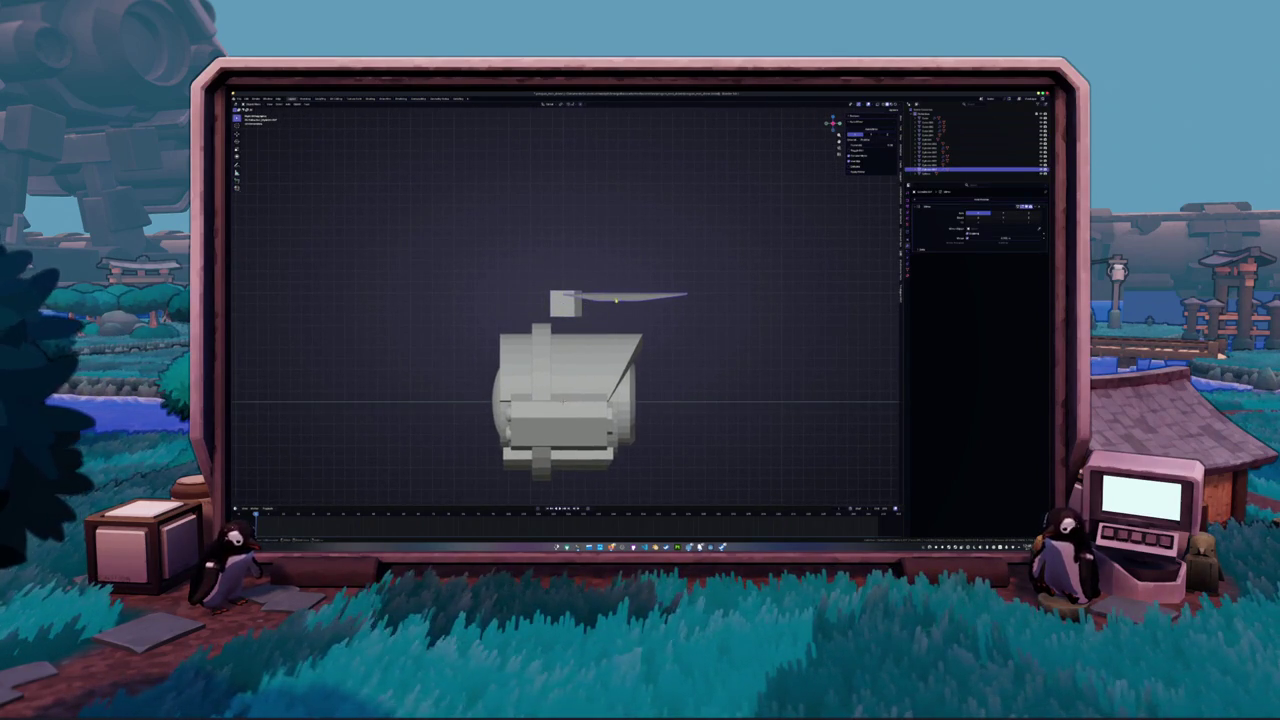
pyautogui.press('g')
pyautogui.press('z')
pyautogui.click(803, 288)
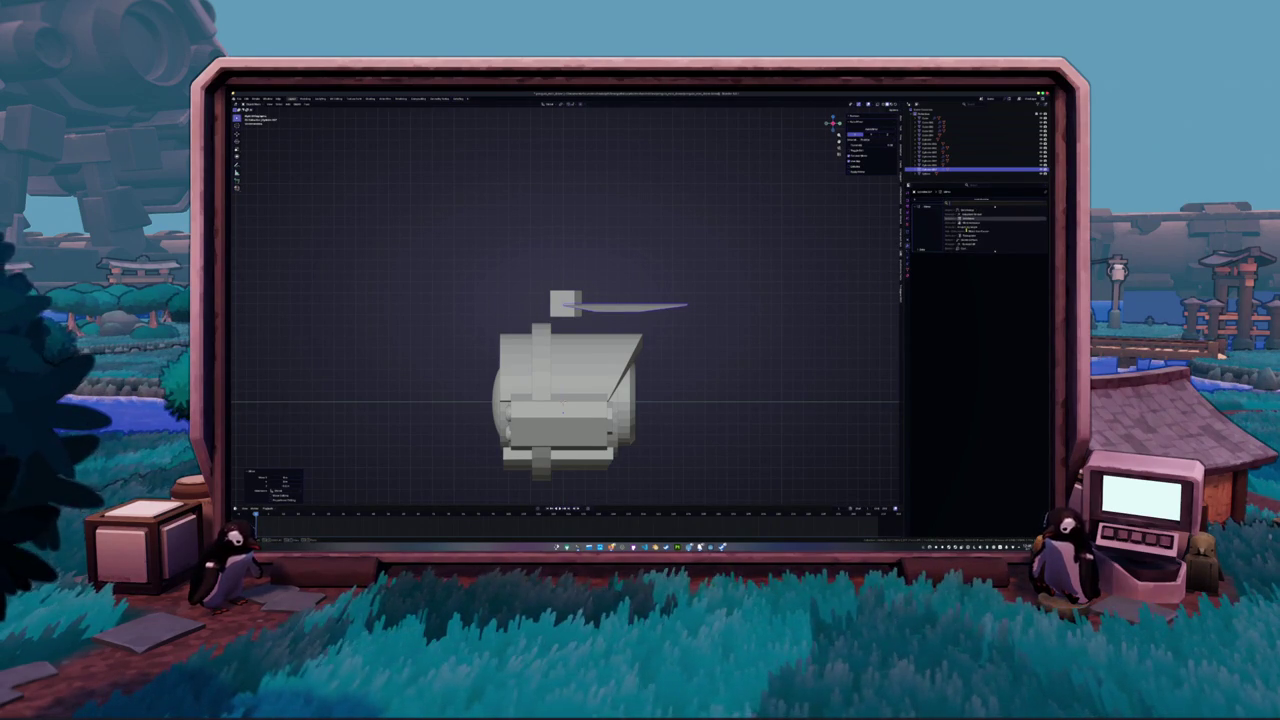
# Apply the blade's scale and thicken the thin plate with a Solidify modifier
pyautogui.click(966, 229)
pyautogui.hotkey('ctrl', 'a')
pyautogui.click(799, 240)
pyautogui.scroll(2, 797, 262)
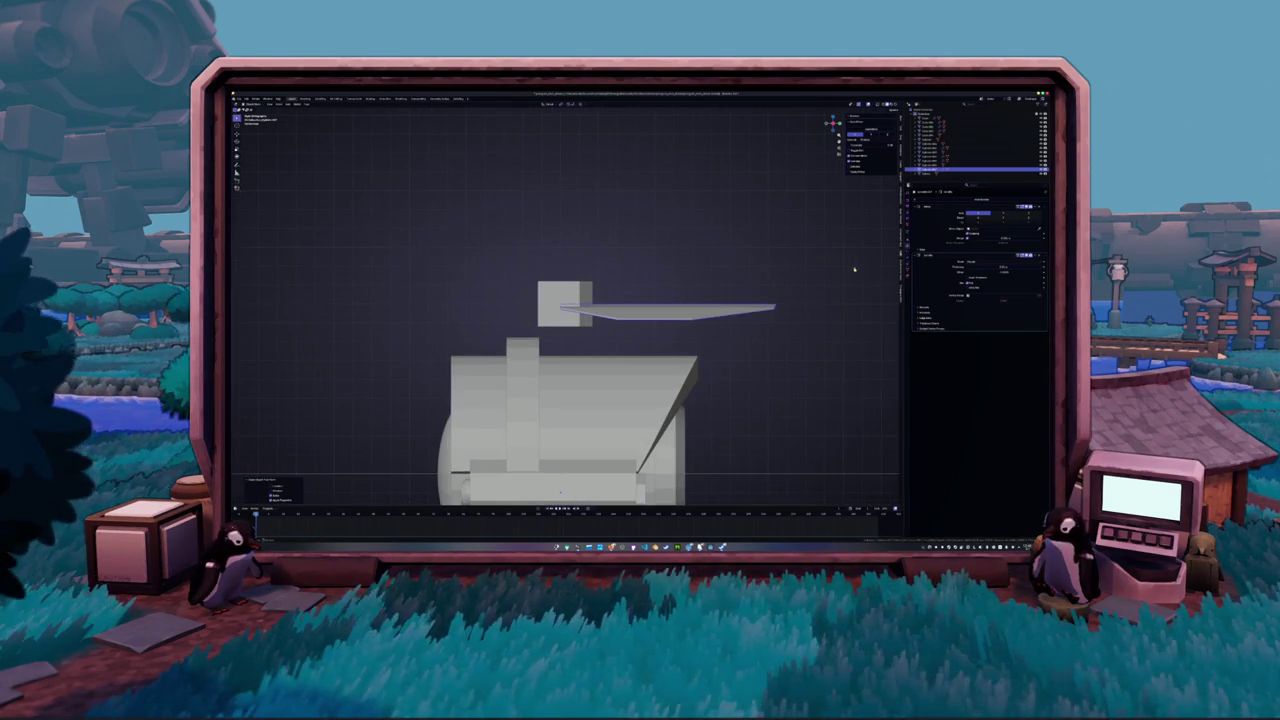
pyautogui.click(835, 290)
pyautogui.scroll(-2, 830, 290)
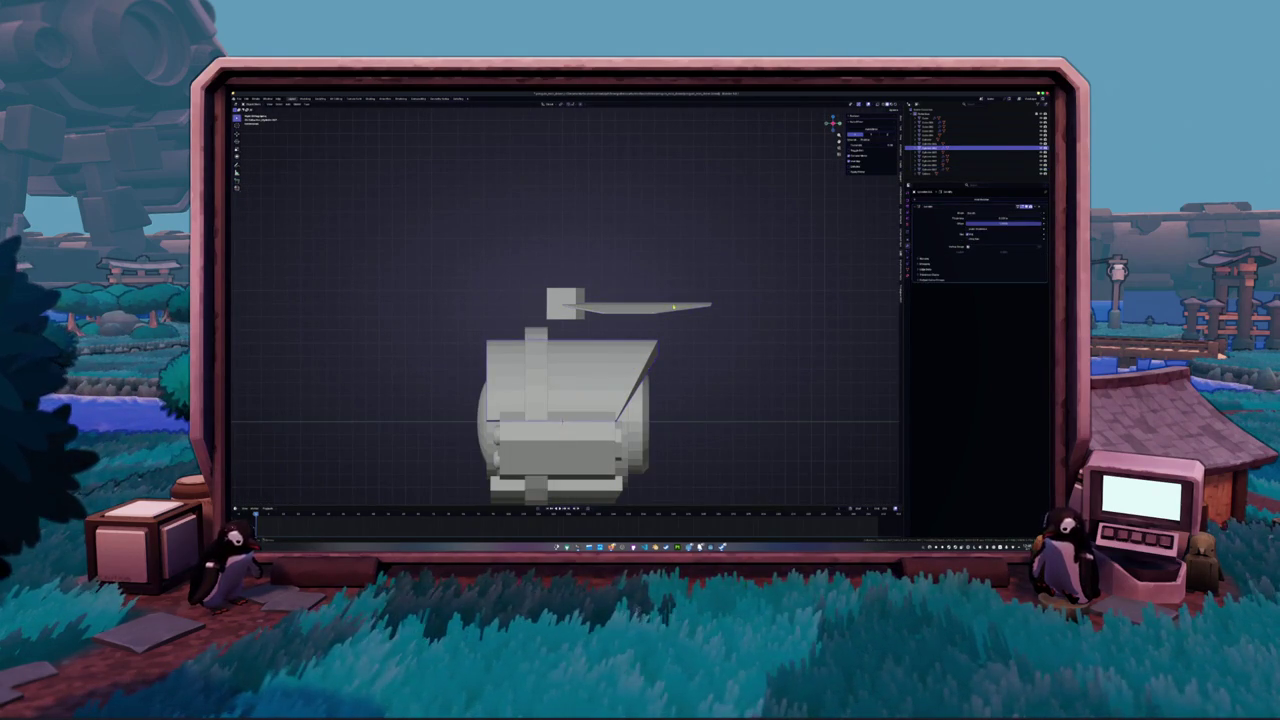
pyautogui.click(674, 307)
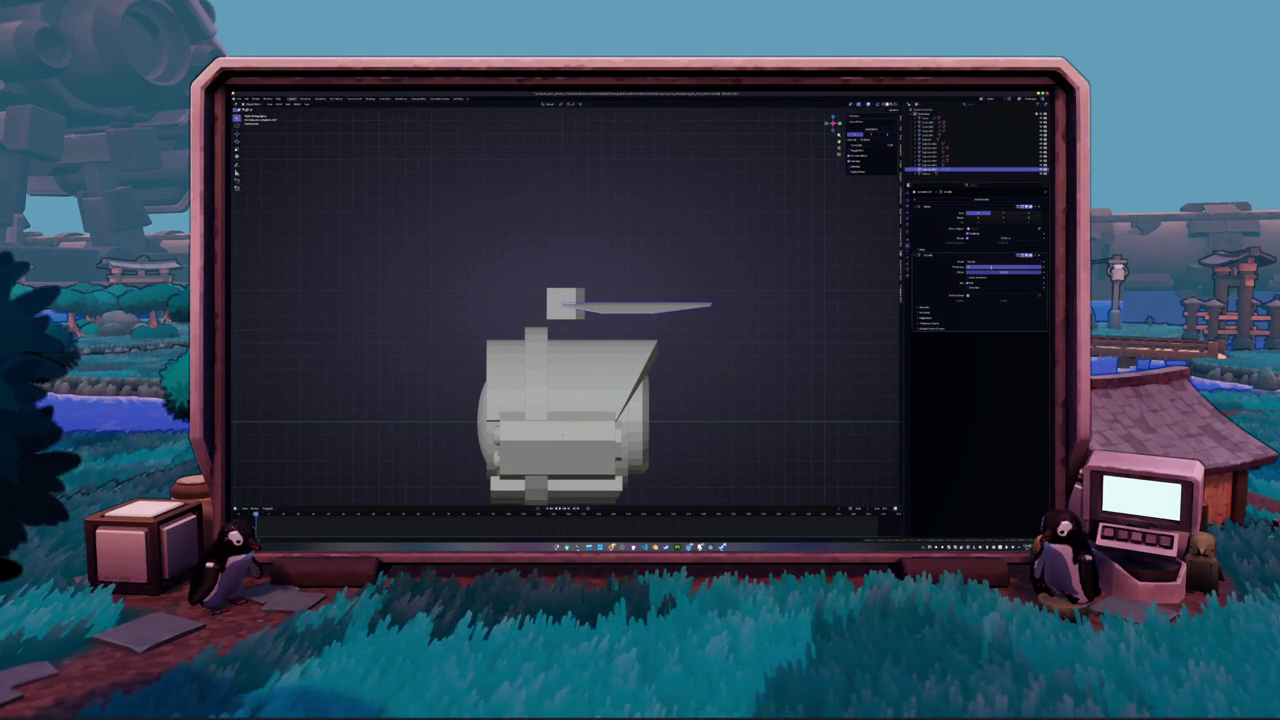
pyautogui.press('Return')
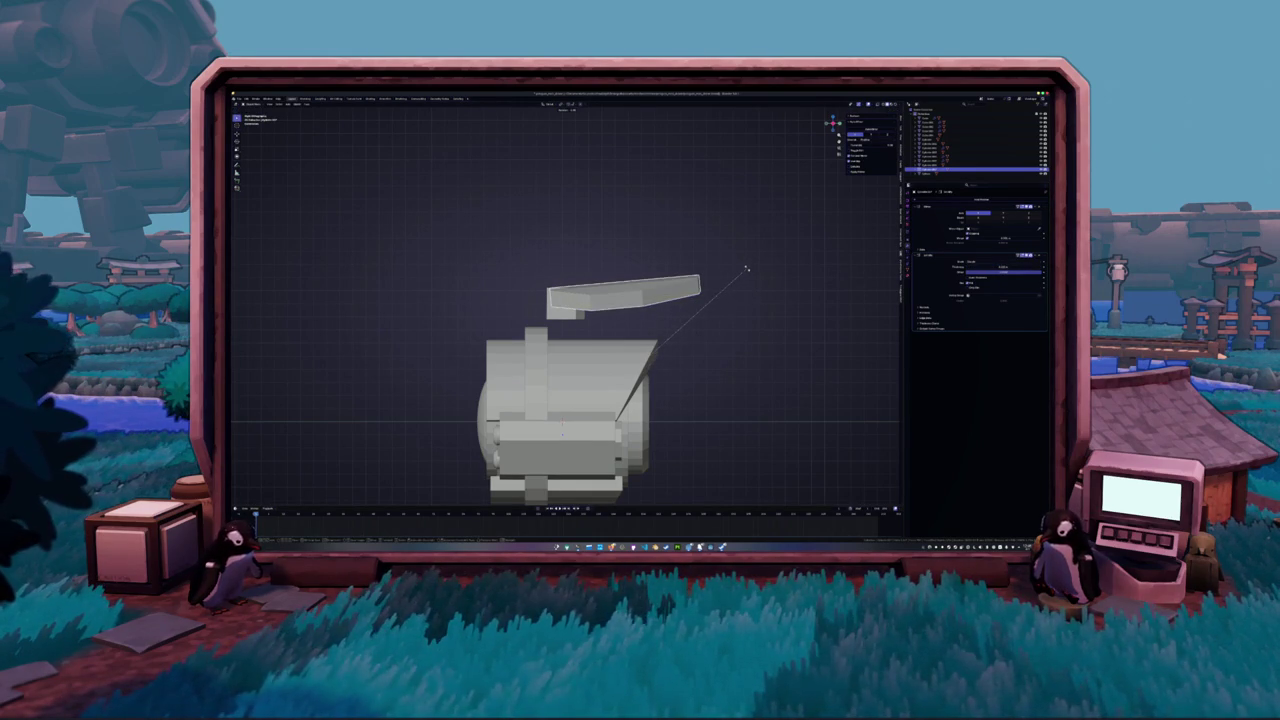
# Cancel the rotation and raise the slab along Z so it sits higher
pyautogui.press('Escape')
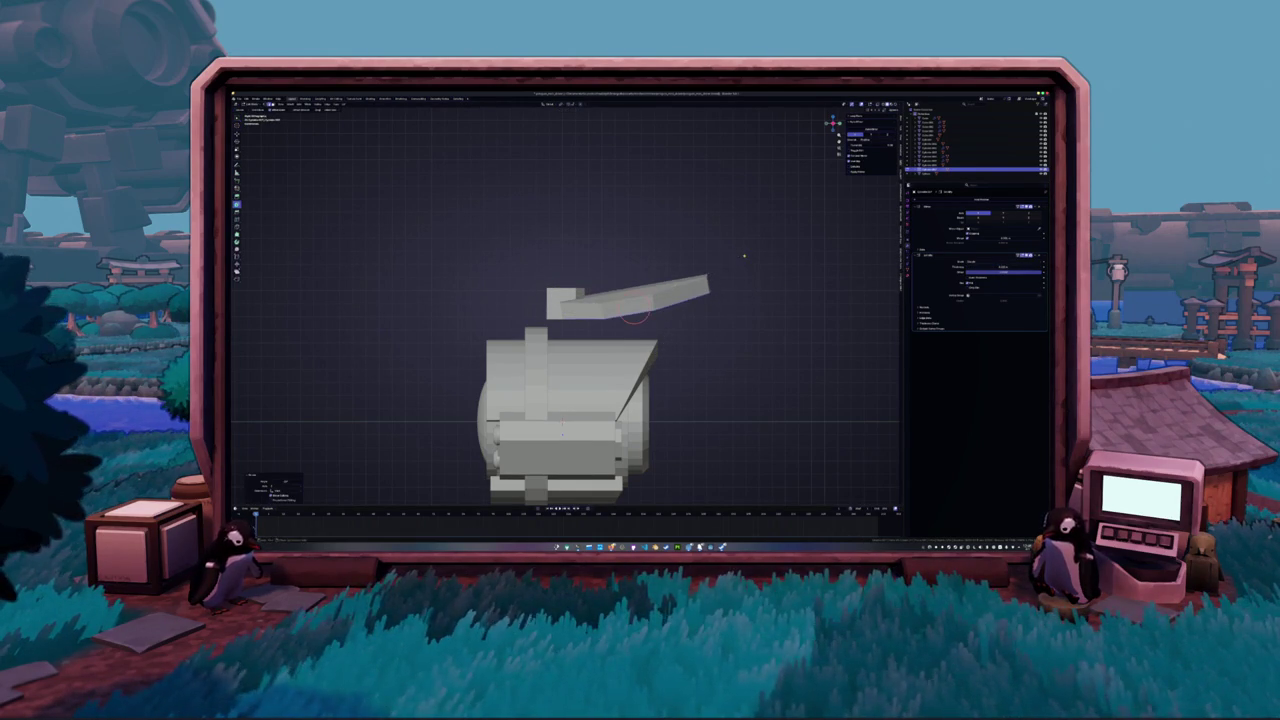
pyautogui.press('g')
pyautogui.press('z')
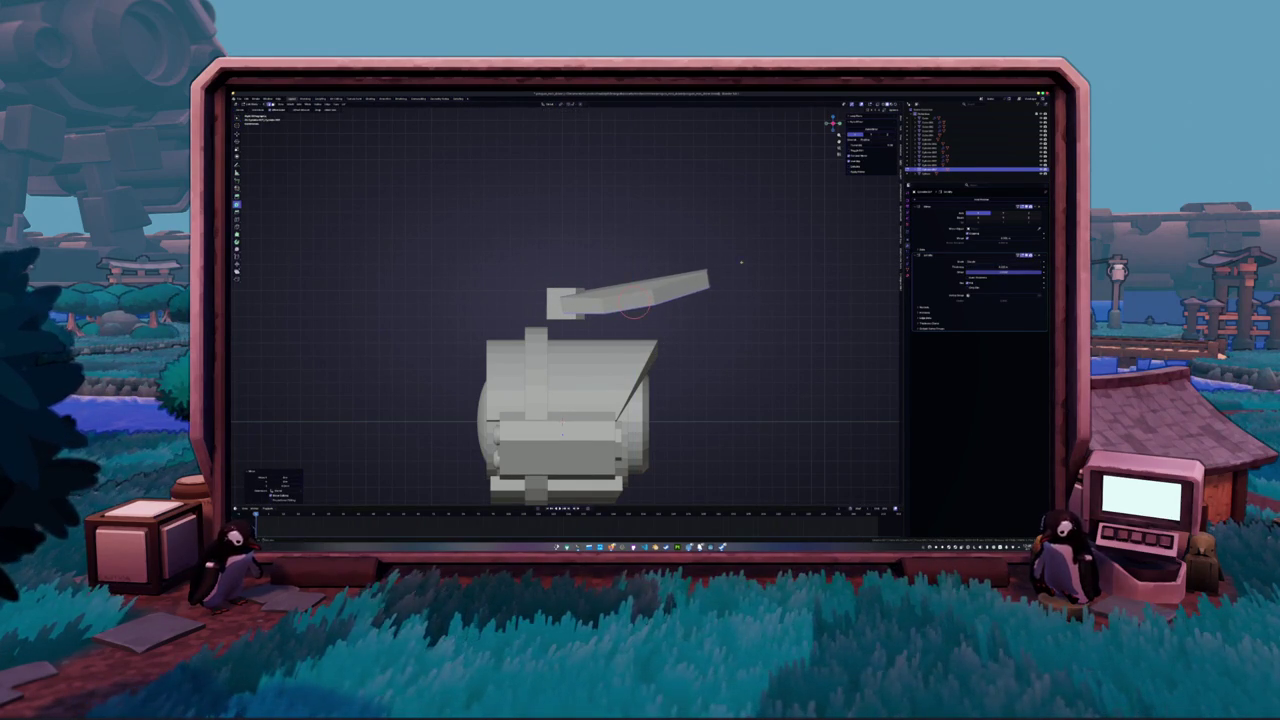
pyautogui.scroll(-2, 742, 258)
pyautogui.press('g')
pyautogui.press('z')
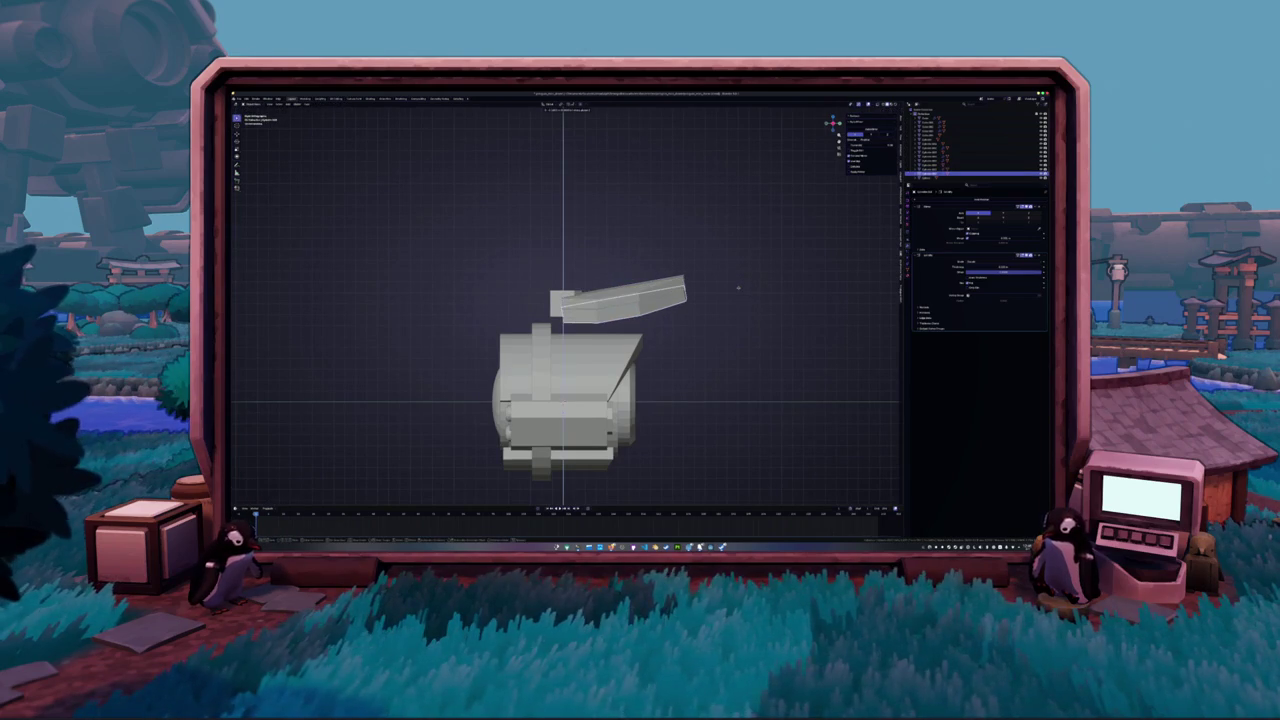
pyautogui.click(738, 285)
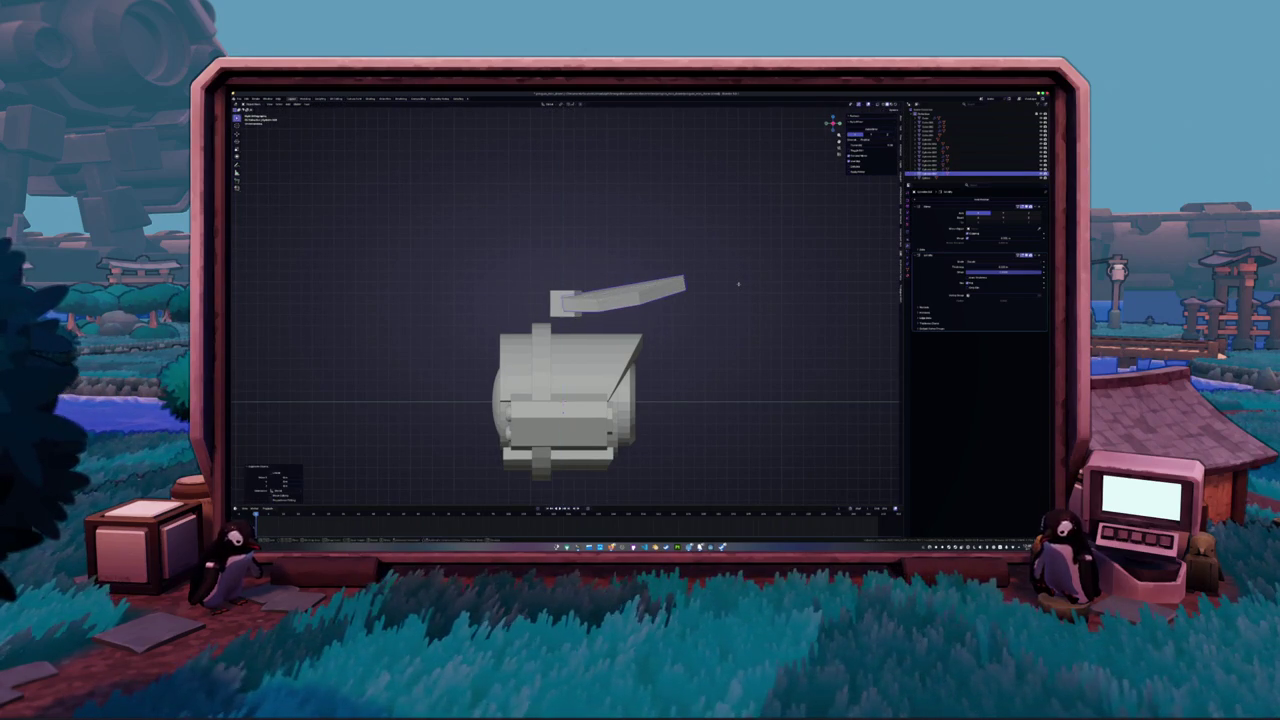
# Select a face loop on the top block in Edit Mode and check it from front and side views
pyautogui.press('Tab')
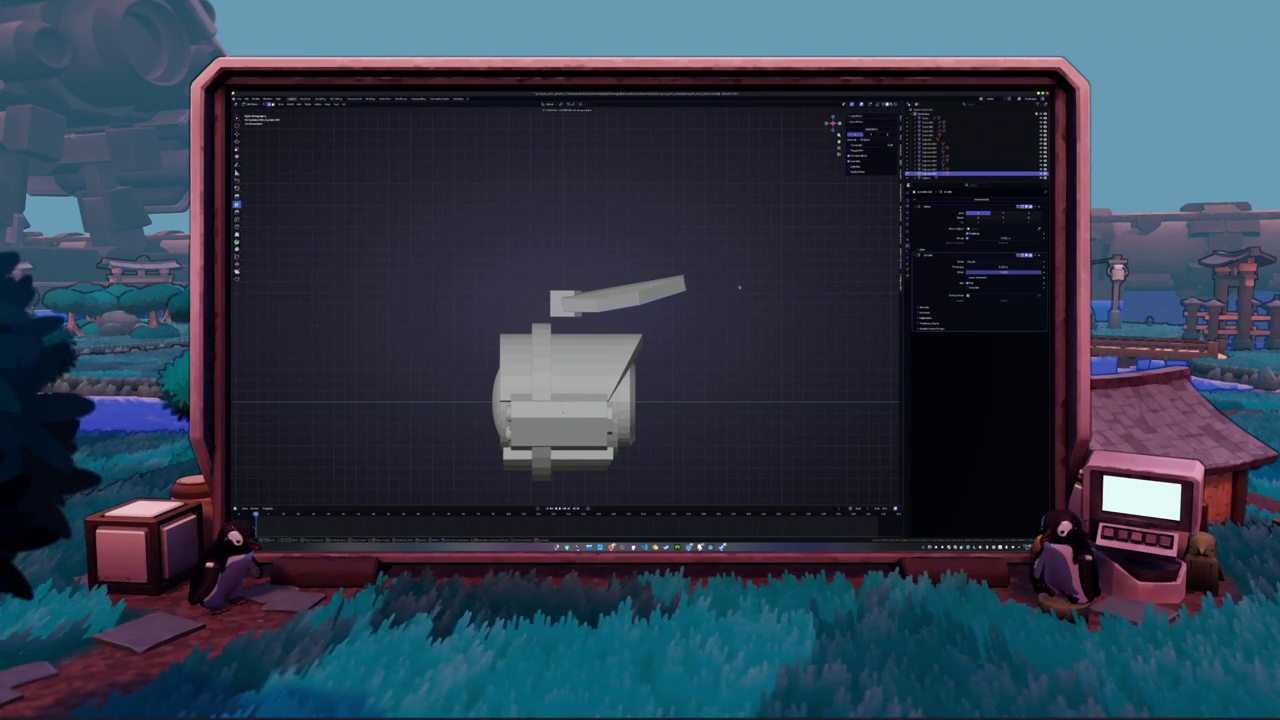
pyautogui.scroll(2, 739, 287)
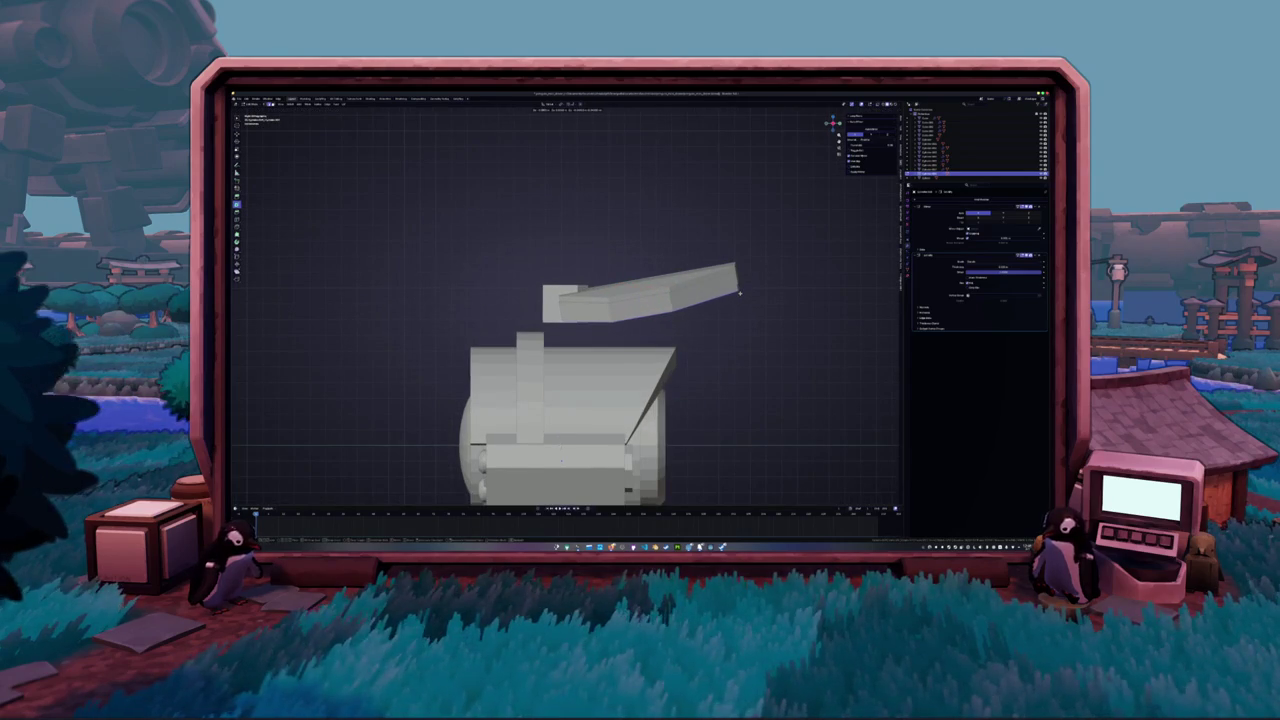
pyautogui.moveTo(740, 293)
pyautogui.mouseDown(button='middle')
pyautogui.moveTo(768, 267)
pyautogui.moveTo(761, 283)
pyautogui.mouseUp(button='middle')
pyautogui.keyDown('alt'); pyautogui.click(768, 267); pyautogui.keyUp('alt')
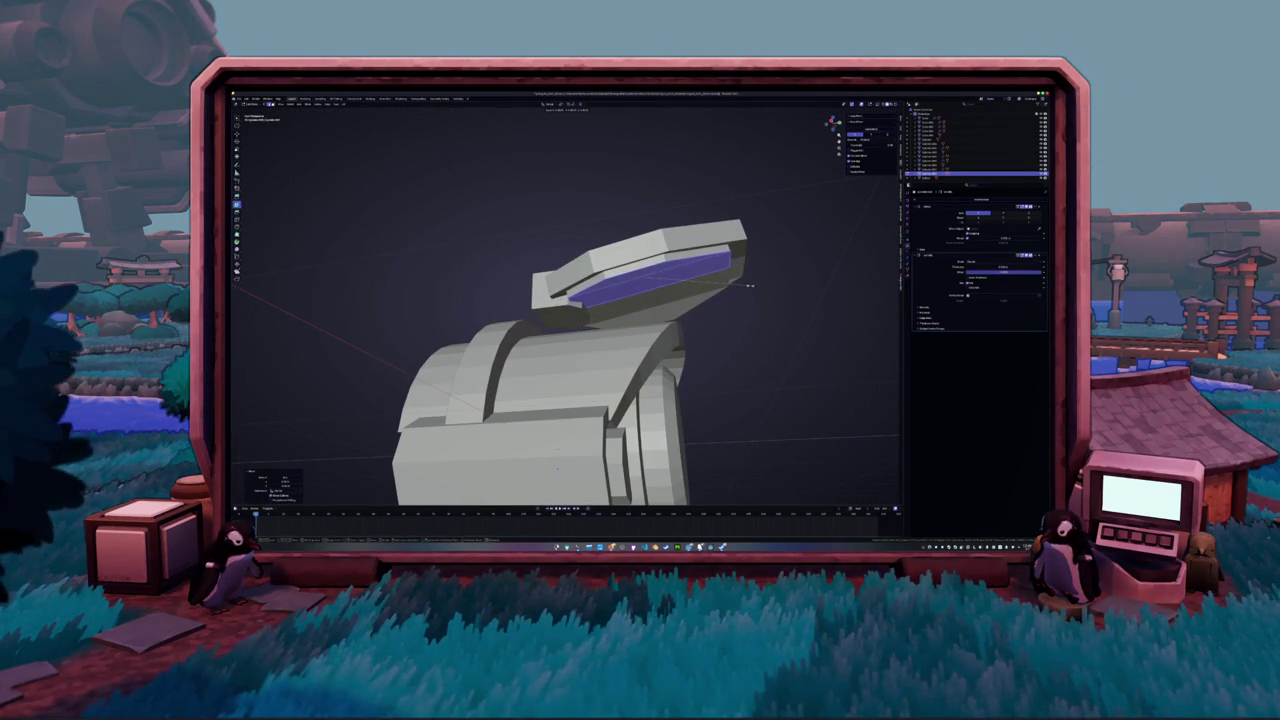
pyautogui.moveTo(746, 287); pyautogui.dragTo(600, 322, button='middle')
pyautogui.press('KP_1')
pyautogui.press('KP_3')
pyautogui.press('Tab')
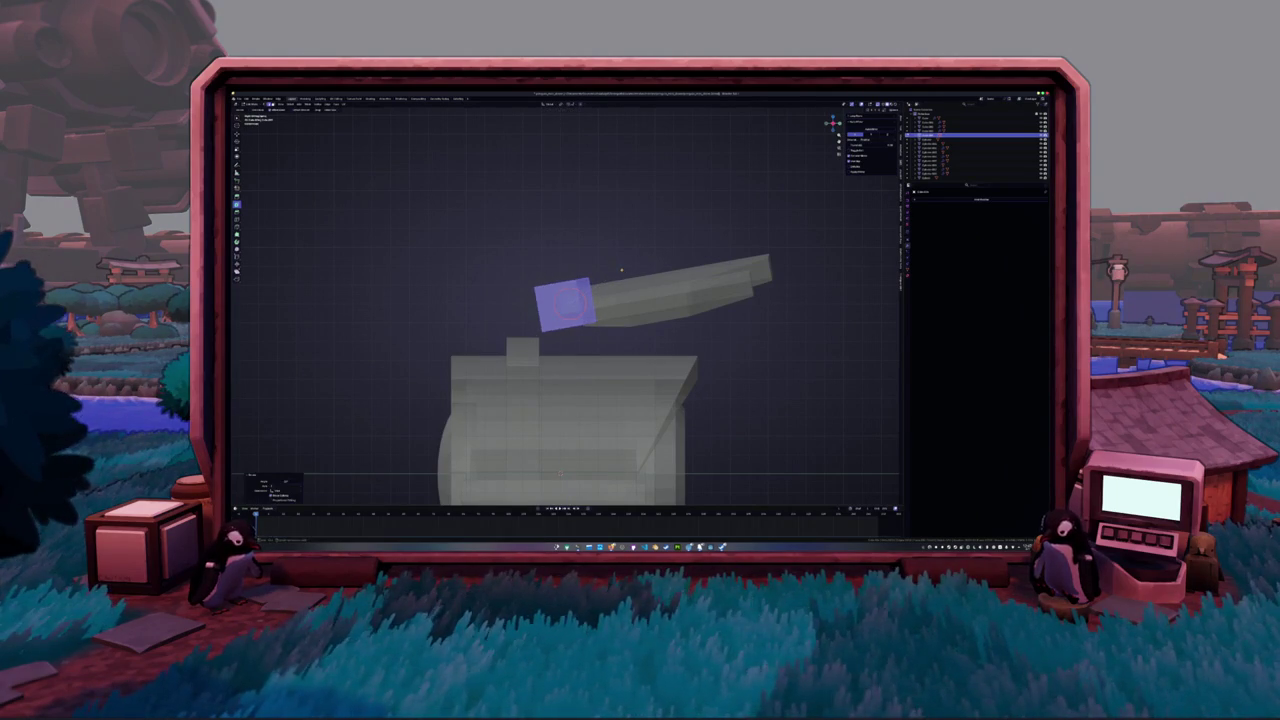
# Select the barrel piece's end face in Edit Mode, then return to Object Mode
pyautogui.press('Tab')
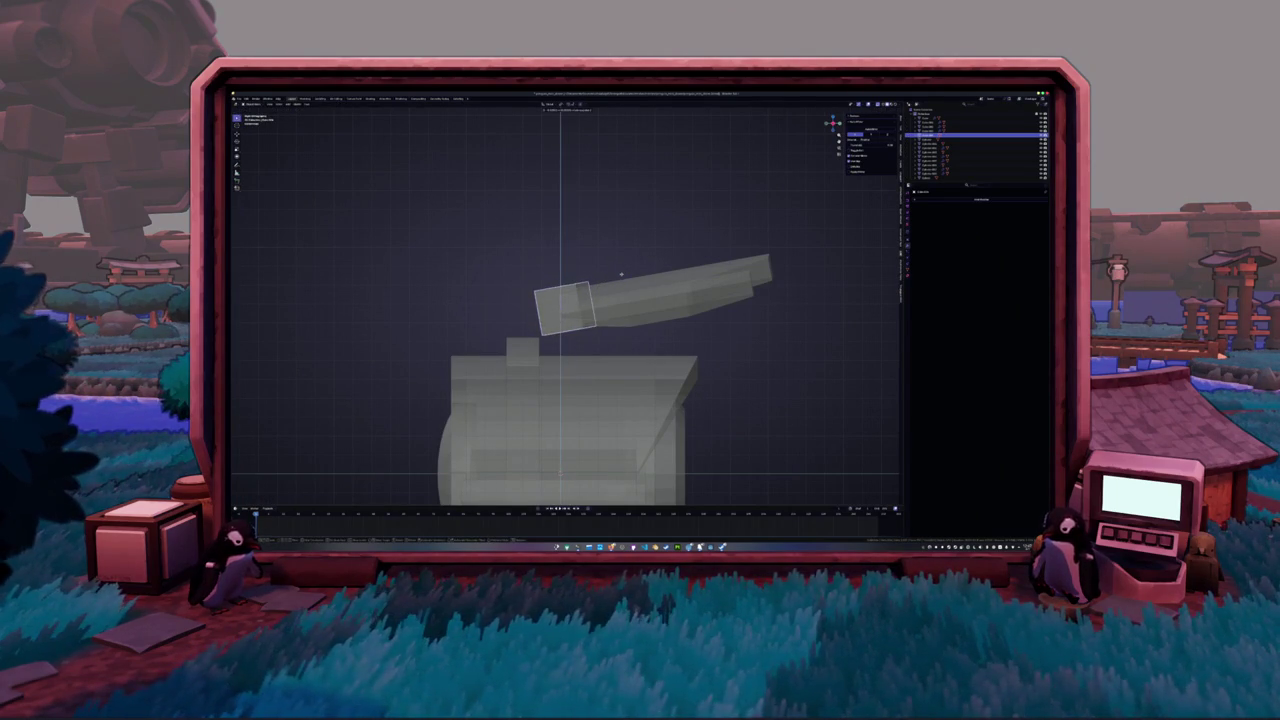
pyautogui.press('Tab')
pyautogui.click(565, 305)
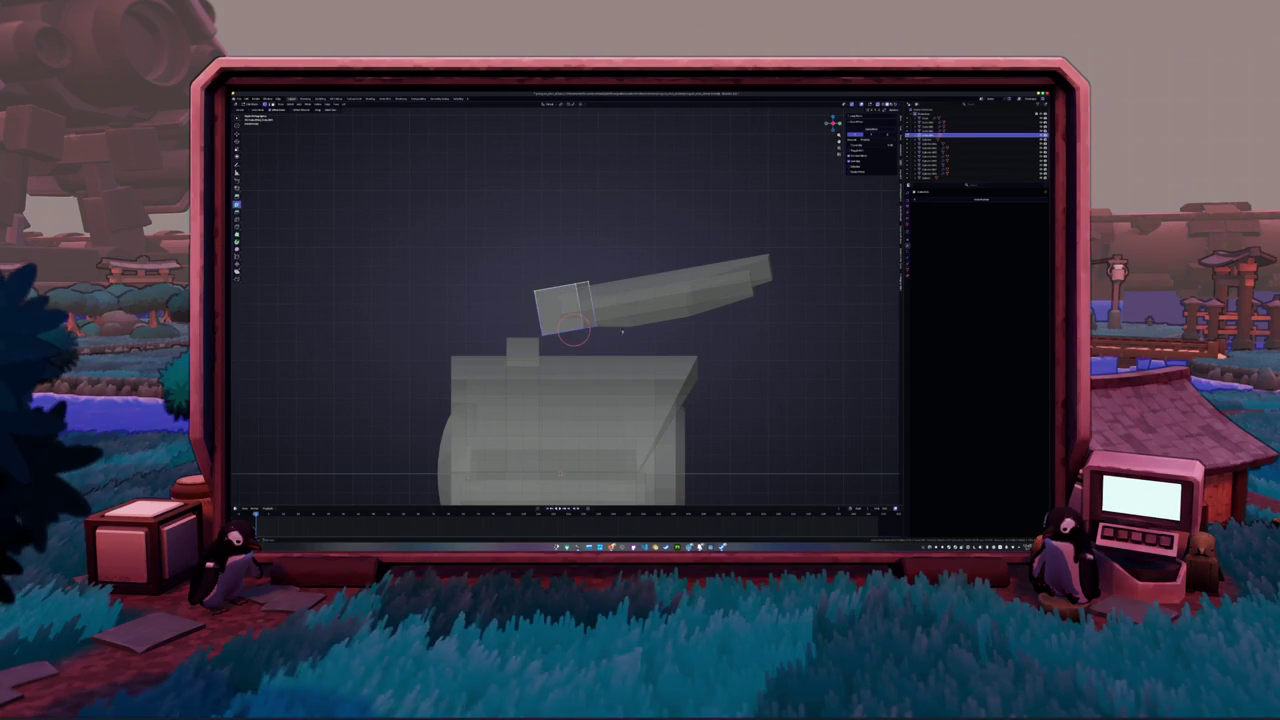
pyautogui.press('Tab')
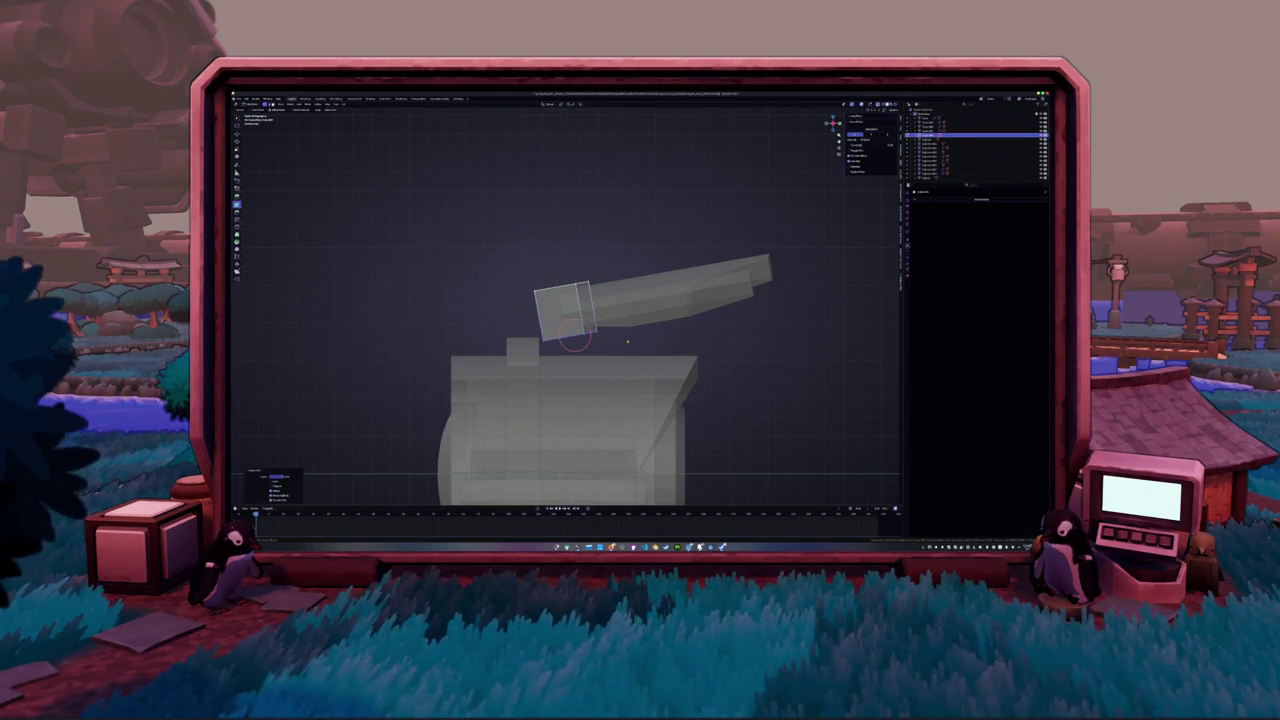
# Select the arm piece and rotate it around the Z axis
pyautogui.moveTo(627, 342)
pyautogui.mouseDown(button='middle')
pyautogui.moveTo(590, 310)
pyautogui.moveTo(577, 352)
pyautogui.moveTo(626, 322)
pyautogui.mouseUp(button='middle')
pyautogui.scroll(2, 577, 352)
pyautogui.scroll(4, 577, 352)
pyautogui.scroll(-3, 626, 322)
pyautogui.click(582, 284)
pyautogui.moveTo(582, 284); pyautogui.dragTo(590, 285, button='middle')
pyautogui.press('r')
pyautogui.press('z')
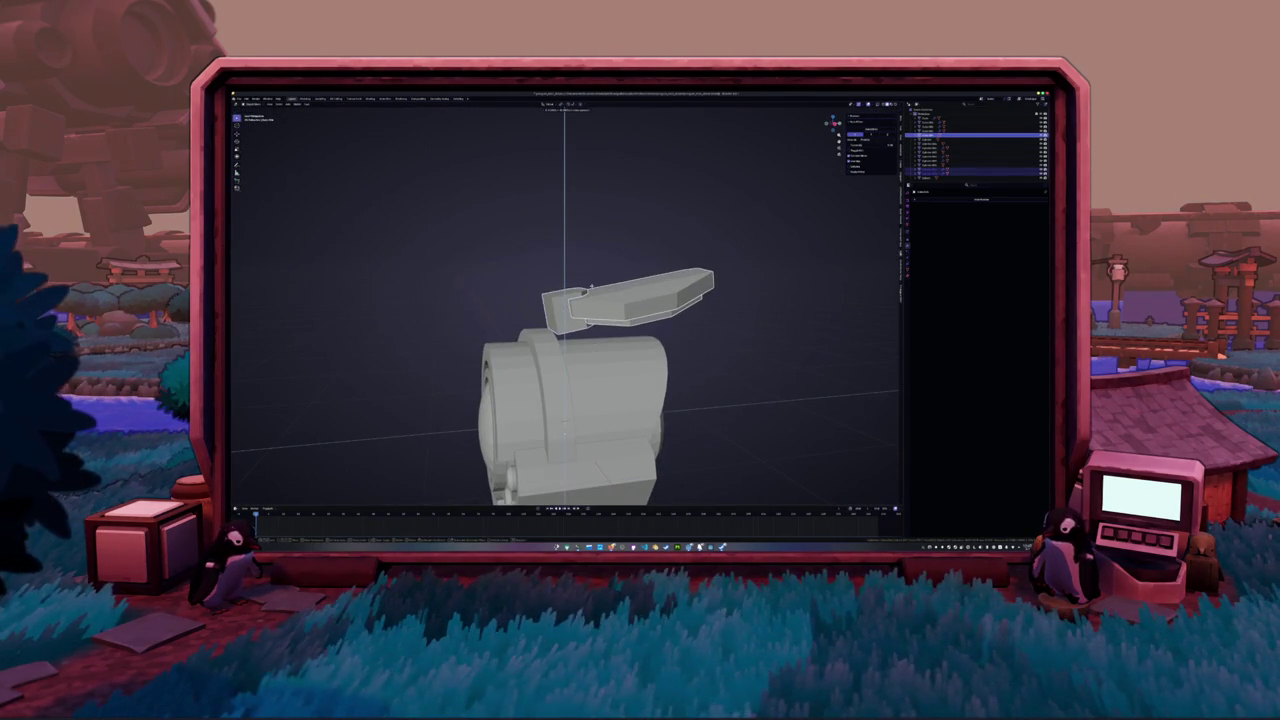
pyautogui.click(564, 418)
# Inspect the model from several angles and turn off X-ray shading
pyautogui.scroll(-3, 663, 326)
pyautogui.moveTo(564, 418)
pyautogui.mouseDown(button='middle')
pyautogui.moveTo(663, 326)
pyautogui.moveTo(663, 342)
pyautogui.moveTo(607, 314)
pyautogui.mouseUp(button='middle')
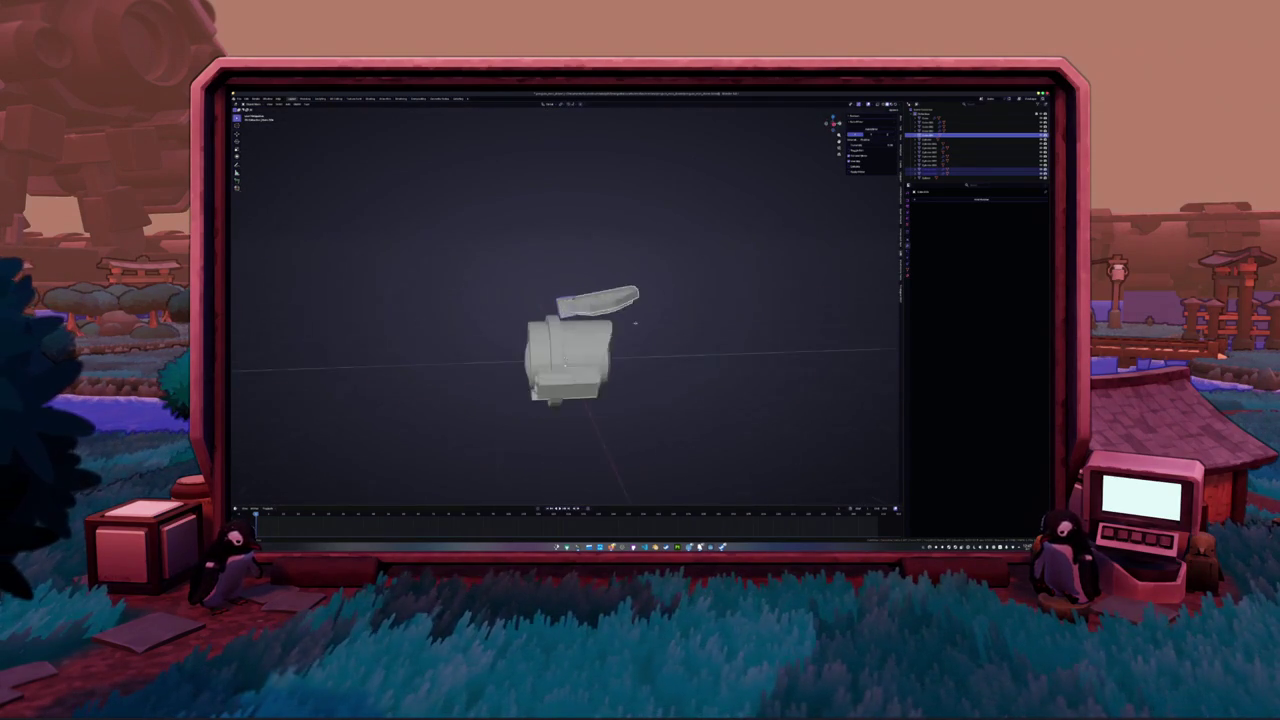
pyautogui.scroll(3, 666, 320)
pyautogui.scroll(2, 666, 320)
pyautogui.moveTo(666, 320)
pyautogui.mouseDown(button='middle')
pyautogui.moveTo(558, 325)
pyautogui.moveTo(578, 330)
pyautogui.mouseUp(button='middle')
pyautogui.moveTo(568, 451); pyautogui.dragTo(562, 343, button='middle')
pyautogui.hotkey('alt', 'z')
pyautogui.moveTo(590, 345); pyautogui.dragTo(631, 330, button='middle')
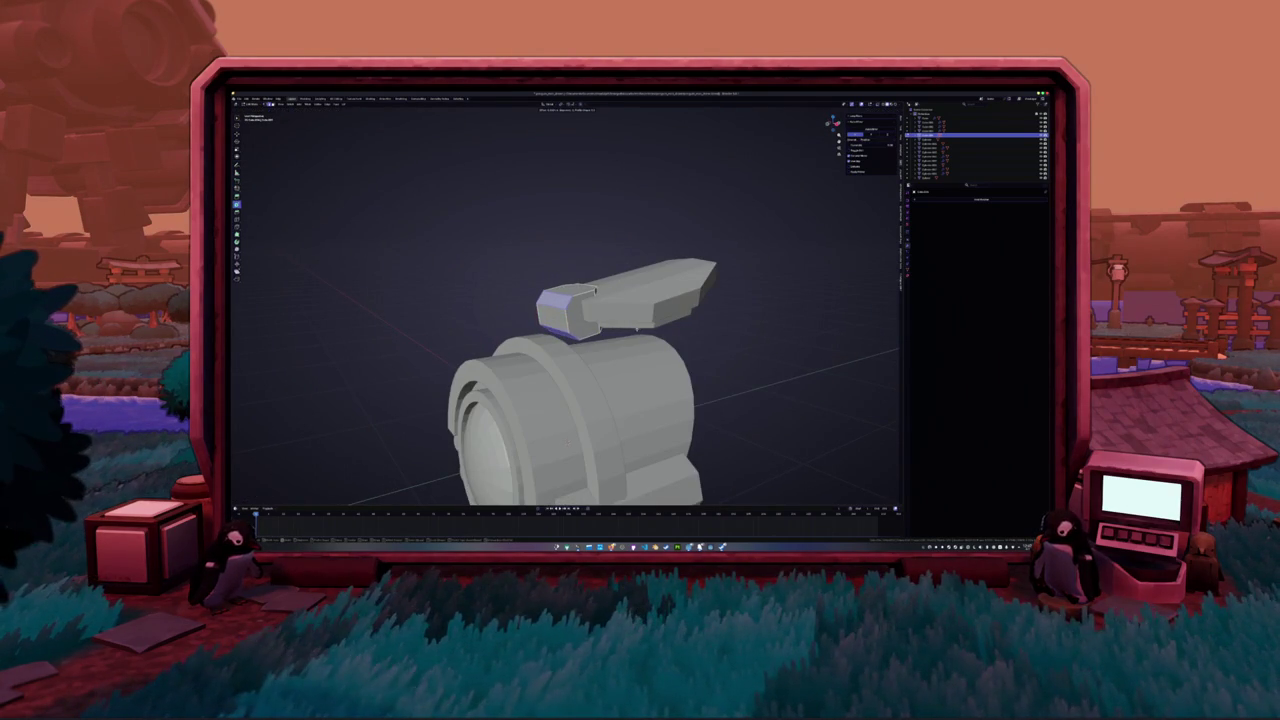
# In the side view, move the barrel piece along the Y axis
pyautogui.press('KP_3')
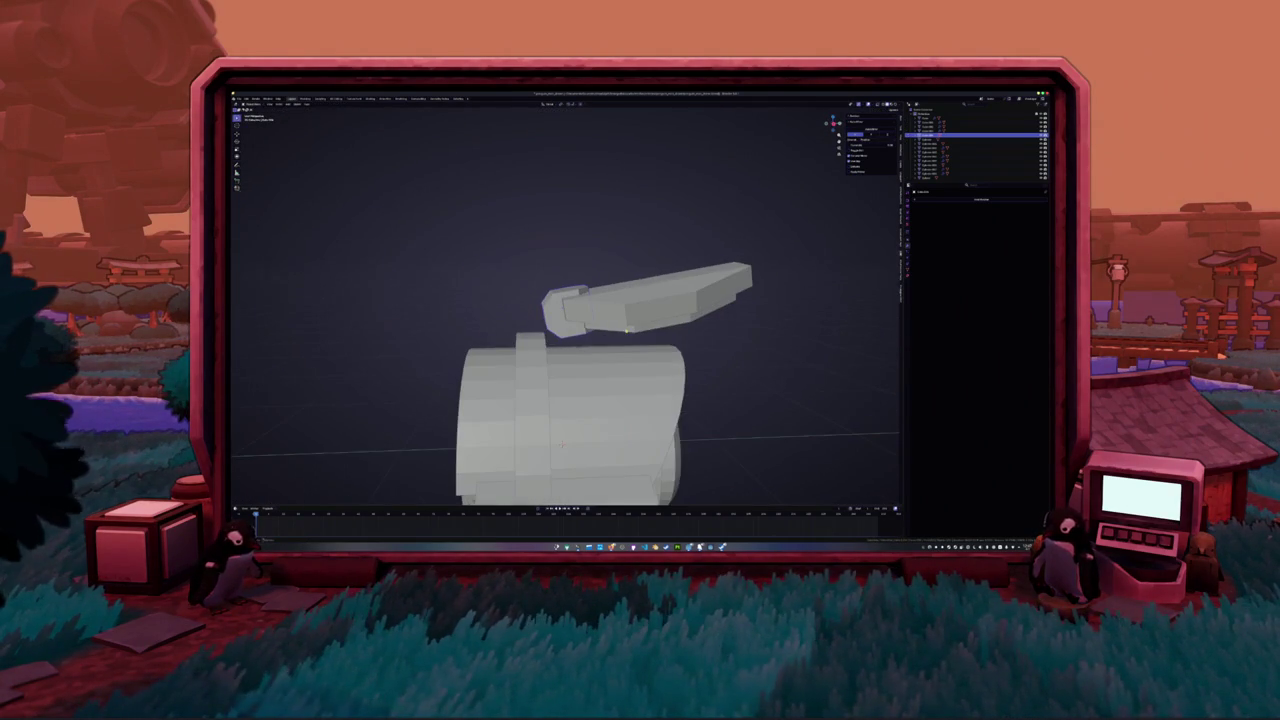
pyautogui.press('g')
pyautogui.press('y')
pyautogui.press('y')
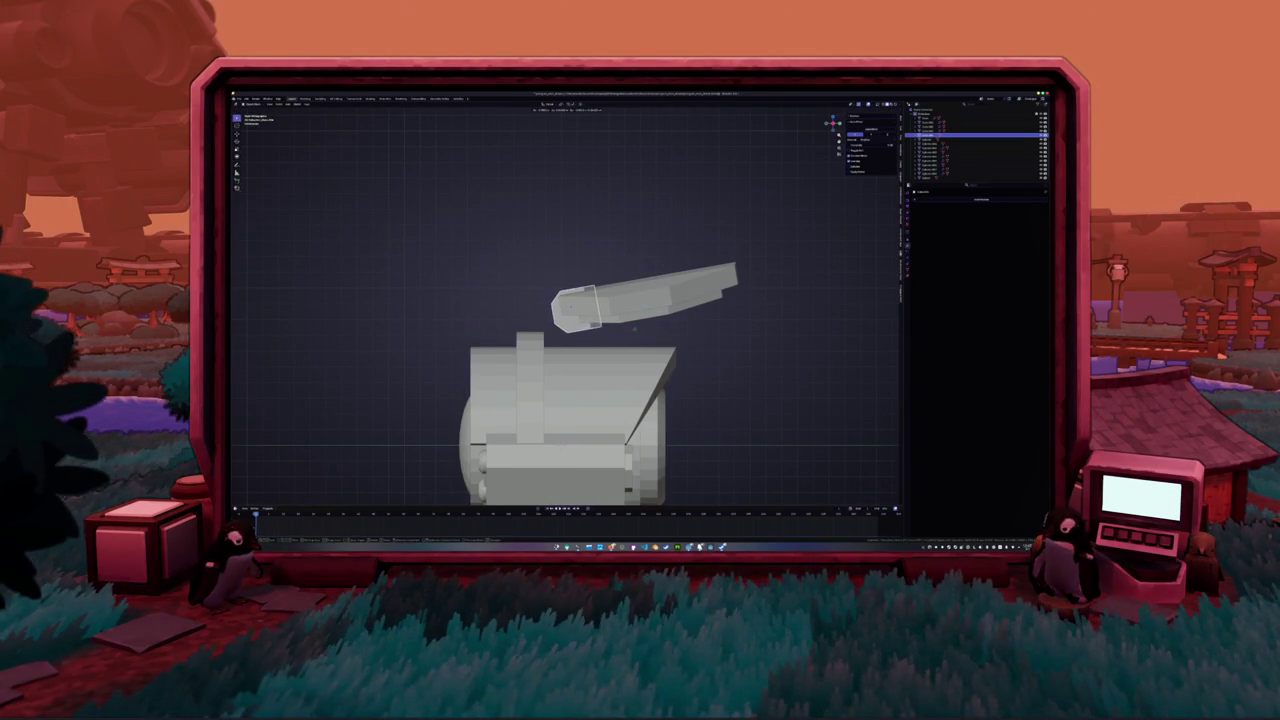
pyautogui.click(634, 328)
# Select the barrel and the top piece's lower plate, undoing an accidental removal
pyautogui.moveTo(634, 328)
pyautogui.mouseDown(button='middle')
pyautogui.moveTo(600, 300)
pyautogui.moveTo(634, 326)
pyautogui.moveTo(638, 266)
pyautogui.mouseUp(button='middle')
pyautogui.click(638, 266)
pyautogui.click(637, 290)
pyautogui.click(695, 296)
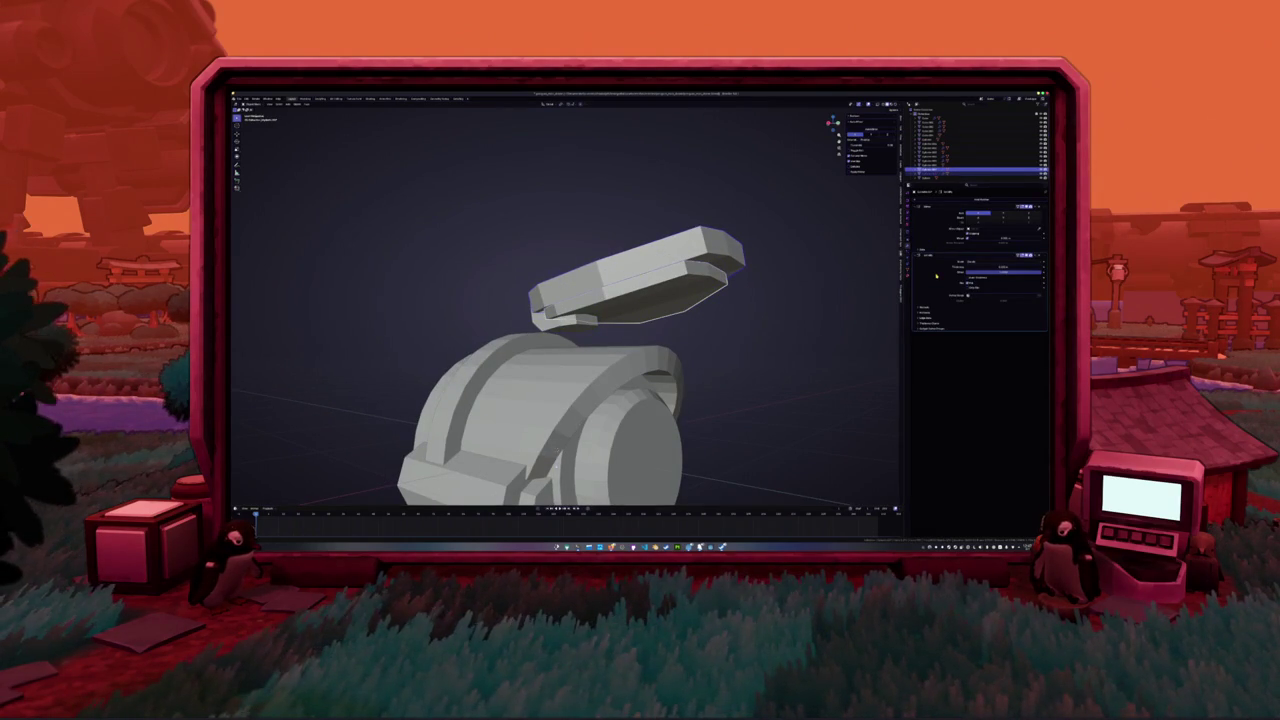
pyautogui.hotkey('ctrl', 'x')
pyautogui.hotkey('ctrl', 'z')
# Select the front disk, turn off X-ray, return to Object Mode and clear the selection
pyautogui.moveTo(757, 297); pyautogui.dragTo(700, 260, button='middle')
pyautogui.scroll(-3, 700, 260)
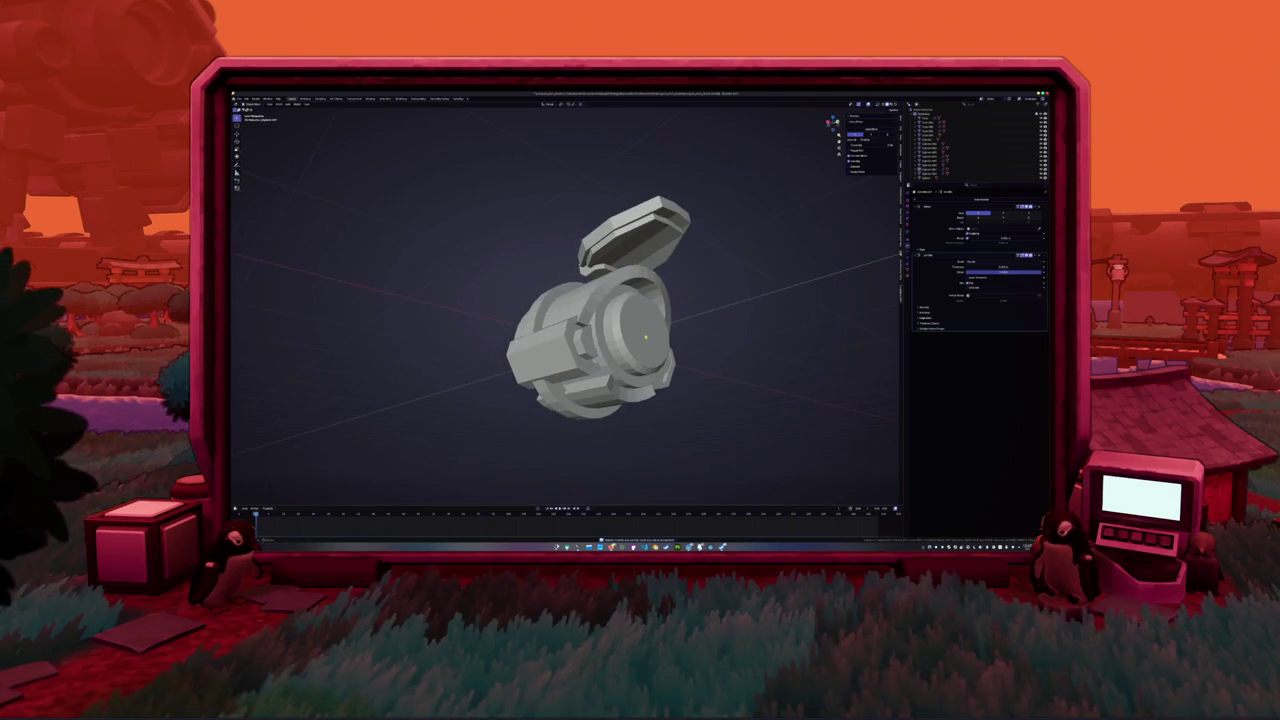
pyautogui.click(645, 330)
pyautogui.moveTo(645, 330); pyautogui.dragTo(667, 348, button='middle')
pyautogui.hotkey('alt', 'z')
pyautogui.press('Tab')
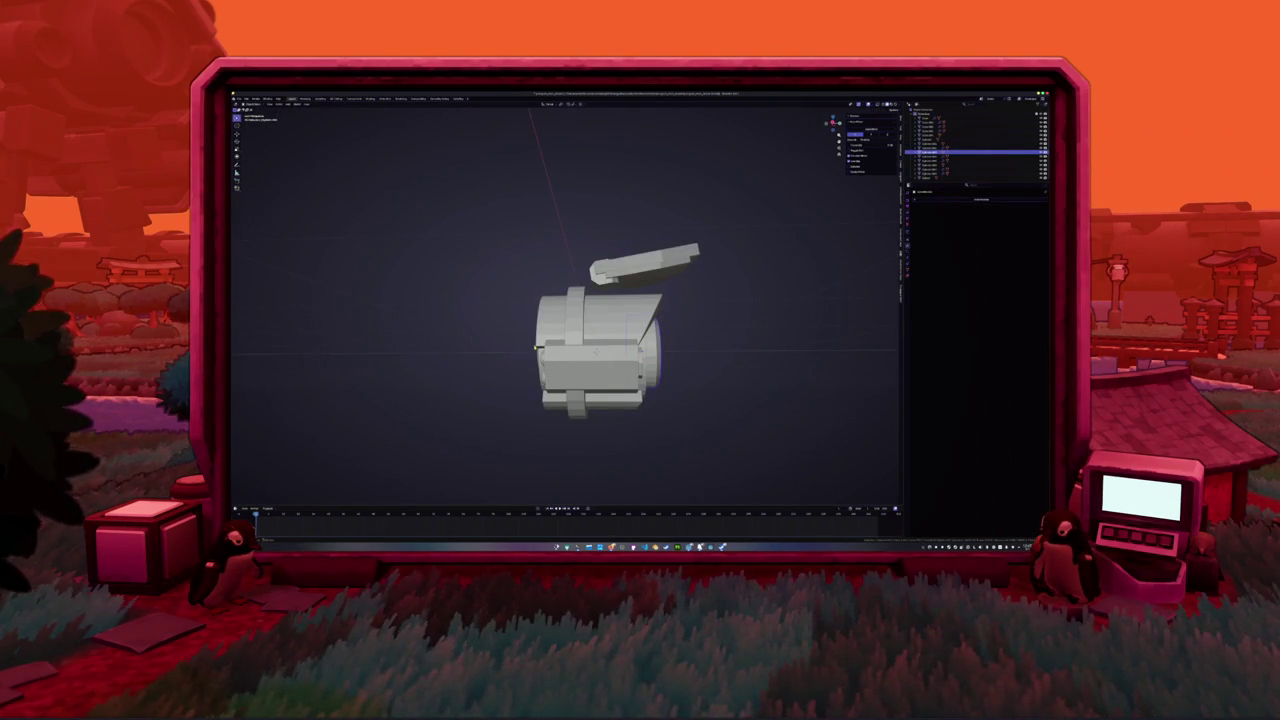
pyautogui.click(484, 332)
# Box-select the lid in side view and shift it left along Y
pyautogui.moveTo(484, 332)
pyautogui.mouseDown(button='middle')
pyautogui.moveTo(497, 378)
pyautogui.moveTo(540, 400)
pyautogui.mouseUp(button='middle')
pyautogui.press('KP_3')
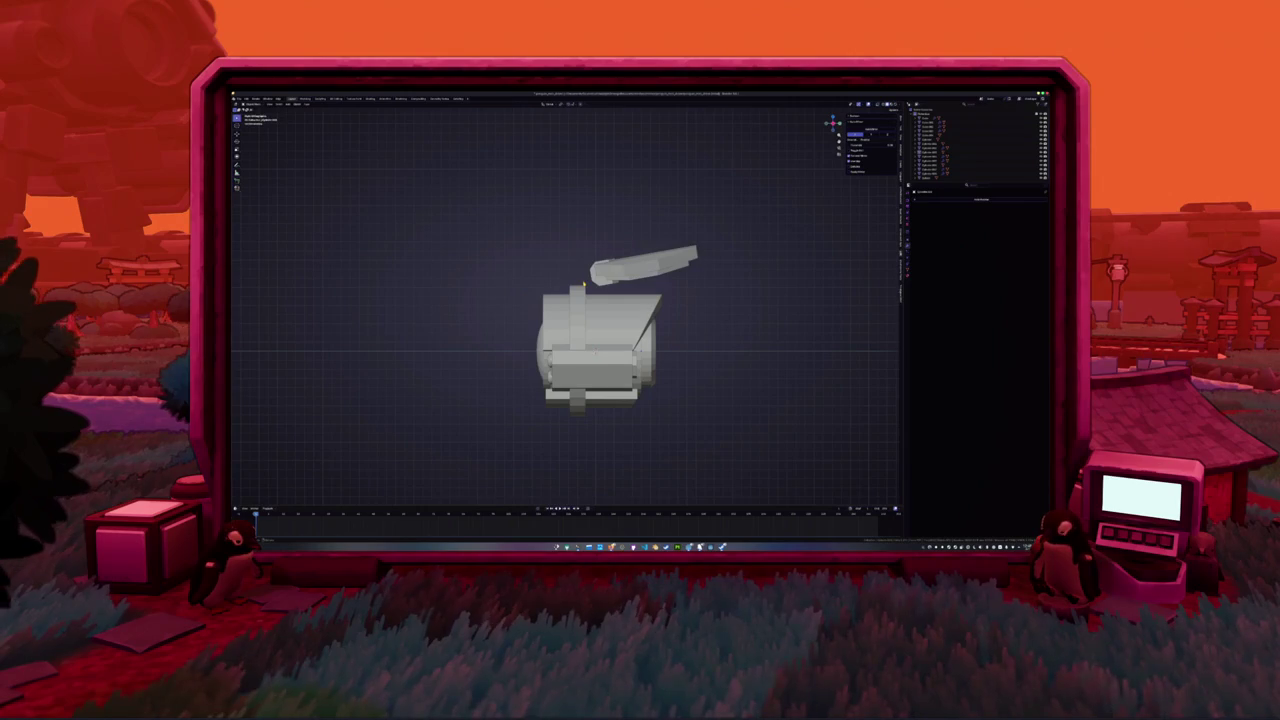
pyautogui.moveTo(594, 234); pyautogui.dragTo(694, 288)
pyautogui.press('g')
pyautogui.press('y')
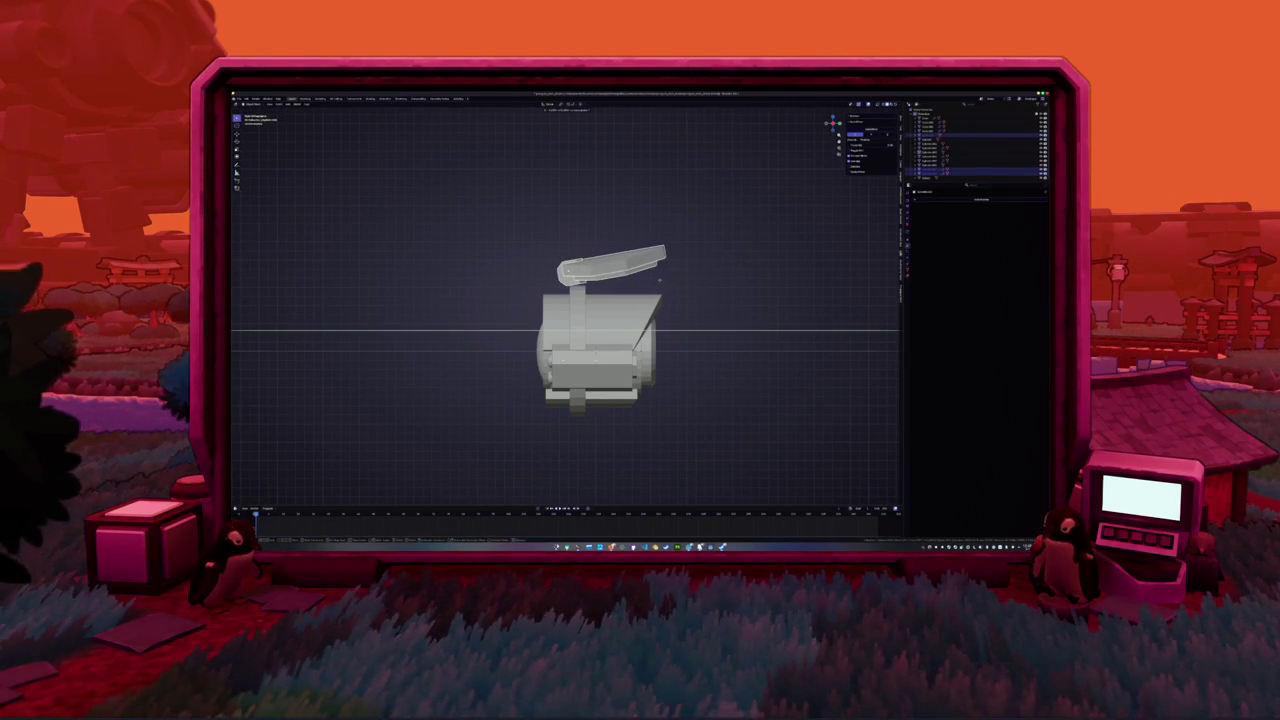
pyautogui.click(654, 284)
# Raise the lid slightly on Z, tilt it with a rotation, and nudge it along Y
pyautogui.press('g')
pyautogui.press('z')
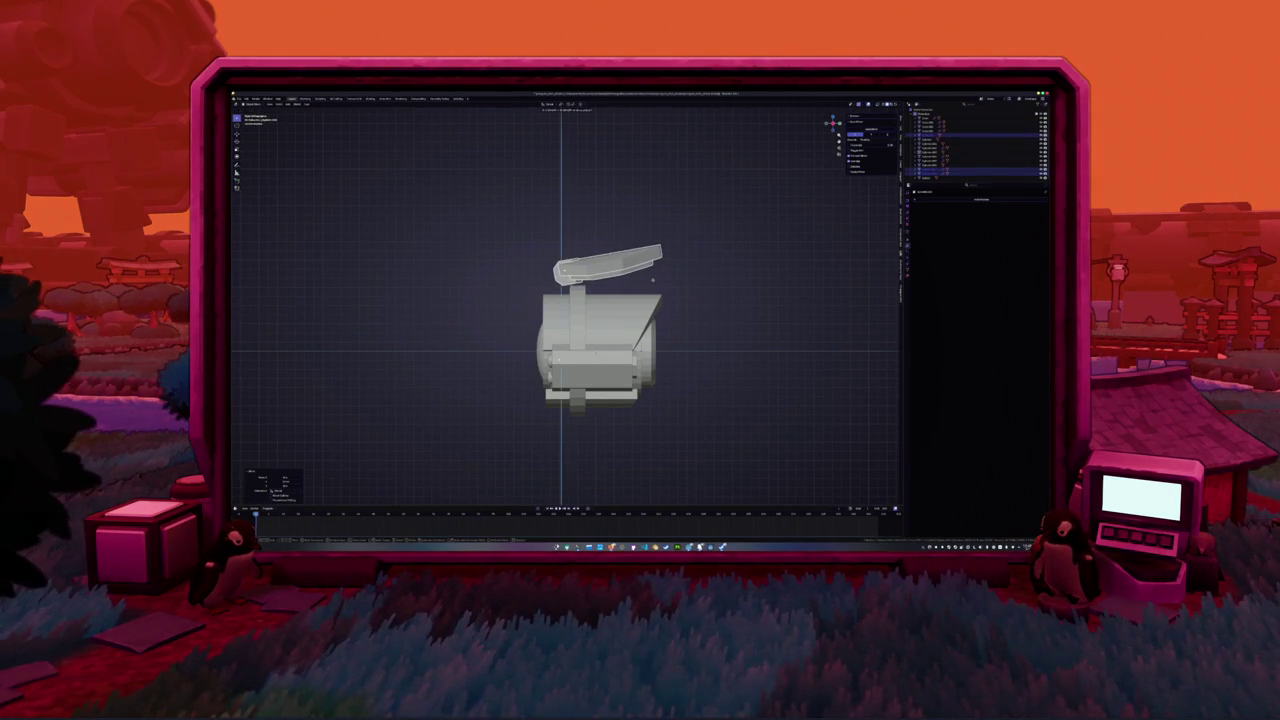
pyautogui.click(653, 277)
pyautogui.press('r')
pyautogui.click(653, 245)
pyautogui.press('g')
pyautogui.press('y')
pyautogui.click(664, 252)
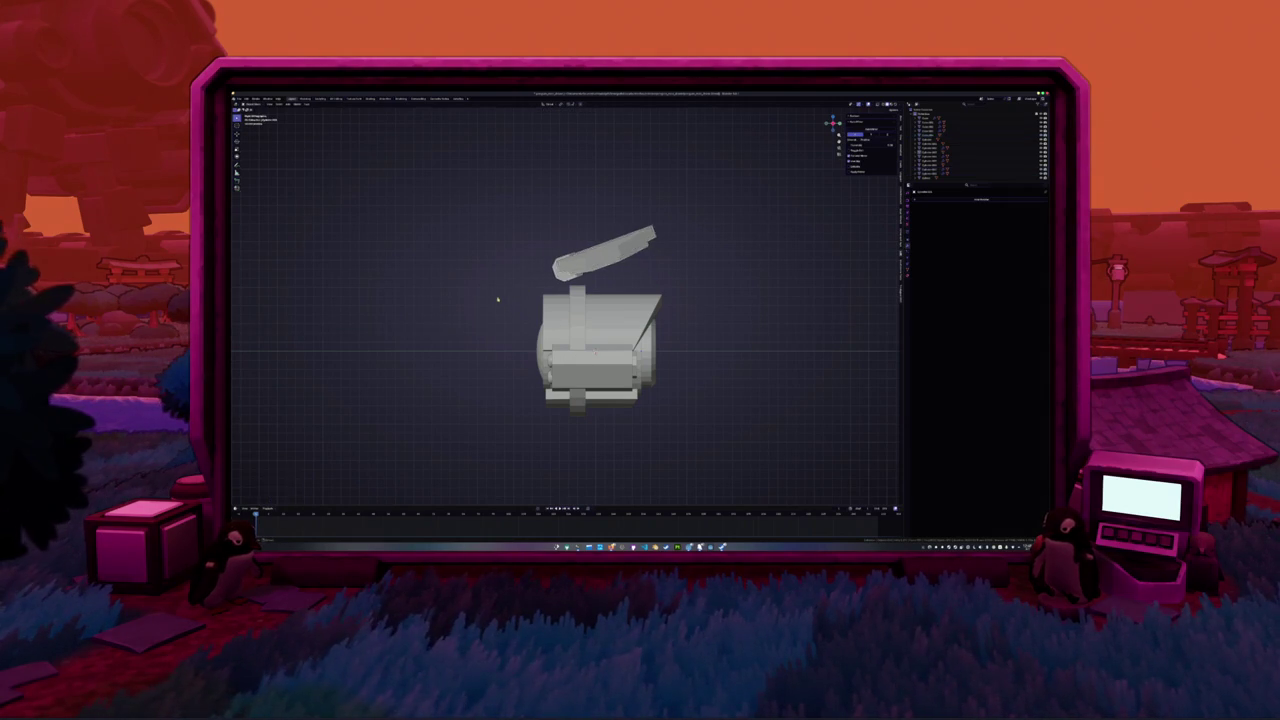
# Brush-select the lid's faces in Edit Mode and stretch them outward along Y
pyautogui.moveTo(500, 294); pyautogui.dragTo(542, 282, button='middle')
pyautogui.click(590, 262)
pyautogui.rightClick(552, 272)
pyautogui.moveTo(659, 265)
pyautogui.mouseDown(button='middle')
pyautogui.moveTo(720, 300)
pyautogui.moveTo(638, 253)
pyautogui.mouseUp(button='middle')
pyautogui.press('KP_1')
pyautogui.press('Tab')
pyautogui.press('c')
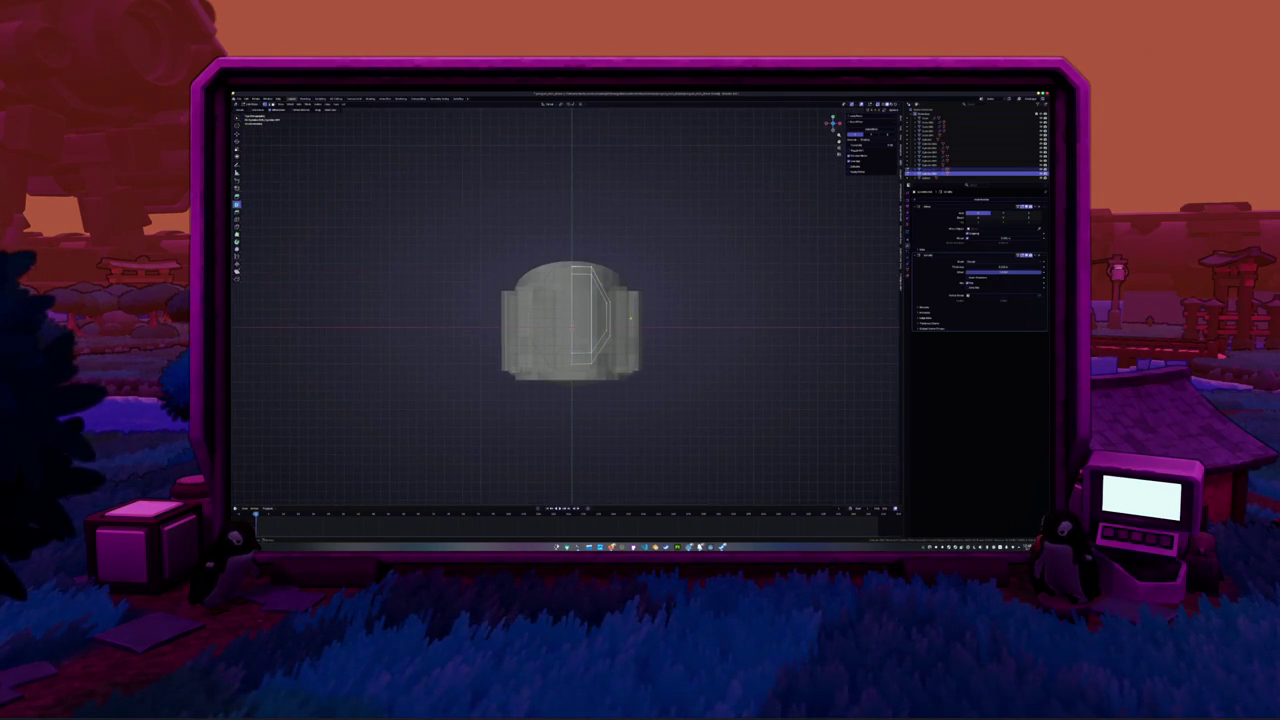
pyautogui.moveTo(589, 280); pyautogui.dragTo(605, 255, button='middle')
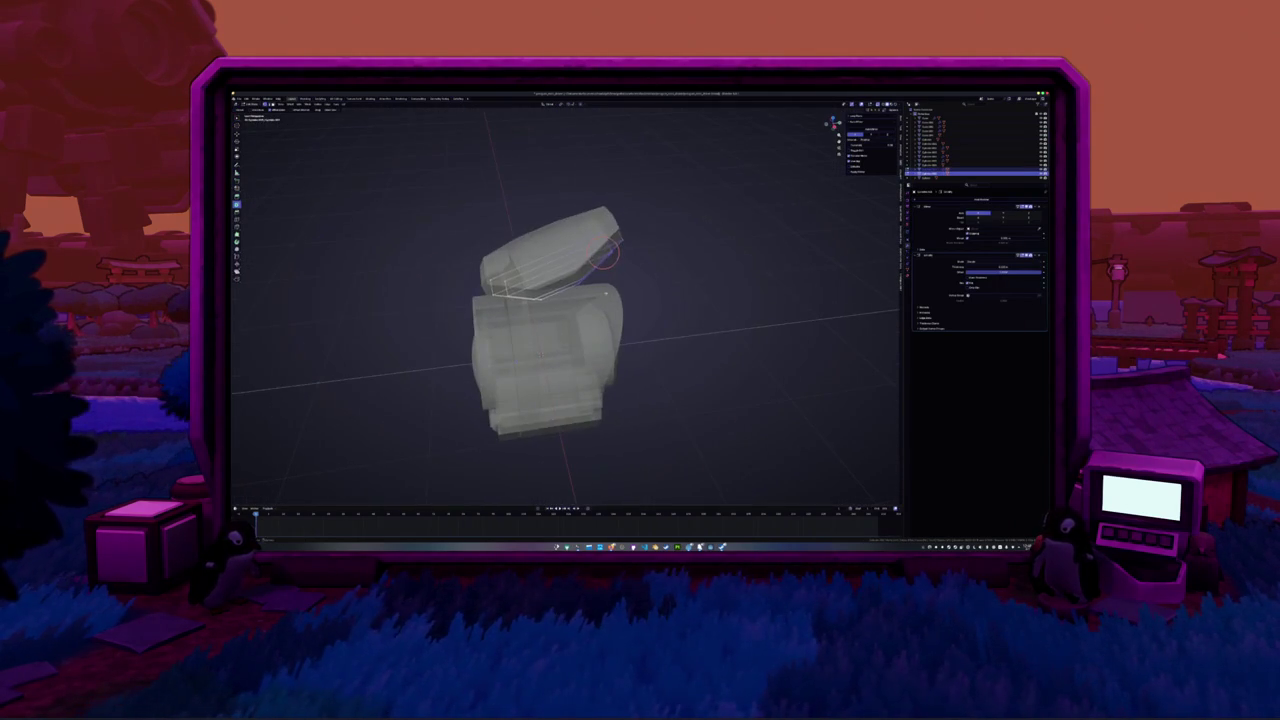
pyautogui.press('s')
pyautogui.press('y')
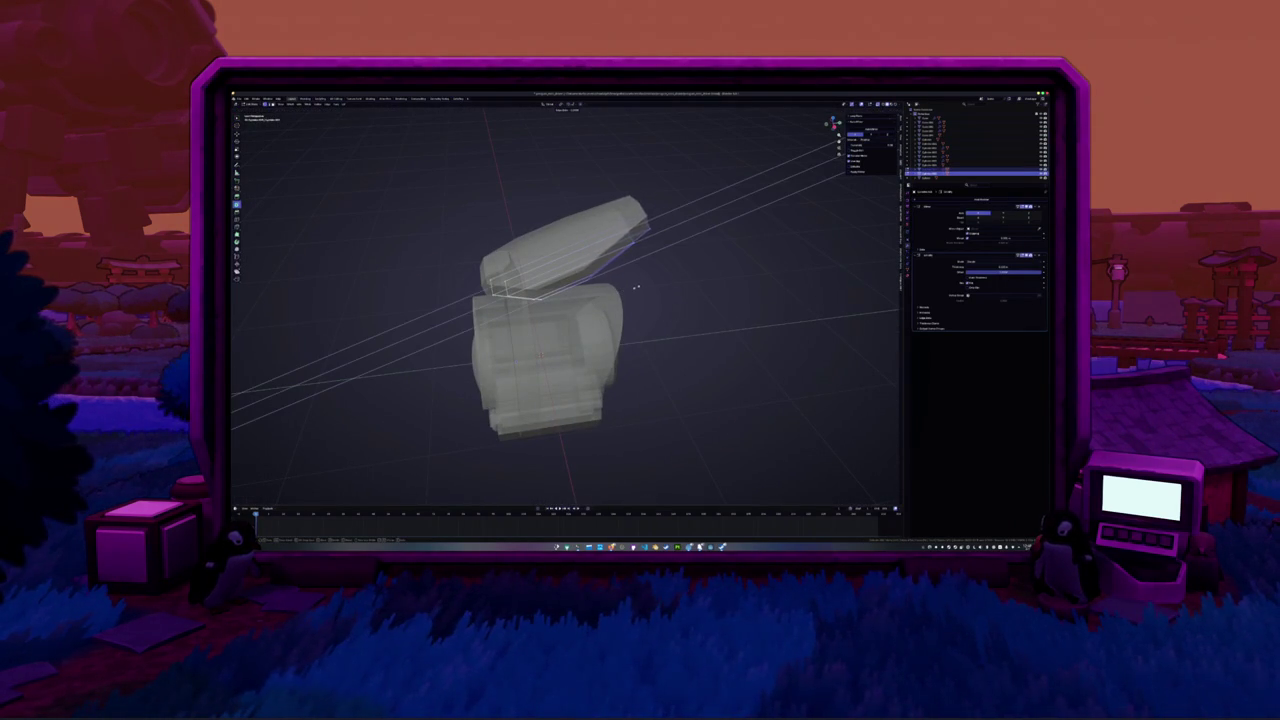
pyautogui.click(637, 287)
# Back in Object Mode, apply Shade Smooth to the model
pyautogui.press('Tab')
pyautogui.moveTo(637, 287)
pyautogui.mouseDown(button='middle')
pyautogui.moveTo(601, 268)
pyautogui.moveTo(500, 264)
pyautogui.mouseUp(button='middle')
pyautogui.rightClick(500, 264)
pyautogui.click(528, 272)
pyautogui.moveTo(671, 251); pyautogui.dragTo(592, 262, button='middle')
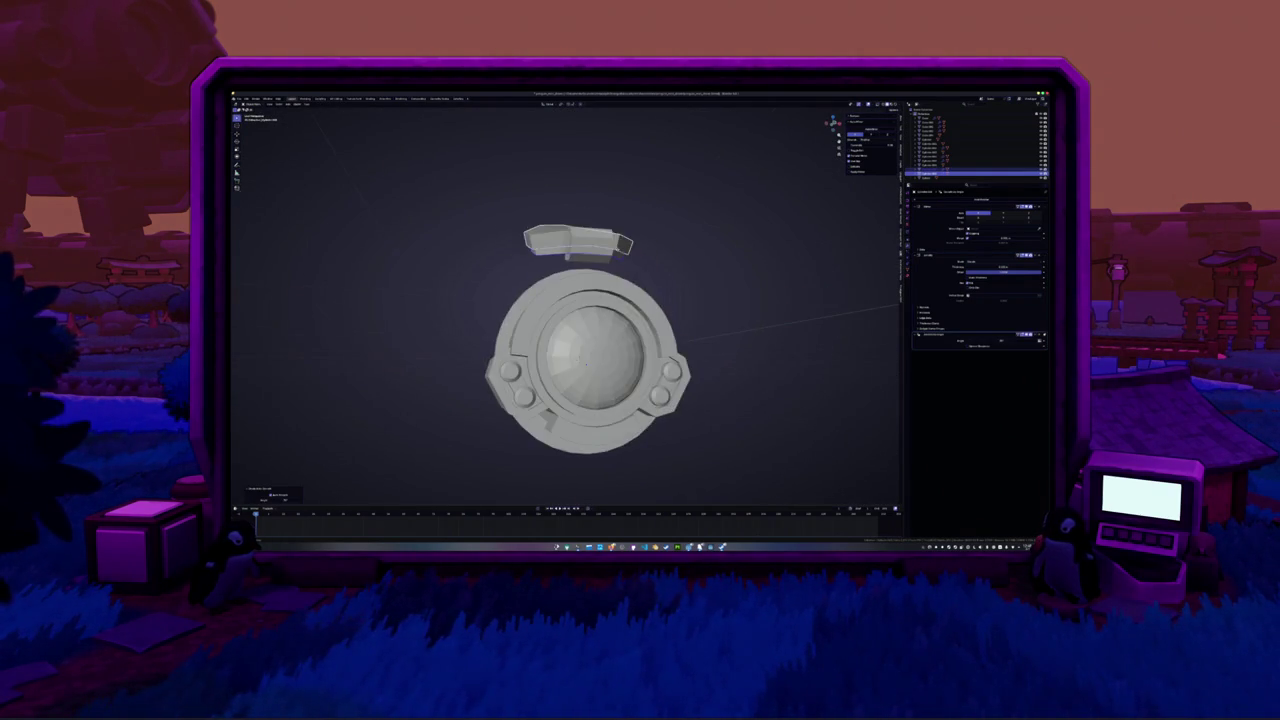
# Change the model's shading again from the object context menu
pyautogui.rightClick(537, 283)
pyautogui.click(530, 300)
pyautogui.moveTo(530, 300)
pyautogui.mouseDown(button='middle')
pyautogui.moveTo(539, 268)
pyautogui.moveTo(759, 260)
pyautogui.moveTo(585, 350)
pyautogui.mouseUp(button='middle')
pyautogui.scroll(3, 759, 260)
pyautogui.scroll(-4, 759, 261)
# Select the inner cylinder part and rotate it around the Y axis
pyautogui.click(600, 345)
pyautogui.press('r')
pyautogui.press('y')
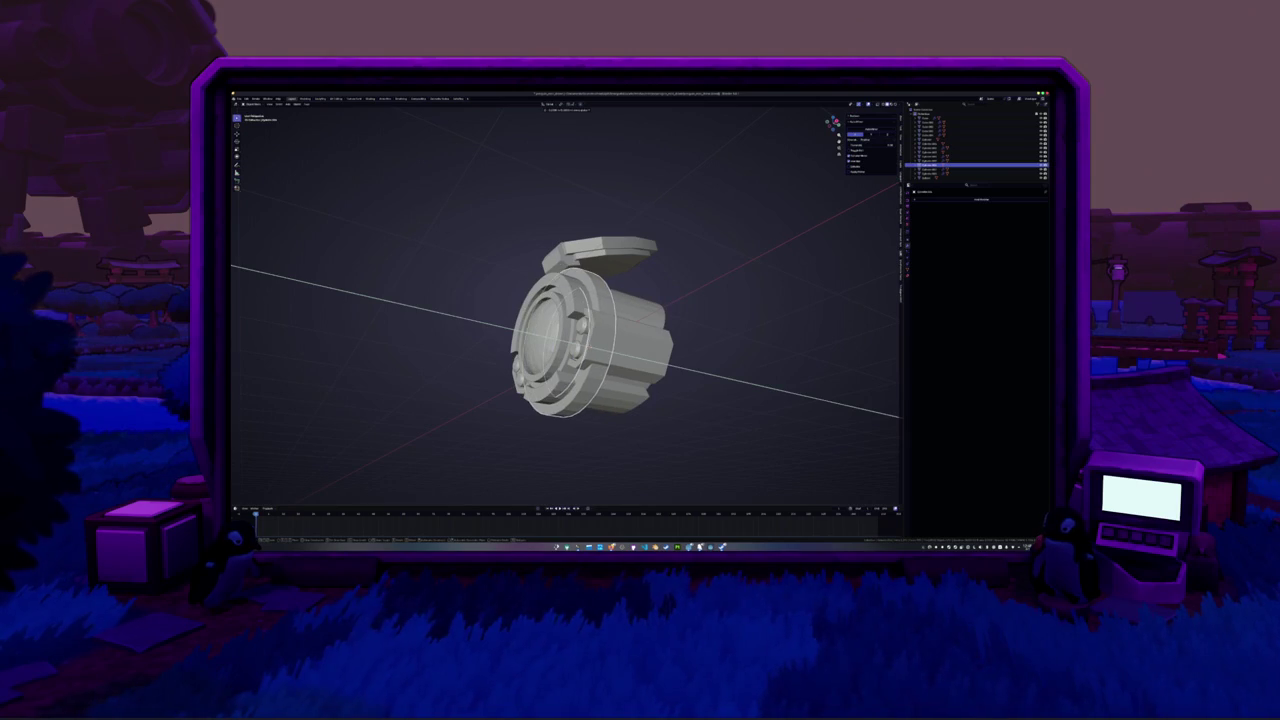
pyautogui.click(726, 321)
pyautogui.moveTo(700, 330); pyautogui.dragTo(726, 321, button='middle')
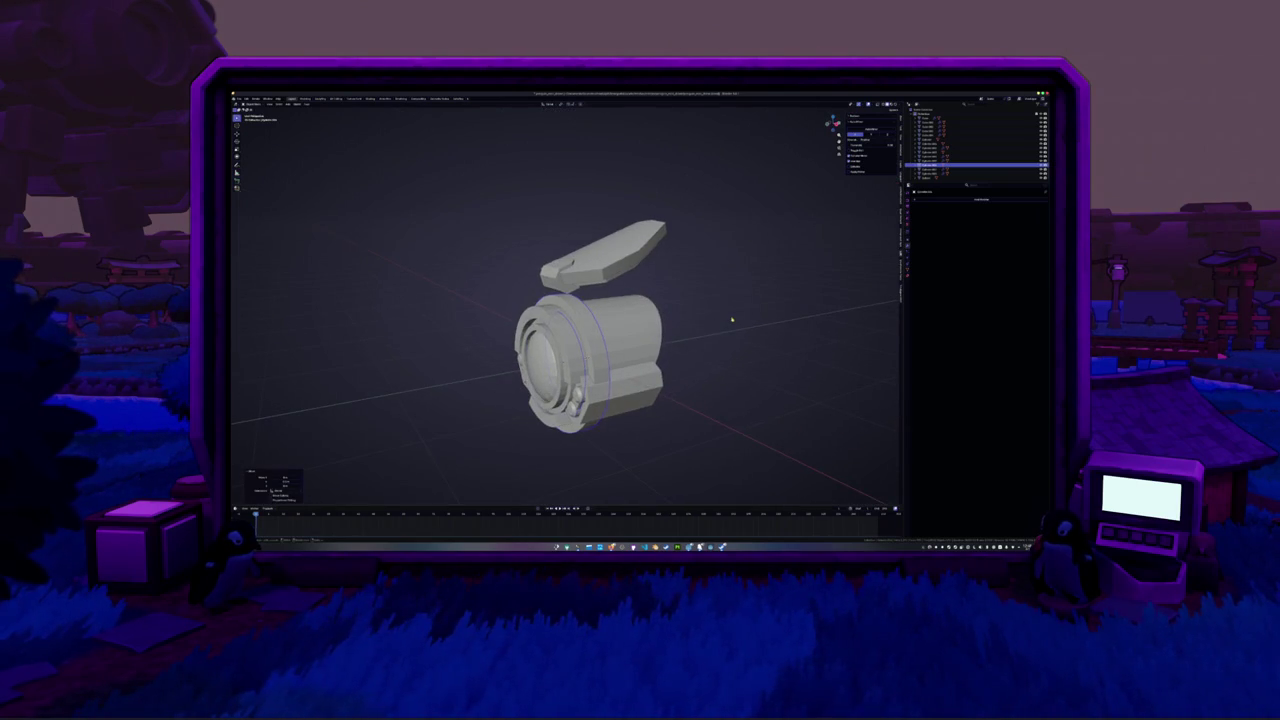
pyautogui.moveTo(590, 330); pyautogui.dragTo(620, 300, button='middle')
pyautogui.scroll(2, 590, 330)
# Add a cube, shrink it into a small block, and move it along X atop the body
pyautogui.press('Tab')
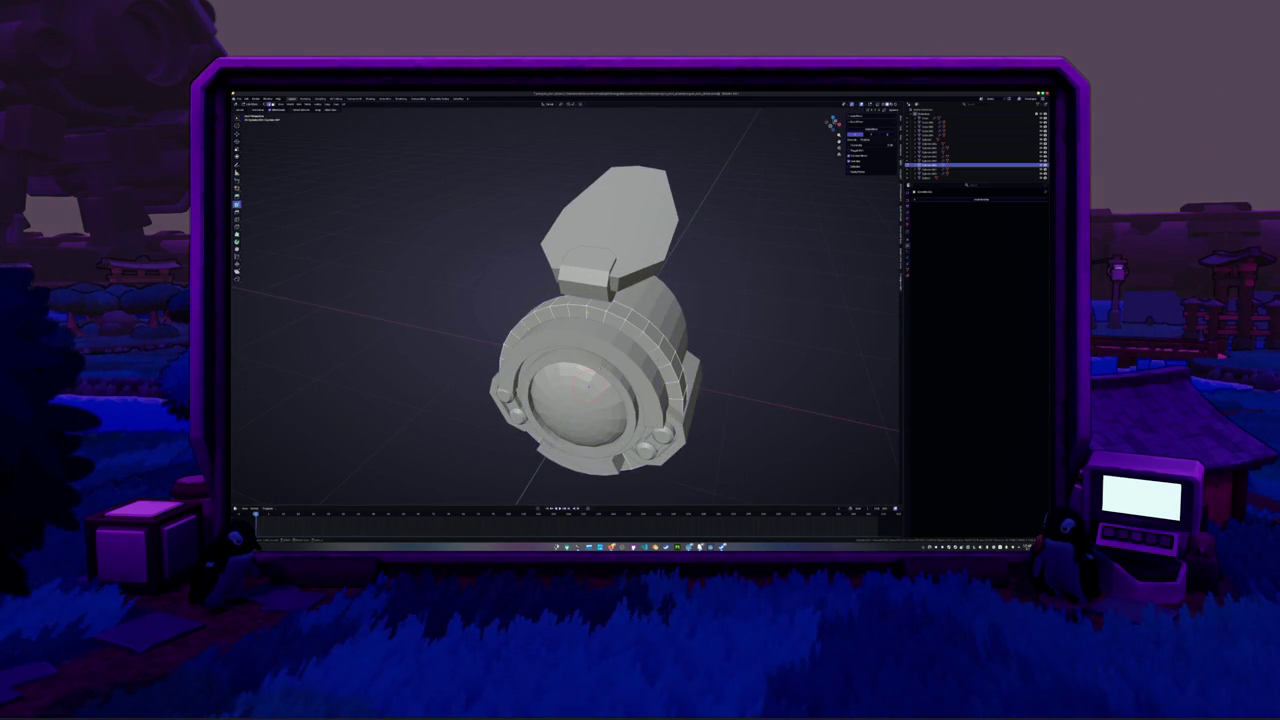
pyautogui.press('KP_1')
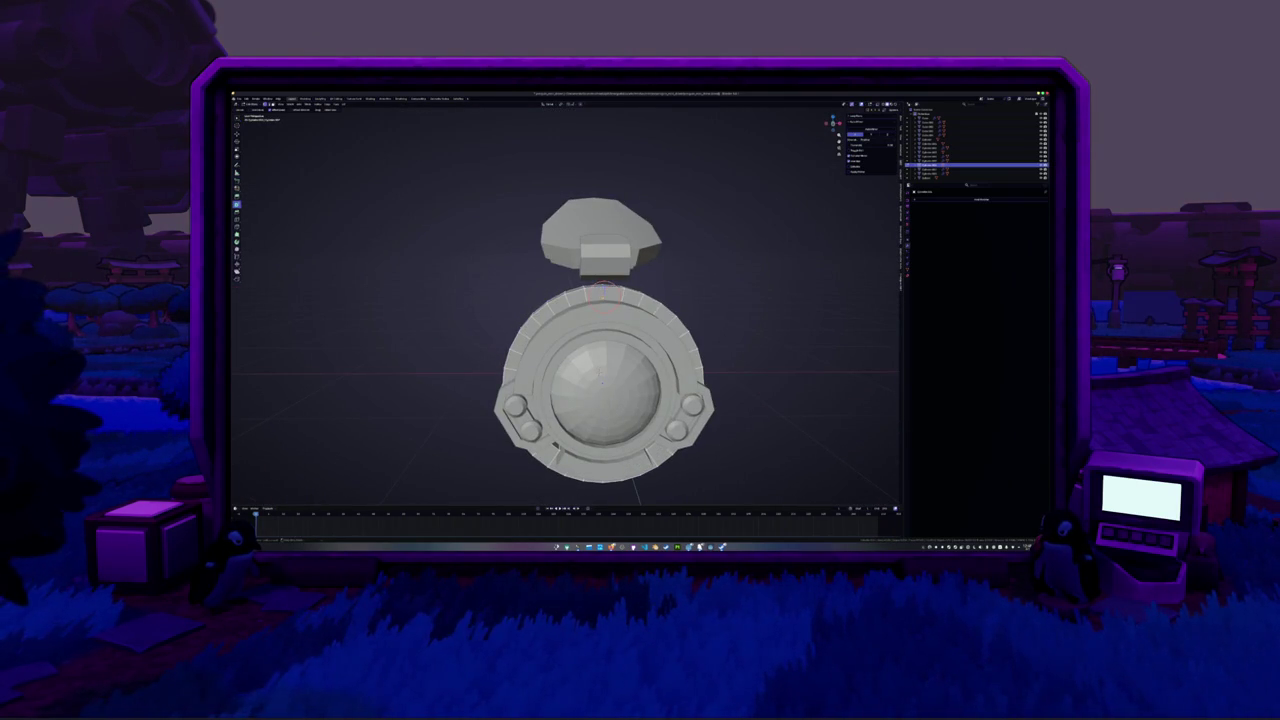
pyautogui.press('Tab')
pyautogui.hotkey('shift', 'a')
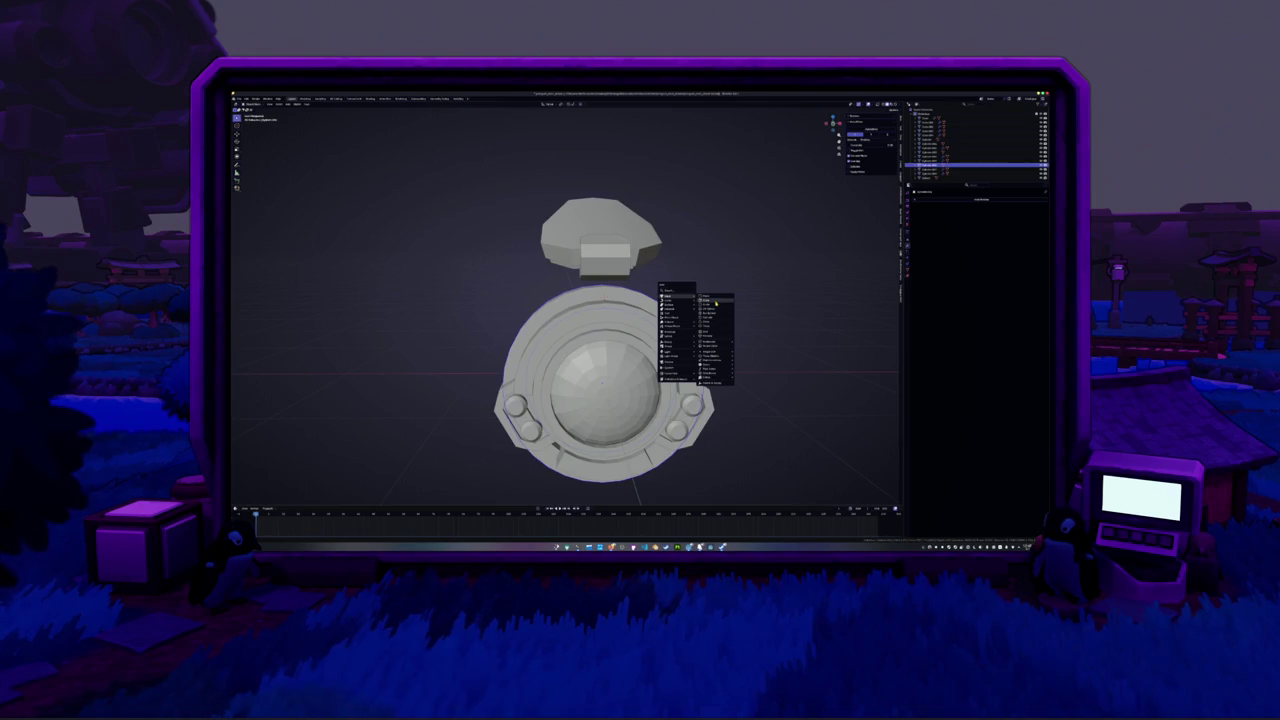
pyautogui.click(708, 302)
pyautogui.moveTo(600, 330); pyautogui.dragTo(640, 300, button='middle')
pyautogui.press('s')
pyautogui.press('Return')
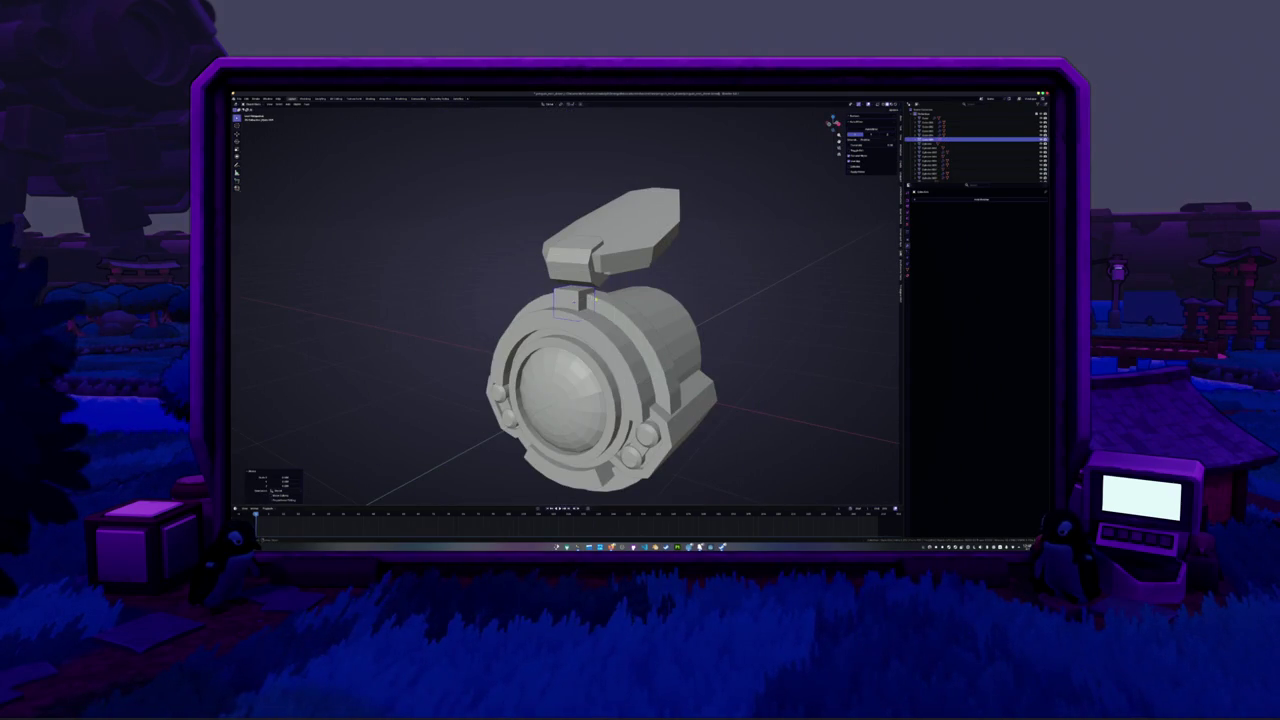
pyautogui.press('g')
pyautogui.press('x')
pyautogui.click(676, 320)
# Inspect the block in Edit Mode with X-ray switched on, then off again
pyautogui.moveTo(676, 320)
pyautogui.mouseDown(button='middle')
pyautogui.moveTo(590, 334)
pyautogui.moveTo(530, 320)
pyautogui.mouseUp(button='middle')
pyautogui.moveTo(622, 321); pyautogui.dragTo(587, 324, button='middle')
pyautogui.press('Tab')
pyautogui.hotkey('alt', 'z')
pyautogui.moveTo(528, 296)
pyautogui.mouseDown(button='middle')
pyautogui.moveTo(657, 310)
pyautogui.moveTo(560, 318)
pyautogui.moveTo(640, 305)
pyautogui.moveTo(580, 333)
pyautogui.mouseUp(button='middle')
pyautogui.press('Tab')
pyautogui.hotkey('alt', 'z')
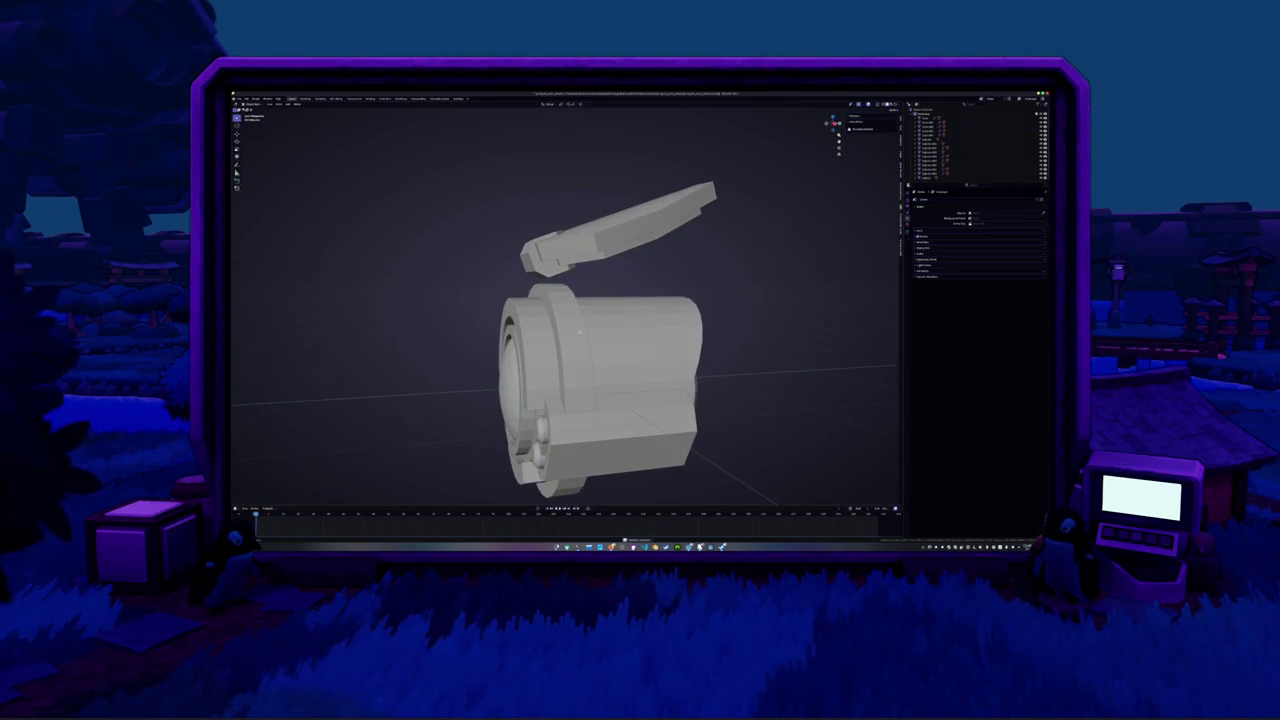
# Undo the last change, select the lid pieces and apply their transforms with Ctrl+A
pyautogui.hotkey('ctrl', 'z')
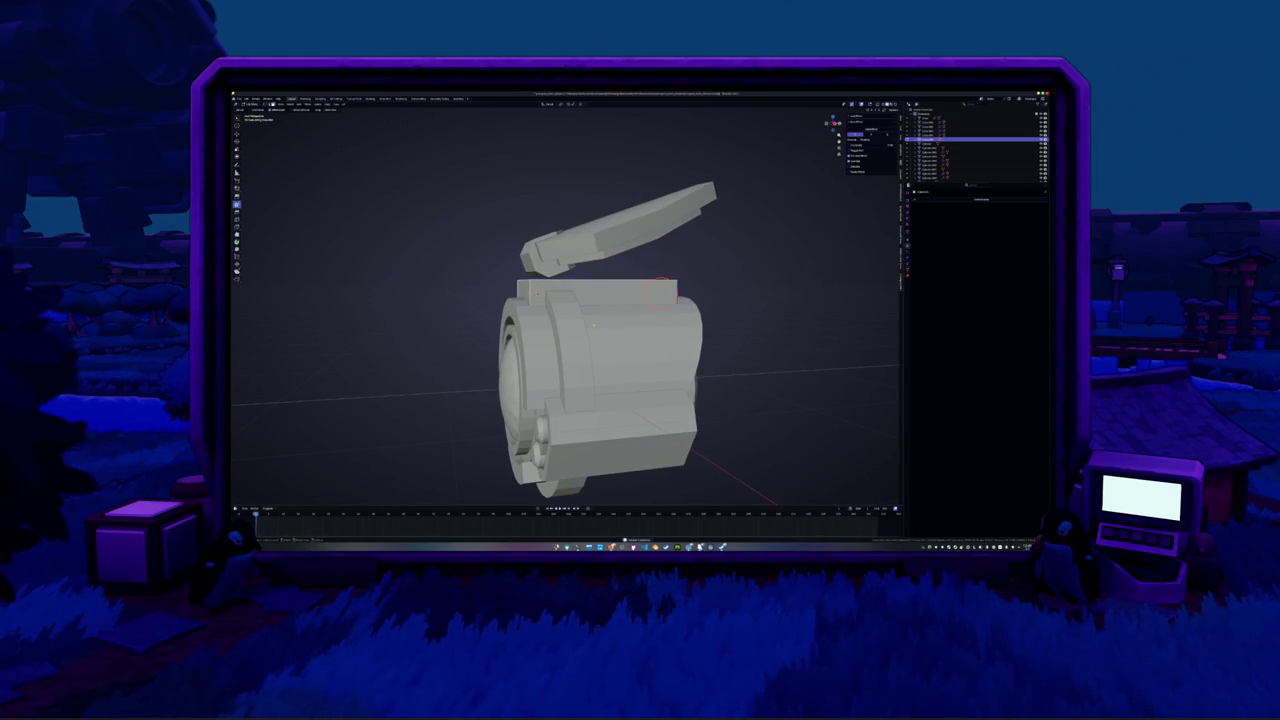
pyautogui.scroll(-3, 619, 298)
pyautogui.moveTo(619, 298); pyautogui.dragTo(541, 244, button='middle')
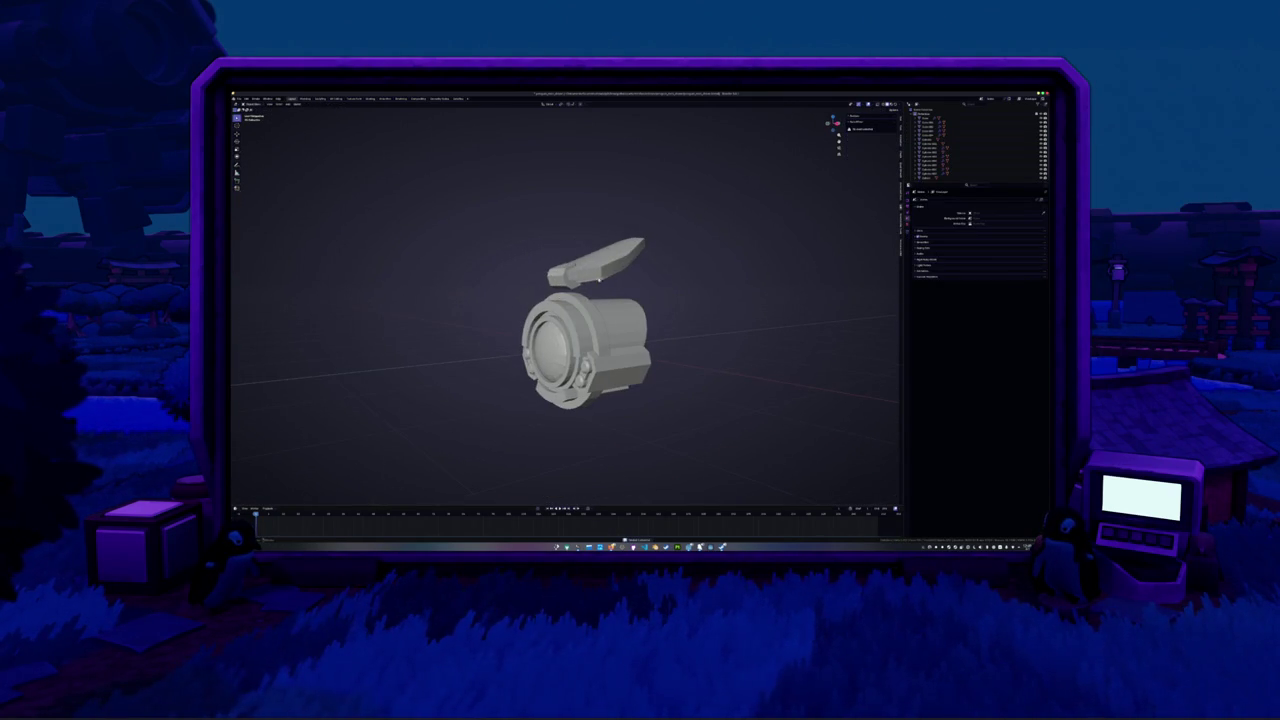
pyautogui.moveTo(541, 244); pyautogui.dragTo(541, 244)
pyautogui.scroll(3, 663, 268)
pyautogui.hotkey('ctrl', 'a')
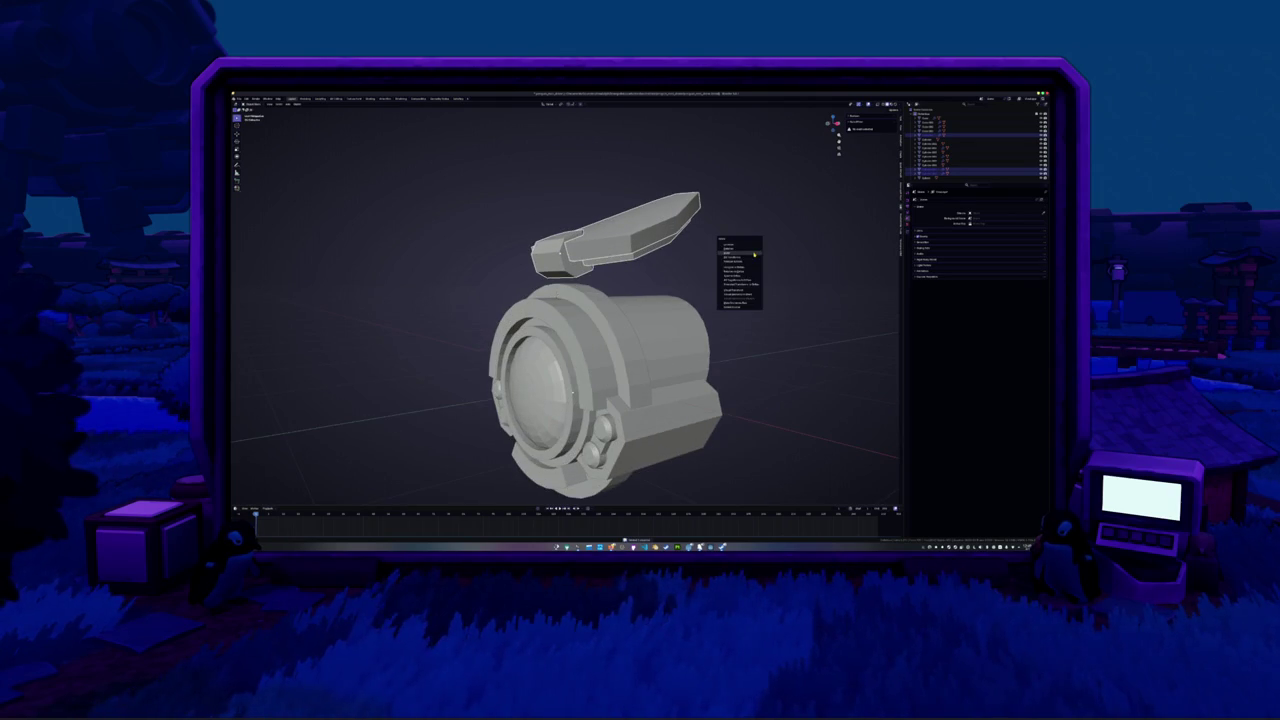
pyautogui.click(752, 258)
# Add an Array modifier to the lid object making three copies
pyautogui.scroll(-3, 755, 259)
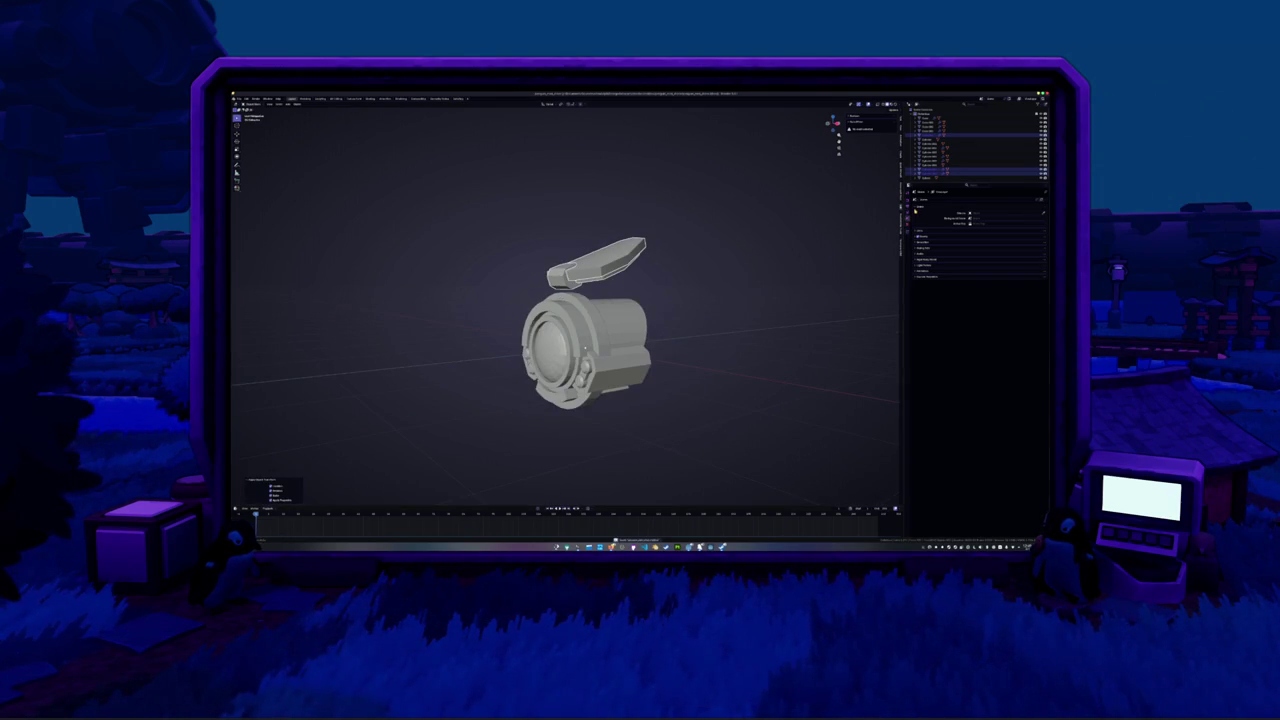
pyautogui.click(607, 269)
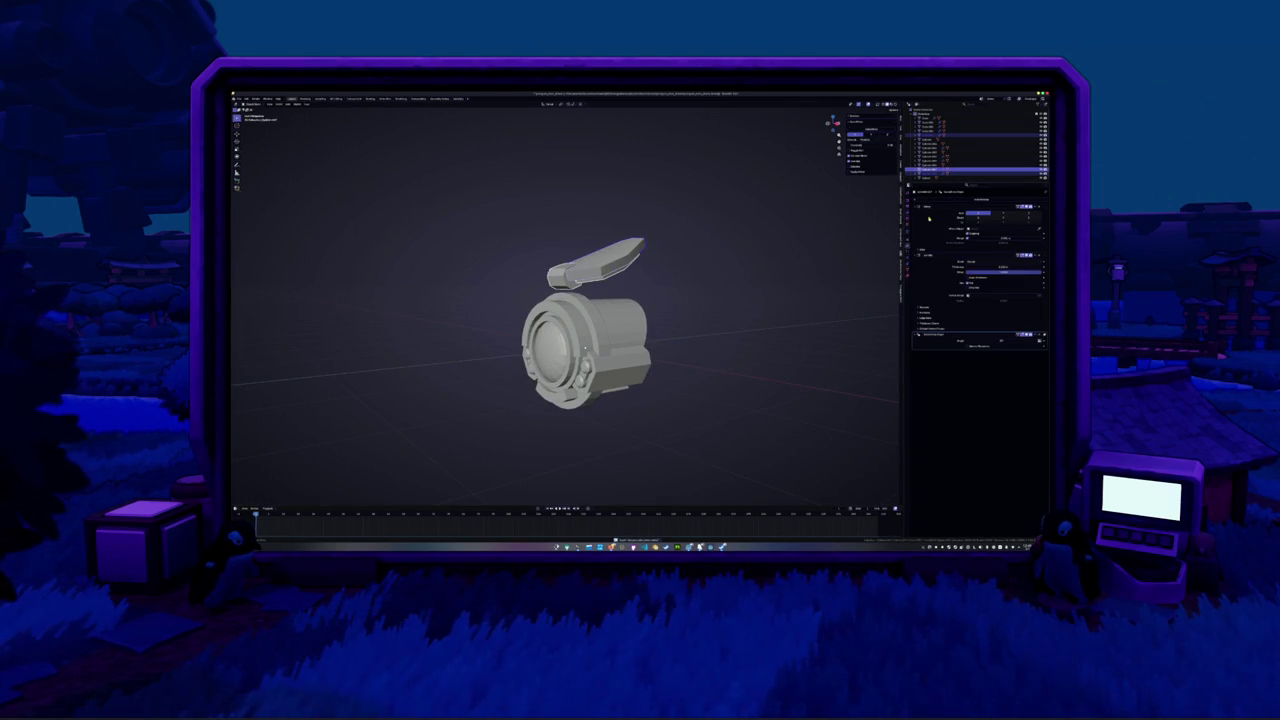
pyautogui.click(943, 203)
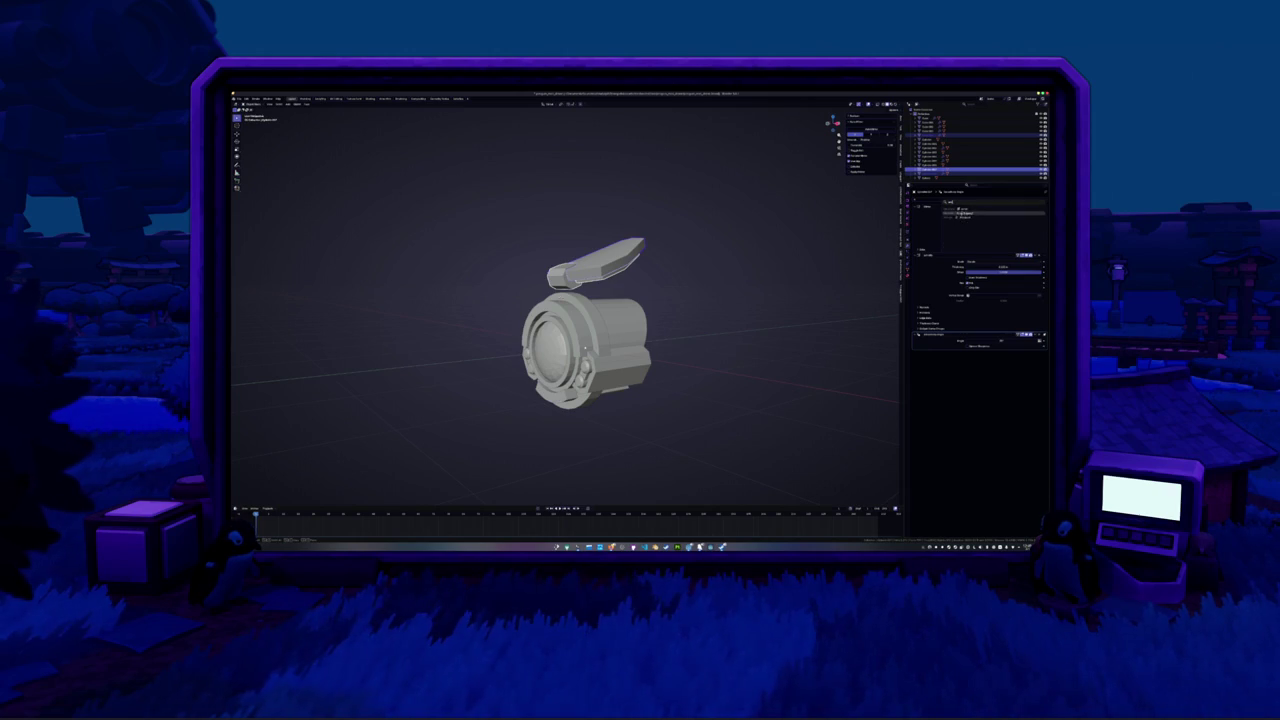
pyautogui.click(965, 225)
# Switch the array's offset mode, adjust its values, then begin rotating the lid about X
pyautogui.moveTo(795, 285); pyautogui.dragTo(850, 300, button='middle')
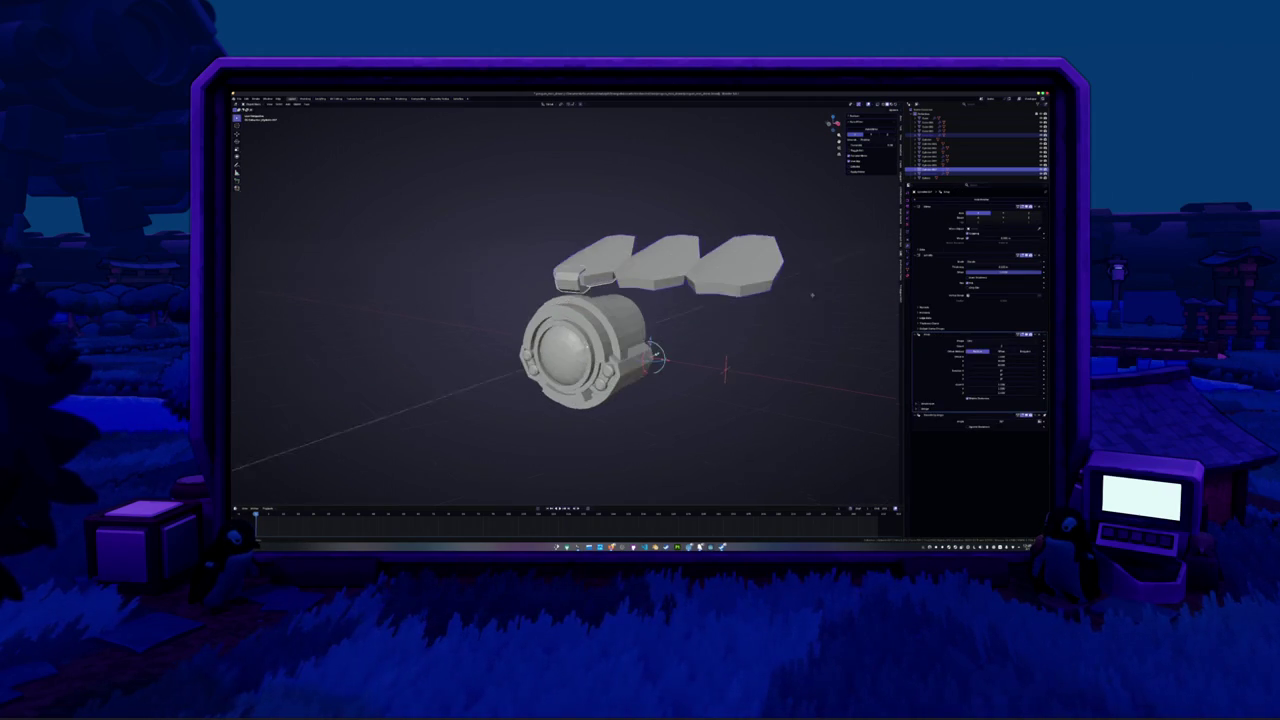
pyautogui.click(1007, 351)
pyautogui.click(969, 355)
pyautogui.rightClick(771, 352)
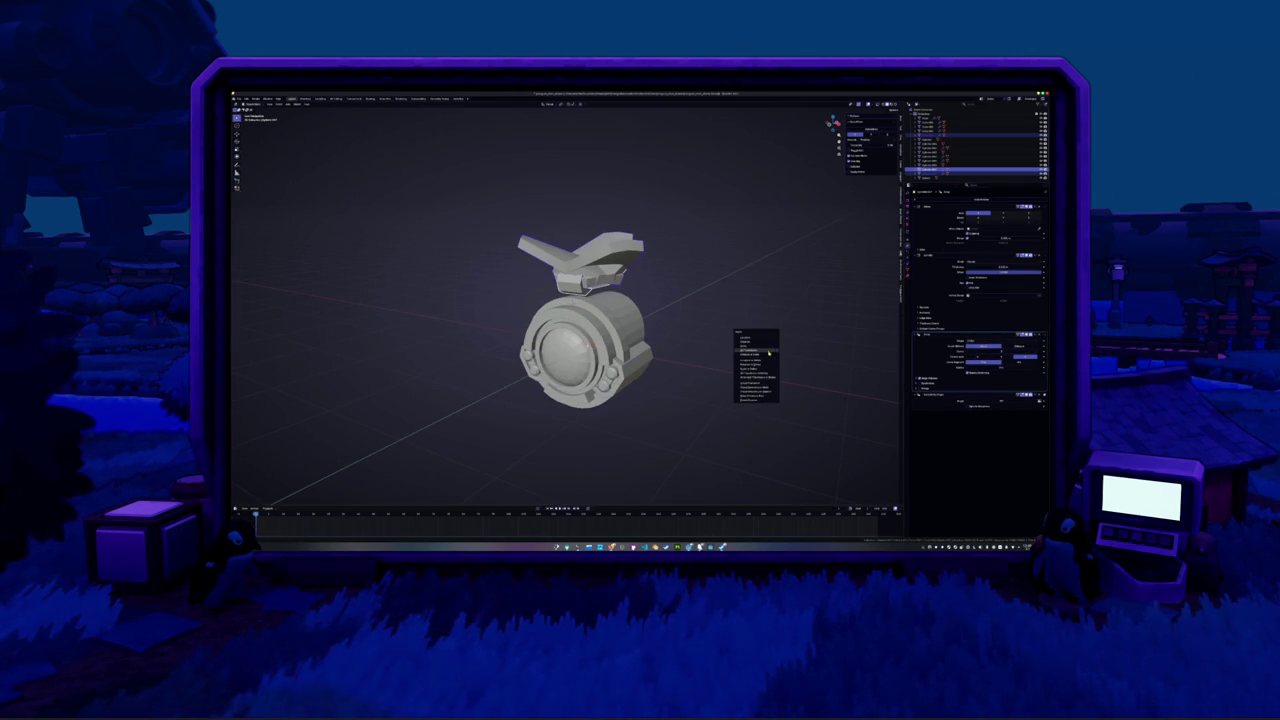
pyautogui.click(768, 353)
pyautogui.moveTo(981, 360)
pyautogui.mouseDown()
pyautogui.moveTo(1022, 358)
pyautogui.moveTo(978, 357)
pyautogui.mouseUp()
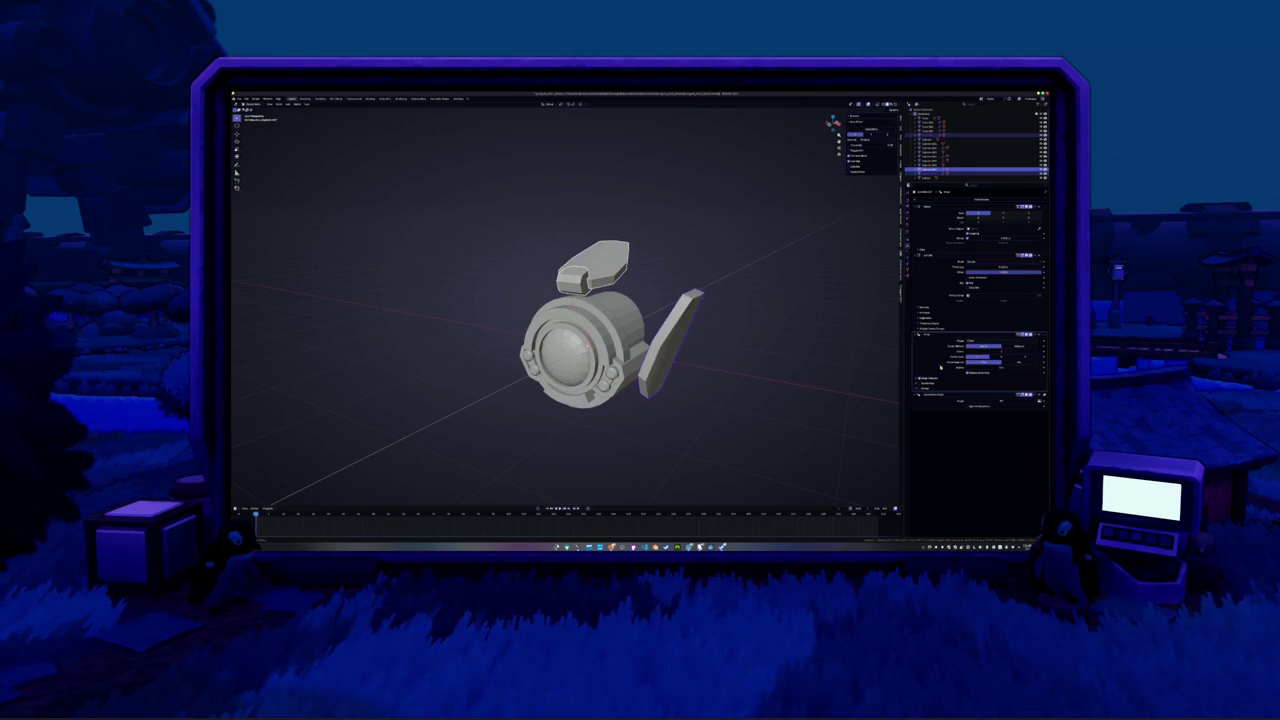
pyautogui.click(929, 379)
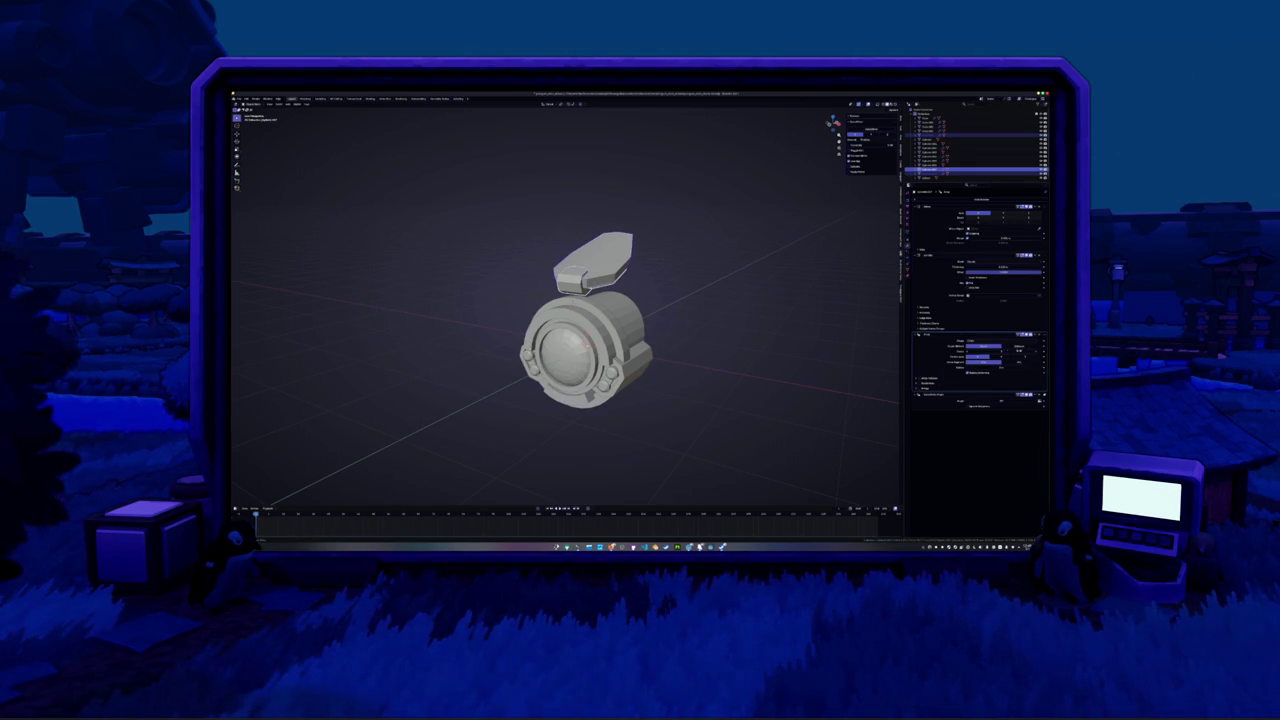
pyautogui.press('r')
pyautogui.press('x')
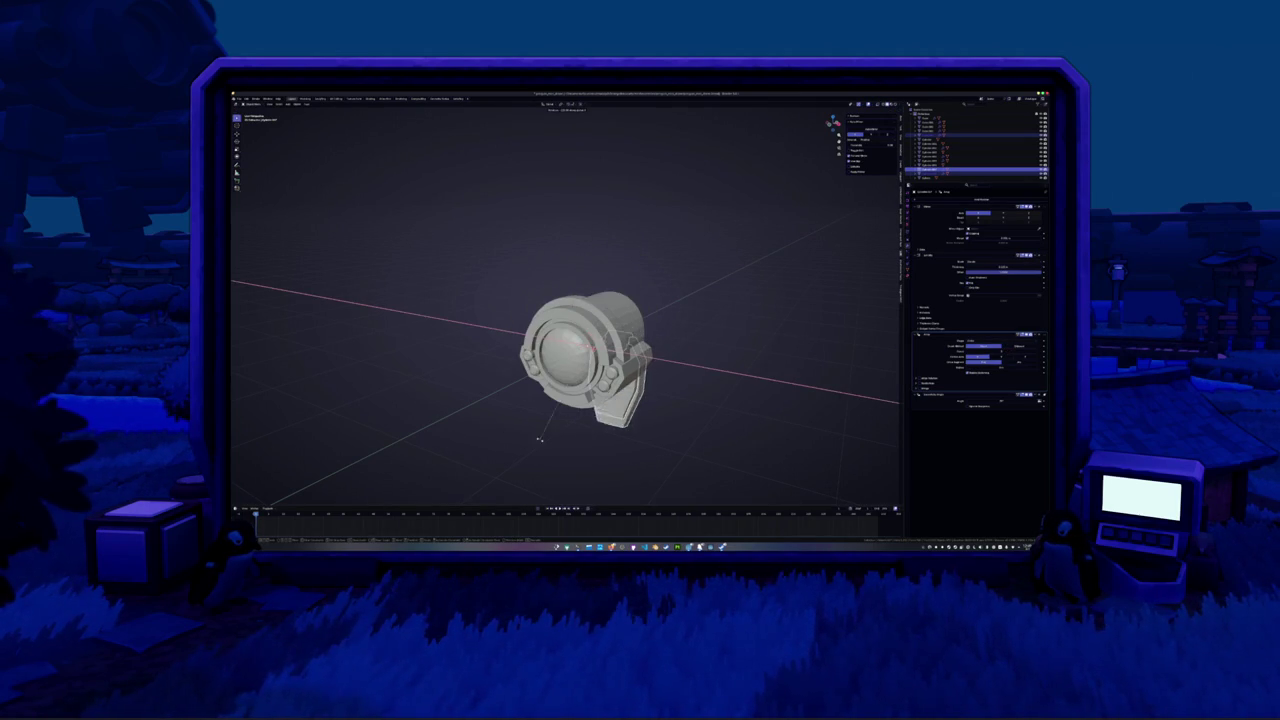
# Rotate the shell panel upright about the X axis and apply its rotation with Ctrl+A
pyautogui.click(730, 410)
pyautogui.press('r')
pyautogui.press('x')
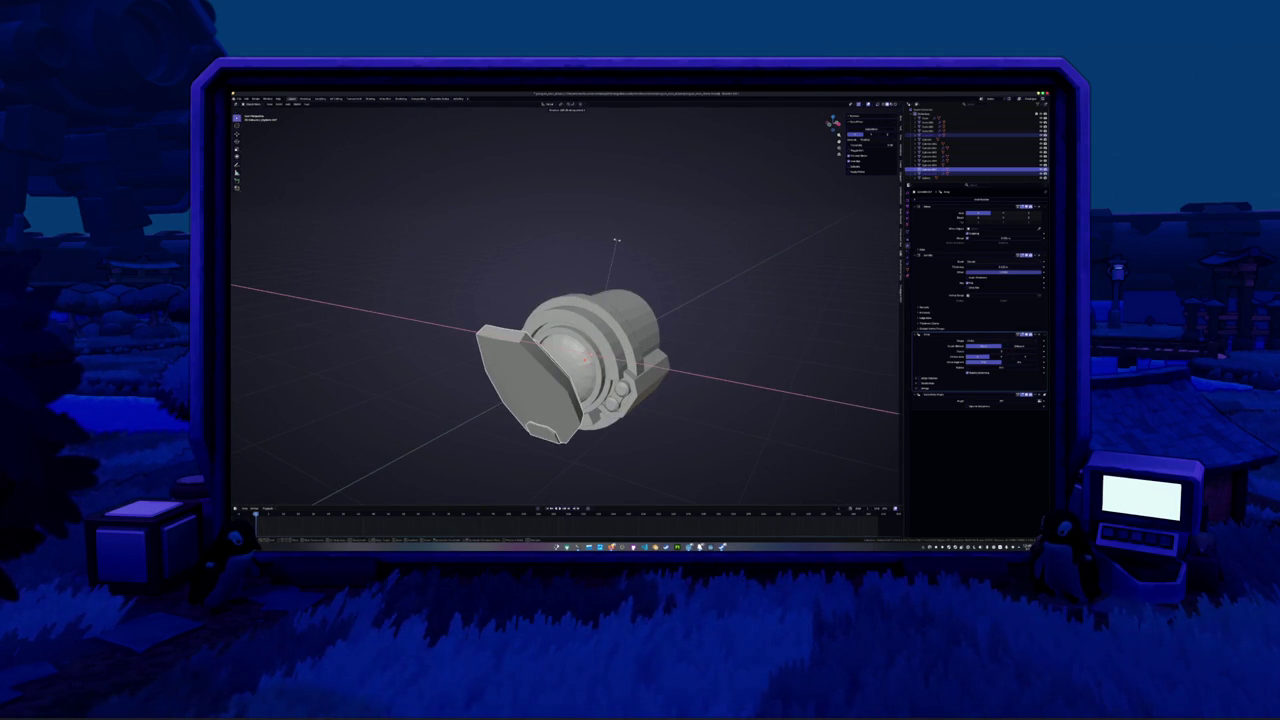
pyautogui.click(622, 256)
pyautogui.hotkey('ctrl', 'a')
pyautogui.click(627, 261)
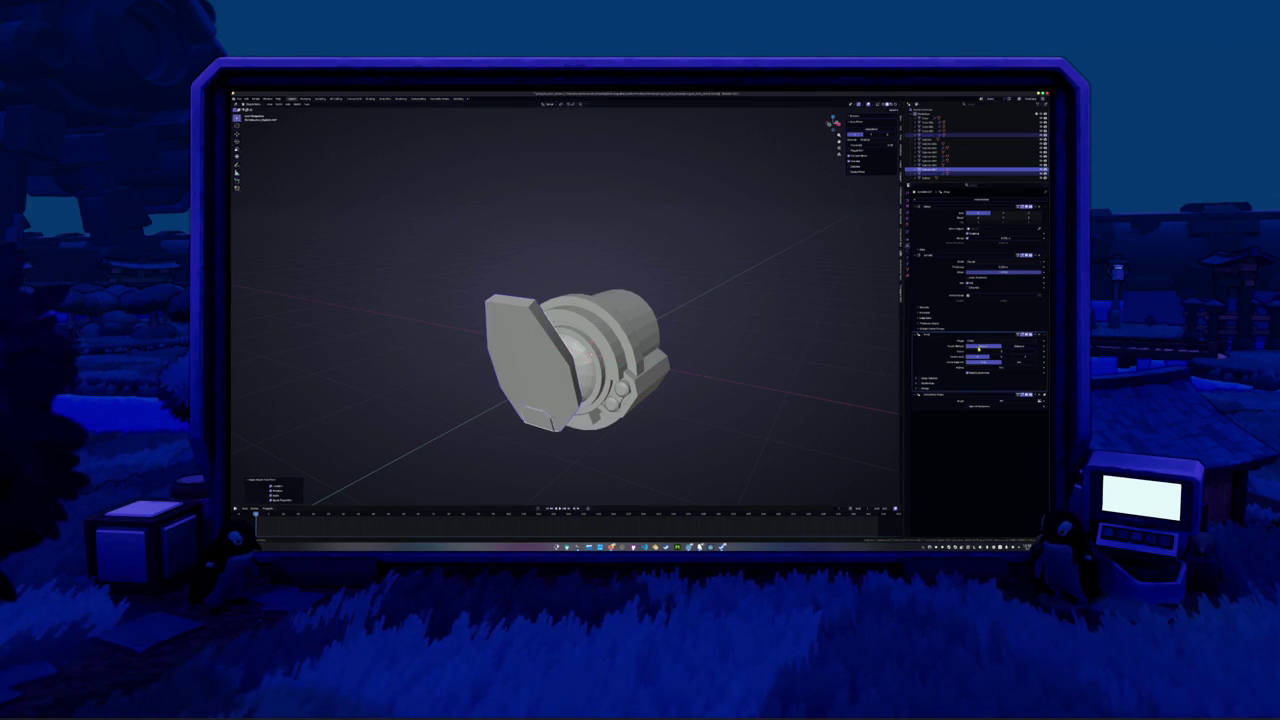
# Enable the Array modifier in the viewport to show three radial panels, and inspect them
pyautogui.click(918, 379)
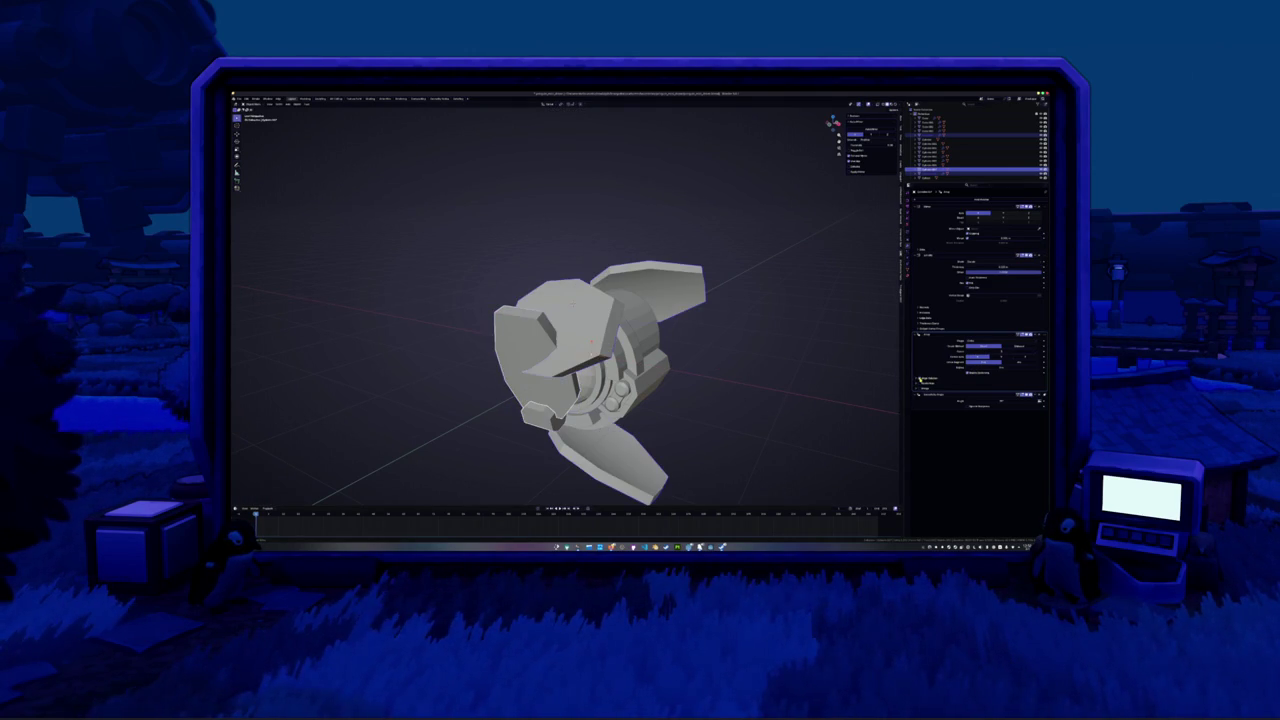
pyautogui.moveTo(757, 366)
pyautogui.mouseDown(button='middle')
pyautogui.moveTo(791, 361)
pyautogui.moveTo(729, 366)
pyautogui.moveTo(714, 414)
pyautogui.moveTo(566, 455)
pyautogui.moveTo(637, 423)
pyautogui.moveTo(818, 390)
pyautogui.mouseUp(button='middle')
pyautogui.scroll(3, 786, 366)
pyautogui.click(566, 455)
pyautogui.rightClick(567, 455)
pyautogui.click(567, 455)
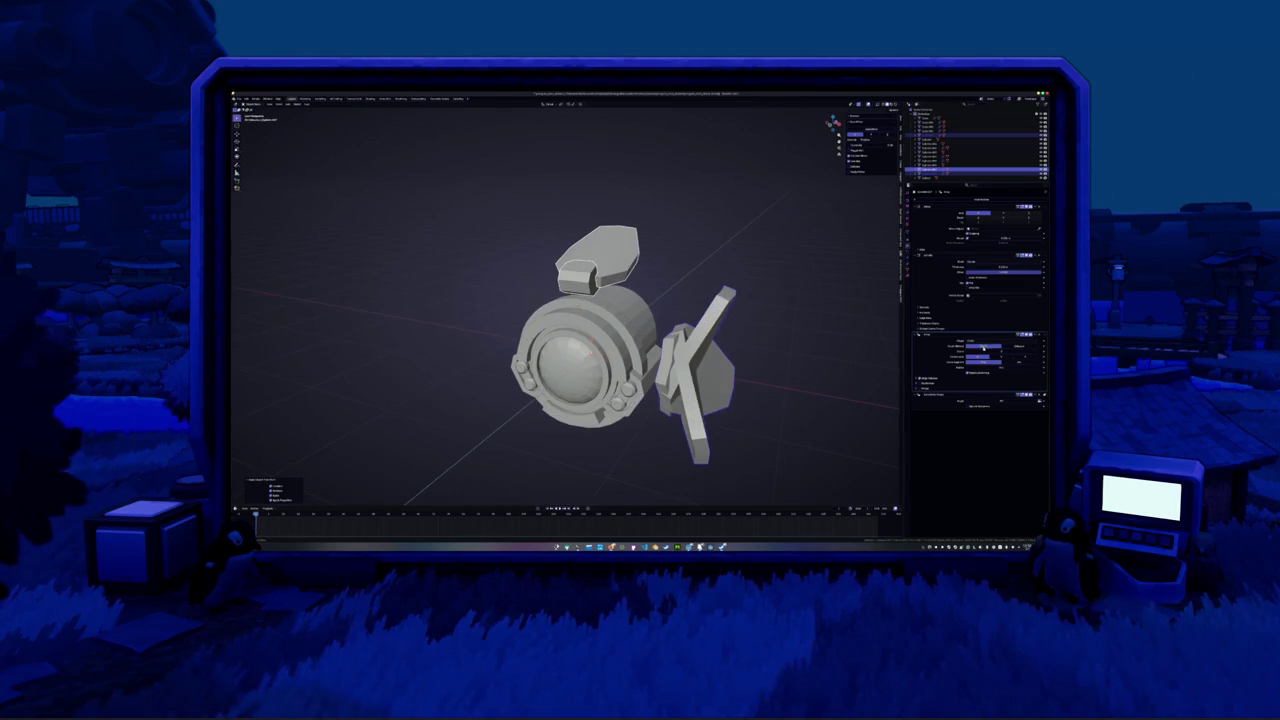
pyautogui.rightClick(760, 328)
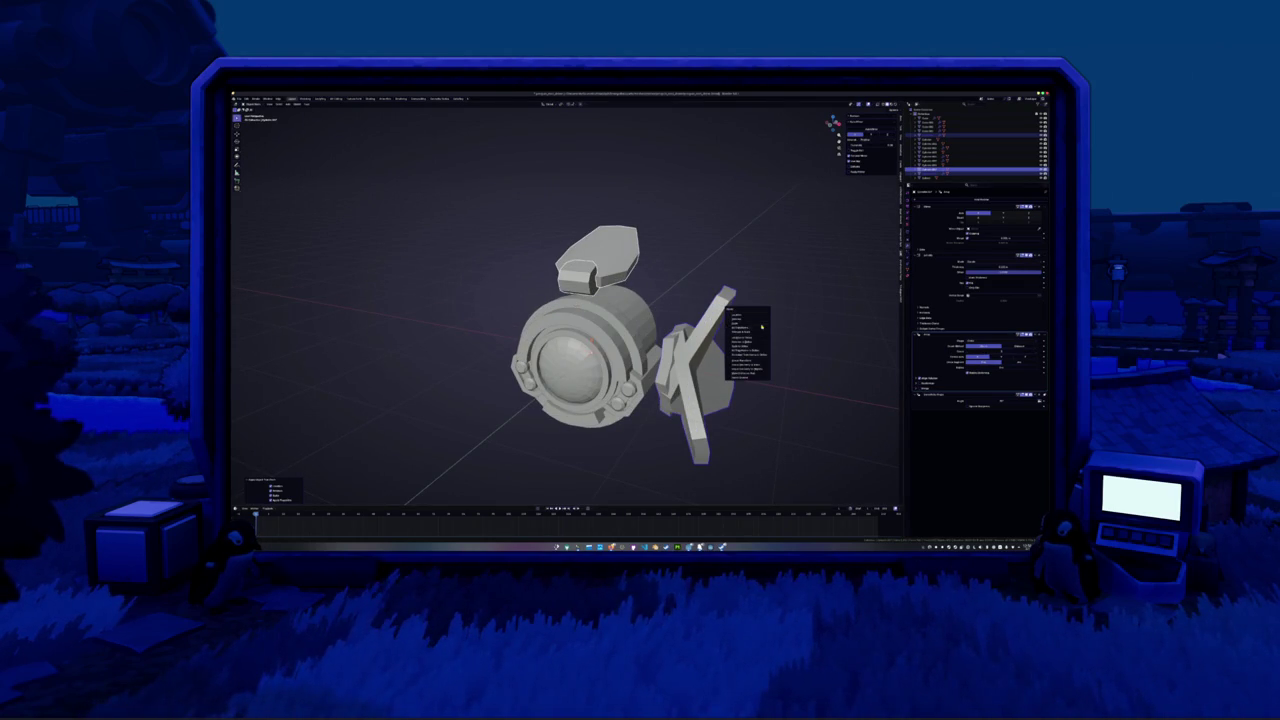
pyautogui.click(760, 327)
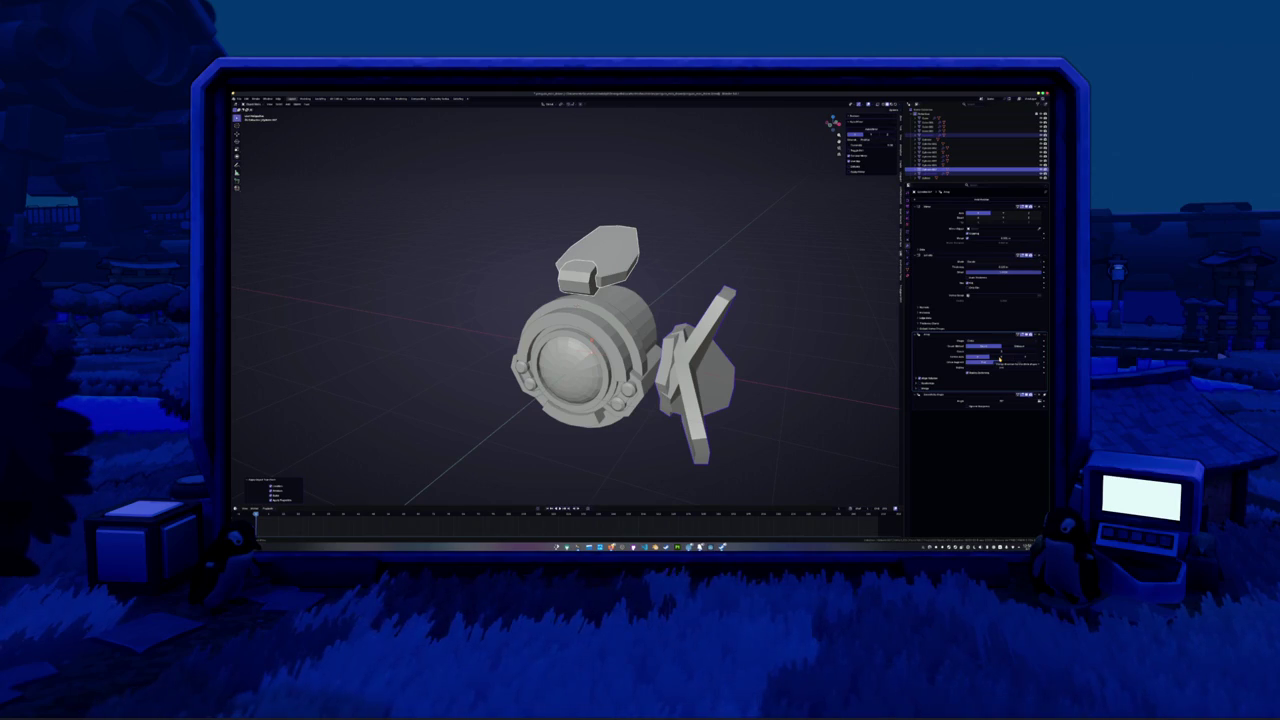
# Toggle the array copies on and off to compare, leaving them hidden
pyautogui.moveTo(879, 370)
pyautogui.mouseDown(button='middle')
pyautogui.moveTo(752, 366)
pyautogui.moveTo(880, 372)
pyautogui.mouseUp(button='middle')
pyautogui.click(931, 379)
pyautogui.click(930, 380)
pyautogui.click(928, 381)
pyautogui.click(927, 380)
pyautogui.click(926, 380)
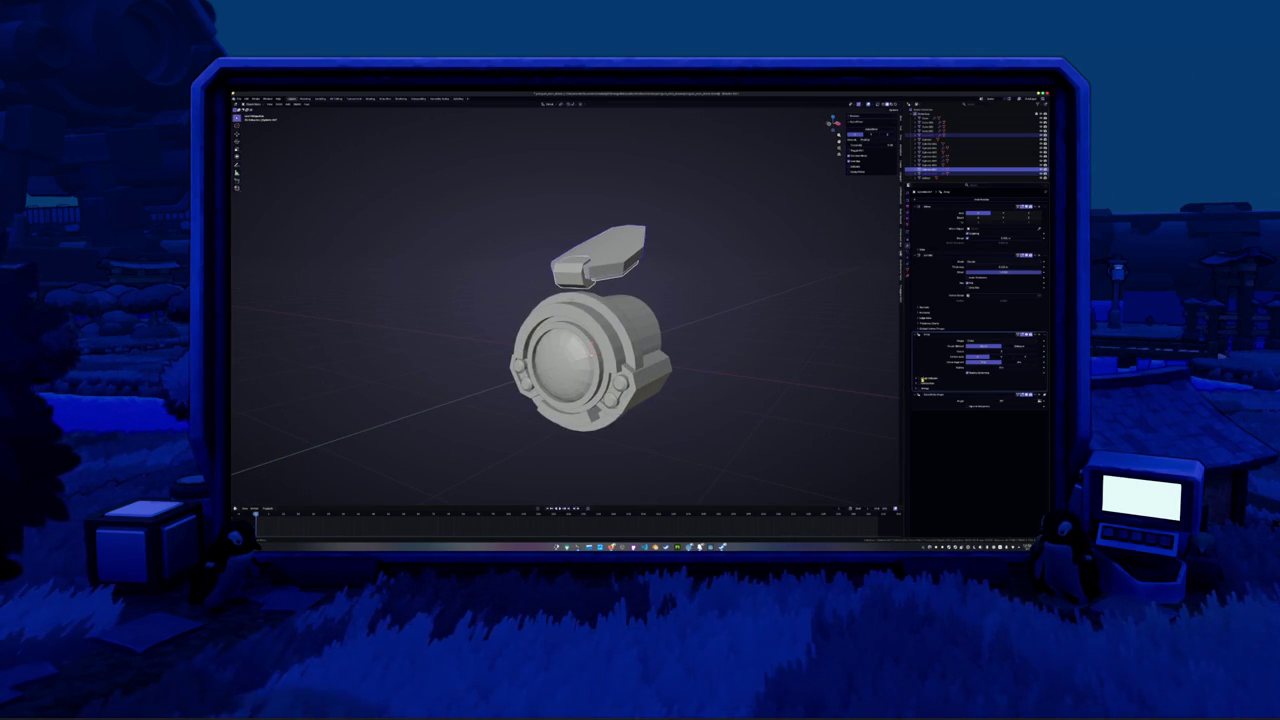
# Show the array copies again and adjust their count and offset to spread the panels
pyautogui.click(914, 379)
pyautogui.click(919, 379)
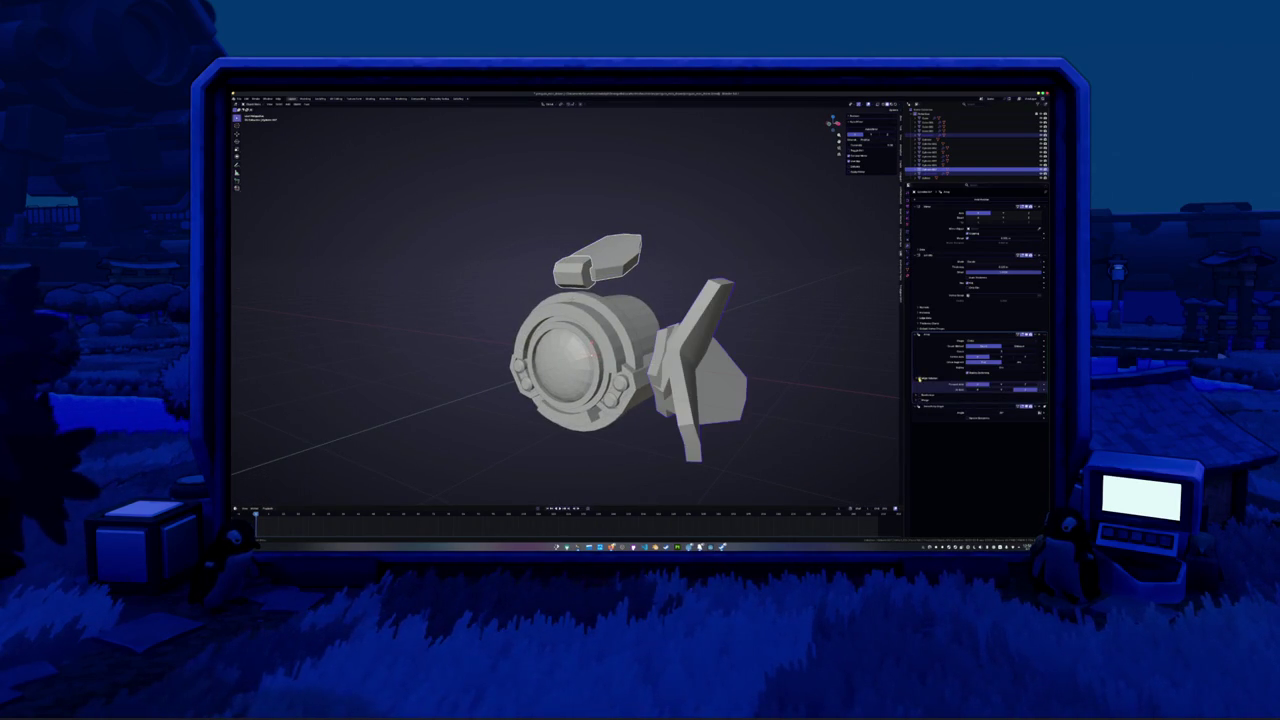
pyautogui.click(999, 388)
pyautogui.click(1030, 386)
pyautogui.moveTo(1001, 391)
pyautogui.mouseDown()
pyautogui.moveTo(977, 391)
pyautogui.moveTo(1028, 384)
pyautogui.moveTo(983, 385)
pyautogui.mouseUp()
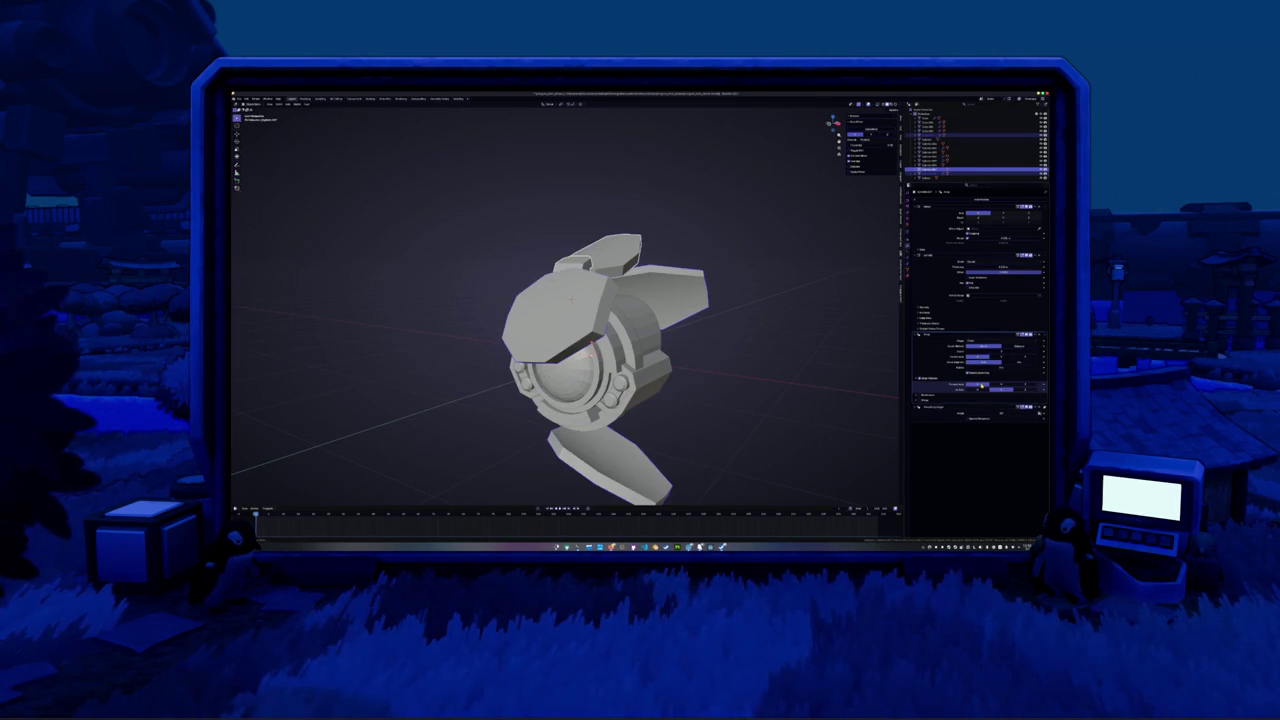
pyautogui.moveTo(801, 389); pyautogui.dragTo(771, 409, button='middle')
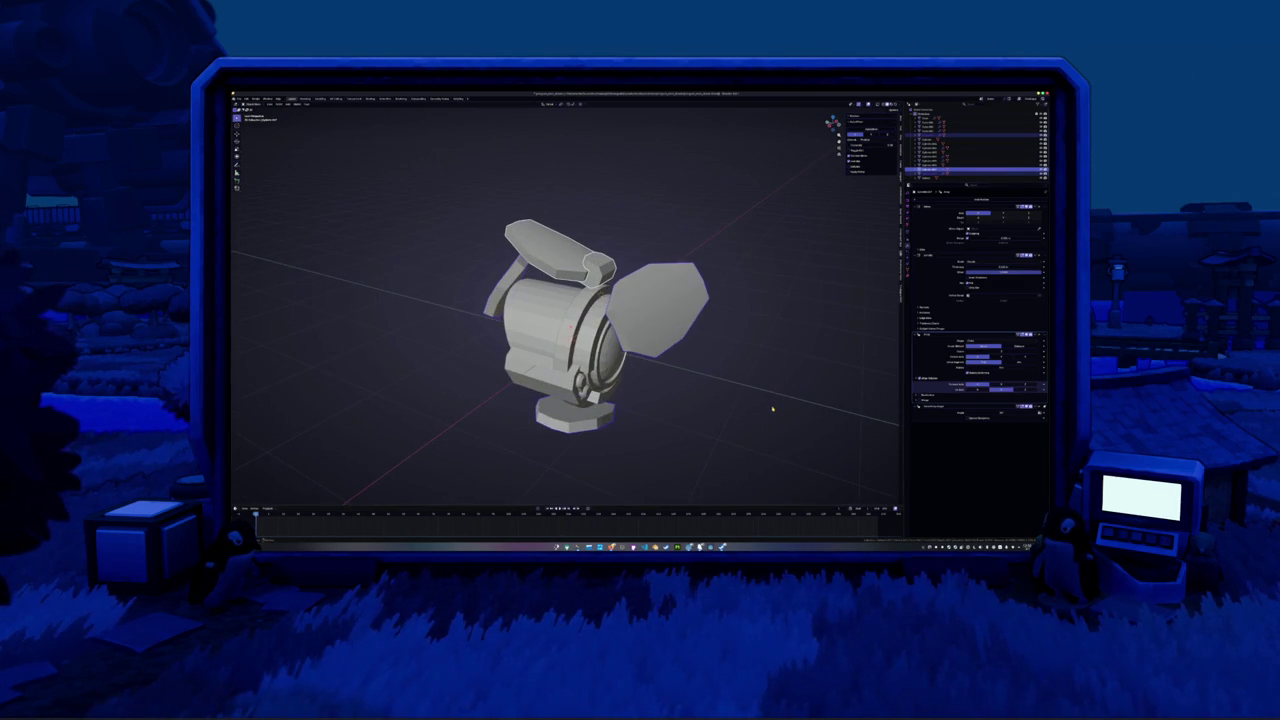
pyautogui.moveTo(771, 409); pyautogui.dragTo(751, 391, button='middle')
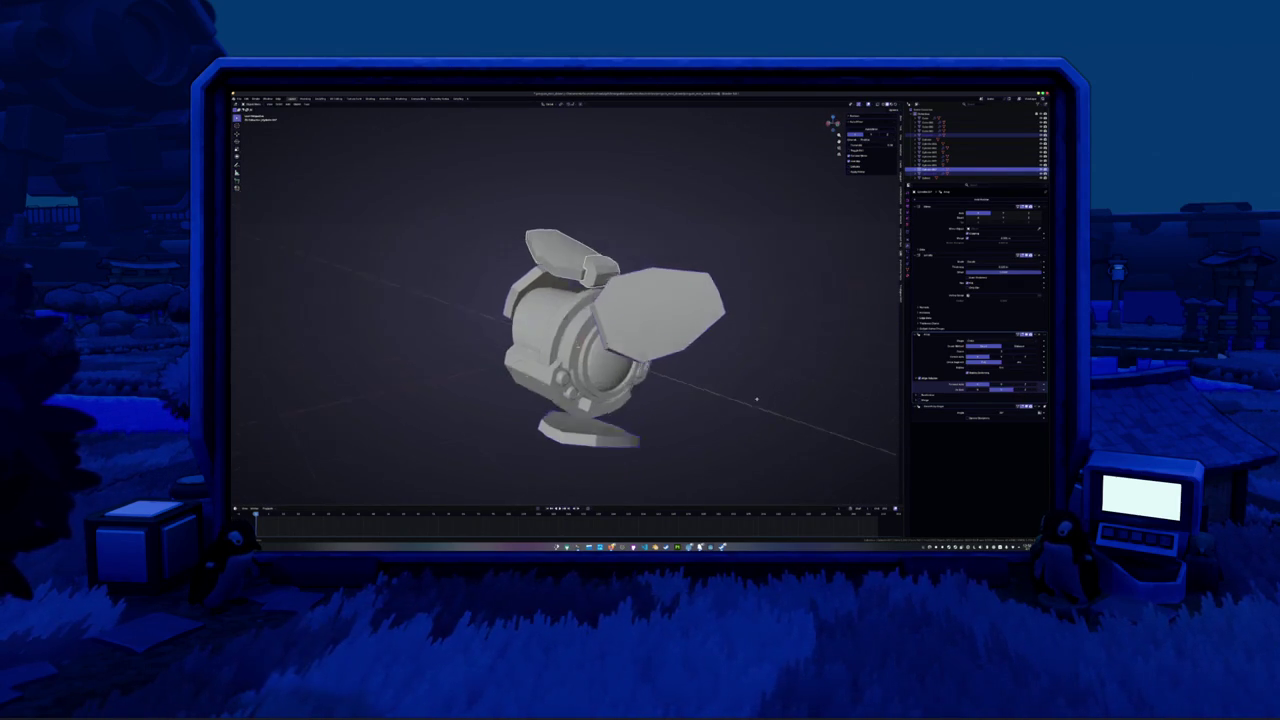
# Fine-tune the modifier offset so the fins sit snugly and expand its collapsed settings groups
pyautogui.moveTo(1001, 386); pyautogui.dragTo(1003, 387)
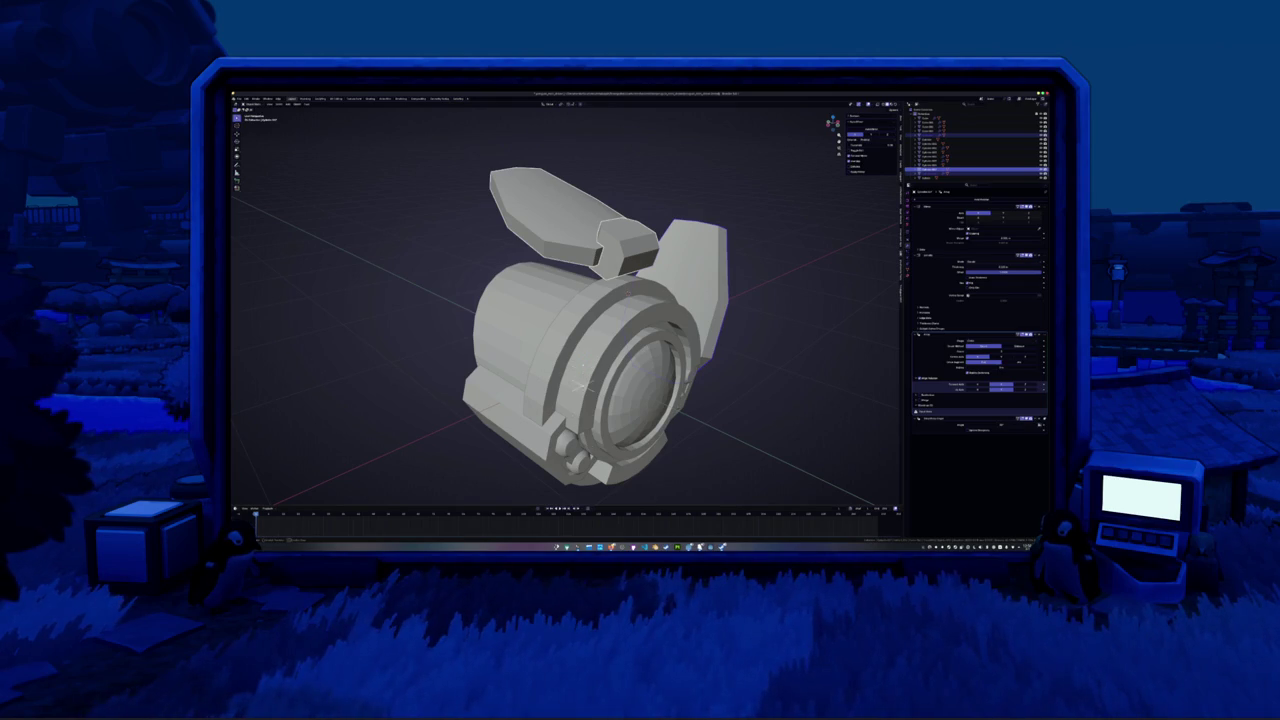
pyautogui.scroll(-3, 790, 404)
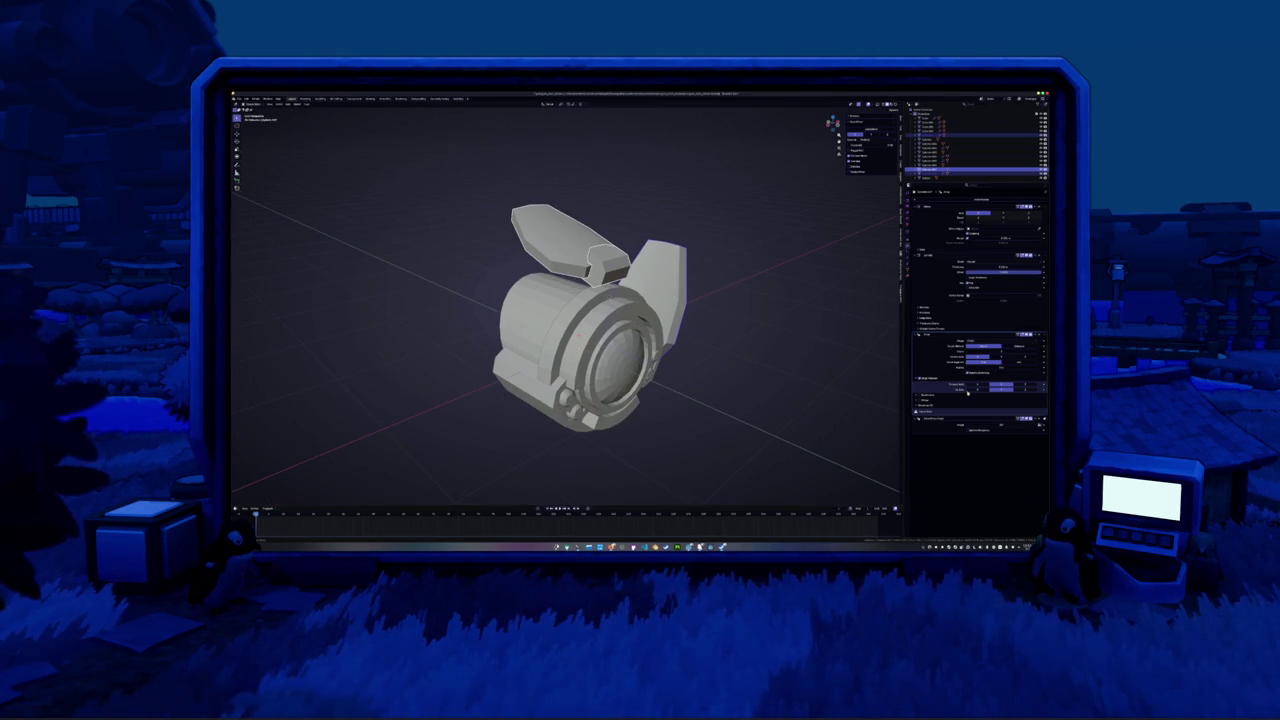
pyautogui.click(927, 405)
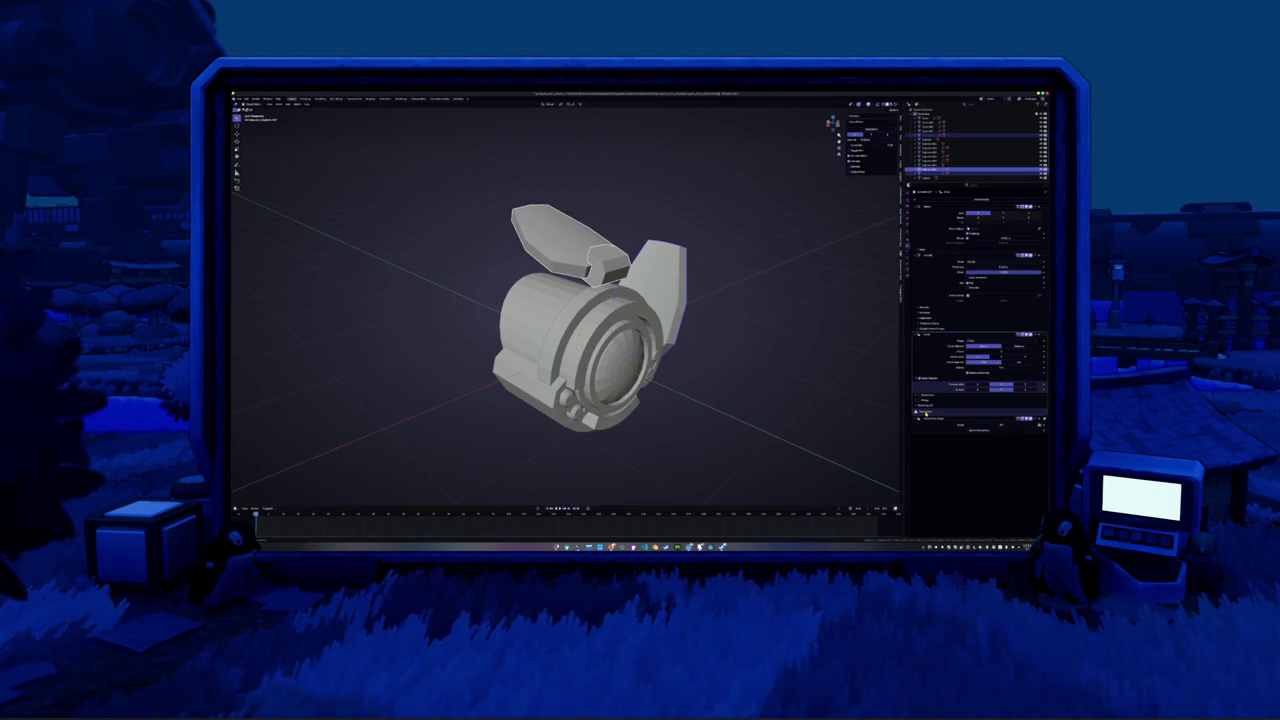
pyautogui.click(922, 400)
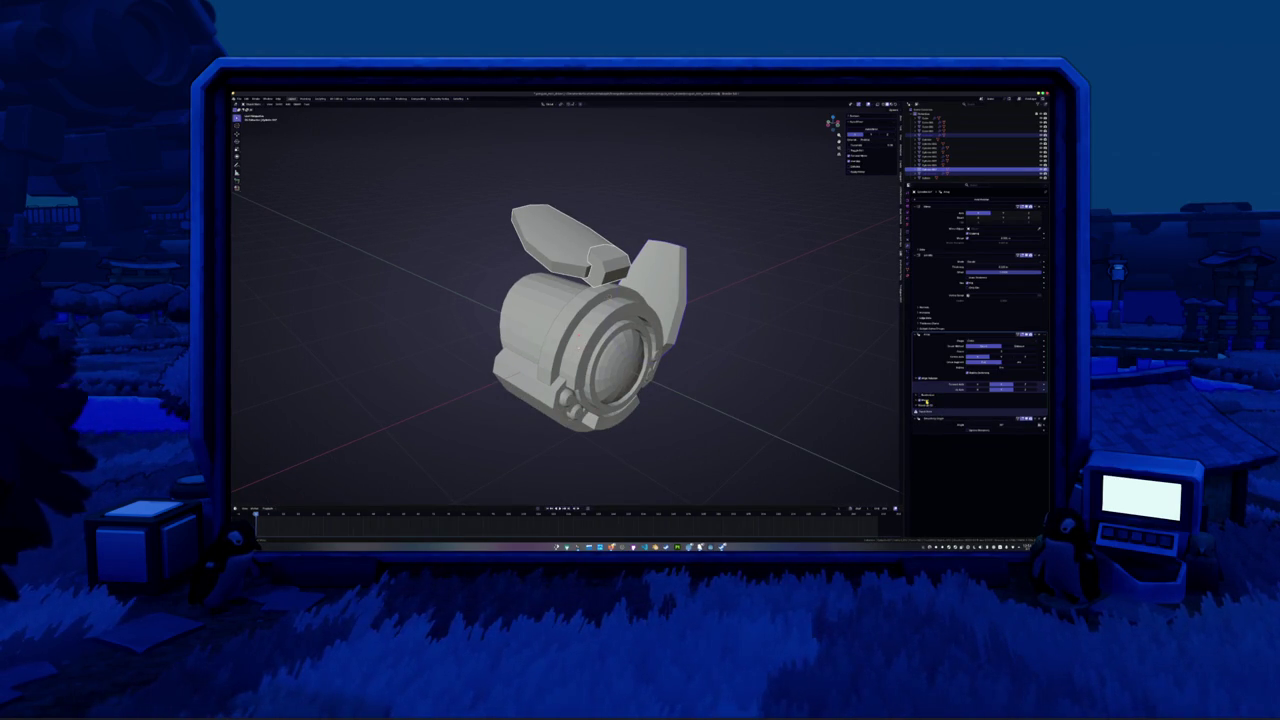
pyautogui.click(920, 404)
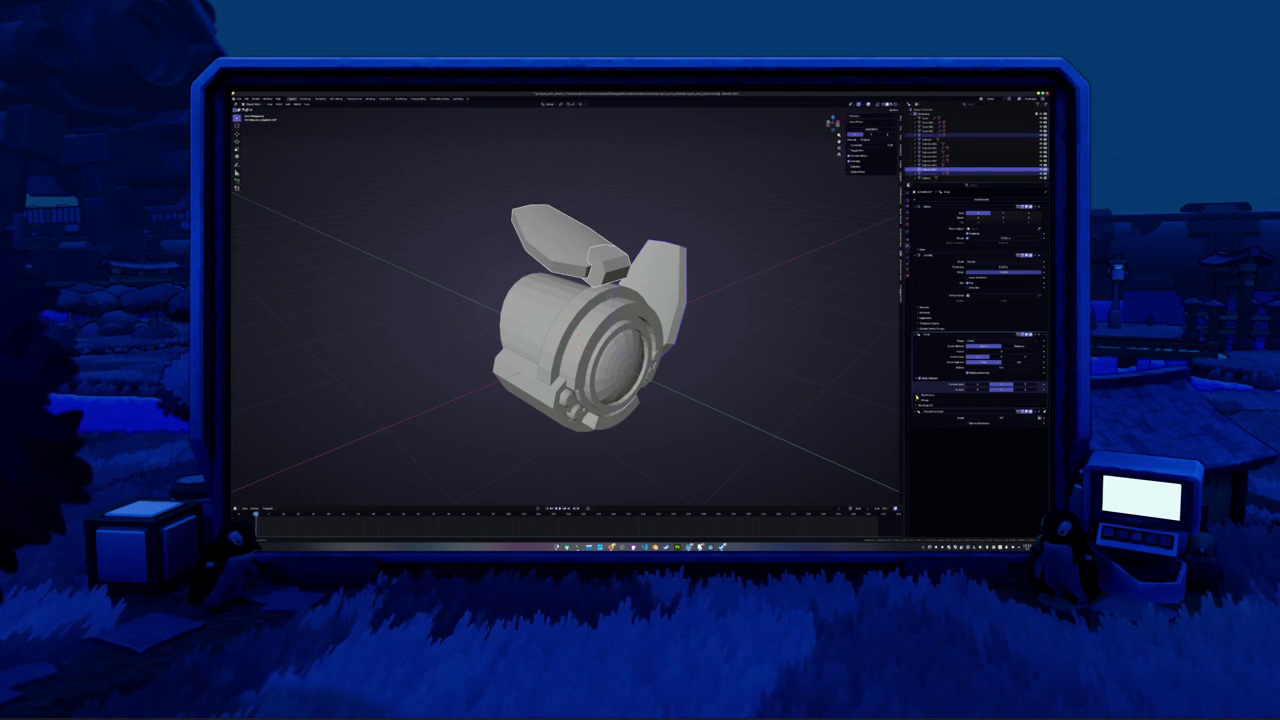
pyautogui.click(916, 396)
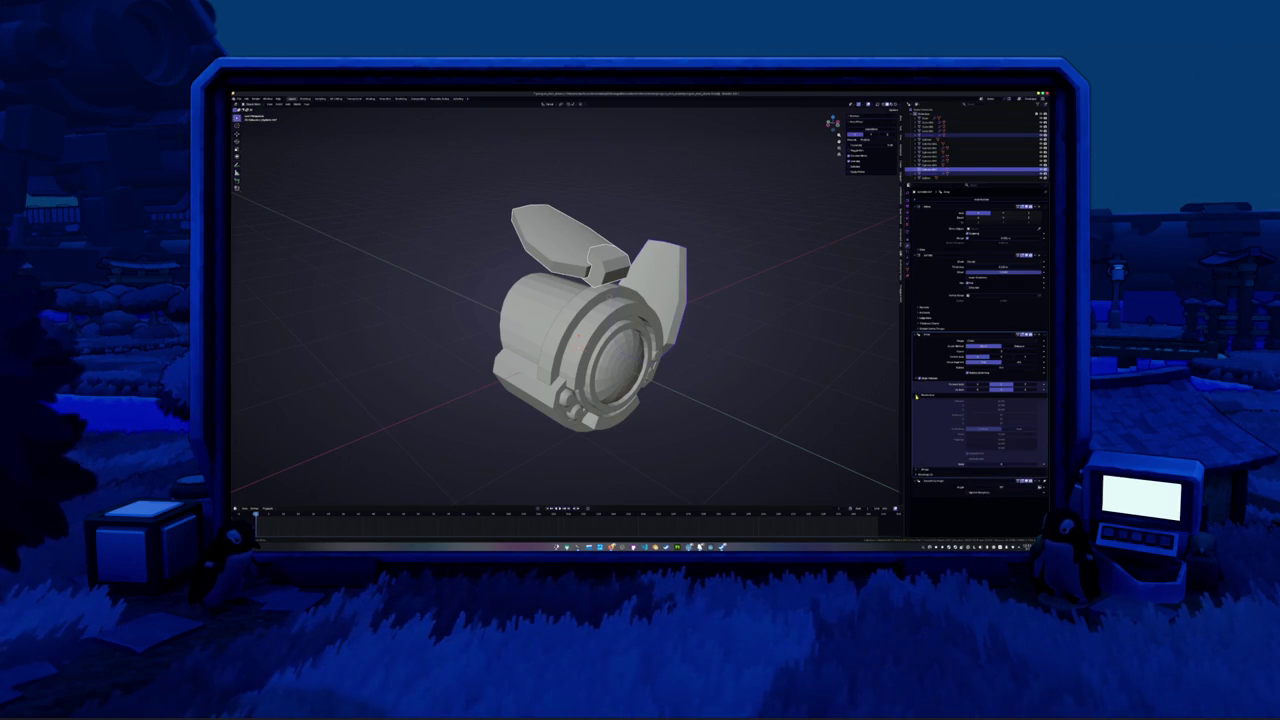
# Enable mirroring on the shell fin modifier and adjust its offset to pull the flaps in
pyautogui.click(978, 388)
pyautogui.moveTo(997, 386); pyautogui.dragTo(1002, 386)
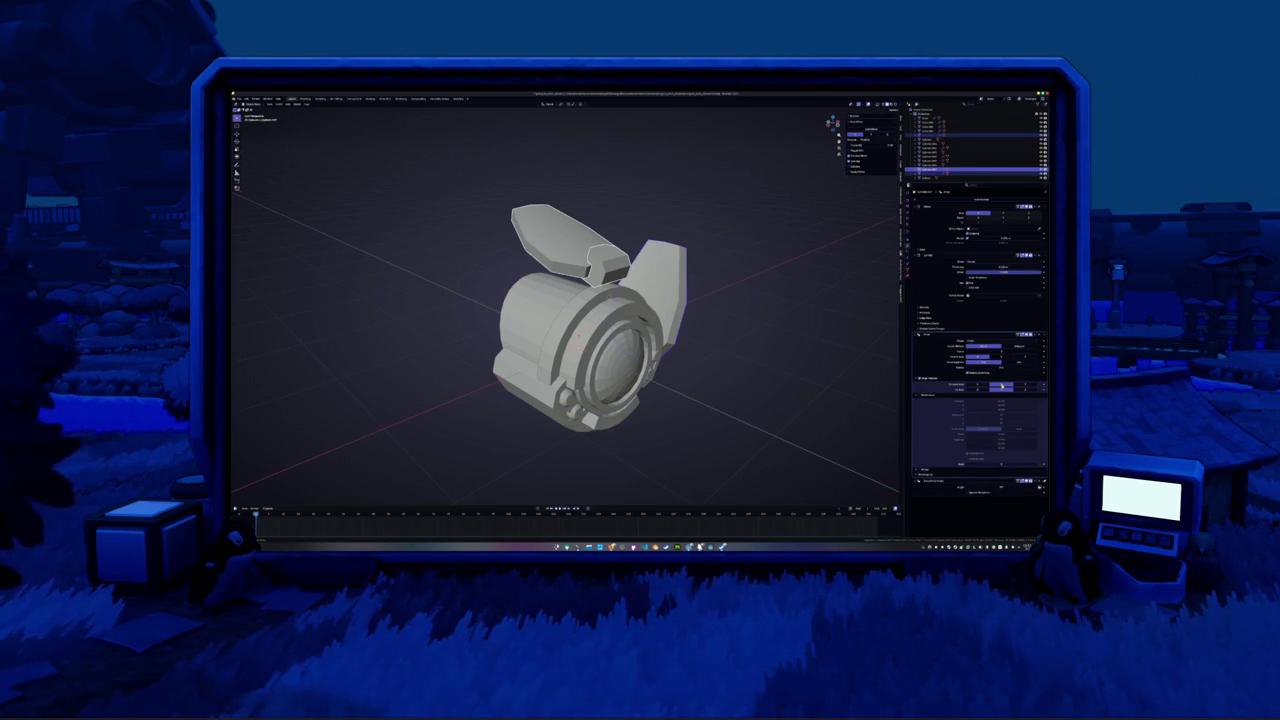
pyautogui.moveTo(694, 394); pyautogui.dragTo(689, 386, button='middle')
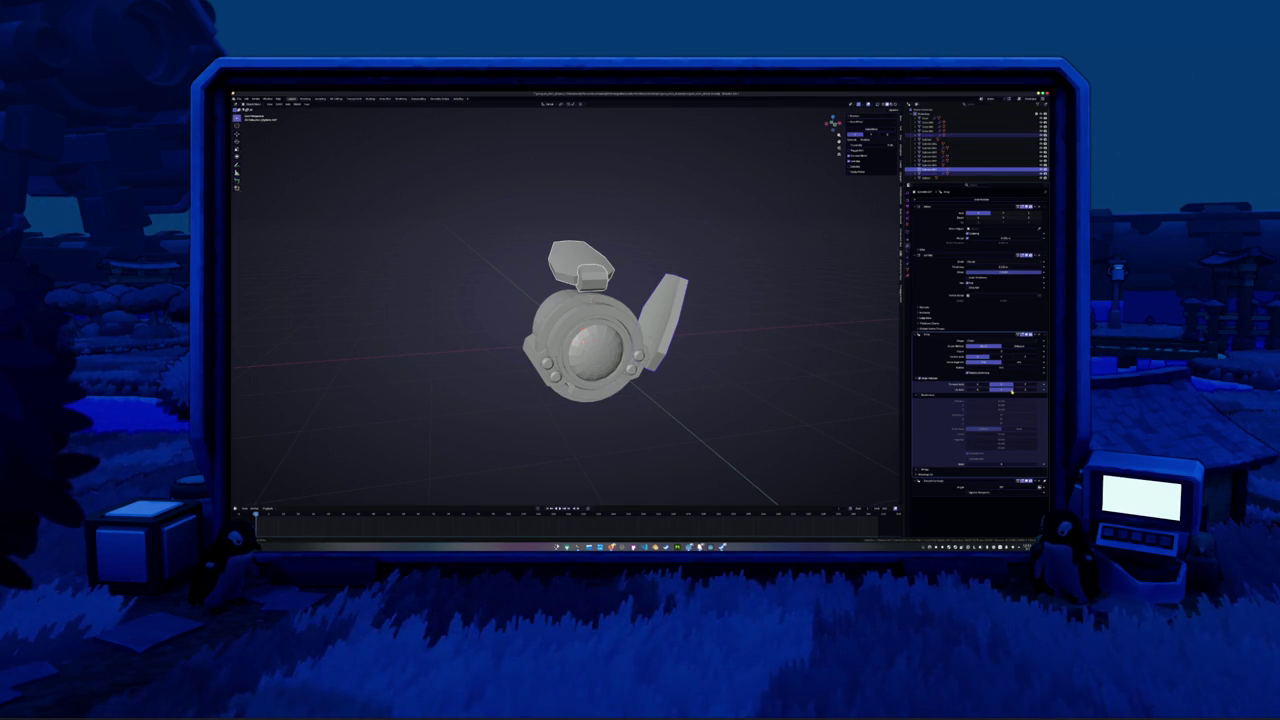
pyautogui.click(1022, 391)
pyautogui.moveTo(969, 393); pyautogui.dragTo(1012, 391)
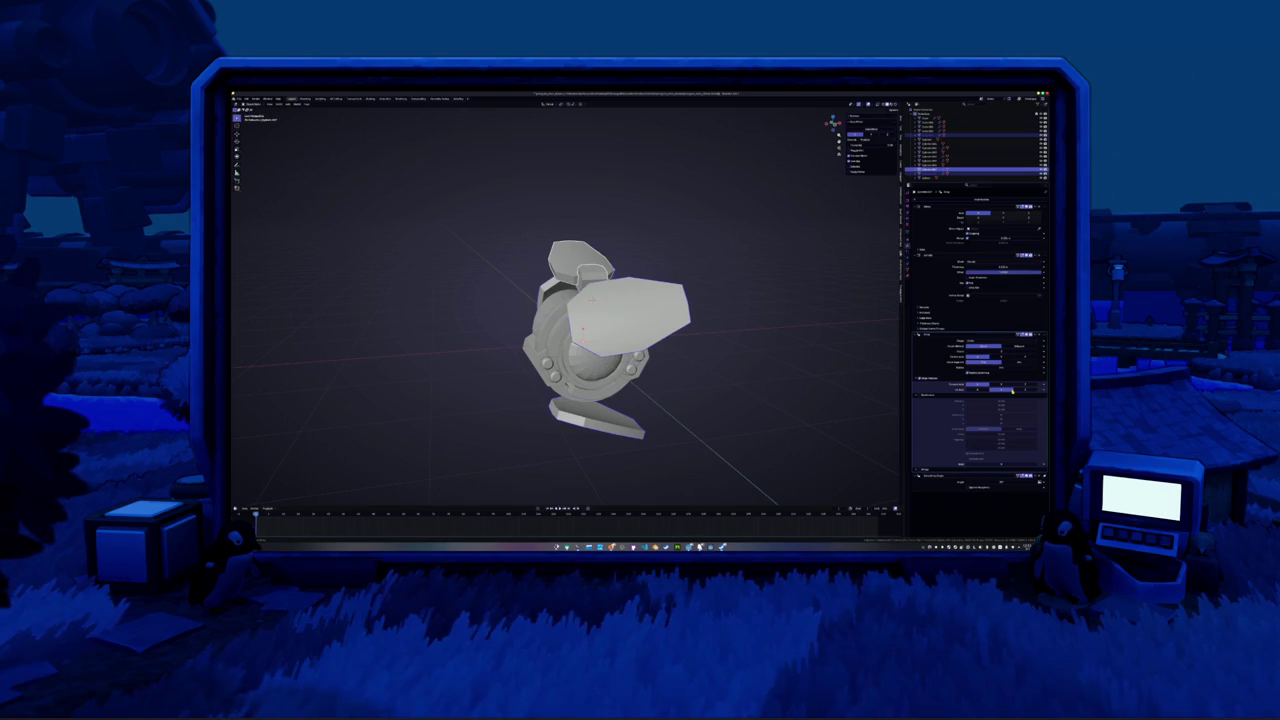
pyautogui.moveTo(715, 391); pyautogui.dragTo(540, 421, button='middle')
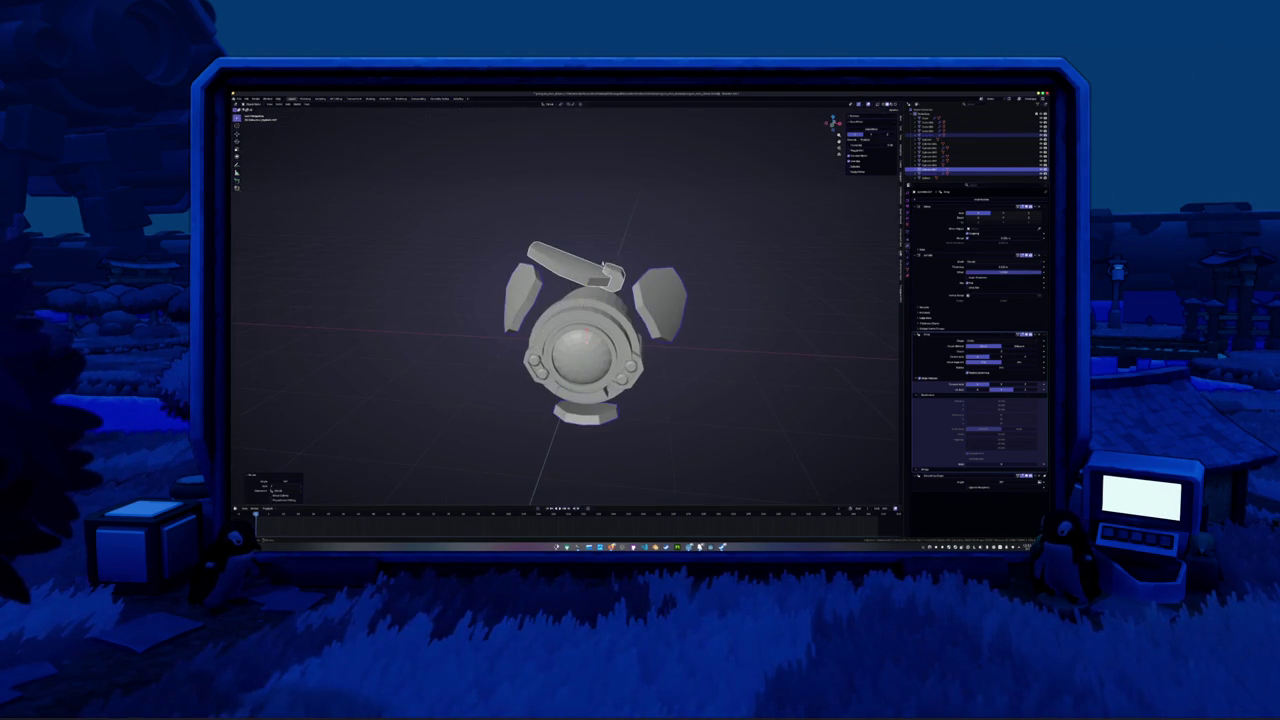
# Rotate the fins into place and change an option in the modifier's dropdown
pyautogui.press('r')
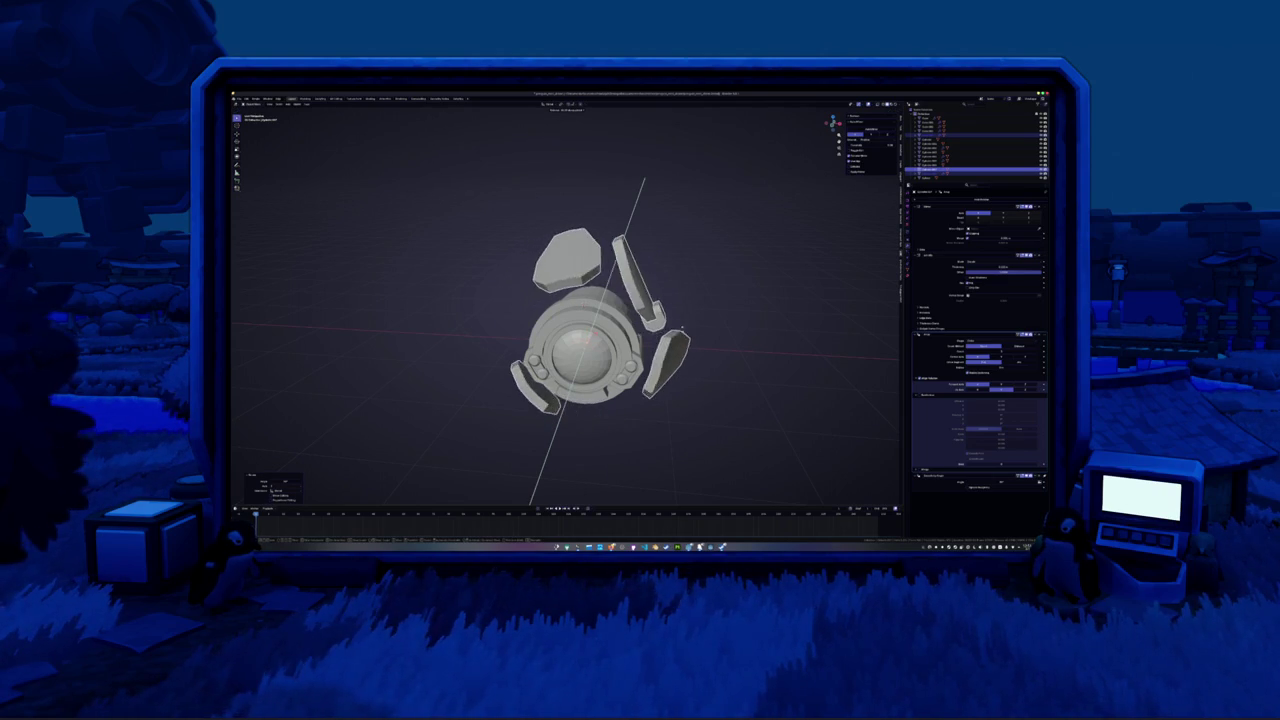
pyautogui.click(685, 357)
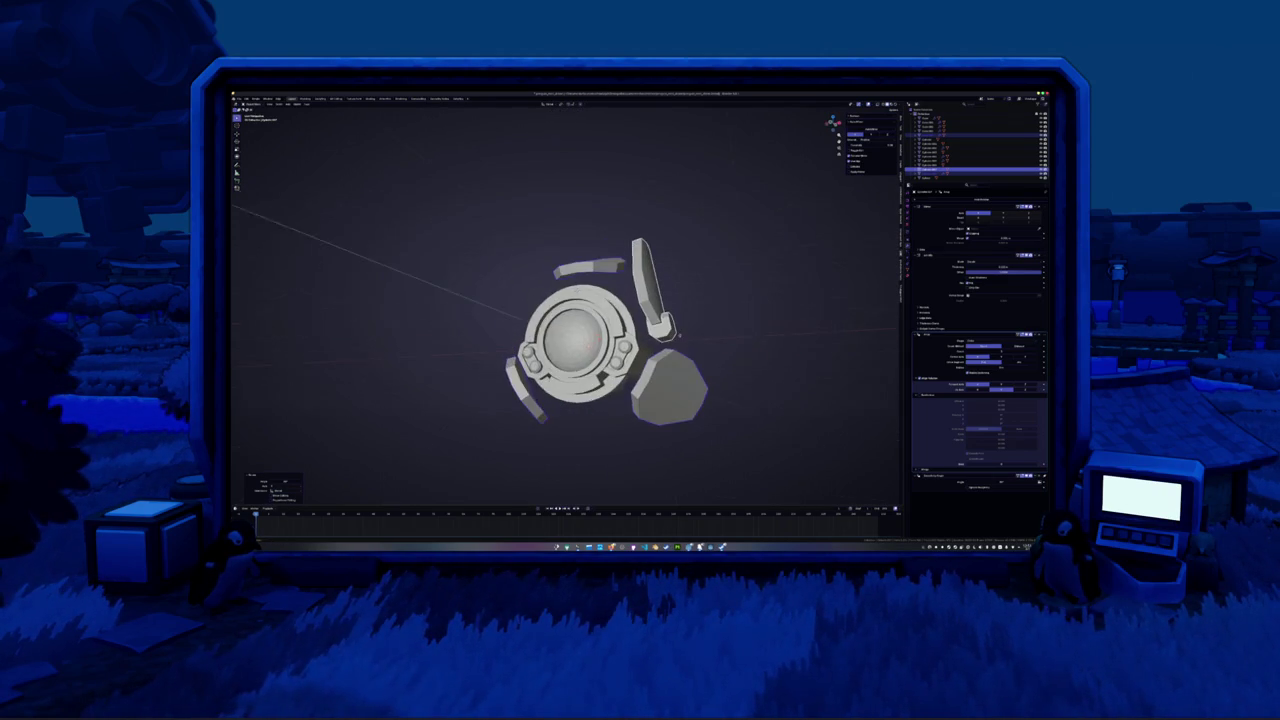
pyautogui.click(944, 415)
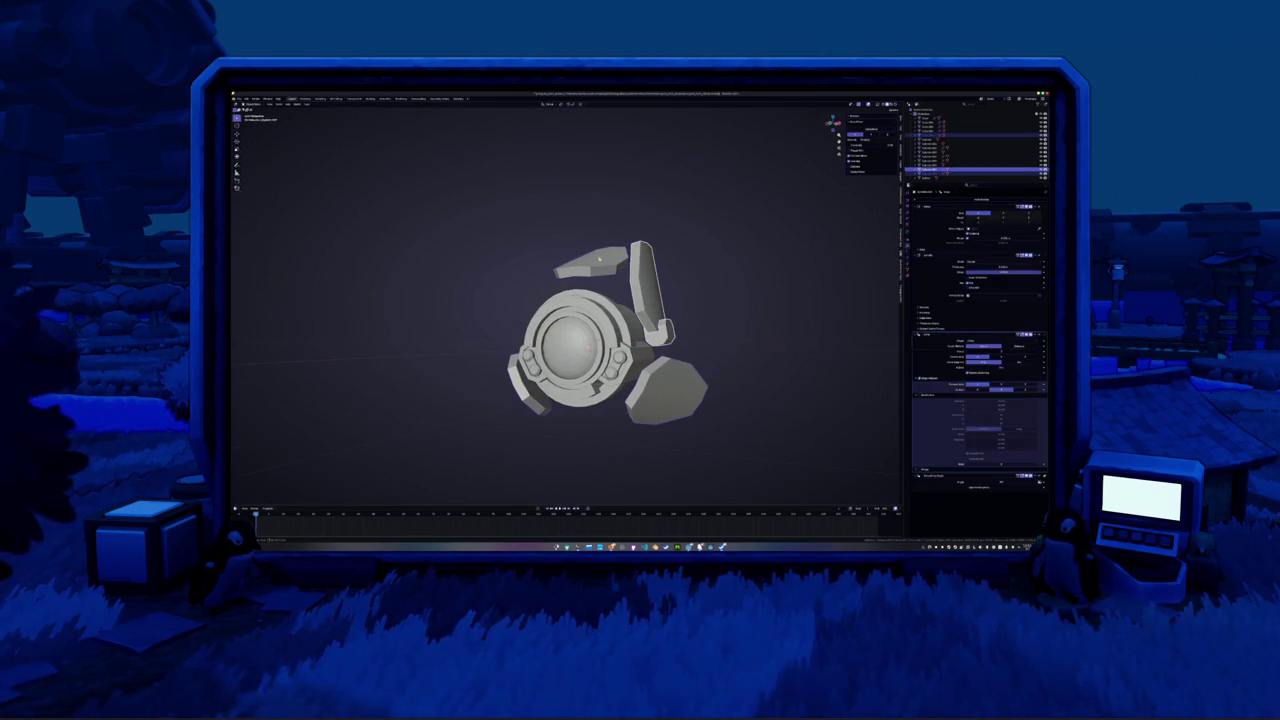
pyautogui.click(1031, 335)
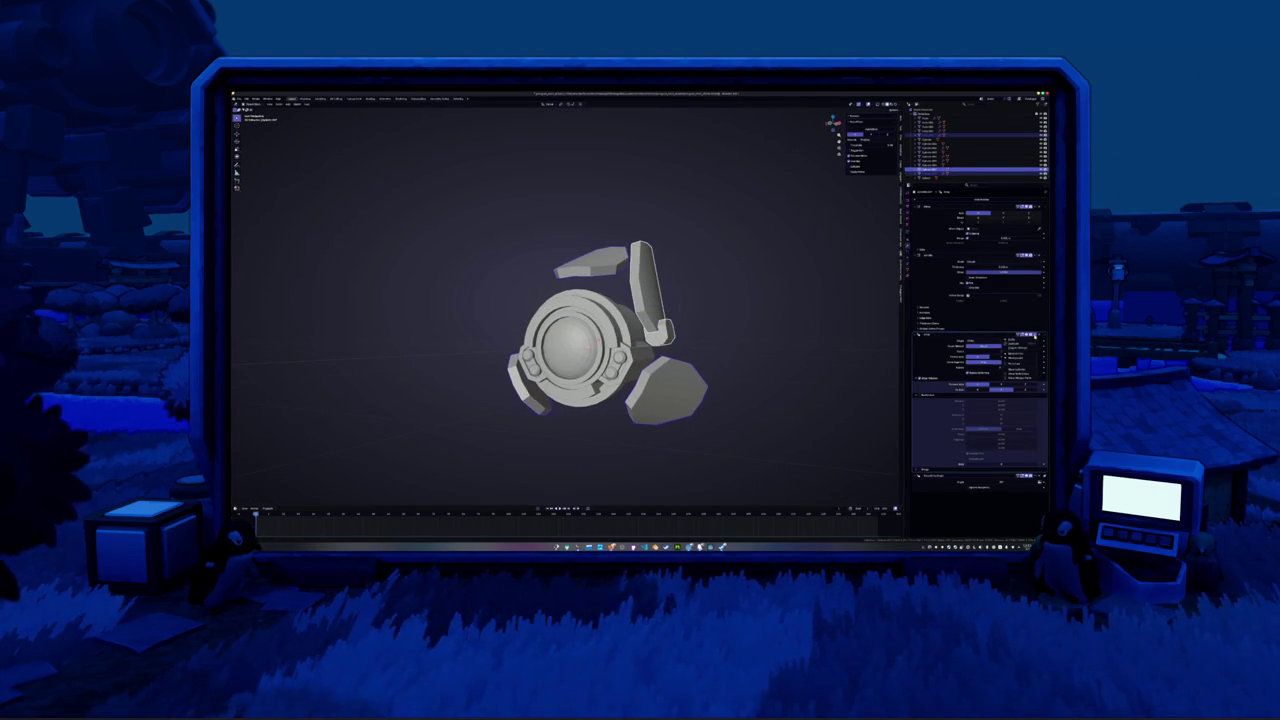
pyautogui.click(1018, 347)
# Select the right-hand shell arm and rotate the arms around the body into a four-way layout
pyautogui.moveTo(720, 340)
pyautogui.mouseDown(button='middle')
pyautogui.moveTo(648, 355)
pyautogui.moveTo(714, 357)
pyautogui.moveTo(654, 348)
pyautogui.moveTo(671, 351)
pyautogui.moveTo(591, 371)
pyautogui.moveTo(604, 395)
pyautogui.moveTo(652, 360)
pyautogui.moveTo(553, 366)
pyautogui.moveTo(646, 363)
pyautogui.mouseUp(button='middle')
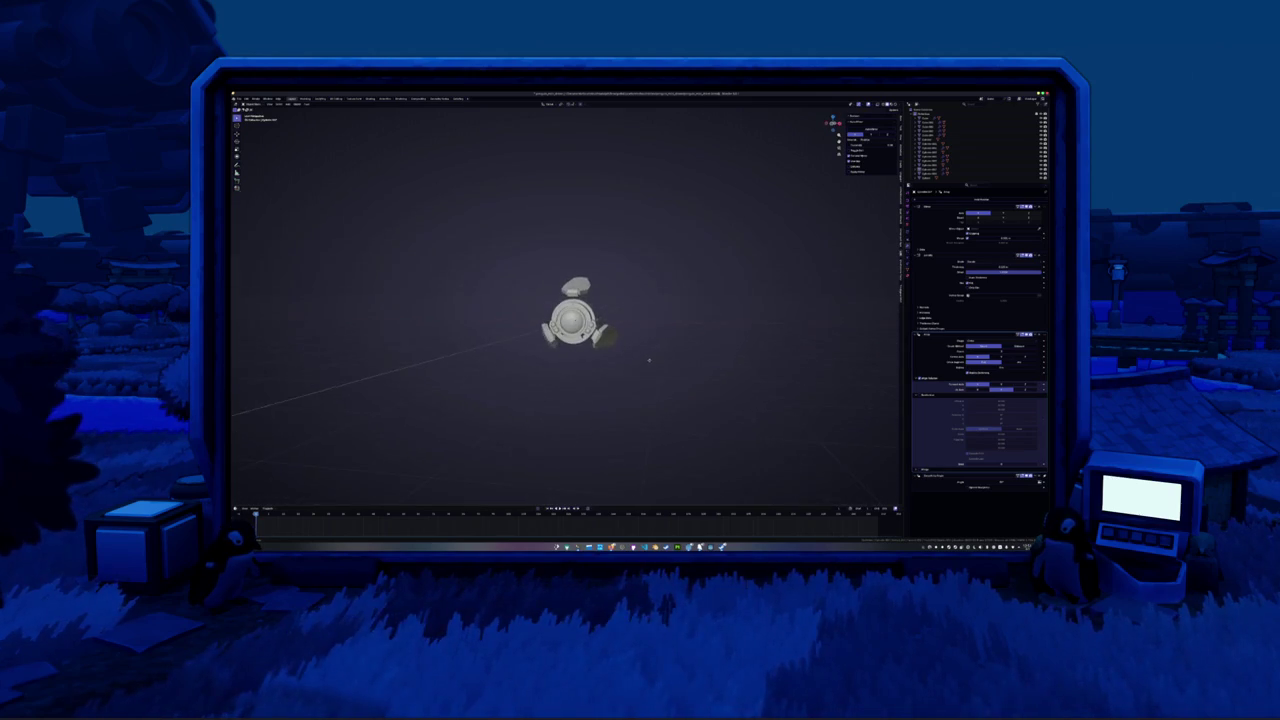
pyautogui.scroll(3, 649, 368)
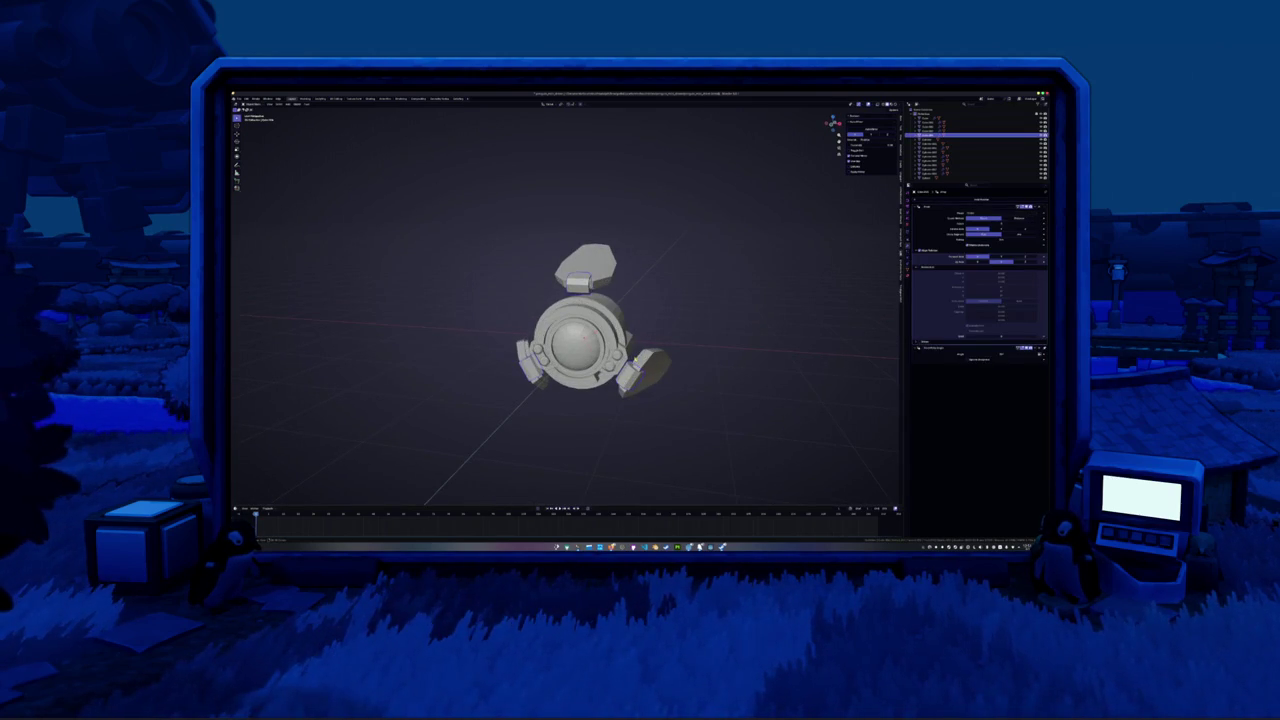
pyautogui.click(628, 378)
pyautogui.moveTo(628, 378); pyautogui.dragTo(849, 403, button='middle')
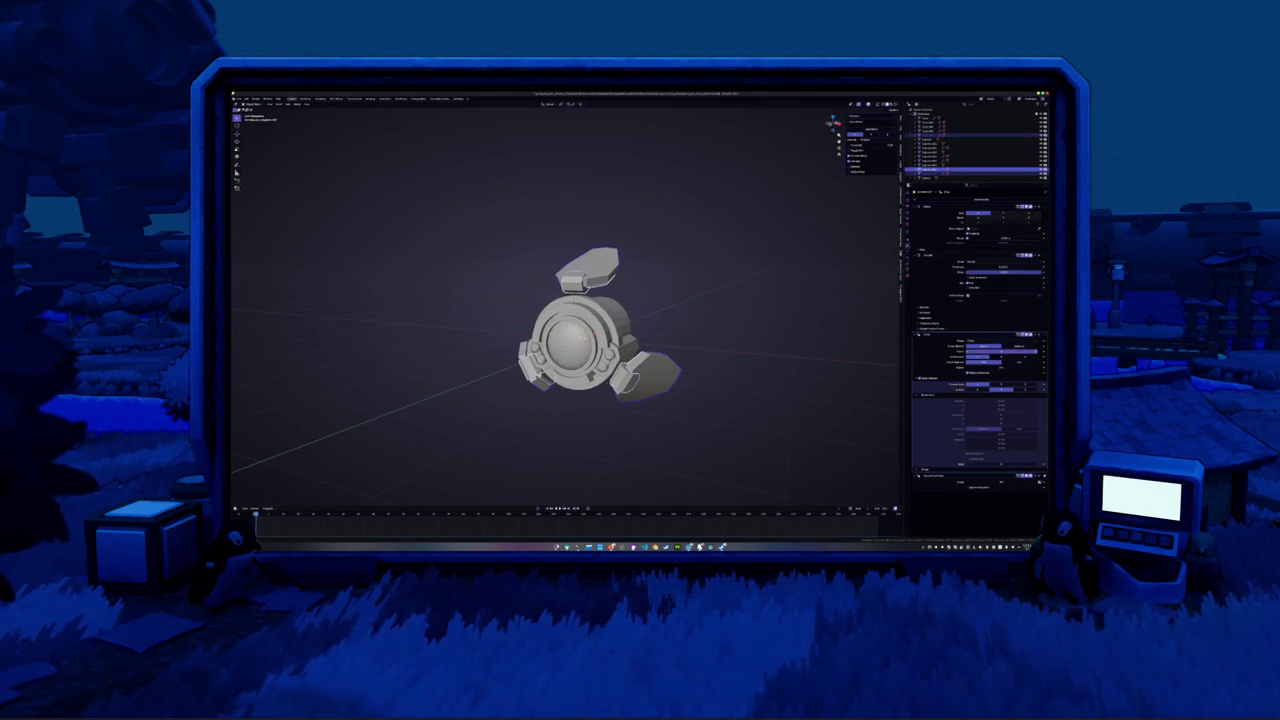
pyautogui.moveTo(1010, 350); pyautogui.dragTo(1036, 352)
pyautogui.moveTo(777, 386); pyautogui.dragTo(778, 392, button='middle')
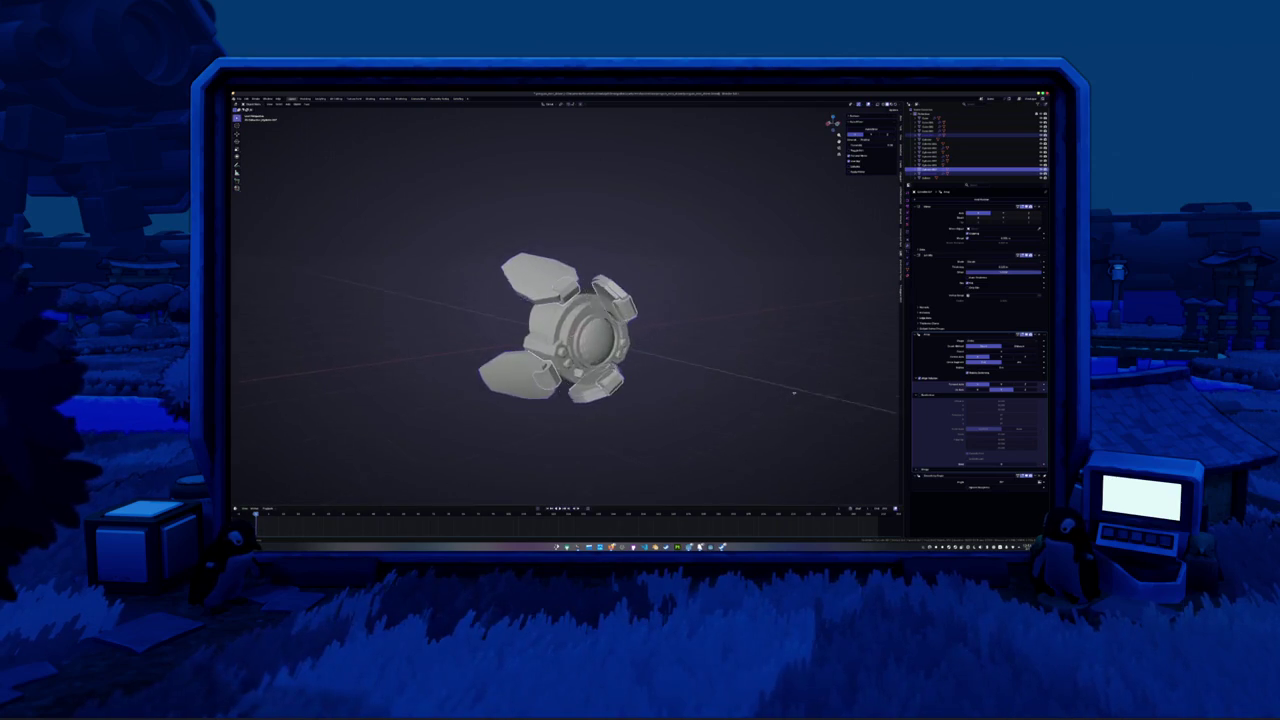
pyautogui.press('KP_1')
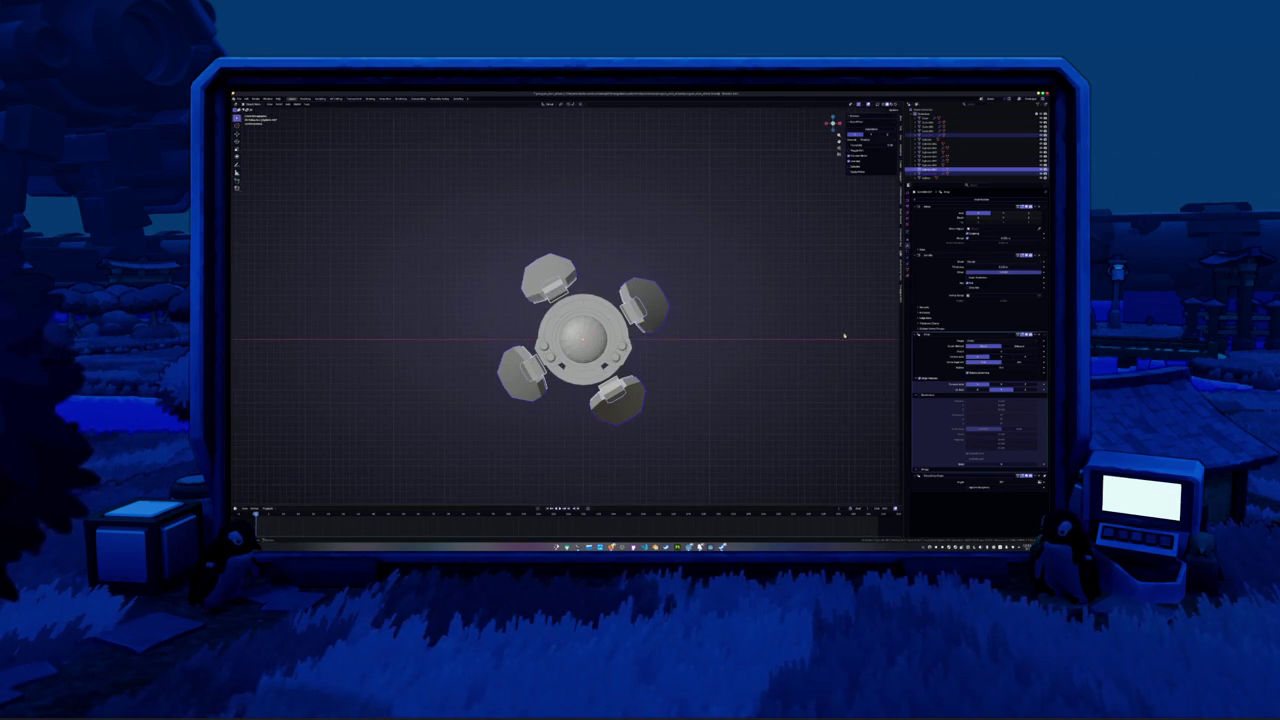
# Rotate the arms about the model centre and adjust a modifier value to reposition them
pyautogui.press('r')
pyautogui.click(778, 285)
pyautogui.moveTo(778, 285)
pyautogui.mouseDown(button='middle')
pyautogui.moveTo(645, 322)
pyautogui.moveTo(634, 303)
pyautogui.moveTo(766, 291)
pyautogui.moveTo(749, 320)
pyautogui.moveTo(730, 313)
pyautogui.moveTo(748, 309)
pyautogui.mouseUp(button='middle')
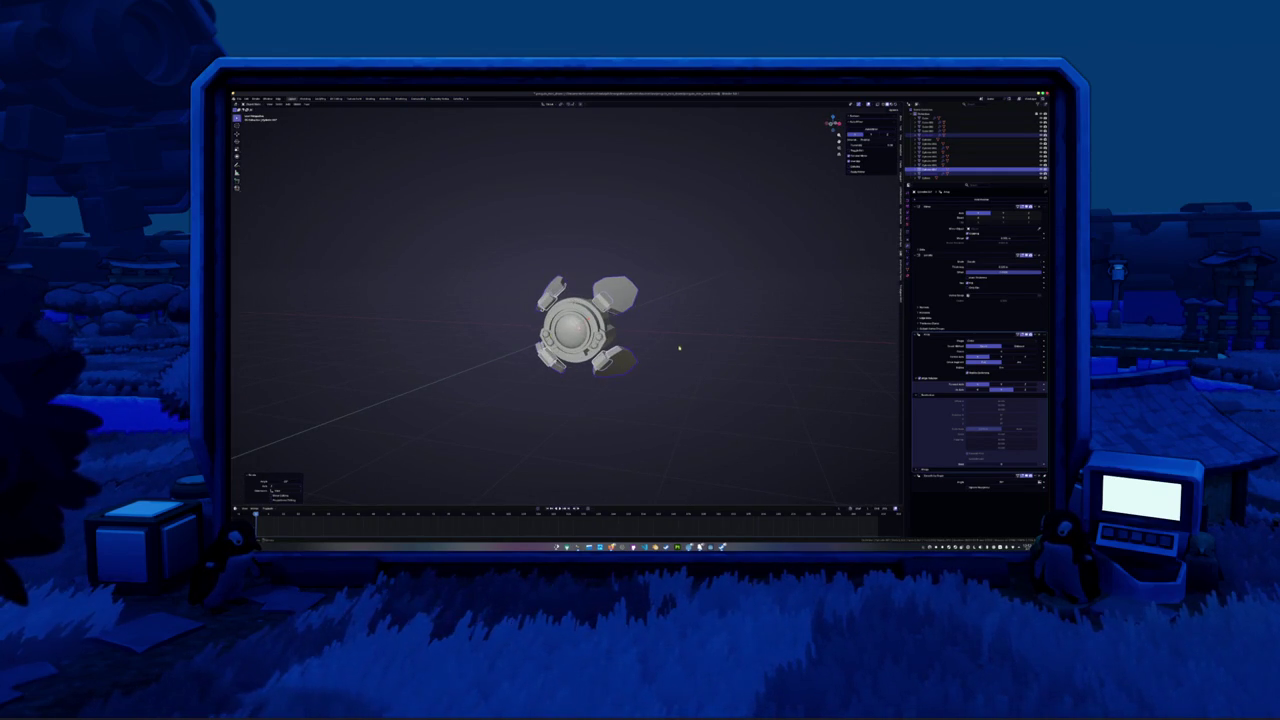
pyautogui.moveTo(748, 309)
pyautogui.mouseDown(button='middle')
pyautogui.moveTo(677, 349)
pyautogui.moveTo(696, 348)
pyautogui.moveTo(626, 347)
pyautogui.moveTo(706, 339)
pyautogui.mouseUp(button='middle')
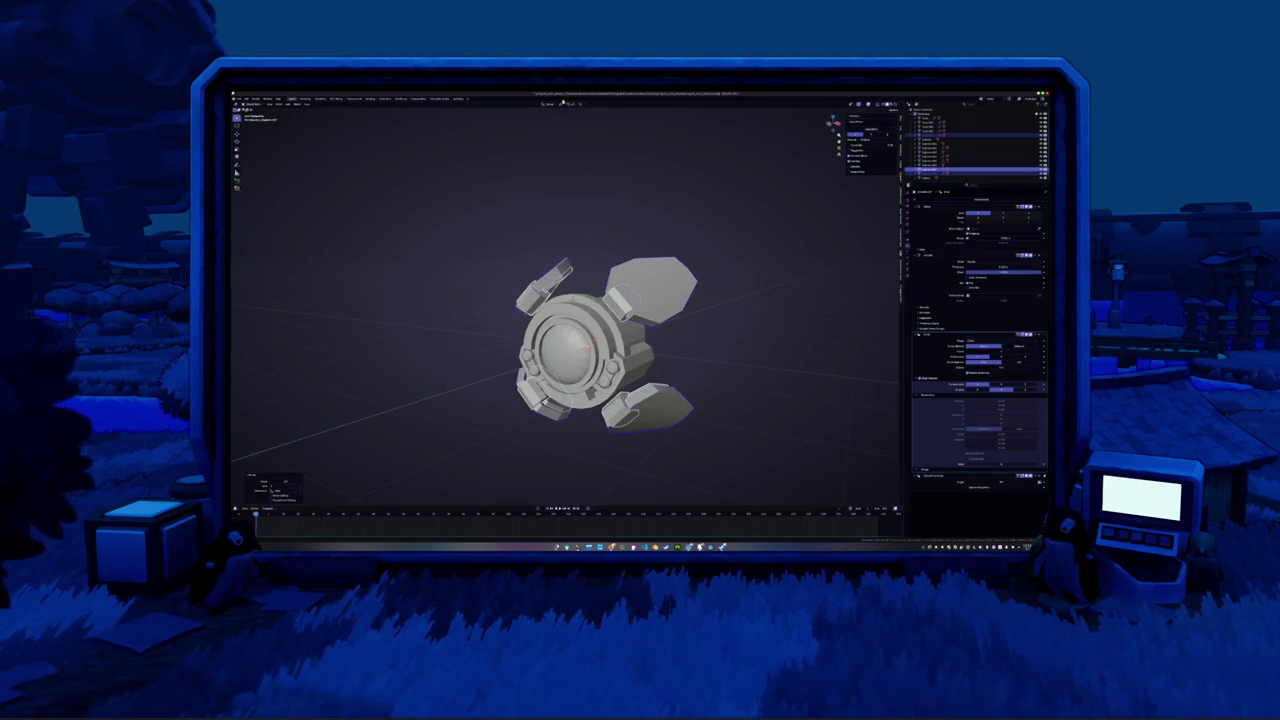
pyautogui.press('Tab')
pyautogui.press('r')
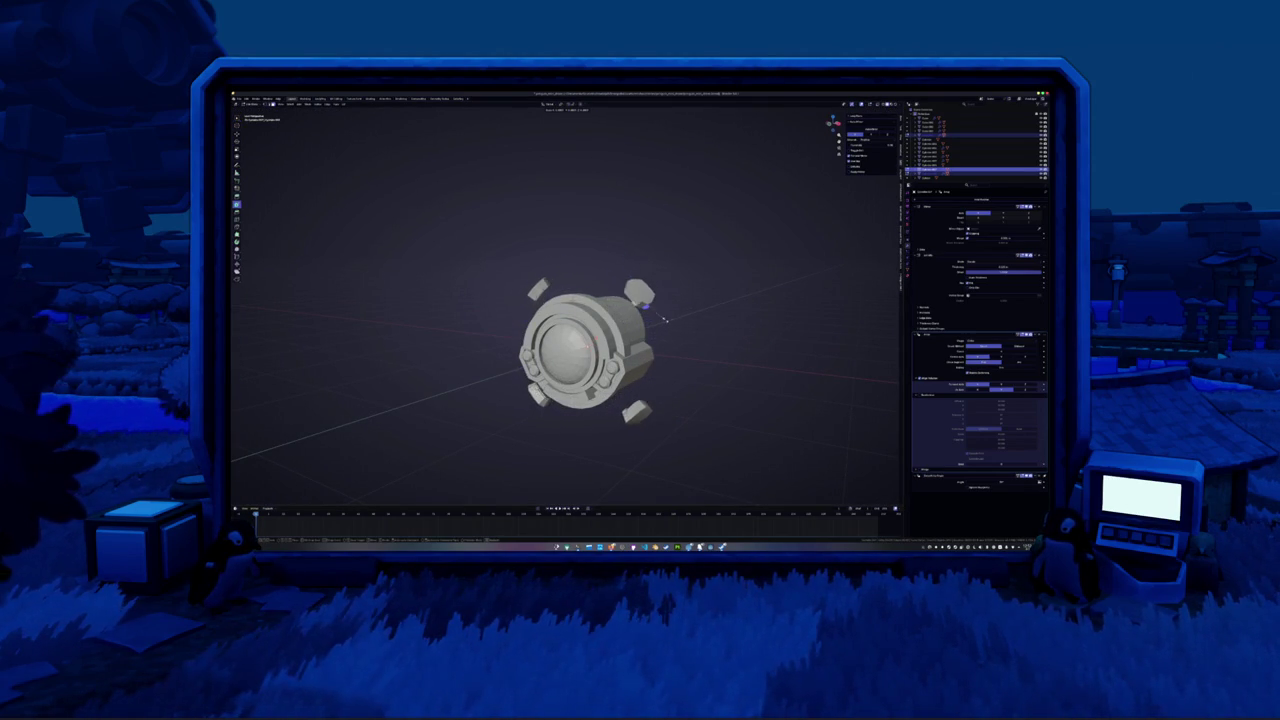
pyautogui.press('Escape')
pyautogui.press('Tab')
pyautogui.moveTo(409, 298); pyautogui.dragTo(449, 300, button='middle')
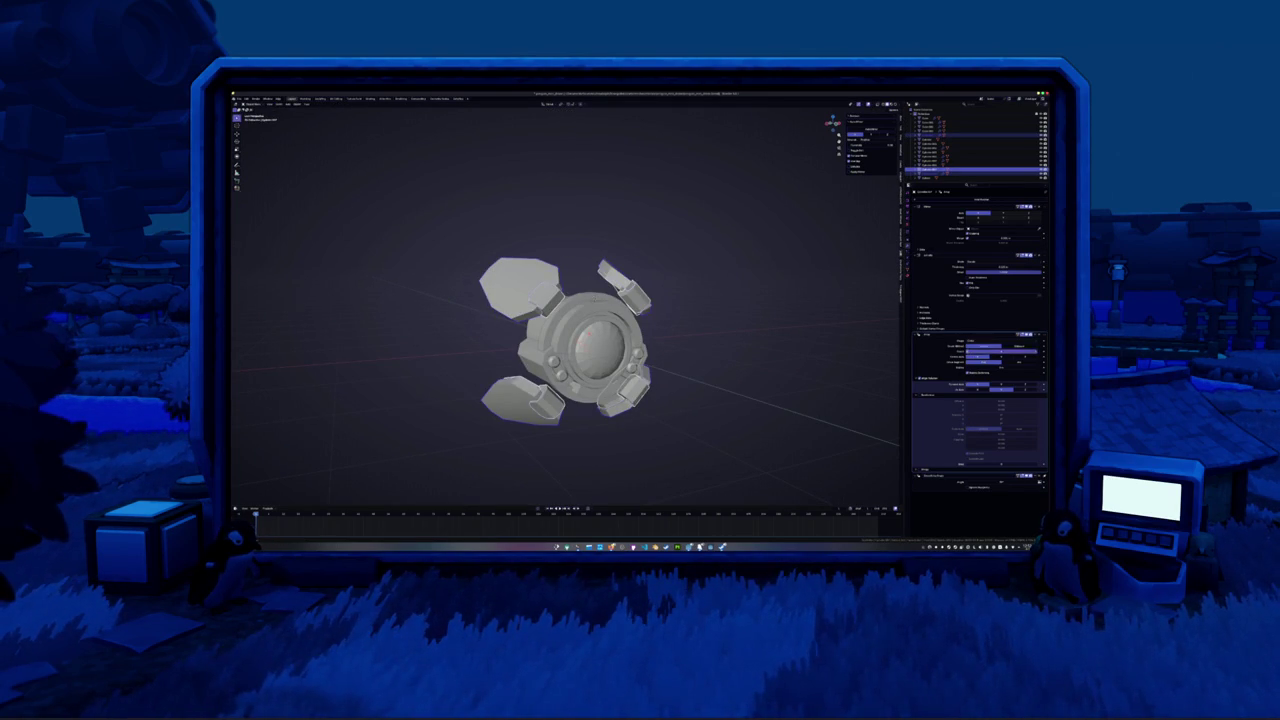
pyautogui.moveTo(985, 347); pyautogui.dragTo(951, 352)
# In front orthographic view, rotate the shell panels so the three sit 120° apart
pyautogui.press('KP_1')
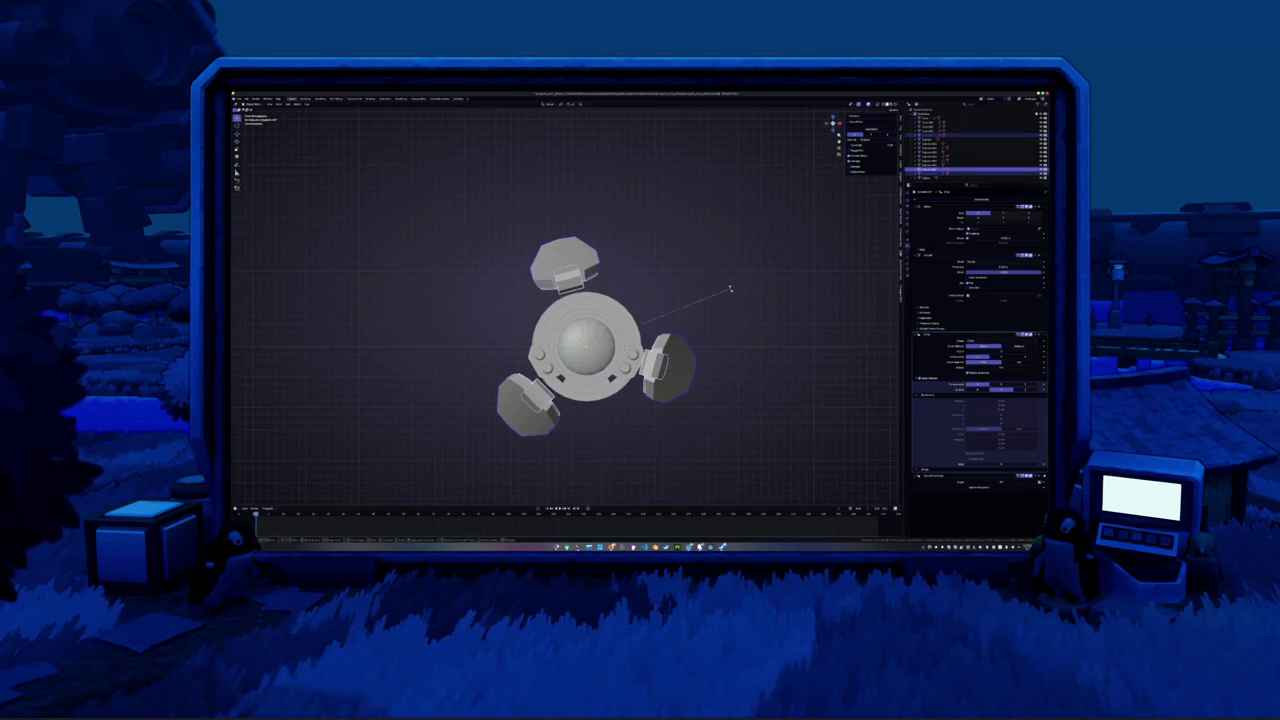
pyautogui.press('r')
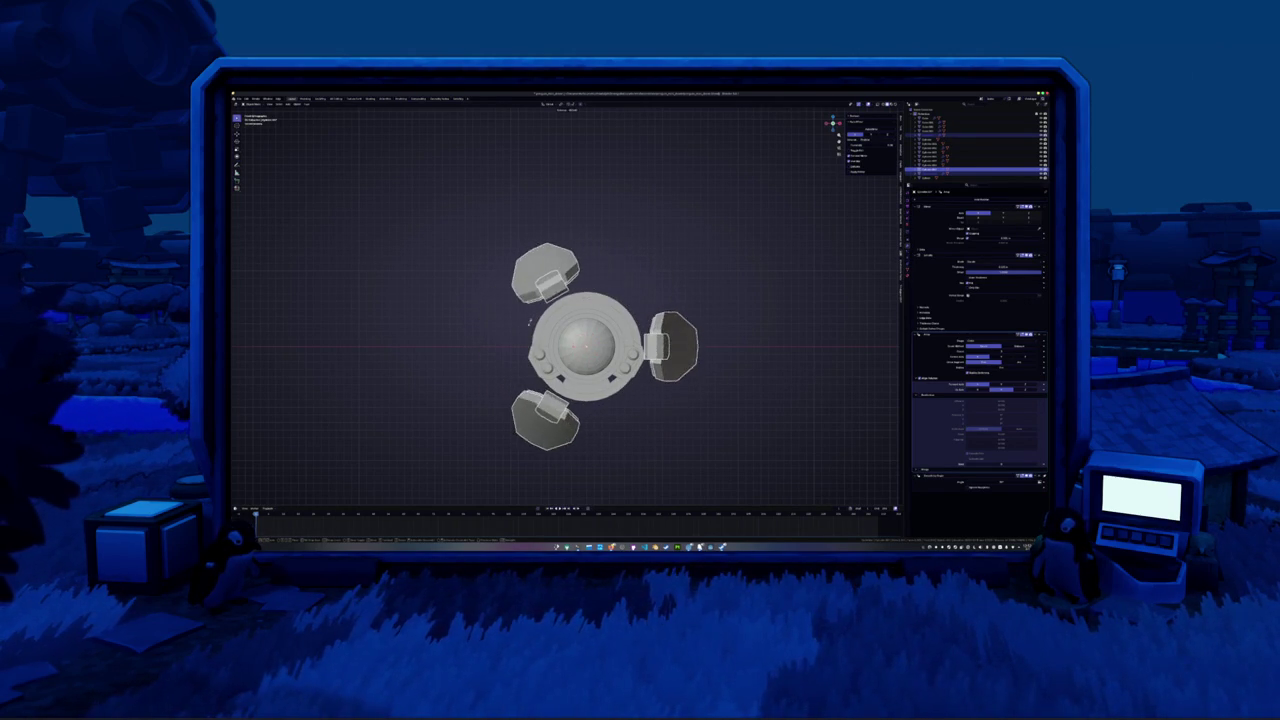
pyautogui.click(557, 412)
pyautogui.moveTo(689, 325)
pyautogui.mouseDown(button='middle')
pyautogui.moveTo(640, 360)
pyautogui.moveTo(697, 356)
pyautogui.moveTo(664, 318)
pyautogui.moveTo(640, 340)
pyautogui.moveTo(620, 330)
pyautogui.moveTo(630, 345)
pyautogui.moveTo(650, 340)
pyautogui.moveTo(615, 330)
pyautogui.mouseUp(button='middle')
pyautogui.click(980, 178)
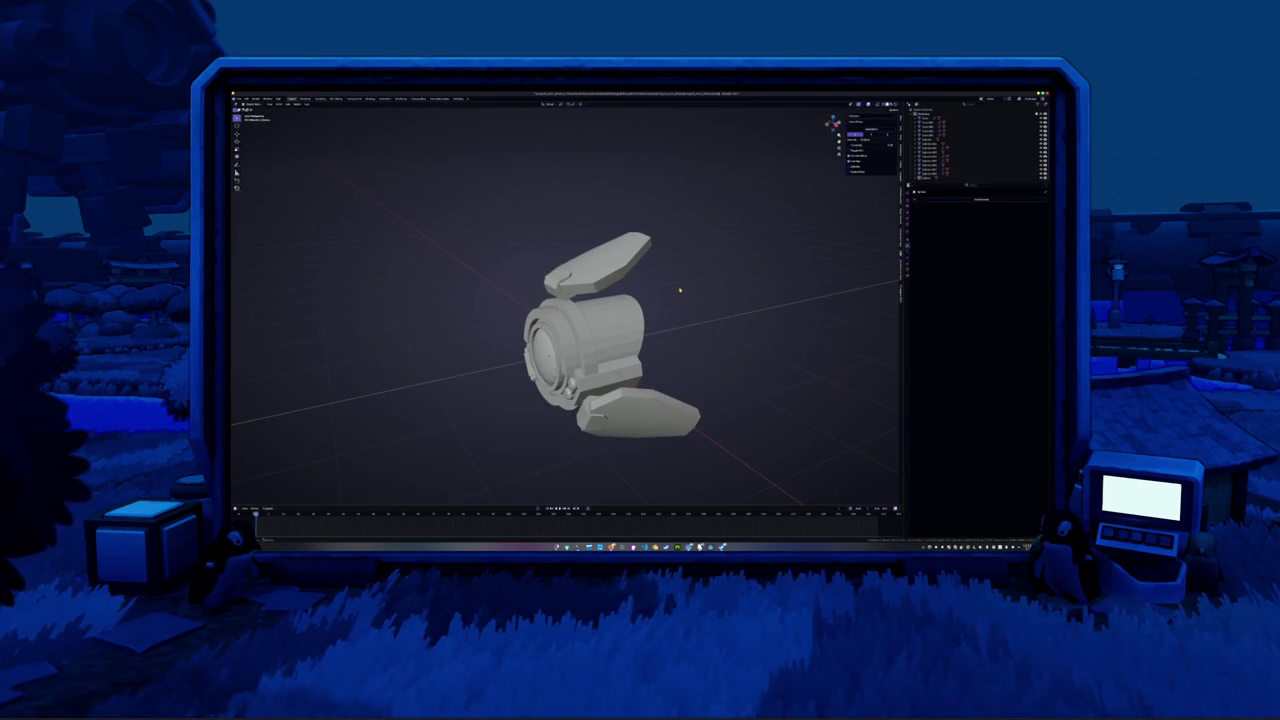
# Select the eye, enter Edit Mode and inset its face to form an inner ring around the lens
pyautogui.press('KP_3')
pyautogui.moveTo(598, 272); pyautogui.dragTo(577, 273, button='middle')
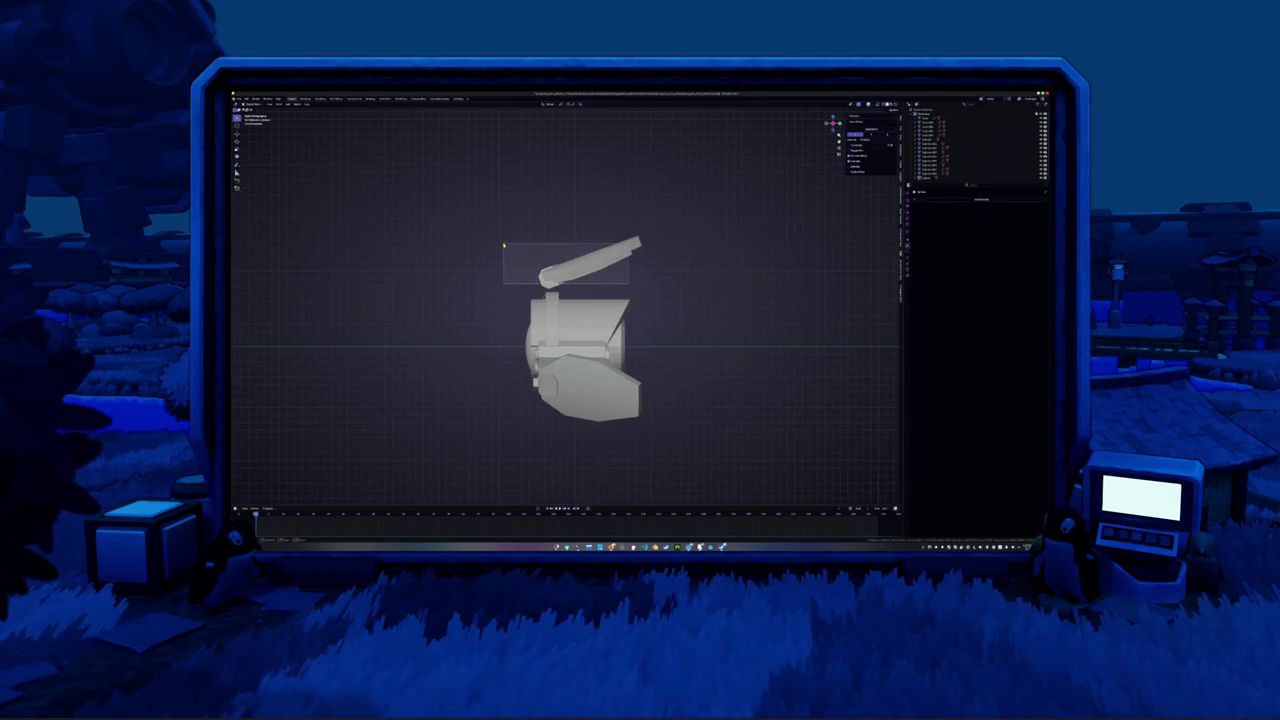
pyautogui.click(477, 317)
pyautogui.moveTo(477, 317)
pyautogui.mouseDown(button='middle')
pyautogui.moveTo(540, 300)
pyautogui.moveTo(590, 345)
pyautogui.moveTo(479, 325)
pyautogui.moveTo(470, 250)
pyautogui.moveTo(500, 262)
pyautogui.mouseUp(button='middle')
pyautogui.scroll(2, 580, 330)
pyautogui.press('Tab')
pyautogui.press('i')
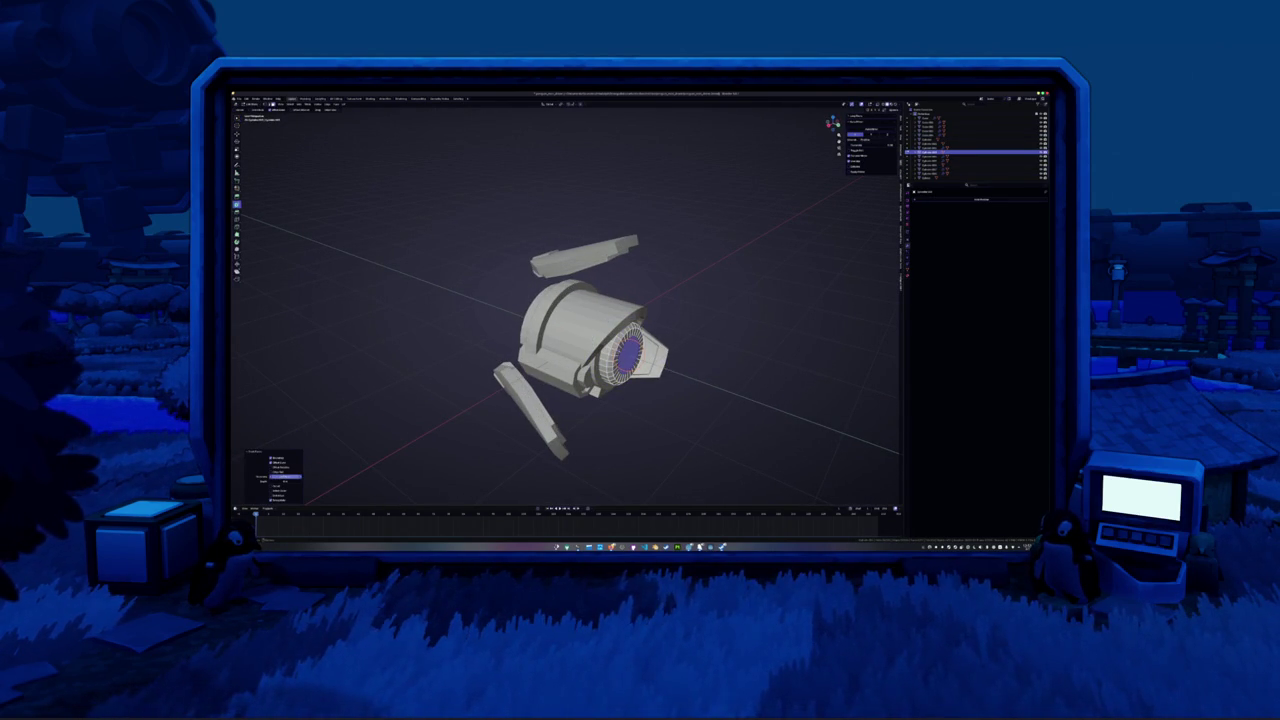
pyautogui.moveTo(452, 470)
pyautogui.mouseDown(button='middle')
pyautogui.moveTo(449, 398)
pyautogui.moveTo(679, 385)
pyautogui.mouseUp(button='middle')
pyautogui.scroll(3, 450, 440)
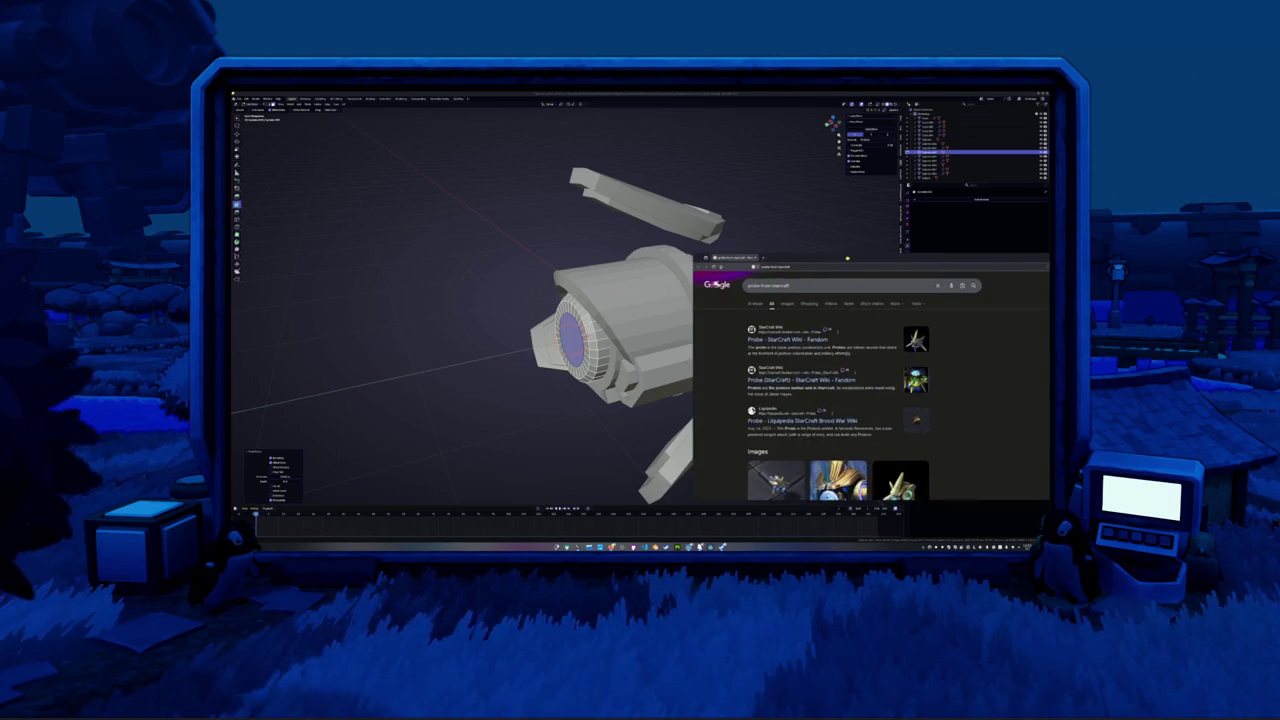
# Scroll through the StarCraft Wiki Probe article for design reference
pyautogui.moveTo(706, 227); pyautogui.dragTo(723, 230)
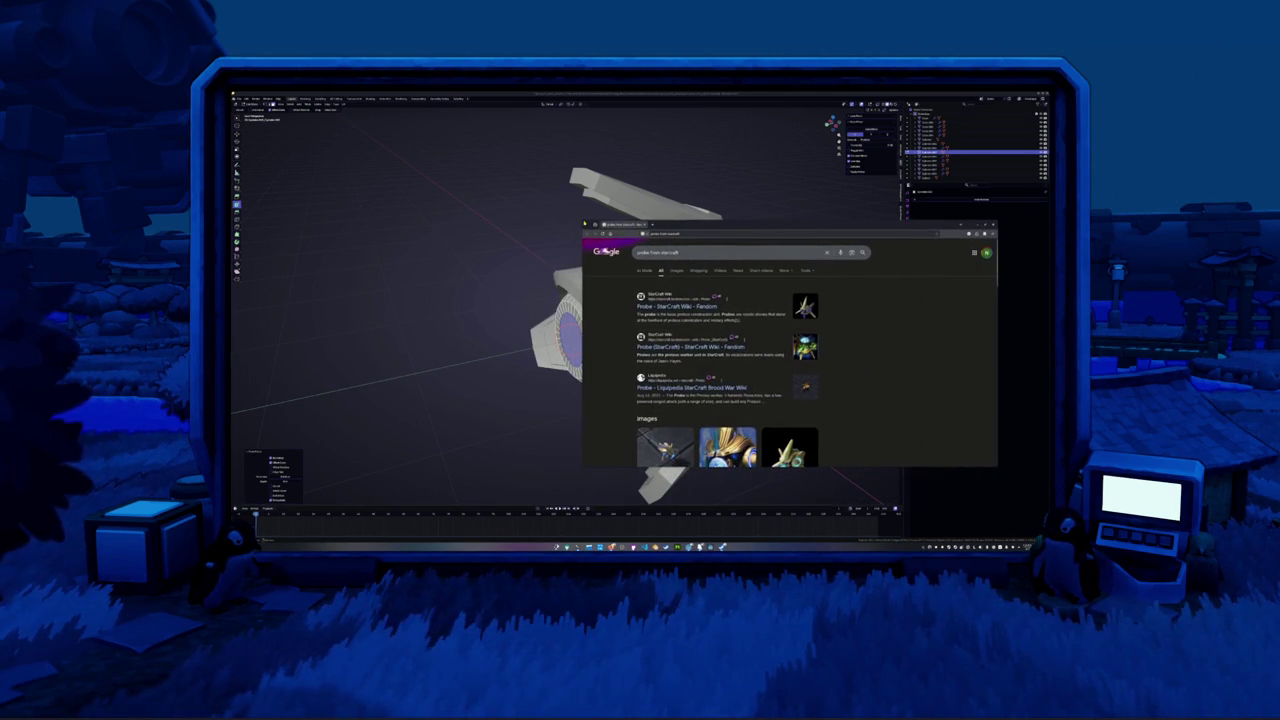
pyautogui.moveTo(580, 219); pyautogui.dragTo(595, 136)
pyautogui.scroll(-2, 617, 309)
pyautogui.scroll(-2, 617, 309)
pyautogui.scroll(1, 617, 309)
pyautogui.scroll(2, 617, 309)
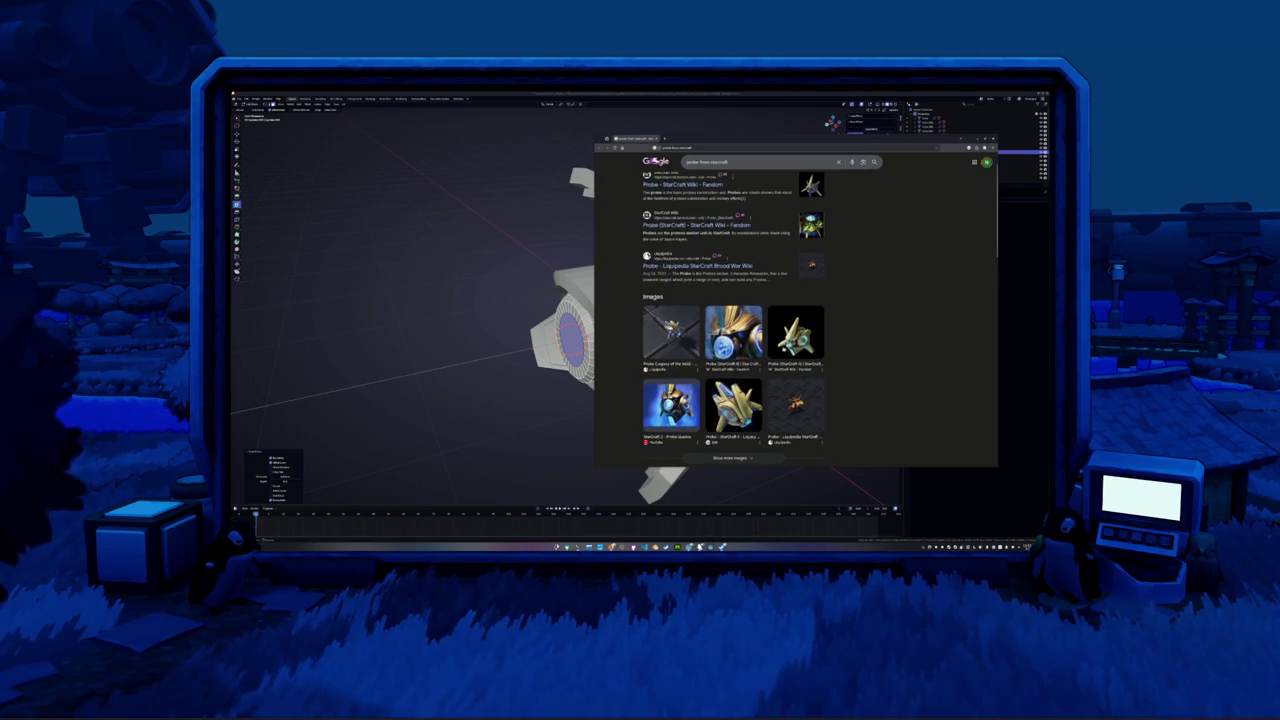
pyautogui.scroll(1, 617, 309)
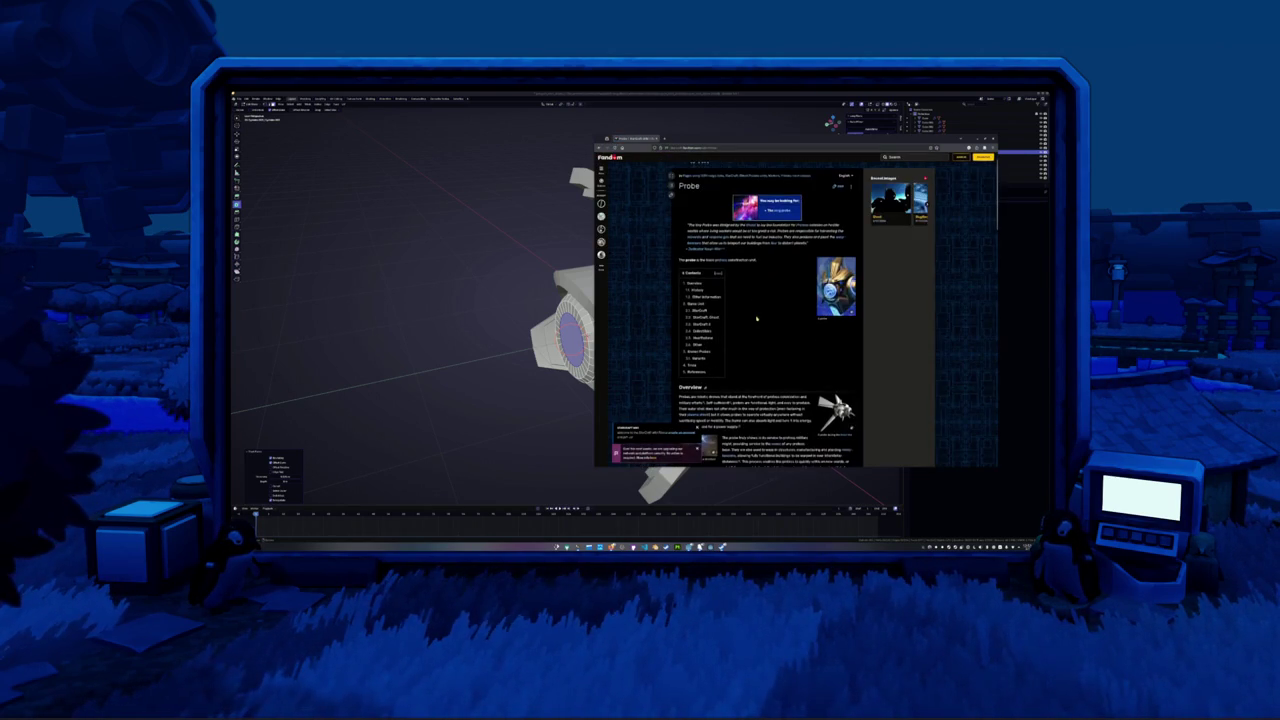
pyautogui.scroll(-1, 777, 320)
pyautogui.scroll(-2, 777, 320)
pyautogui.scroll(-2, 778, 335)
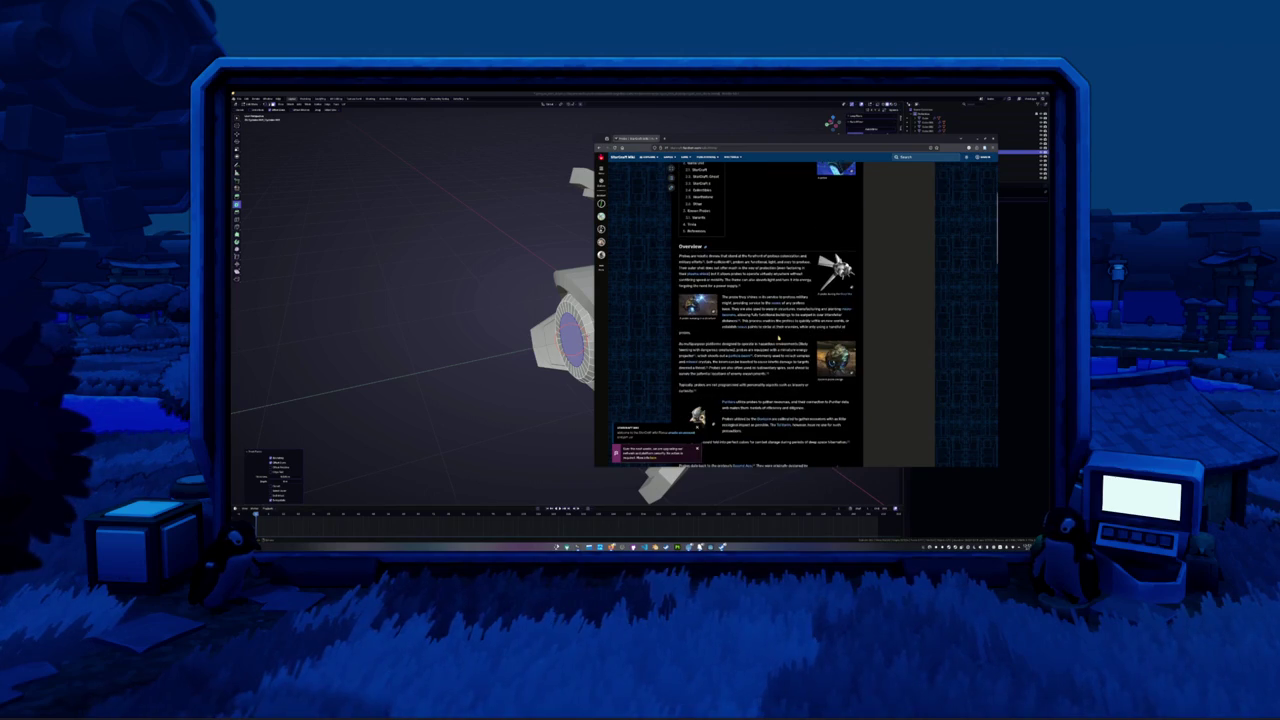
pyautogui.scroll(-2, 778, 338)
pyautogui.scroll(-1, 778, 338)
pyautogui.scroll(-2, 778, 338)
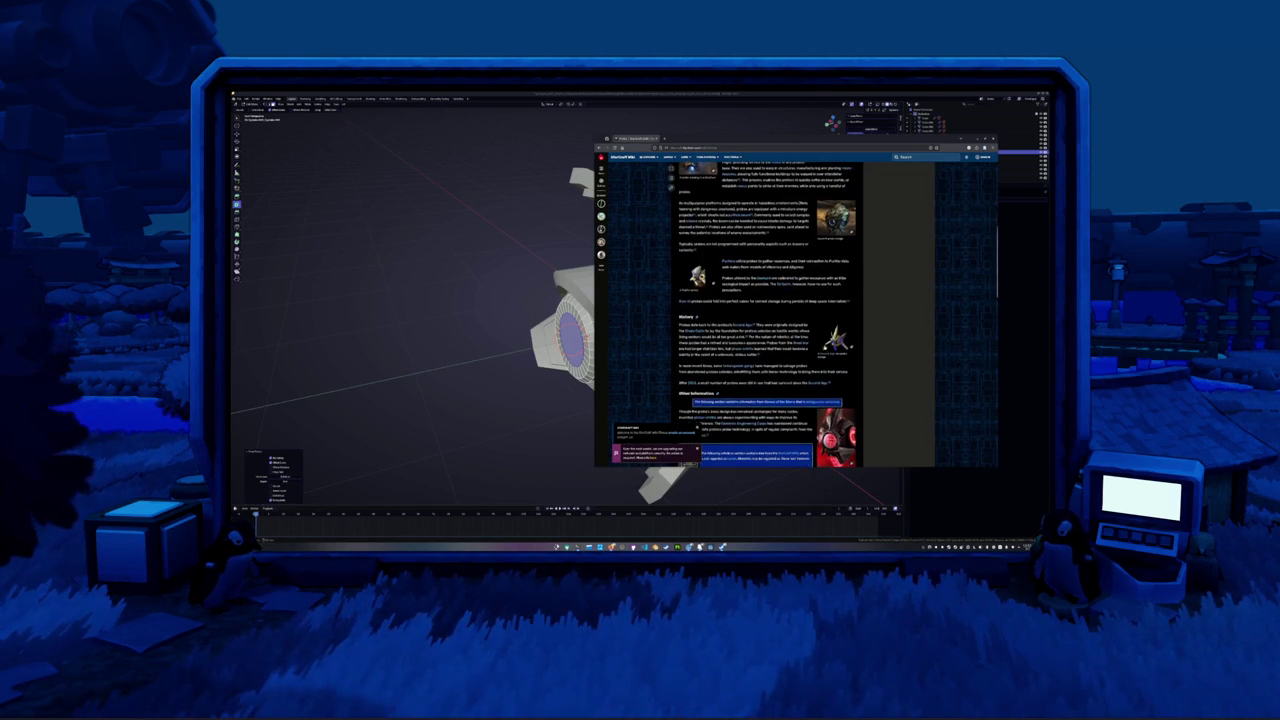
pyautogui.scroll(-2, 804, 345)
pyautogui.scroll(-1, 804, 345)
pyautogui.scroll(-2, 804, 345)
pyautogui.scroll(-2, 804, 345)
pyautogui.scroll(-3, 804, 345)
pyautogui.scroll(-2, 804, 345)
pyautogui.scroll(-3, 804, 345)
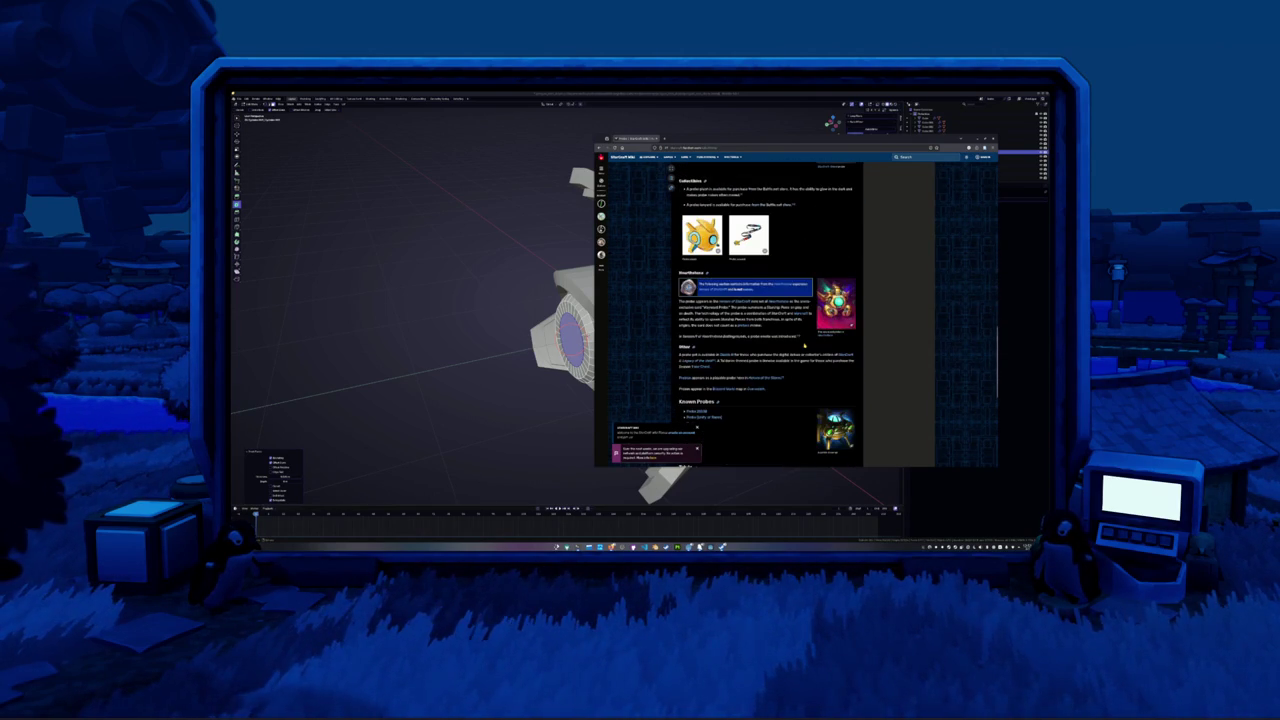
pyautogui.scroll(-1, 804, 345)
pyautogui.scroll(-4, 804, 345)
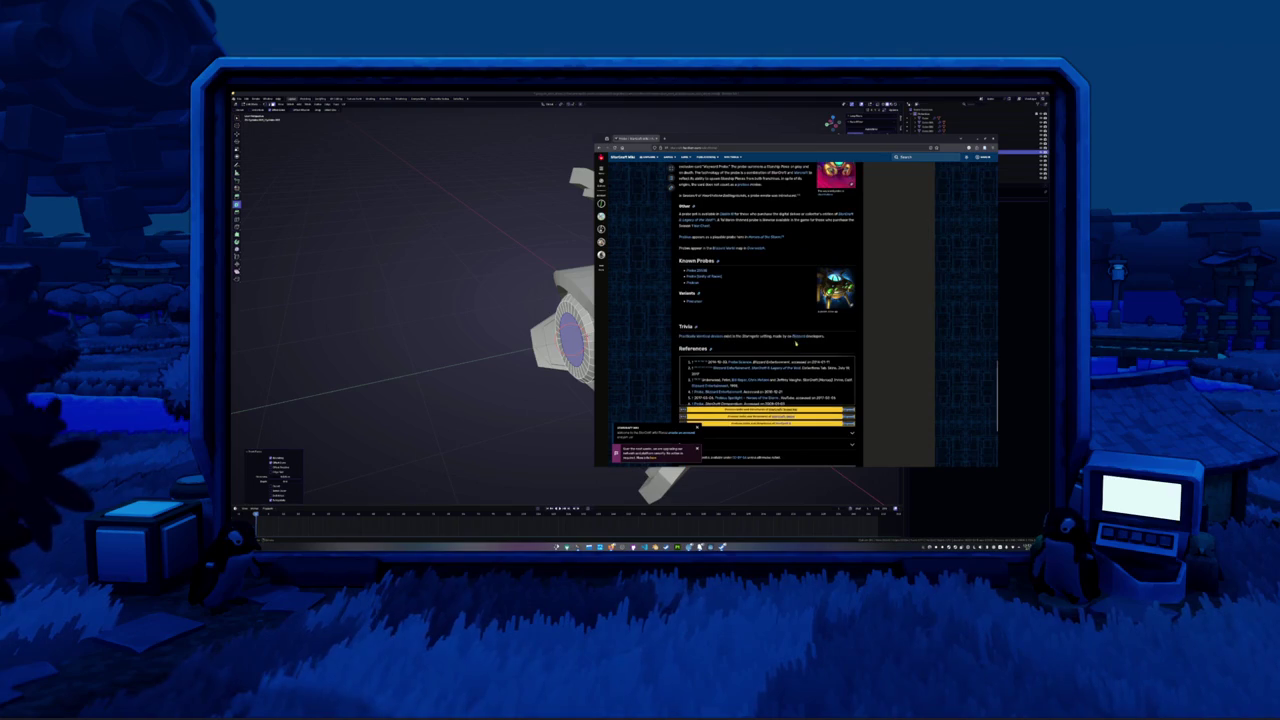
pyautogui.scroll(2, 788, 340)
pyautogui.scroll(3, 788, 340)
pyautogui.scroll(3, 788, 340)
pyautogui.scroll(3, 788, 340)
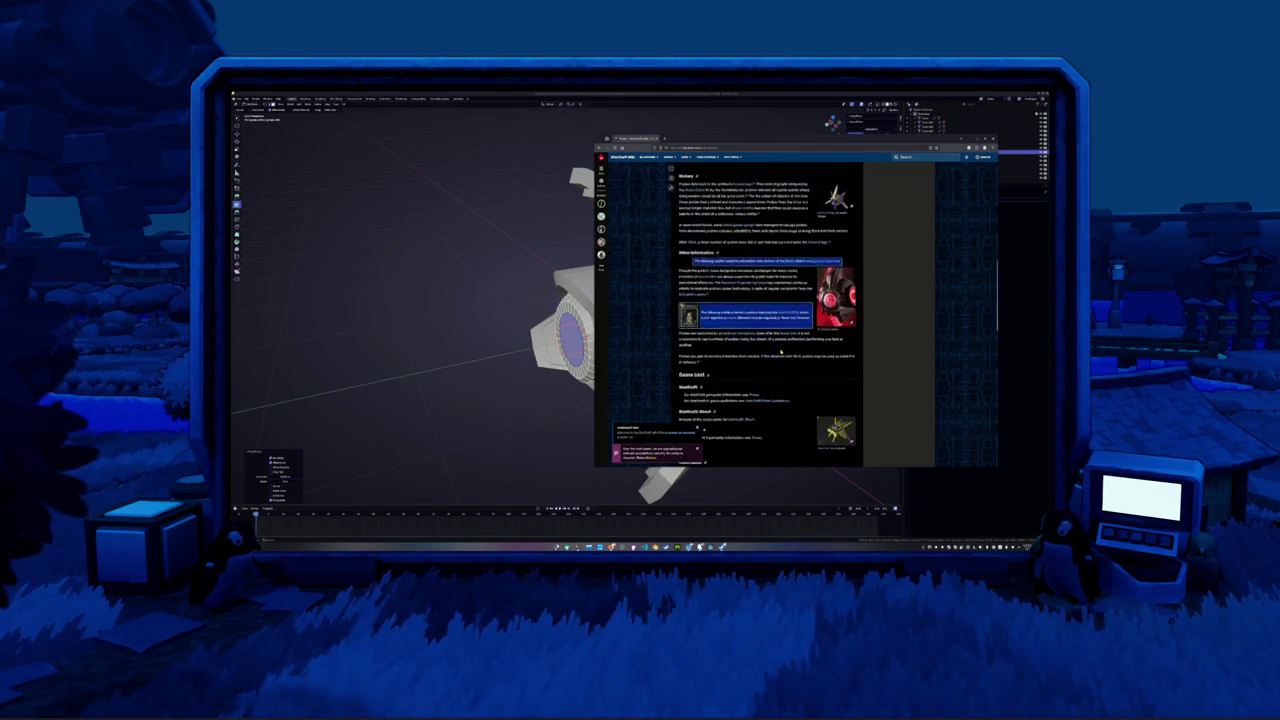
pyautogui.scroll(4, 788, 340)
pyautogui.scroll(3, 788, 340)
pyautogui.scroll(3, 710, 331)
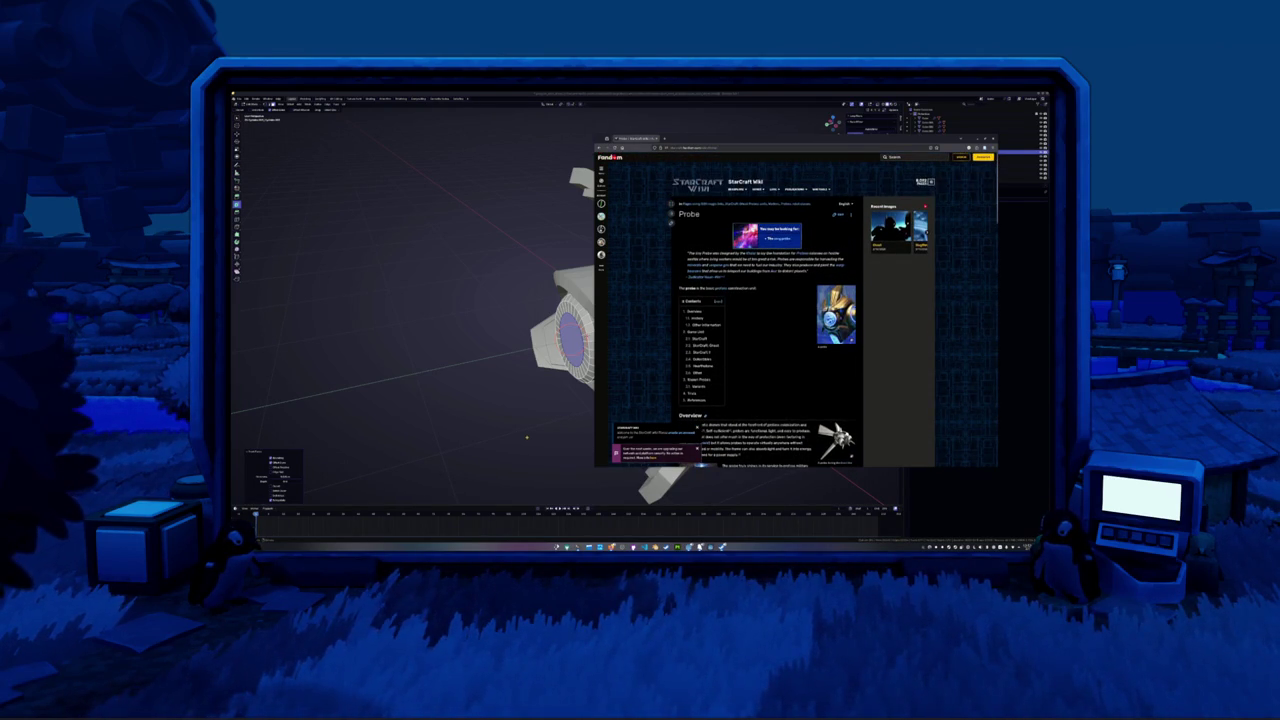
# Put the browser away and select the drone's round eye face in Blender
pyautogui.click(527, 437)
pyautogui.moveTo(658, 413)
pyautogui.mouseDown(button='middle')
pyautogui.moveTo(588, 342)
pyautogui.moveTo(620, 345)
pyautogui.mouseUp(button='middle')
pyautogui.click(585, 340)
pyautogui.scroll(3, 588, 345)
# Extrude the eye face inward to form a recessed inner ring
pyautogui.press('e')
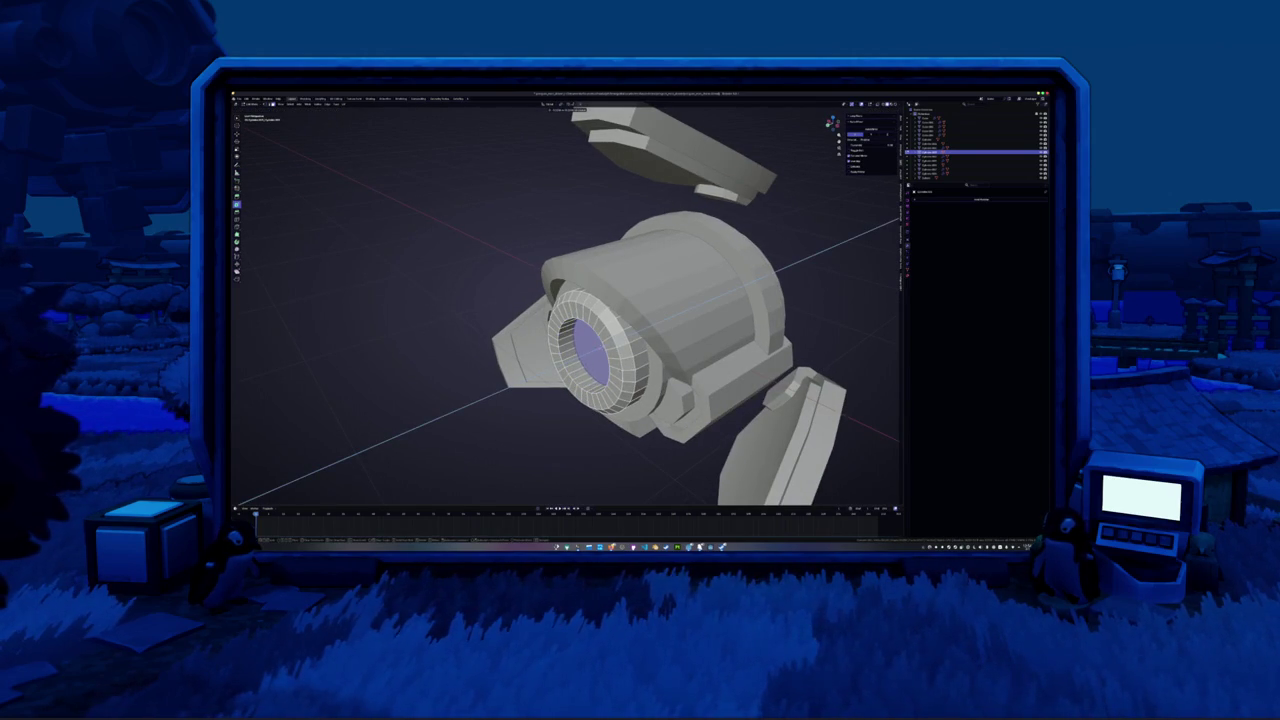
pyautogui.click(600, 345)
pyautogui.moveTo(600, 345); pyautogui.dragTo(604, 344, button='middle')
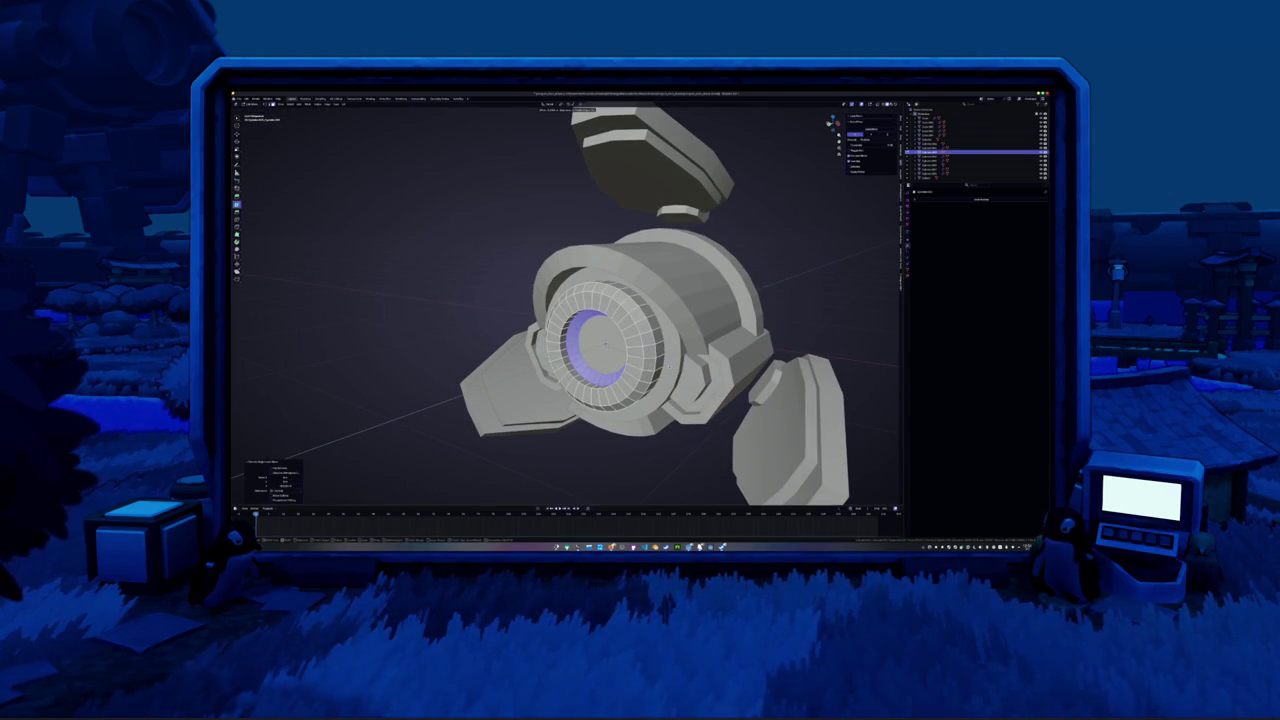
pyautogui.moveTo(604, 345); pyautogui.dragTo(586, 332, button='middle')
# Apply Shade Auto Smooth to the eye ring and select its centre part
pyautogui.rightClick(585, 375)
pyautogui.click(566, 379)
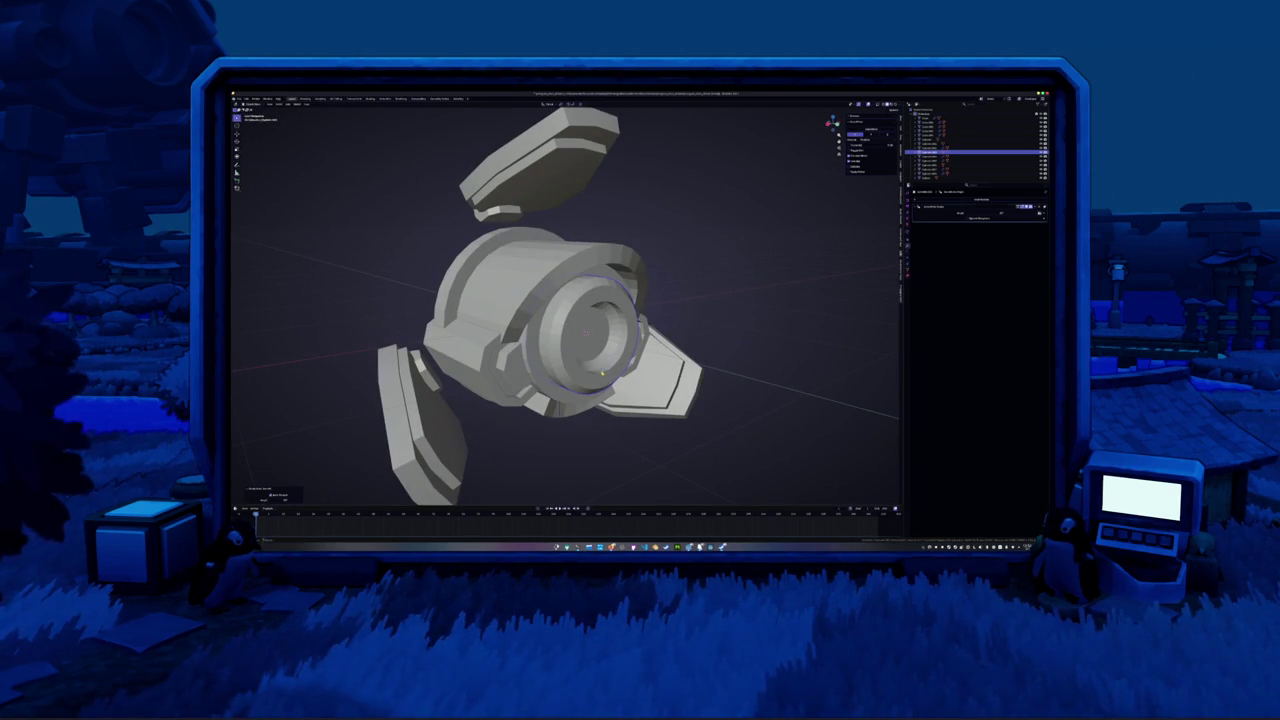
pyautogui.click(600, 374)
pyautogui.moveTo(600, 374); pyautogui.dragTo(590, 328, button='middle')
pyautogui.press('Tab')
pyautogui.click(590, 328)
pyautogui.press('Tab')
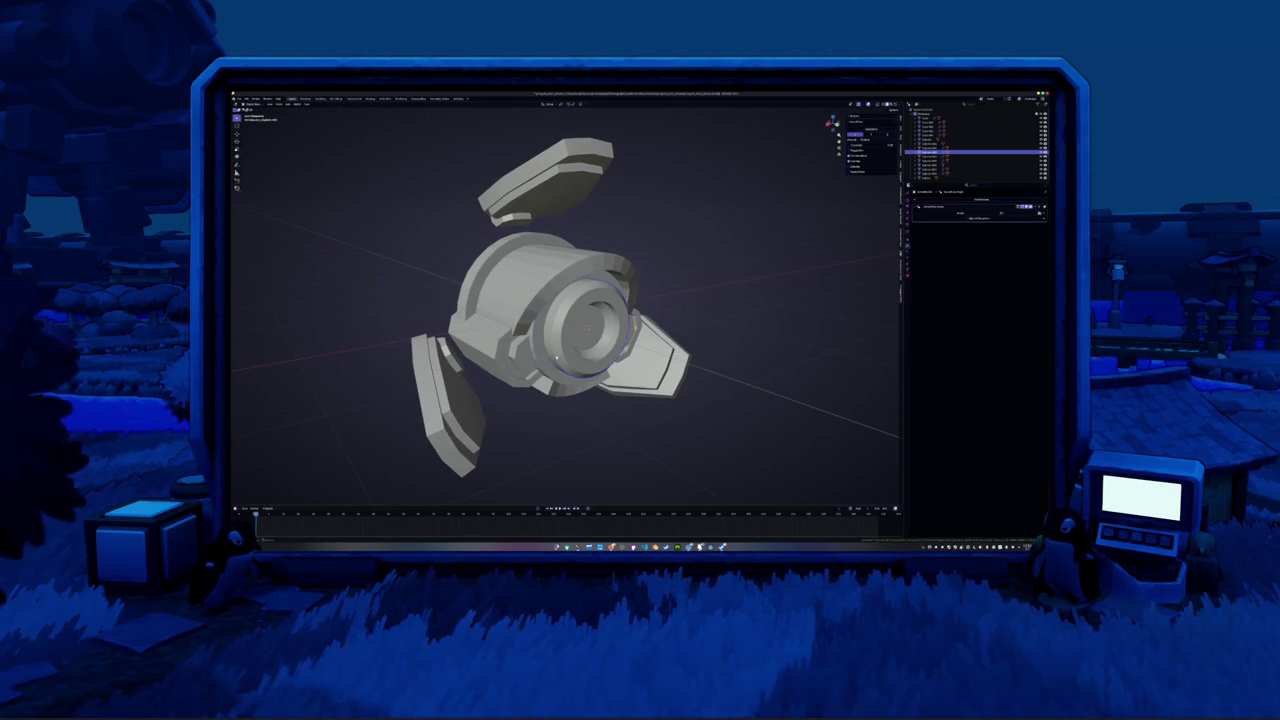
# Add a cylinder, rotate it X 90, scale it down and flatten it along Y into a hub
pyautogui.hotkey('shift', 'a')
pyautogui.click(631, 375)
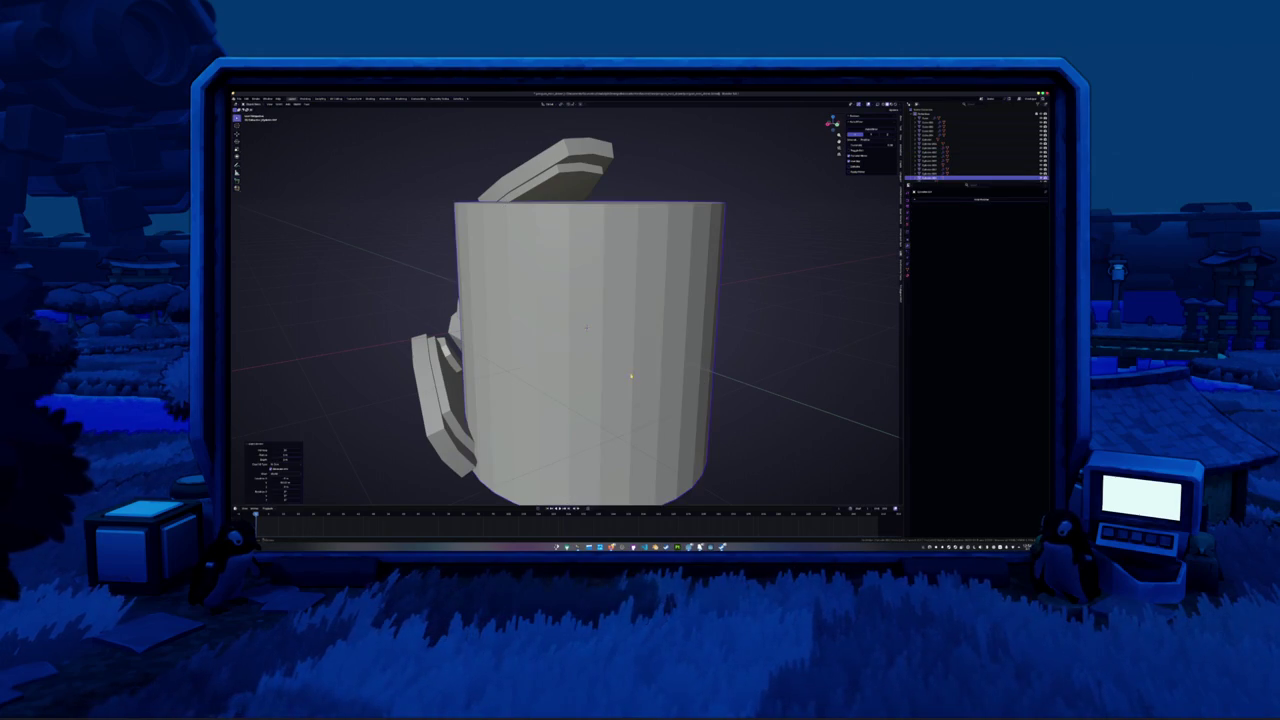
pyautogui.write('rx90')
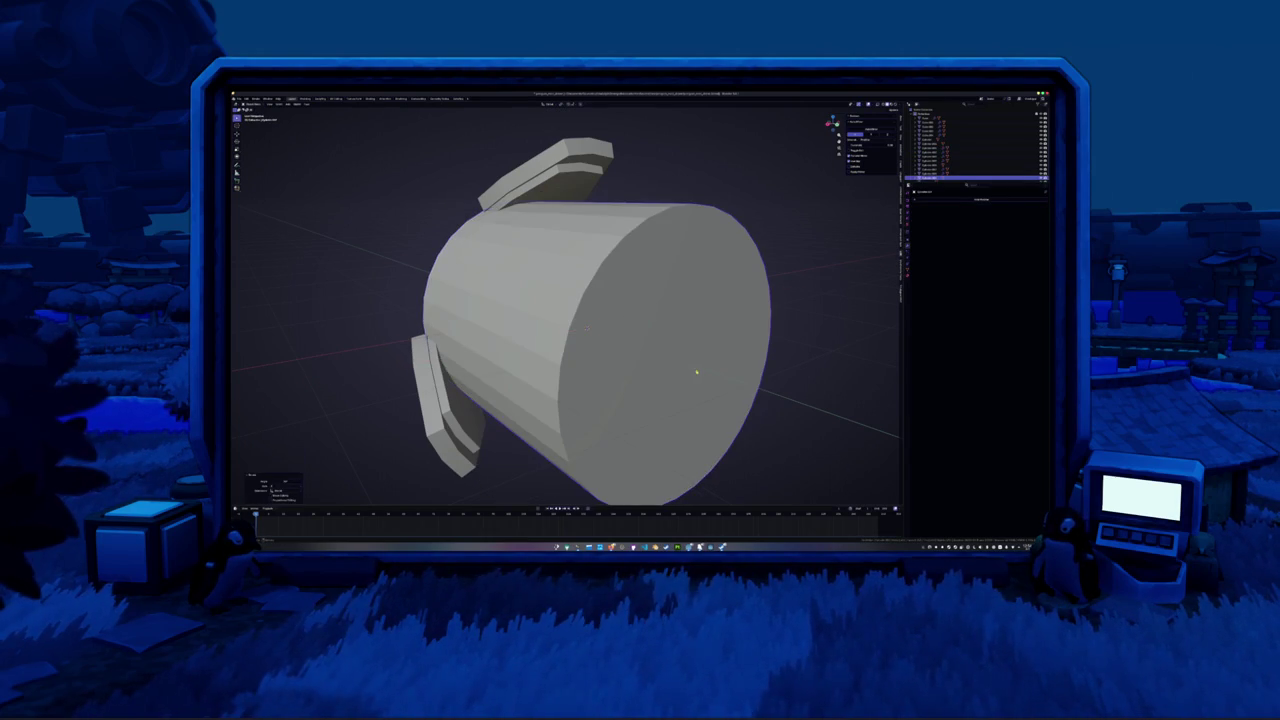
pyautogui.press('Return')
pyautogui.press('s')
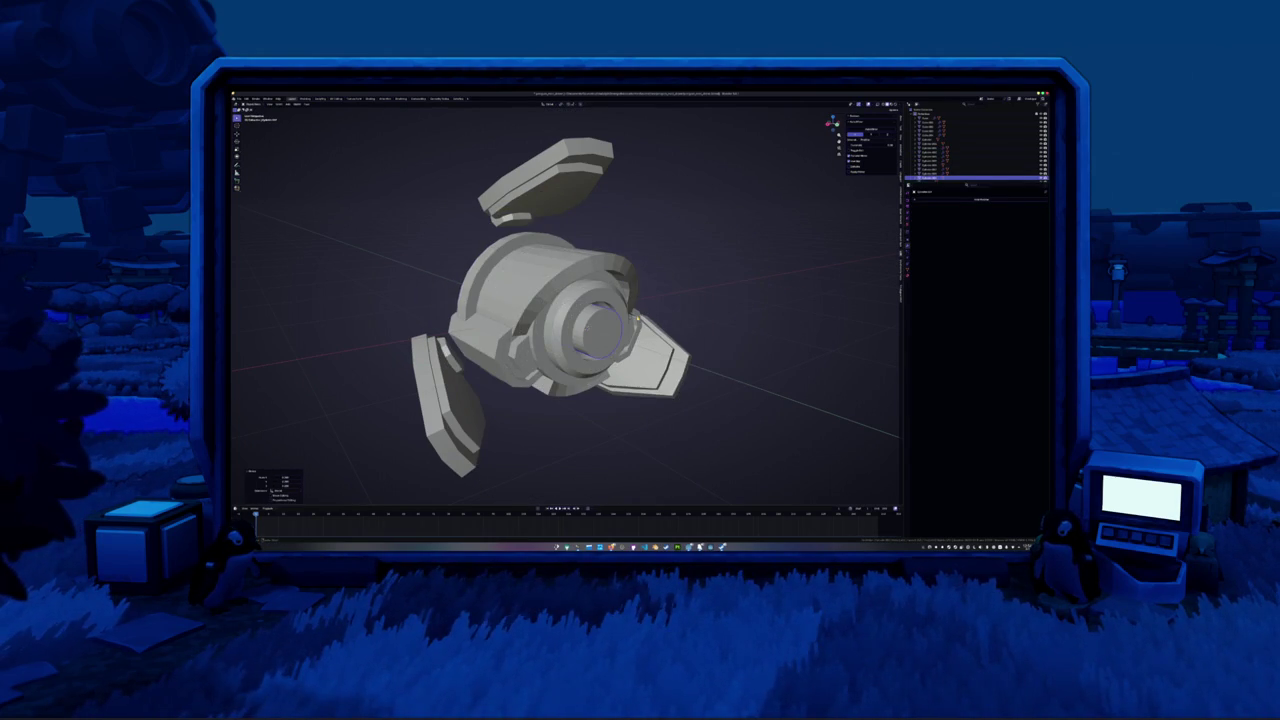
pyautogui.press('KP_1')
pyautogui.press('KP_3')
pyautogui.press('y')
pyautogui.click(597, 319)
pyautogui.scroll(5, 597, 319)
pyautogui.moveTo(597, 319)
pyautogui.mouseDown(button='middle')
pyautogui.moveTo(617, 360)
pyautogui.moveTo(583, 354)
pyautogui.moveTo(621, 352)
pyautogui.mouseUp(button='middle')
# Select the hub's front face and extrude it outward
pyautogui.hotkey('alt', 'z')
pyautogui.press('Tab')
pyautogui.scroll(3, 574, 354)
pyautogui.hotkey('alt', 'z')
pyautogui.click(613, 352)
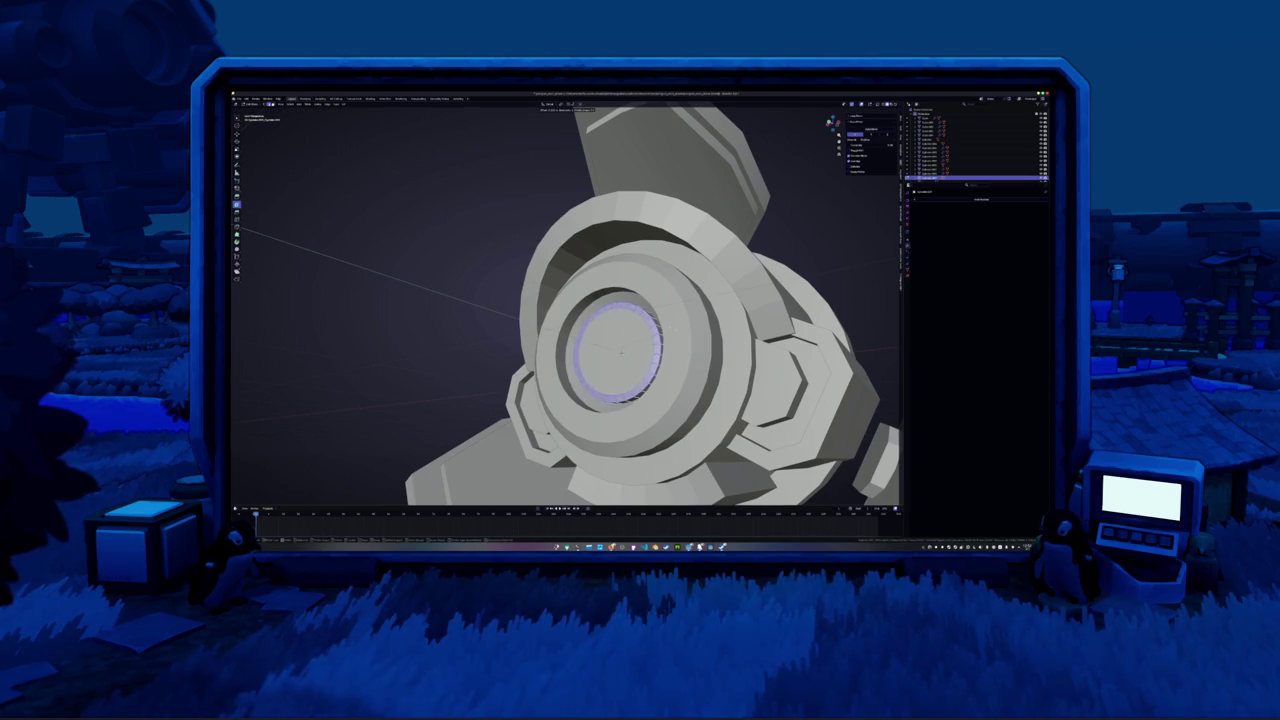
pyautogui.press('Tab')
pyautogui.rightClick(677, 330)
pyautogui.click(677, 327)
pyautogui.press('e')
pyautogui.press('Tab')
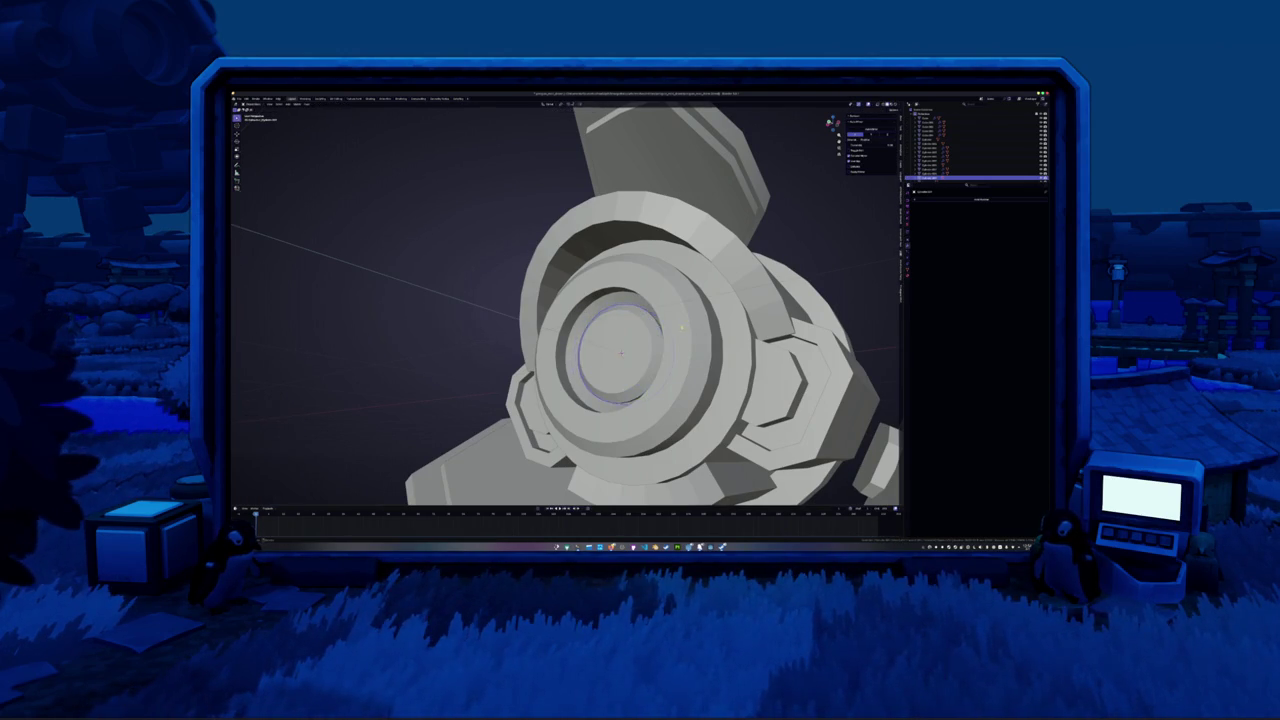
pyautogui.scroll(-5, 686, 322)
pyautogui.moveTo(486, 320)
pyautogui.mouseDown(button='middle')
pyautogui.moveTo(475, 334)
pyautogui.moveTo(520, 300)
pyautogui.mouseUp(button='middle')
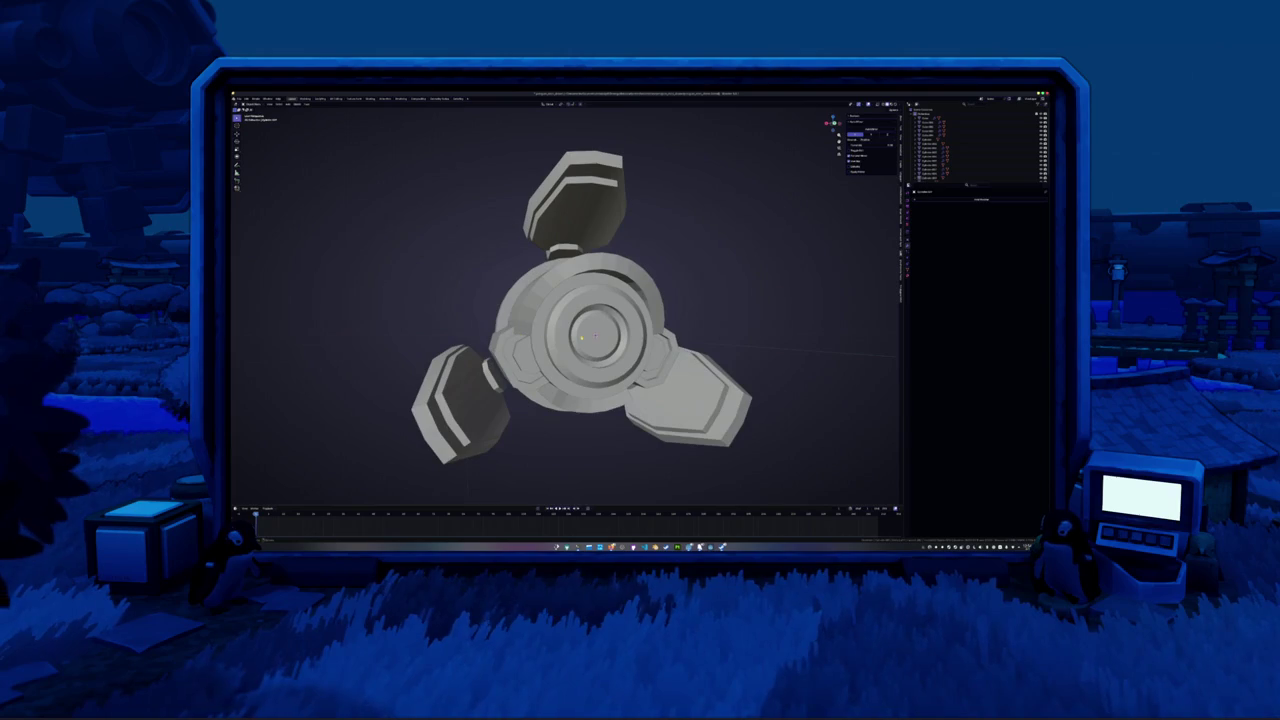
# Smooth-shade the currently selected part of the drone
pyautogui.rightClick(548, 322)
pyautogui.click(565, 338)
pyautogui.moveTo(723, 306); pyautogui.dragTo(600, 300, button='middle')
pyautogui.click(592, 300)
# Select all objects, apply Shade Smooth to them, then clear the selection
pyautogui.press('a')
pyautogui.rightClick(565, 262)
pyautogui.click(580, 265)
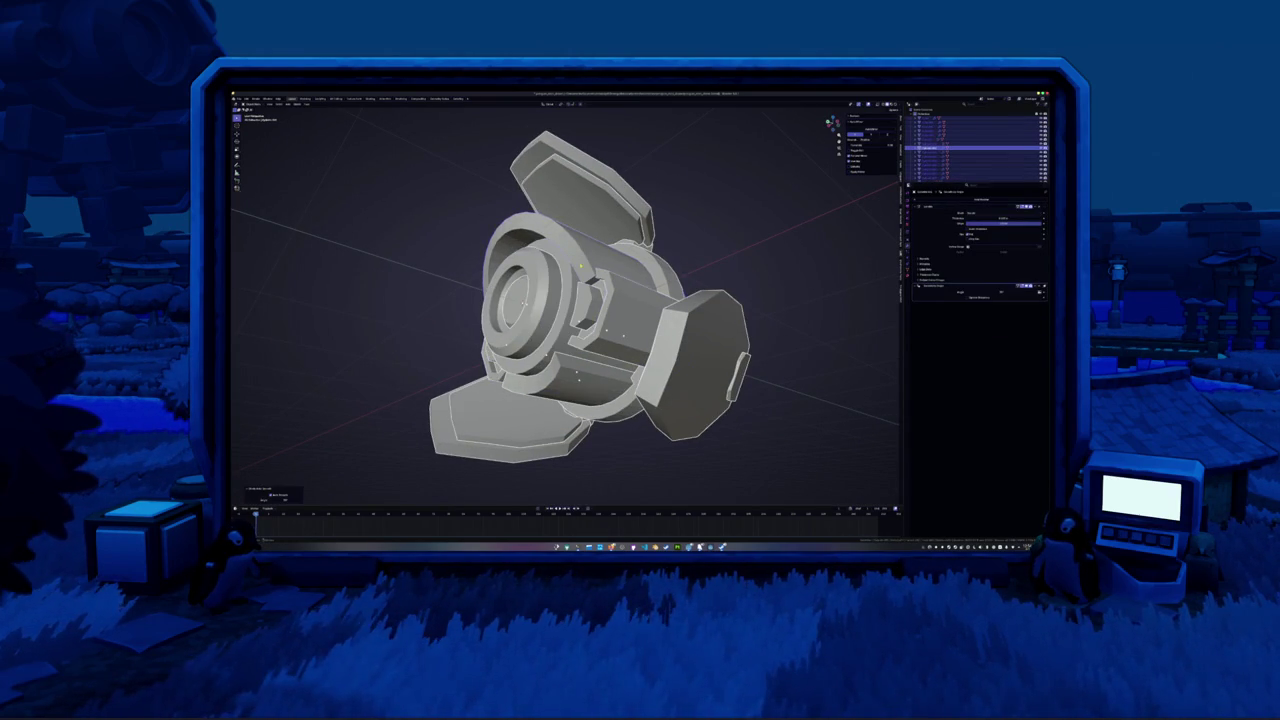
pyautogui.click(716, 250)
pyautogui.moveTo(716, 250)
pyautogui.mouseDown(button='middle')
pyautogui.moveTo(614, 270)
pyautogui.moveTo(622, 316)
pyautogui.moveTo(695, 308)
pyautogui.mouseUp(button='middle')
pyautogui.scroll(3, 597, 291)
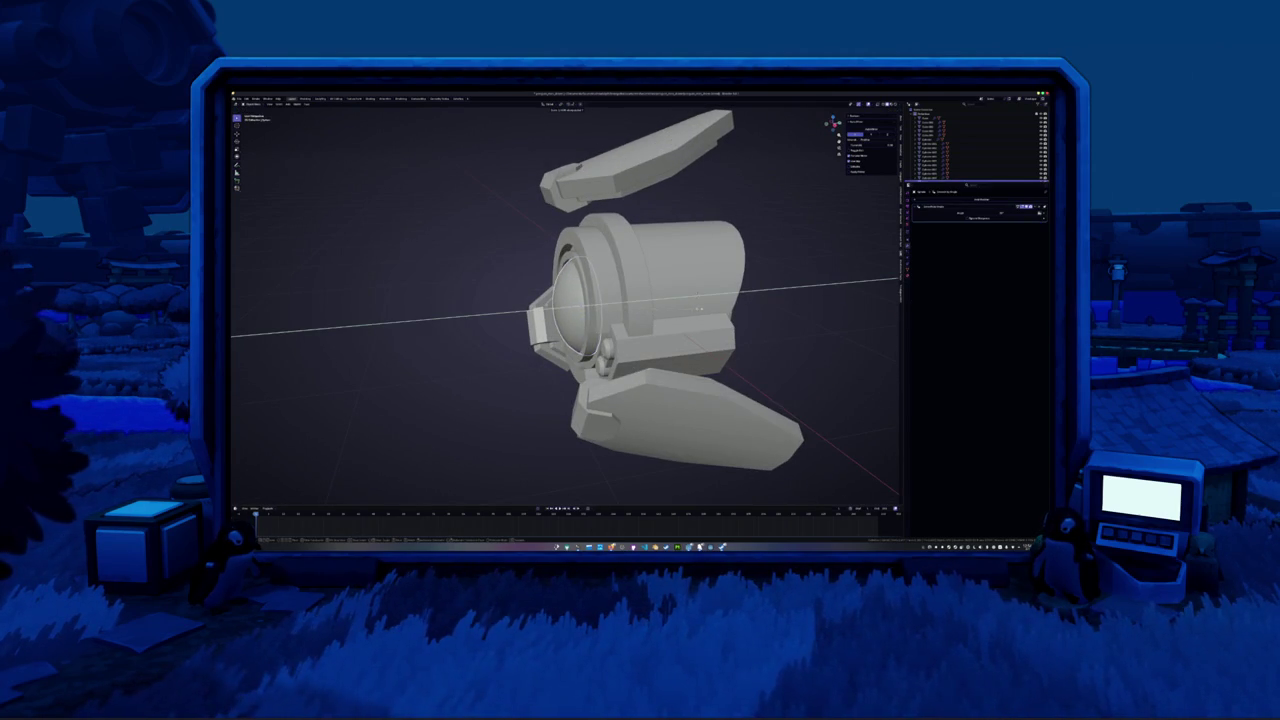
pyautogui.moveTo(689, 303)
pyautogui.mouseDown(button='middle')
pyautogui.moveTo(662, 348)
pyautogui.moveTo(519, 374)
pyautogui.moveTo(487, 345)
pyautogui.moveTo(390, 384)
pyautogui.moveTo(451, 357)
pyautogui.mouseUp(button='middle')
pyautogui.scroll(-2, 662, 348)
pyautogui.hotkey('shift', 'a')
pyautogui.moveTo(437, 352)
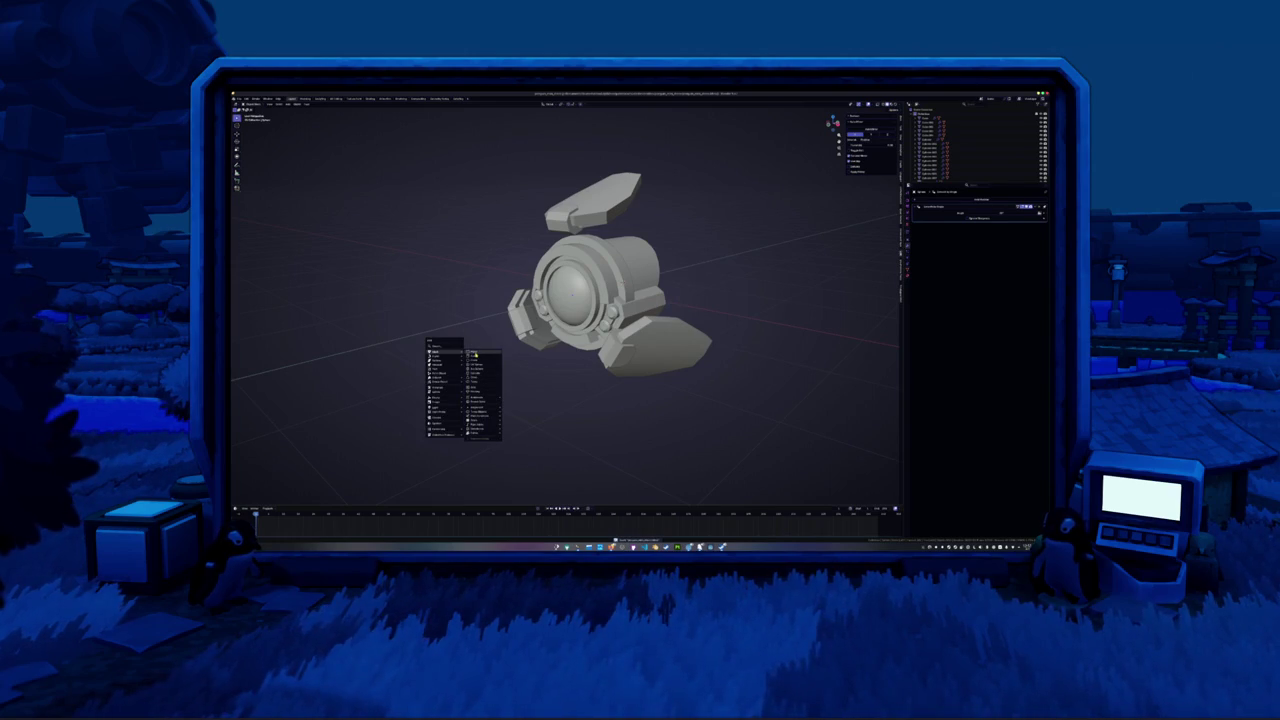
# Add a plane, rotate it X 90 to stand upright, and scale it down
pyautogui.click(474, 354)
pyautogui.write('rx90')
pyautogui.press('Return')
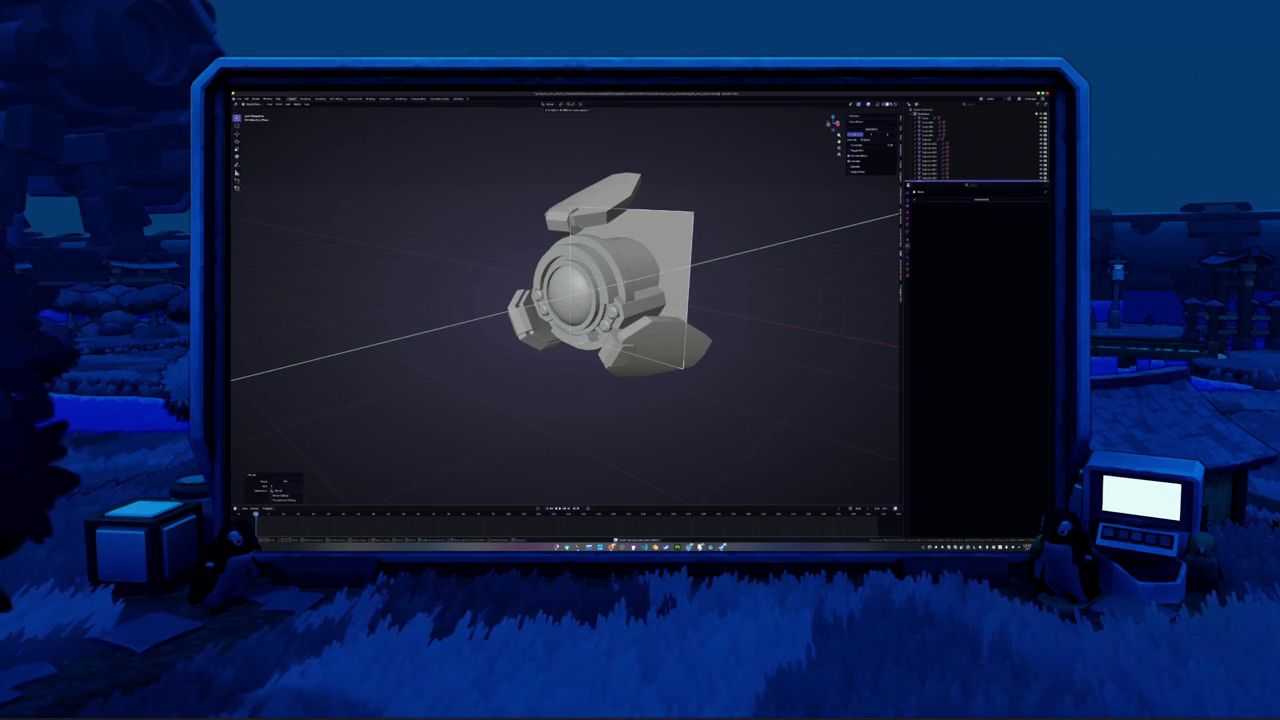
pyautogui.press('Return')
pyautogui.moveTo(560, 300); pyautogui.dragTo(600, 290, button='middle')
pyautogui.press('s')
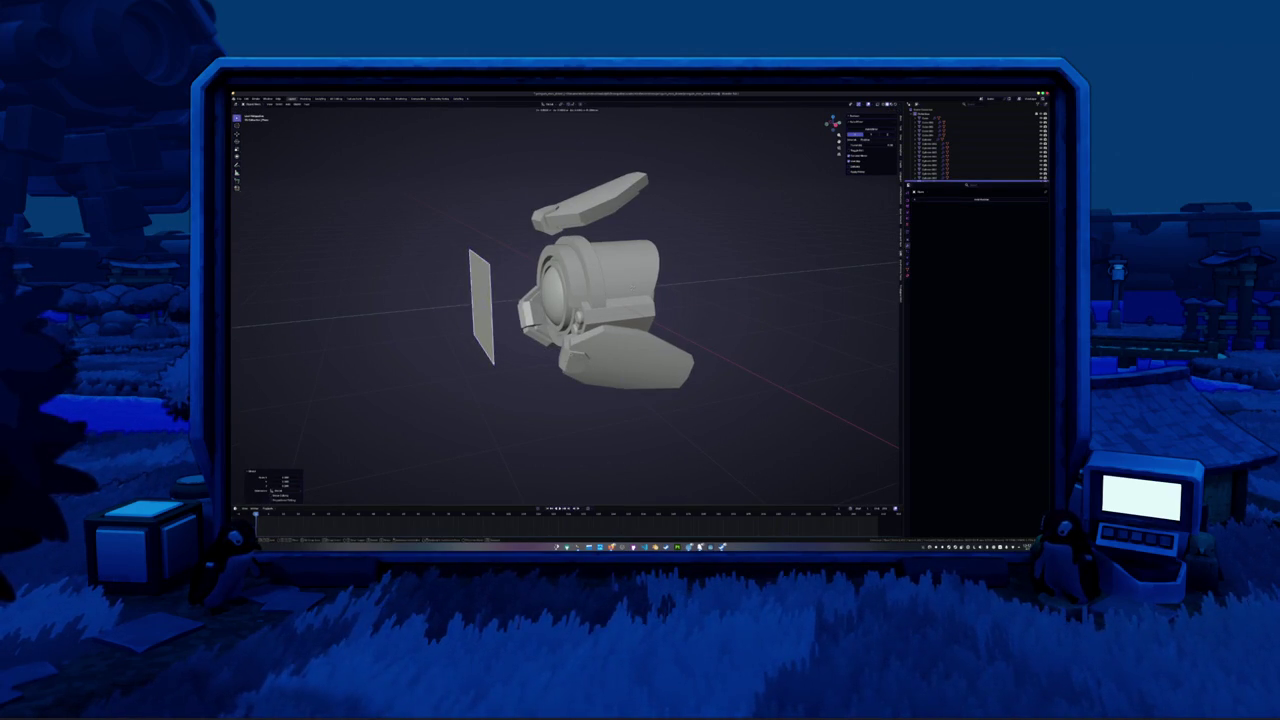
# Move the plane along Y in front of the drone's eye and give it a new material
pyautogui.press('g')
pyautogui.press('y')
pyautogui.press('Return')
pyautogui.moveTo(600, 330)
pyautogui.mouseDown(button='middle')
pyautogui.moveTo(652, 344)
pyautogui.moveTo(620, 350)
pyautogui.mouseUp(button='middle')
pyautogui.press('g')
pyautogui.press('y')
pyautogui.press('Return')
pyautogui.moveTo(486, 372); pyautogui.dragTo(548, 349, button='middle')
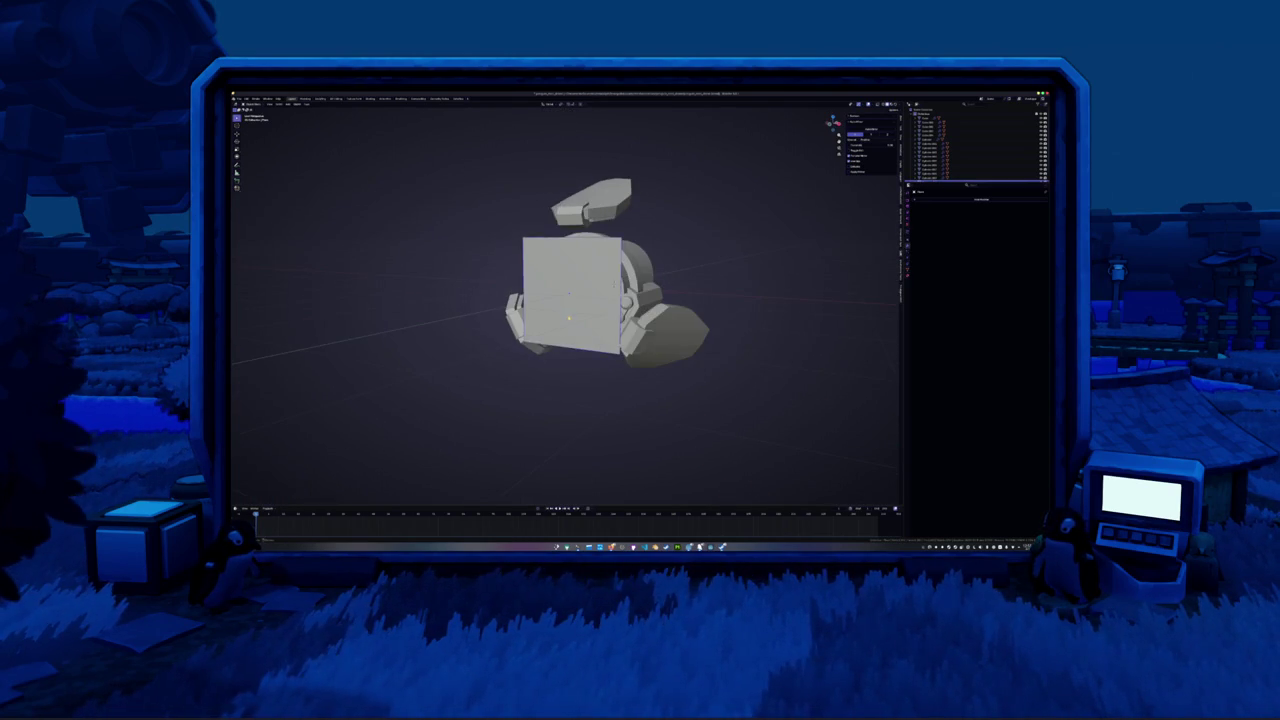
pyautogui.scroll(-2, 600, 290)
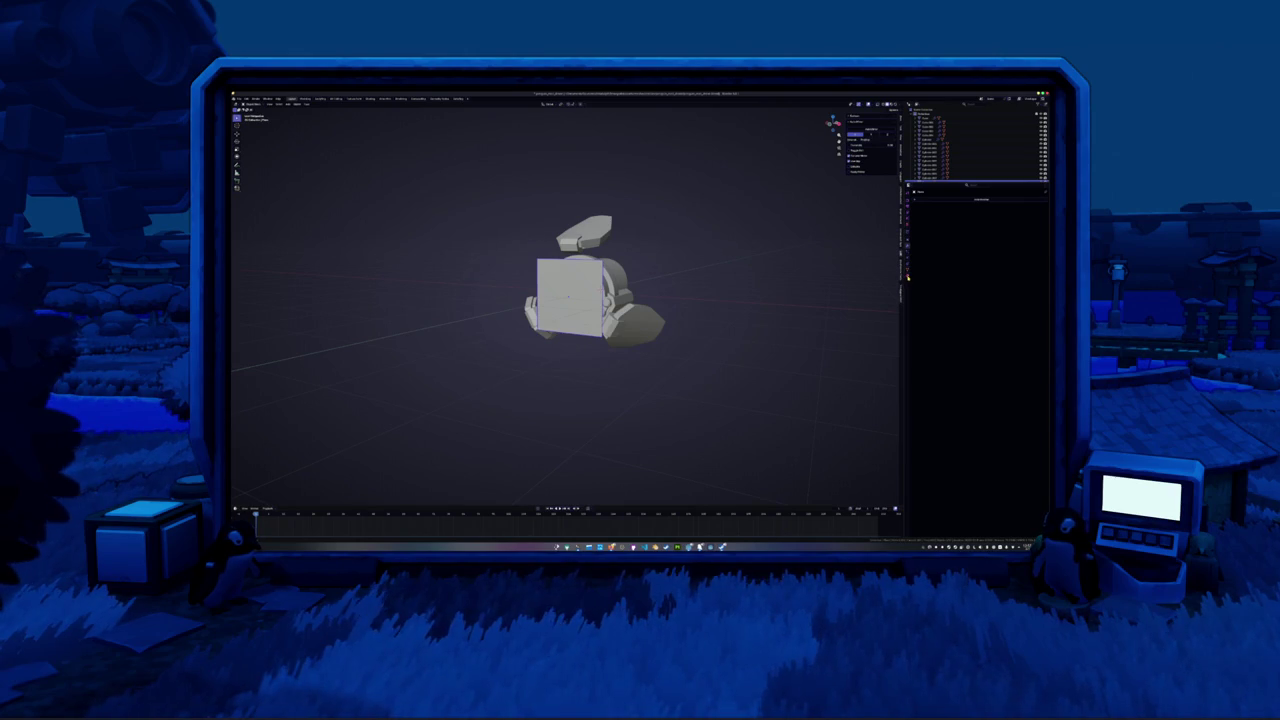
pyautogui.click(960, 211)
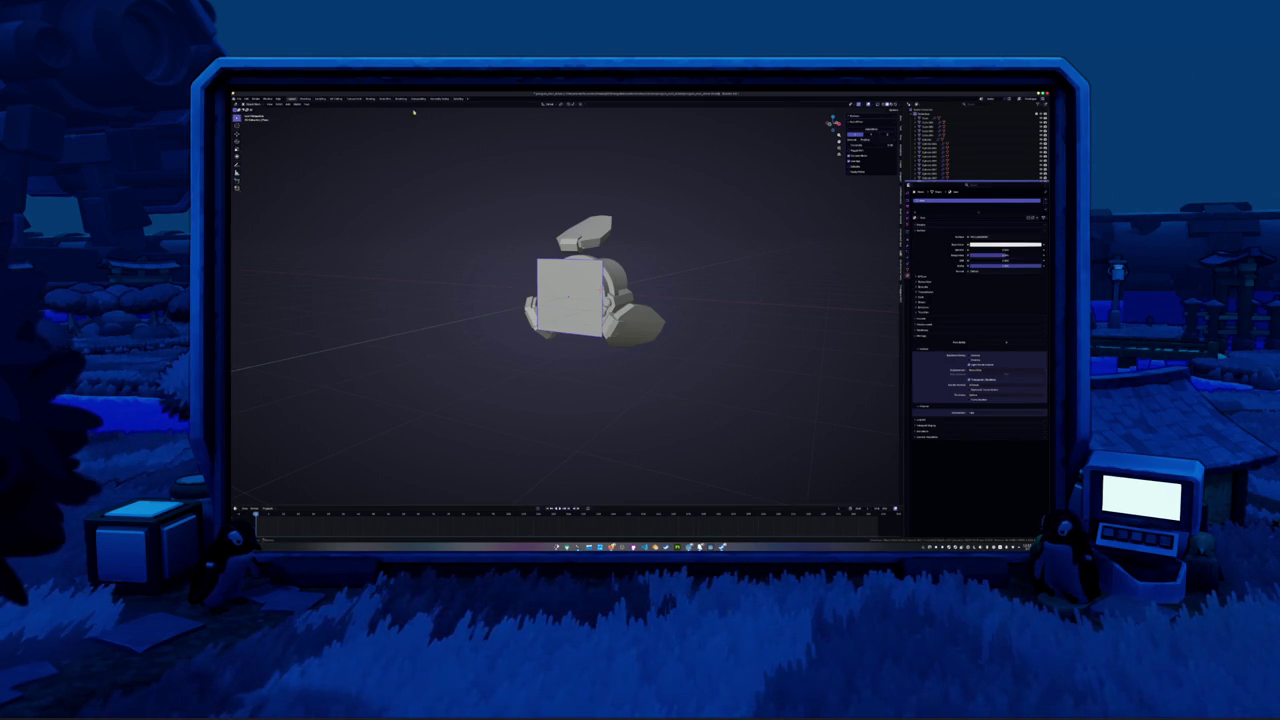
# Switch the viewport to Material Preview and go to the Shading workspace
pyautogui.click(888, 104)
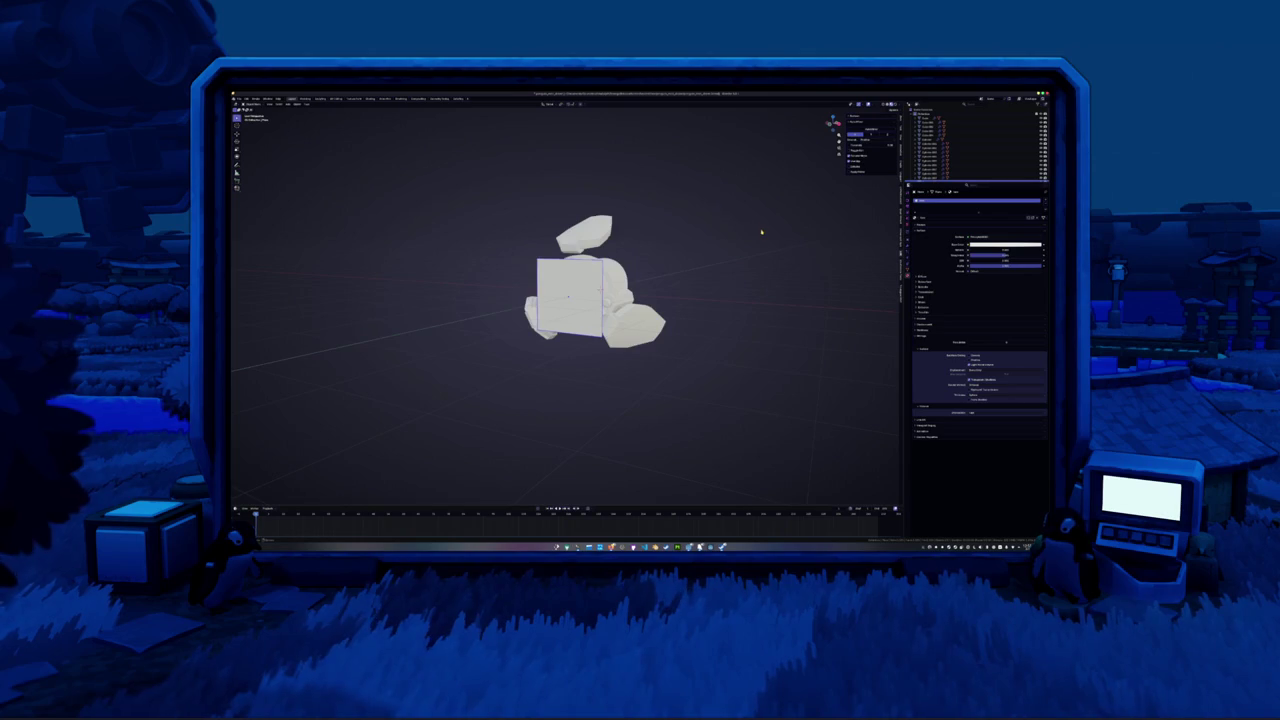
pyautogui.scroll(3, 761, 229)
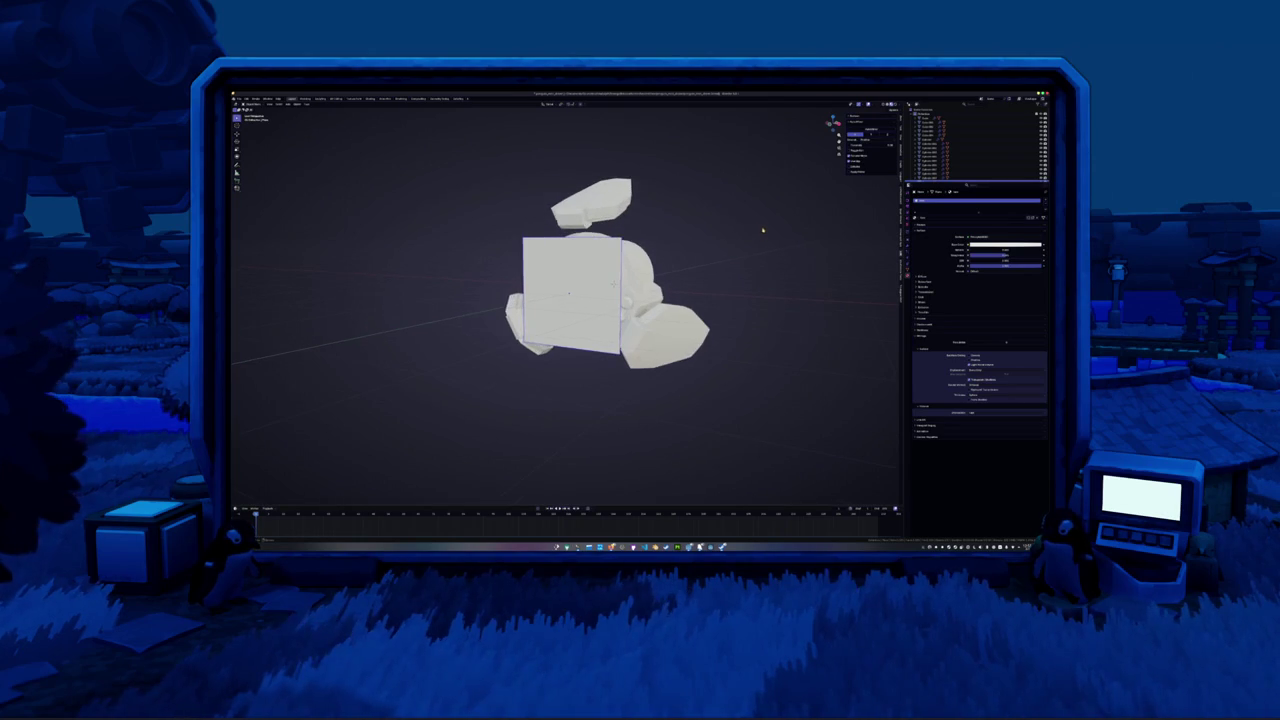
pyautogui.click(372, 97)
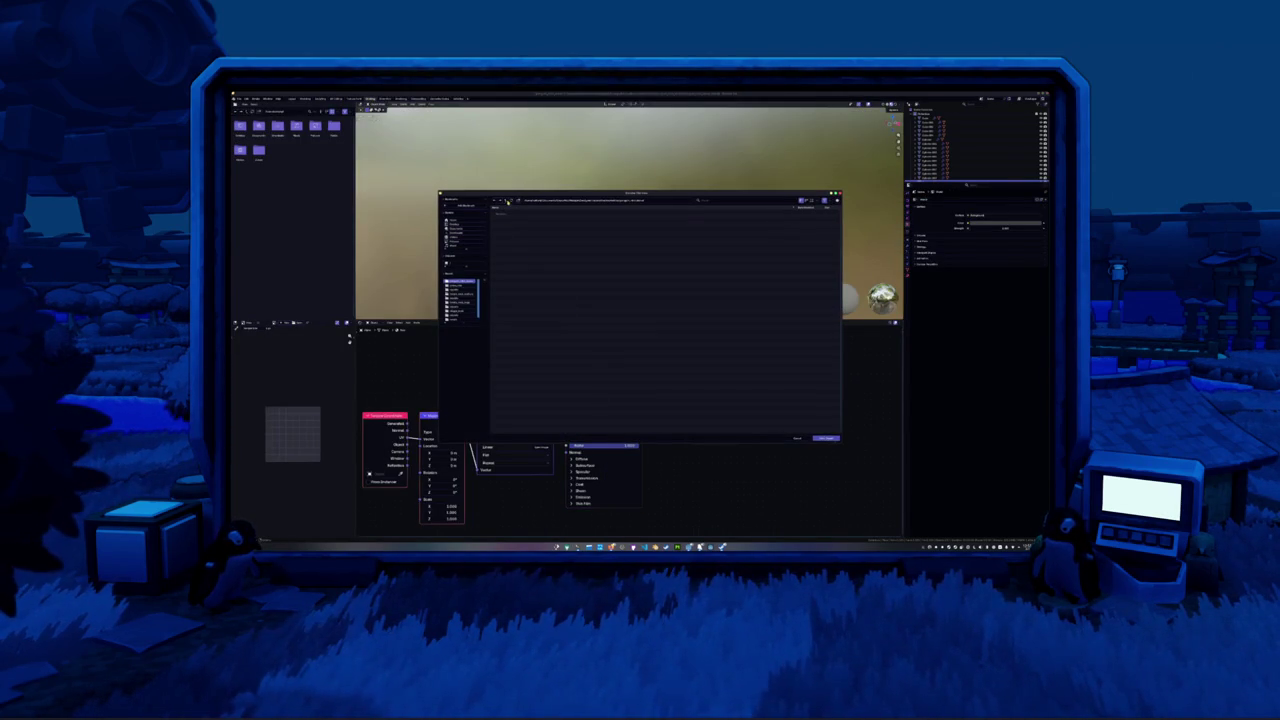
# Browse down through several folders in the Open Image file browser looking for the textures
pyautogui.click(507, 201)
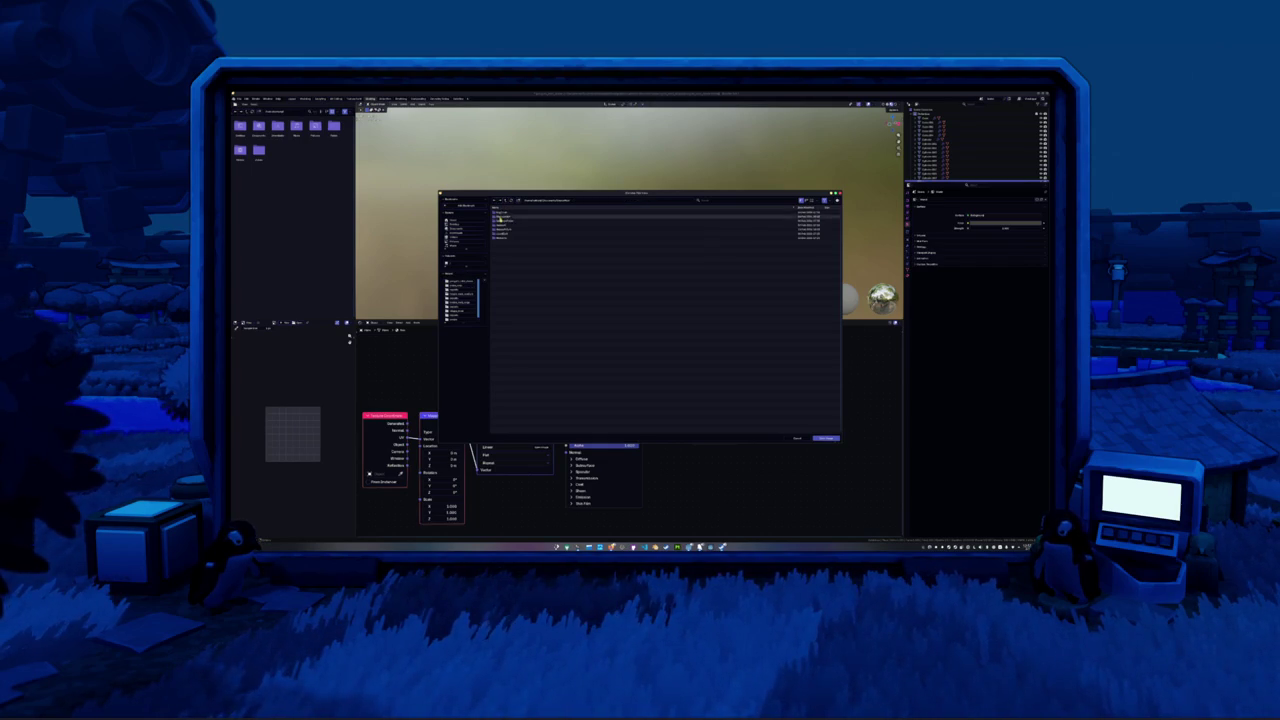
pyautogui.doubleClick(498, 226)
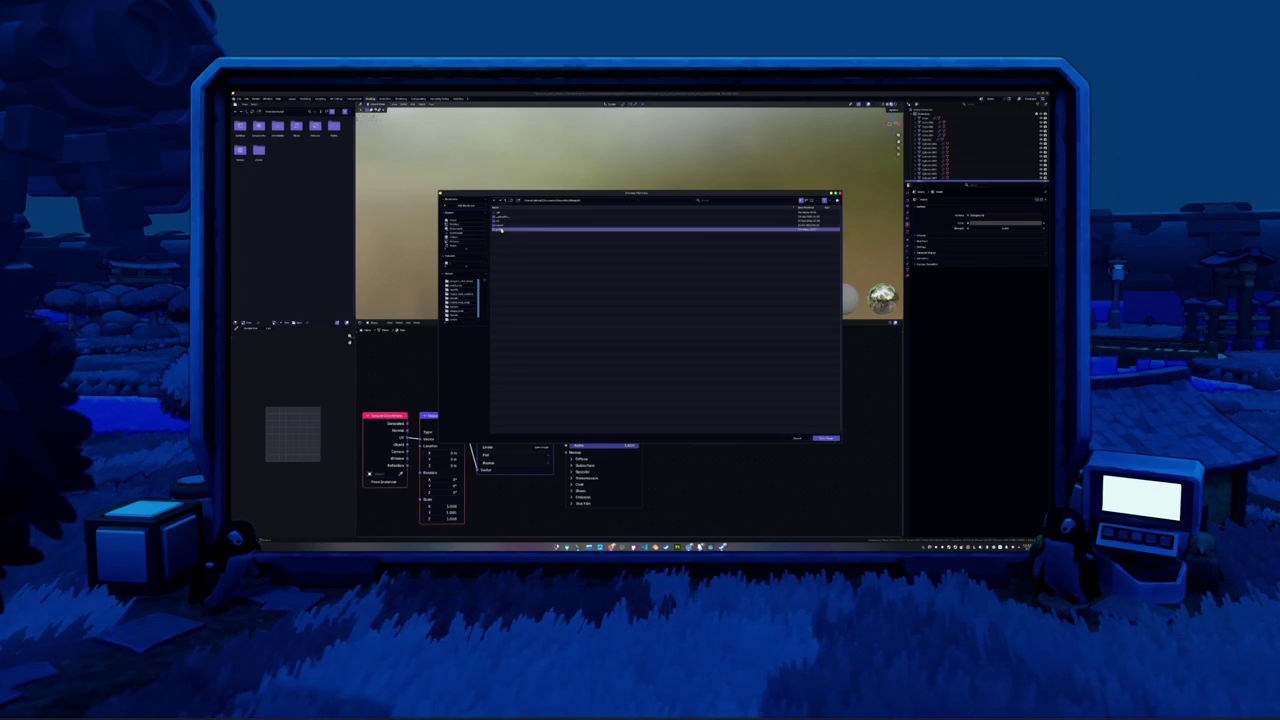
pyautogui.doubleClick(502, 227)
pyautogui.doubleClick(502, 233)
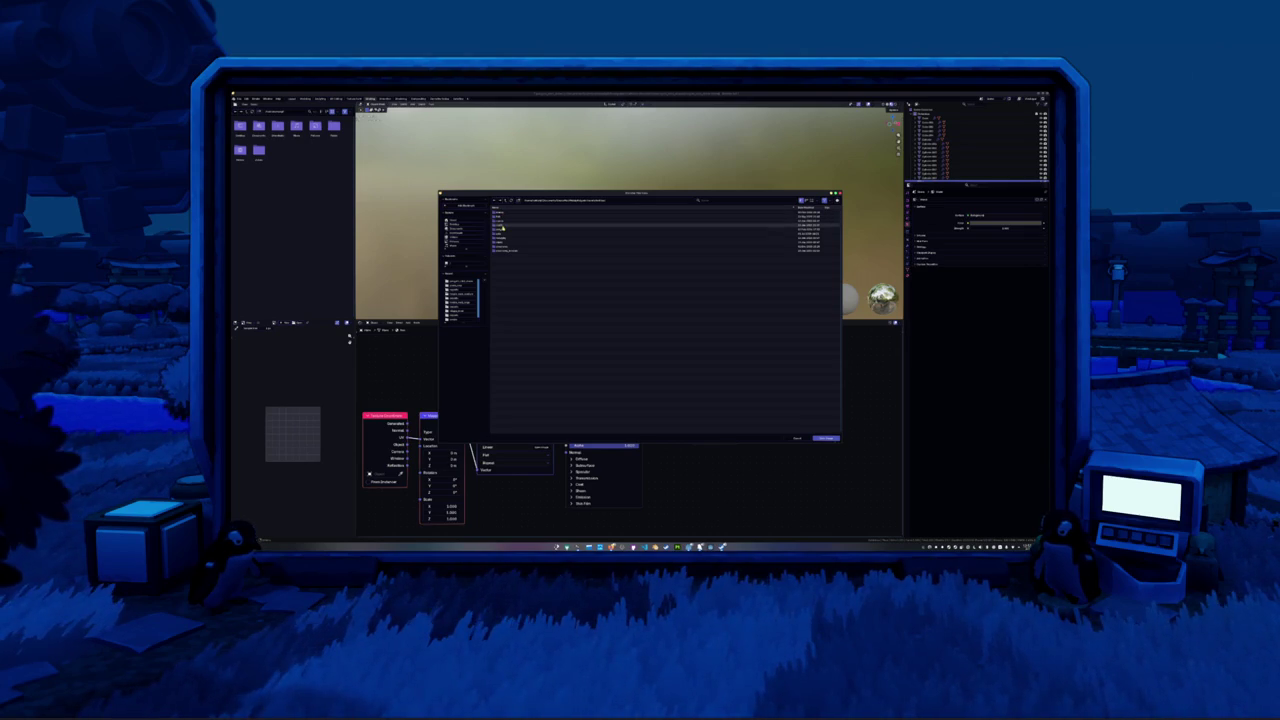
pyautogui.doubleClick(502, 213)
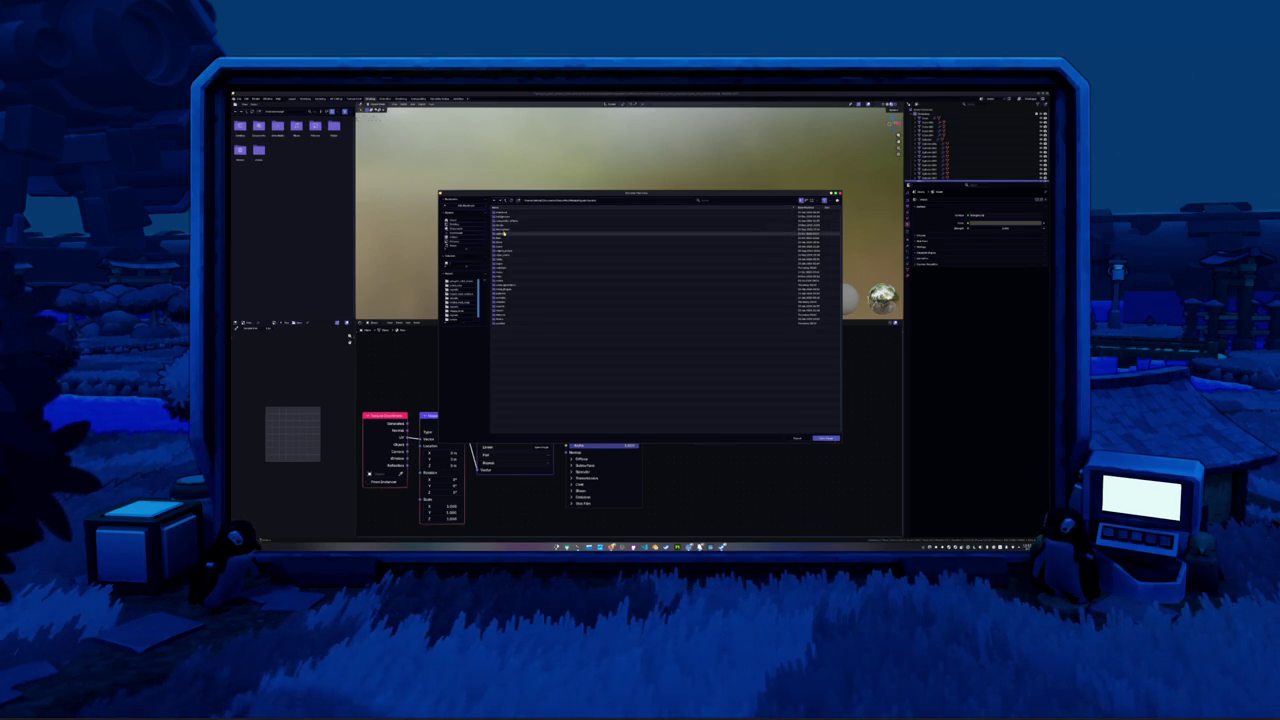
pyautogui.click(503, 234)
pyautogui.doubleClick(504, 235)
pyautogui.click(504, 221)
pyautogui.doubleClick(503, 221)
pyautogui.doubleClick(503, 224)
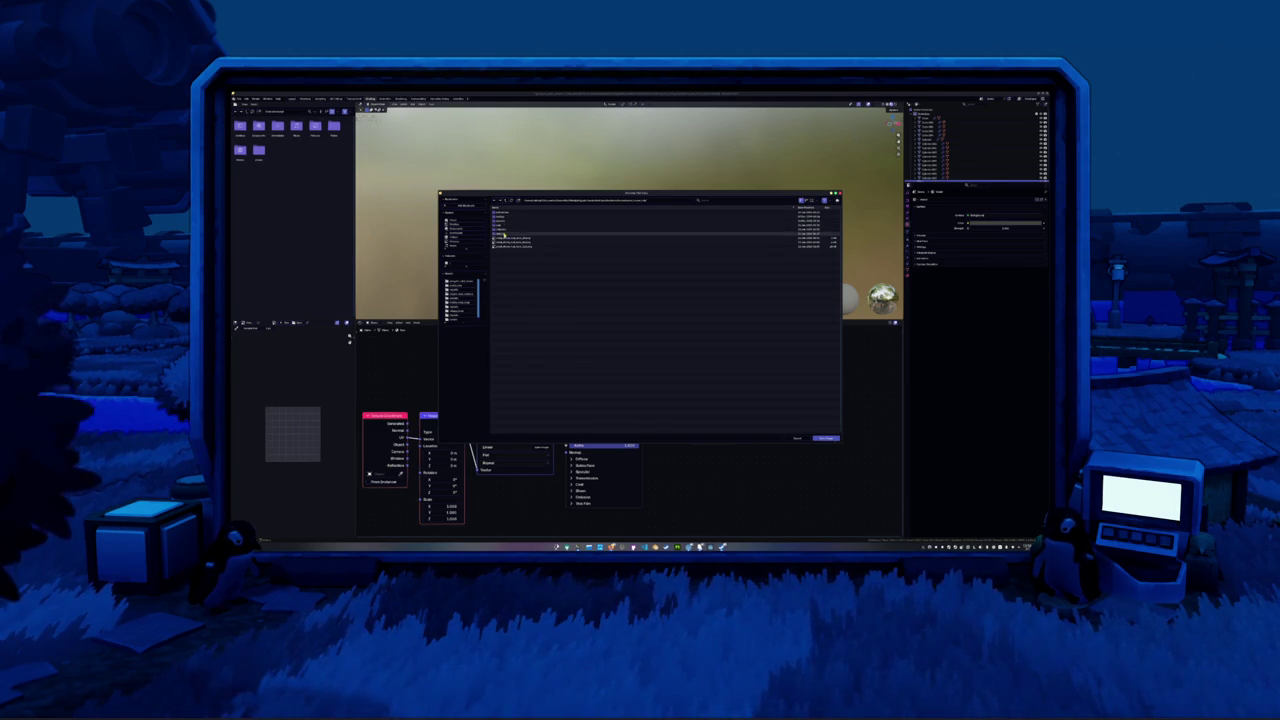
pyautogui.doubleClick(504, 234)
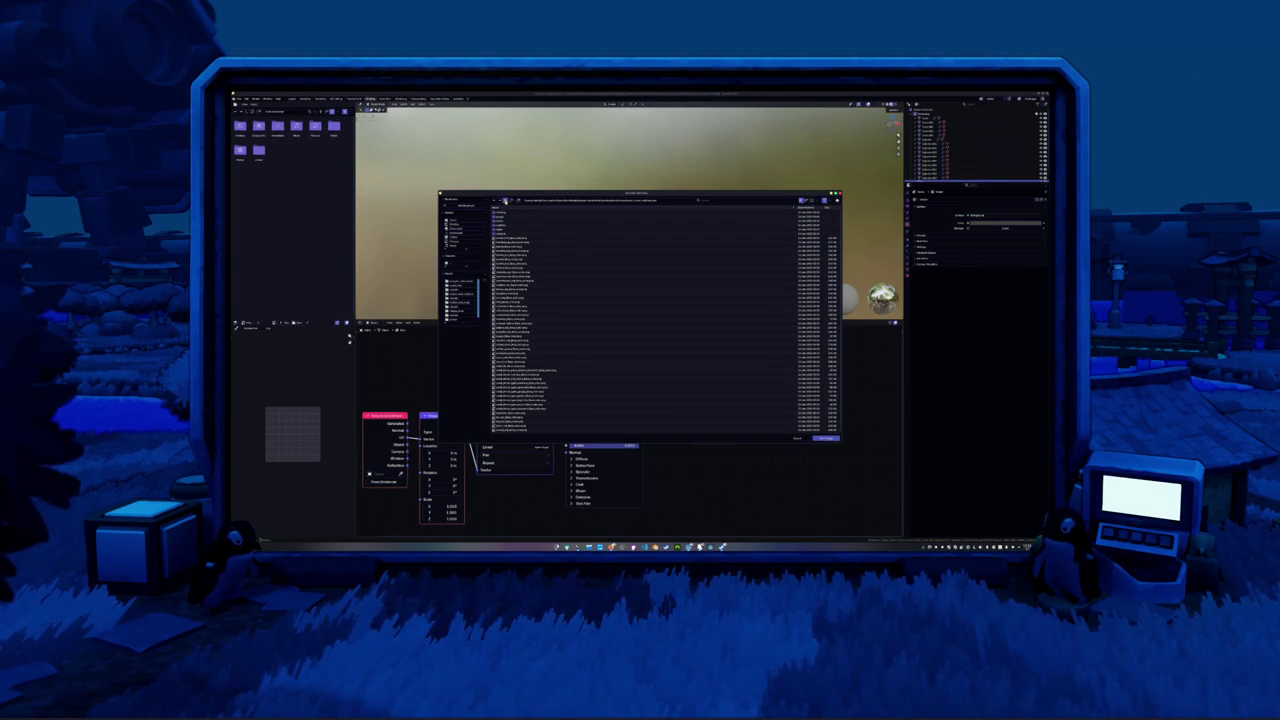
# Go back up four levels, open the face images folder, and show files as thumbnails
pyautogui.click(505, 200)
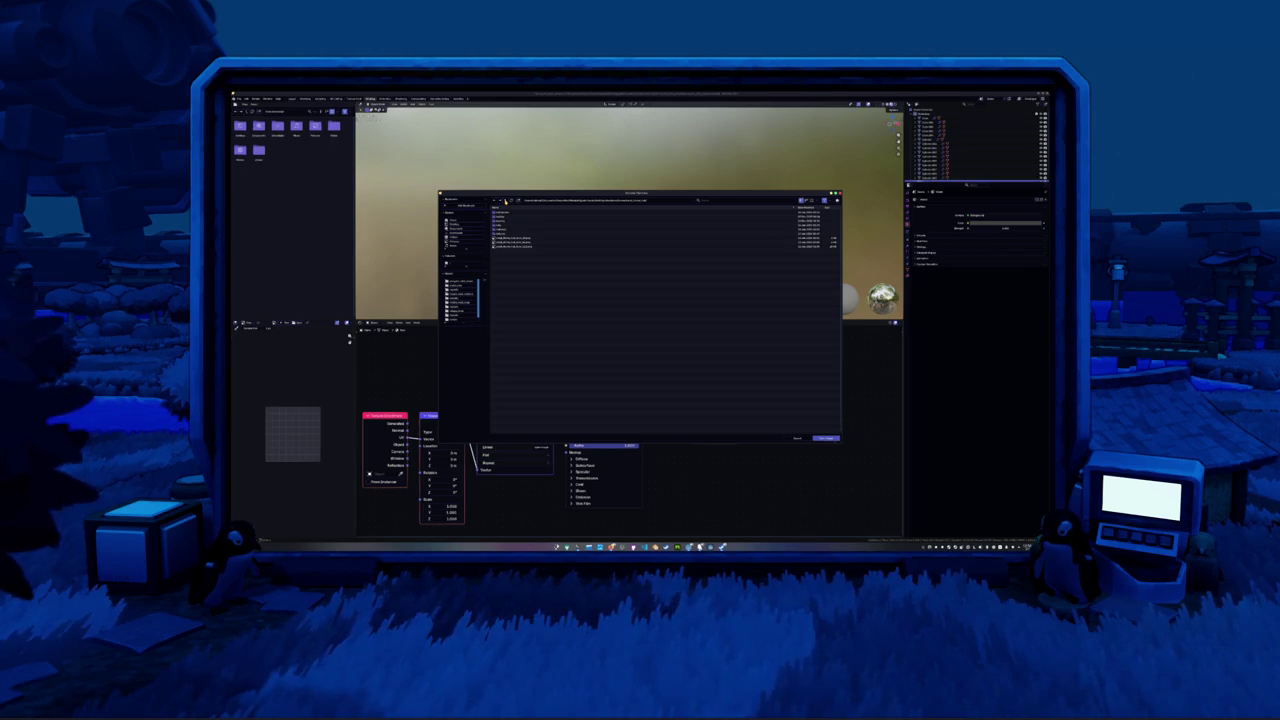
pyautogui.click(505, 200)
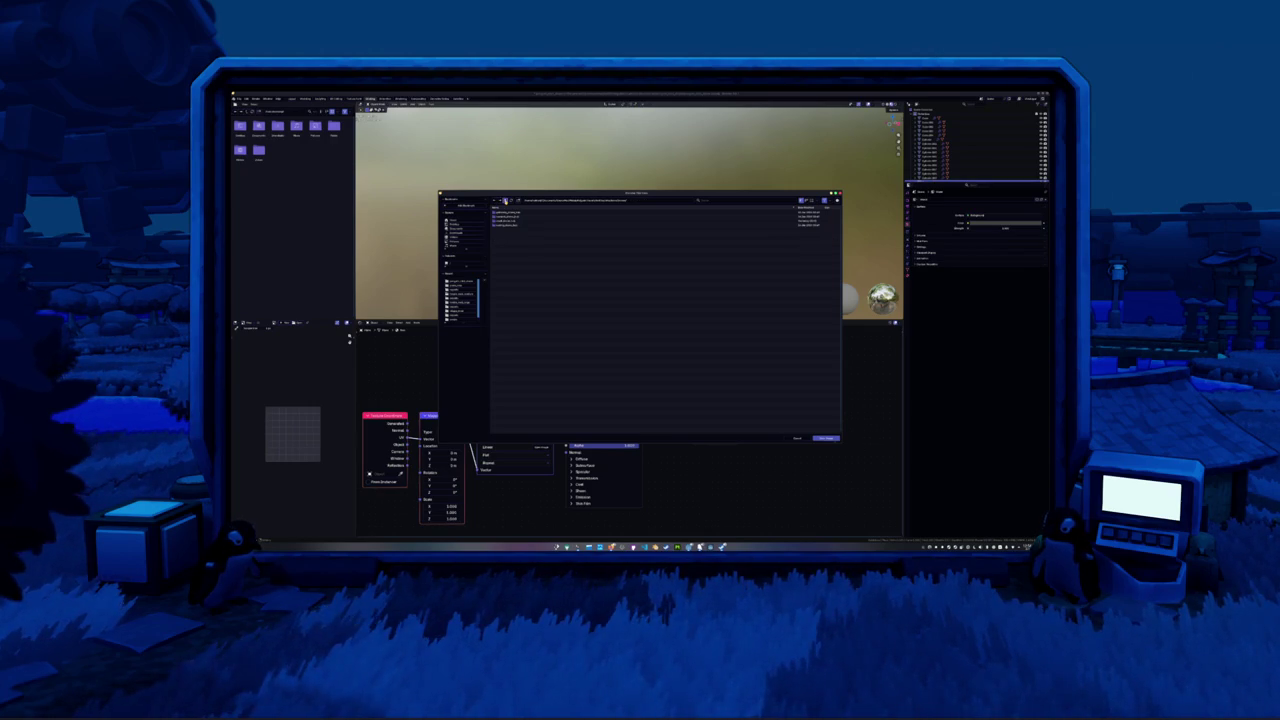
pyautogui.click(505, 200)
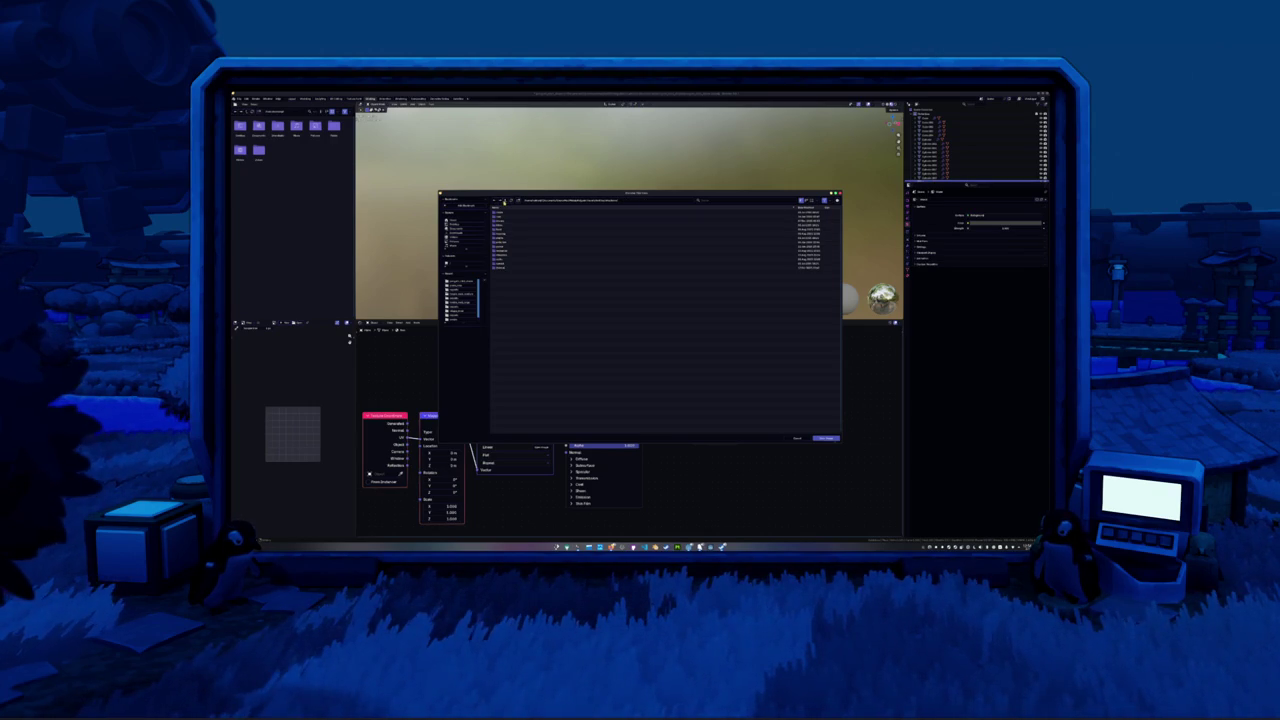
pyautogui.click(505, 200)
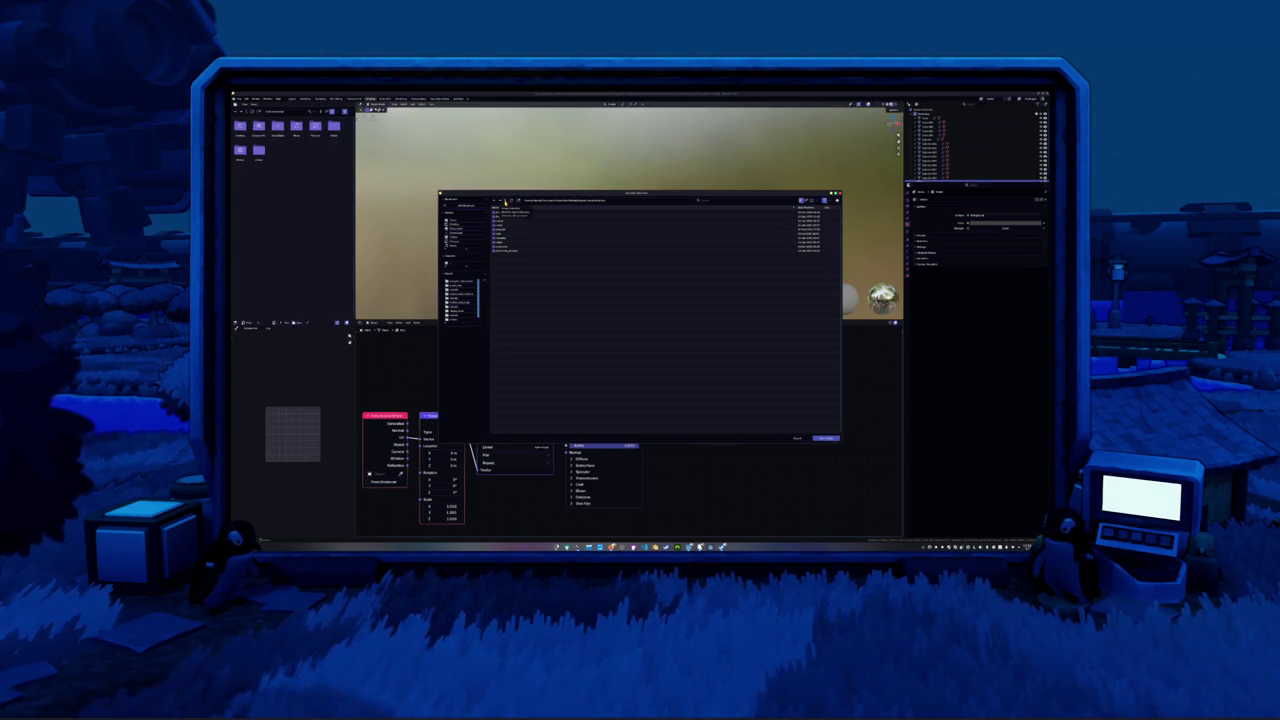
pyautogui.doubleClick(503, 239)
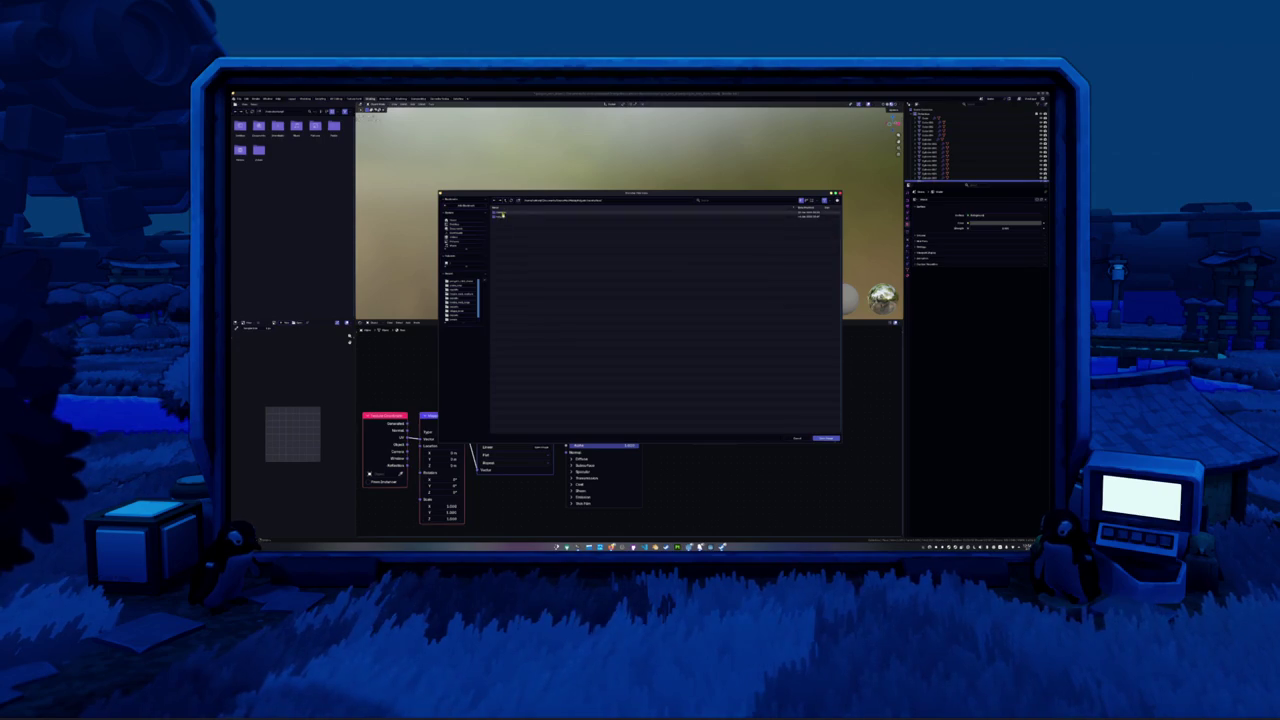
pyautogui.doubleClick(502, 217)
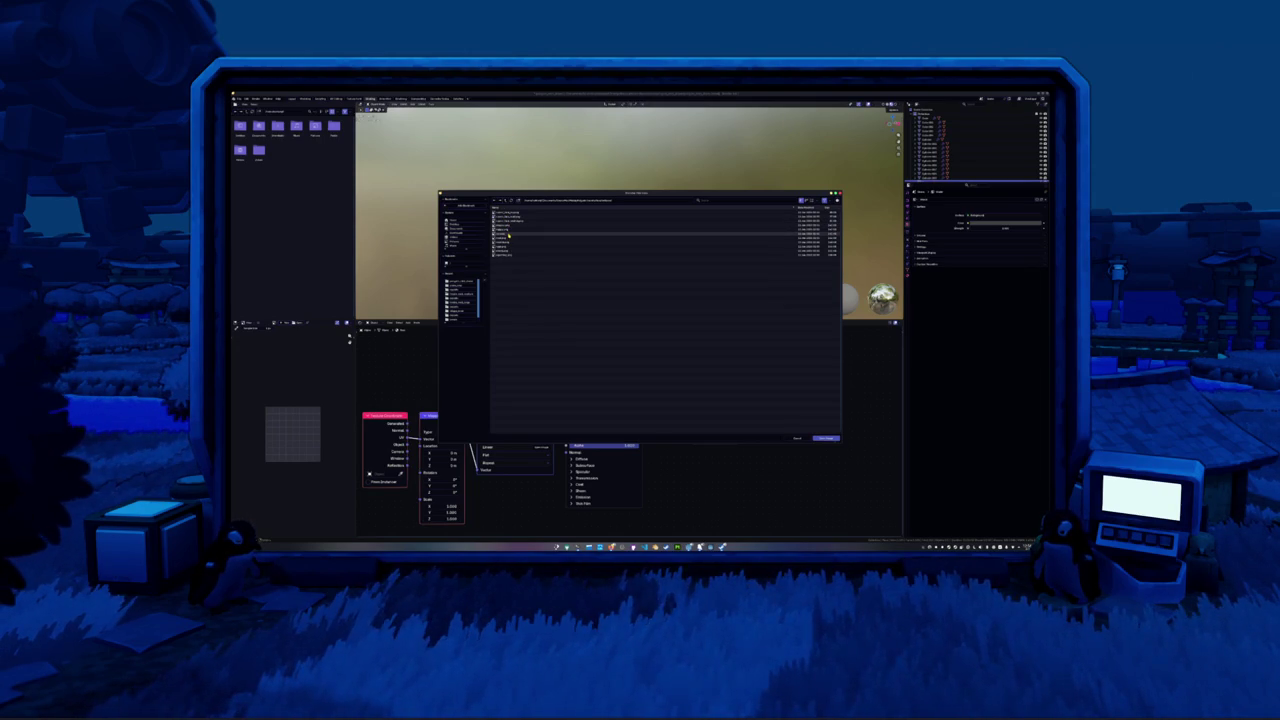
pyautogui.click(810, 201)
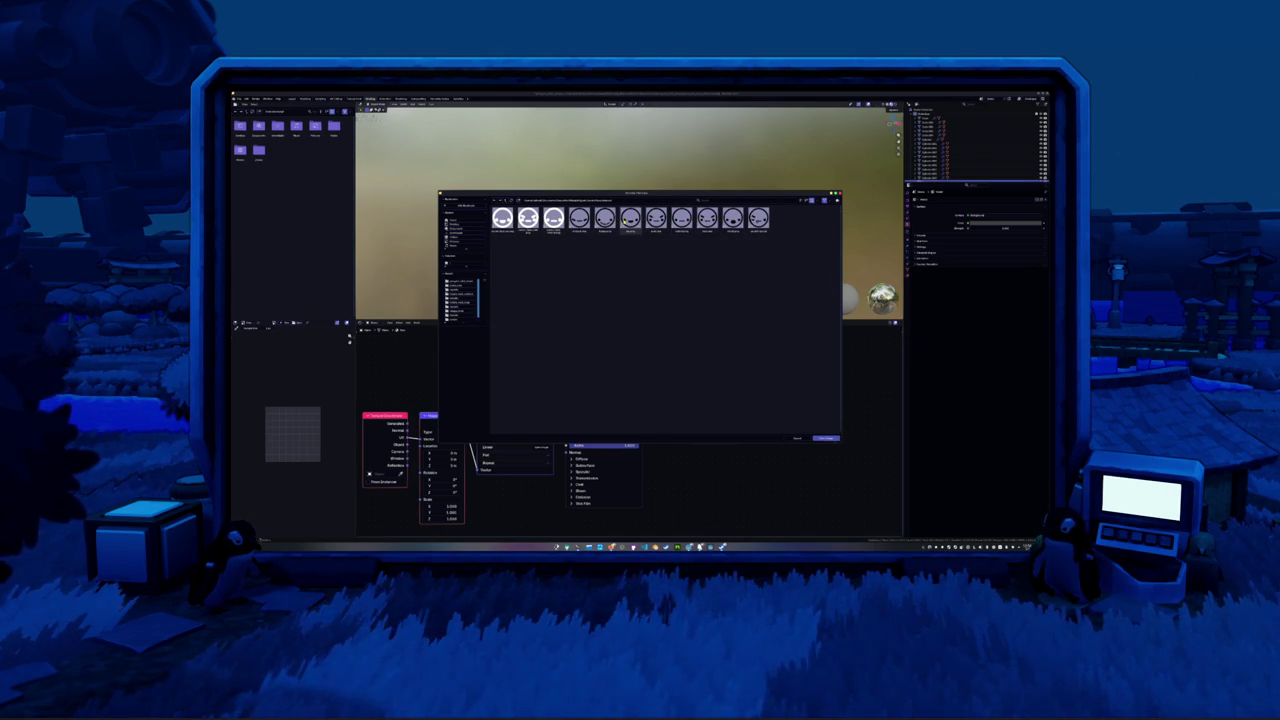
# Load a face PNG as an Image Texture and link its Color to the BSDF Alpha
pyautogui.click(582, 225)
pyautogui.click(826, 438)
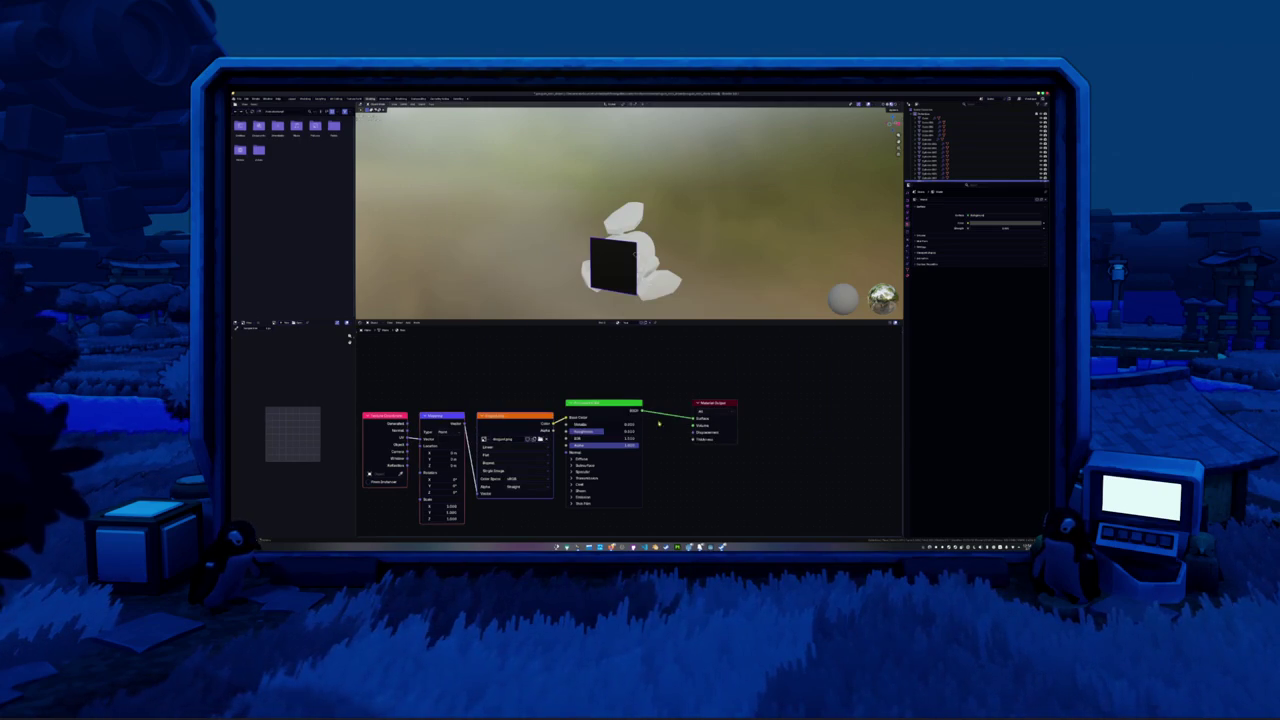
pyautogui.moveTo(549, 414); pyautogui.dragTo(550, 449)
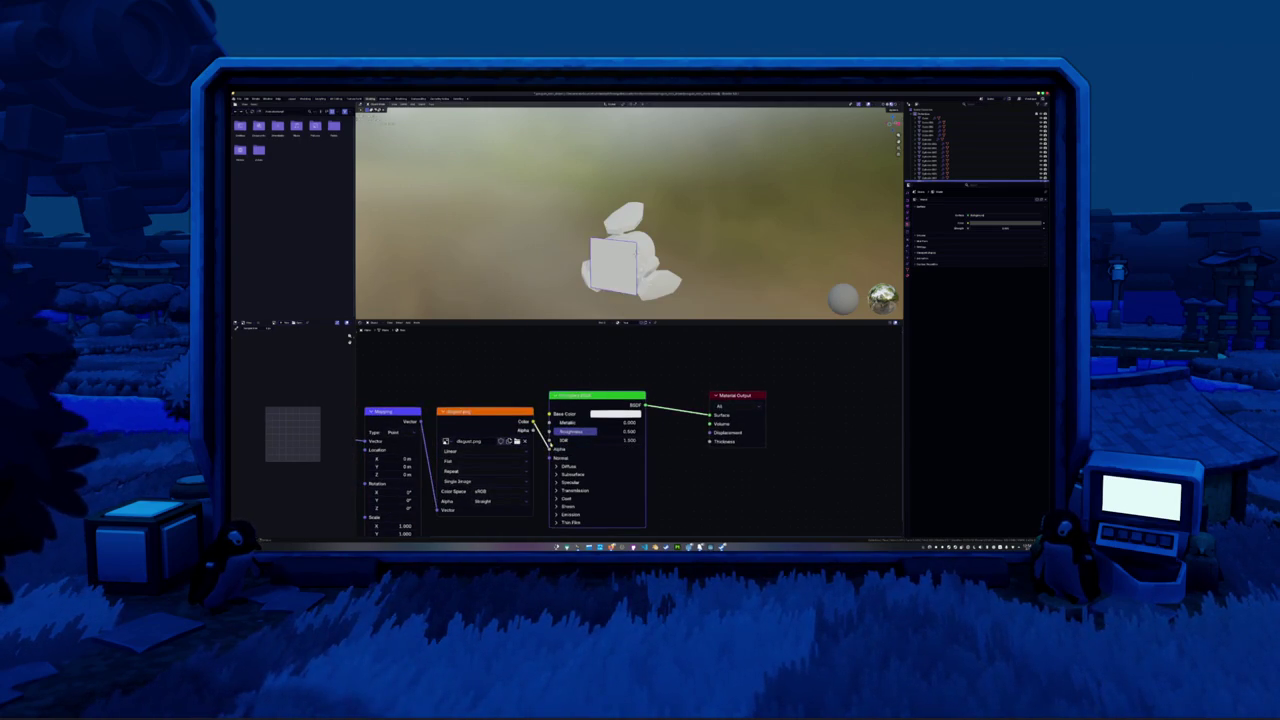
pyautogui.moveTo(600, 270)
pyautogui.mouseDown(button='middle')
pyautogui.moveTo(634, 242)
pyautogui.moveTo(667, 289)
pyautogui.mouseUp(button='middle')
# Rearrange the Principled BSDF and Material Output nodes, then reconnect the image Color to Alpha
pyautogui.press('n')
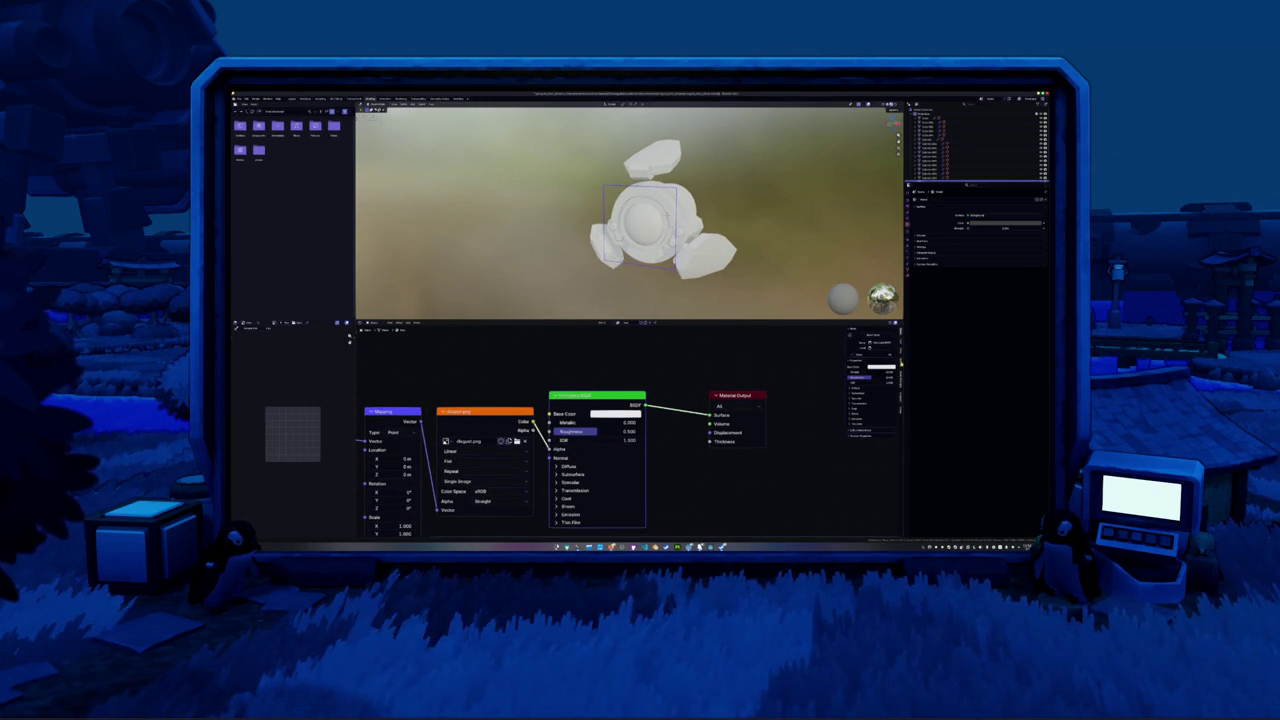
pyautogui.click(900, 364)
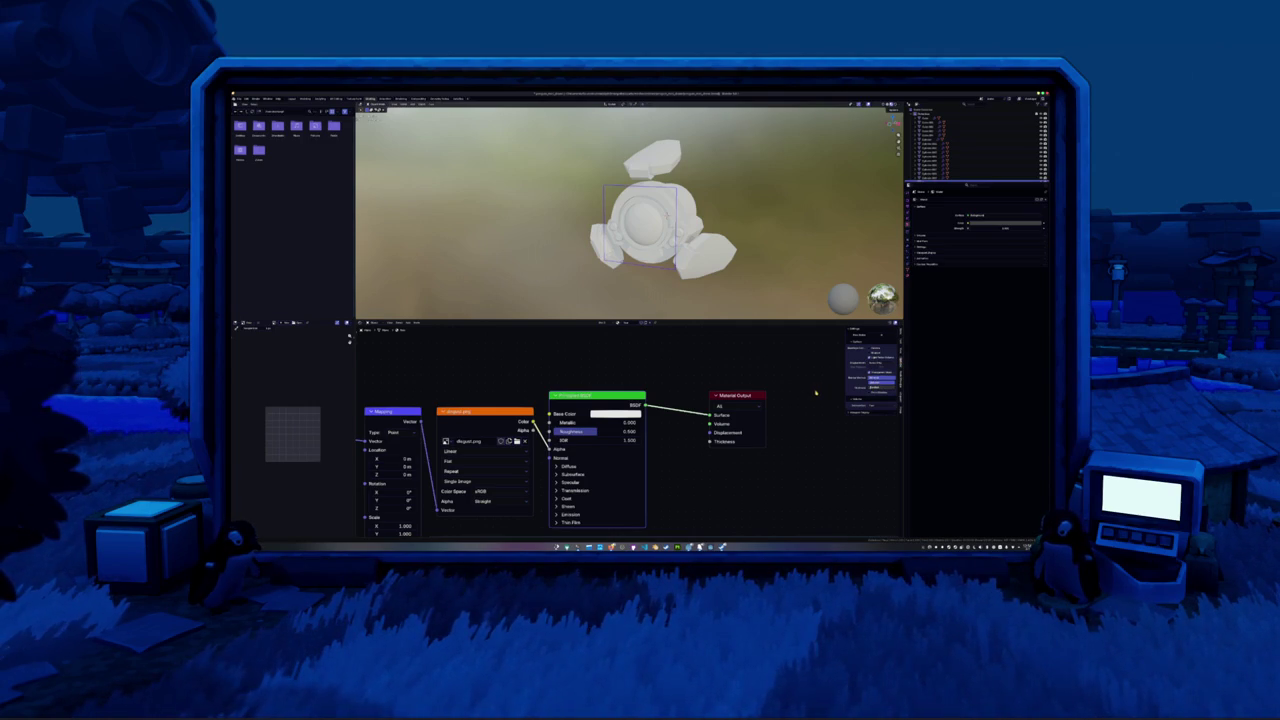
pyautogui.moveTo(606, 401); pyautogui.dragTo(633, 375)
pyautogui.scroll(2, 748, 202)
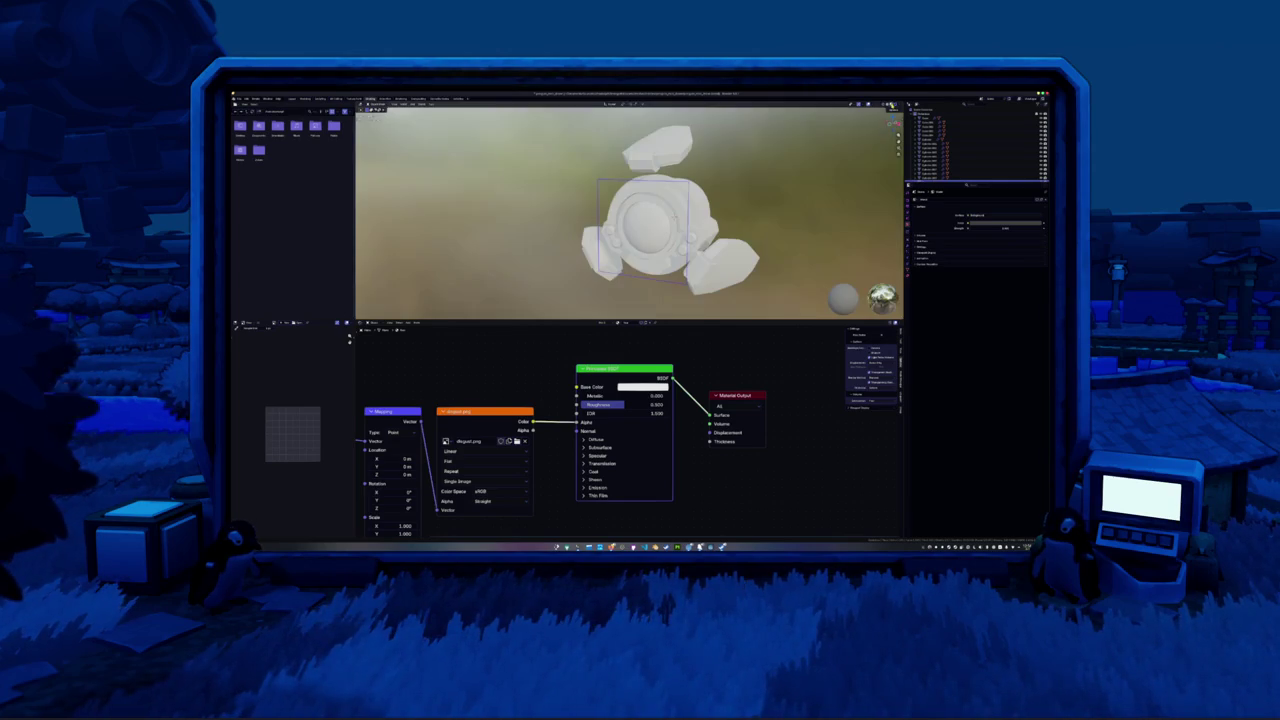
pyautogui.click(909, 206)
pyautogui.click(923, 304)
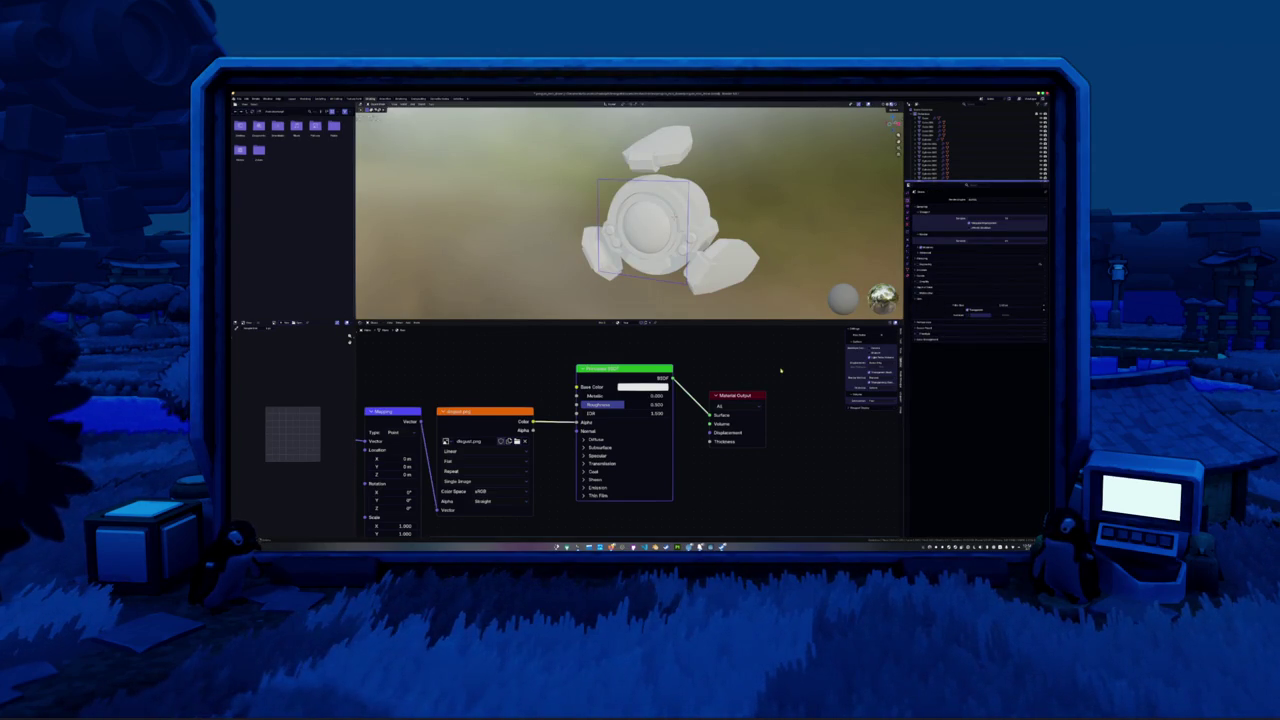
pyautogui.moveTo(737, 395); pyautogui.dragTo(781, 367)
pyautogui.moveTo(600, 372); pyautogui.dragTo(646, 360)
pyautogui.scroll(-1, 609, 389)
pyautogui.click(505, 460)
pyautogui.moveTo(540, 422)
pyautogui.mouseDown()
pyautogui.moveTo(632, 420)
pyautogui.moveTo(565, 430)
pyautogui.moveTo(603, 379)
pyautogui.mouseUp()
pyautogui.press('Return')
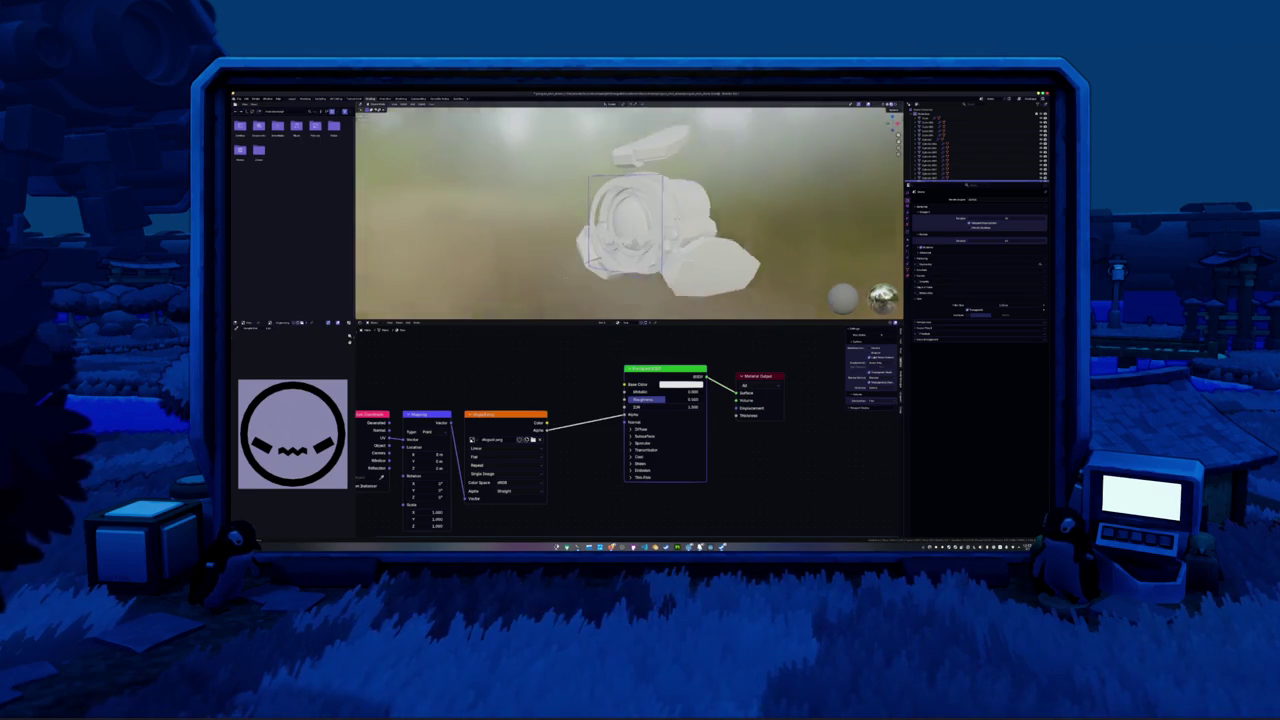
# Also feed the image Color into Base Color, then view the drone's front in Layout
pyautogui.moveTo(546, 424); pyautogui.dragTo(624, 384)
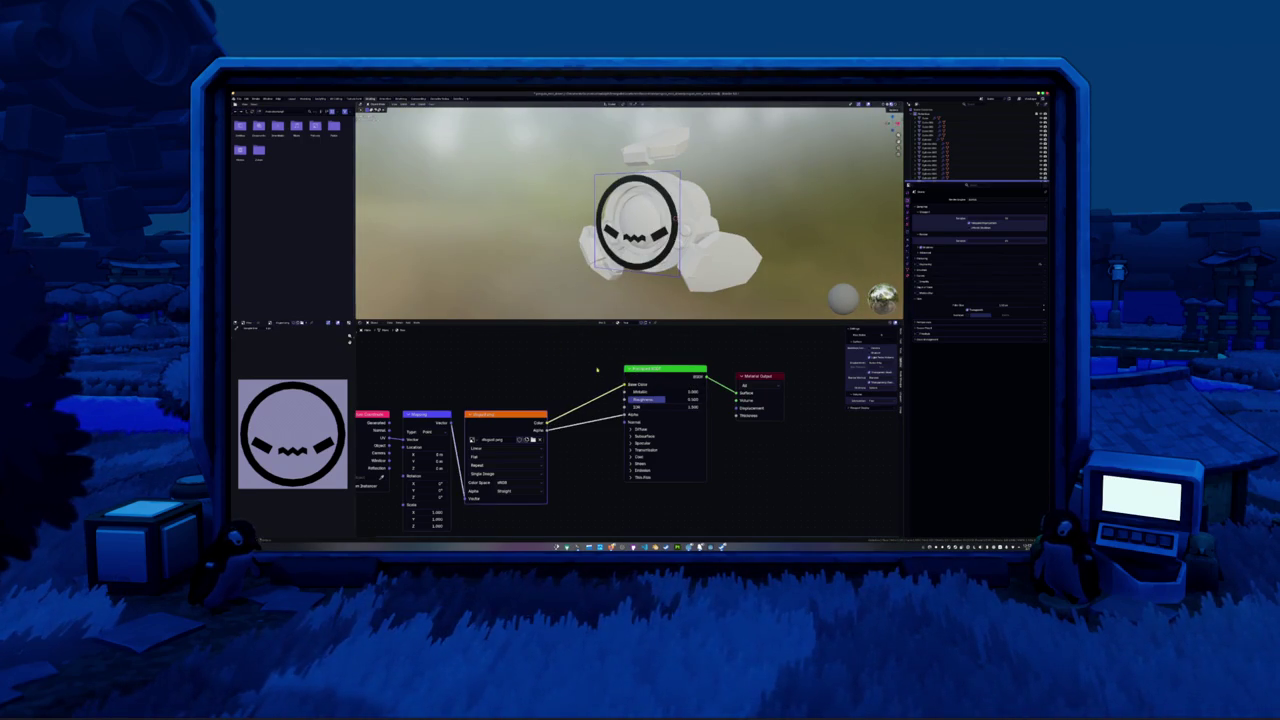
pyautogui.moveTo(600, 250); pyautogui.dragTo(640, 240, button='middle')
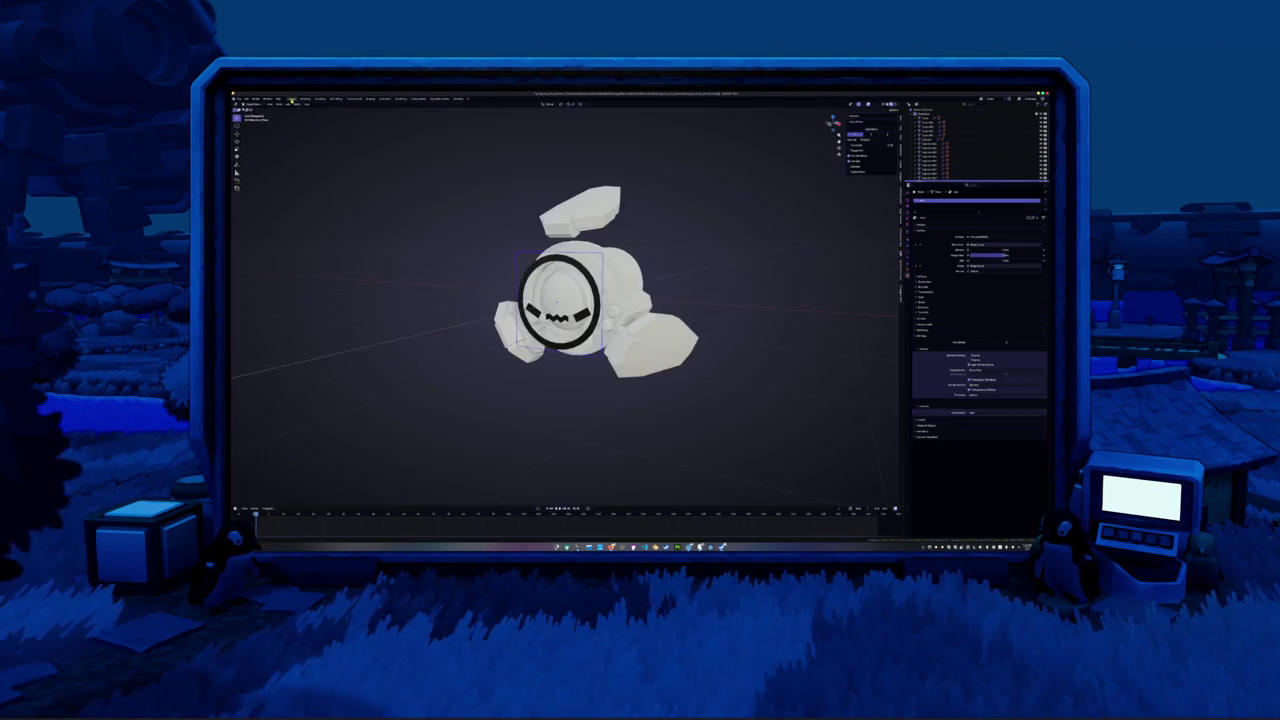
pyautogui.click(291, 98)
pyautogui.moveTo(600, 280)
pyautogui.mouseDown(button='middle')
pyautogui.moveTo(588, 300)
pyautogui.moveTo(507, 285)
pyautogui.moveTo(655, 265)
pyautogui.moveTo(604, 252)
pyautogui.moveTo(492, 285)
pyautogui.moveTo(663, 277)
pyautogui.moveTo(697, 289)
pyautogui.moveTo(600, 290)
pyautogui.mouseUp(button='middle')
pyautogui.press('KP_1')
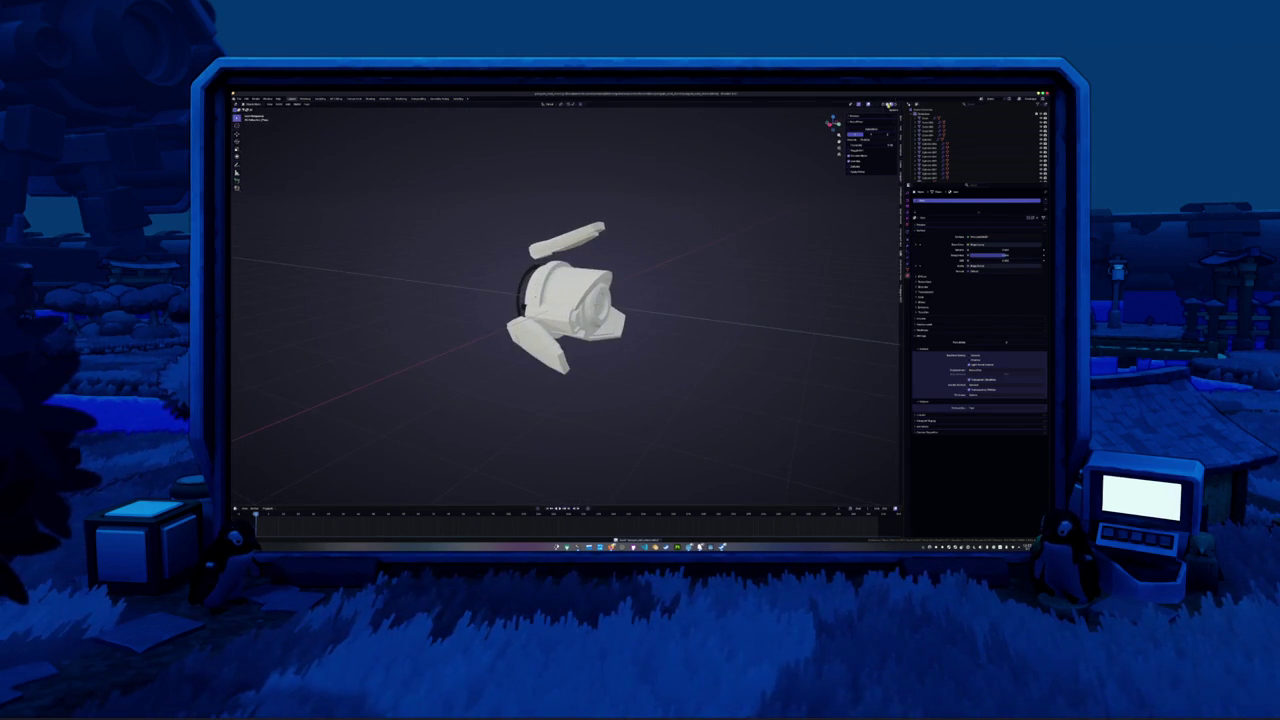
# Orbit and zoom around the drone, then add a Cylinder mesh
pyautogui.scroll(2, 563, 300)
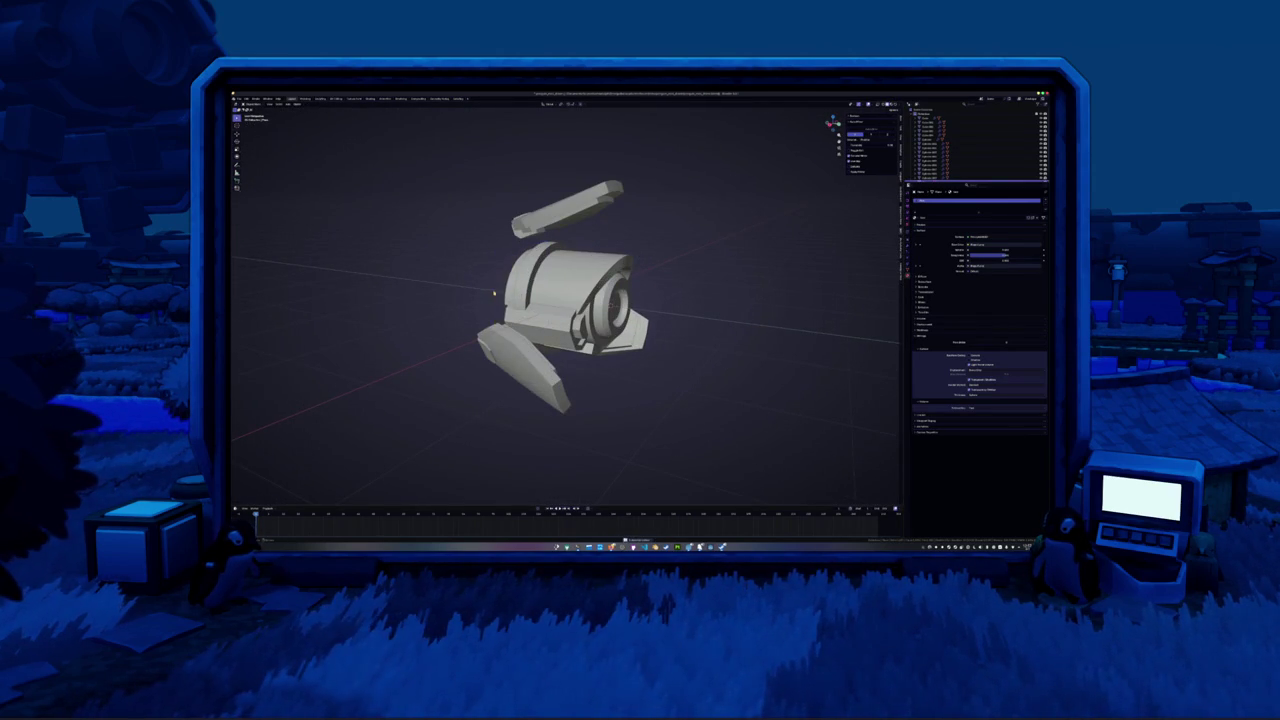
pyautogui.moveTo(600, 290); pyautogui.dragTo(680, 300, button='middle')
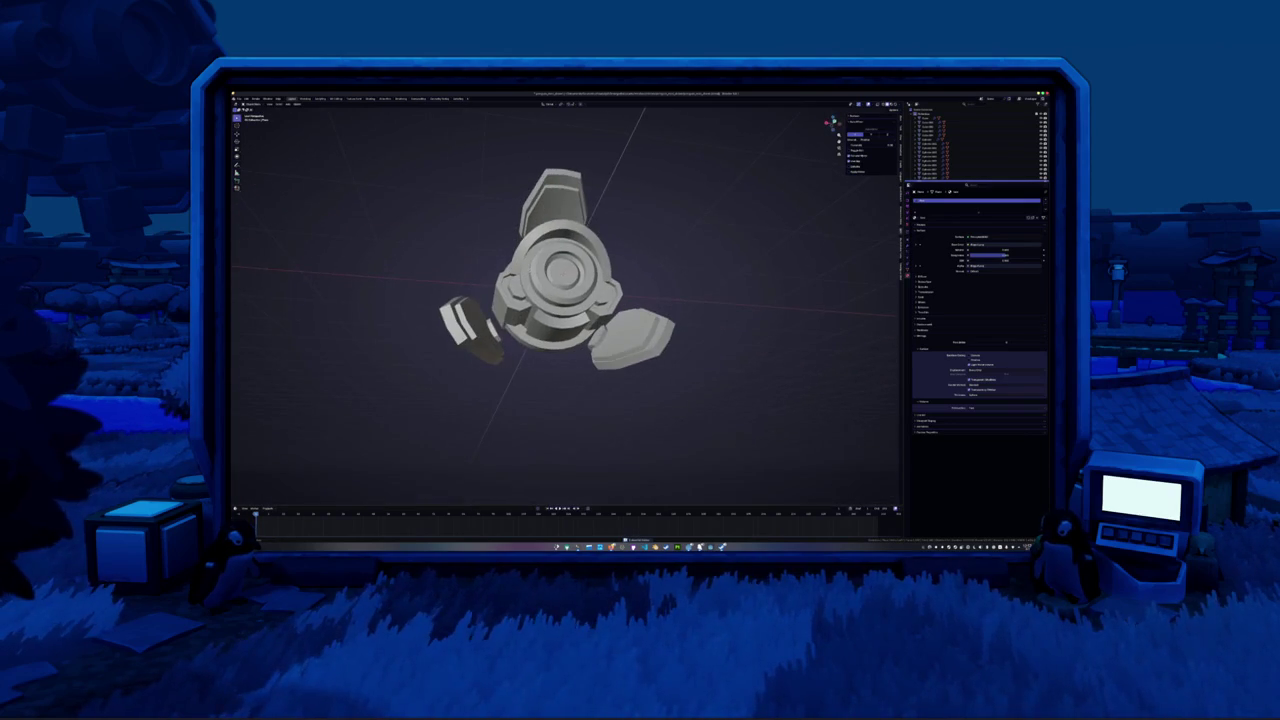
pyautogui.scroll(2, 560, 270)
pyautogui.moveTo(529, 236)
pyautogui.mouseDown(button='middle')
pyautogui.moveTo(575, 270)
pyautogui.moveTo(610, 250)
pyautogui.moveTo(580, 260)
pyautogui.moveTo(580, 290)
pyautogui.mouseUp(button='middle')
pyautogui.scroll(-2, 570, 280)
pyautogui.hotkey('shift', 'a')
pyautogui.moveTo(560, 291)
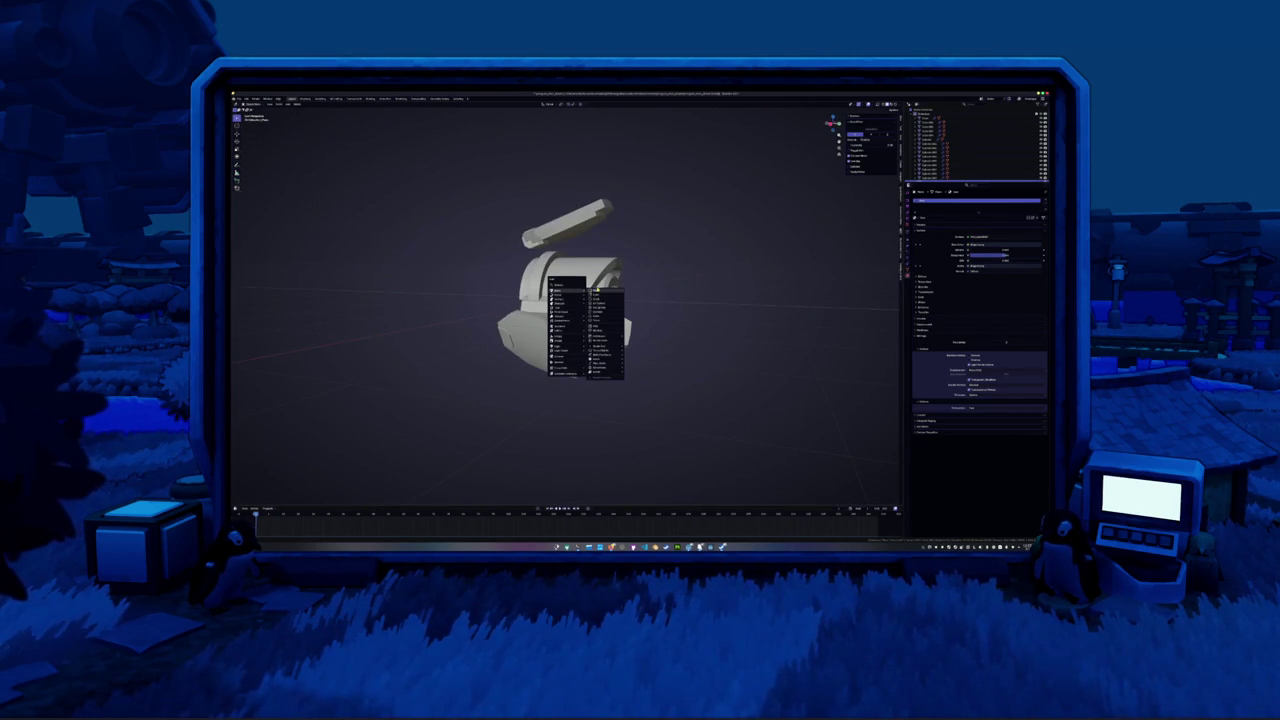
pyautogui.click(640, 348)
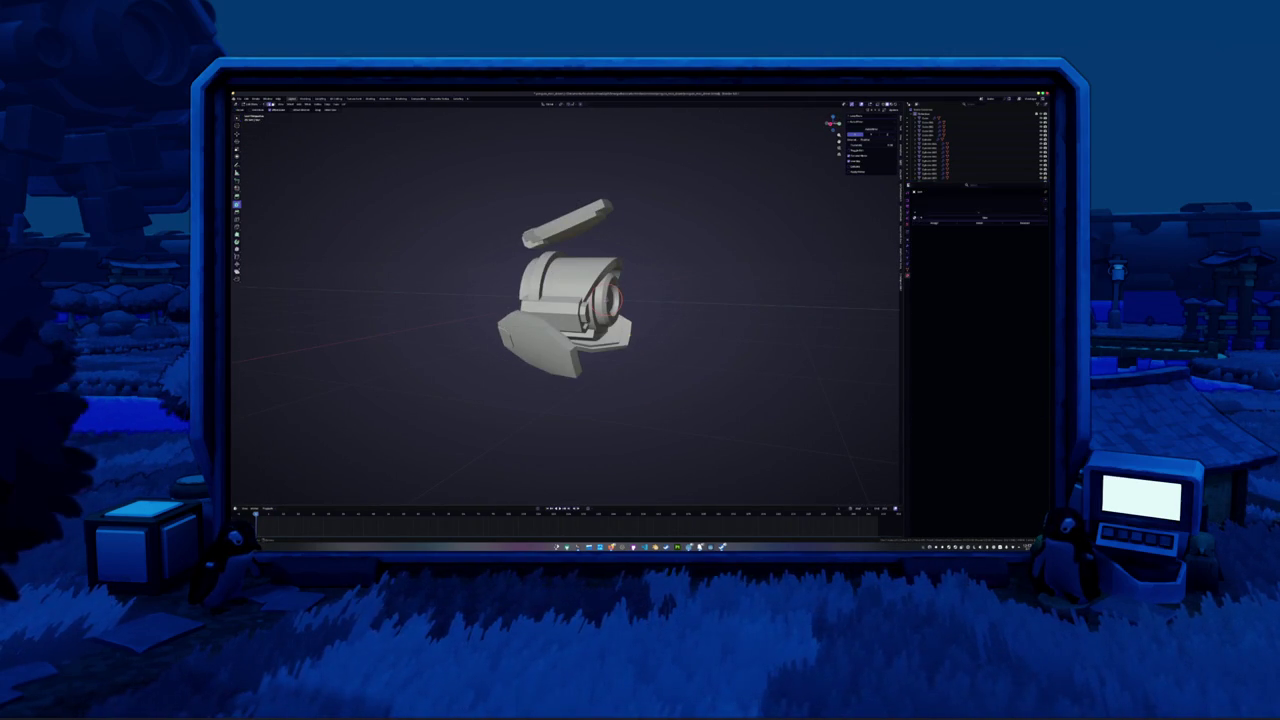
# Move the new round part onto the body using front and side orthographic views
pyautogui.press('KP_1')
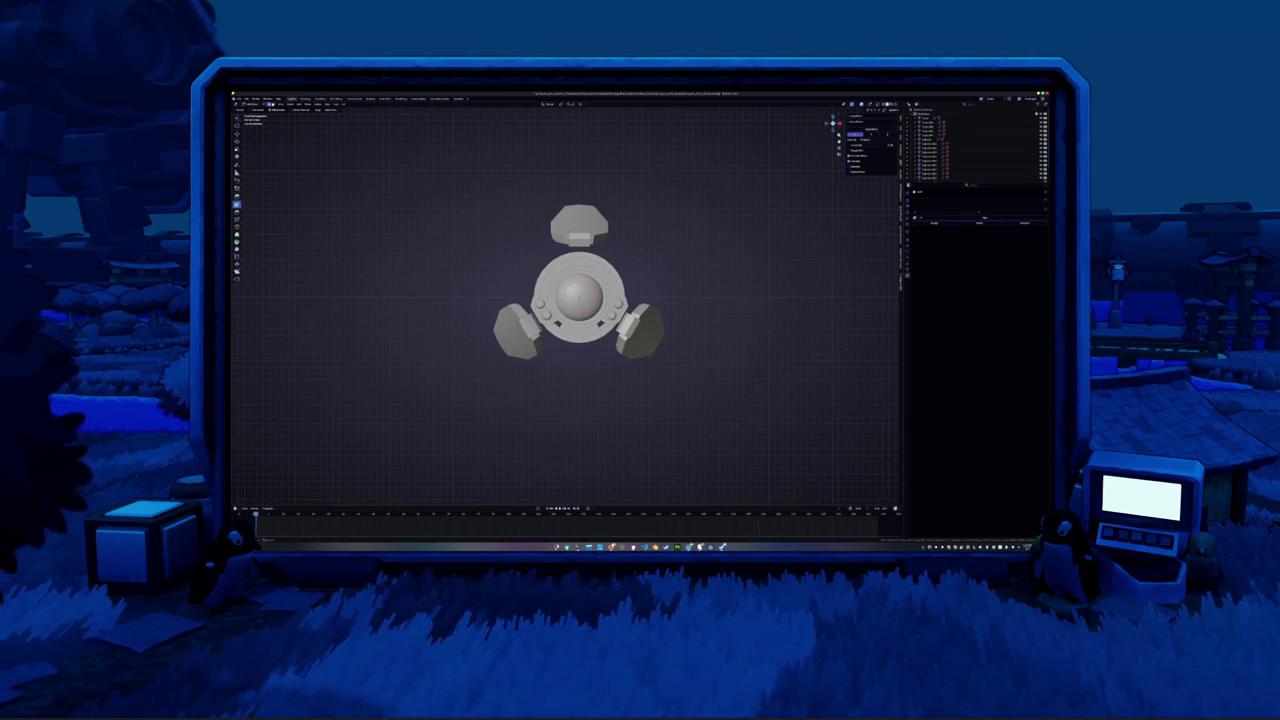
pyautogui.scroll(2, 607, 250)
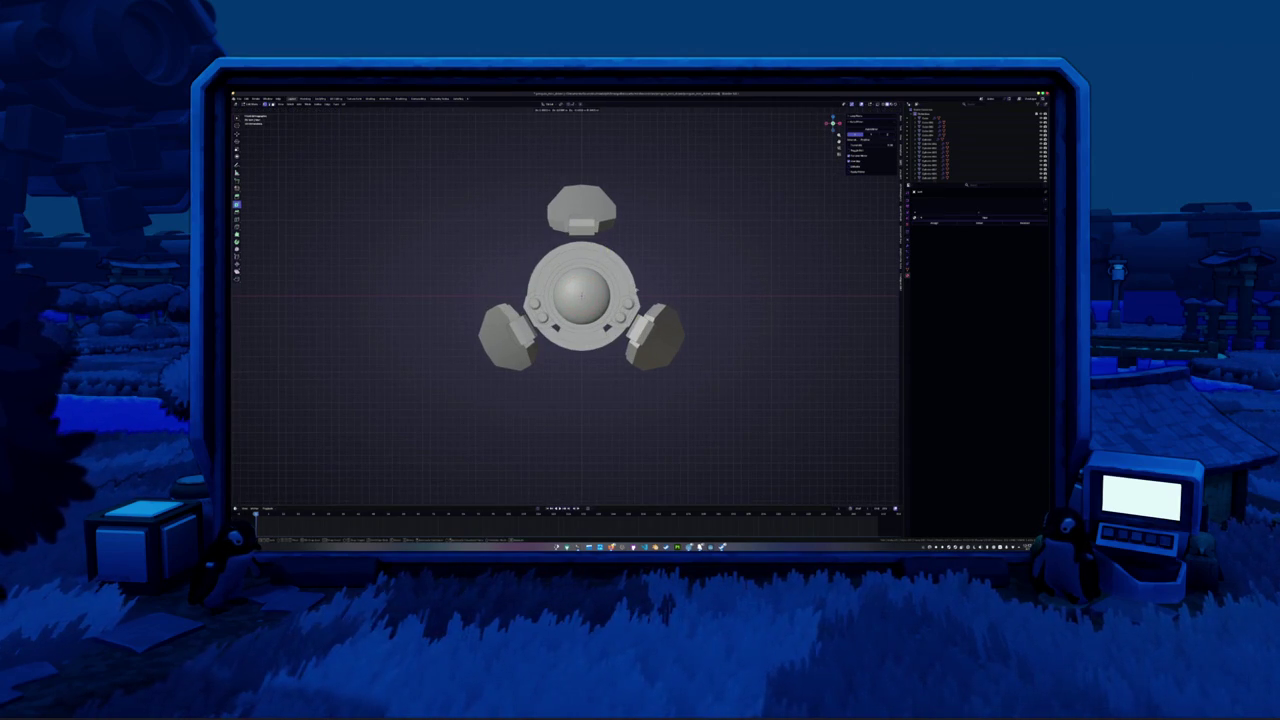
pyautogui.press('g')
pyautogui.press('KP_3')
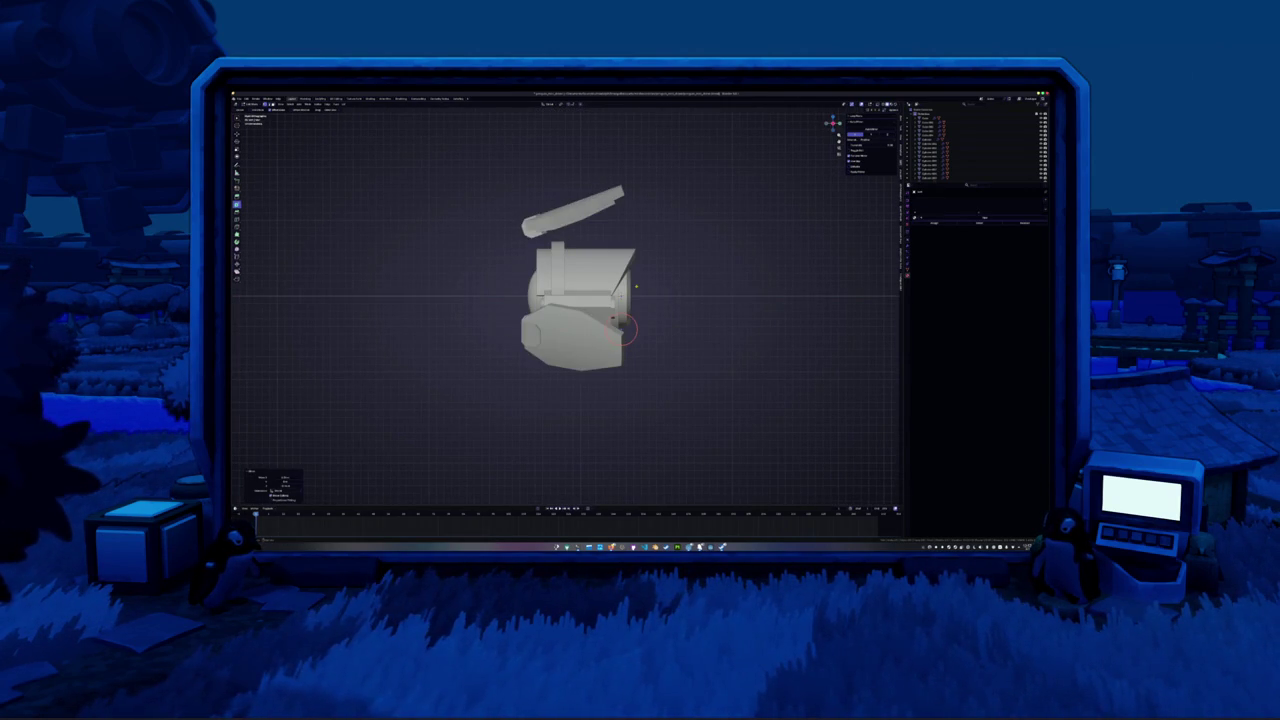
pyautogui.moveTo(636, 287); pyautogui.dragTo(600, 300, button='middle')
pyautogui.press('KP_1')
pyautogui.scroll(3, 630, 292)
pyautogui.press('g')
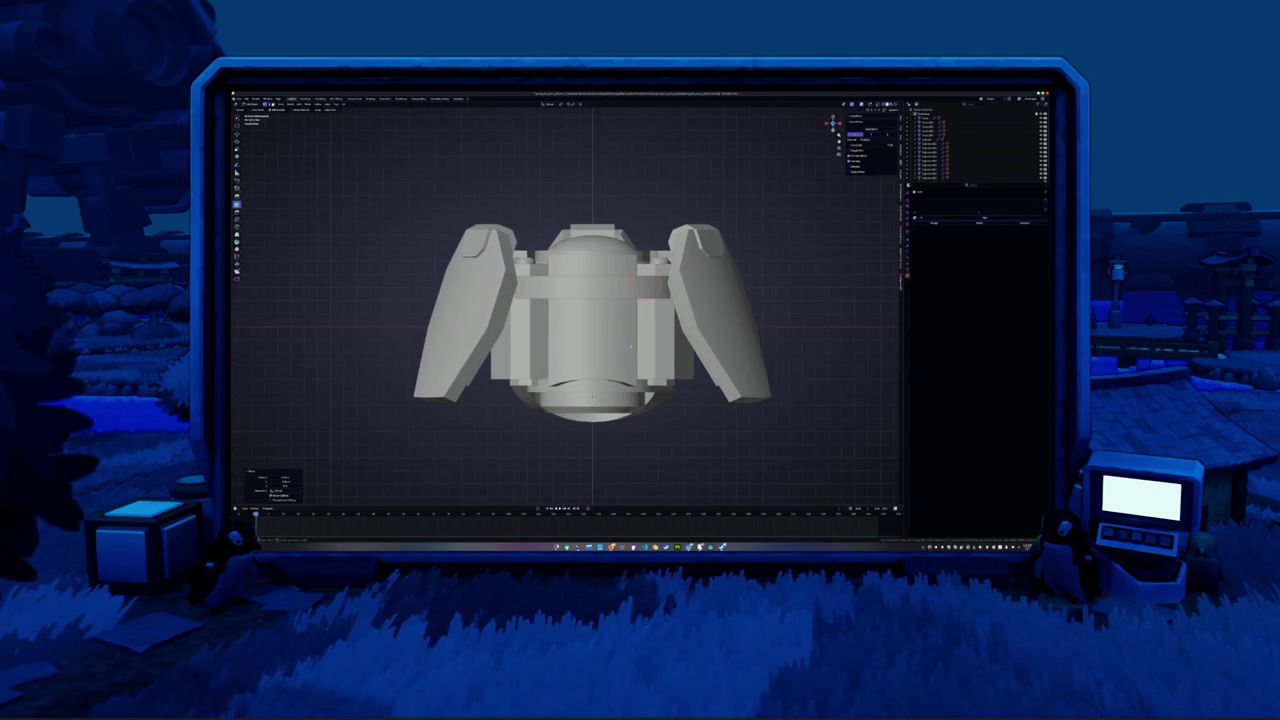
# Inspect the drone from top, side and angled front views
pyautogui.moveTo(638, 233); pyautogui.dragTo(626, 399, button='middle')
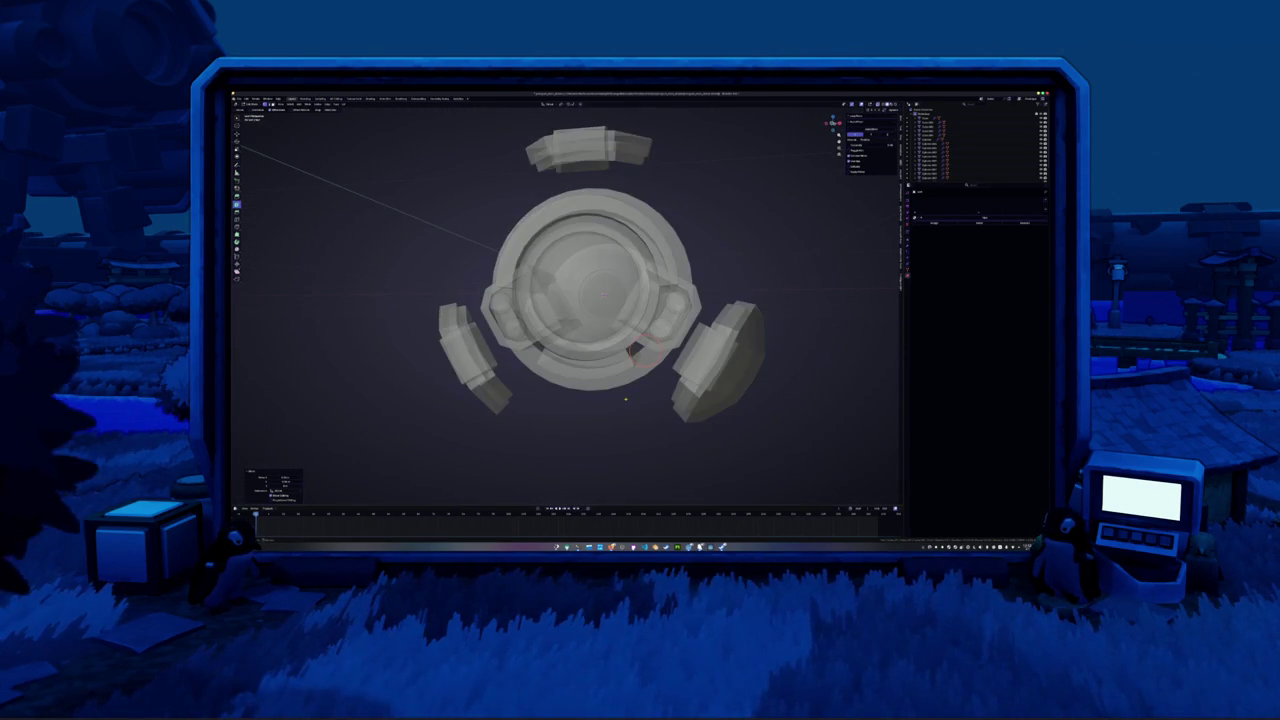
pyautogui.press('KP_7')
pyautogui.scroll(5, 625, 399)
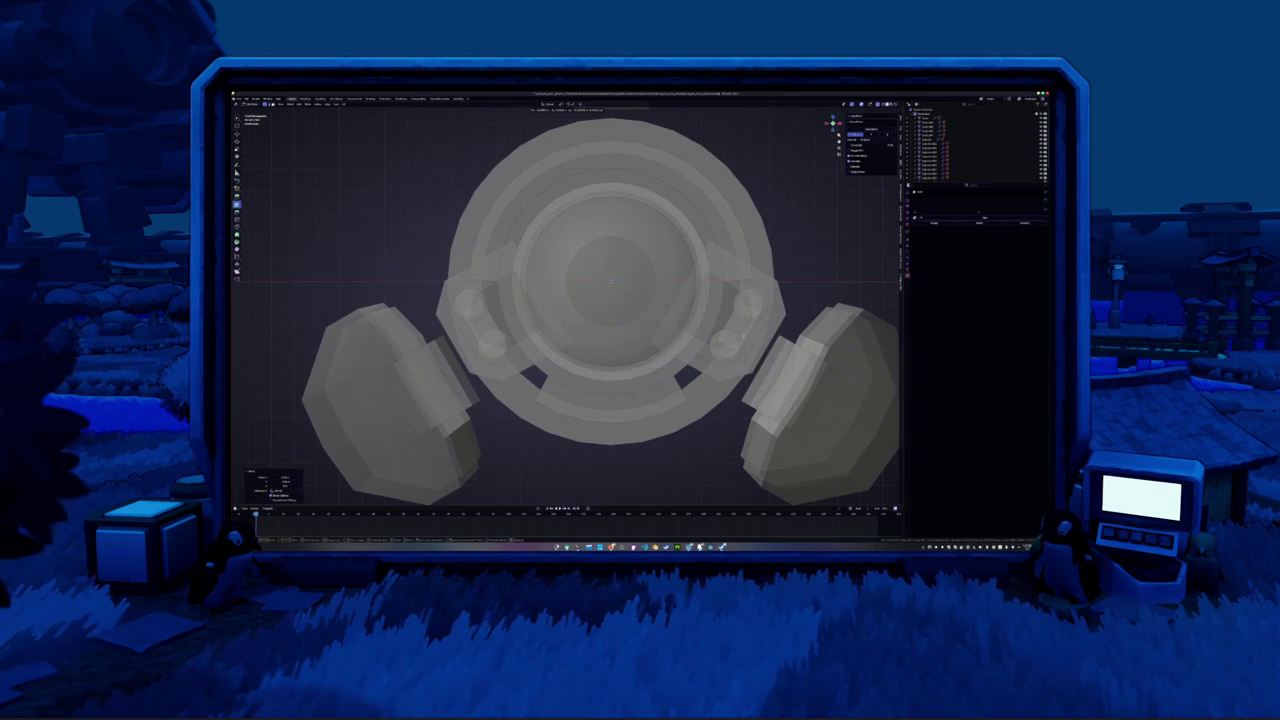
pyautogui.hotkey('ctrl', 'Tab')
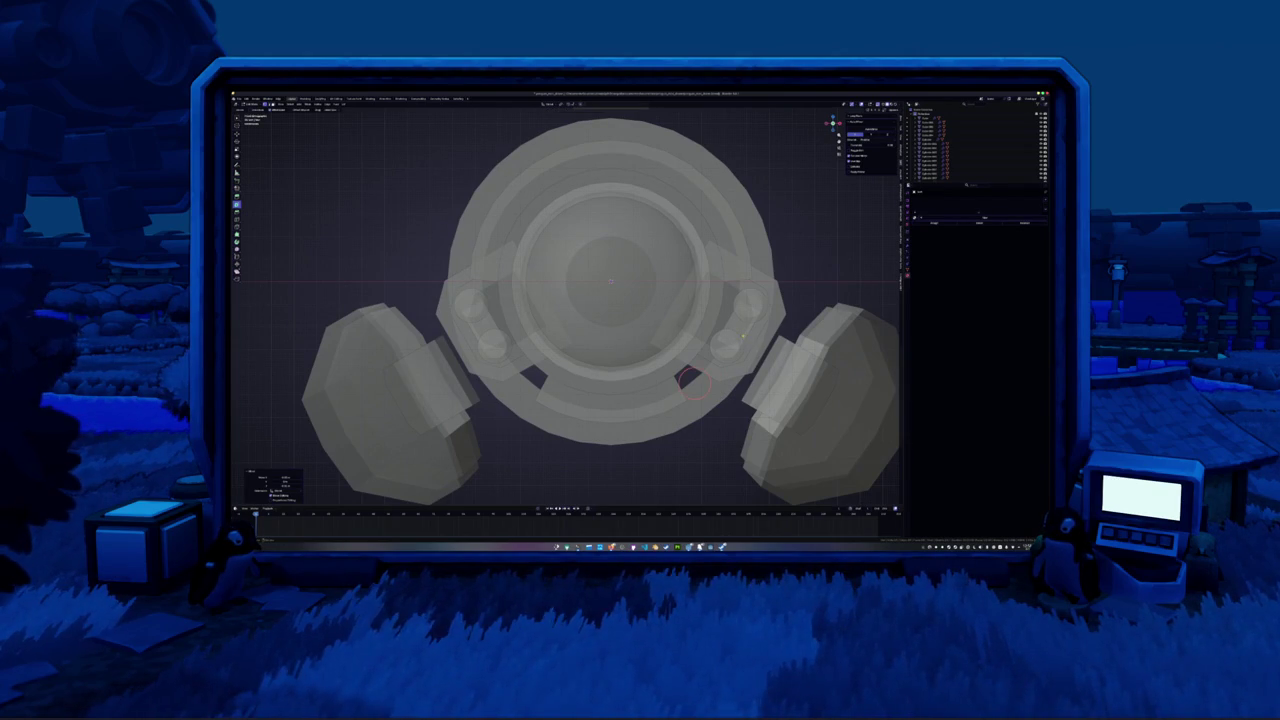
pyautogui.press('KP_3')
pyautogui.scroll(-3, 749, 344)
pyautogui.scroll(-1, 749, 344)
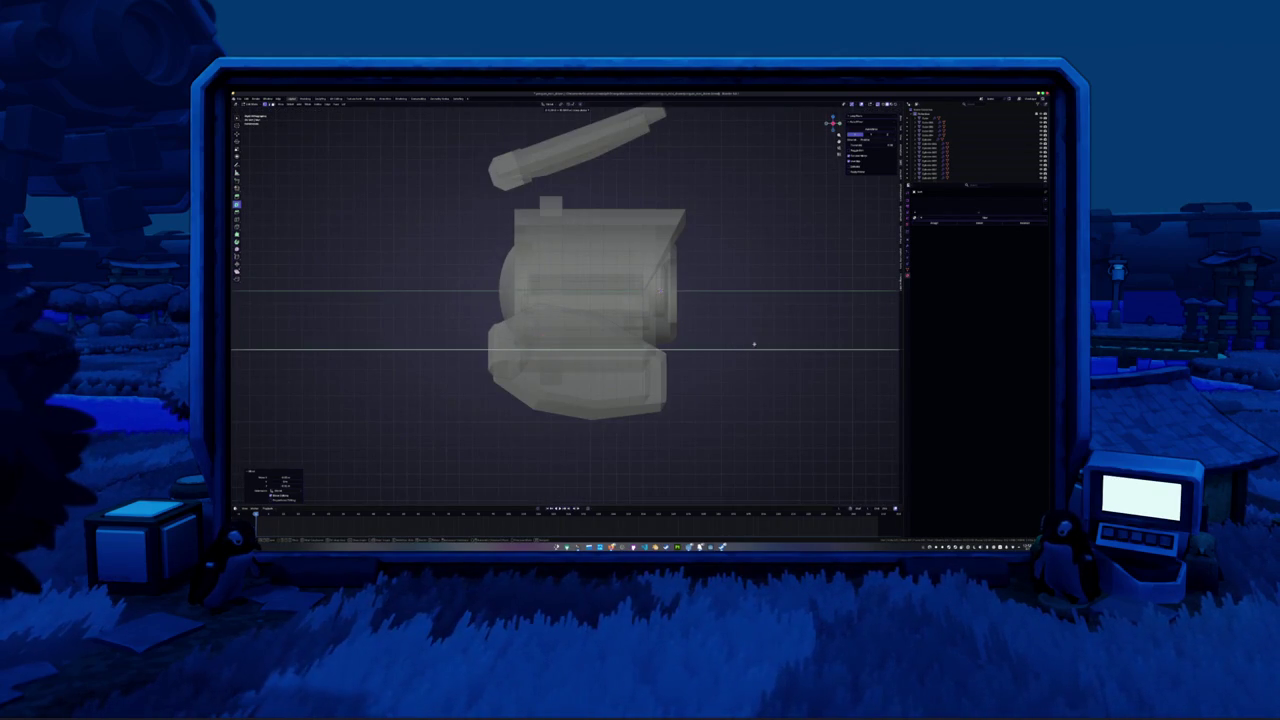
pyautogui.moveTo(781, 343)
pyautogui.mouseDown(button='middle')
pyautogui.moveTo(700, 330)
pyautogui.moveTo(632, 386)
pyautogui.mouseUp(button='middle')
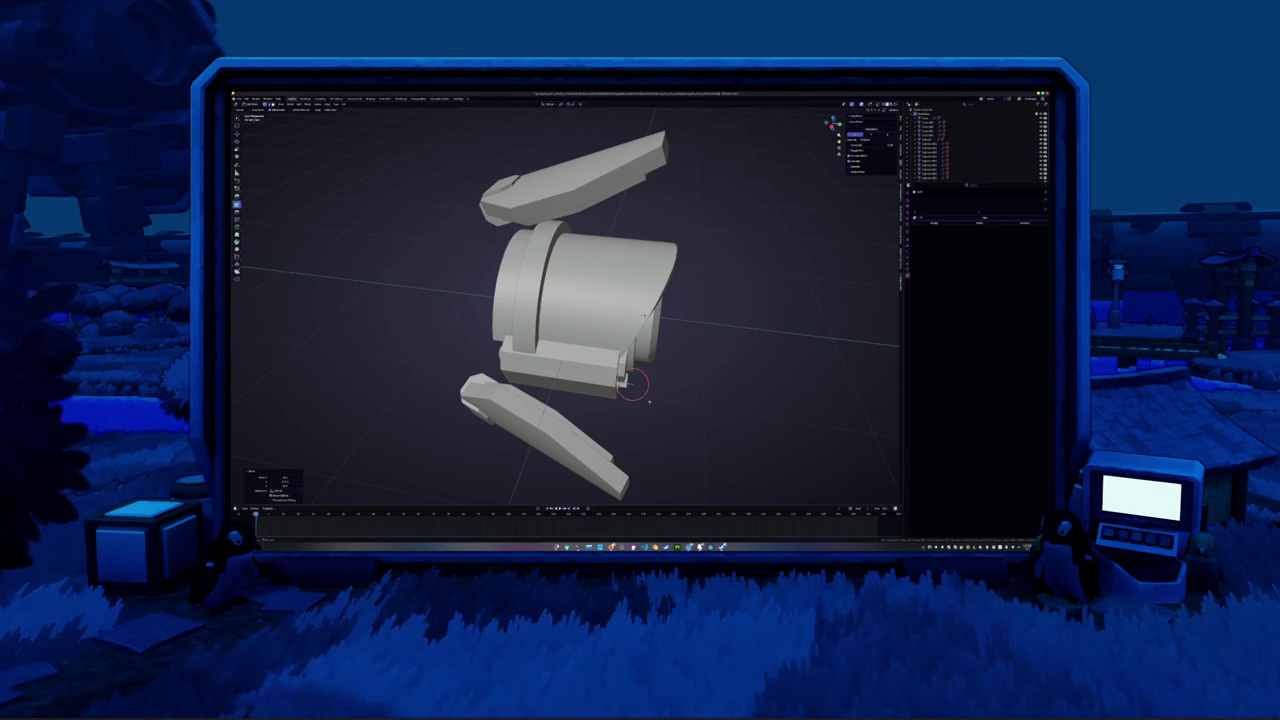
pyautogui.moveTo(624, 386); pyautogui.dragTo(651, 399, button='middle')
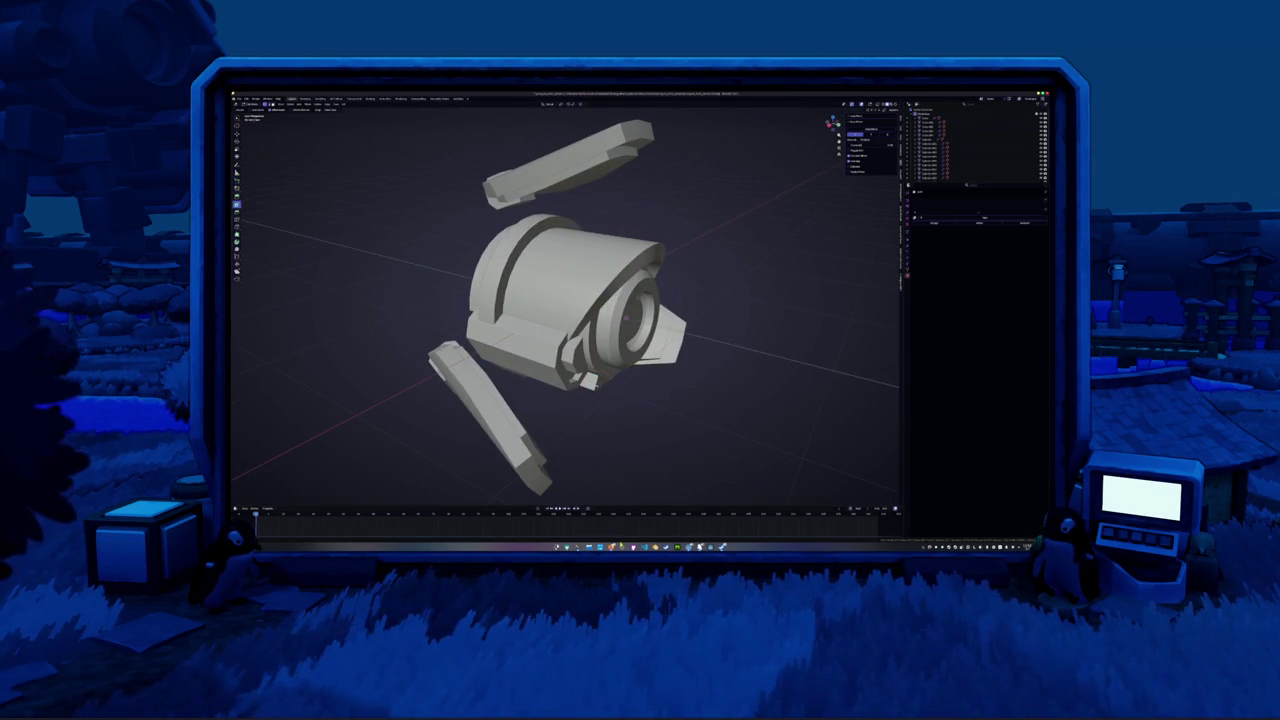
pyautogui.click(722, 547)
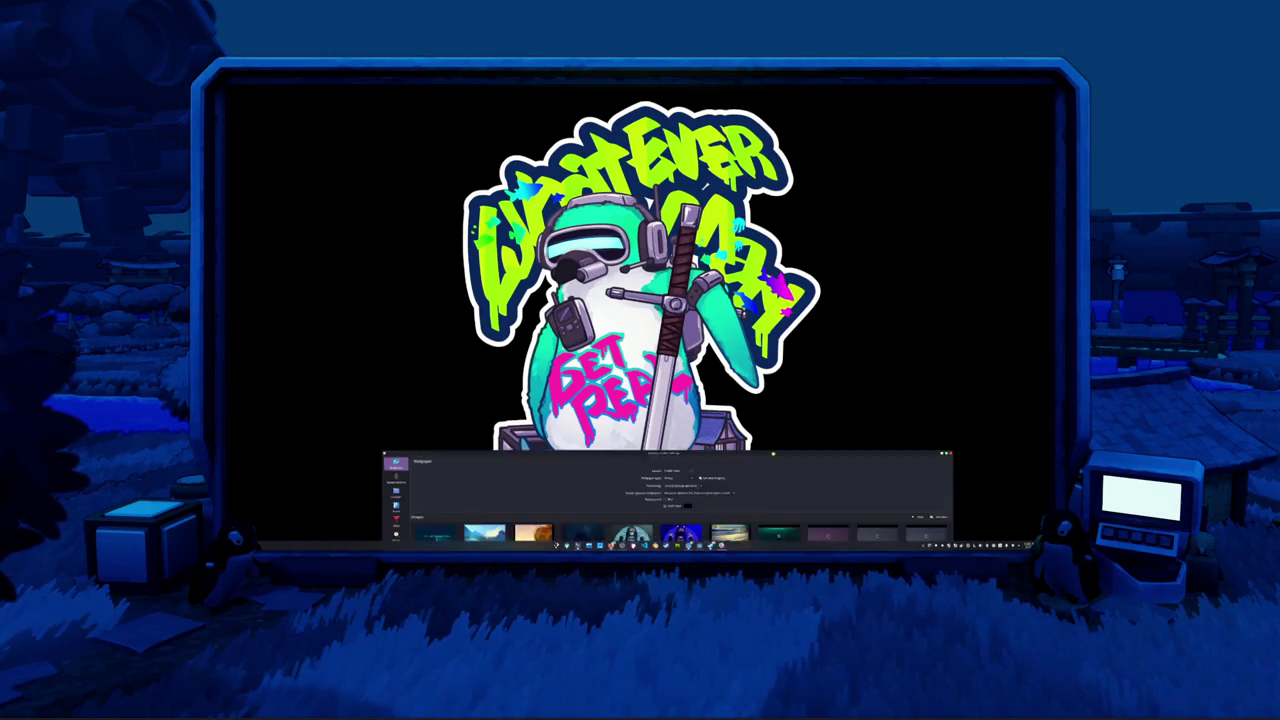
# Maximise the Wallpaper settings window, then close it to return to Blender
pyautogui.press('super+Up')
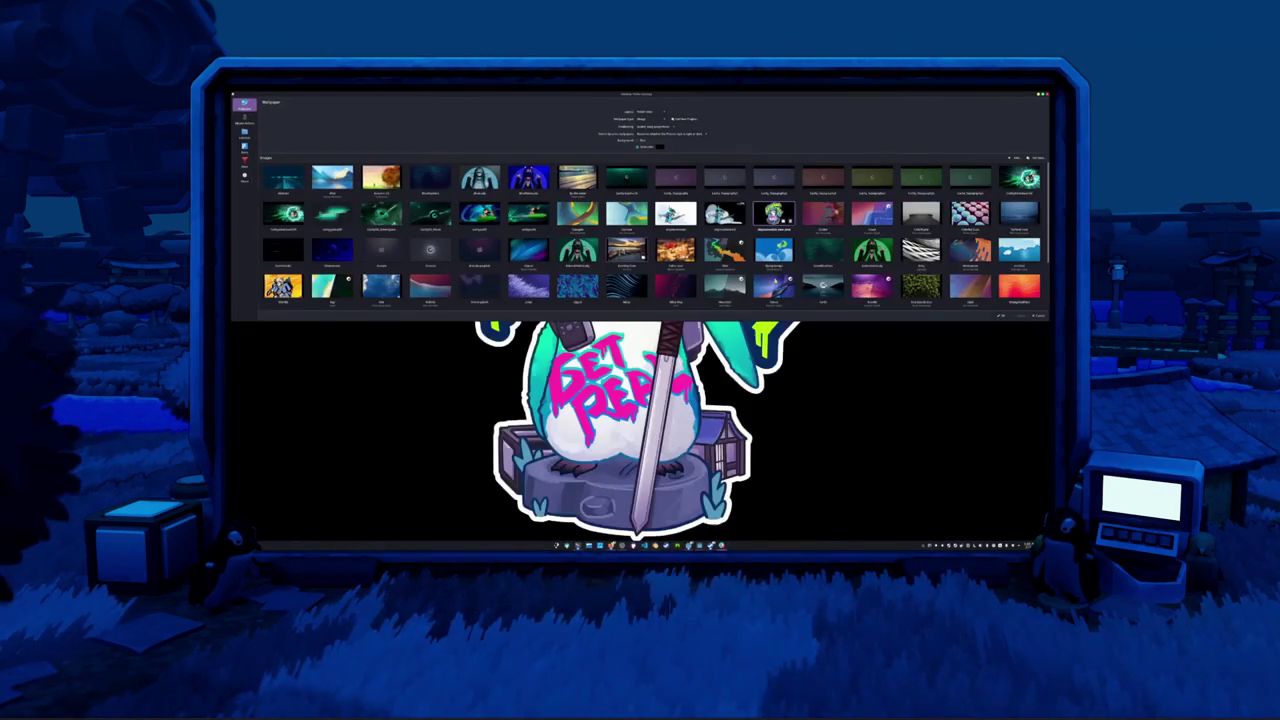
pyautogui.click(1005, 316)
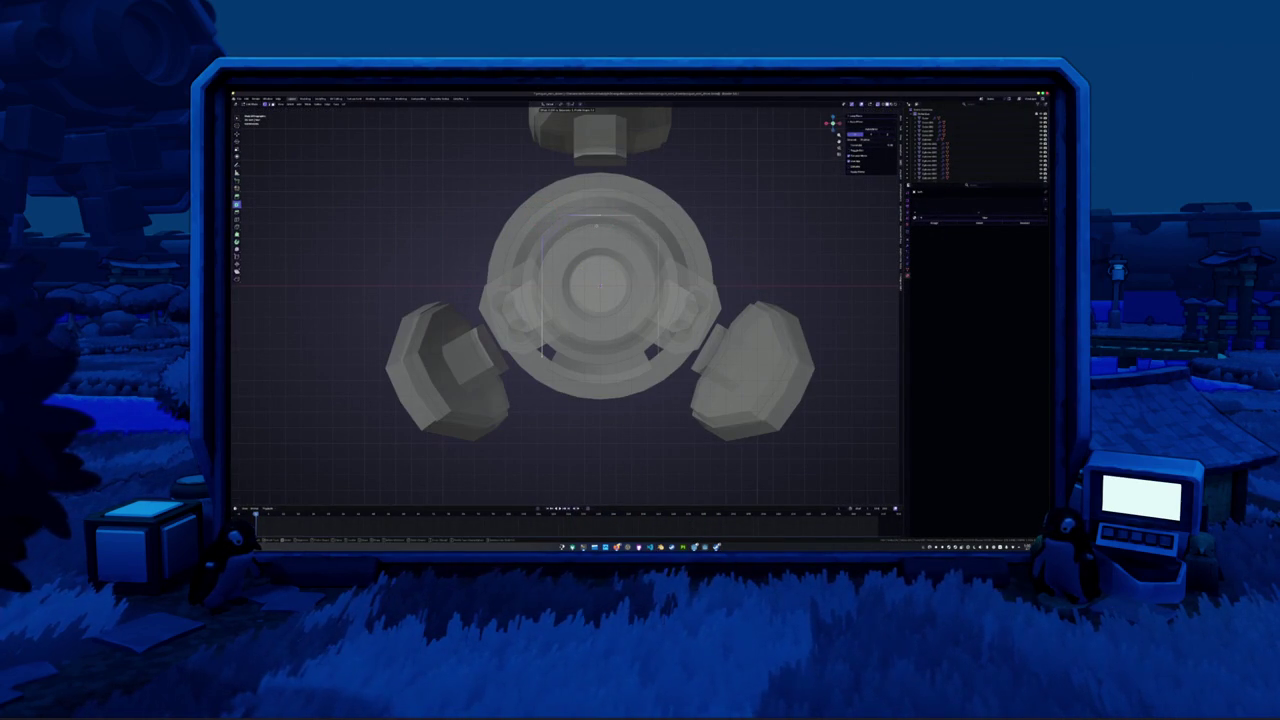
# Duplicate the selected geometry and slide the copy along the X axis
pyautogui.hotkey('shift', 'd')
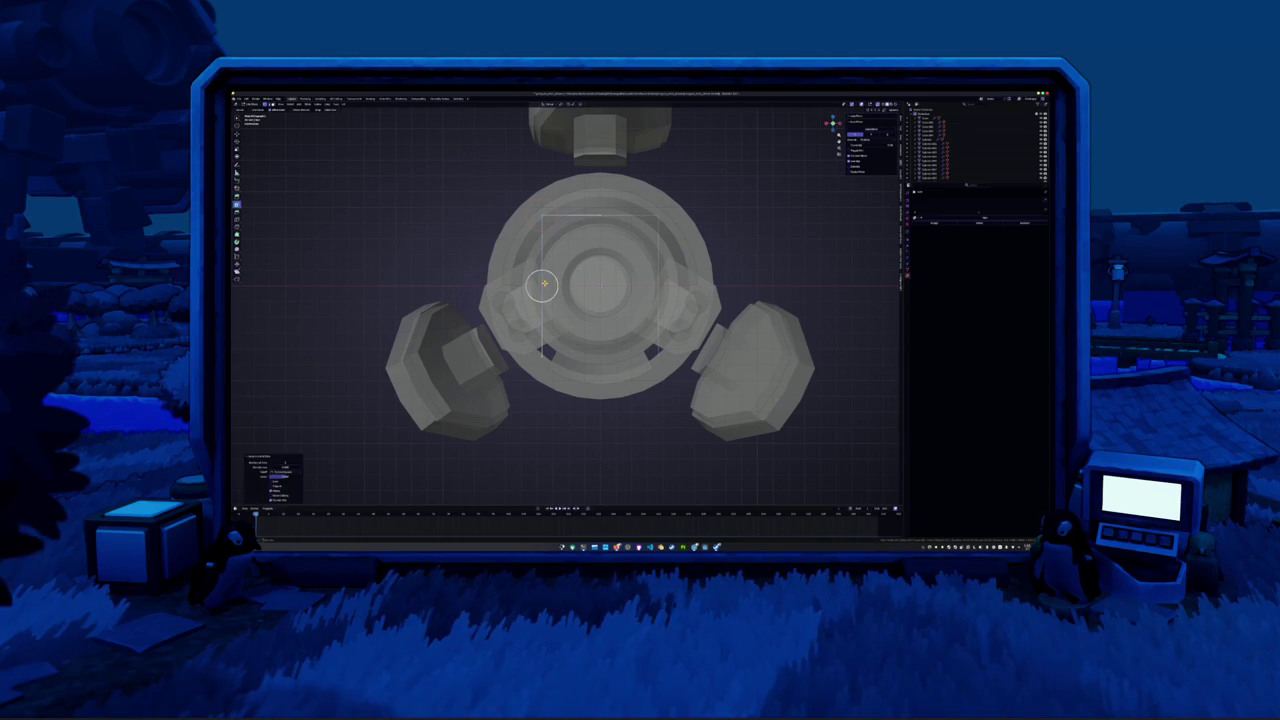
pyautogui.press('g')
pyautogui.press('x')
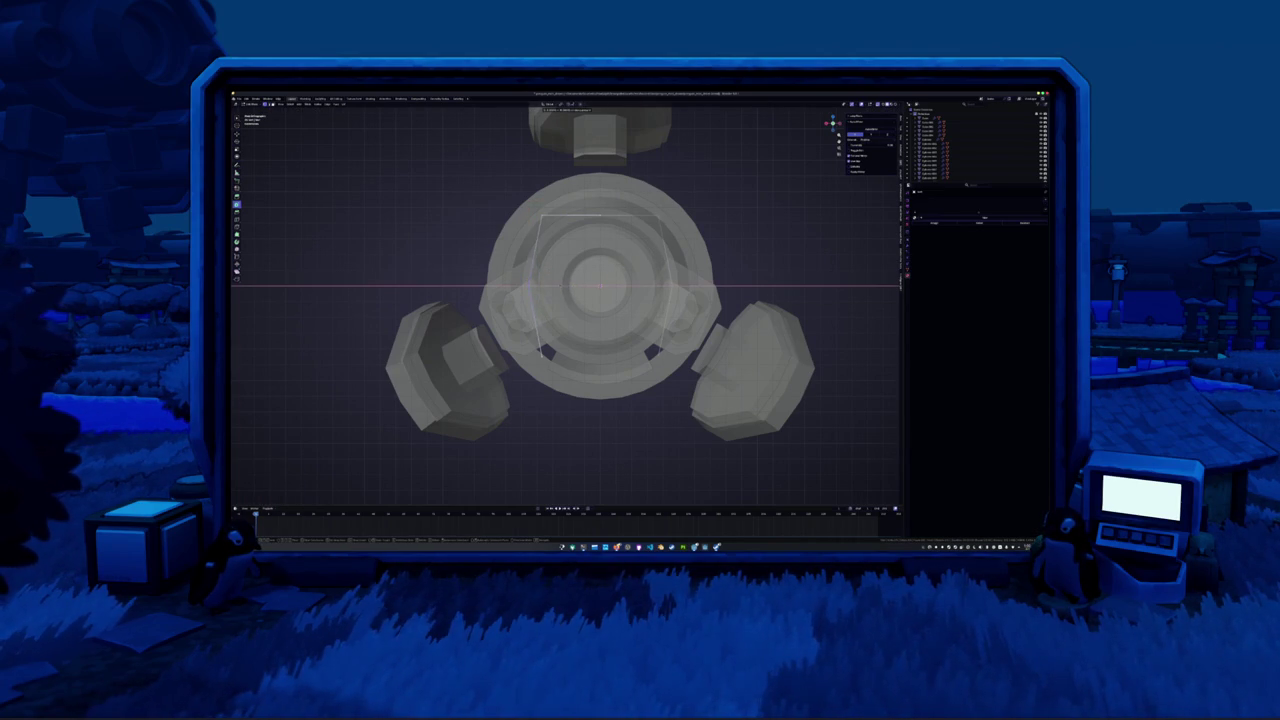
pyautogui.press('Return')
# Select an edge on the body's central ring, reposition it, and add a loop cut to the ring
pyautogui.click(600, 214)
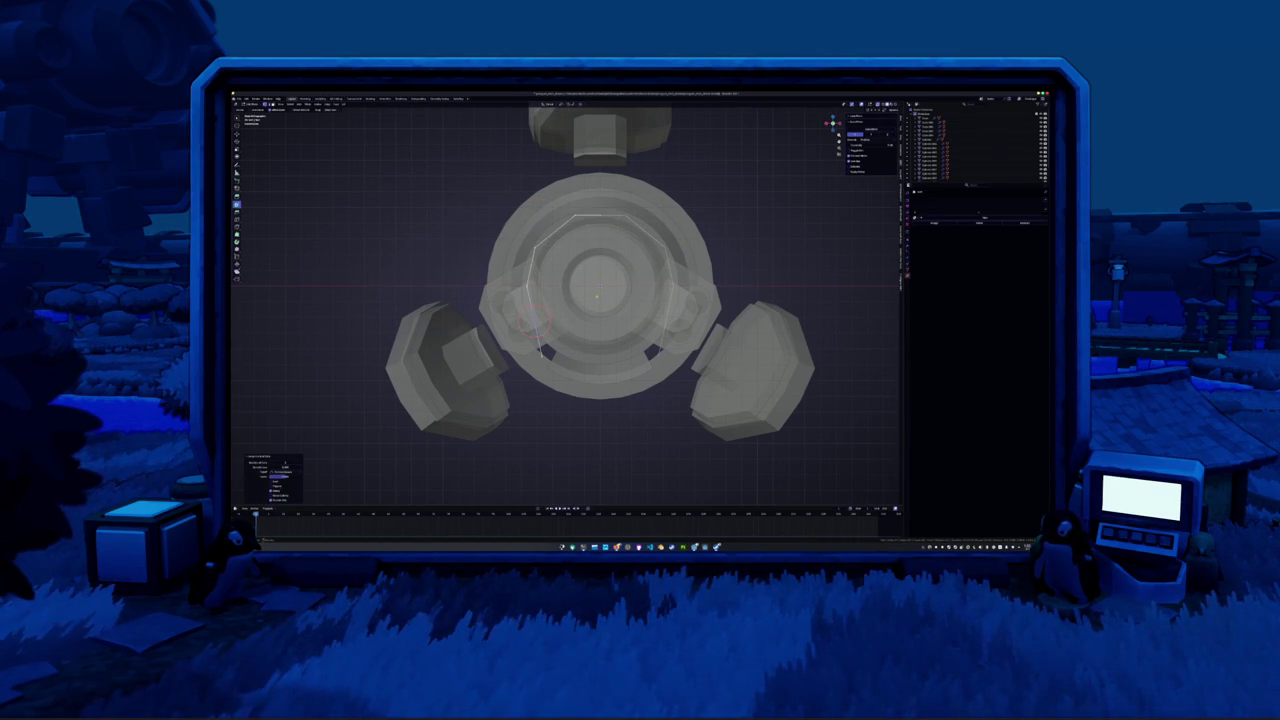
pyautogui.scroll(1, 527, 322)
pyautogui.click(527, 322)
pyautogui.press('g')
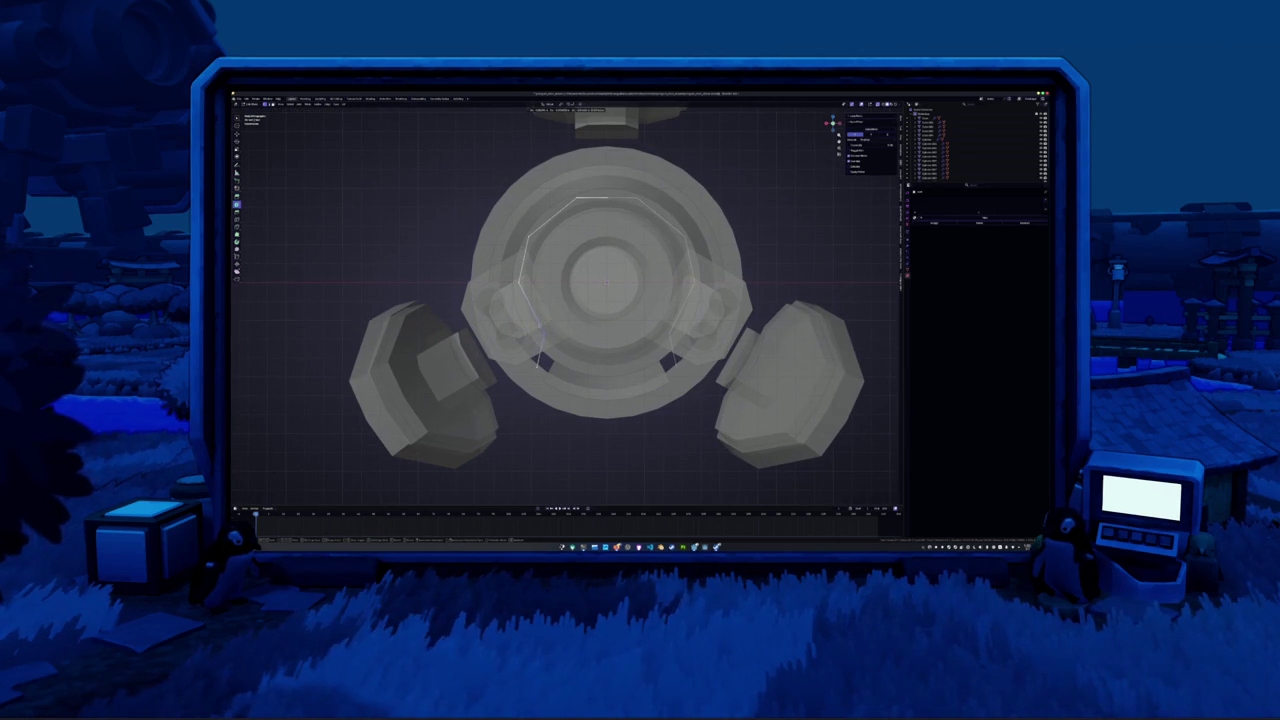
pyautogui.click(548, 345)
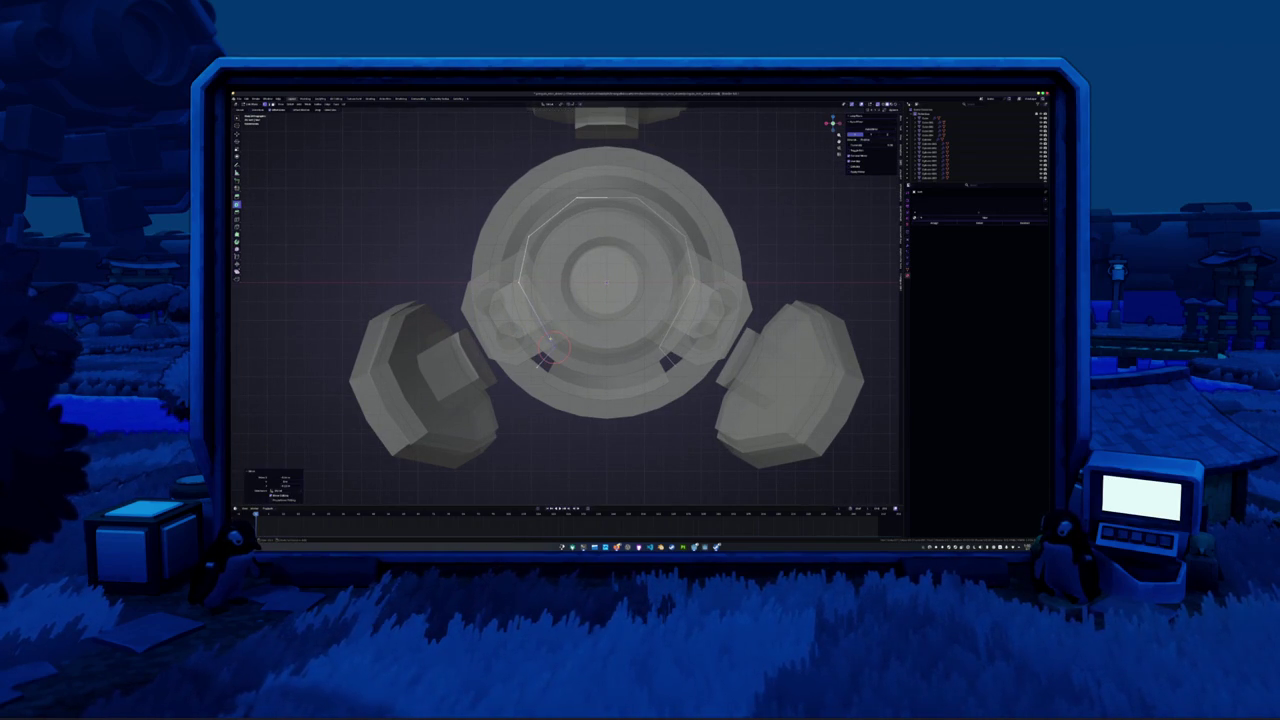
pyautogui.hotkey('ctrl', 'r')
pyautogui.click(536, 316)
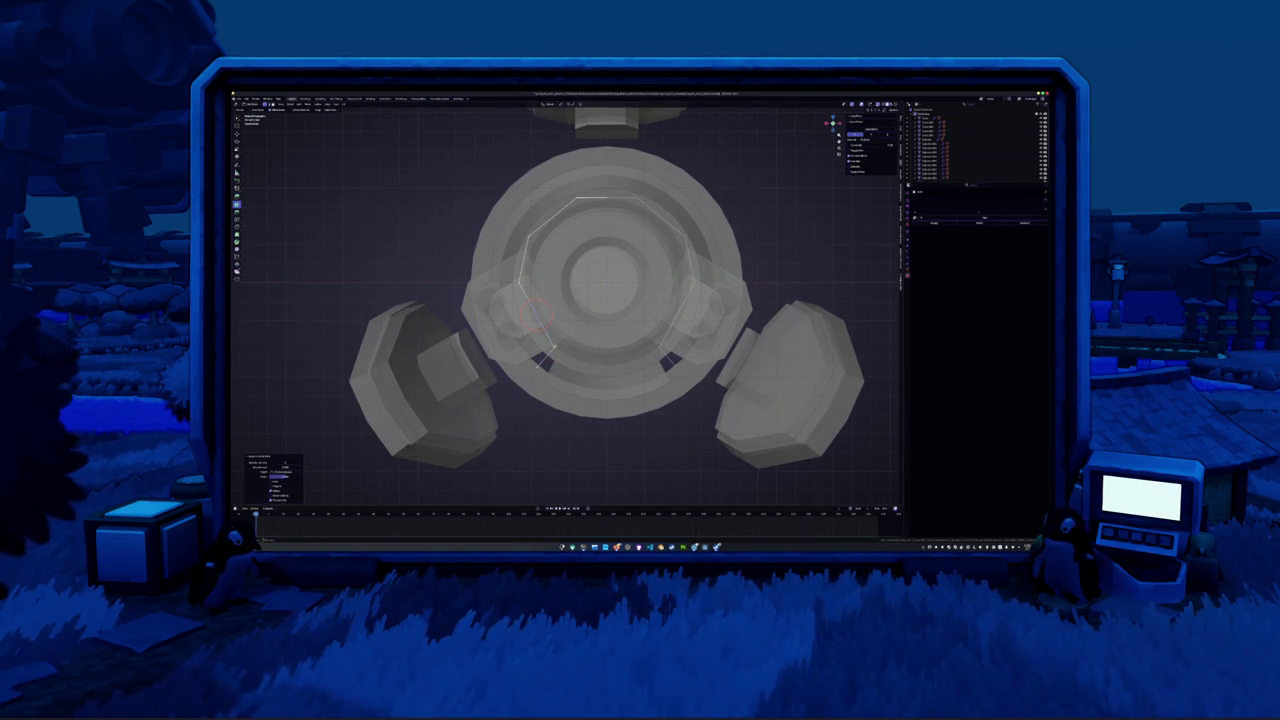
pyautogui.click(550, 345)
# Select another edge loop on the ring and slide it along the X axis
pyautogui.click(550, 262)
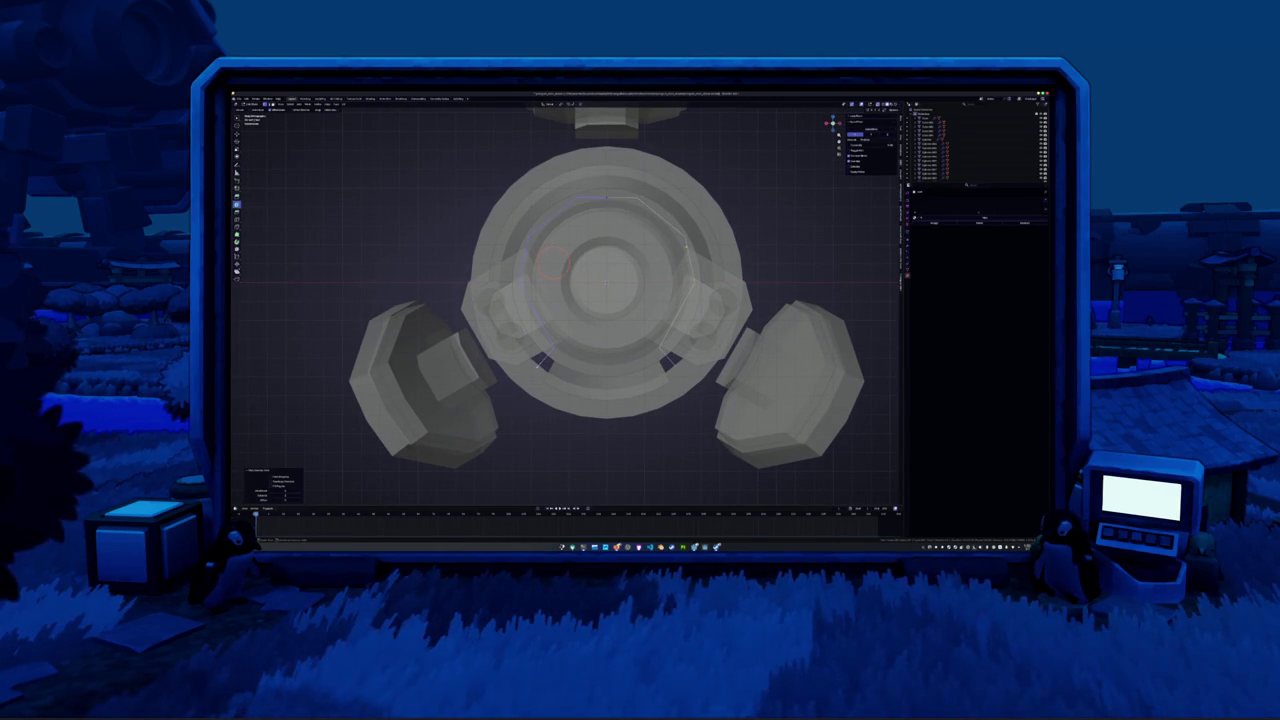
pyautogui.click(867, 117)
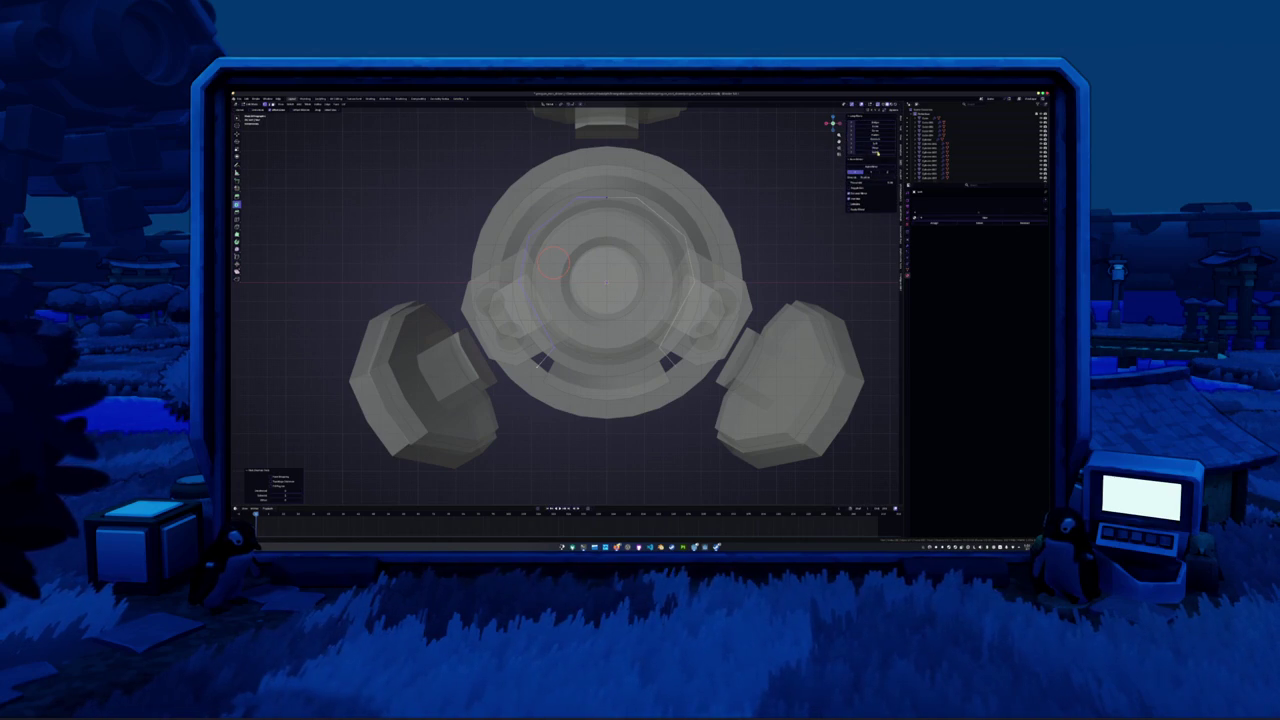
pyautogui.click(875, 150)
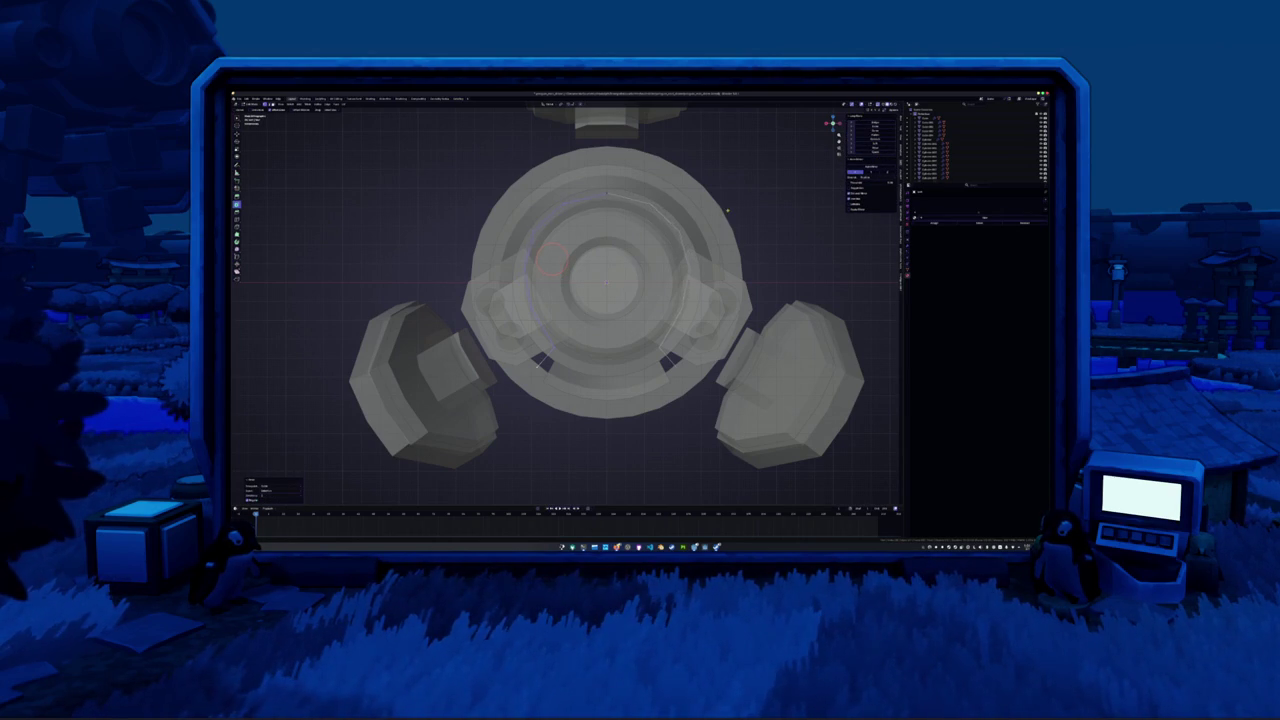
pyautogui.press('g')
pyautogui.press('x')
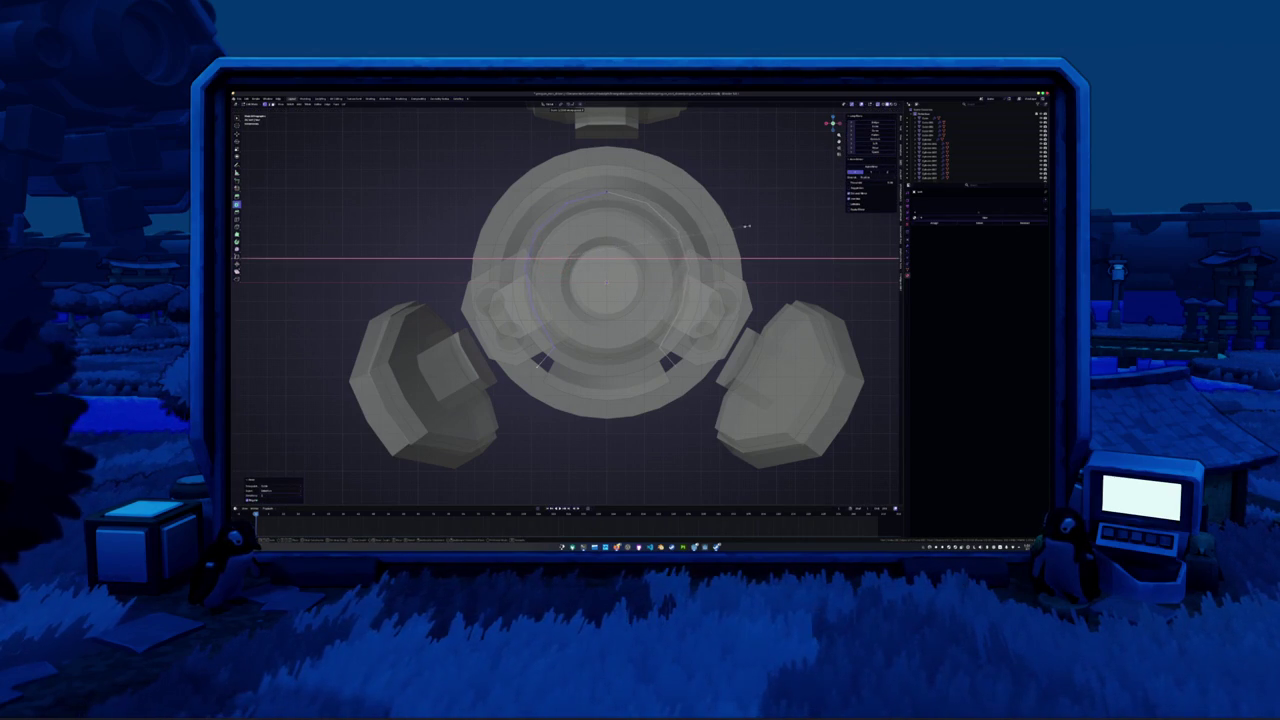
pyautogui.click(766, 216)
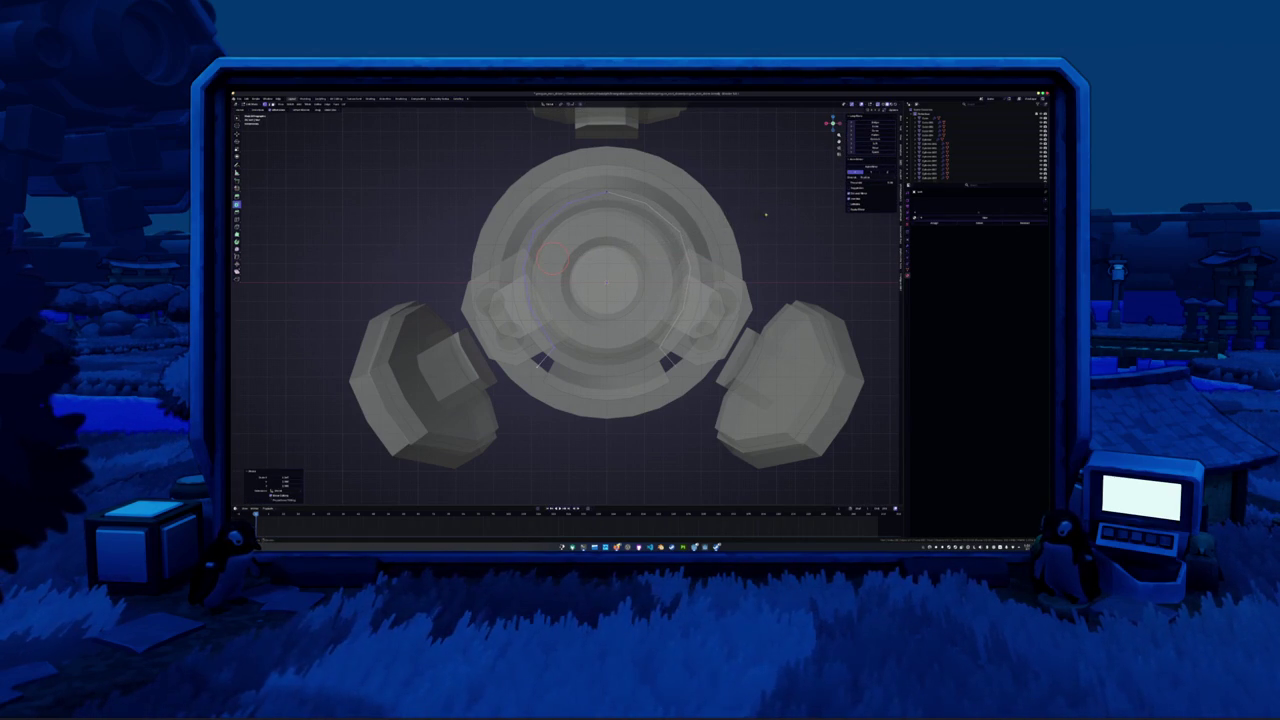
pyautogui.click(875, 151)
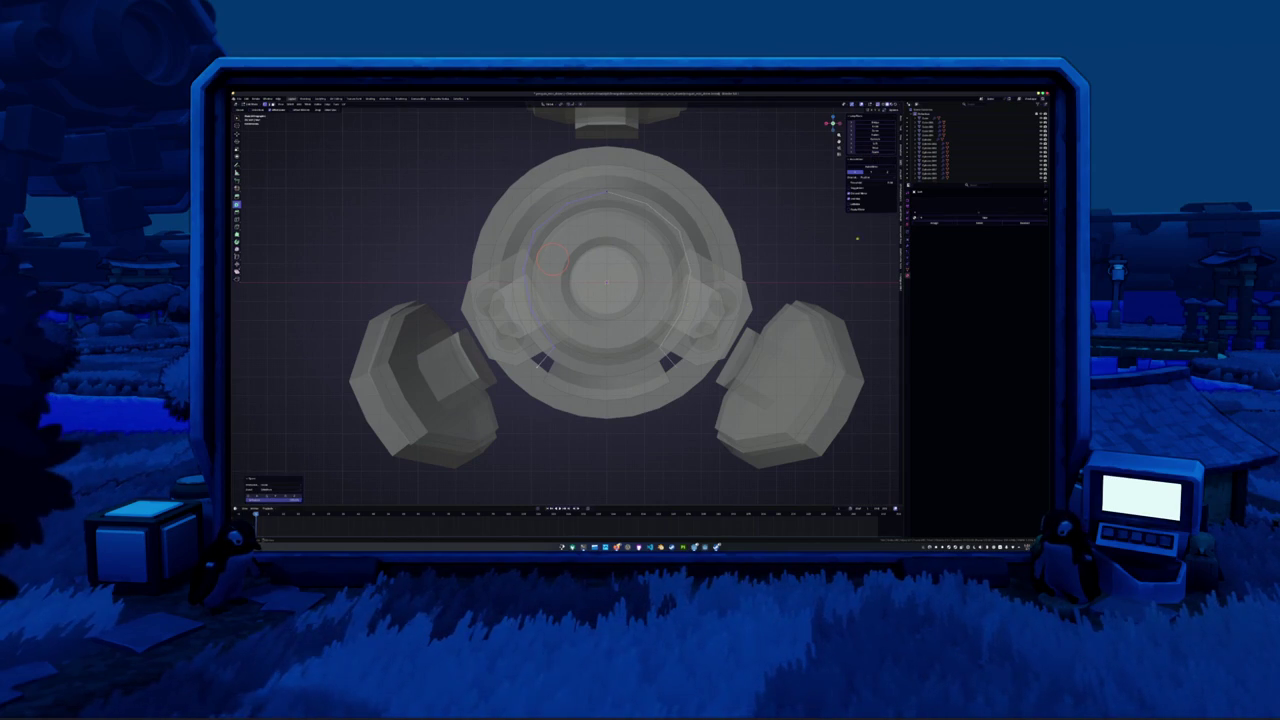
# Connect the two selected vertices with an edge and select an edge loop around the body
pyautogui.press('Tab')
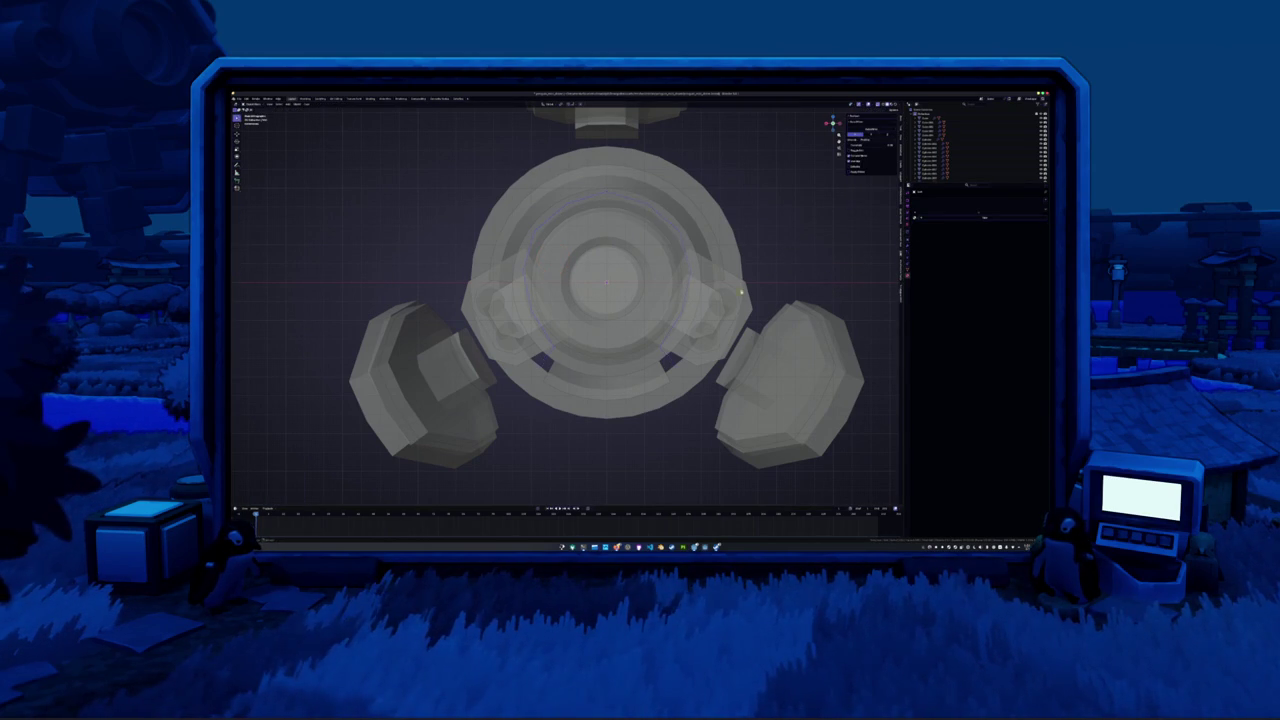
pyautogui.press('Tab')
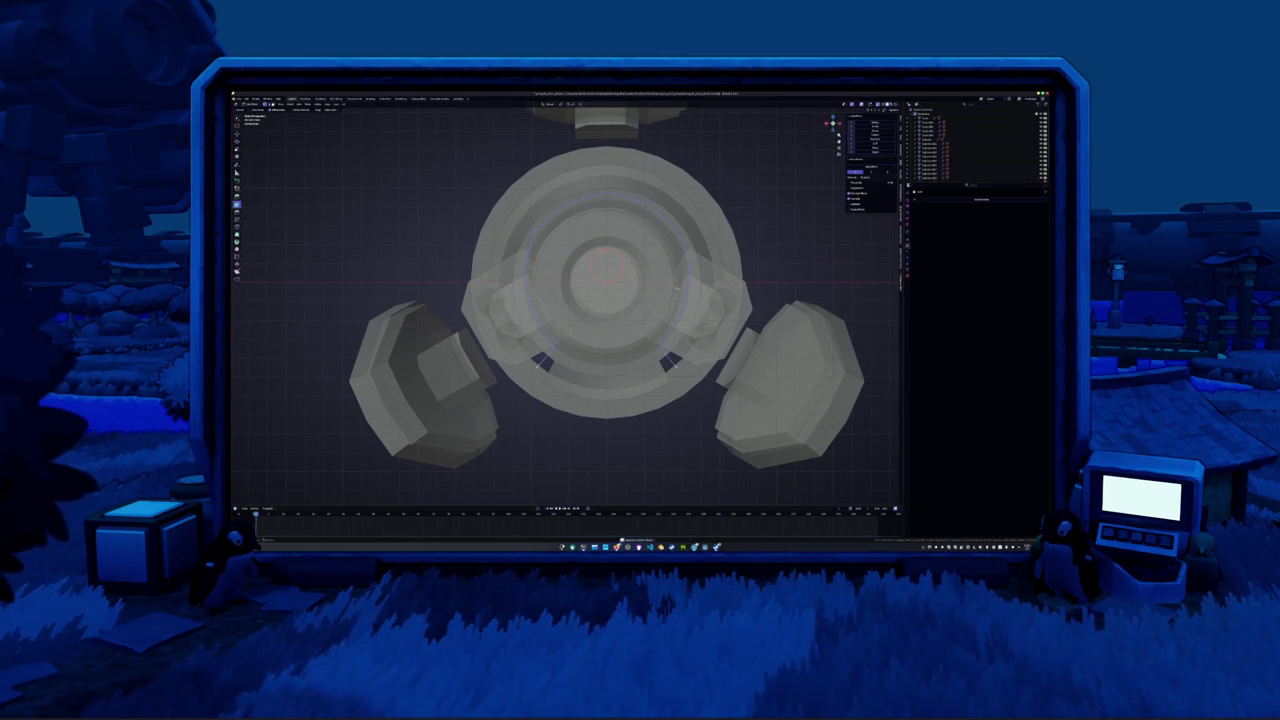
pyautogui.press('f')
pyautogui.click(650, 293)
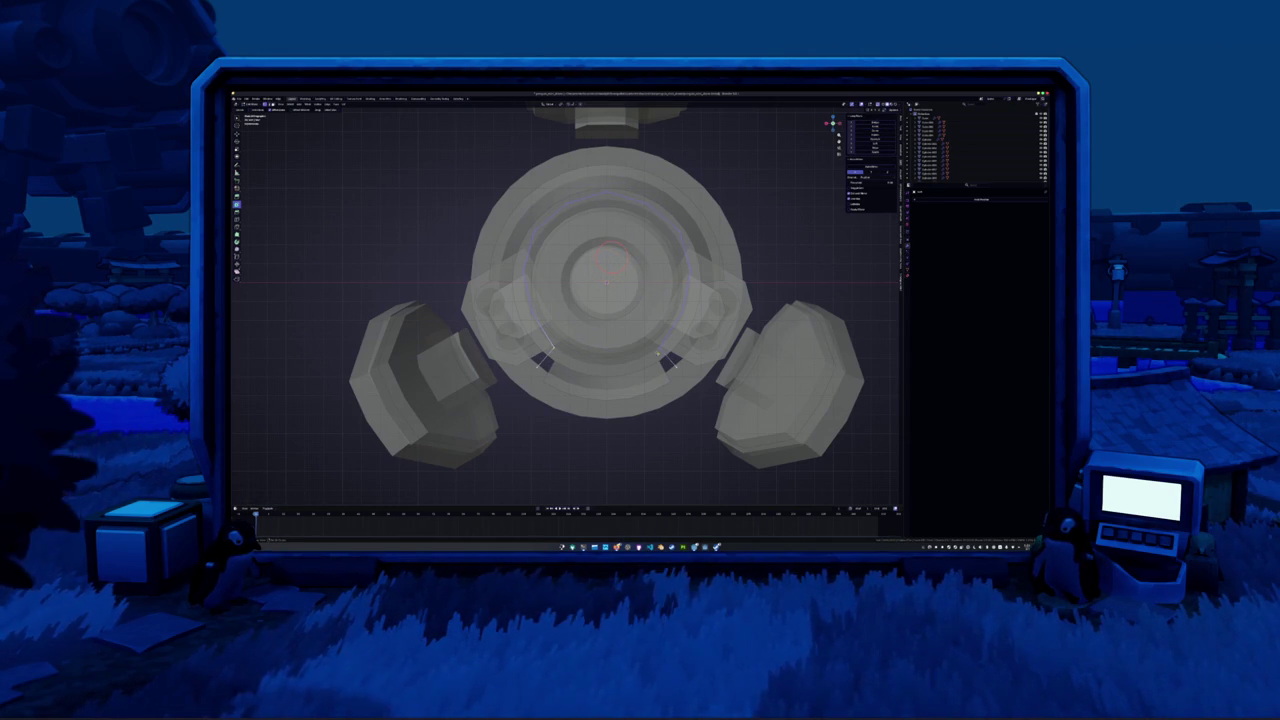
pyautogui.click(652, 346)
pyautogui.click(709, 272)
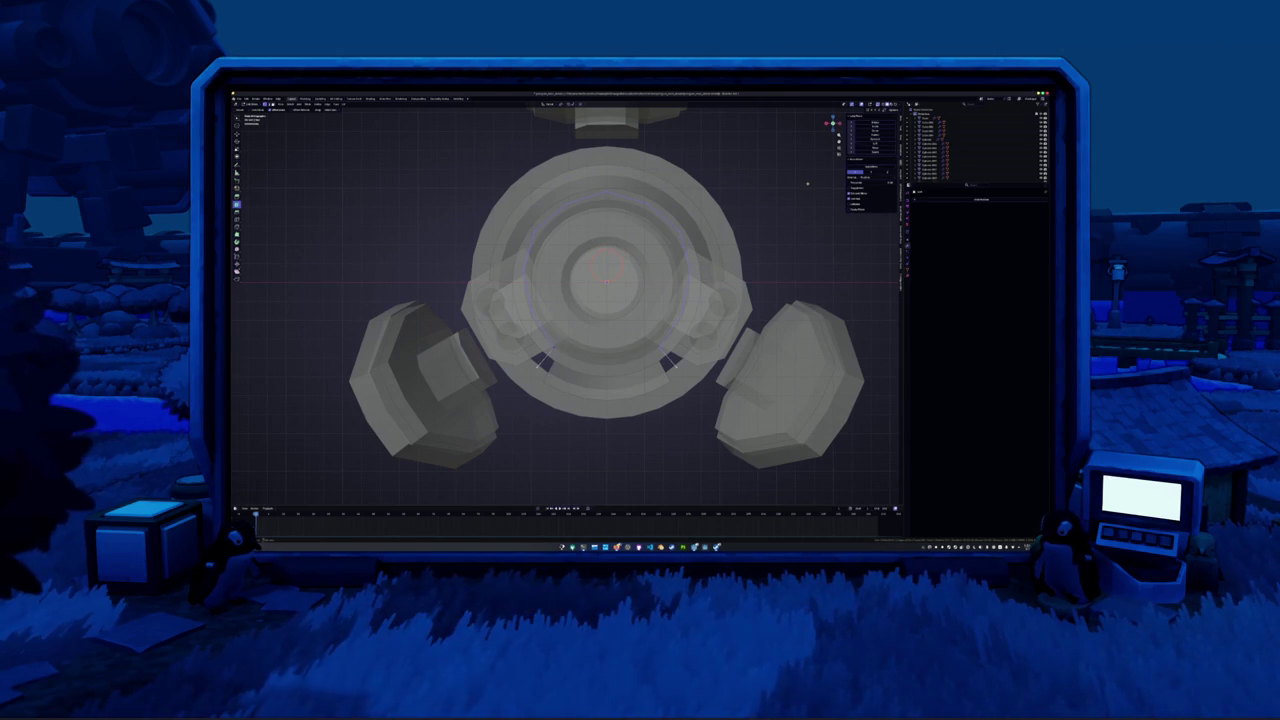
pyautogui.keyDown('alt'); pyautogui.click(660, 348); pyautogui.keyUp('alt')
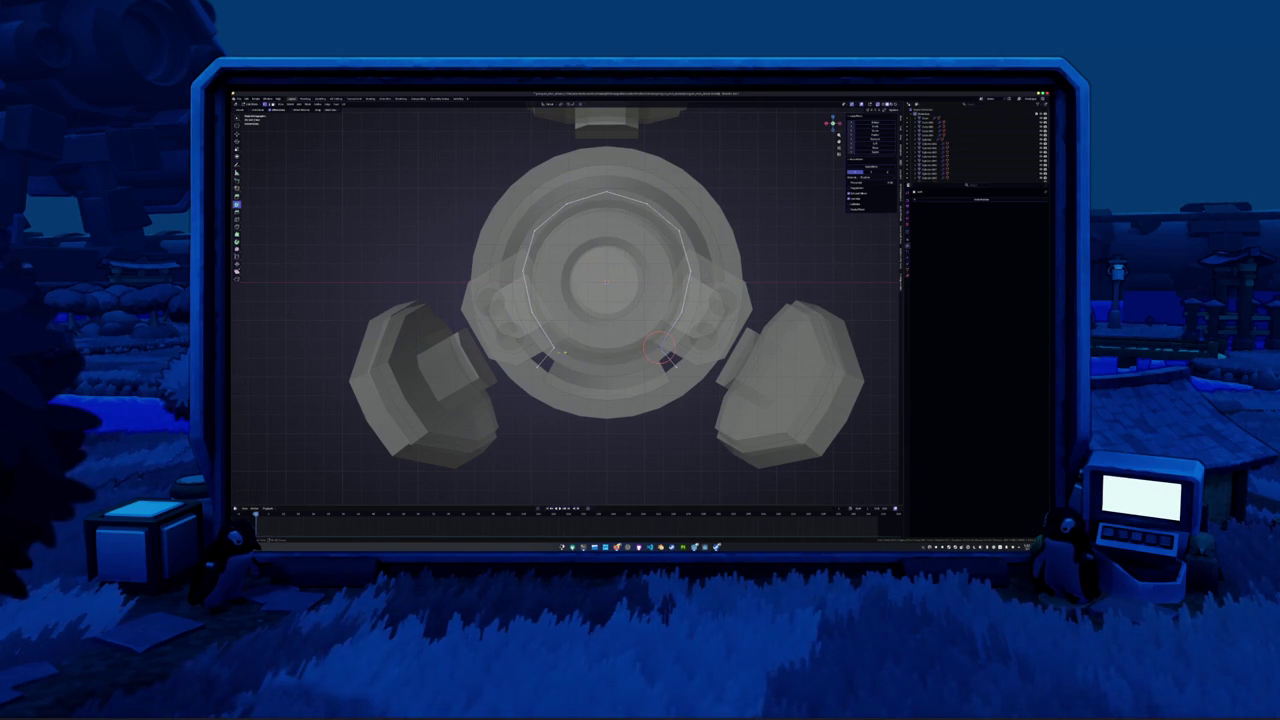
# Add a loop cut to the central body and edit a selected edge path on the ring
pyautogui.hotkey('ctrl', 'r')
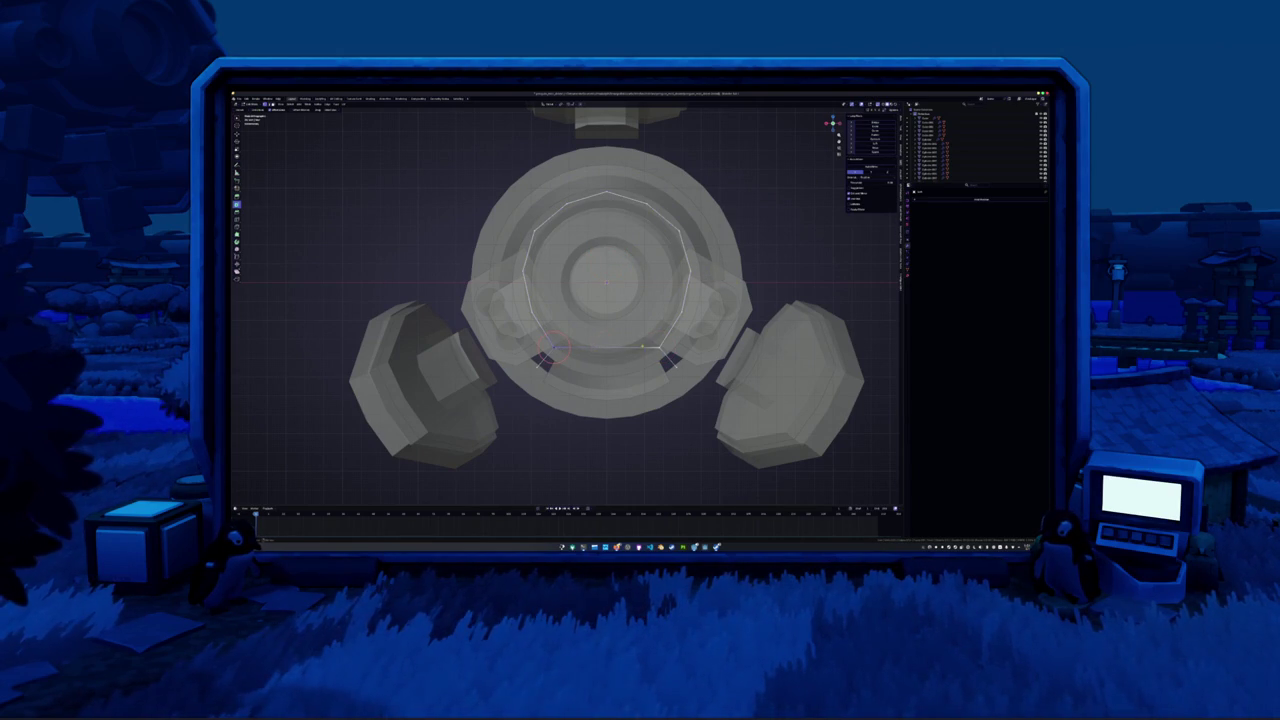
pyautogui.click(609, 348)
pyautogui.click(660, 350)
pyautogui.keyDown('ctrl'); pyautogui.click(565, 305); pyautogui.keyUp('ctrl')
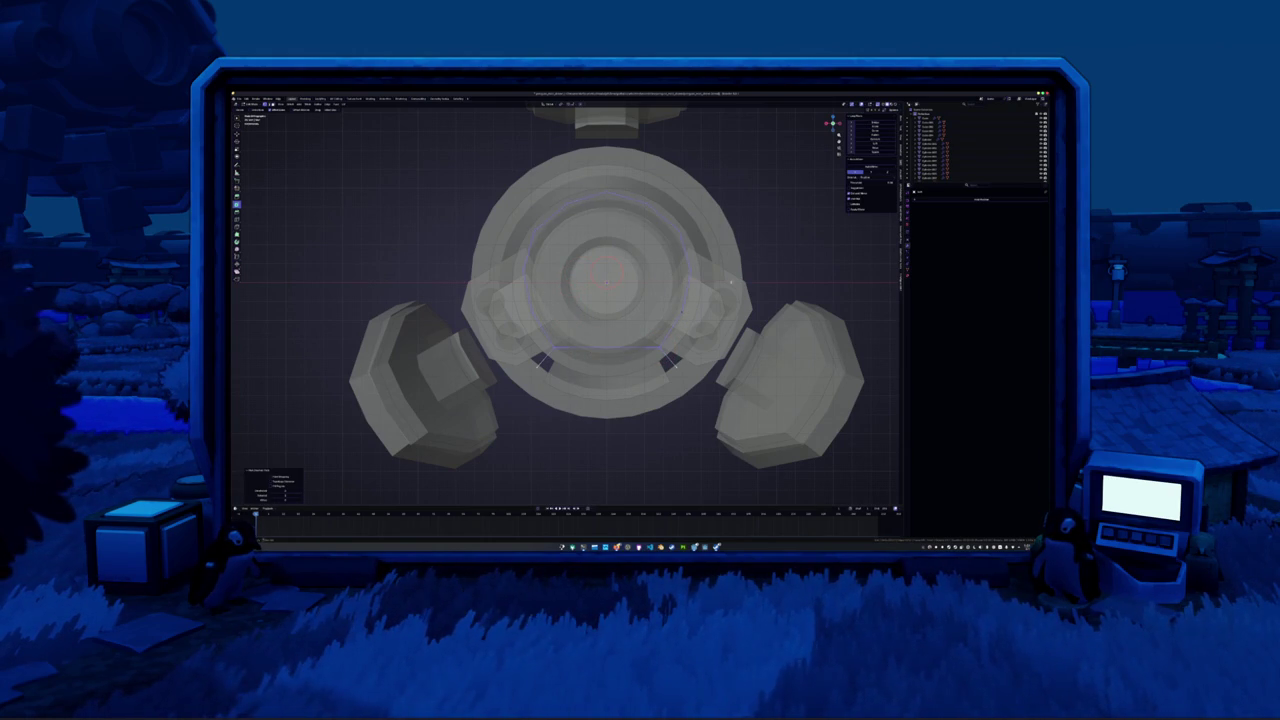
pyautogui.hotkey('ctrl', 'x')
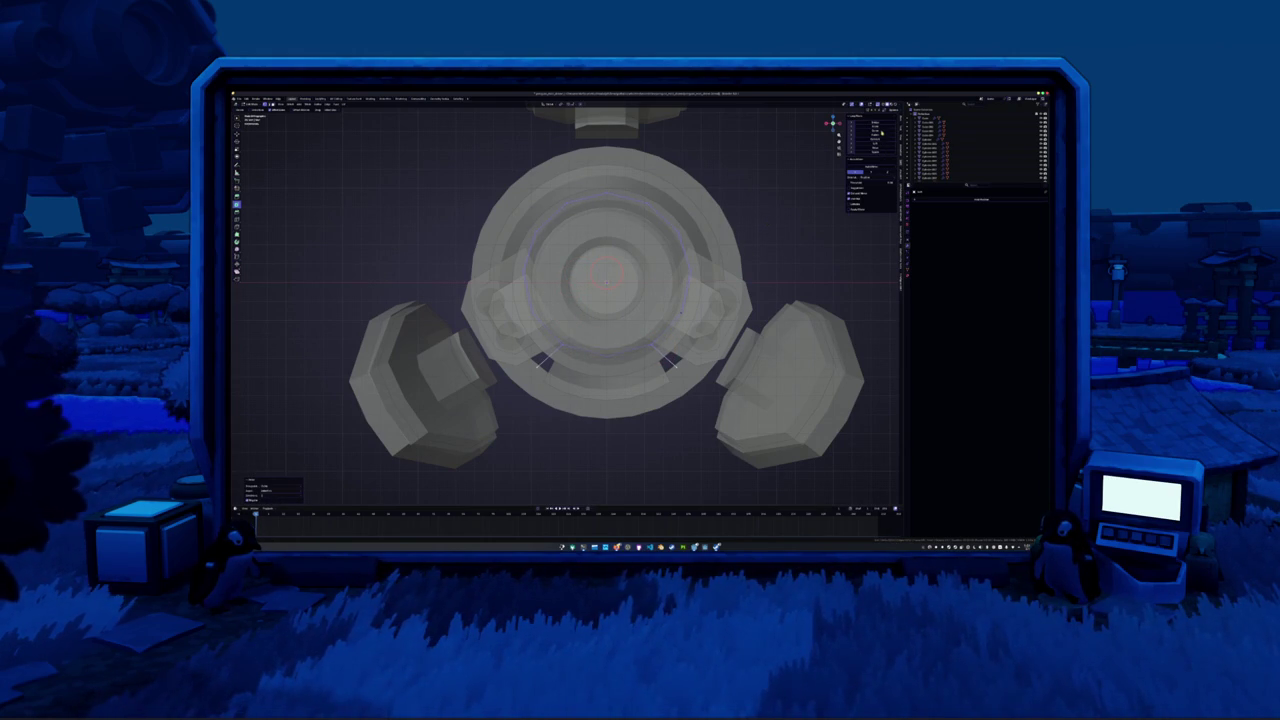
pyautogui.click(876, 129)
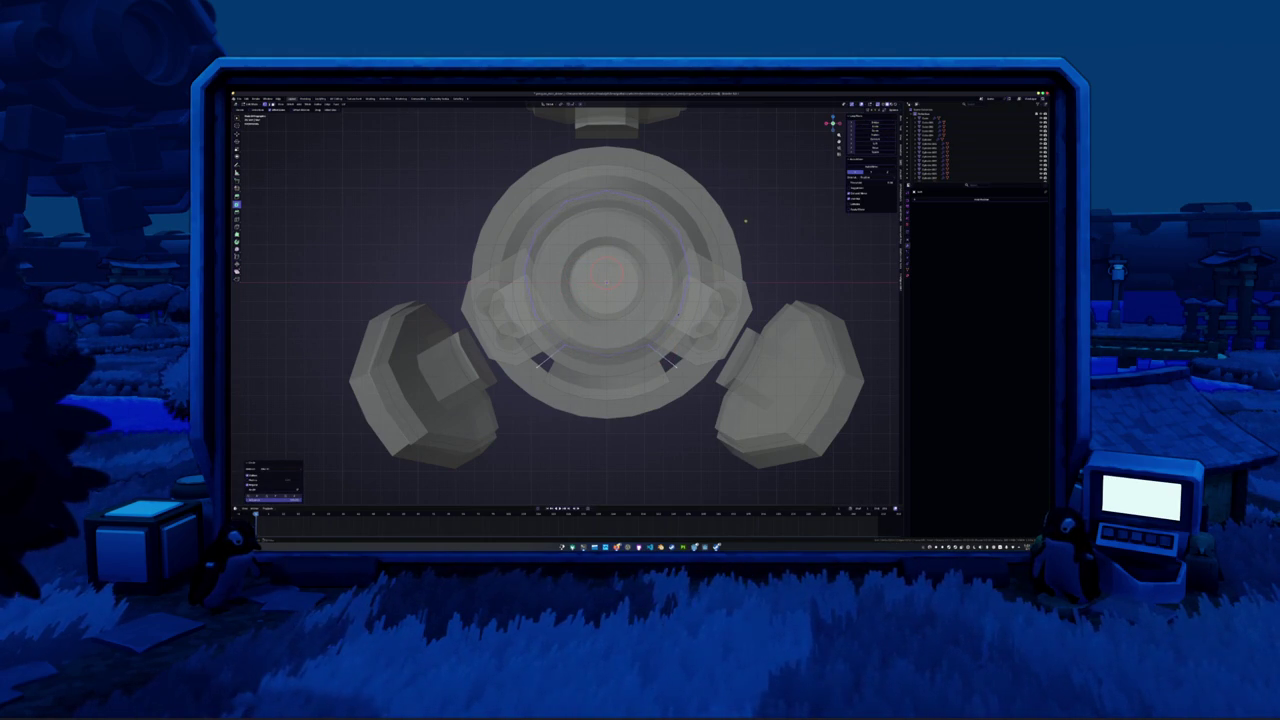
# Join vertices, apply an edge operation to the ring loop, add a modifier, and exit X-ray editing
pyautogui.press('j')
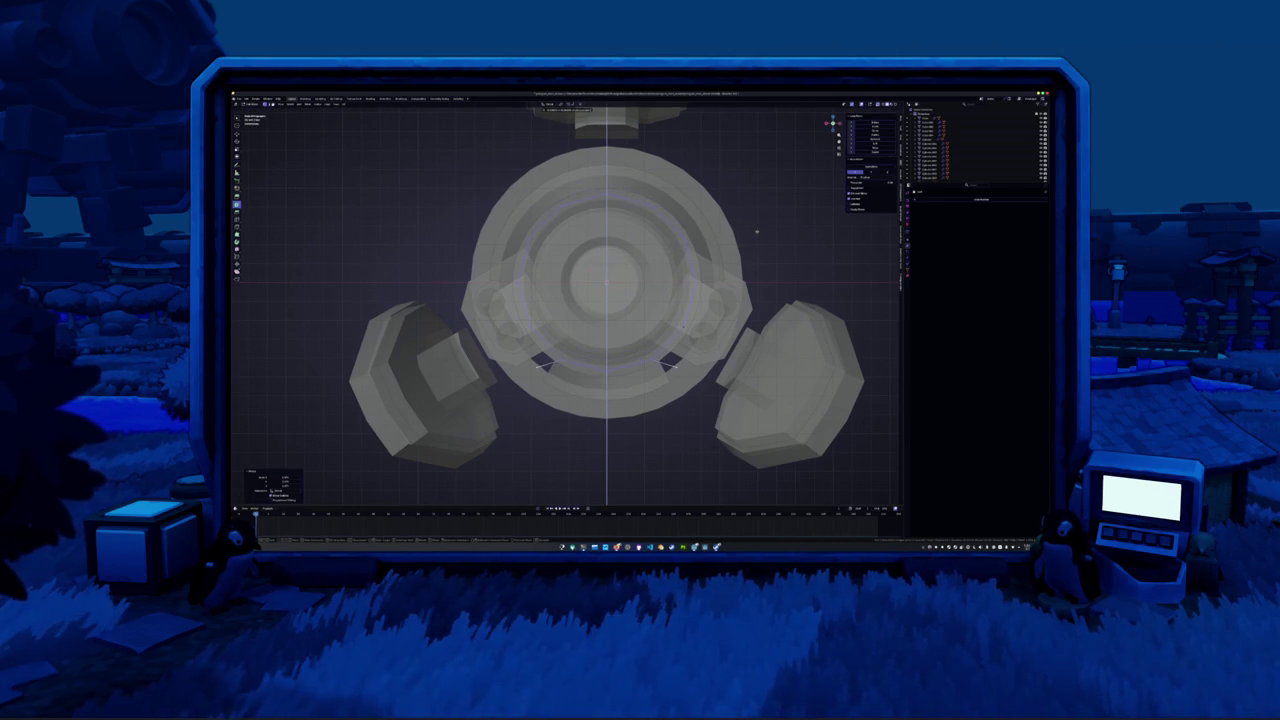
pyautogui.hotkey('alt', 'a')
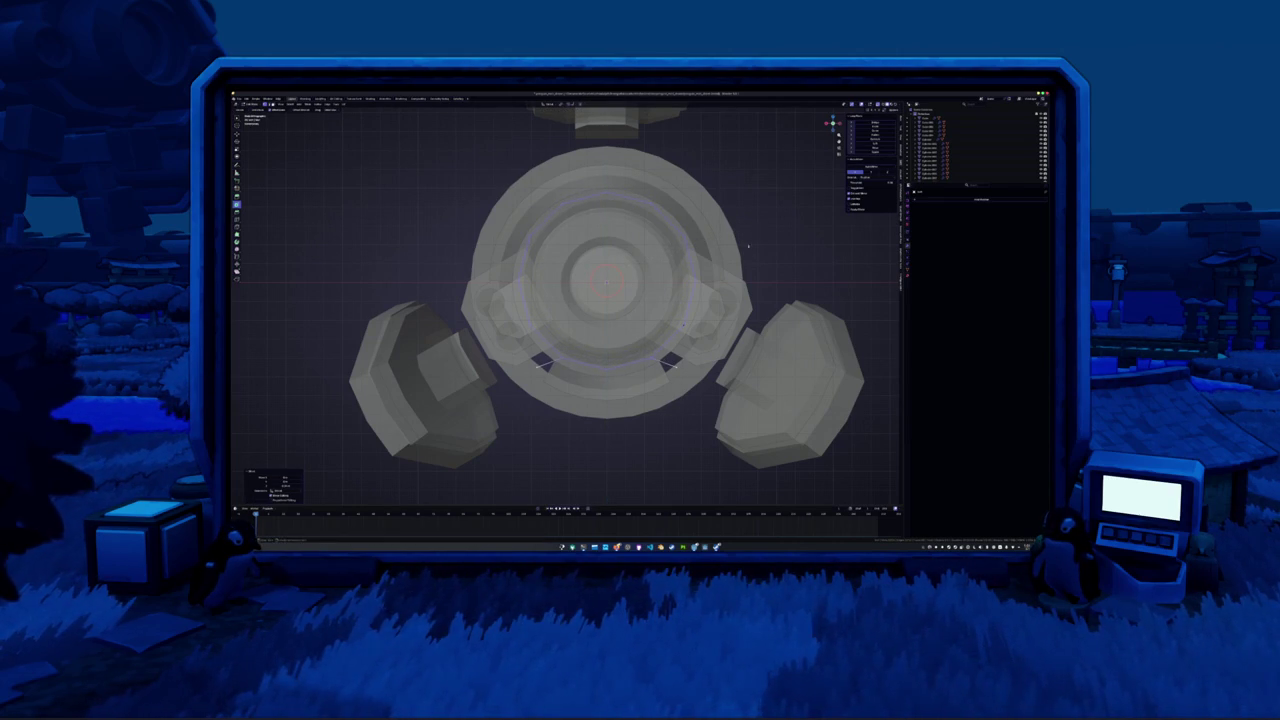
pyautogui.keyDown('alt'); pyautogui.click(651, 357); pyautogui.keyUp('alt')
pyautogui.rightClick(598, 352)
pyautogui.click(598, 352)
pyautogui.click(866, 167)
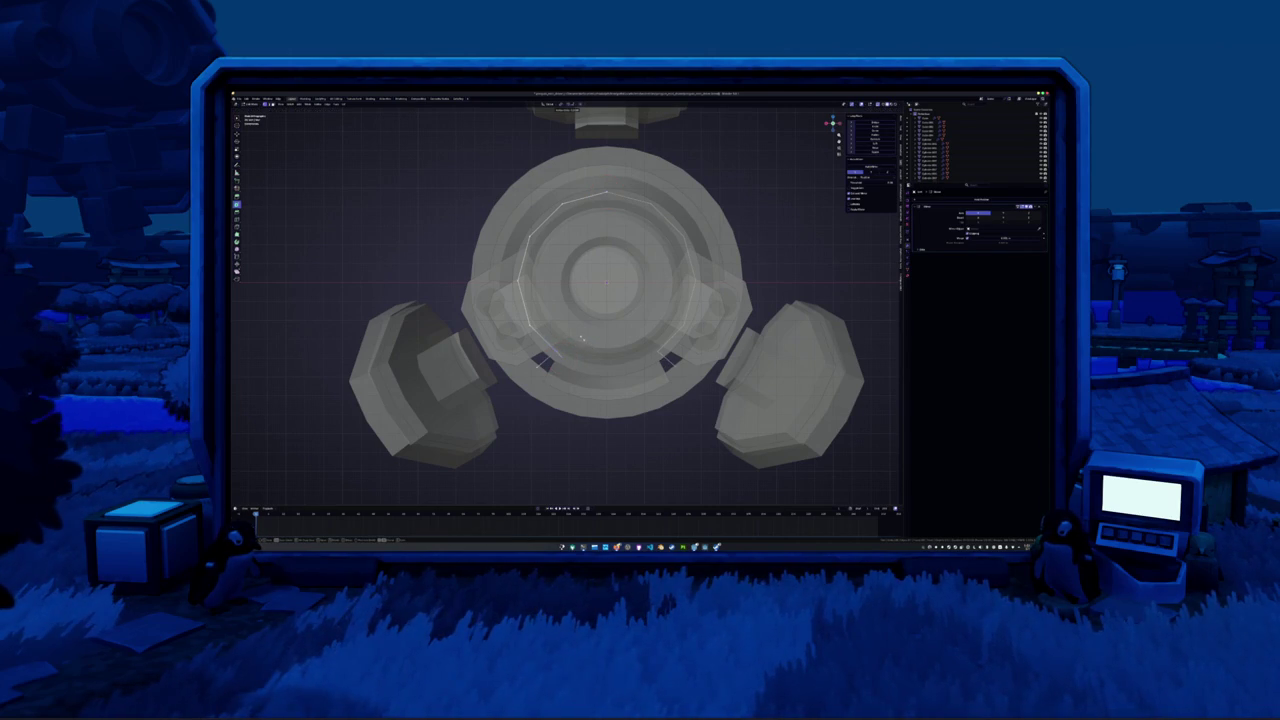
pyautogui.press('Tab')
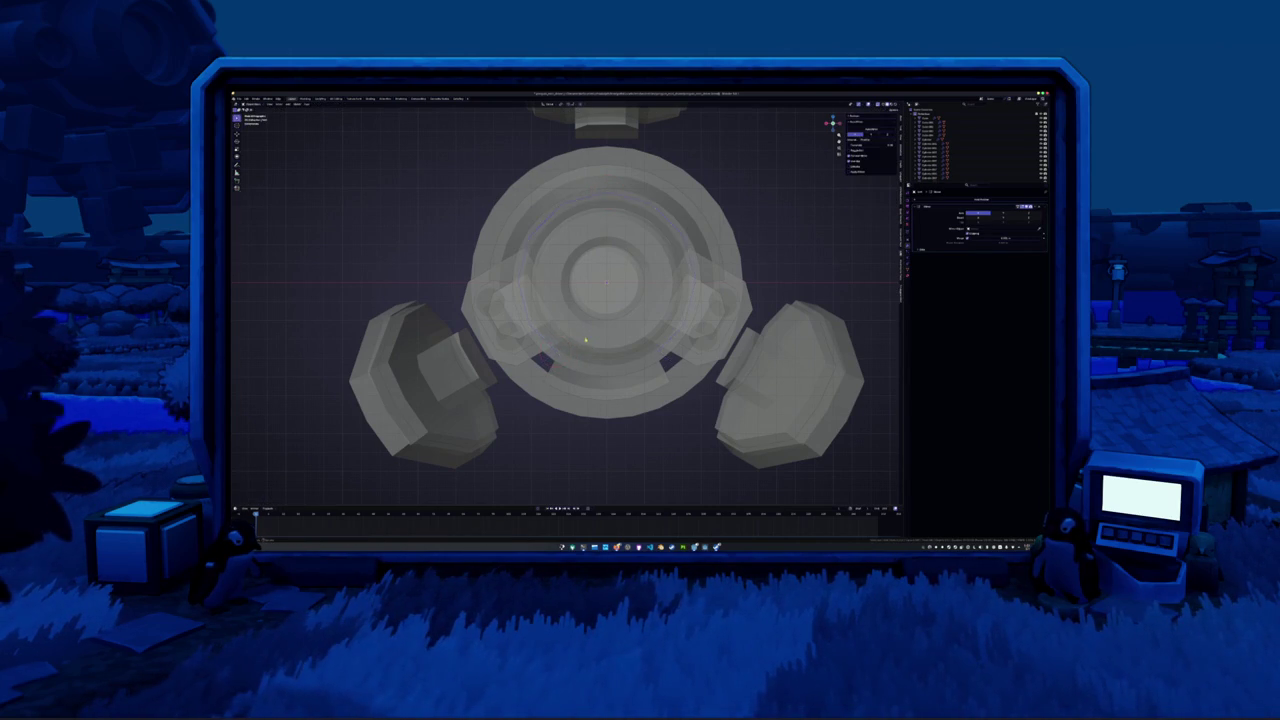
pyautogui.hotkey('alt', 'z')
# Run a shading command on the hub from its right-click context menu
pyautogui.moveTo(584, 350)
pyautogui.mouseDown(button='middle')
pyautogui.moveTo(598, 334)
pyautogui.moveTo(593, 369)
pyautogui.mouseUp(button='middle')
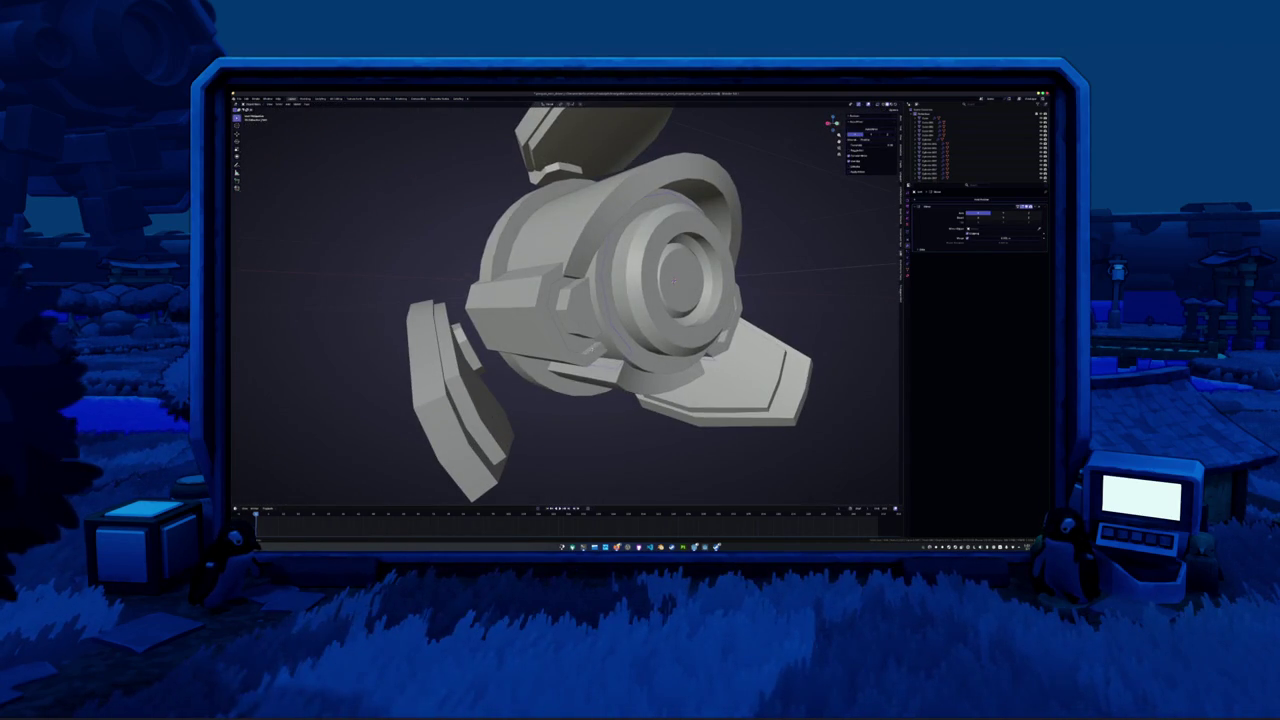
pyautogui.press('Tab')
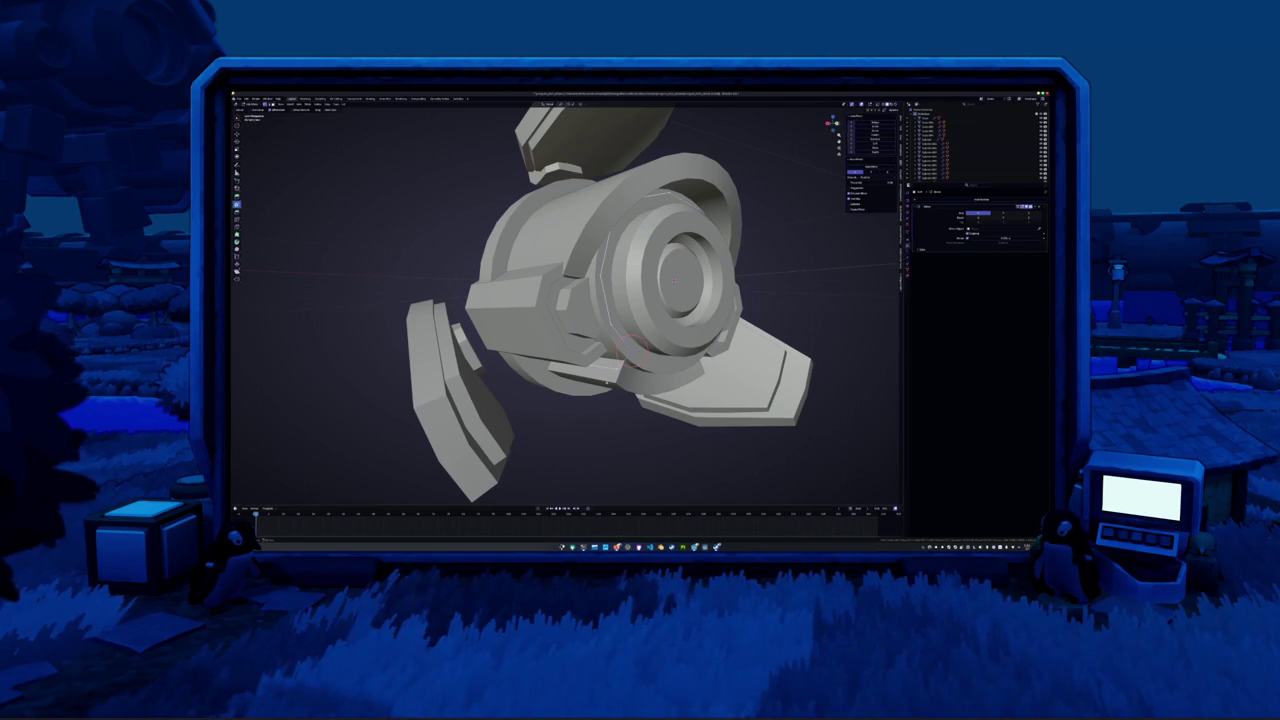
pyautogui.rightClick(650, 377)
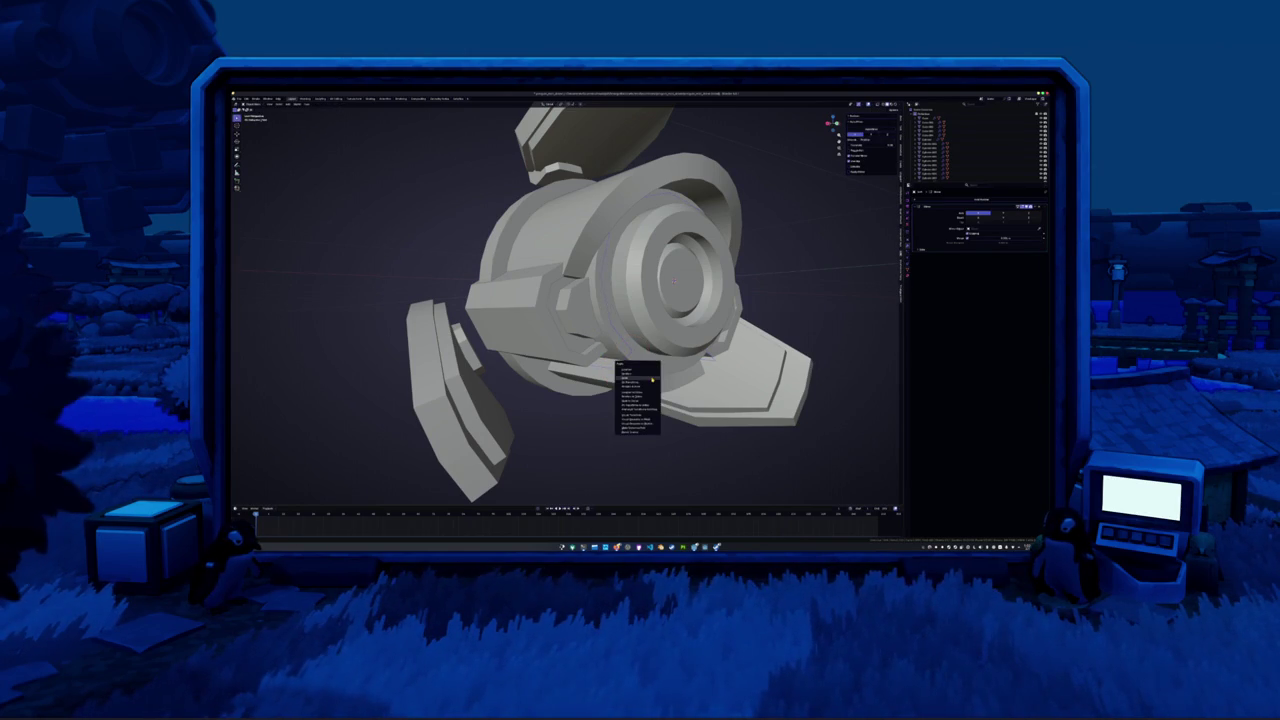
pyautogui.click(652, 379)
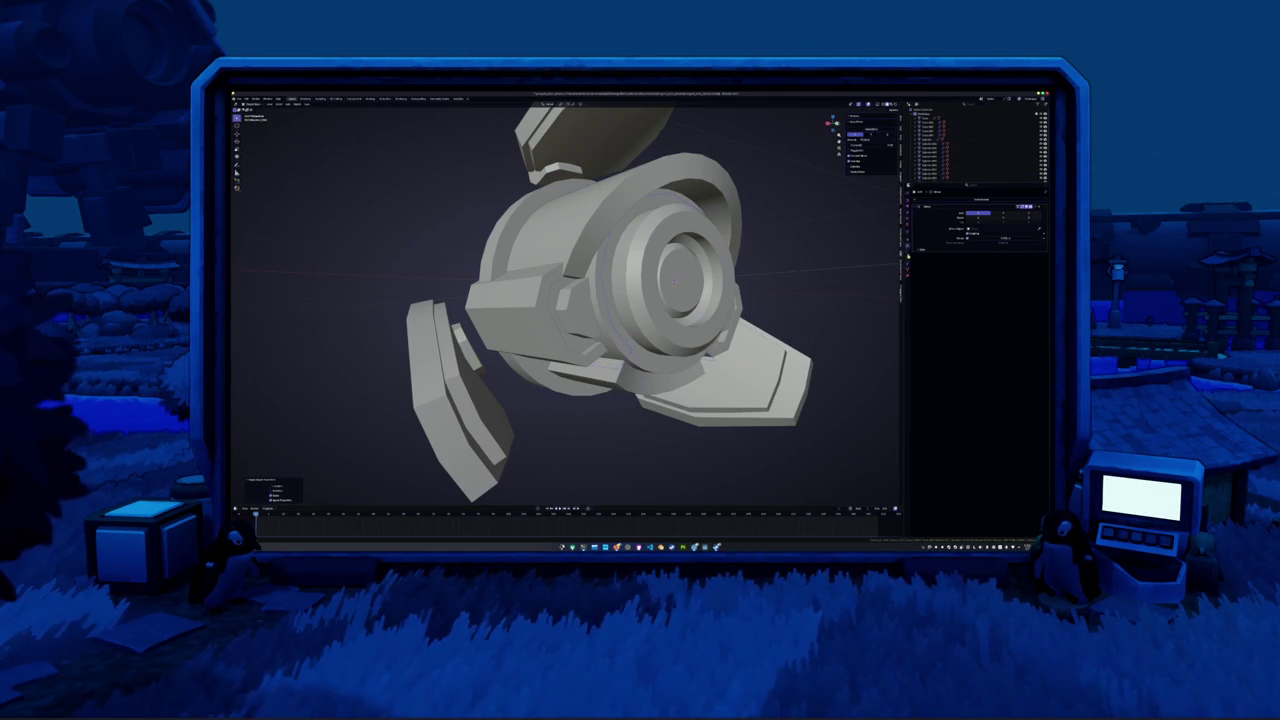
# Add a new modifier to the hub and set it to Shade Smooth
pyautogui.click(950, 200)
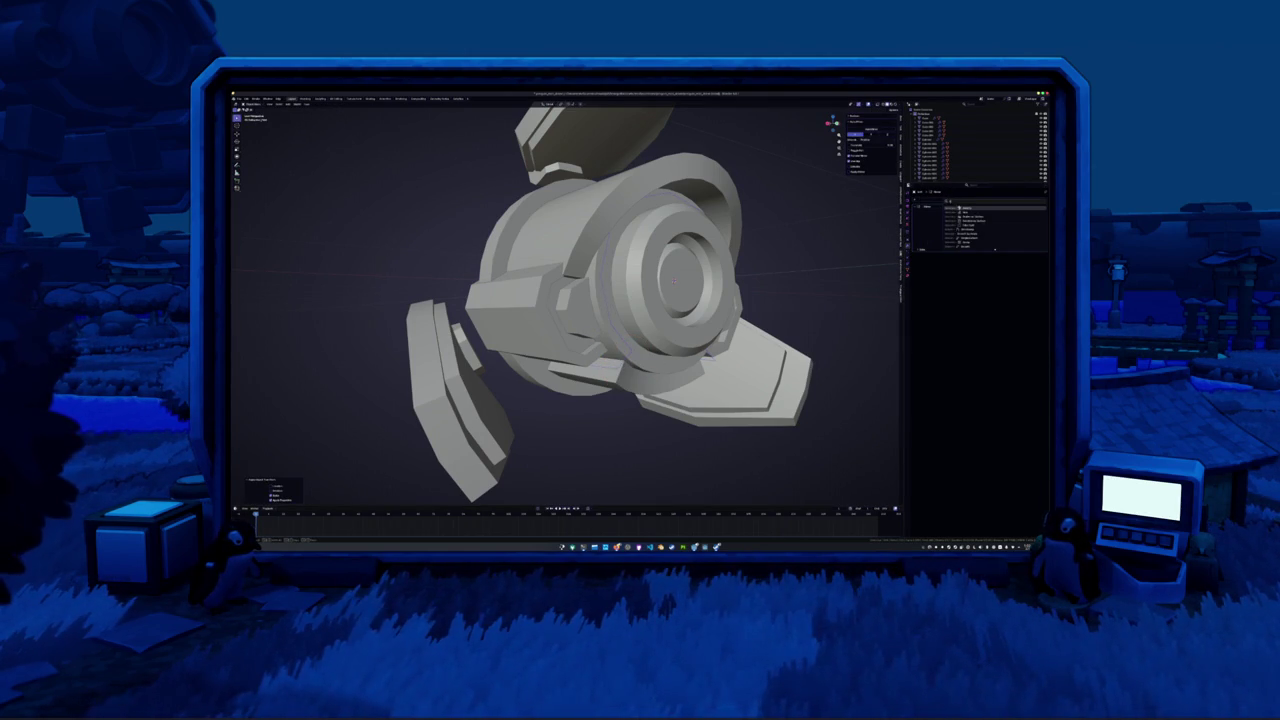
pyautogui.click(958, 212)
pyautogui.rightClick(826, 260)
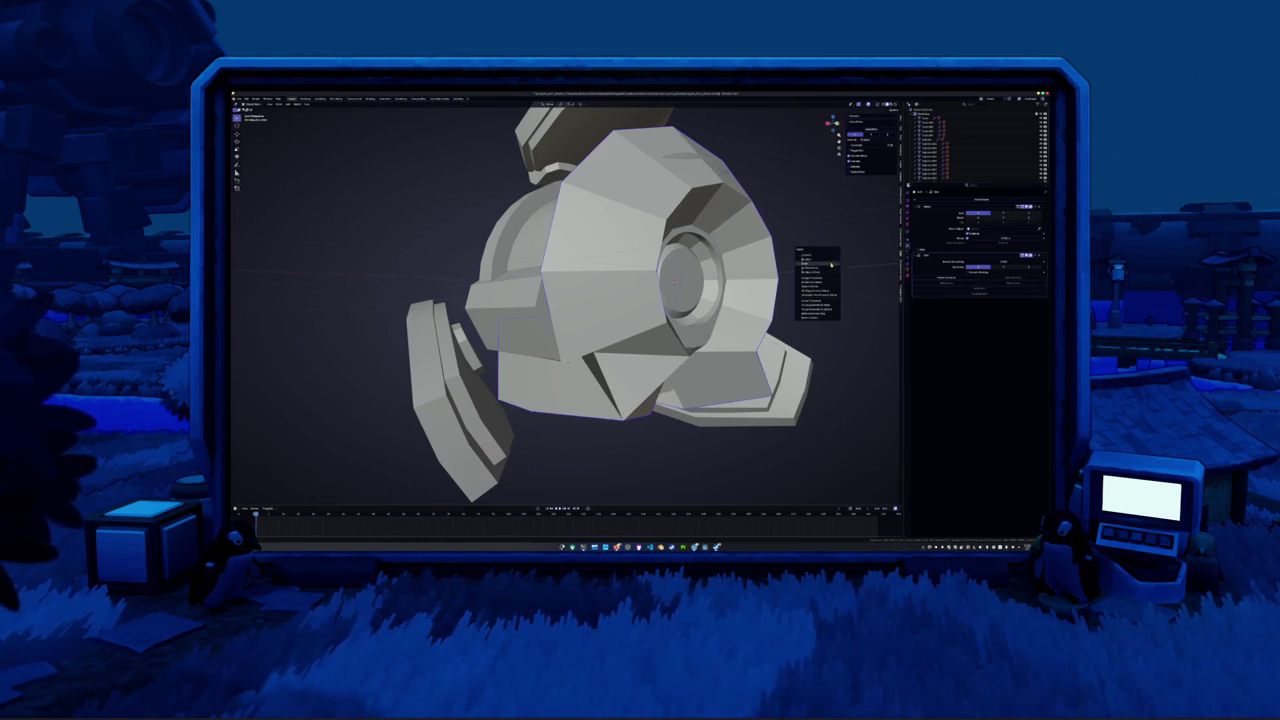
pyautogui.click(831, 264)
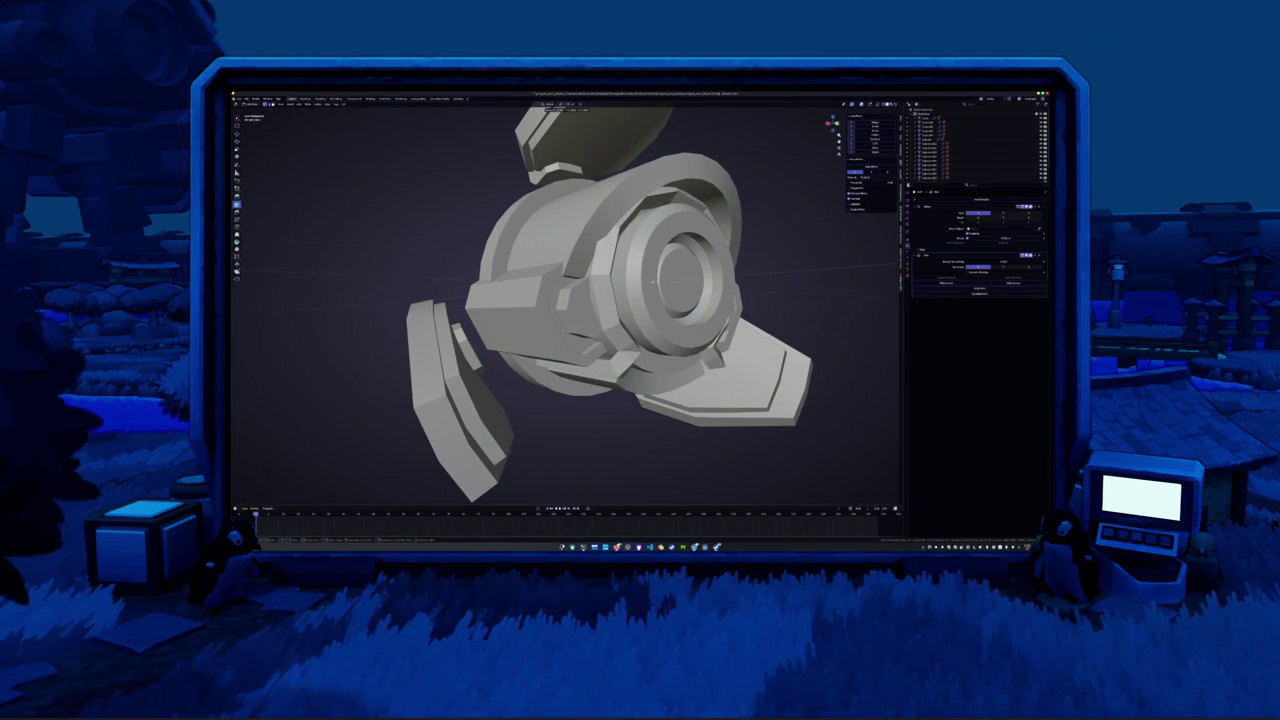
pyautogui.moveTo(650, 300); pyautogui.dragTo(600, 330, button='middle')
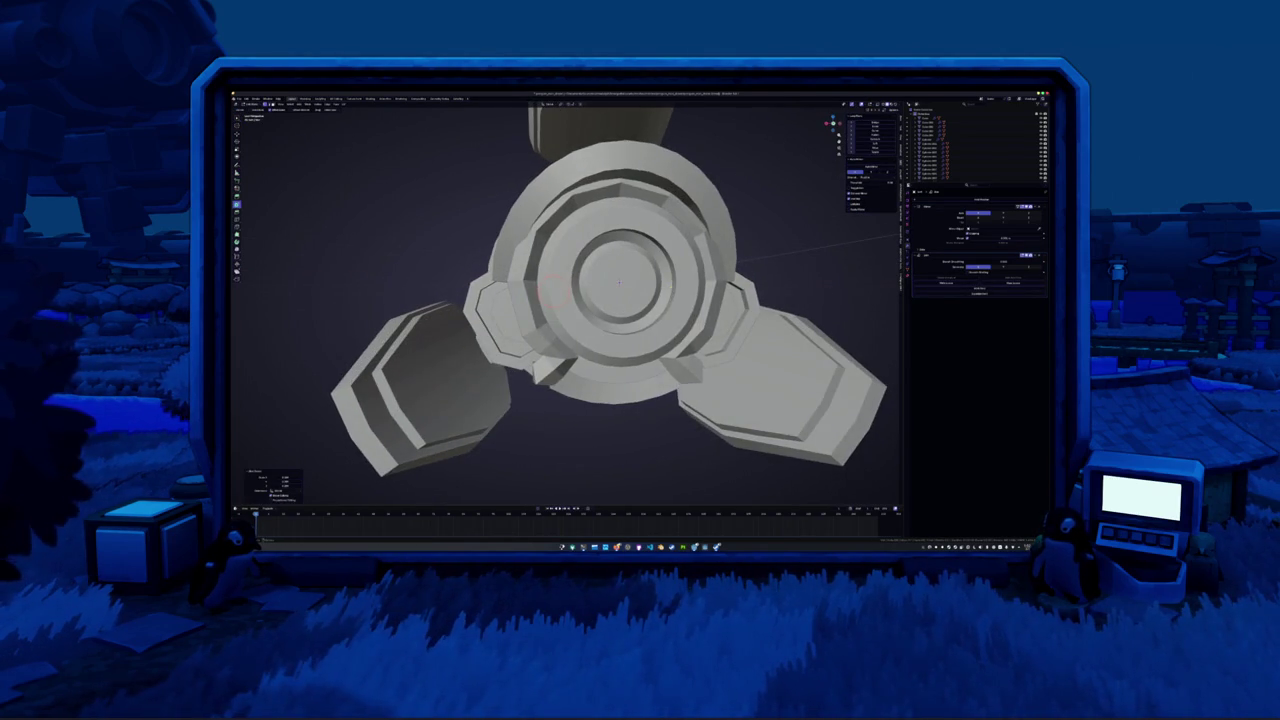
# Switch to front orthographic X-ray view and add a second modifier to the hub with Ctrl+1
pyautogui.press('ctrl+KP_1')
pyautogui.hotkey('alt', 'z')
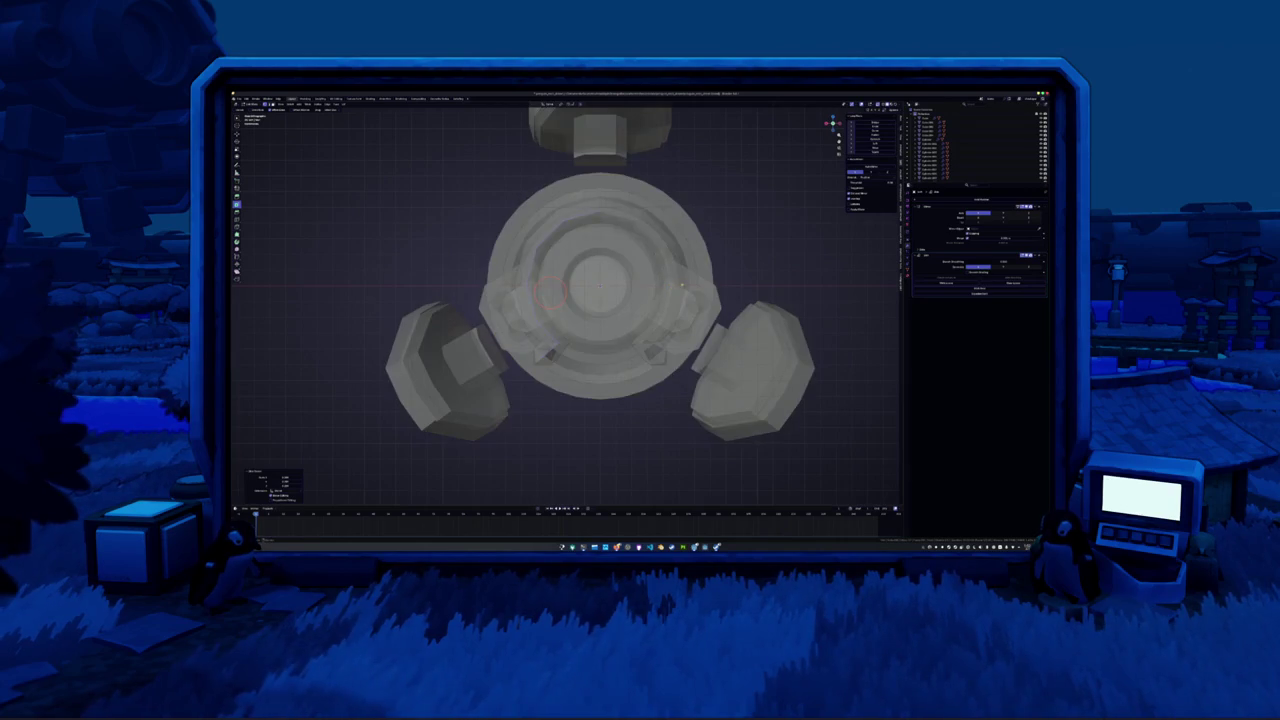
pyautogui.scroll(-2, 677, 285)
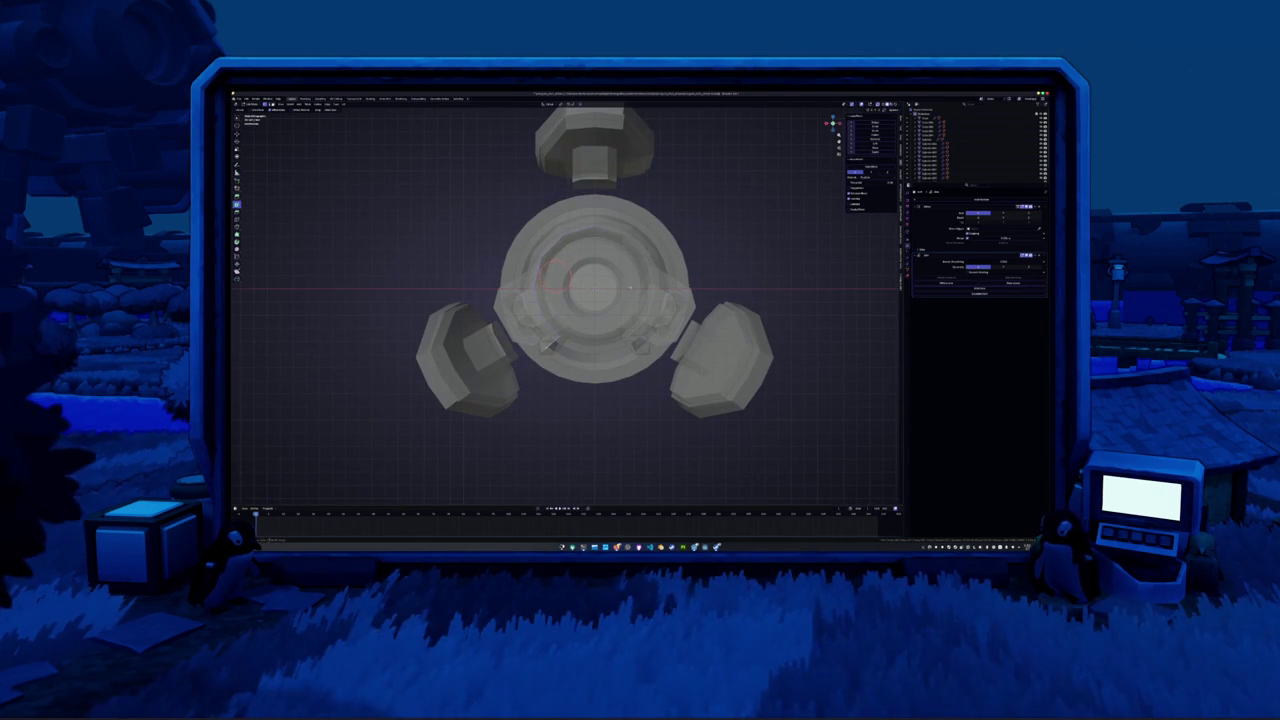
pyautogui.press('g')
pyautogui.press('Escape')
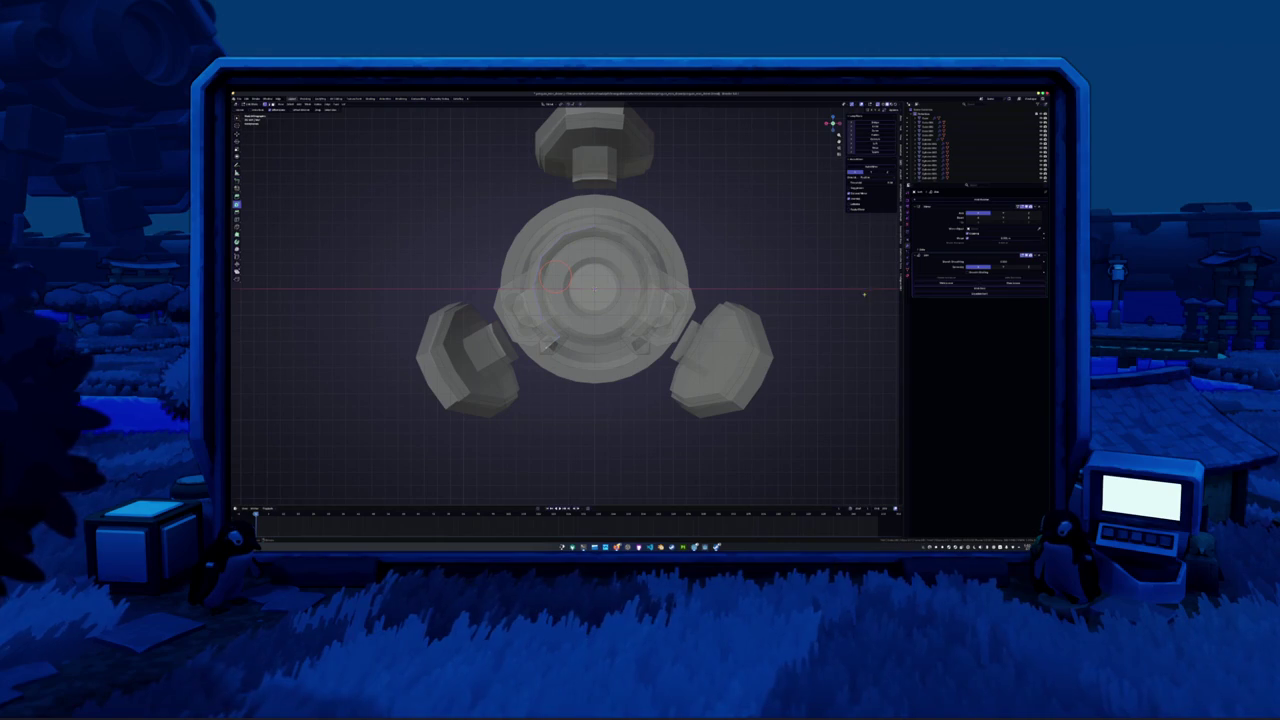
pyautogui.press('Tab')
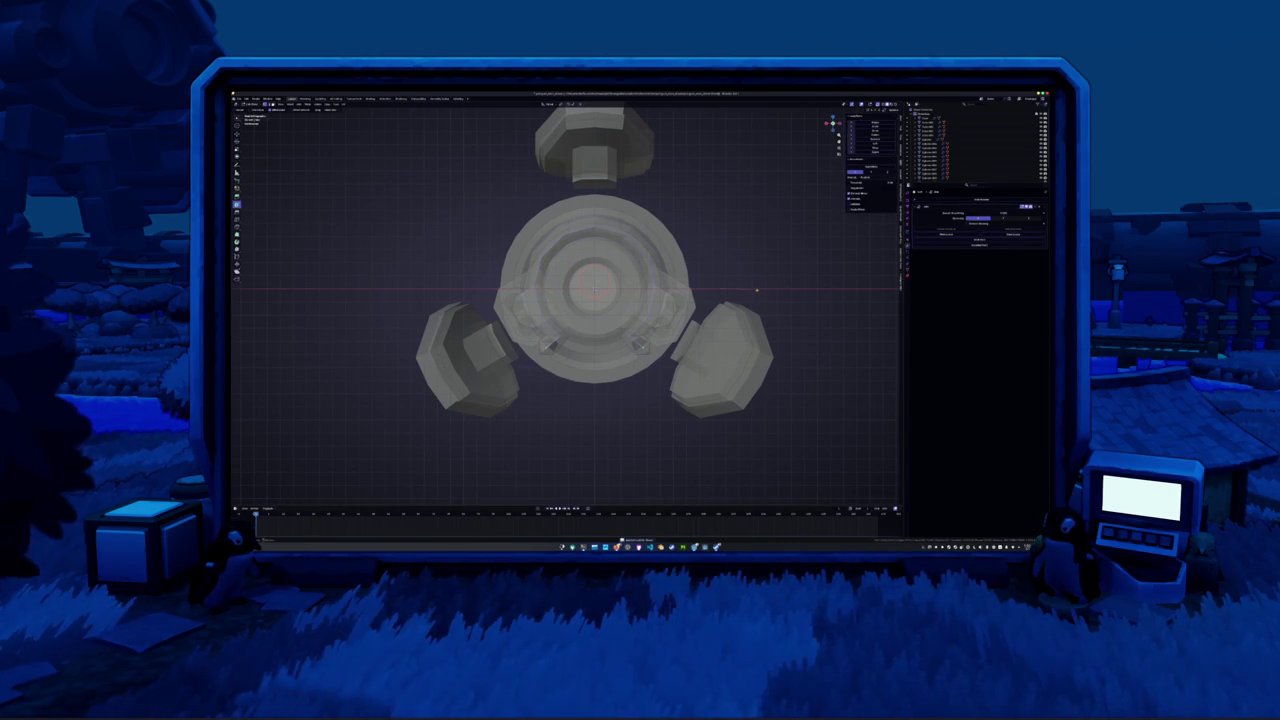
pyautogui.hotkey('alt', 'z')
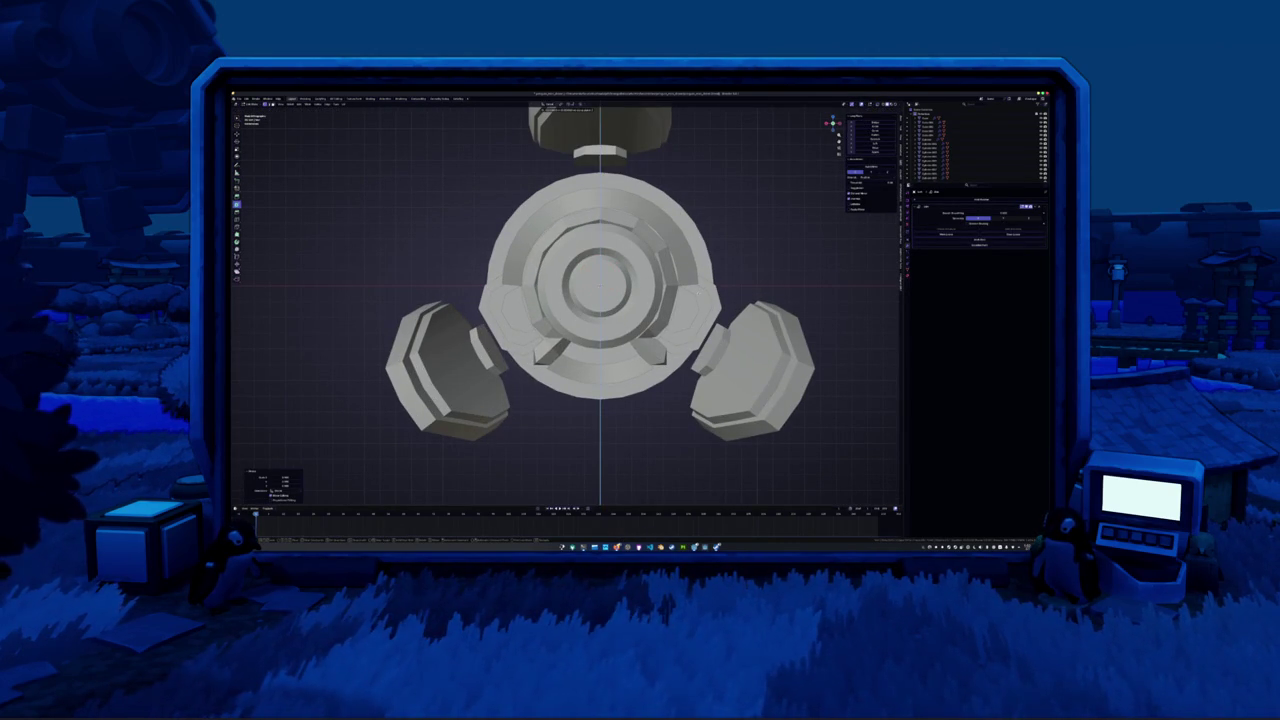
pyautogui.hotkey('alt', 'z')
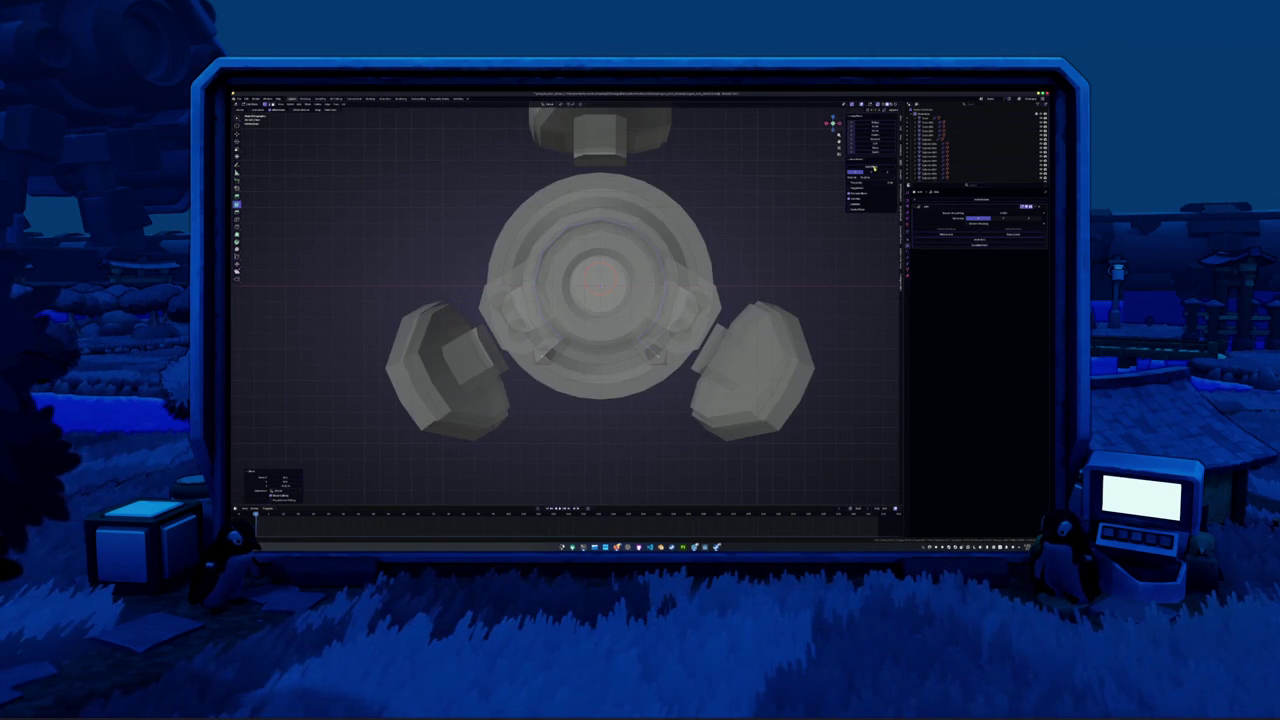
pyautogui.hotkey('ctrl', '1')
pyautogui.scroll(2, 597, 334)
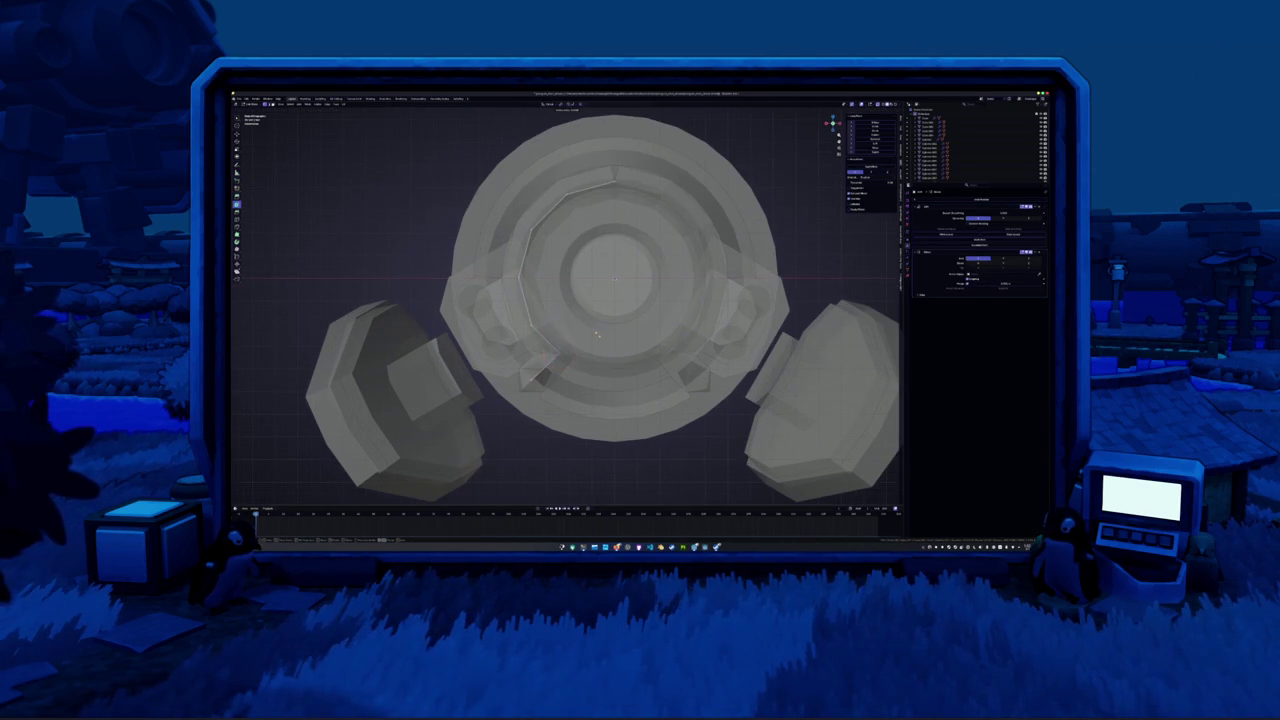
# Select a piece of the hub ring and move it into place in two adjustments
pyautogui.click(588, 343)
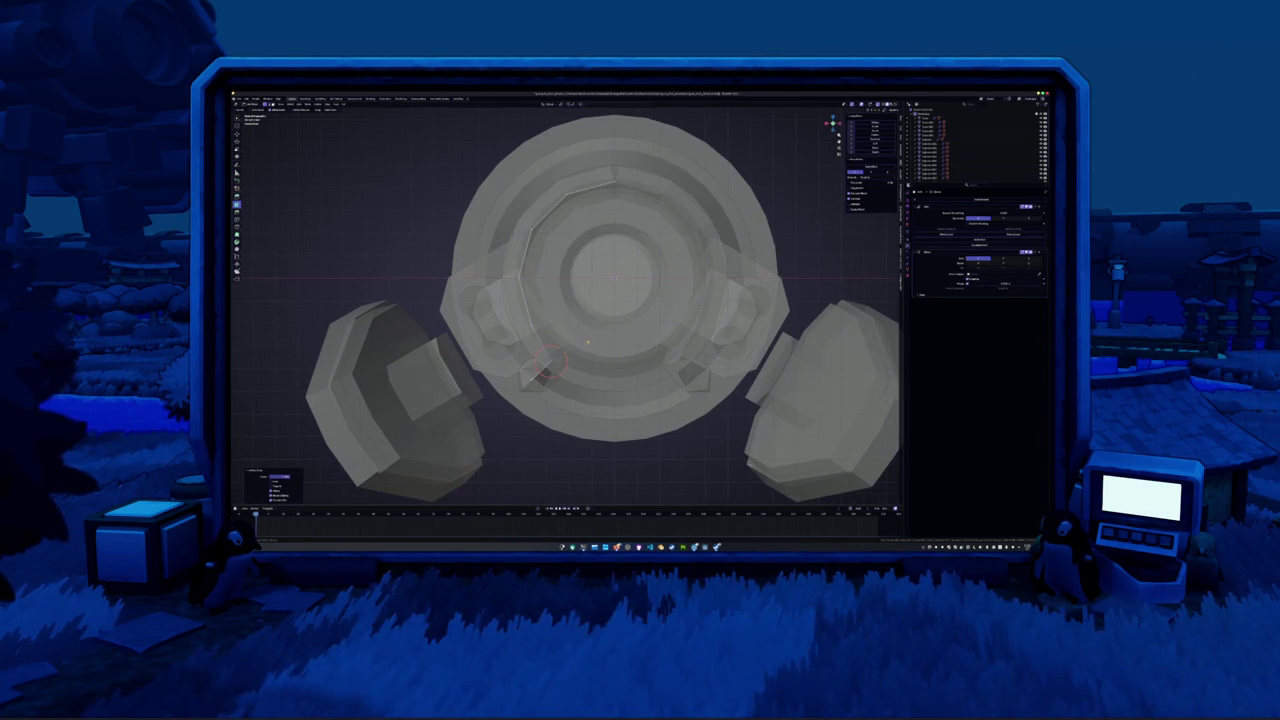
pyautogui.hotkey('alt', 'z')
pyautogui.hotkey('alt', 'z')
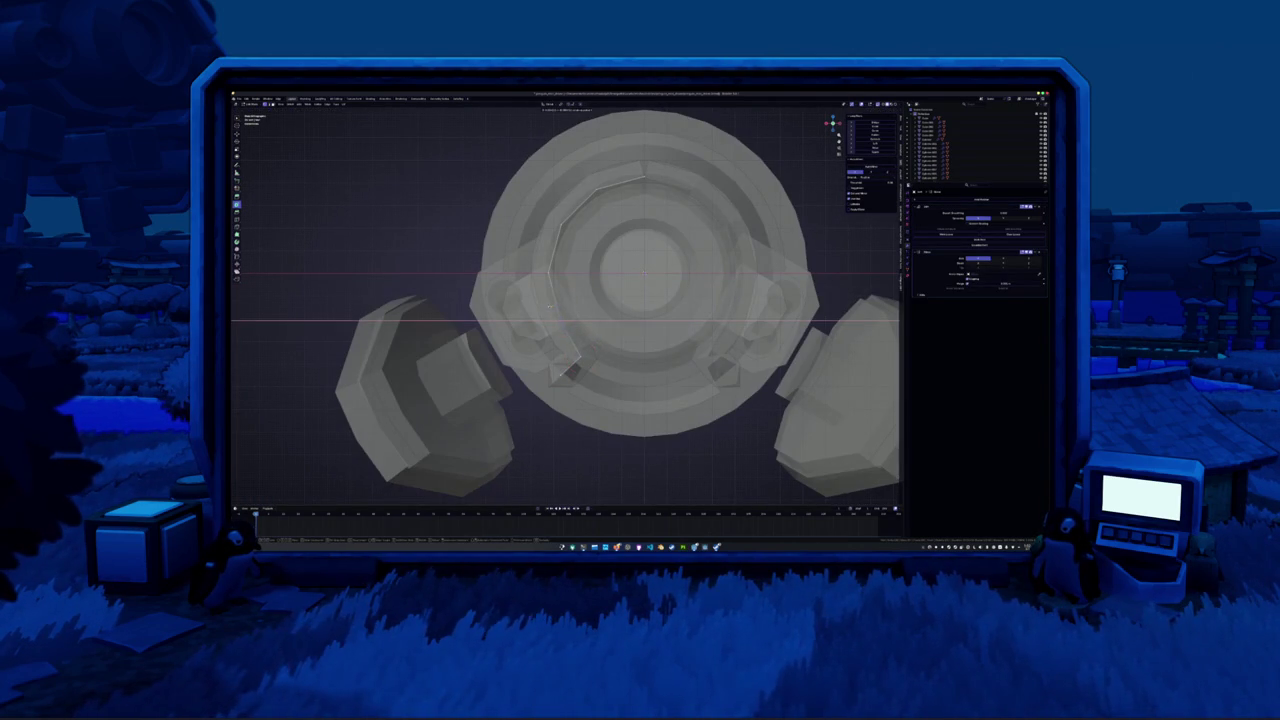
pyautogui.hotkey('alt', 'z')
pyautogui.hotkey('alt', 'z')
pyautogui.hotkey('alt', 'z')
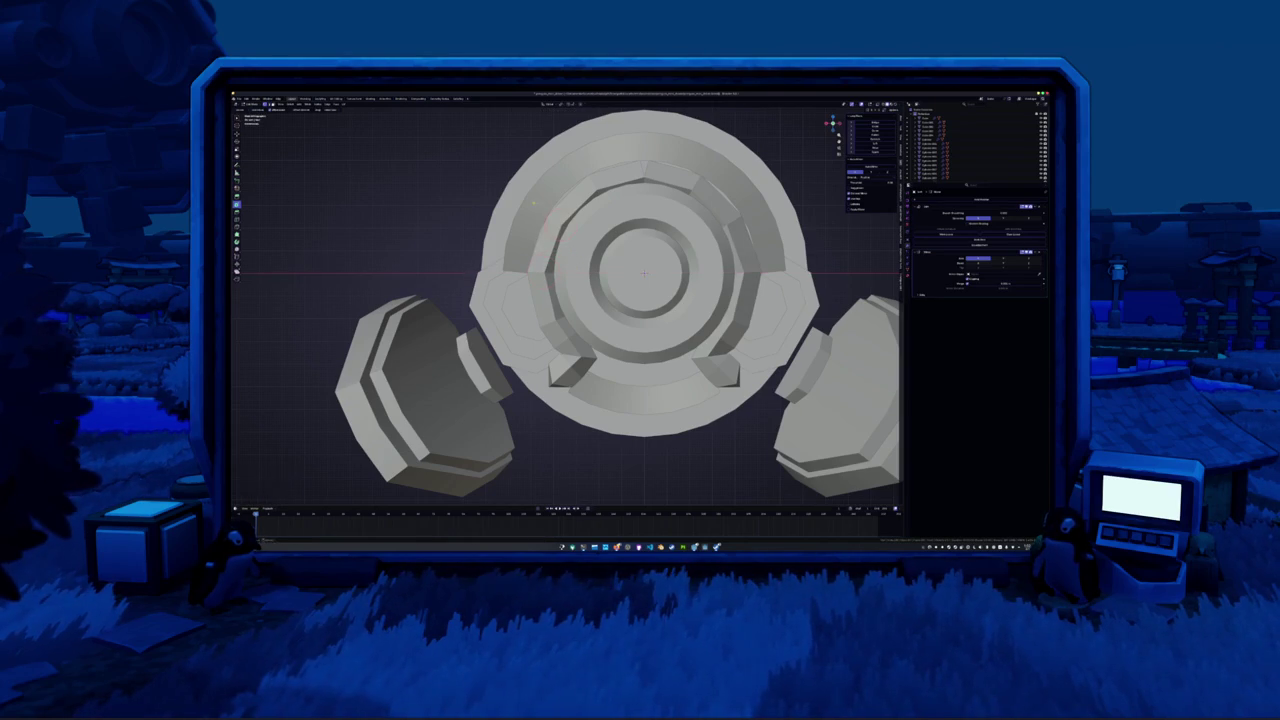
pyautogui.press('g')
pyautogui.click(600, 182)
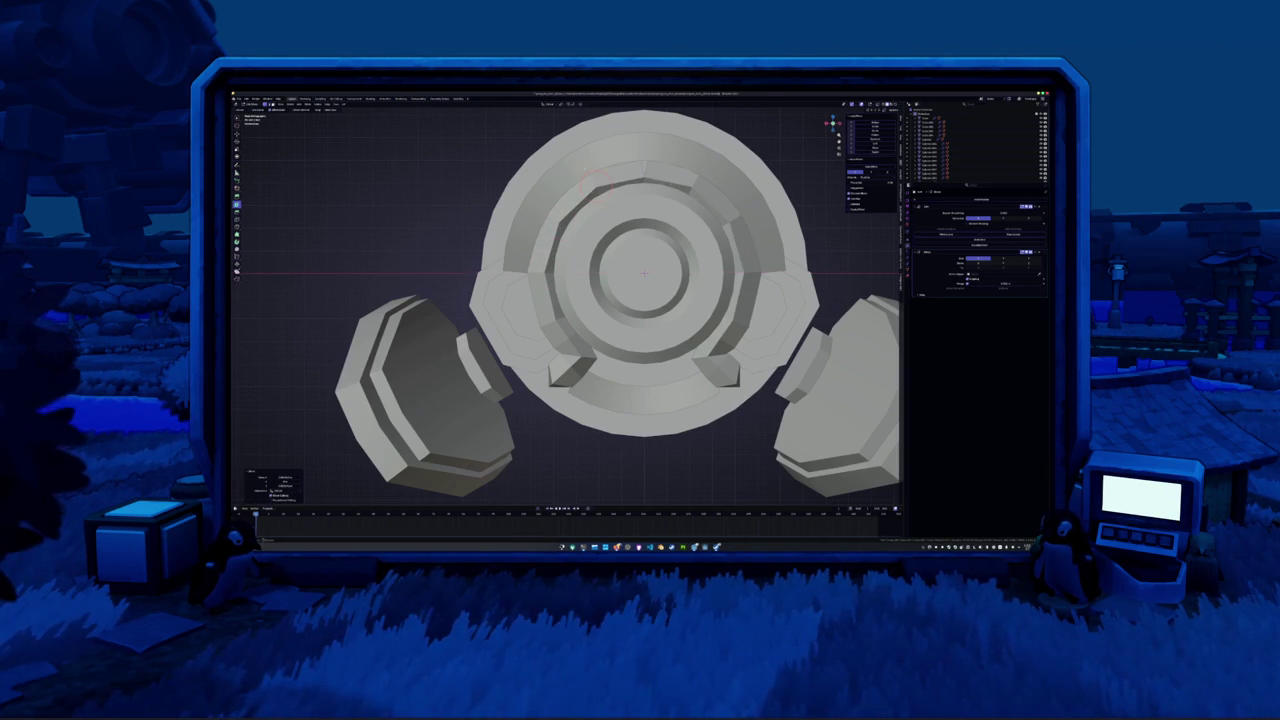
pyautogui.press('g')
pyautogui.click(635, 155)
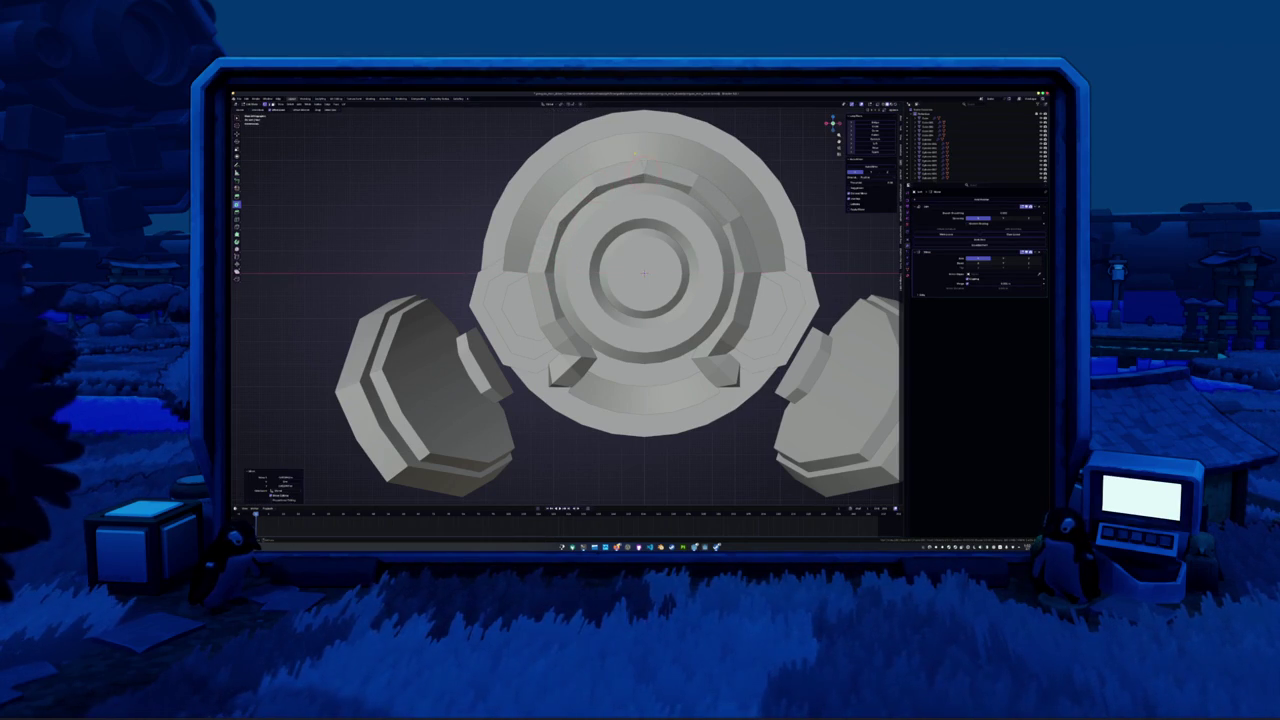
# Drag the lower modifier above the other in the stack, then inspect the hub in X-ray
pyautogui.scroll(-2, 565, 310)
pyautogui.moveTo(1046, 252); pyautogui.dragTo(893, 201)
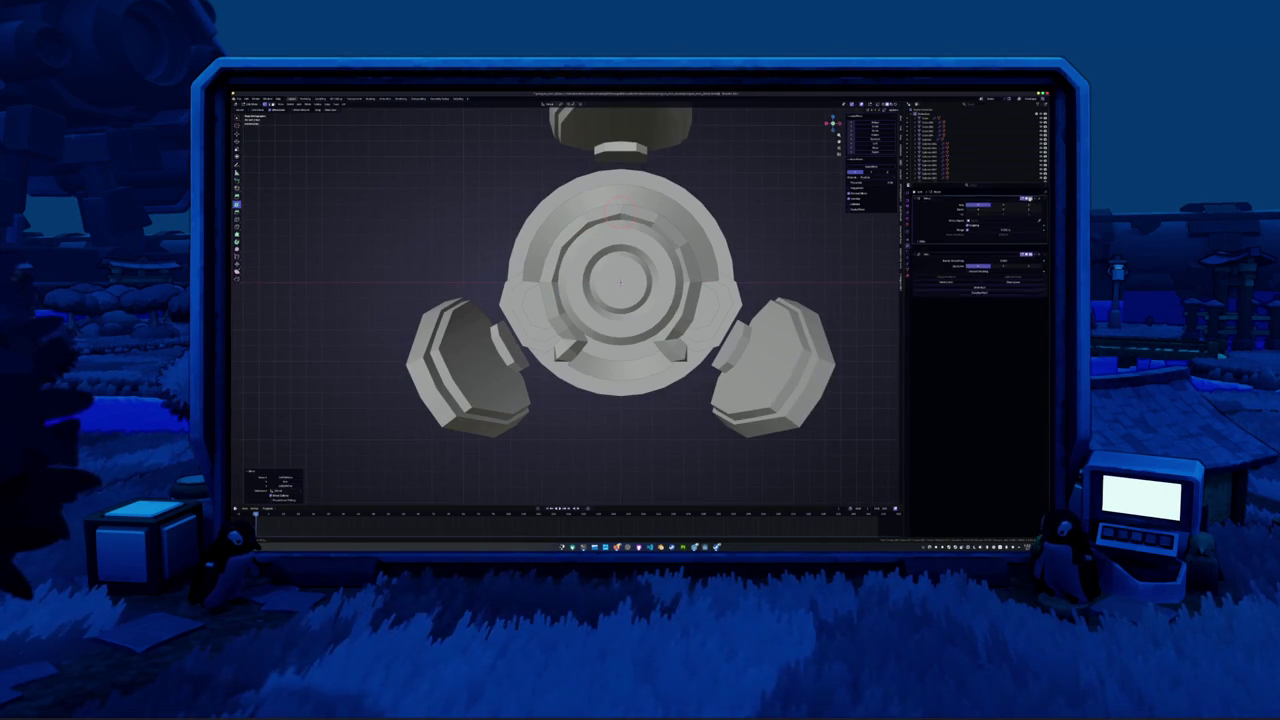
pyautogui.moveTo(620, 300)
pyautogui.mouseDown(button='middle')
pyautogui.moveTo(550, 250)
pyautogui.moveTo(600, 230)
pyautogui.moveTo(540, 270)
pyautogui.moveTo(510, 320)
pyautogui.mouseUp(button='middle')
pyautogui.hotkey('alt', 'z')
pyautogui.moveTo(500, 165)
pyautogui.mouseDown(button='middle')
pyautogui.moveTo(677, 192)
pyautogui.moveTo(649, 380)
pyautogui.moveTo(669, 371)
pyautogui.mouseUp(button='middle')
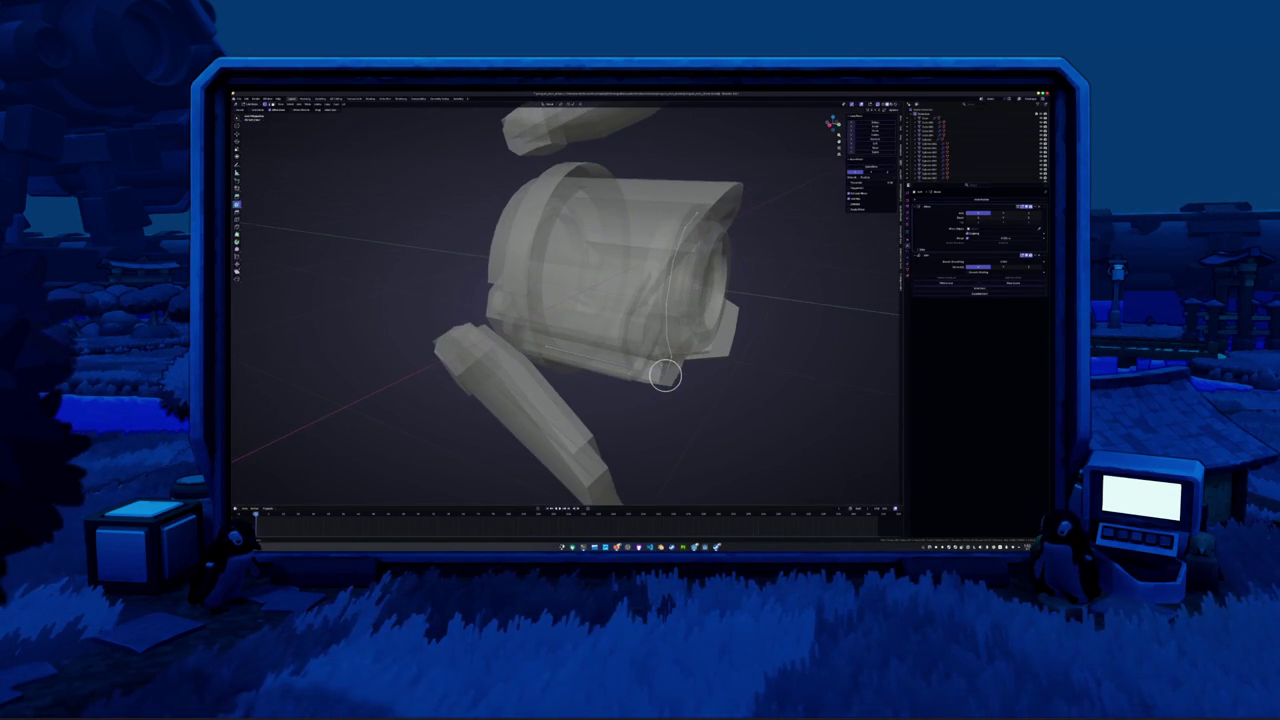
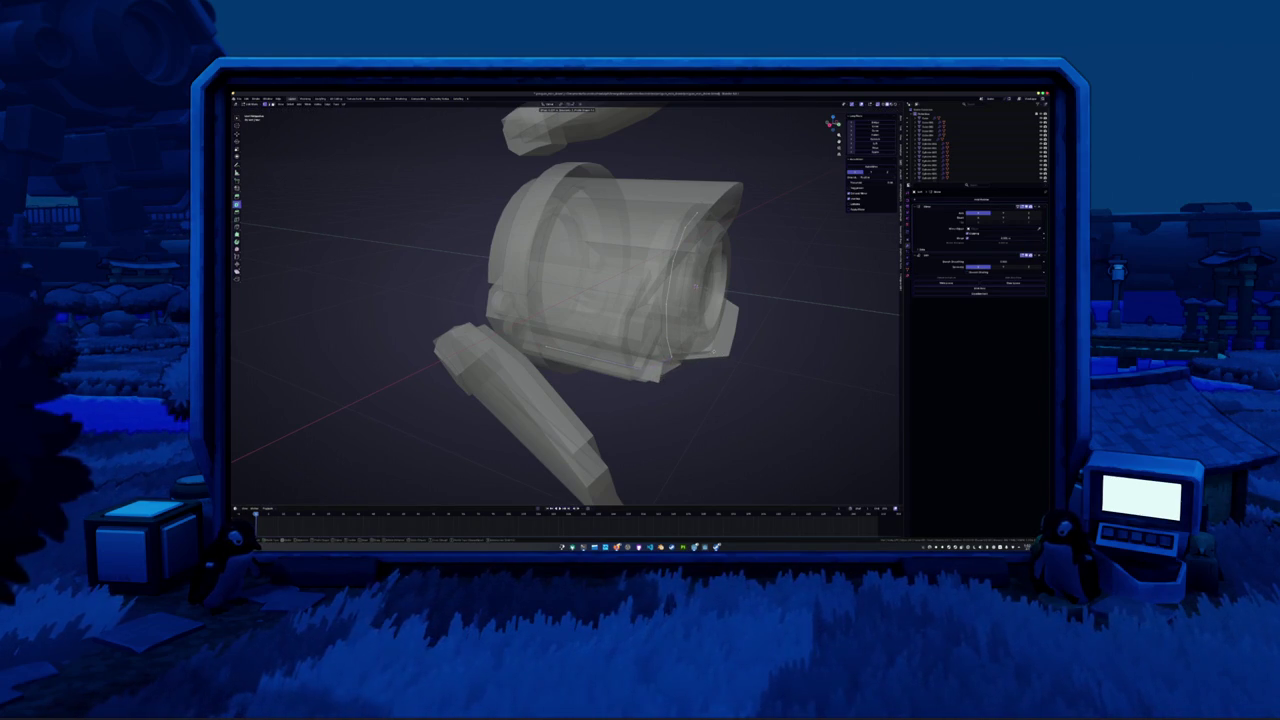
# Select the part's lower-edge piece, turn off X-ray and orbit to a front-on view
pyautogui.click(668, 357)
pyautogui.hotkey('alt', 'z')
pyautogui.moveTo(688, 365); pyautogui.dragTo(683, 359, button='middle')
pyautogui.rightClick(683, 359)
pyautogui.click(684, 360)
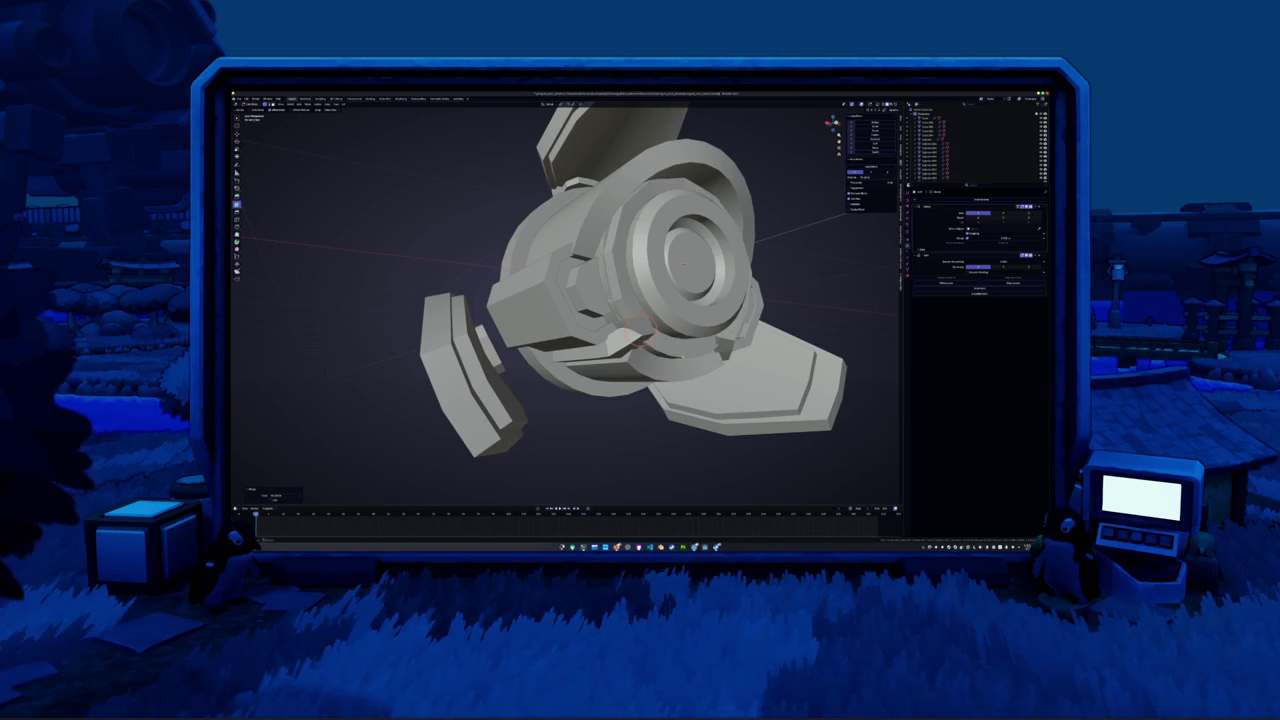
pyautogui.moveTo(684, 360)
pyautogui.mouseDown(button='middle')
pyautogui.moveTo(640, 257)
pyautogui.moveTo(684, 283)
pyautogui.mouseUp(button='middle')
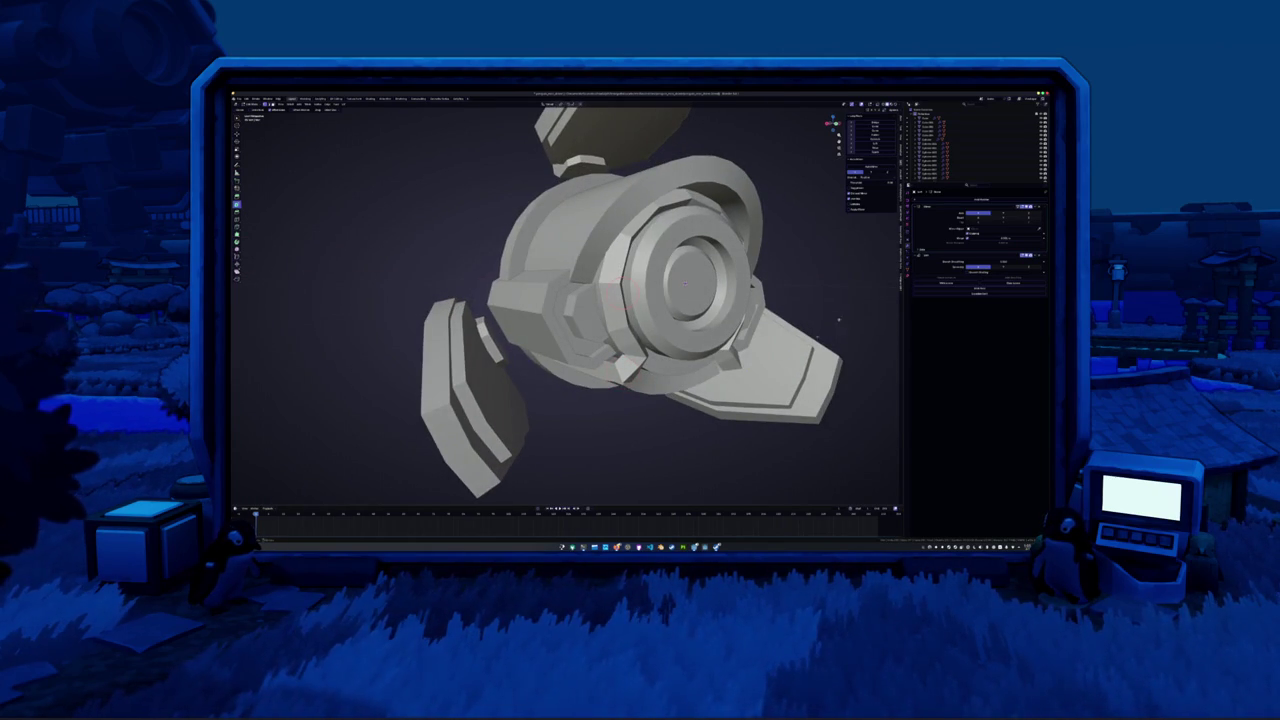
# Add a modifier to the hub part from Add Modifier and apply a context-menu operation
pyautogui.click(939, 199)
pyautogui.click(968, 228)
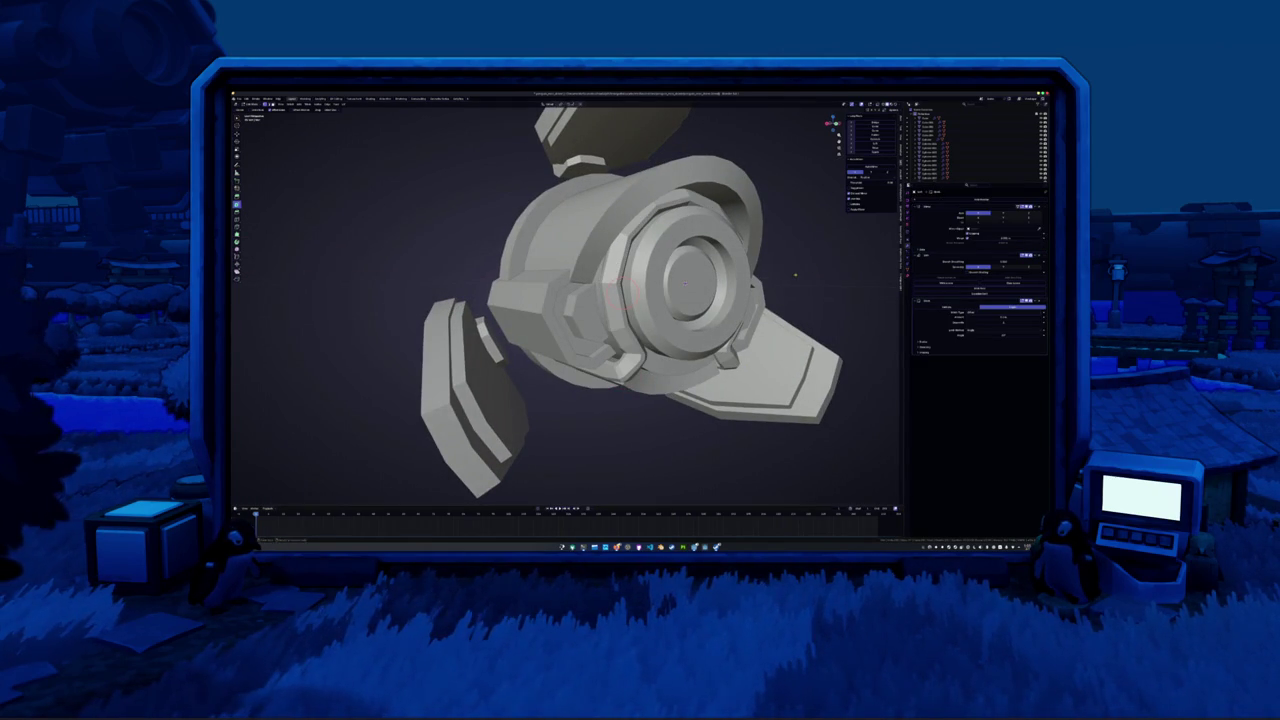
pyautogui.rightClick(800, 280)
pyautogui.click(805, 295)
pyautogui.moveTo(795, 280)
pyautogui.mouseDown(button='middle')
pyautogui.moveTo(790, 267)
pyautogui.moveTo(609, 290)
pyautogui.mouseUp(button='middle')
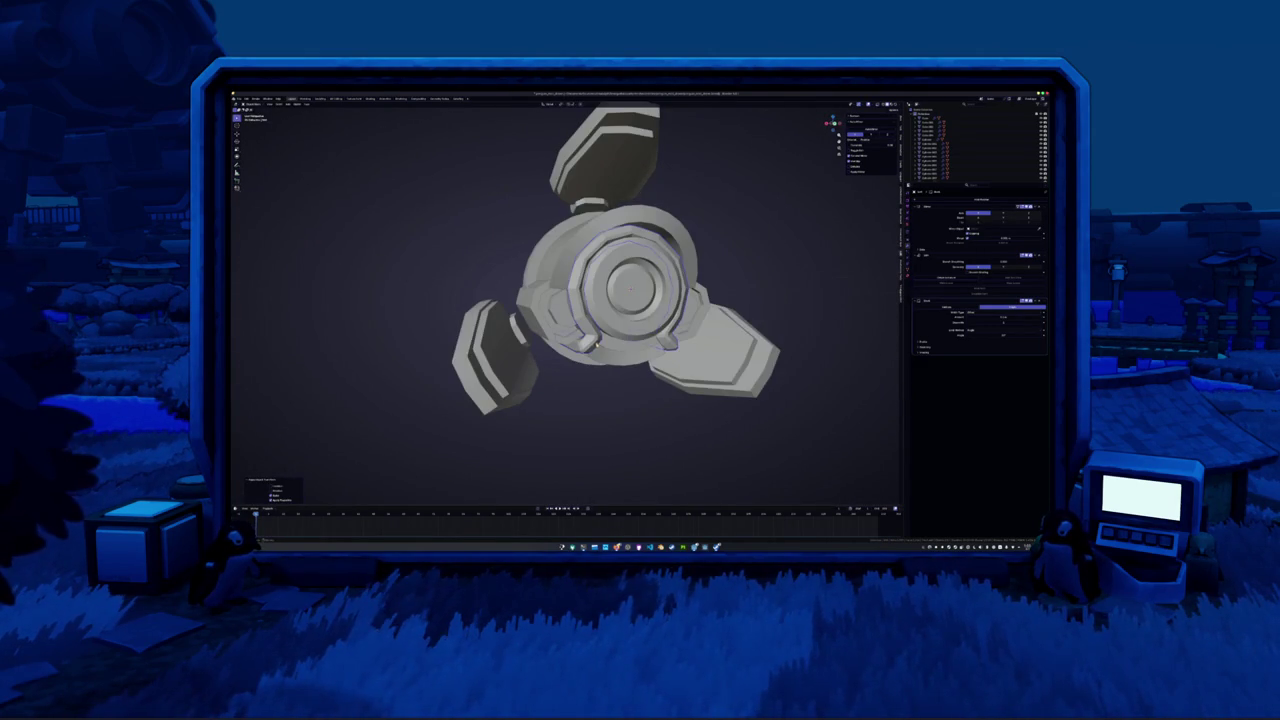
# Add a second modifier to the part and move it above the first in the stack
pyautogui.press('Tab')
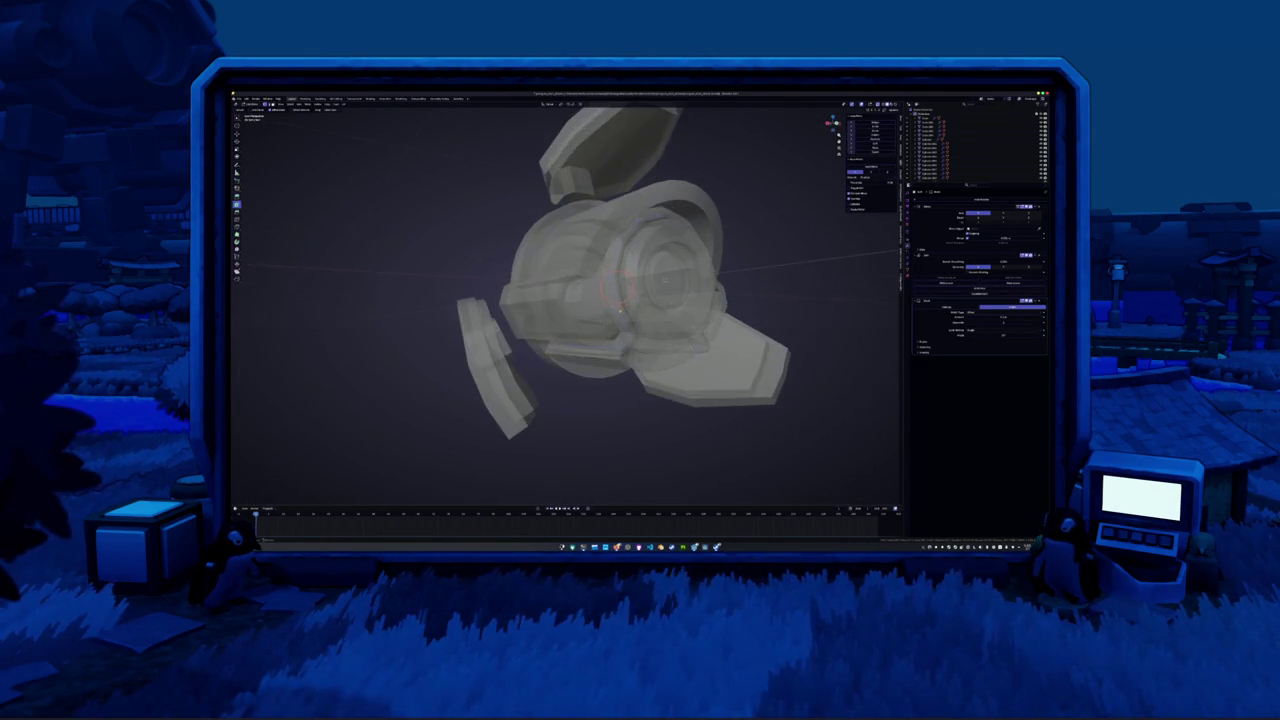
pyautogui.moveTo(609, 290); pyautogui.dragTo(620, 312, button='middle')
pyautogui.press('Tab')
pyautogui.click(978, 191)
pyautogui.click(970, 209)
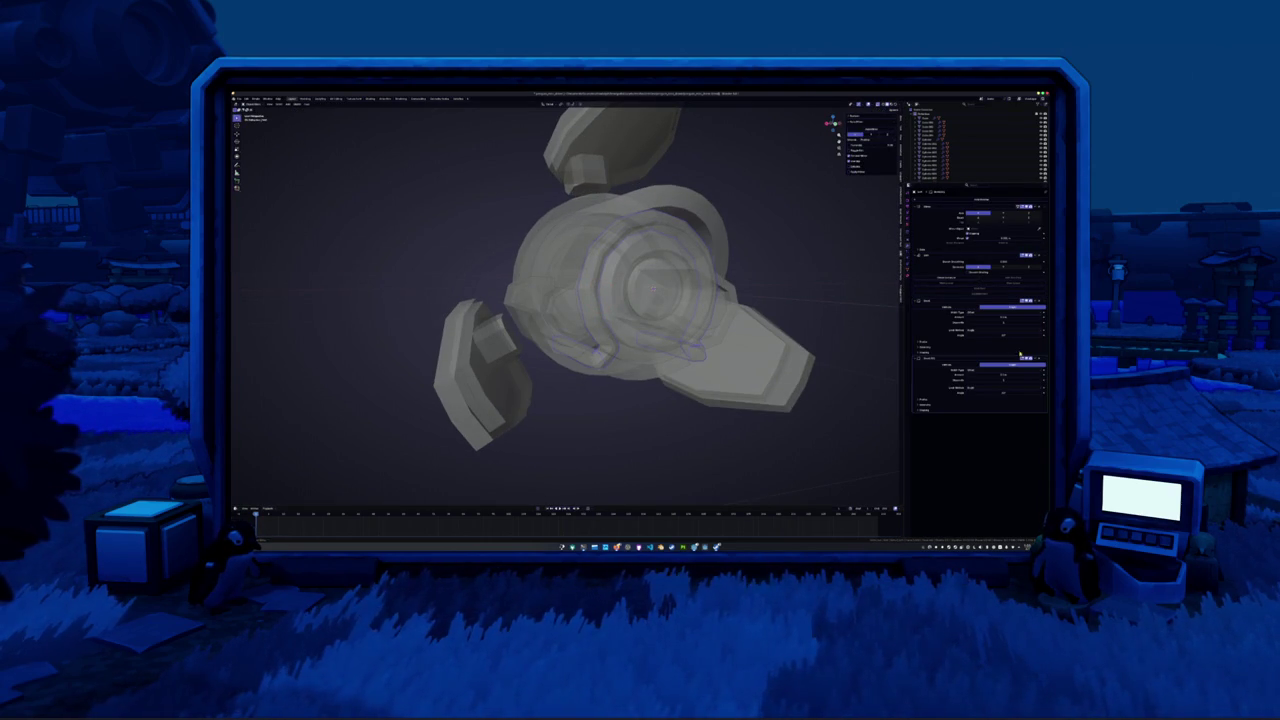
pyautogui.moveTo(1043, 362); pyautogui.dragTo(1043, 298)
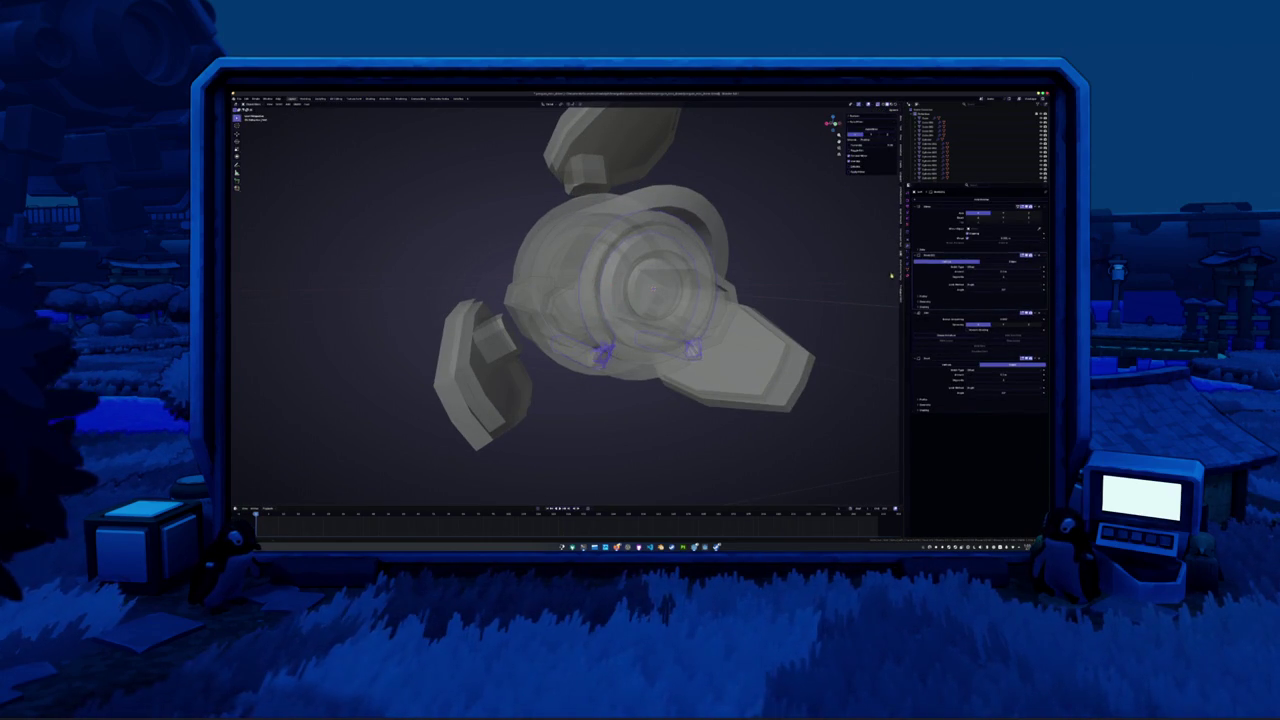
# Adjust the new modifier so the brackets hug the inner ring, checking front and side views
pyautogui.hotkey('alt', 'z')
pyautogui.scroll(2, 826, 272)
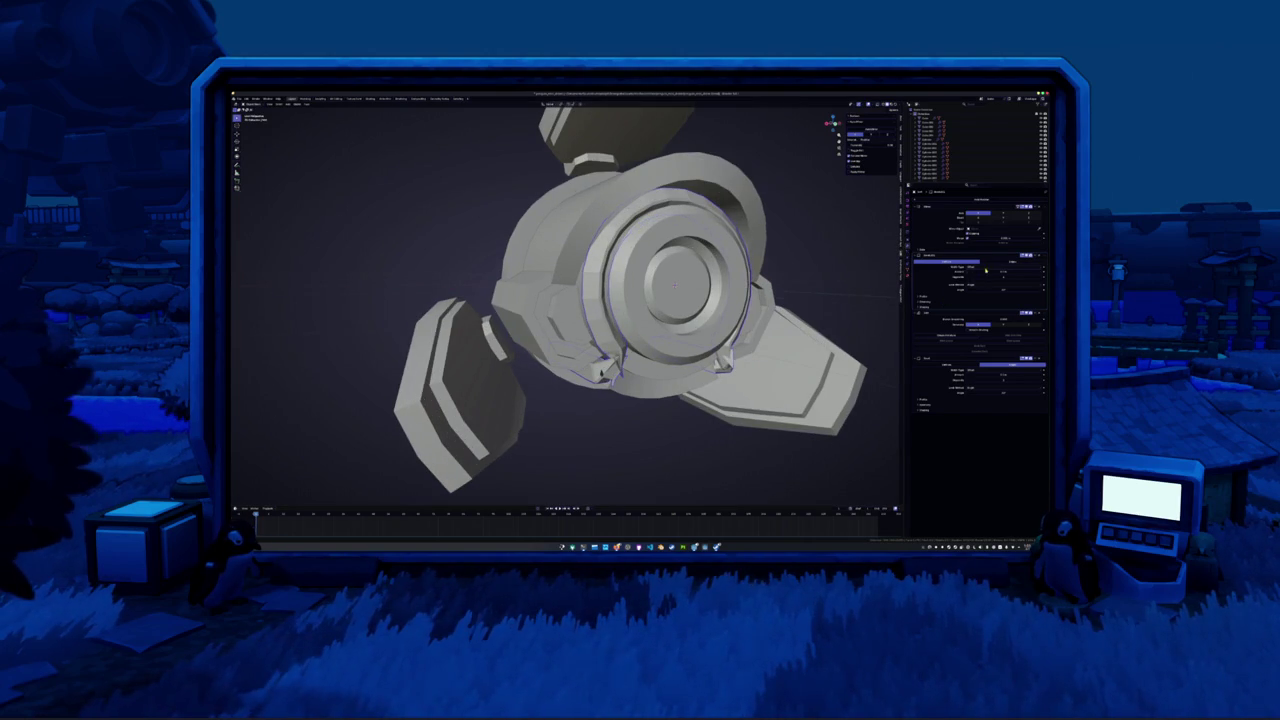
pyautogui.moveTo(985, 270); pyautogui.dragTo(967, 280)
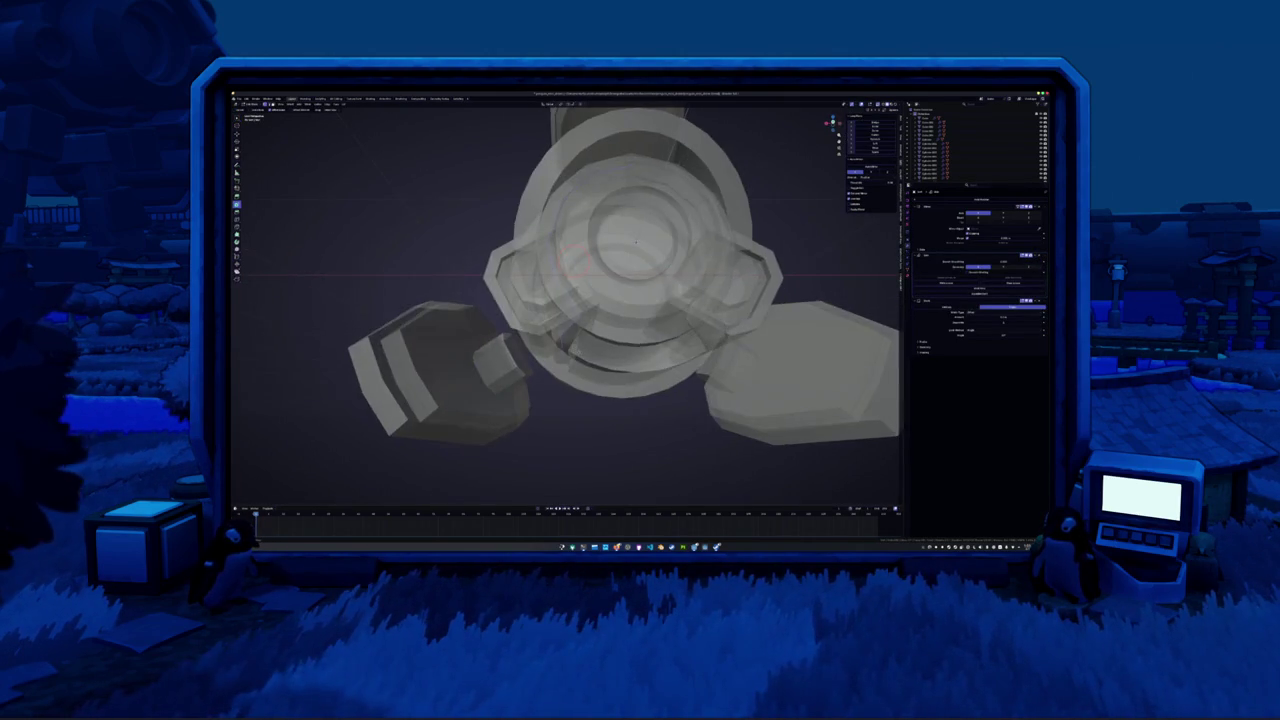
pyautogui.moveTo(620, 300); pyautogui.dragTo(600, 330, button='middle')
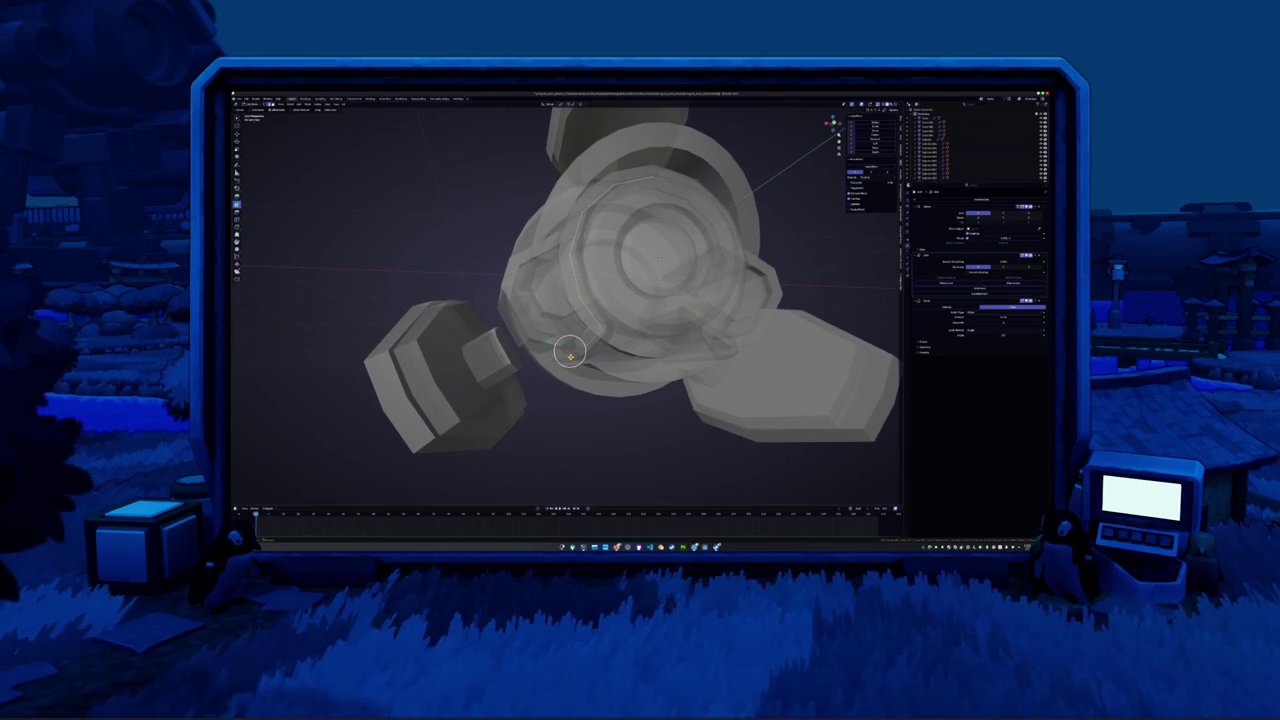
pyautogui.press('KP_1')
pyautogui.scroll(3, 570, 354)
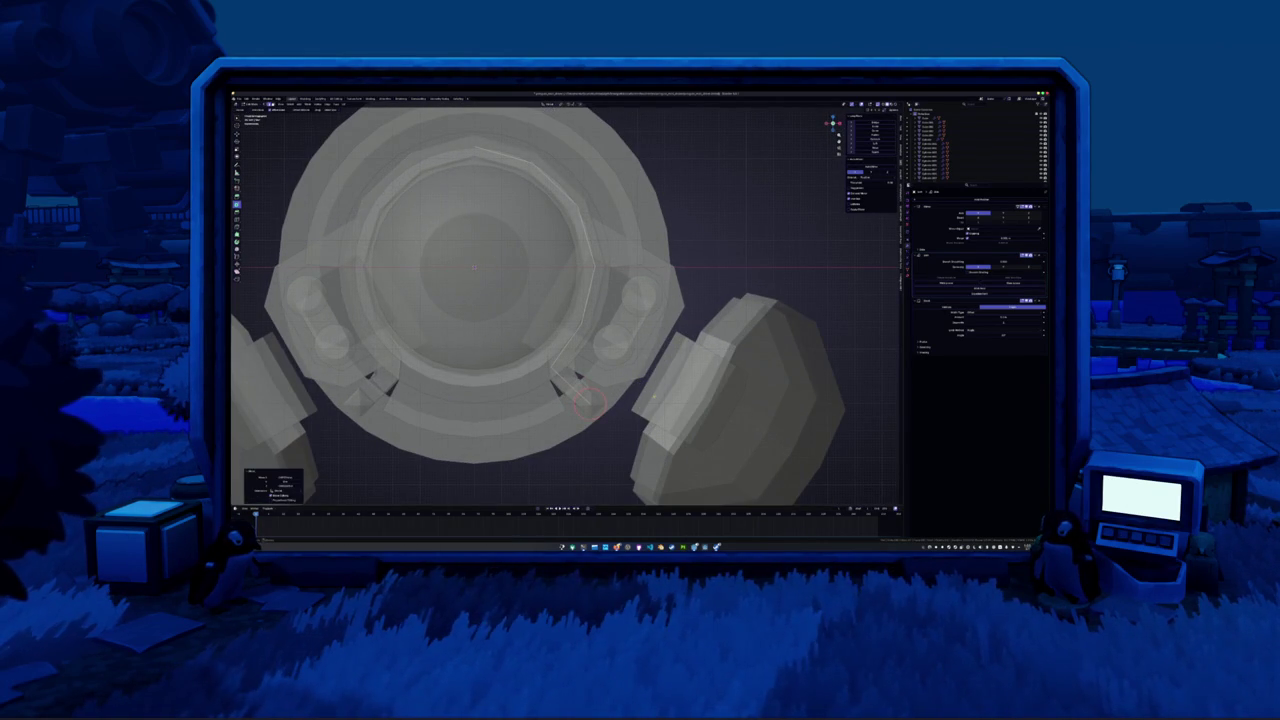
pyautogui.press('KP_3')
pyautogui.moveTo(640, 403); pyautogui.dragTo(560, 380, button='middle')
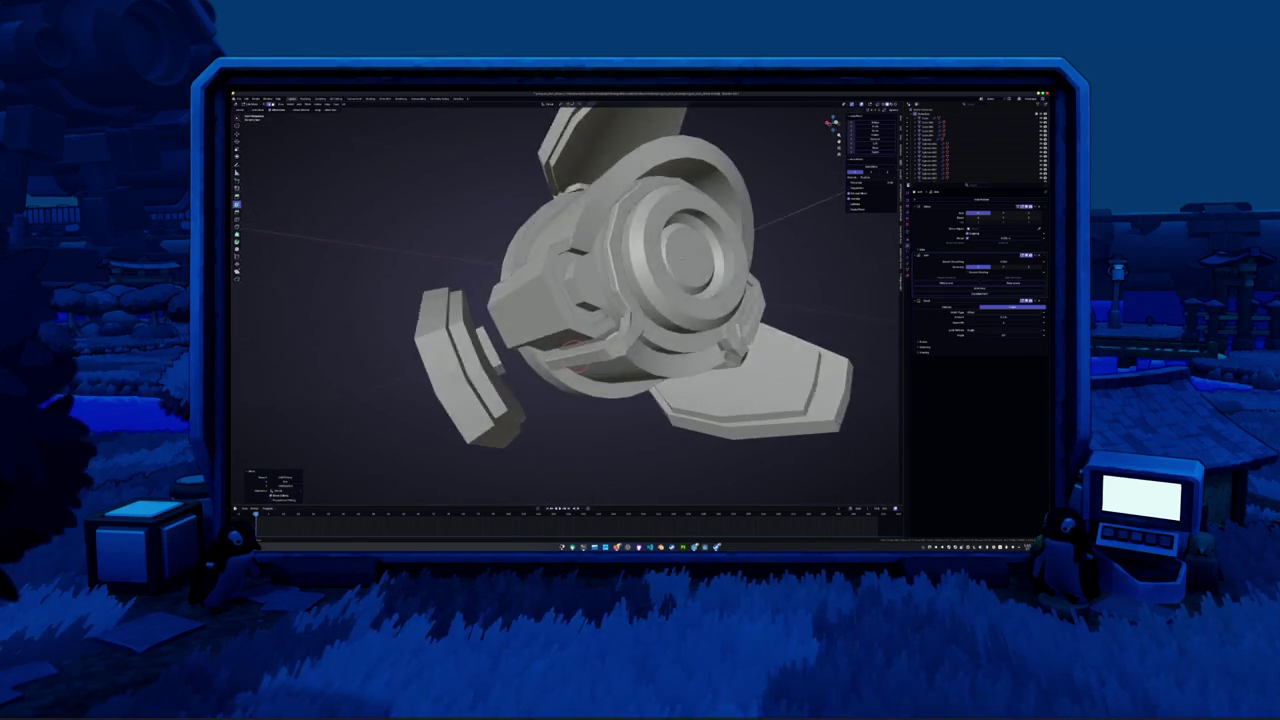
pyautogui.moveTo(565, 300)
pyautogui.mouseDown(button='middle')
pyautogui.moveTo(560, 350)
pyautogui.moveTo(525, 356)
pyautogui.moveTo(541, 362)
pyautogui.mouseUp(button='middle')
pyautogui.scroll(2, 565, 300)
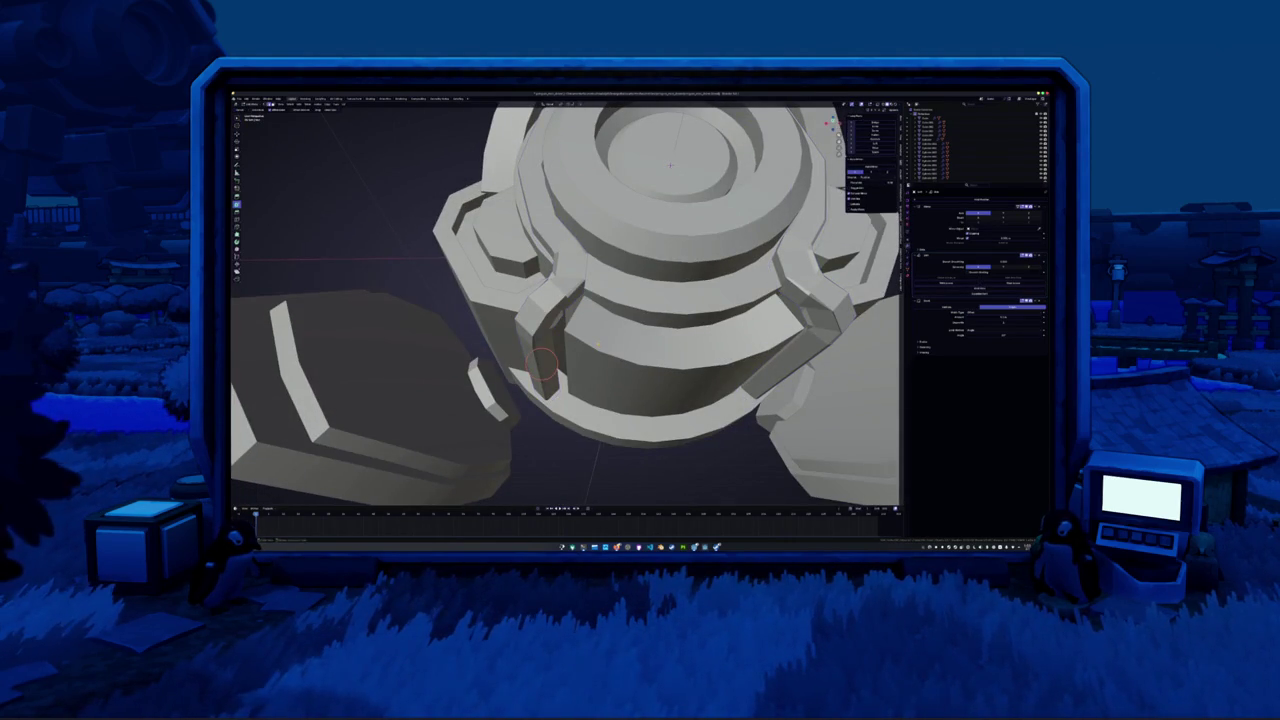
# Reshape the side pads with a modifier value, apply smooth shading and add another modifier entry
pyautogui.rightClick(573, 343)
pyautogui.click(599, 346)
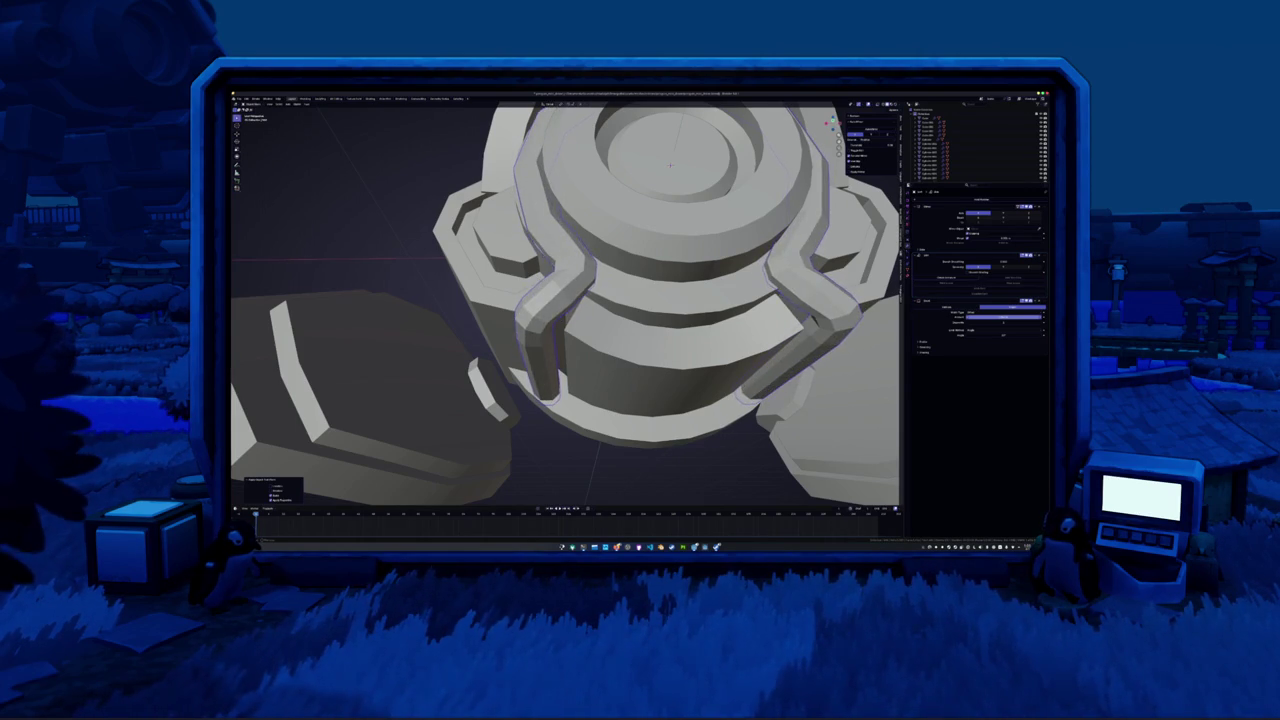
pyautogui.click(1002, 317)
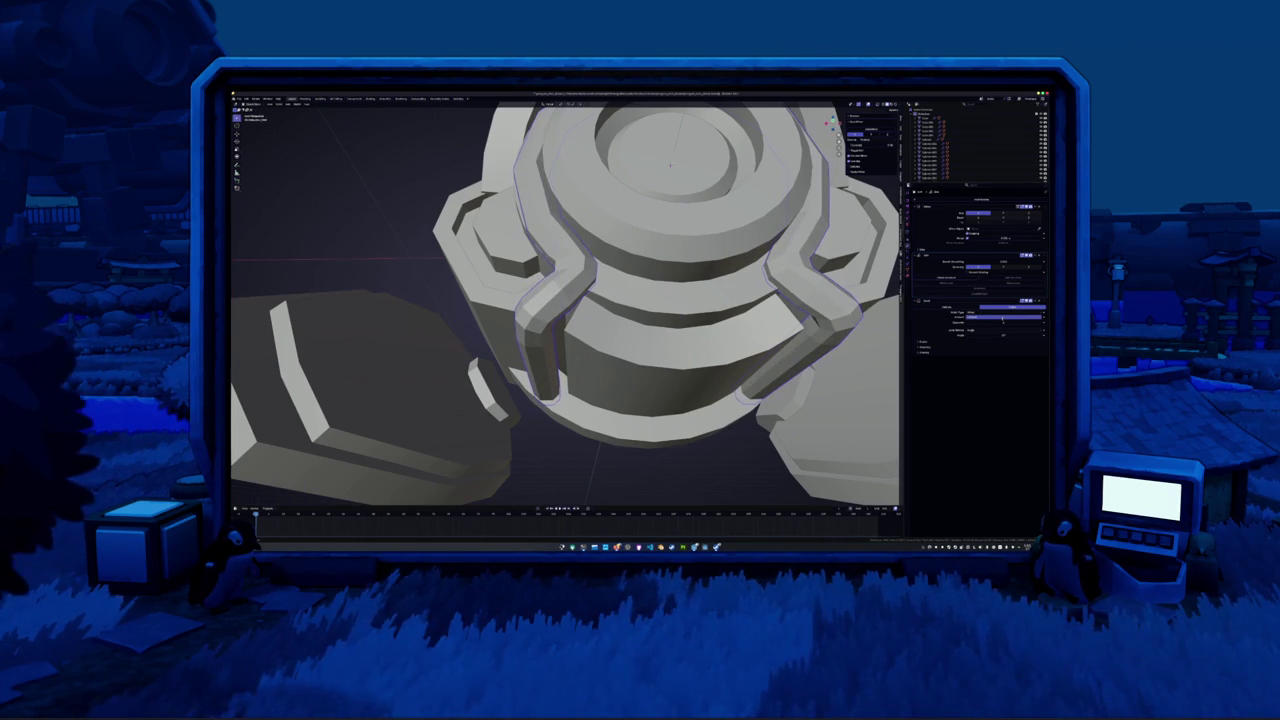
pyautogui.scroll(-8, 699, 269)
pyautogui.rightClick(699, 269)
pyautogui.click(690, 300)
pyautogui.moveTo(699, 269)
pyautogui.mouseDown(button='middle')
pyautogui.moveTo(658, 279)
pyautogui.moveTo(700, 285)
pyautogui.moveTo(668, 266)
pyautogui.mouseUp(button='middle')
pyautogui.rightClick(618, 258)
pyautogui.click(608, 262)
pyautogui.scroll(2, 668, 266)
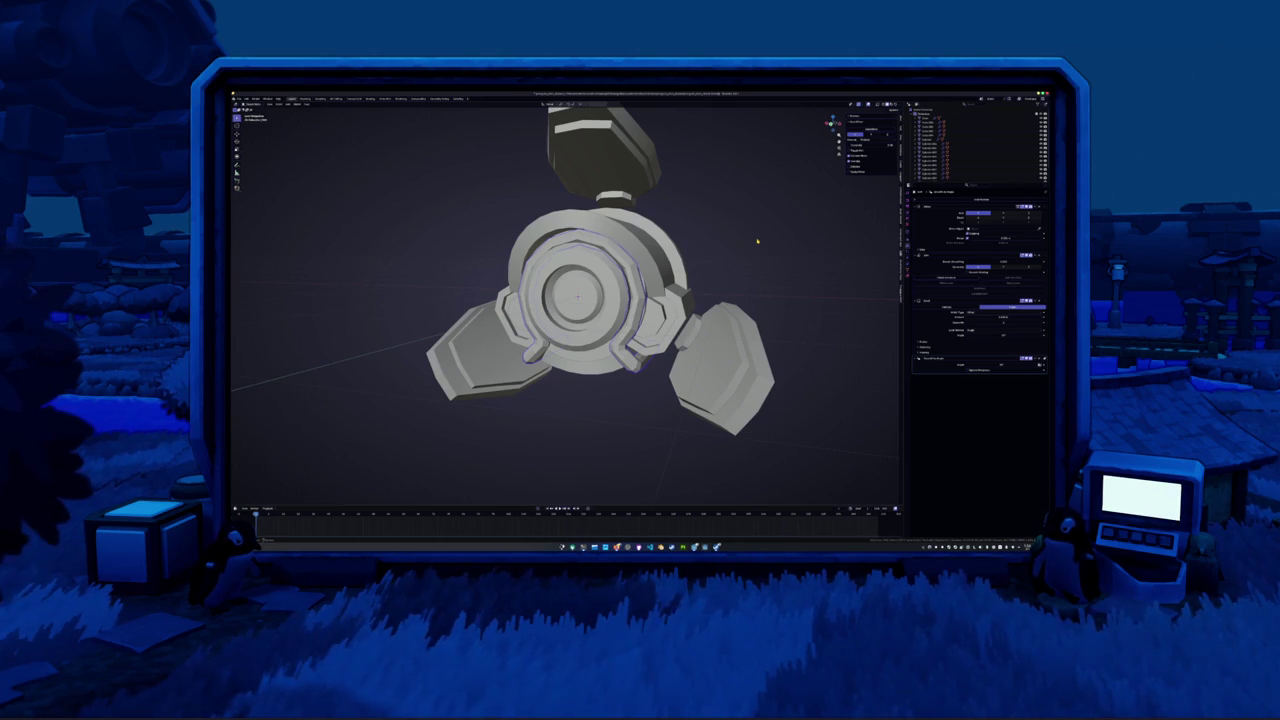
# In front orthographic X-ray view, place the 3D cursor at the hub's centre
pyautogui.press('KP_1')
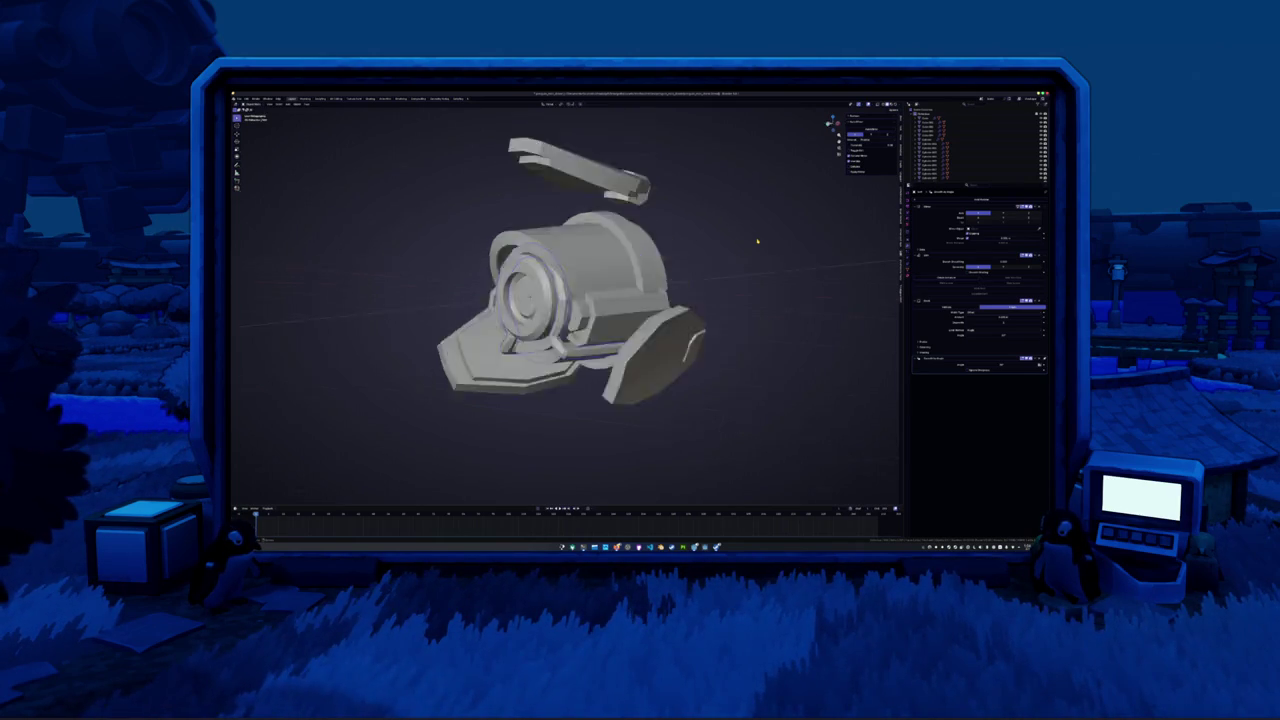
pyautogui.hotkey('alt', 'z')
pyautogui.scroll(3, 757, 240)
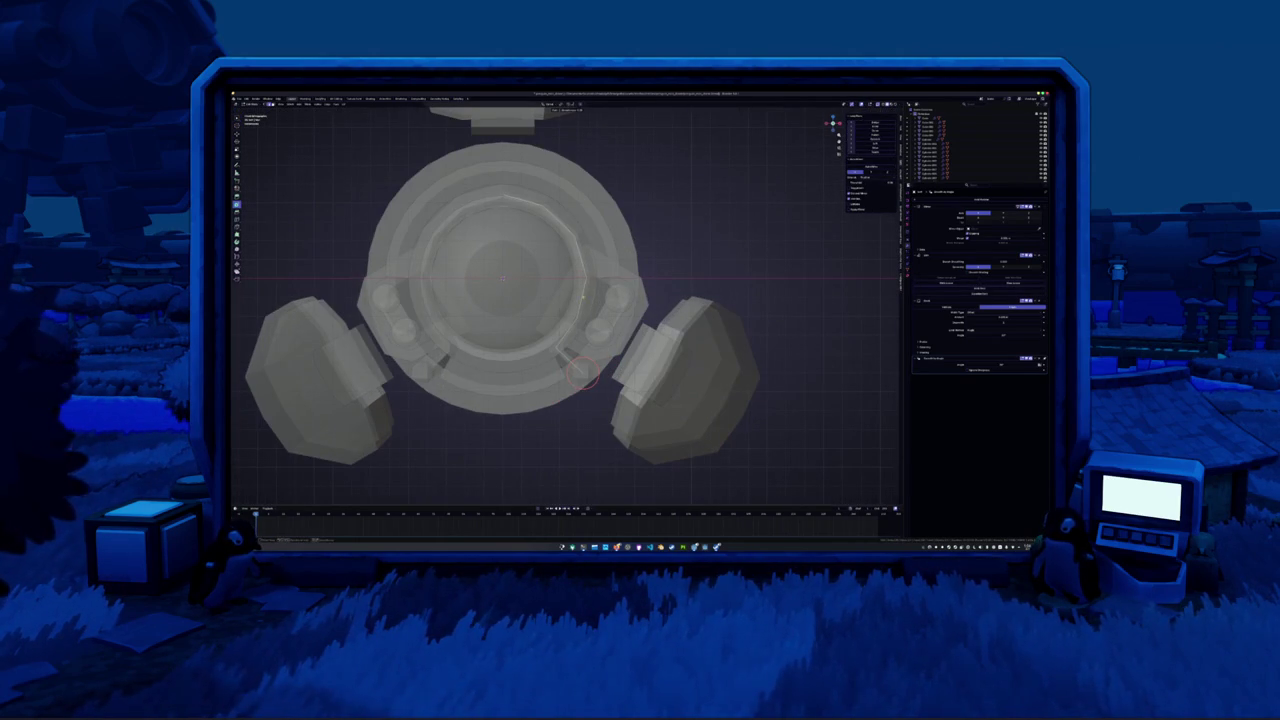
pyautogui.click(582, 298)
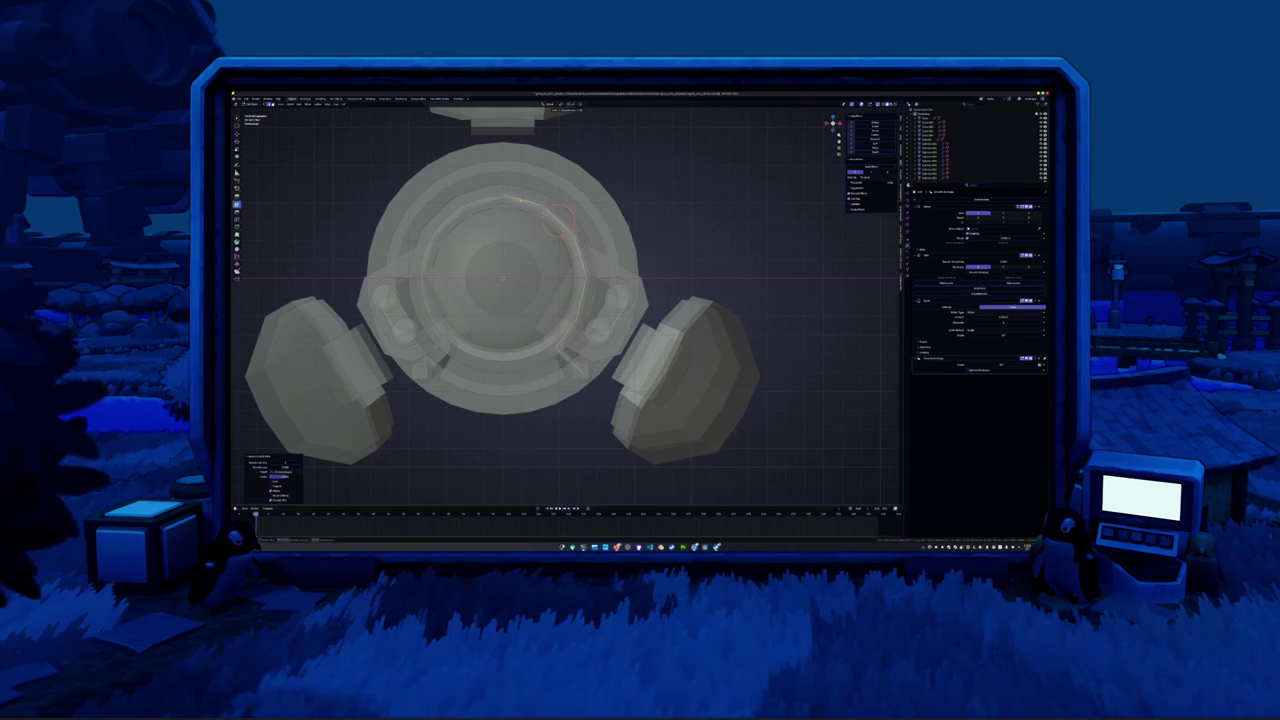
pyautogui.hotkey('ctrl', 'z')
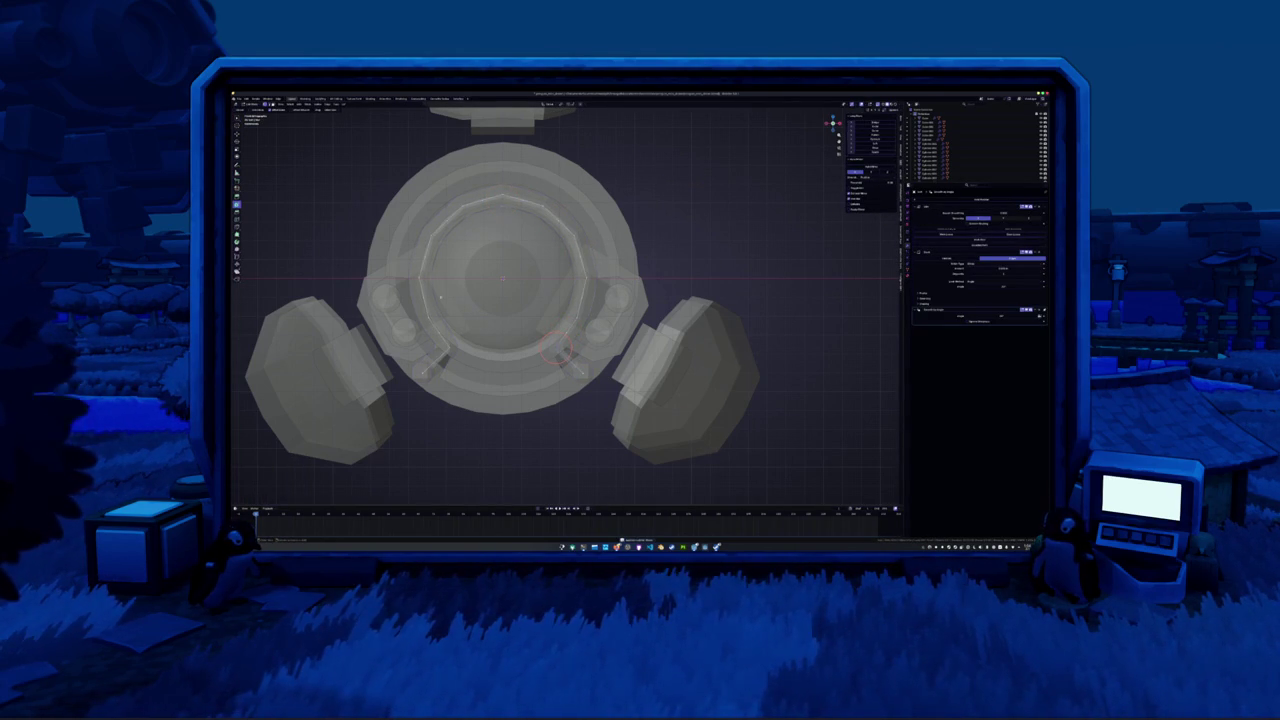
pyautogui.keyDown('shift'); pyautogui.rightClick(503, 265); pyautogui.keyUp('shift')
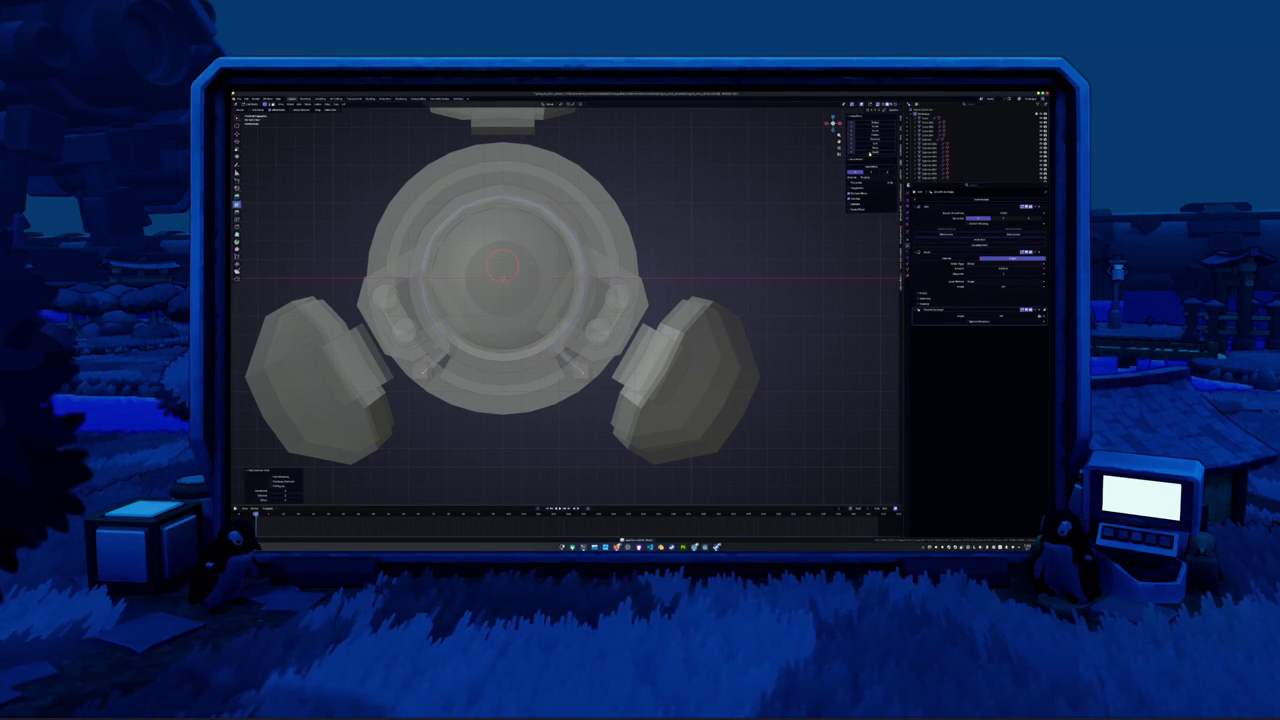
pyautogui.click(876, 152)
pyautogui.click(745, 210)
# Return to solid shading and view the model tilted from the back
pyautogui.hotkey('alt', 'z')
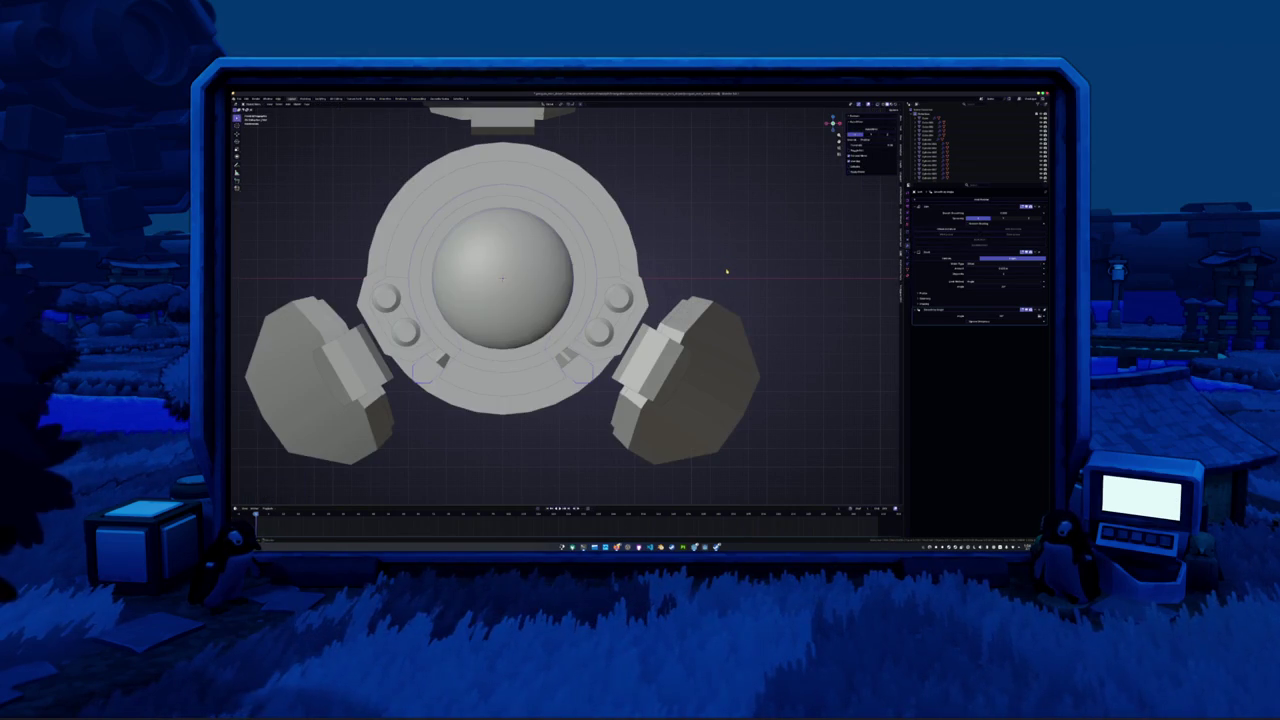
pyautogui.press('ctrl+KP_1')
pyautogui.moveTo(710, 276)
pyautogui.mouseDown(button='middle')
pyautogui.moveTo(639, 279)
pyautogui.moveTo(600, 300)
pyautogui.moveTo(678, 340)
pyautogui.mouseUp(button='middle')
pyautogui.hotkey('alt', 'z')
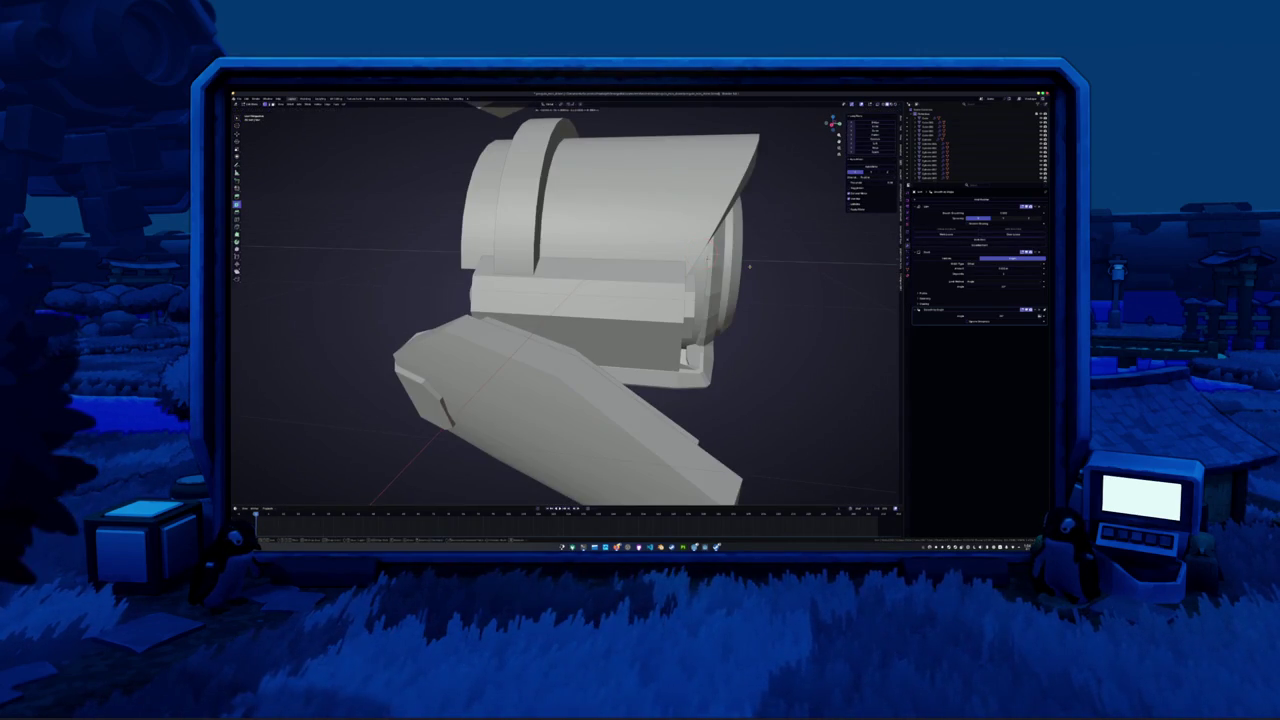
# Move the front ring and bracket sideways along the X axis
pyautogui.press('g')
pyautogui.press('x')
pyautogui.click(788, 265)
pyautogui.moveTo(788, 265)
pyautogui.mouseDown(button='middle')
pyautogui.moveTo(704, 273)
pyautogui.moveTo(716, 285)
pyautogui.mouseUp(button='middle')
pyautogui.scroll(-4, 740, 270)
pyautogui.scroll(3, 712, 282)
pyautogui.scroll(2, 712, 282)
pyautogui.moveTo(638, 273)
pyautogui.mouseDown(button='middle')
pyautogui.moveTo(612, 307)
pyautogui.moveTo(556, 274)
pyautogui.moveTo(604, 310)
pyautogui.moveTo(552, 272)
pyautogui.mouseUp(button='middle')
pyautogui.scroll(3, 630, 285)
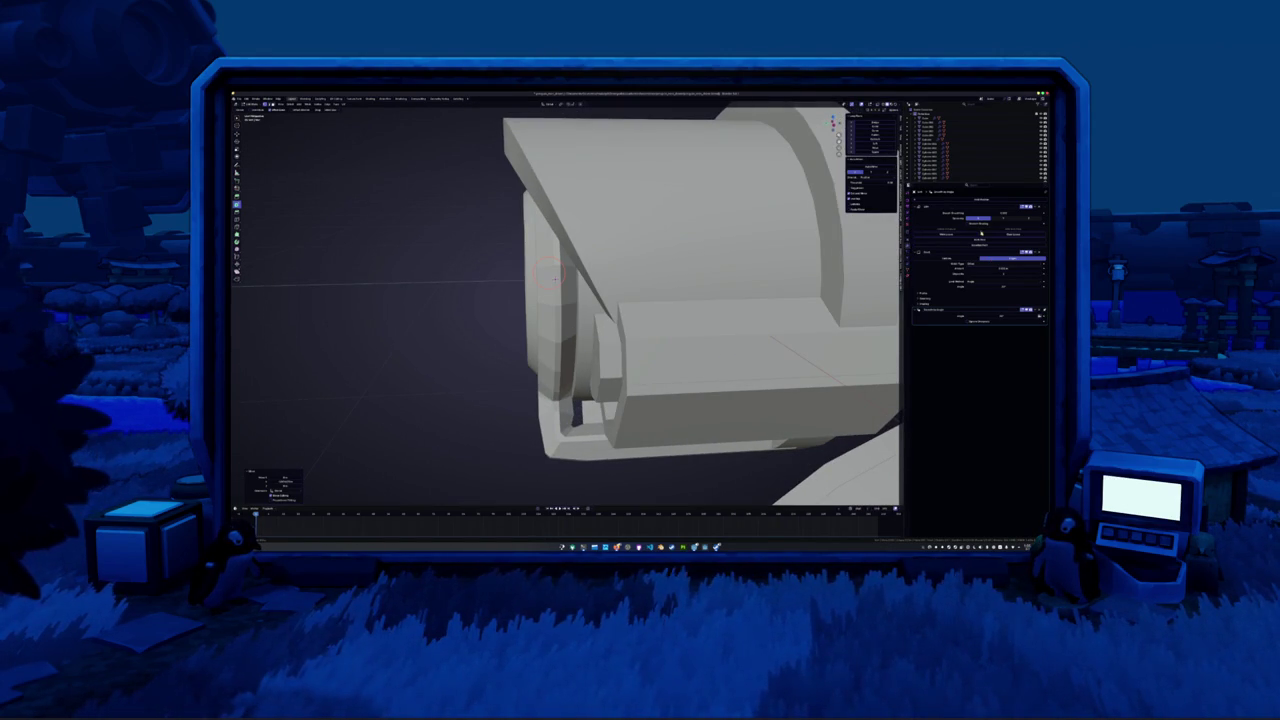
# Inspect the gap between hub and pad from front X-ray and oblique angles
pyautogui.moveTo(554, 279)
pyautogui.mouseDown(button='middle')
pyautogui.moveTo(638, 267)
pyautogui.moveTo(758, 305)
pyautogui.moveTo(754, 294)
pyautogui.moveTo(656, 349)
pyautogui.mouseUp(button='middle')
pyautogui.press('KP_1')
pyautogui.hotkey('alt', 'z')
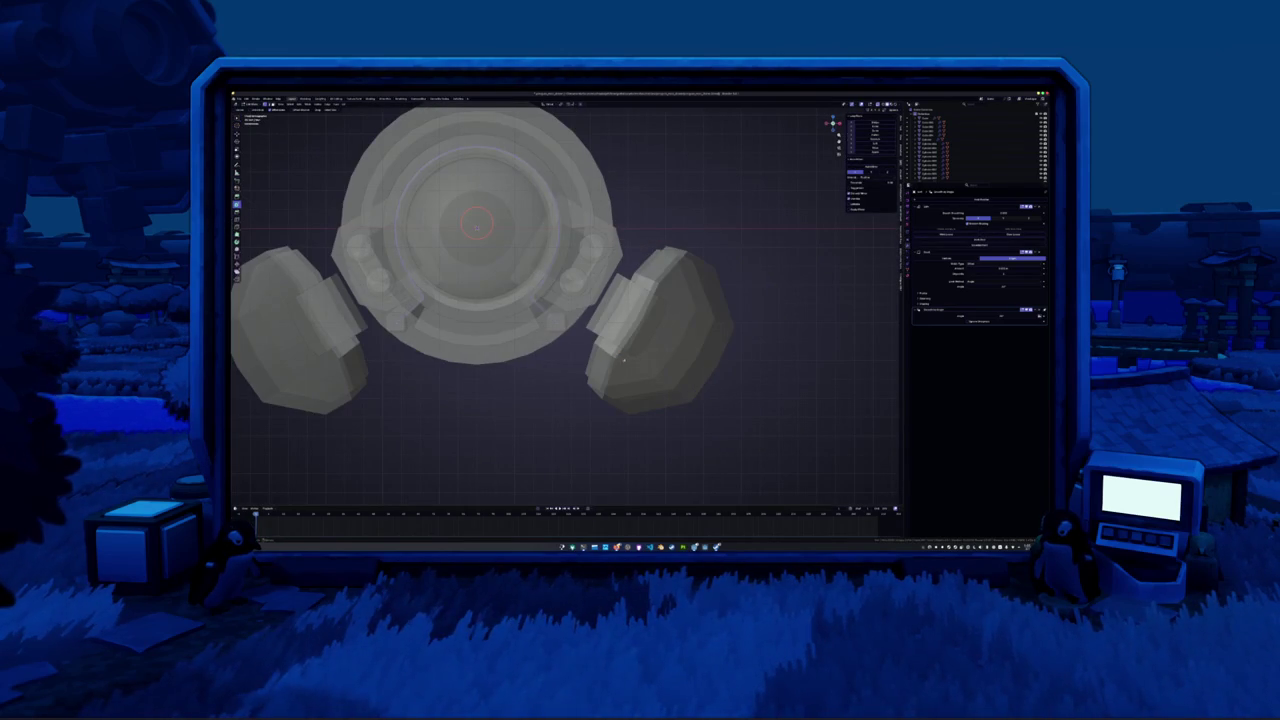
pyautogui.moveTo(552, 309); pyautogui.dragTo(600, 368)
pyautogui.hotkey('alt', 'z')
pyautogui.moveTo(600, 368); pyautogui.dragTo(603, 341, button='middle')
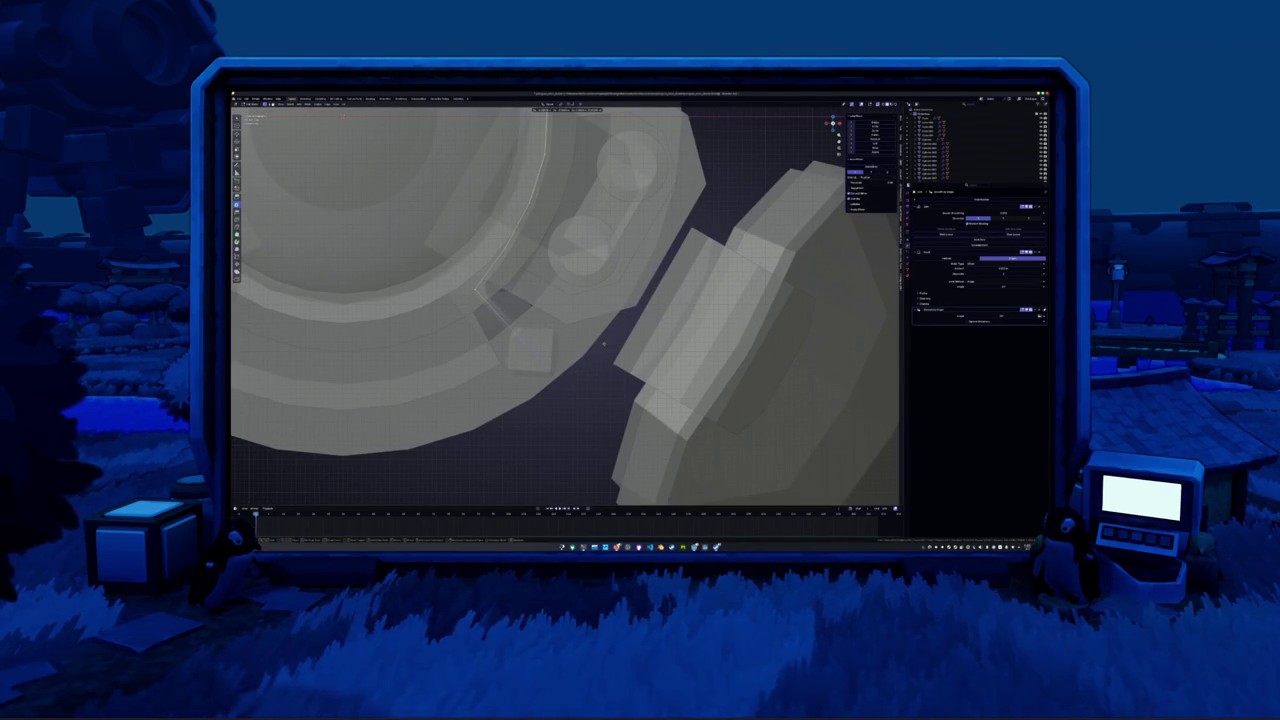
pyautogui.moveTo(603, 344); pyautogui.dragTo(590, 348, button='middle')
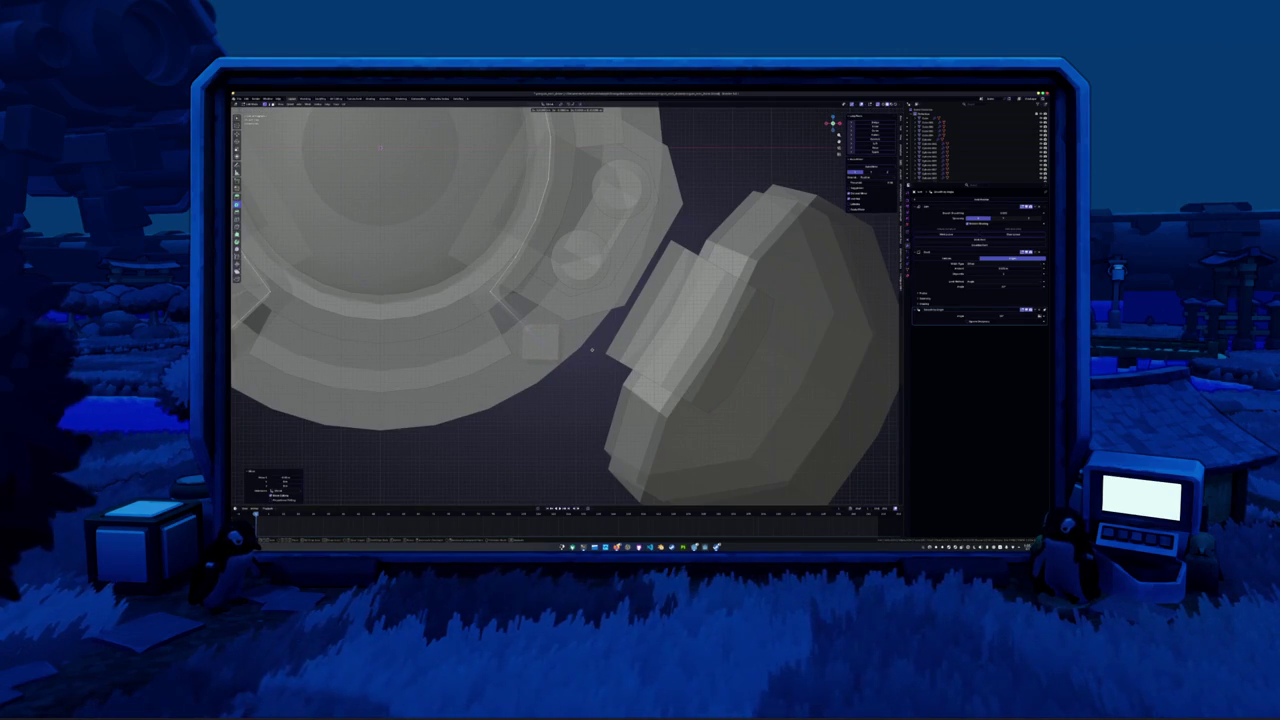
pyautogui.scroll(-1, 597, 347)
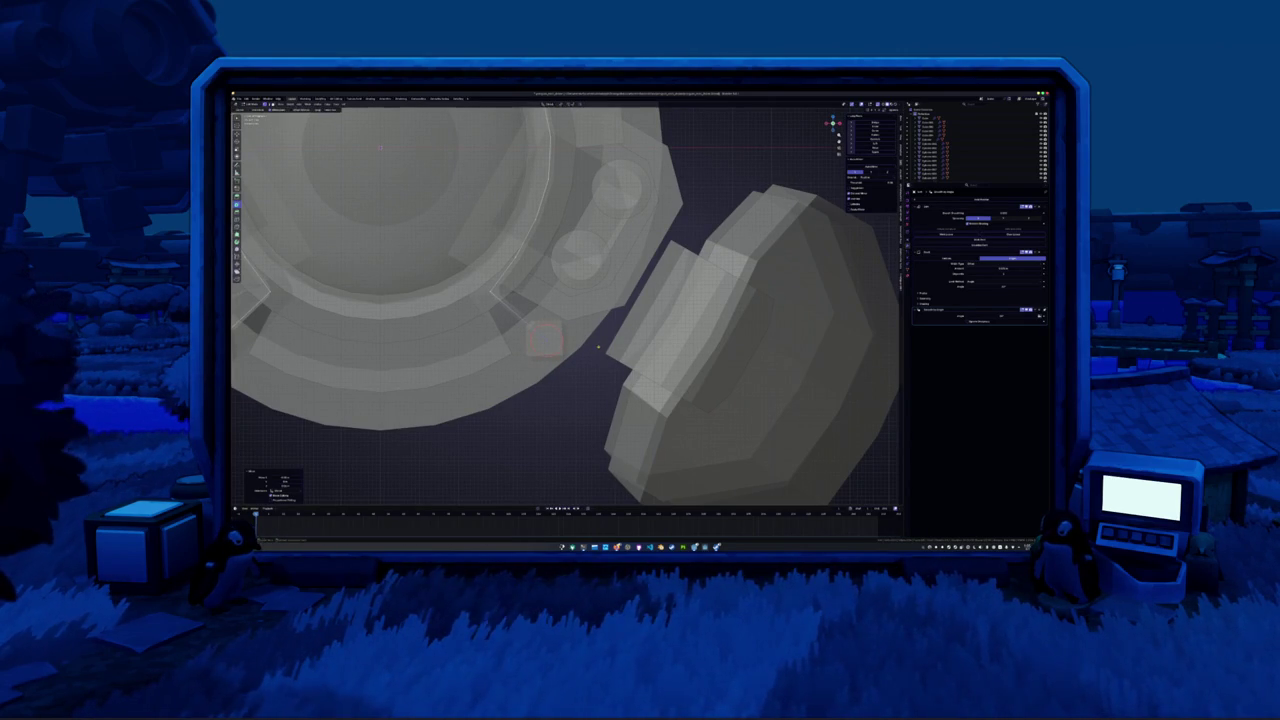
pyautogui.scroll(-3, 597, 347)
pyautogui.scroll(-2, 595, 353)
pyautogui.moveTo(659, 346)
pyautogui.mouseDown(button='middle')
pyautogui.moveTo(615, 285)
pyautogui.moveTo(645, 330)
pyautogui.moveTo(749, 326)
pyautogui.moveTo(684, 343)
pyautogui.moveTo(697, 357)
pyautogui.moveTo(697, 340)
pyautogui.moveTo(694, 357)
pyautogui.mouseUp(button='middle')
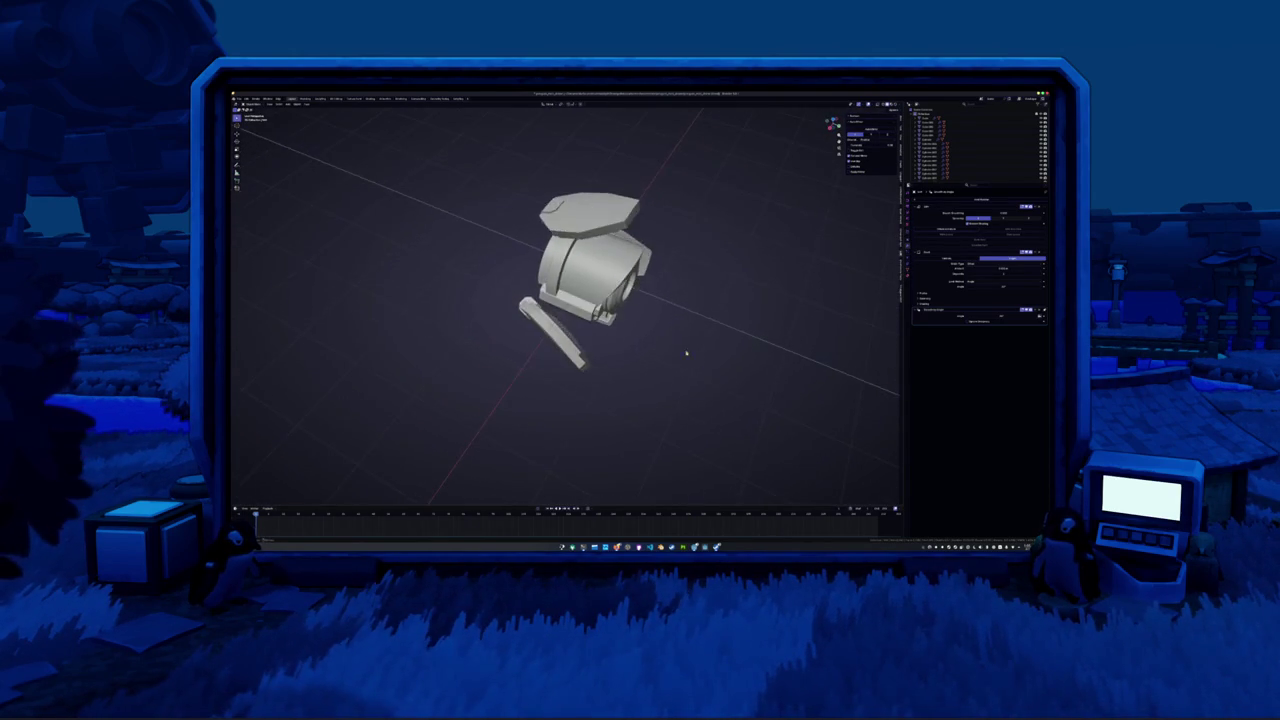
# Swap the two modifiers' order in the stack, then restore the original order
pyautogui.scroll(5, 694, 357)
pyautogui.scroll(3, 659, 362)
pyautogui.scroll(3, 659, 362)
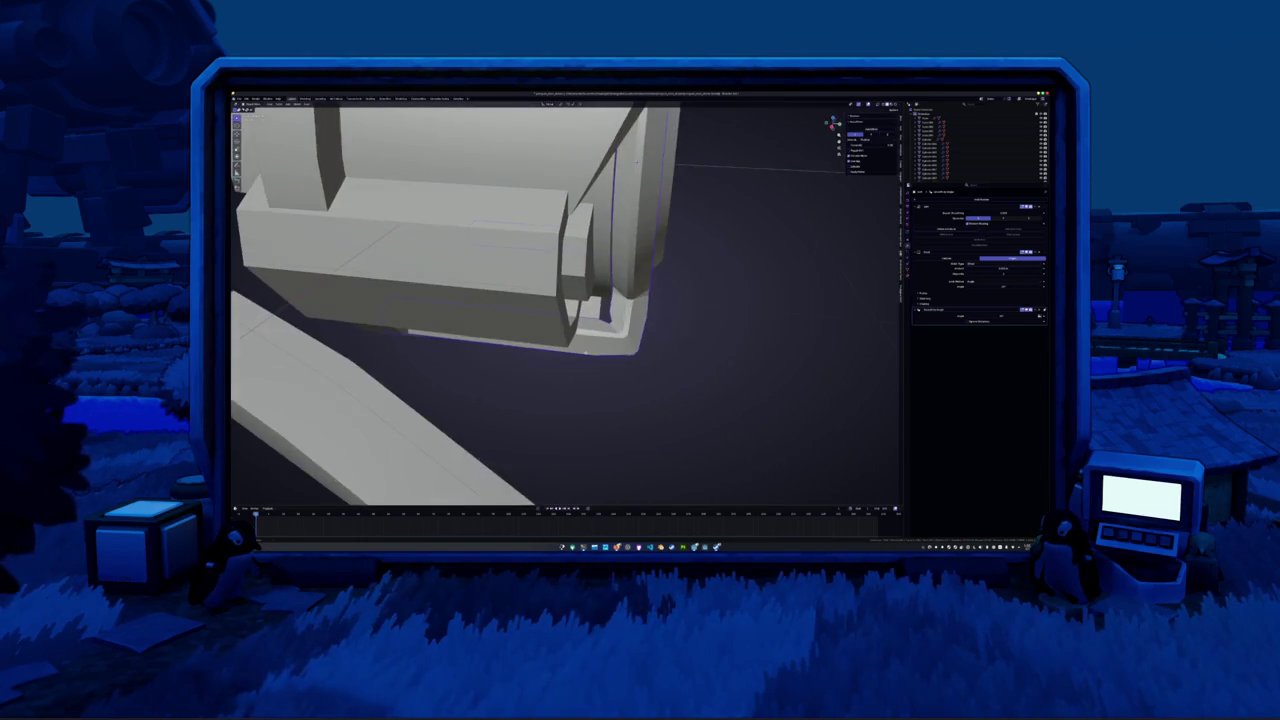
pyautogui.scroll(2, 659, 362)
pyautogui.scroll(1, 659, 362)
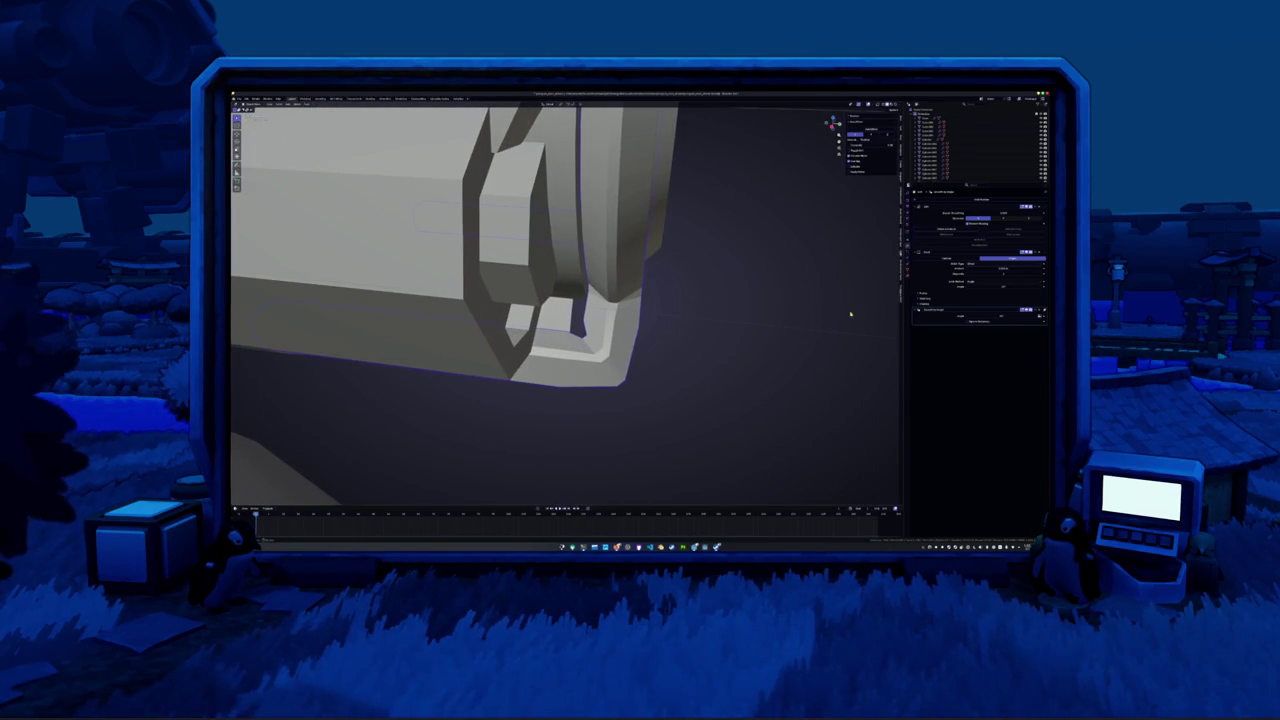
pyautogui.moveTo(1044, 251); pyautogui.dragTo(1029, 197)
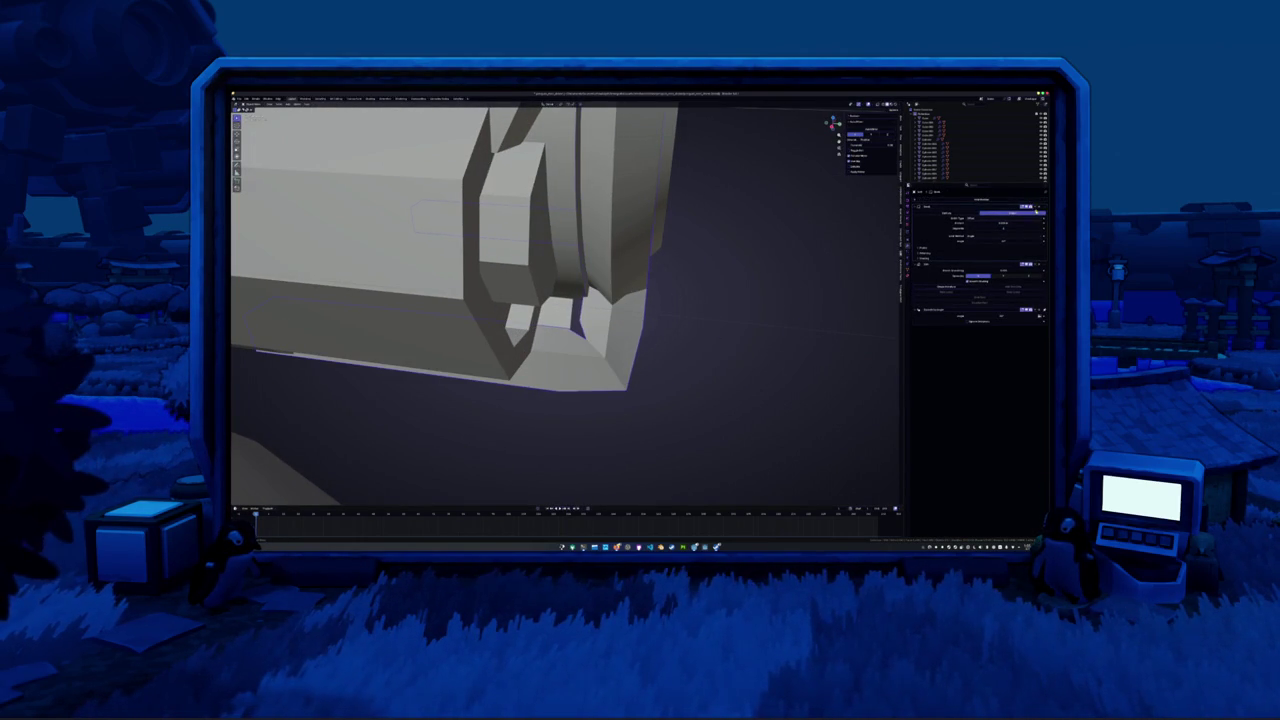
pyautogui.moveTo(1029, 197); pyautogui.dragTo(1040, 290)
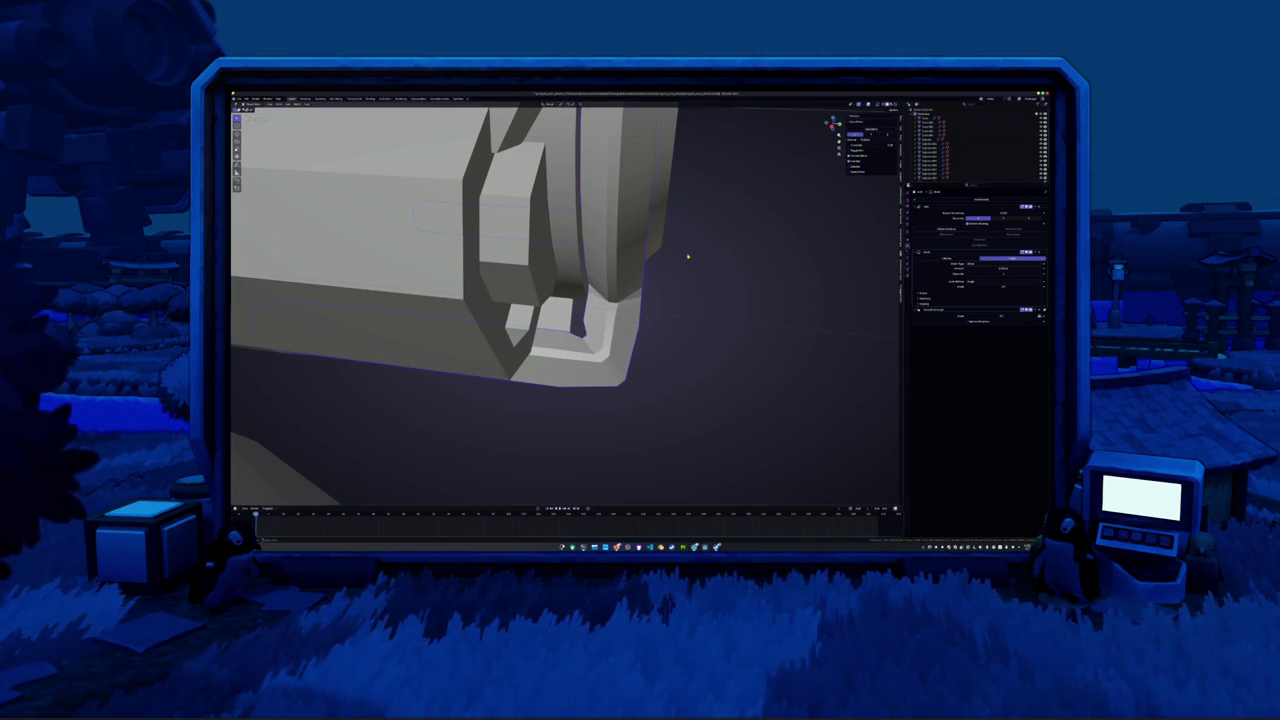
pyautogui.click(239, 99)
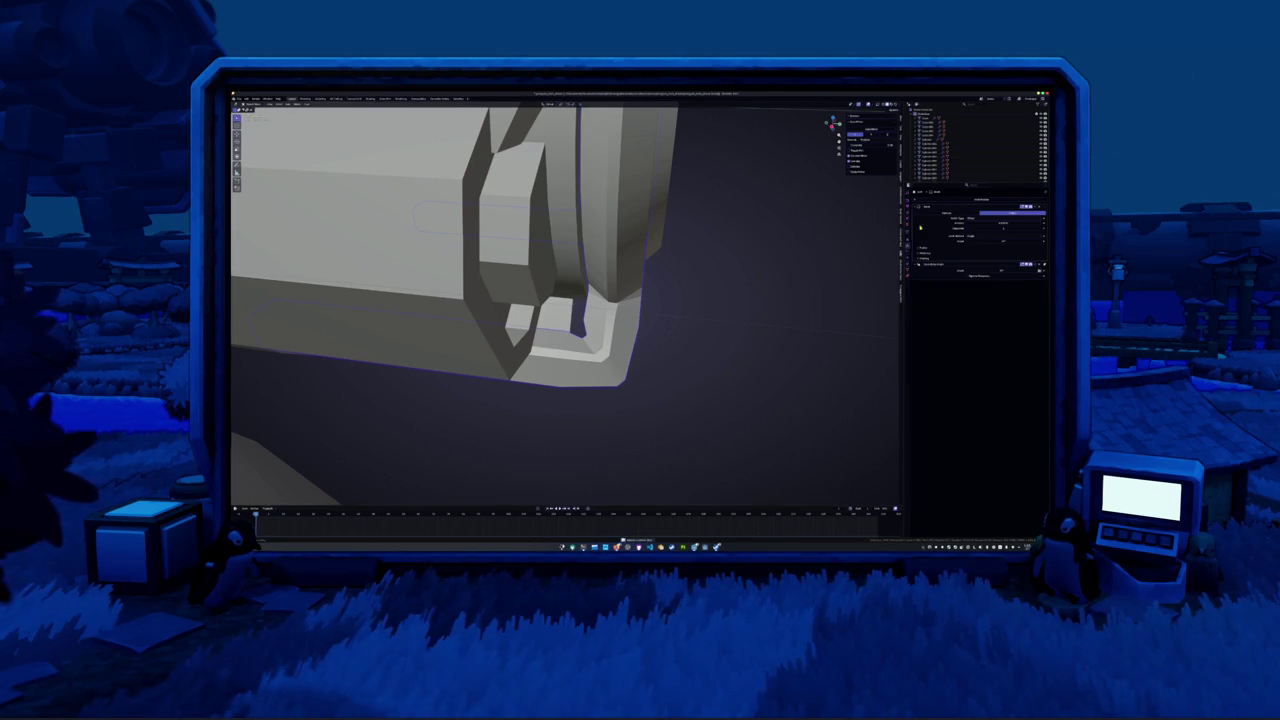
# In Edit Mode with X-ray, merge the bracket's stray corner vertices into a single point
pyautogui.press('Tab')
pyautogui.press('KP_Decimal')
pyautogui.hotkey('alt', 'z')
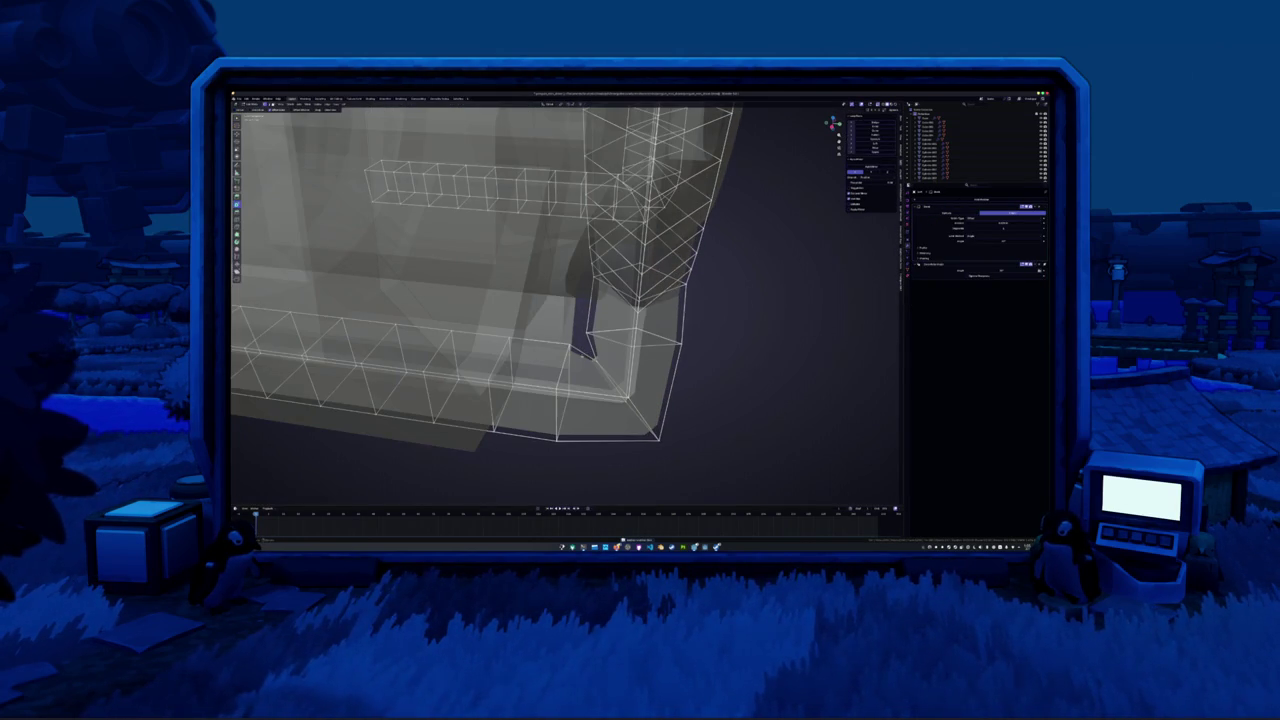
pyautogui.click(586, 336)
pyautogui.moveTo(560, 330); pyautogui.dragTo(600, 300, button='middle')
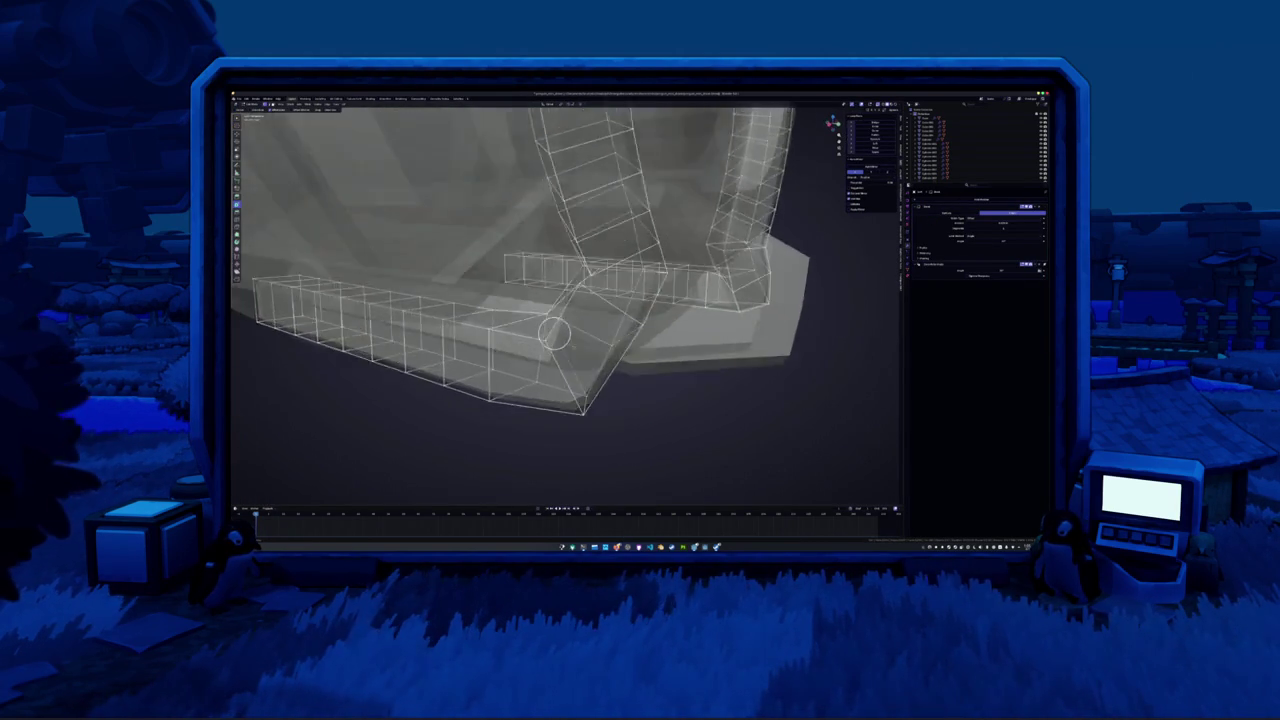
pyautogui.click(508, 337)
pyautogui.moveTo(508, 337)
pyautogui.mouseDown(button='middle')
pyautogui.moveTo(686, 305)
pyautogui.moveTo(680, 280)
pyautogui.moveTo(651, 286)
pyautogui.moveTo(608, 333)
pyautogui.moveTo(618, 377)
pyautogui.moveTo(623, 294)
pyautogui.moveTo(609, 357)
pyautogui.mouseUp(button='middle')
pyautogui.scroll(2, 605, 343)
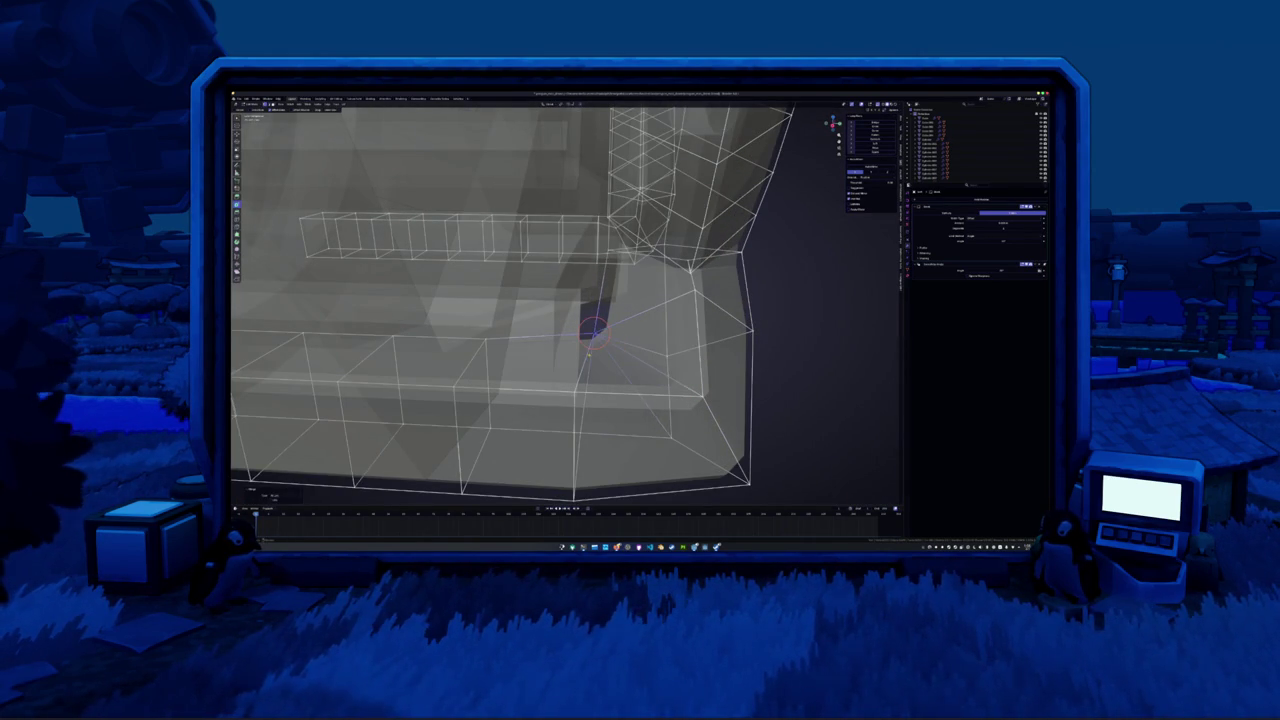
pyautogui.hotkey('shift', 'z')
pyautogui.moveTo(600, 345)
pyautogui.mouseDown(button='middle')
pyautogui.moveTo(575, 360)
pyautogui.moveTo(546, 302)
pyautogui.moveTo(577, 352)
pyautogui.moveTo(600, 352)
pyautogui.moveTo(595, 330)
pyautogui.moveTo(506, 349)
pyautogui.mouseUp(button='middle')
# Re-enter Edit Mode and apply a mesh operation at the bracket corner from the context menu
pyautogui.press('Tab')
pyautogui.hotkey('alt', 'z')
pyautogui.scroll(5, 595, 332)
pyautogui.hotkey('alt', 'z')
pyautogui.hotkey('alt', 'z')
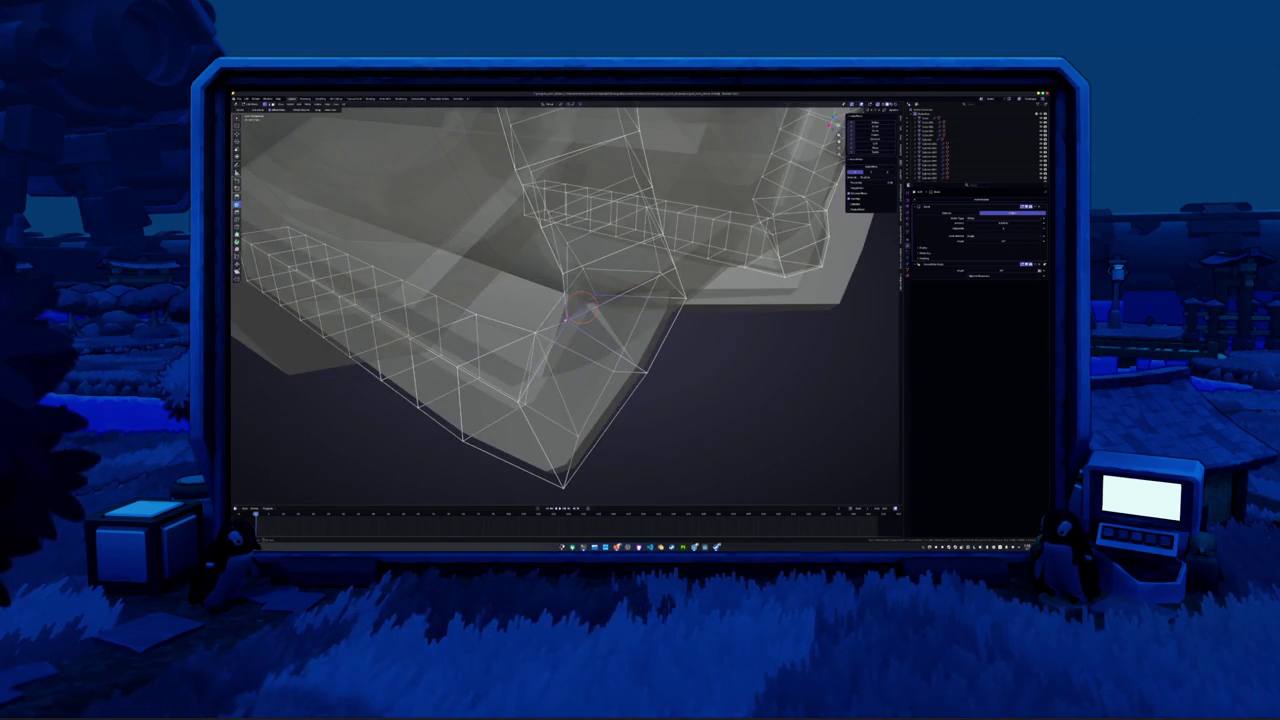
pyautogui.click(566, 322)
pyautogui.hotkey('alt', 'z')
pyautogui.moveTo(566, 322)
pyautogui.mouseDown(button='middle')
pyautogui.moveTo(552, 323)
pyautogui.moveTo(589, 335)
pyautogui.moveTo(555, 318)
pyautogui.moveTo(598, 314)
pyautogui.moveTo(549, 291)
pyautogui.moveTo(580, 306)
pyautogui.moveTo(640, 274)
pyautogui.moveTo(557, 280)
pyautogui.moveTo(600, 285)
pyautogui.moveTo(663, 156)
pyautogui.moveTo(620, 288)
pyautogui.moveTo(545, 331)
pyautogui.mouseUp(button='middle')
pyautogui.rightClick(569, 329)
pyautogui.click(569, 329)
# Apply an operation to the corner's edge loop and return to Object Mode to check the bend
pyautogui.rightClick(545, 331)
pyautogui.click(545, 331)
pyautogui.press('Tab')
pyautogui.moveTo(605, 299)
pyautogui.mouseDown(button='middle')
pyautogui.moveTo(590, 310)
pyautogui.moveTo(633, 270)
pyautogui.moveTo(629, 196)
pyautogui.moveTo(668, 134)
pyautogui.mouseUp(button='middle')
pyautogui.press('Tab')
pyautogui.press('Tab')
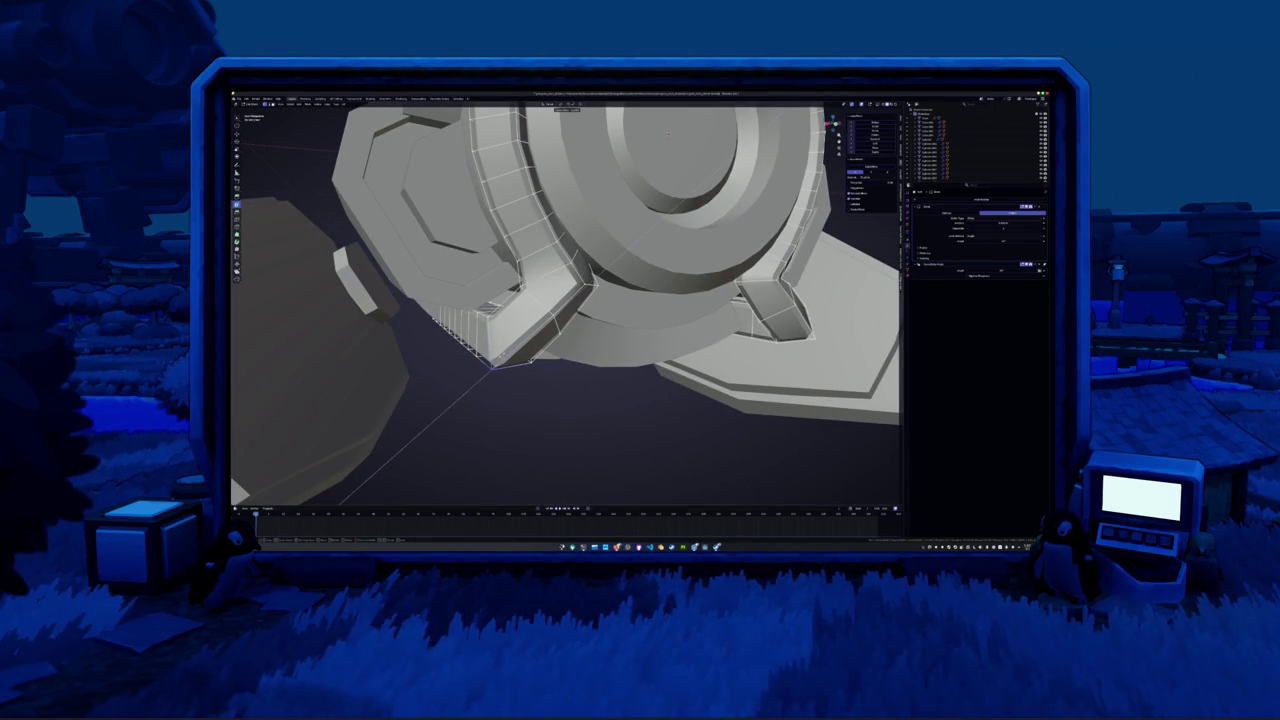
# Snap the 3D cursor to a bracket vertex and add a modifier in front view
pyautogui.rightClick(490, 366)
pyautogui.moveTo(490, 366)
pyautogui.mouseDown(button='middle')
pyautogui.moveTo(475, 350)
pyautogui.moveTo(505, 315)
pyautogui.moveTo(500, 333)
pyautogui.mouseUp(button='middle')
pyautogui.scroll(5, 476, 345)
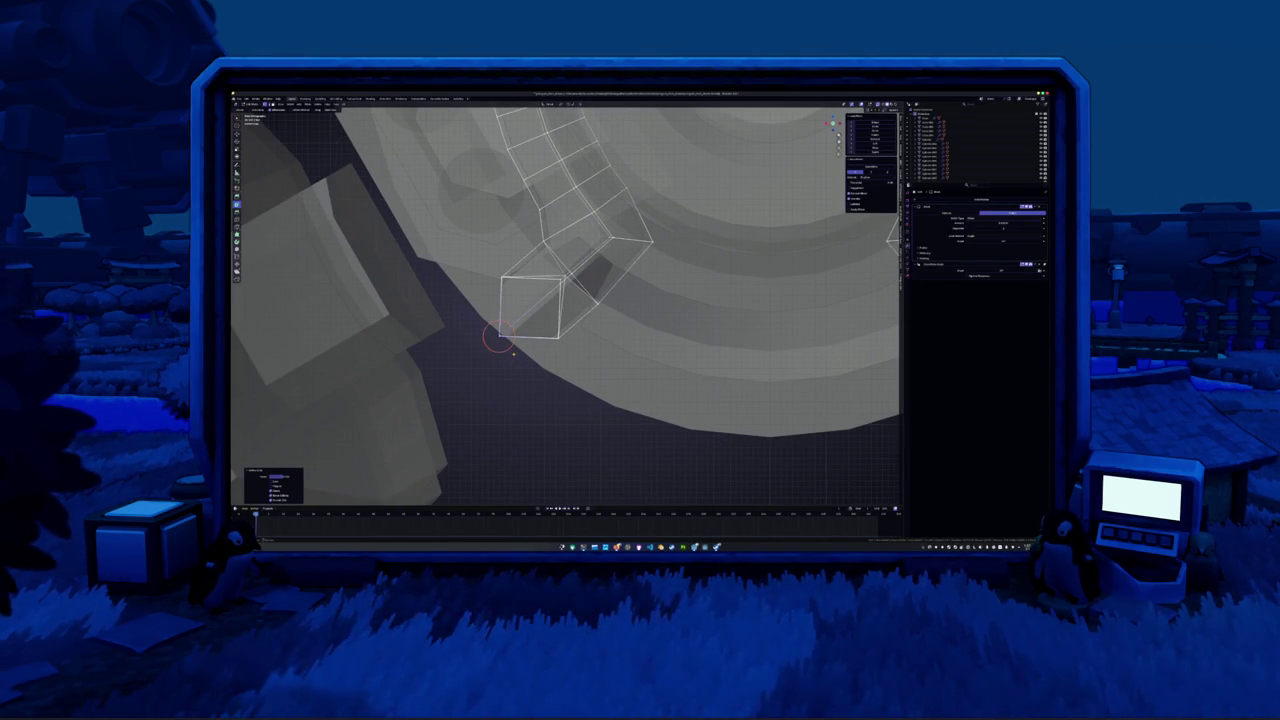
pyautogui.press('KP_1')
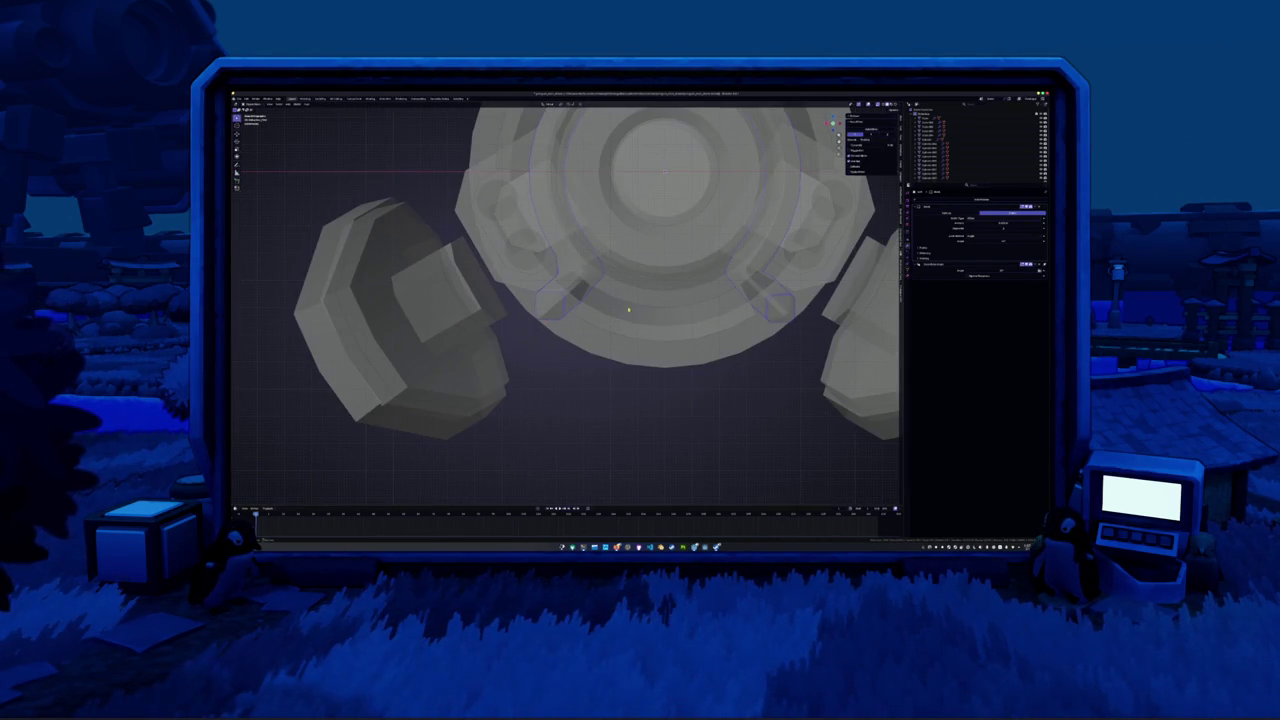
pyautogui.click(874, 130)
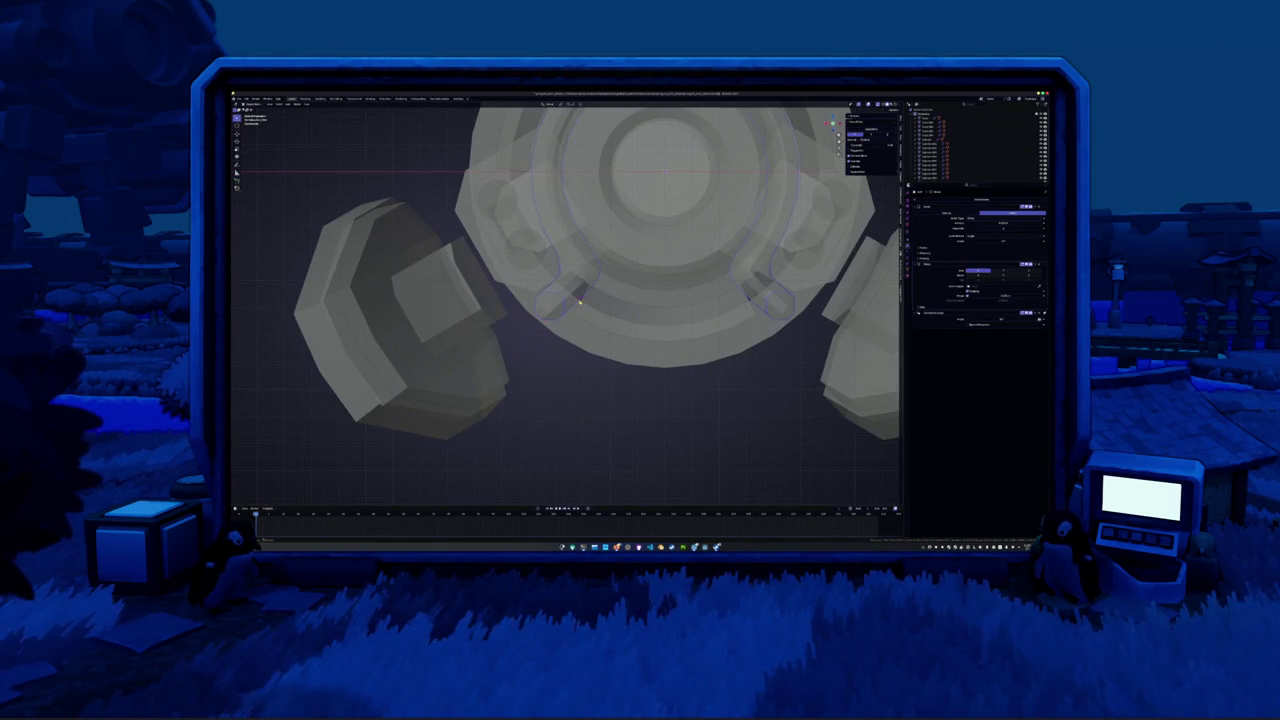
pyautogui.press('Tab')
pyautogui.scroll(-2, 578, 300)
pyautogui.scroll(-2, 578, 300)
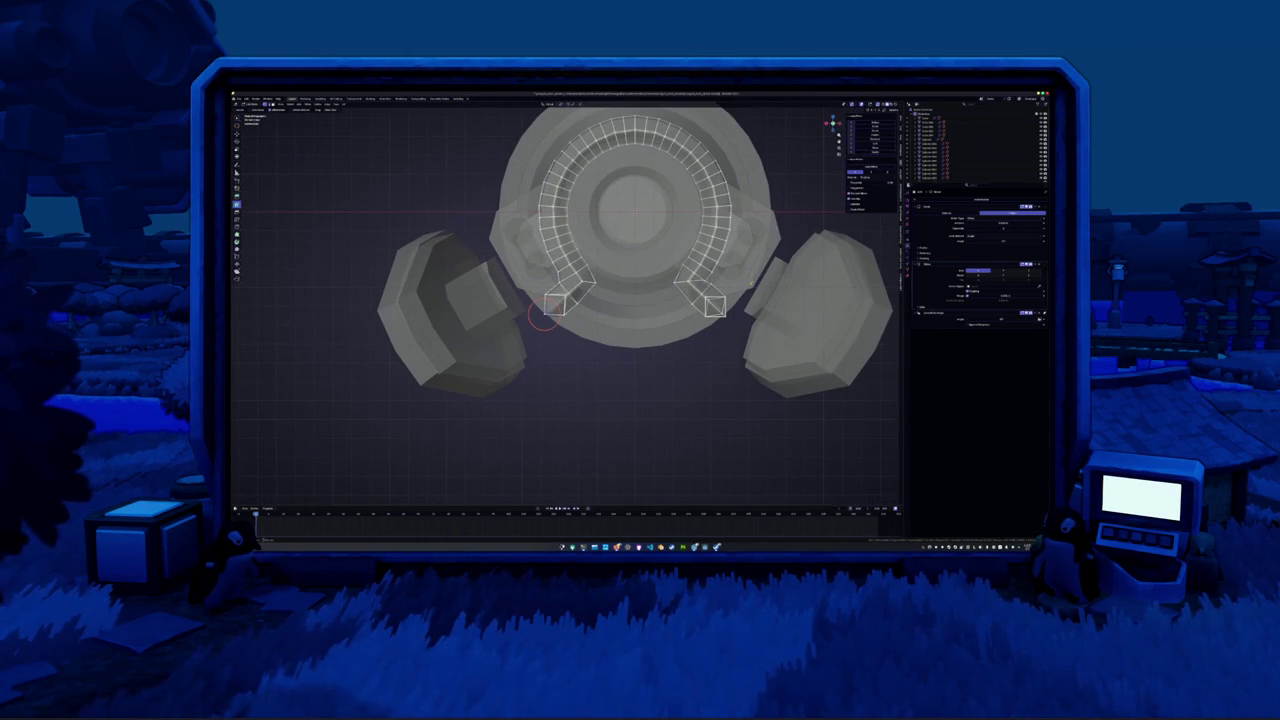
# Add another modifier to the bracket and move it above the other in the stack
pyautogui.click(872, 168)
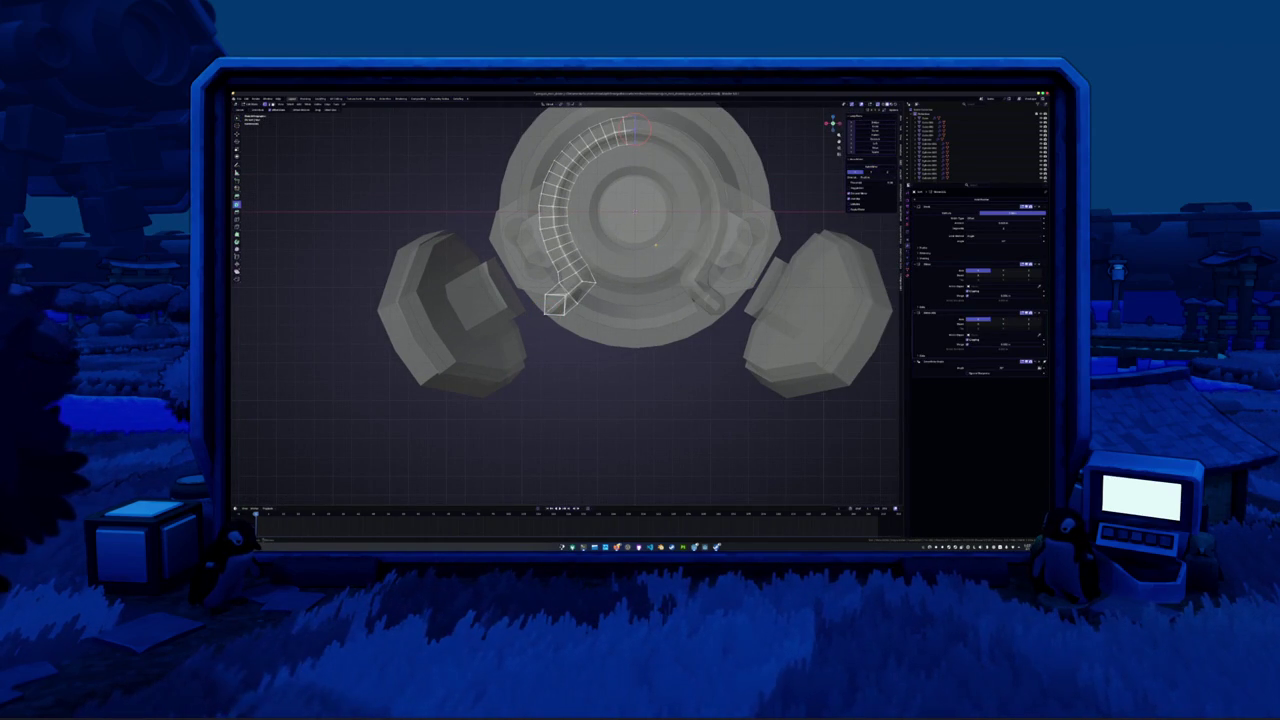
pyautogui.moveTo(655, 244); pyautogui.dragTo(836, 298, button='middle')
pyautogui.scroll(2, 836, 298)
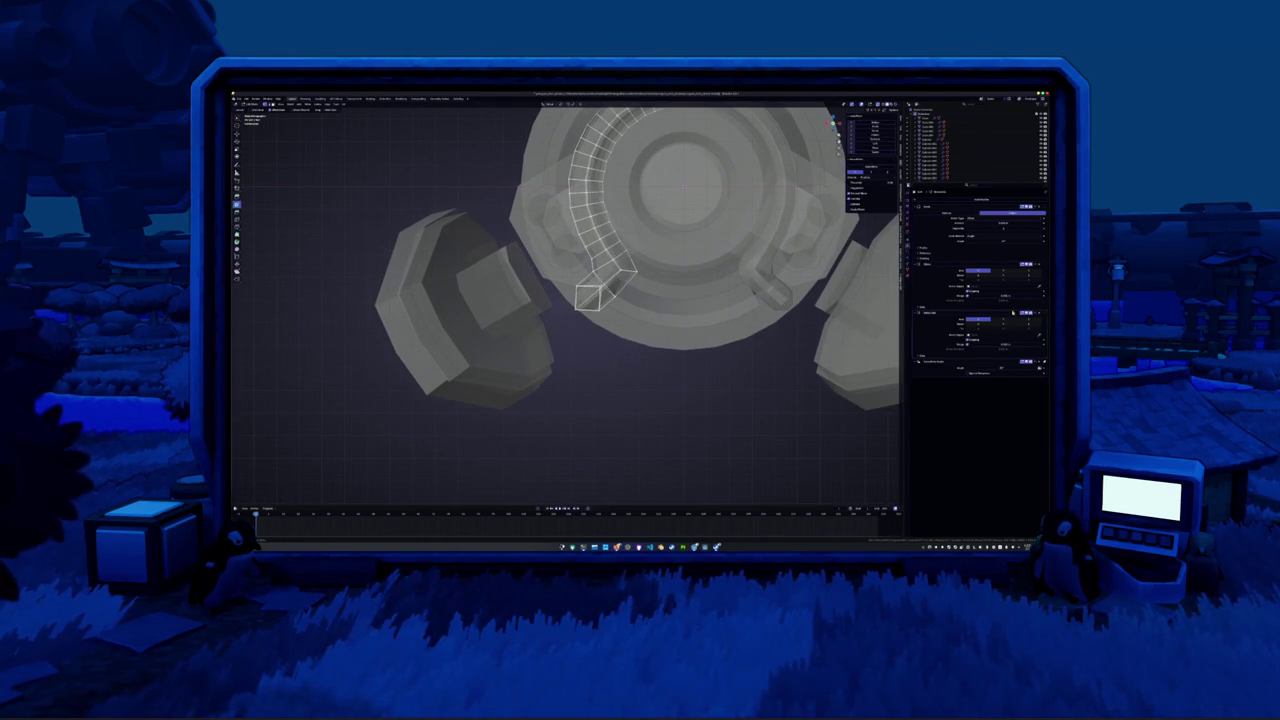
pyautogui.click(1039, 265)
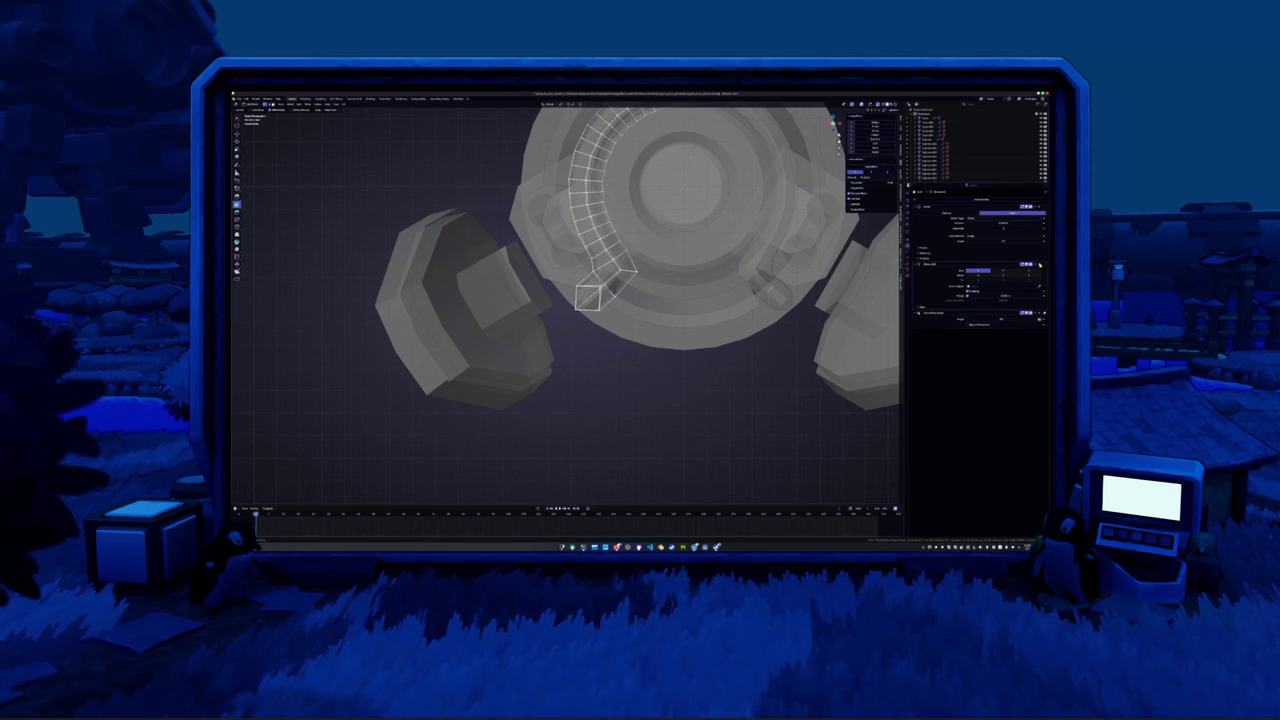
pyautogui.press('Tab')
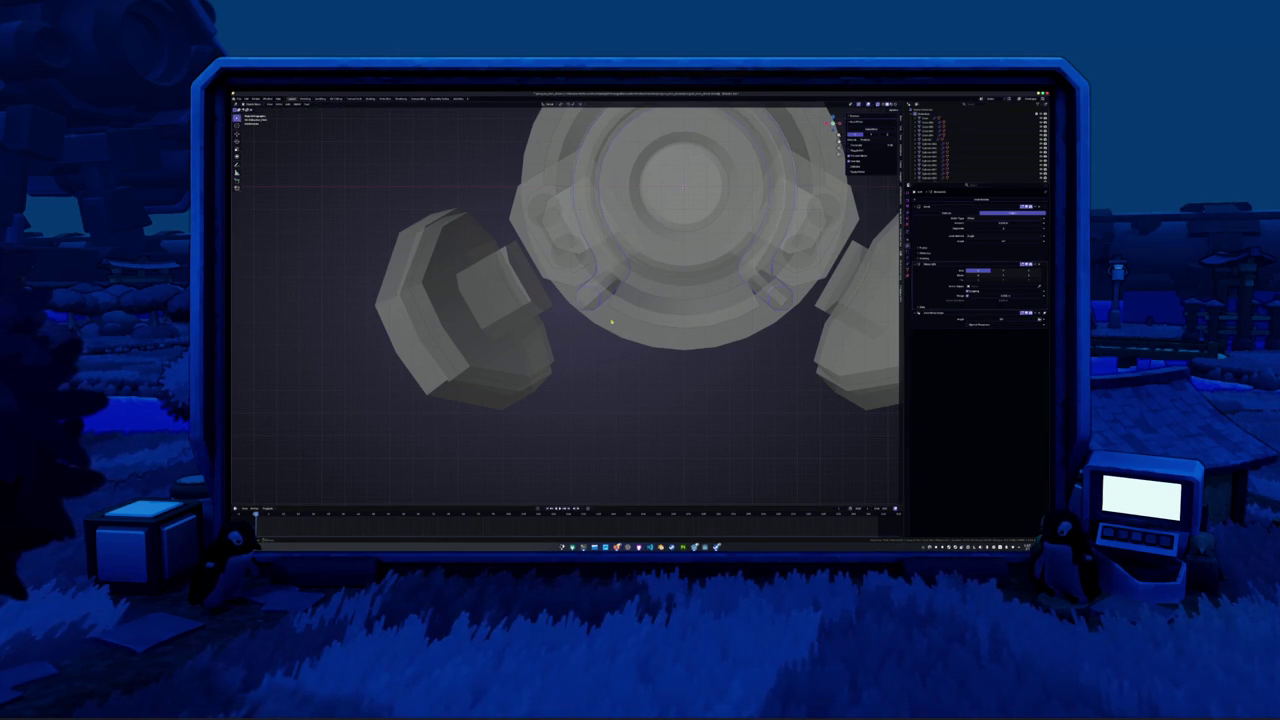
pyautogui.moveTo(1040, 266); pyautogui.dragTo(1039, 229)
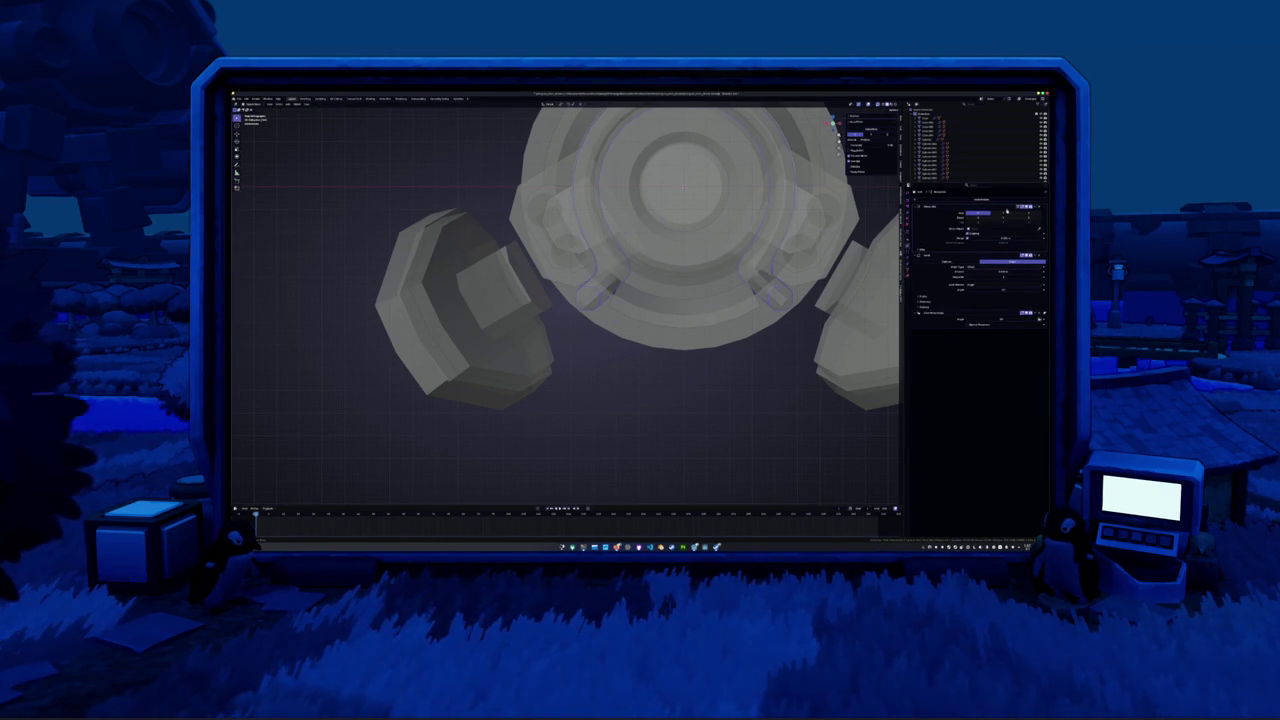
# Adjust the bracket's corner vertices, toggling Edit Mode and X-ray to reach them
pyautogui.hotkey('alt', 'z')
pyautogui.moveTo(629, 301); pyautogui.dragTo(600, 310, button='middle')
pyautogui.press('Tab')
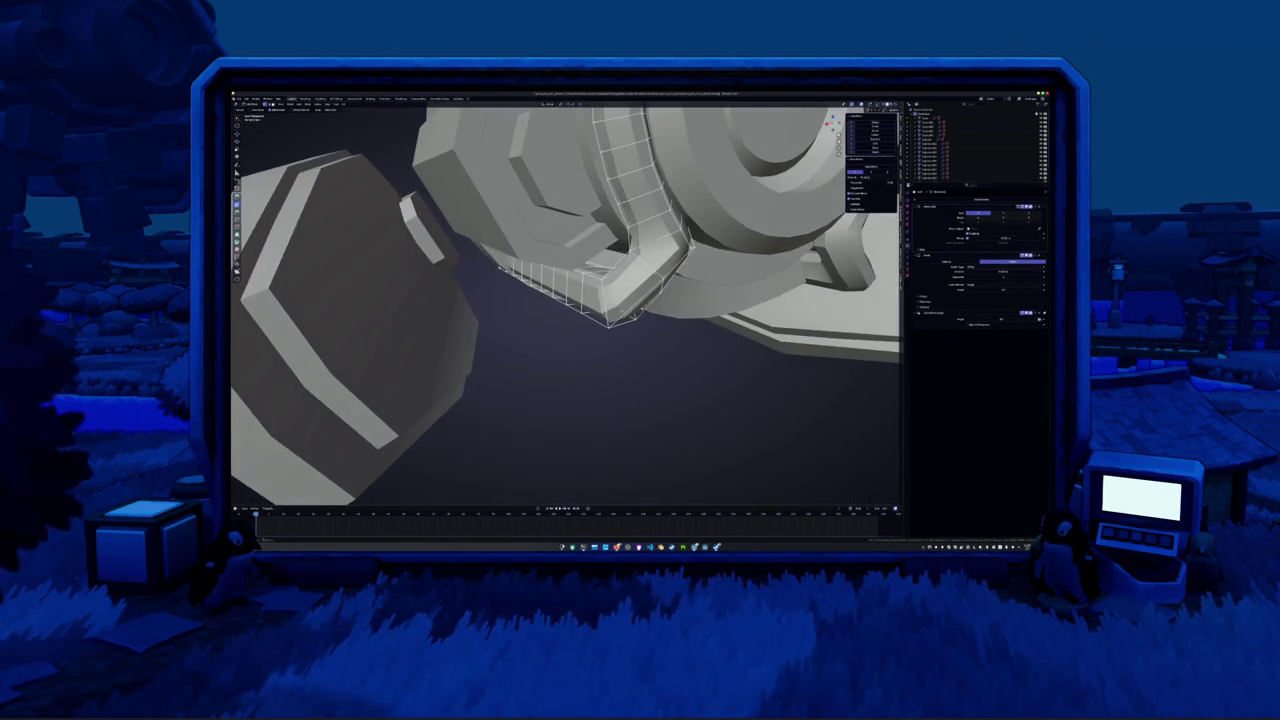
pyautogui.hotkey('ctrl', 'a')
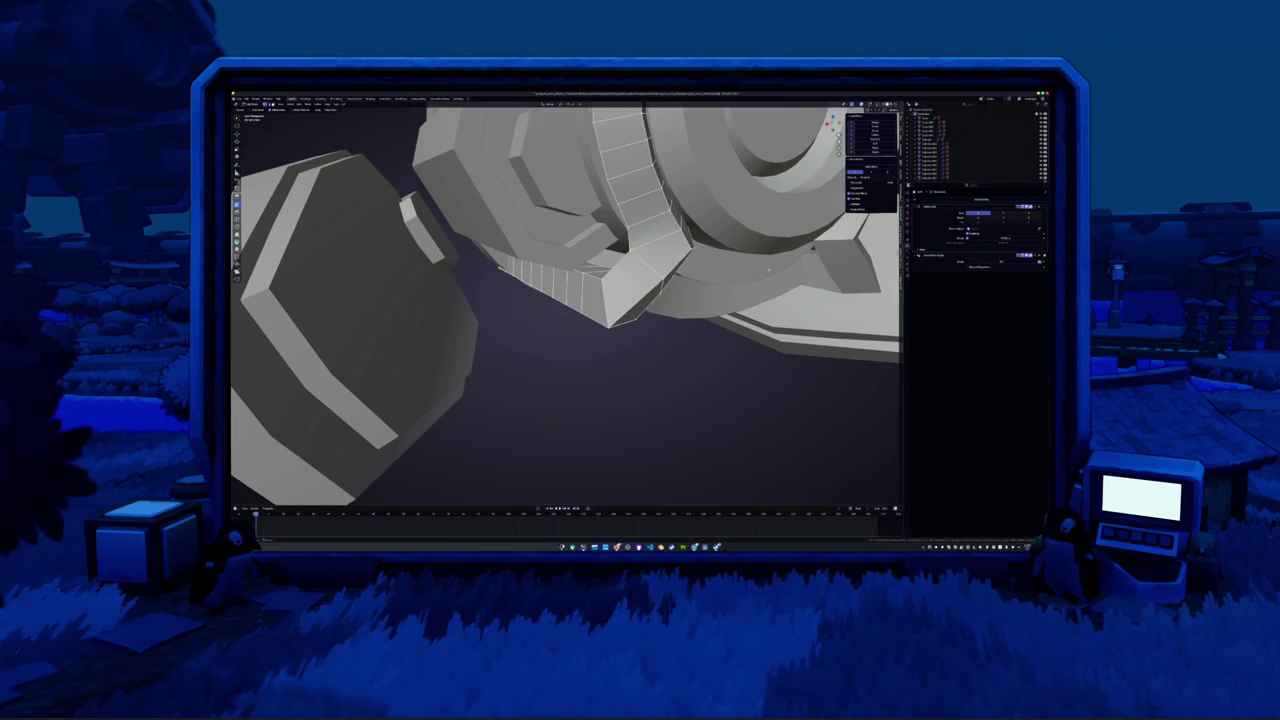
pyautogui.moveTo(770, 270); pyautogui.dragTo(798, 281, button='middle')
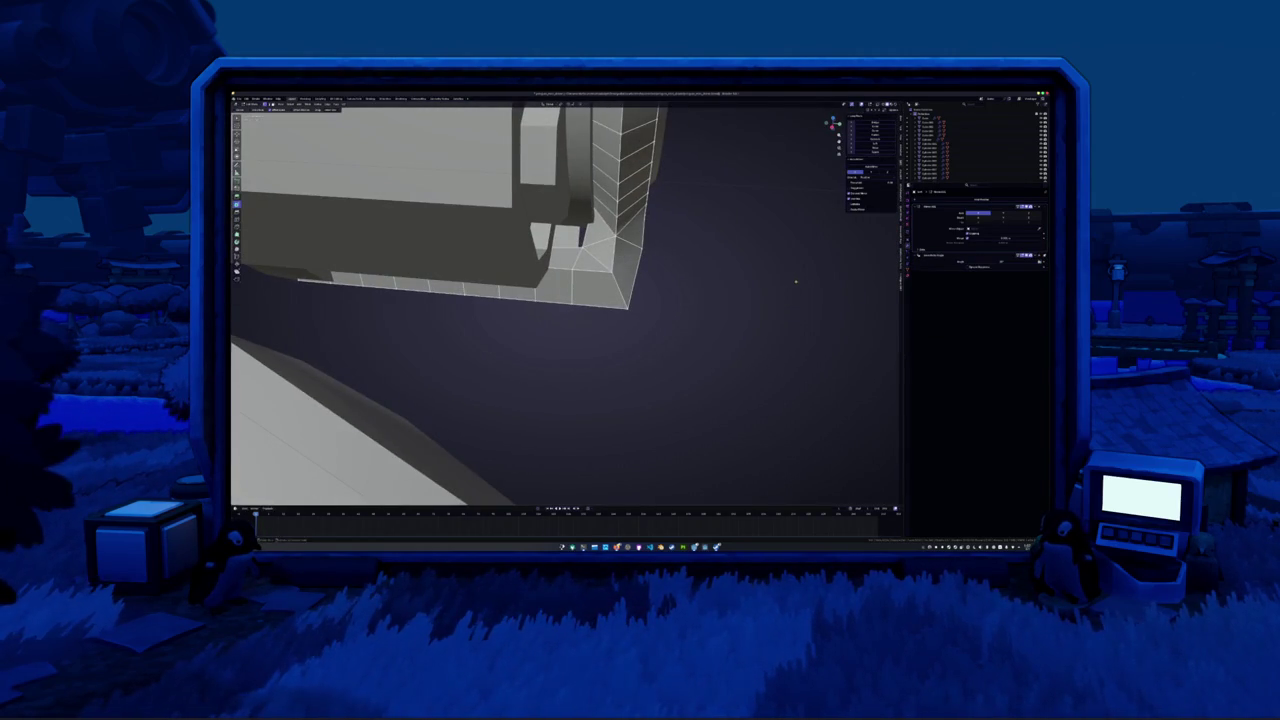
pyautogui.press('Tab')
pyautogui.moveTo(801, 286)
pyautogui.mouseDown(button='middle')
pyautogui.moveTo(752, 272)
pyautogui.moveTo(593, 288)
pyautogui.mouseUp(button='middle')
pyautogui.press('Tab')
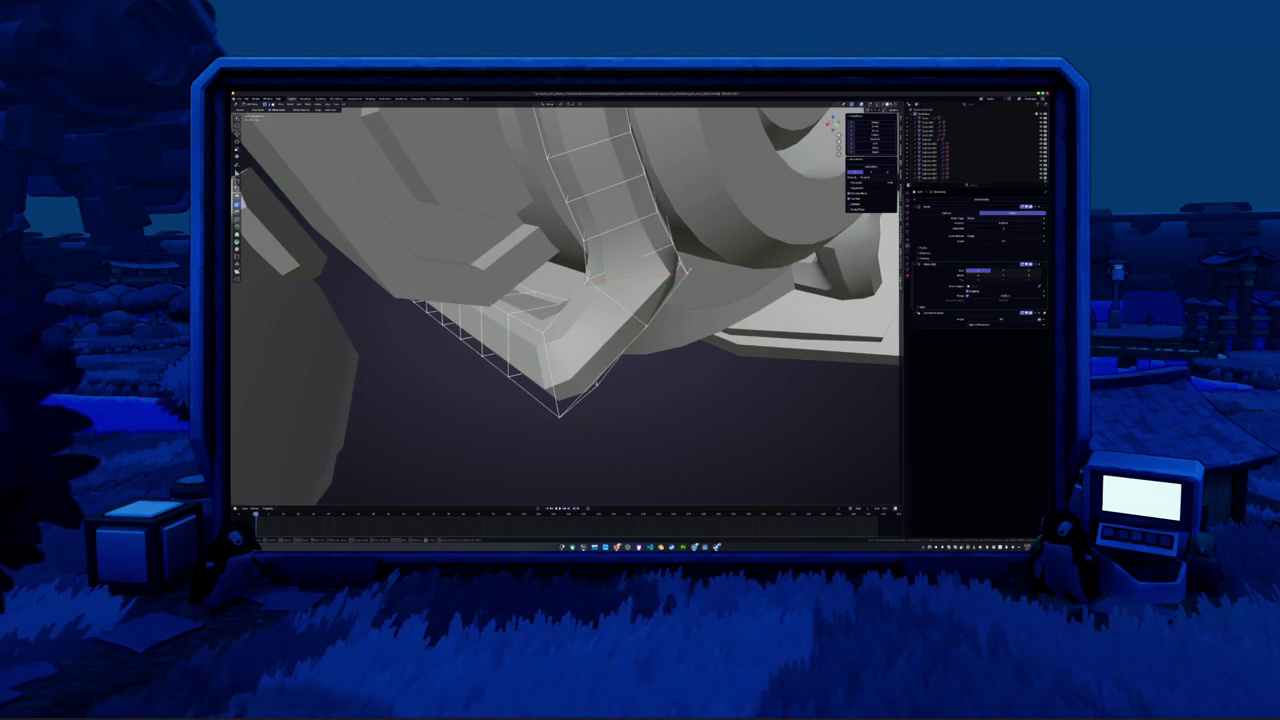
pyautogui.moveTo(680, 270)
pyautogui.mouseDown(button='middle')
pyautogui.moveTo(686, 294)
pyautogui.moveTo(600, 262)
pyautogui.mouseUp(button='middle')
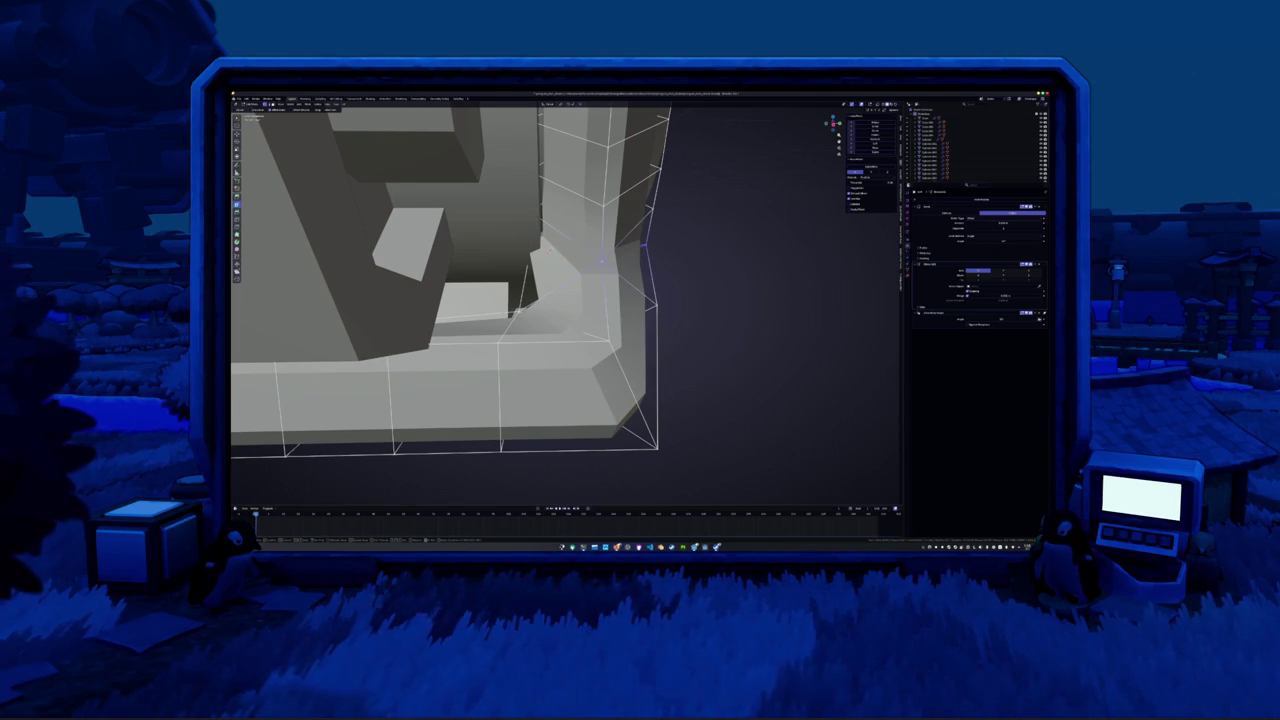
# Refine the corner in X-ray, then apply a shading option from the object's context menu
pyautogui.hotkey('alt', 'z')
pyautogui.moveTo(600, 262); pyautogui.dragTo(564, 251, button='middle')
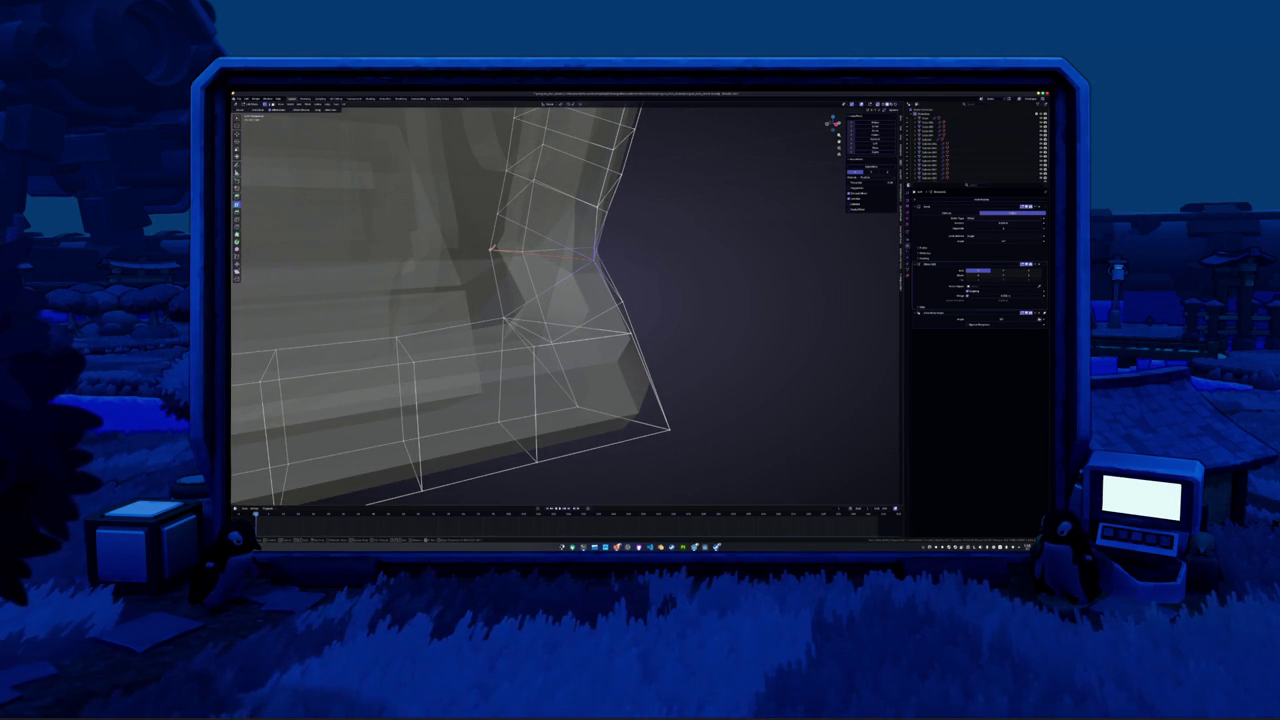
pyautogui.press('Tab')
pyautogui.hotkey('alt', 'z')
pyautogui.moveTo(600, 300)
pyautogui.mouseDown(button='middle')
pyautogui.moveTo(580, 280)
pyautogui.moveTo(600, 298)
pyautogui.moveTo(645, 295)
pyautogui.mouseUp(button='middle')
pyautogui.rightClick(600, 298)
pyautogui.click(598, 297)
pyautogui.scroll(-3, 633, 302)
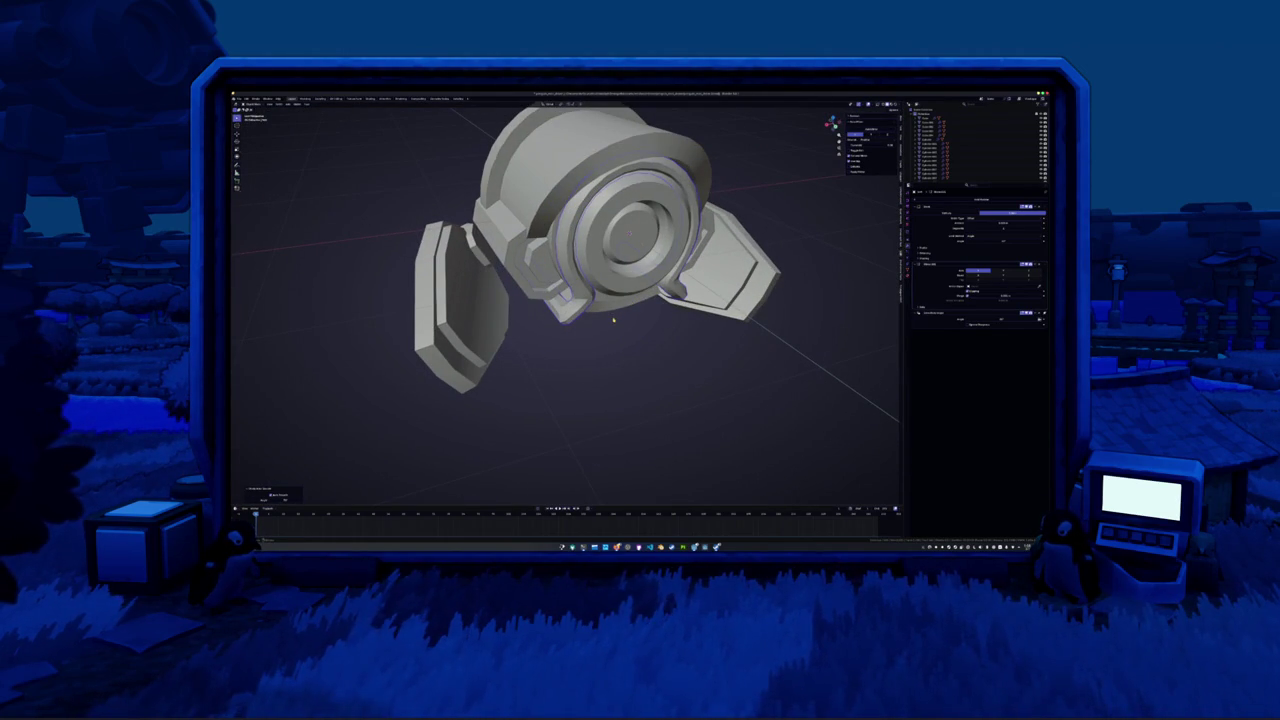
# Re-enter Edit Mode and orbit to inspect the bracket's edit cages
pyautogui.press('Tab')
pyautogui.scroll(2, 613, 319)
pyautogui.scroll(4, 630, 330)
pyautogui.scroll(2, 660, 345)
pyautogui.moveTo(670, 349)
pyautogui.mouseDown(button='middle')
pyautogui.moveTo(648, 320)
pyautogui.moveTo(674, 337)
pyautogui.moveTo(680, 300)
pyautogui.moveTo(680, 325)
pyautogui.mouseUp(button='middle')
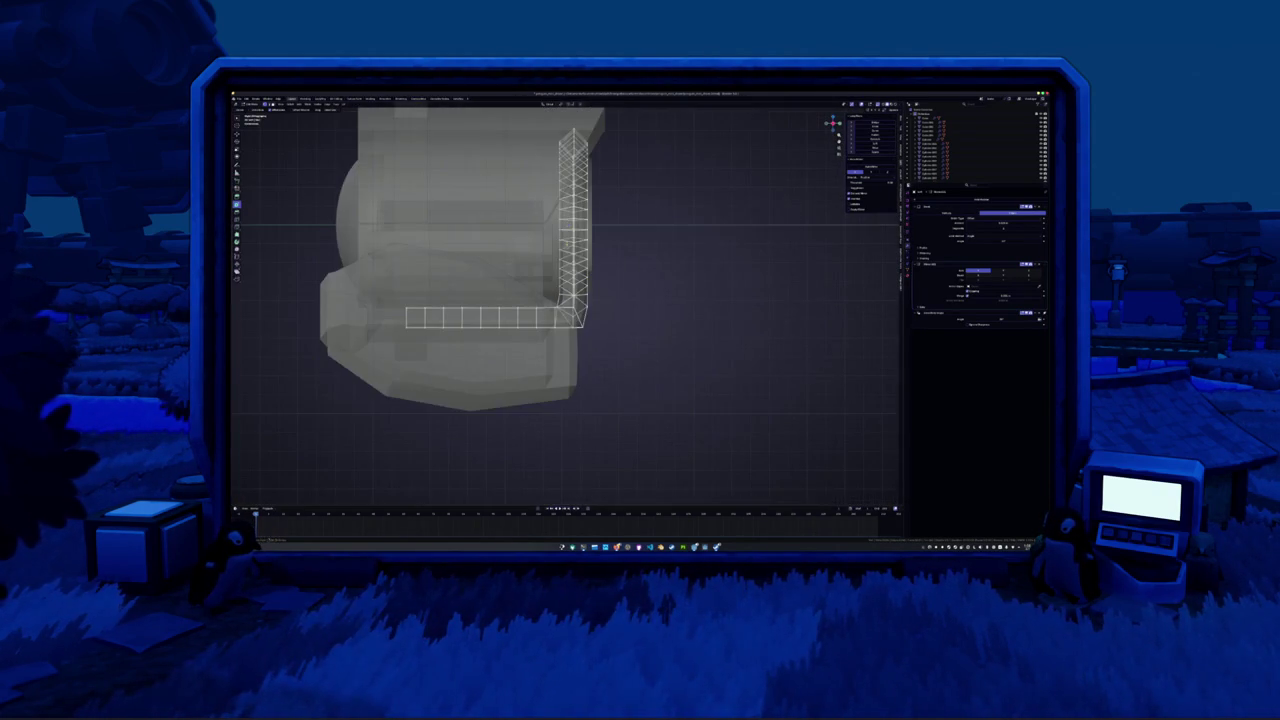
# Slide the strap's vertical column along X against the housing's side
pyautogui.scroll(1, 565, 300)
pyautogui.scroll(2, 565, 300)
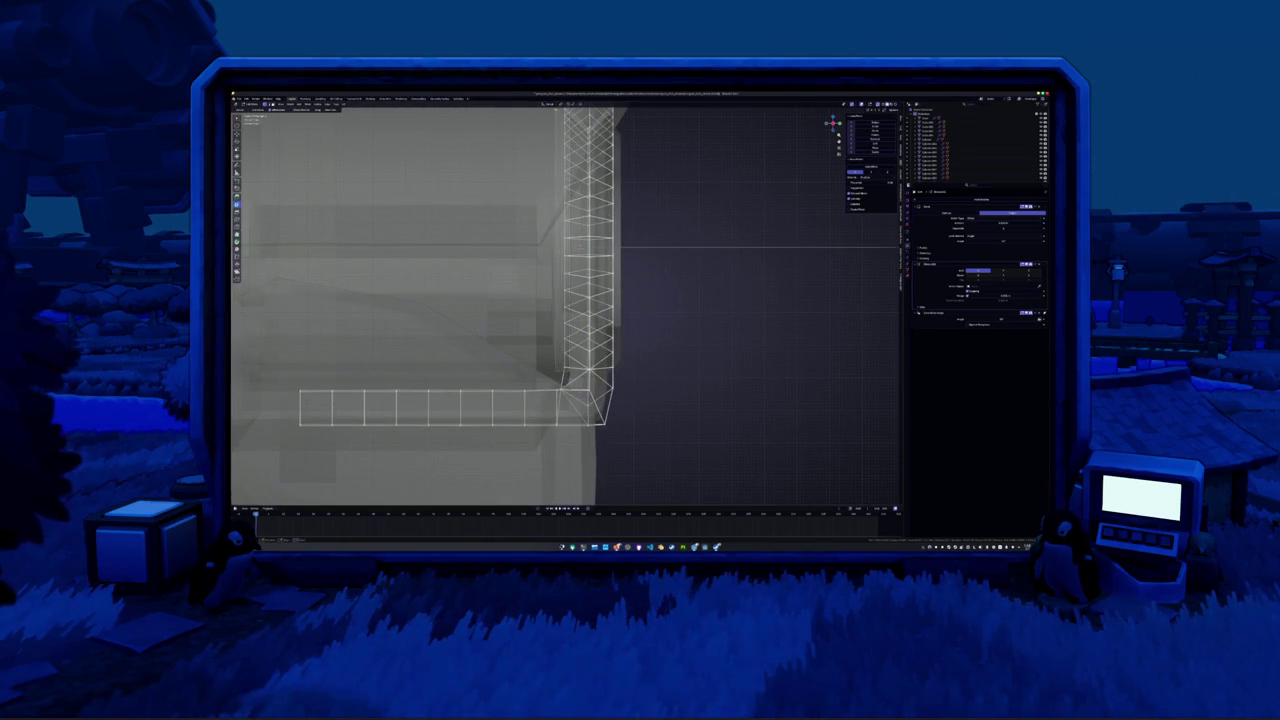
pyautogui.scroll(-3, 565, 300)
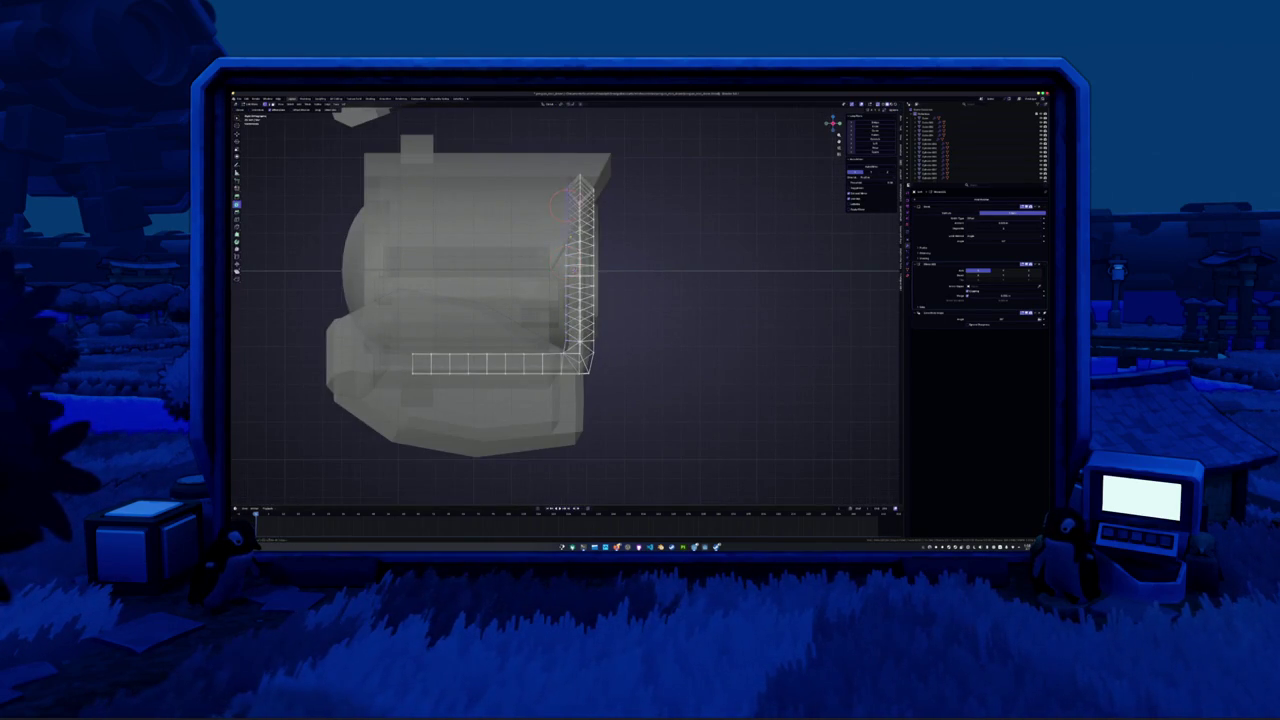
pyautogui.scroll(3, 571, 287)
pyautogui.moveTo(563, 133); pyautogui.dragTo(572, 375)
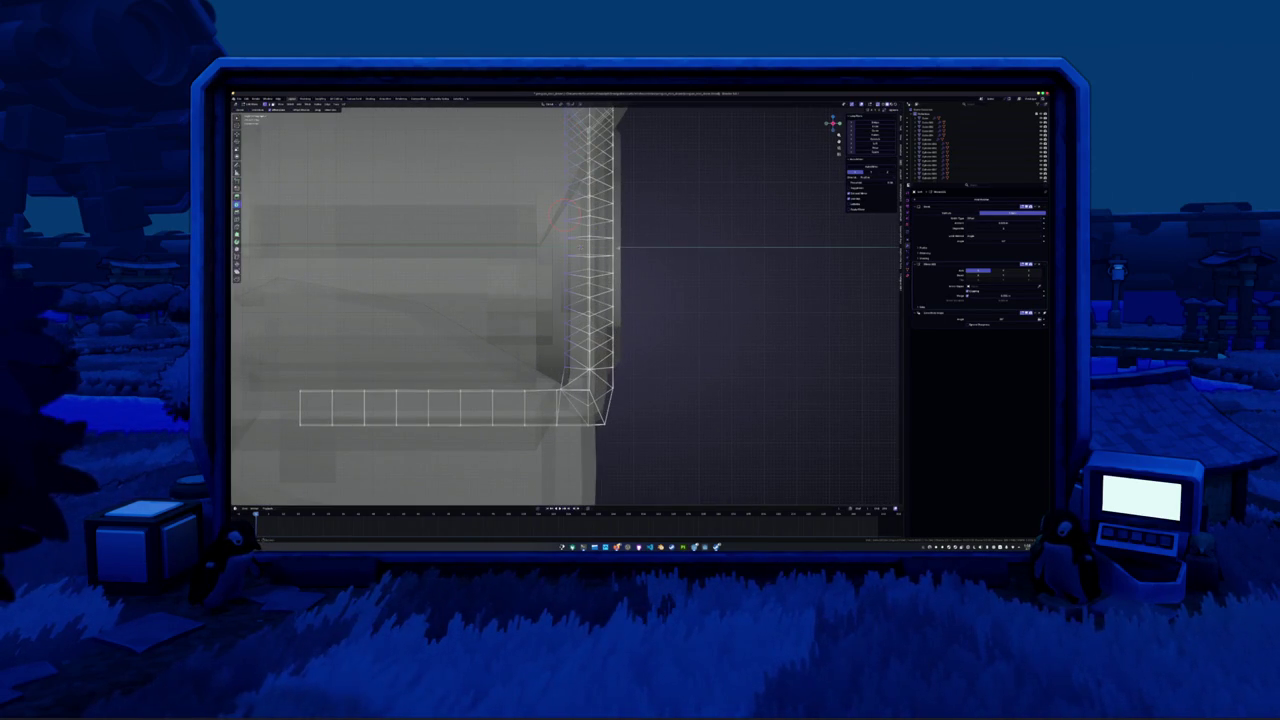
pyautogui.press('g')
pyautogui.press('x')
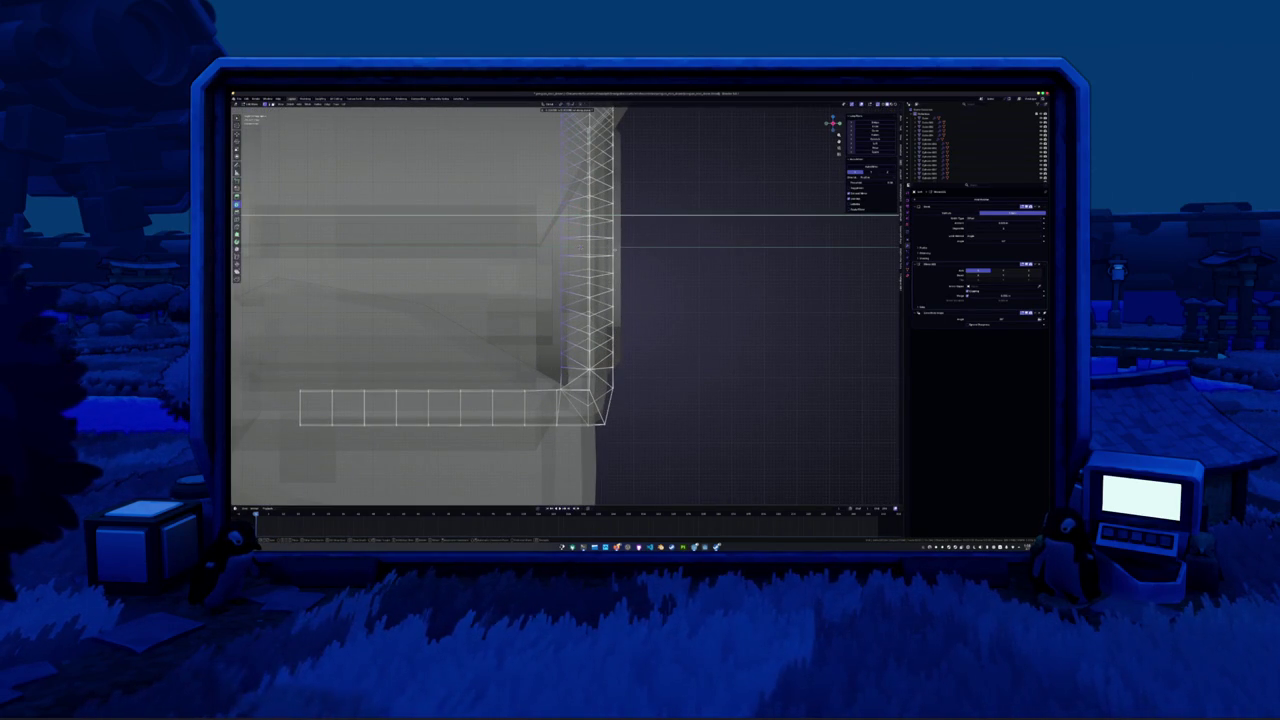
pyautogui.press('Return')
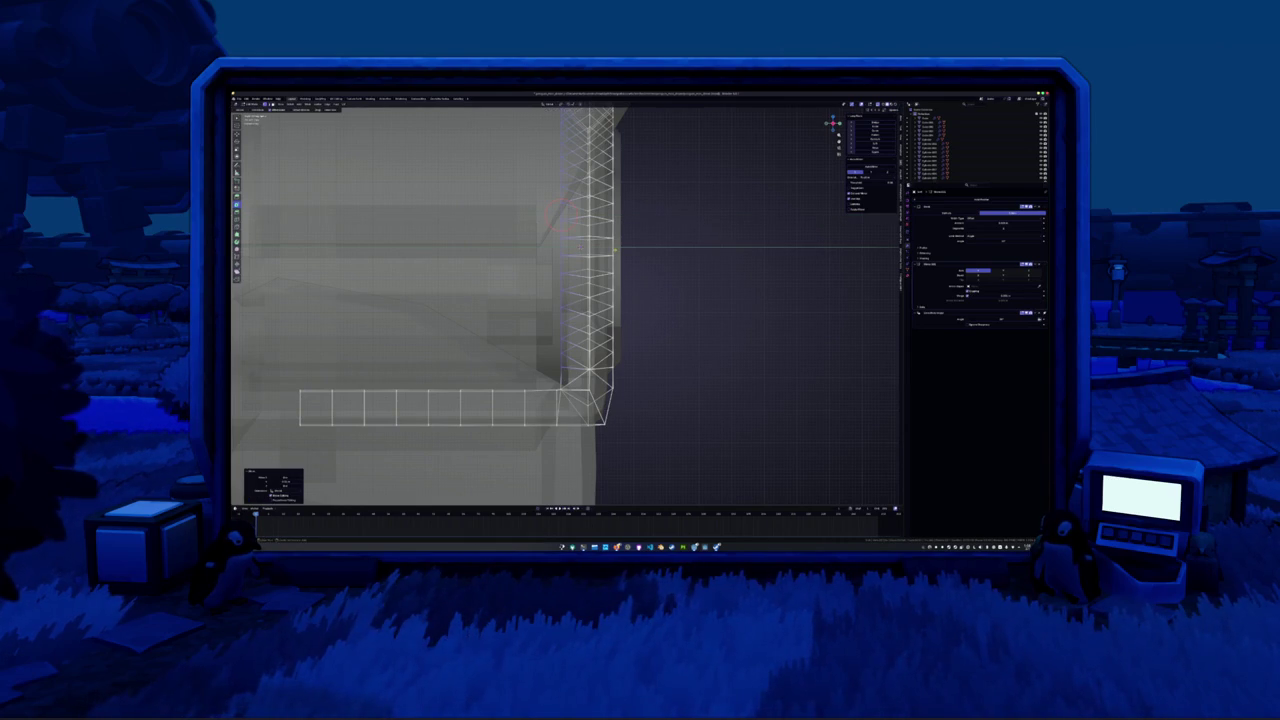
# Extrude a face of the strap's column along Z to thicken it
pyautogui.moveTo(614, 248); pyautogui.dragTo(612, 258, button='middle')
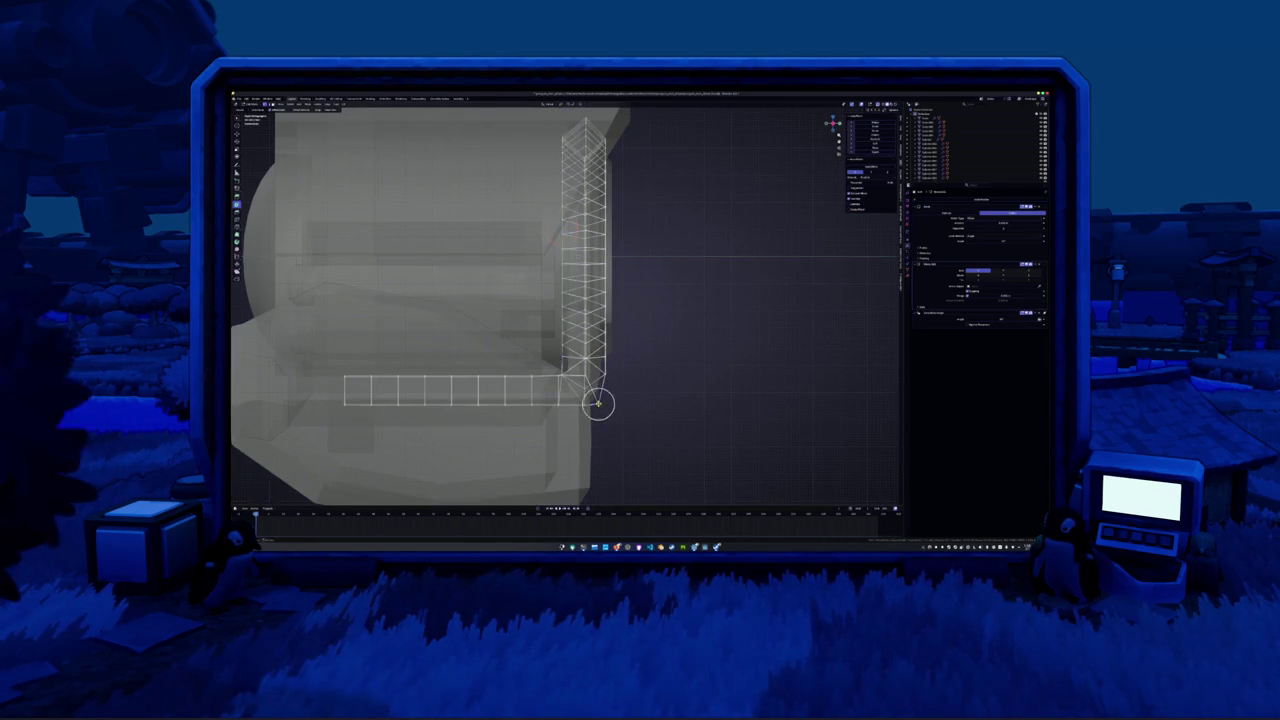
pyautogui.scroll(3, 600, 410)
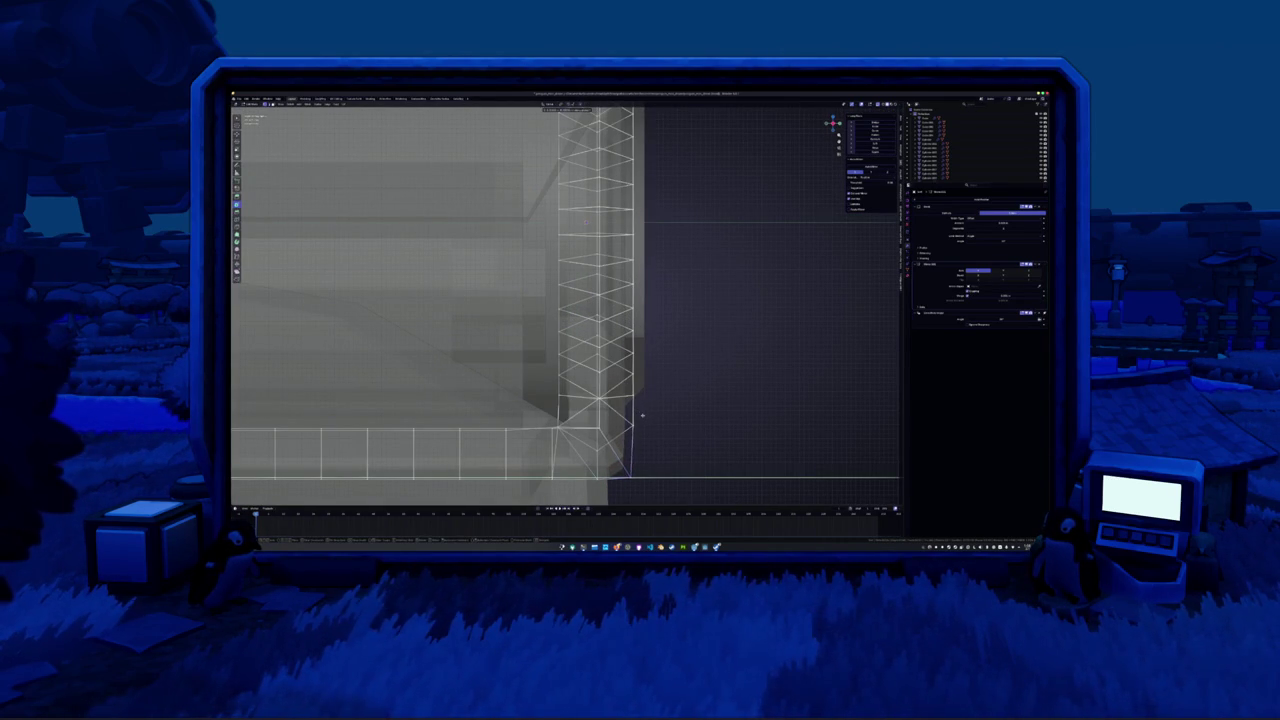
pyautogui.scroll(-1, 640, 440)
pyautogui.scroll(-3, 620, 430)
pyautogui.scroll(-2, 600, 420)
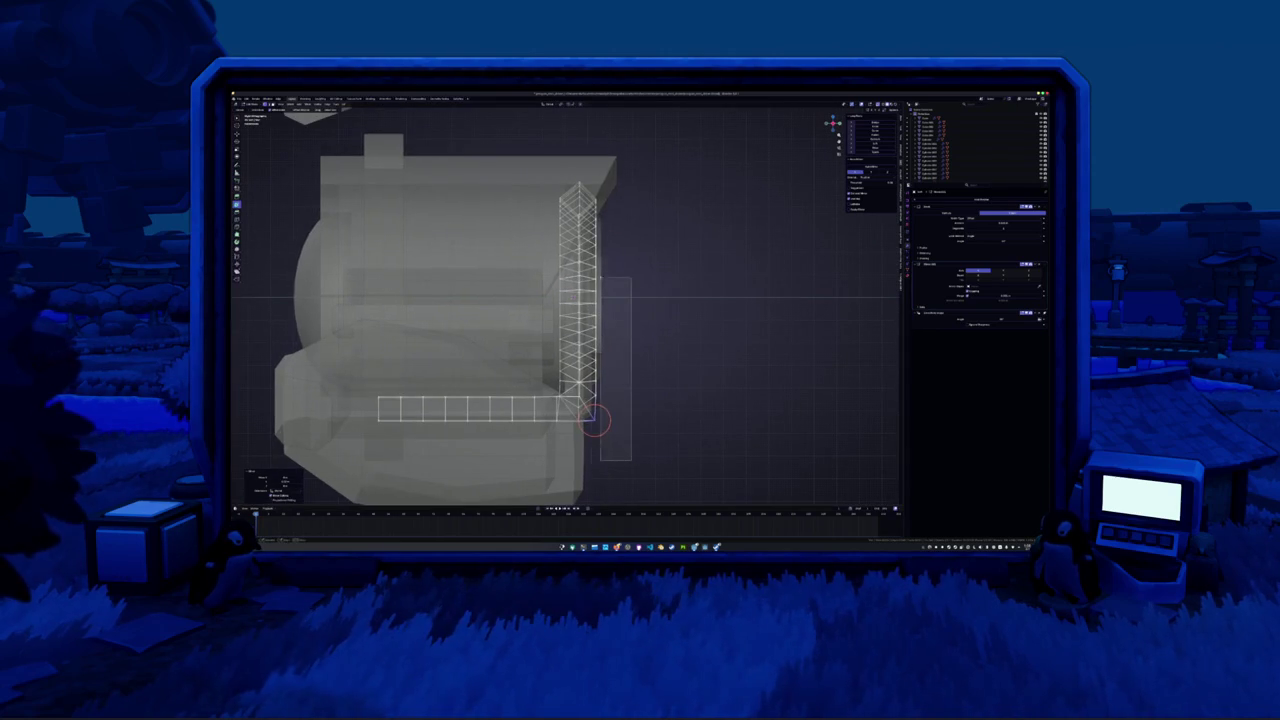
pyautogui.click(595, 415)
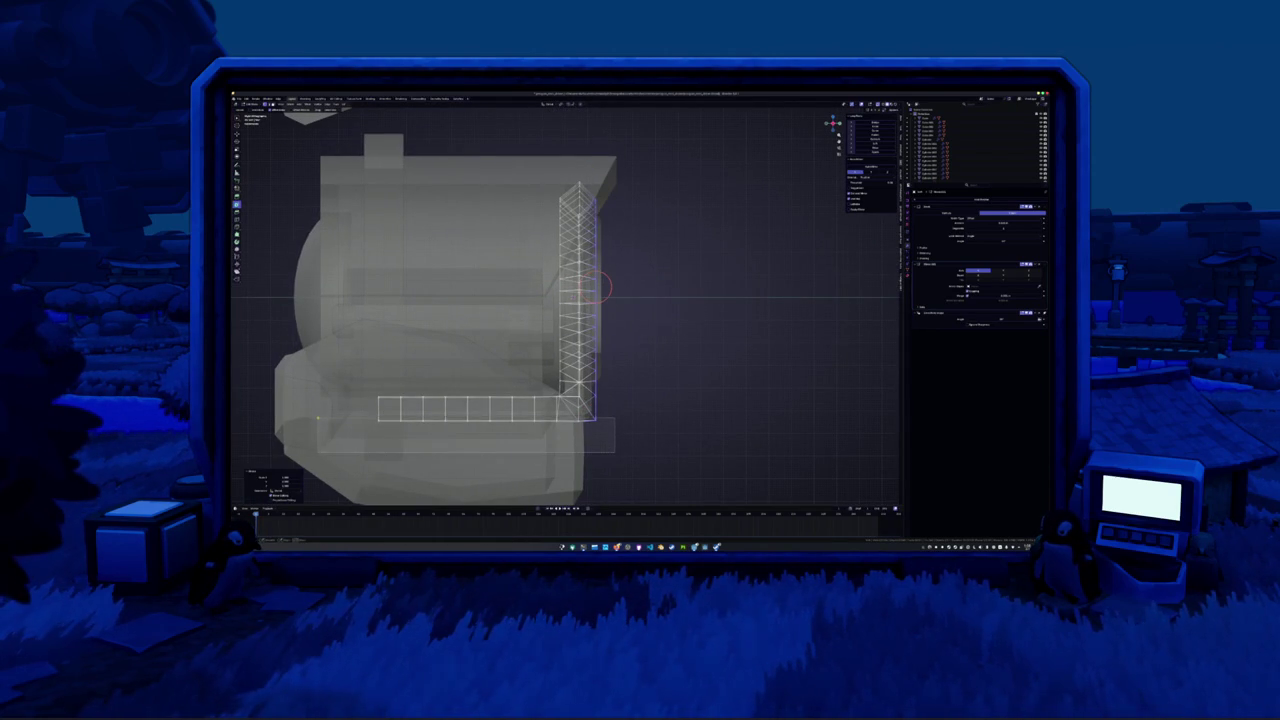
pyautogui.press('e')
pyautogui.click(680, 433)
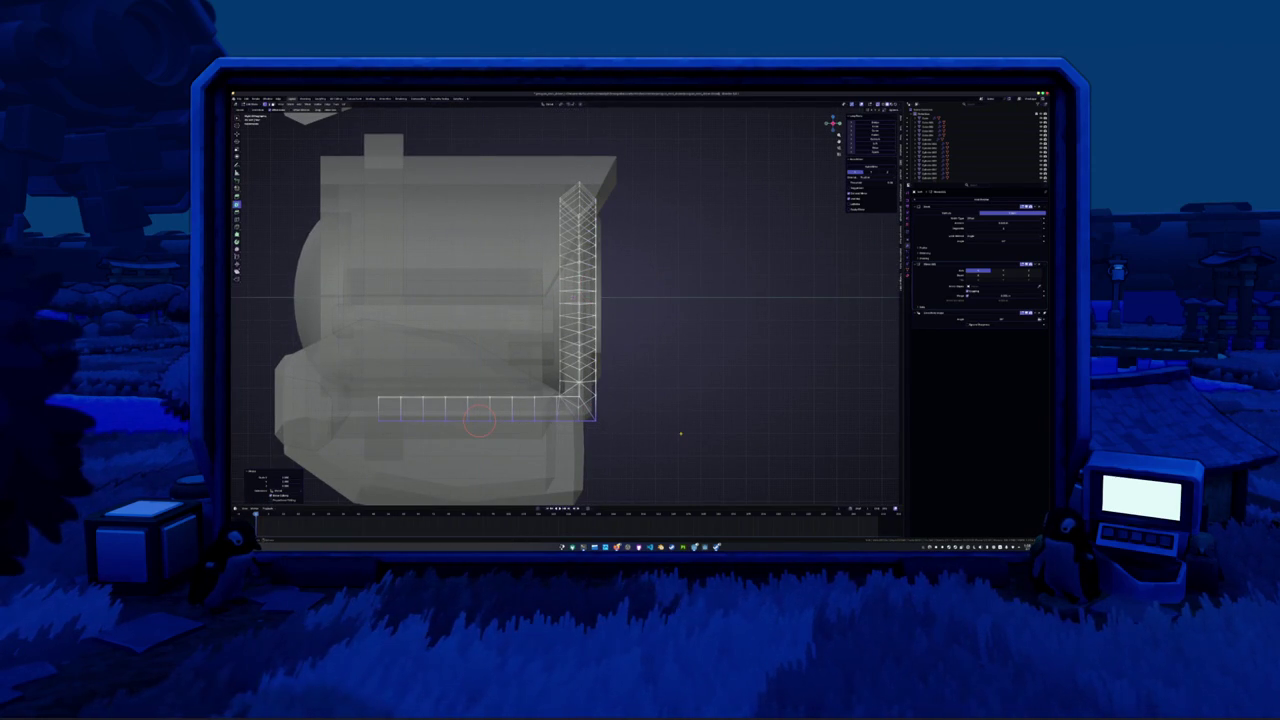
# Extrude the strap's bottom row of faces and reposition its top edge
pyautogui.scroll(3, 680, 433)
pyautogui.scroll(-1, 590, 393)
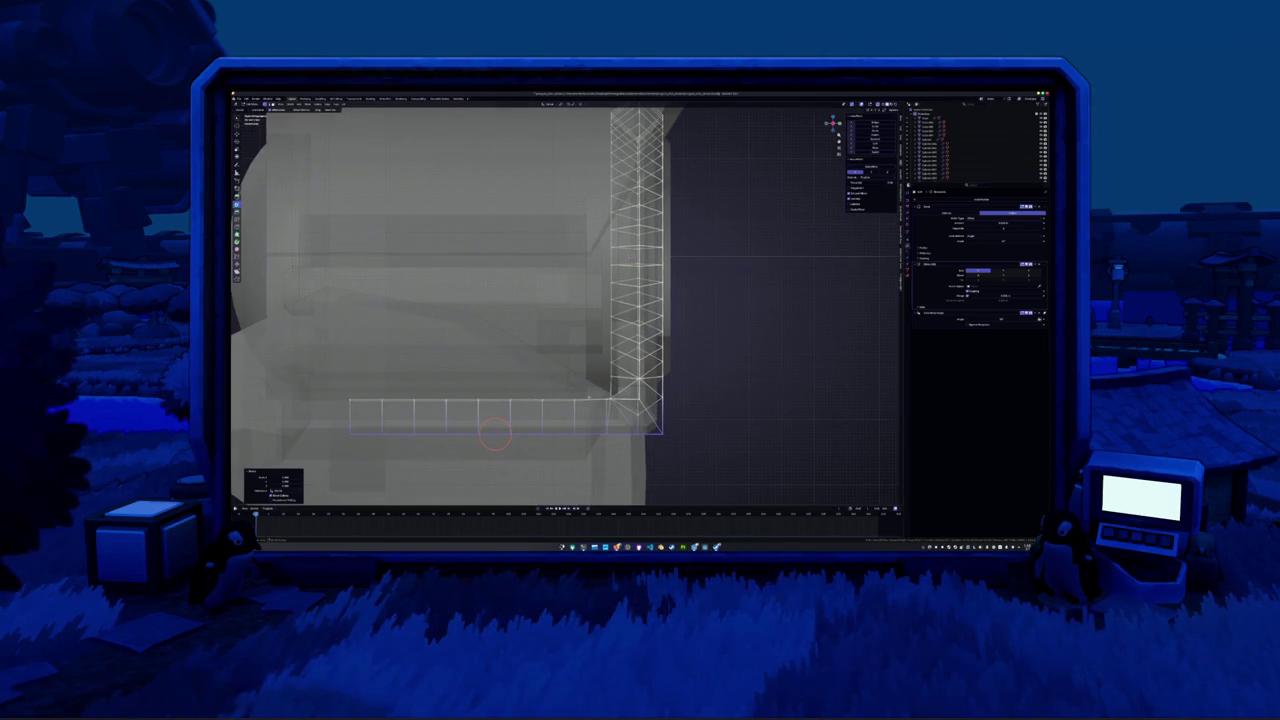
pyautogui.moveTo(495, 432); pyautogui.dragTo(600, 420)
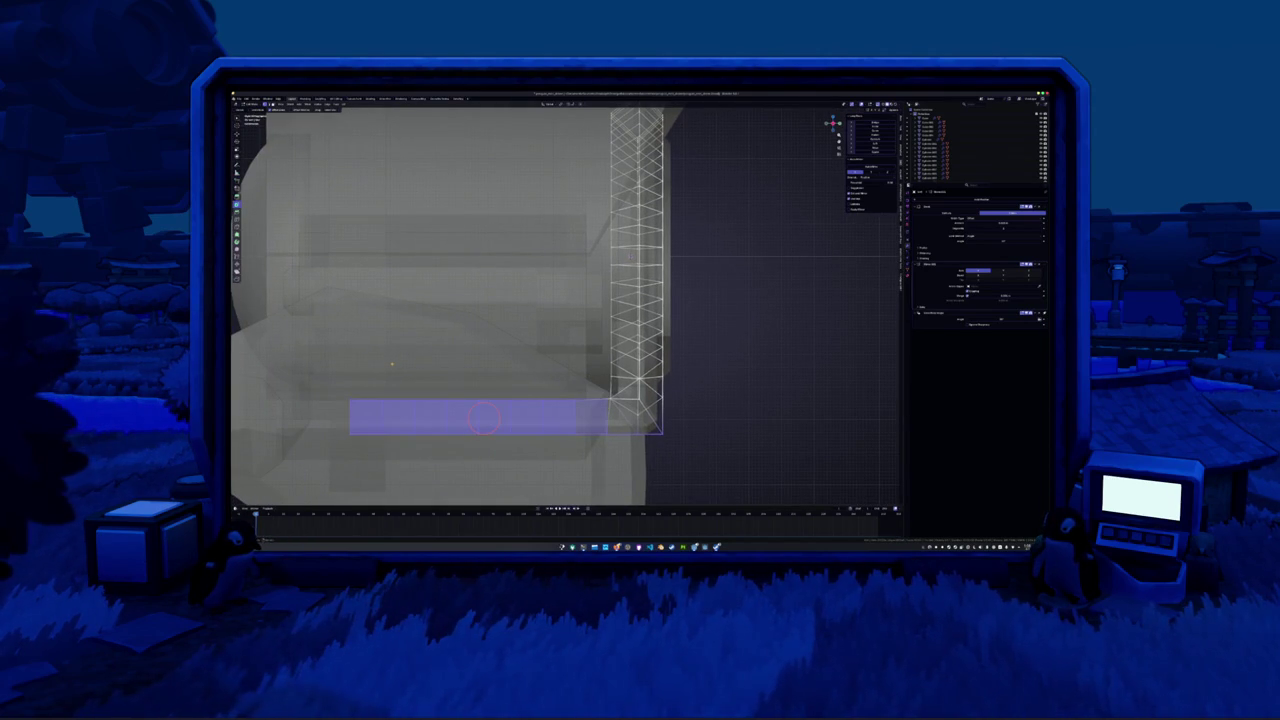
pyautogui.press('e')
pyautogui.click(452, 364)
pyautogui.keyDown('alt'); pyautogui.click(469, 400); pyautogui.keyUp('alt')
pyautogui.click(388, 361)
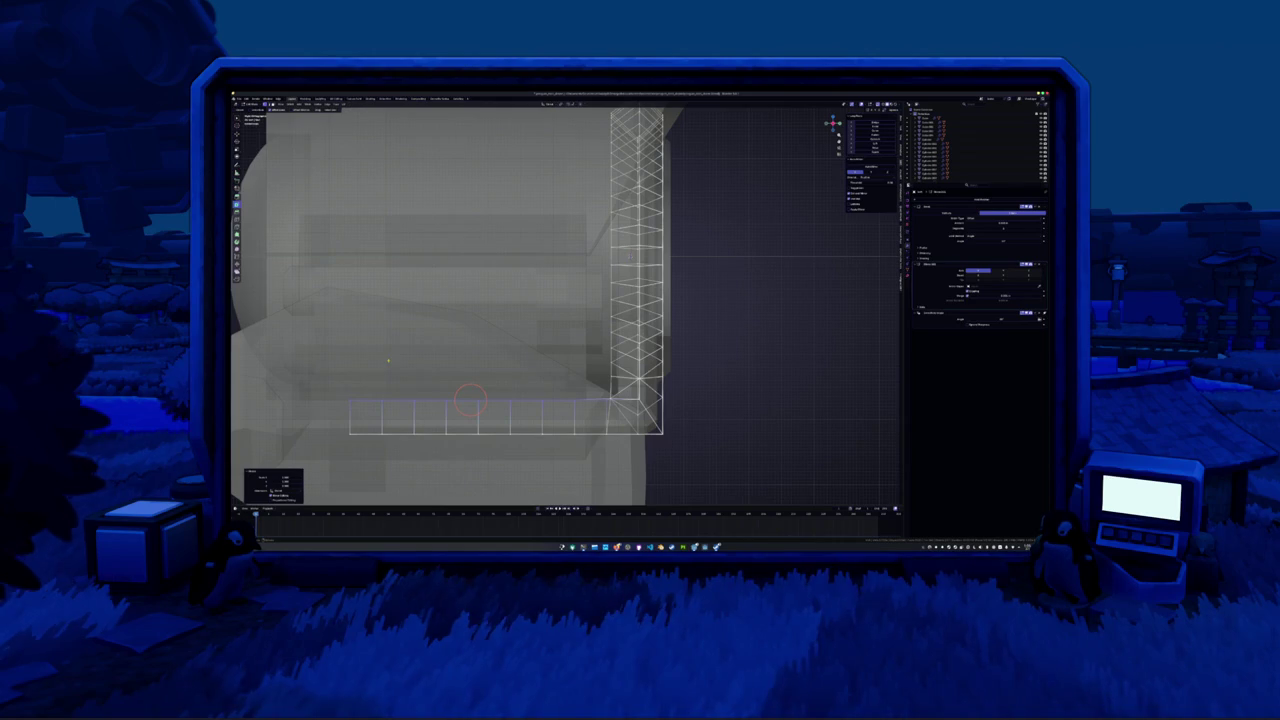
# In X-ray front view, move the strap's bottom edge row along Z
pyautogui.moveTo(469, 400)
pyautogui.mouseDown(button='middle')
pyautogui.moveTo(577, 269)
pyautogui.moveTo(560, 290)
pyautogui.mouseUp(button='middle')
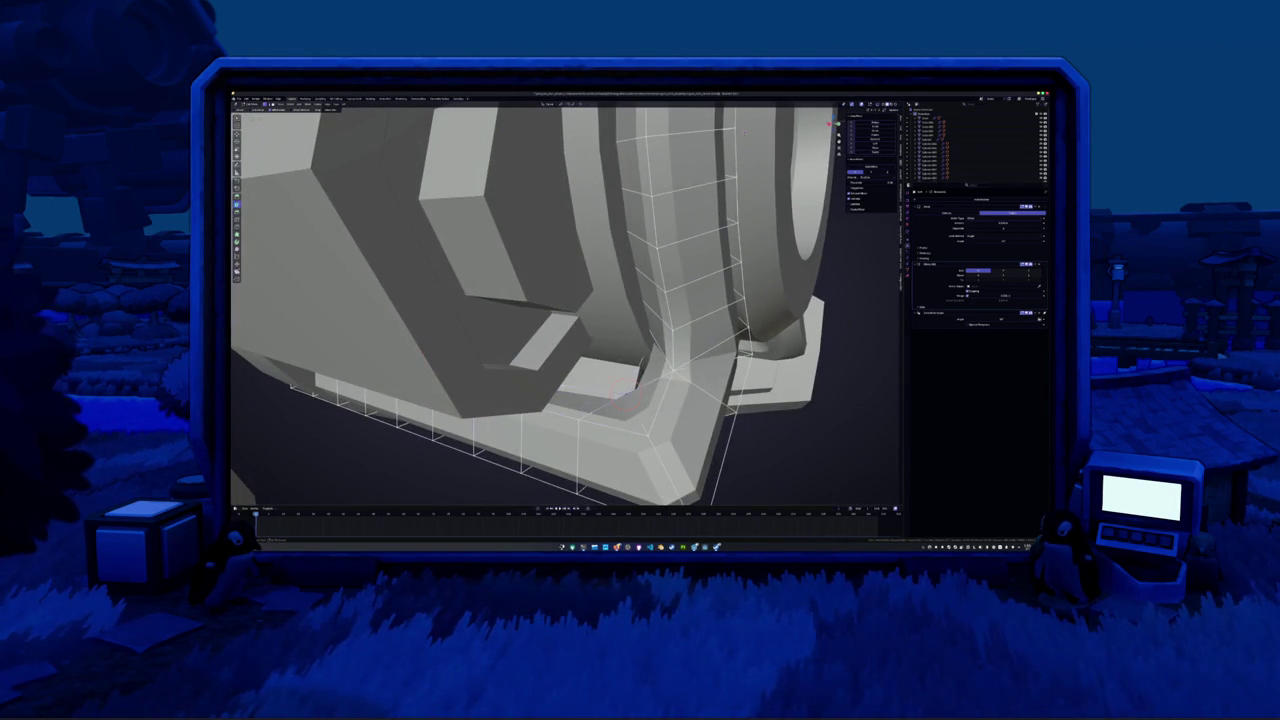
pyautogui.hotkey('alt', 'z')
pyautogui.press('KP_1')
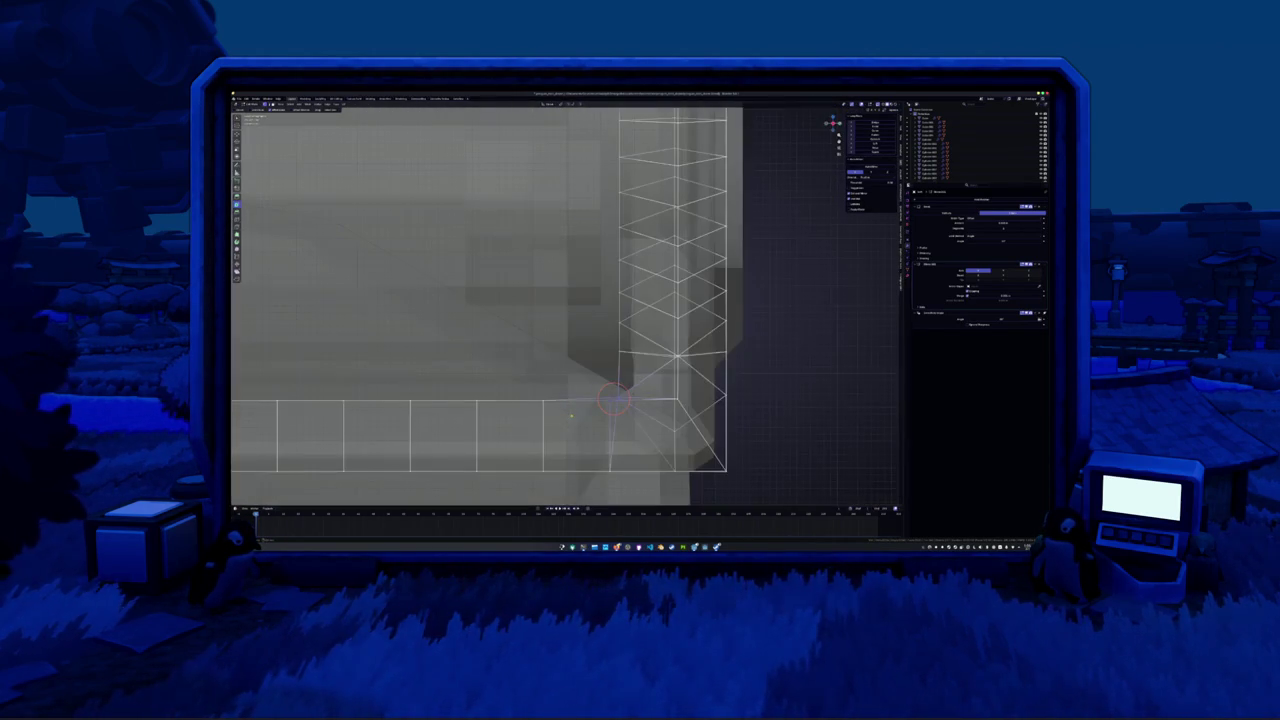
pyautogui.scroll(-2, 576, 405)
pyautogui.scroll(-2, 500, 370)
pyautogui.scroll(-1, 420, 340)
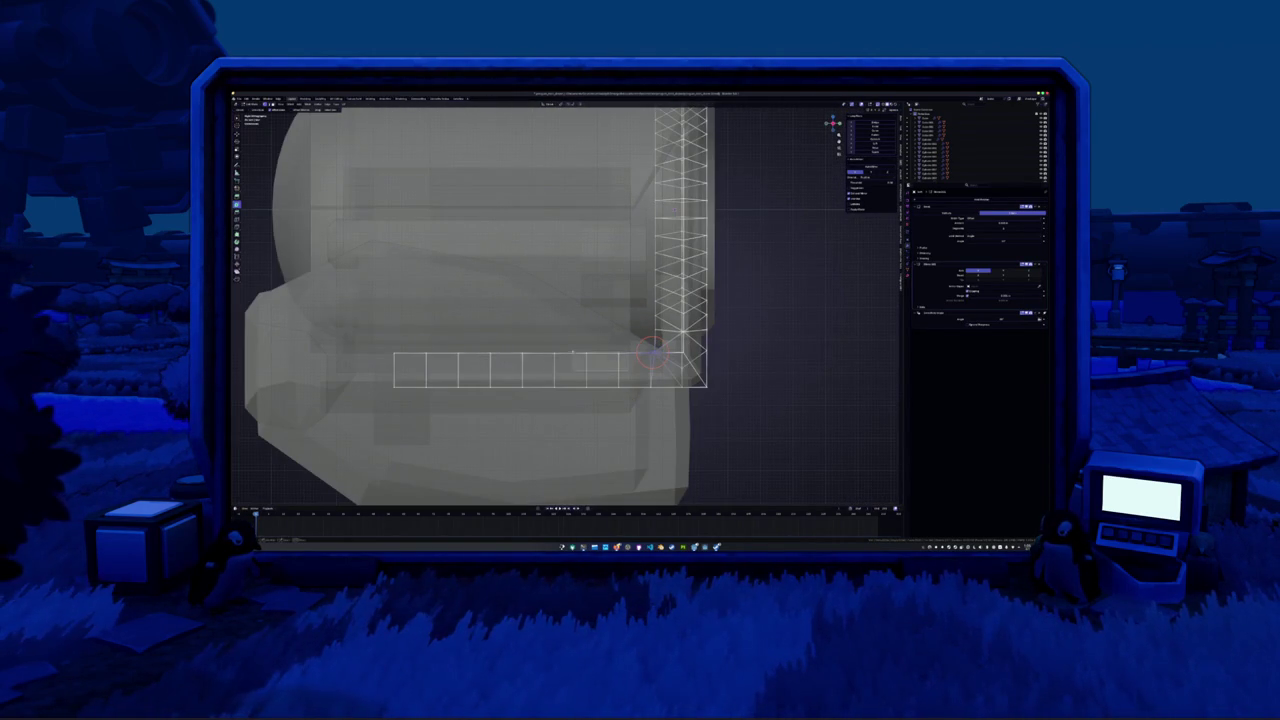
pyautogui.press('g')
pyautogui.press('z')
pyautogui.click(441, 320)
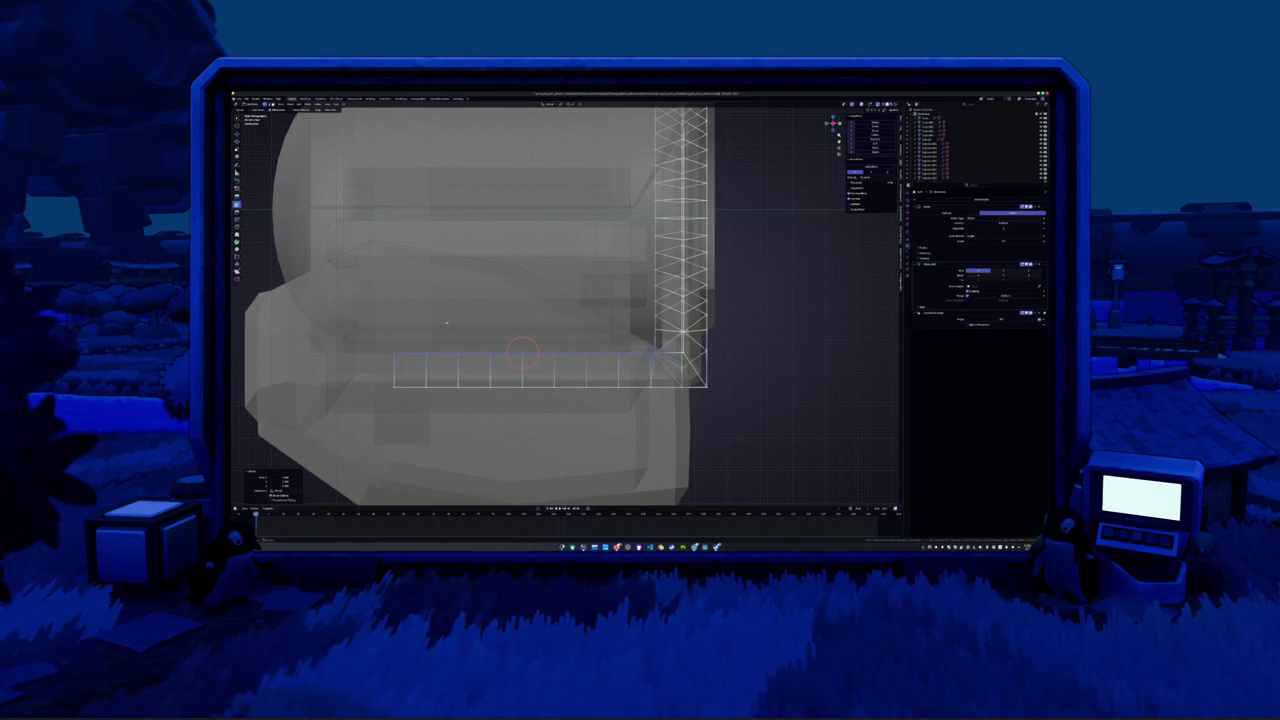
pyautogui.scroll(2, 441, 320)
pyautogui.scroll(2, 603, 388)
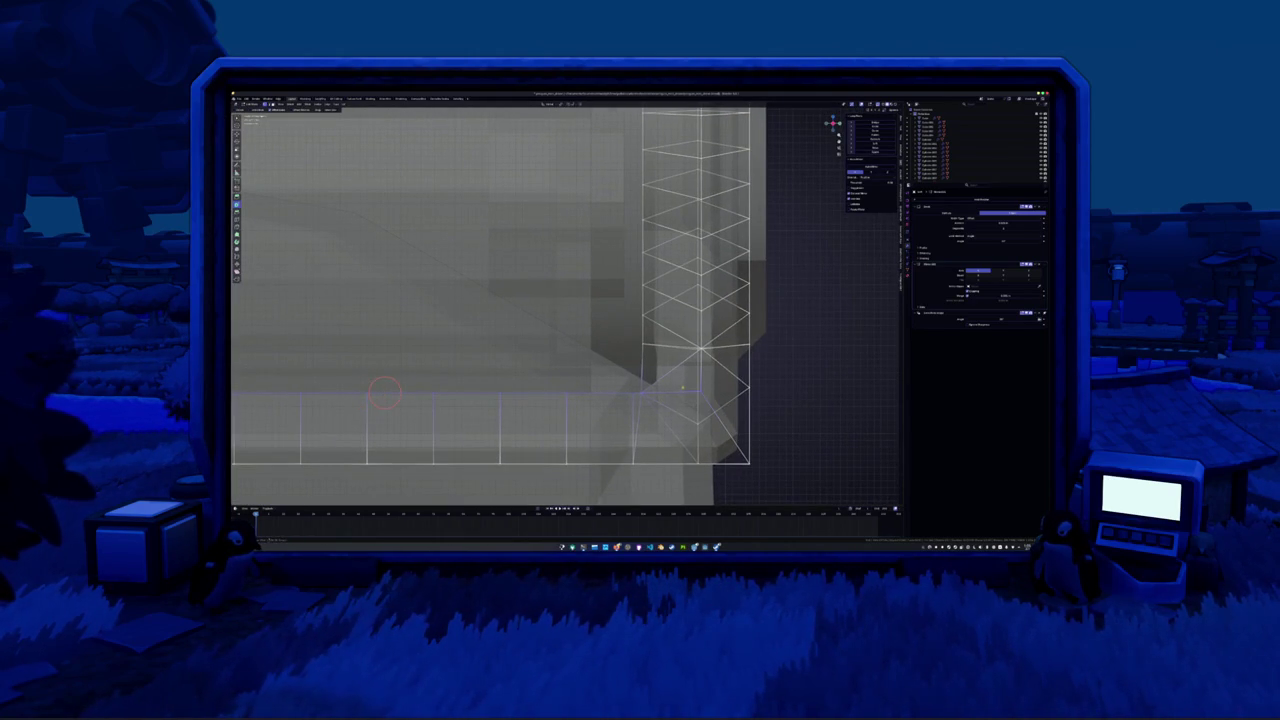
# Check the solid strap in Object Mode, then return to editing and apply an edit
pyautogui.press('Tab')
pyautogui.moveTo(683, 390)
pyautogui.mouseDown(button='middle')
pyautogui.moveTo(600, 378)
pyautogui.moveTo(592, 355)
pyautogui.moveTo(700, 400)
pyautogui.mouseUp(button='middle')
pyautogui.press('Tab')
pyautogui.click(701, 326)
# Inspect the strap's corner in X-ray view and add geometry there
pyautogui.moveTo(701, 326); pyautogui.dragTo(600, 330, button='middle')
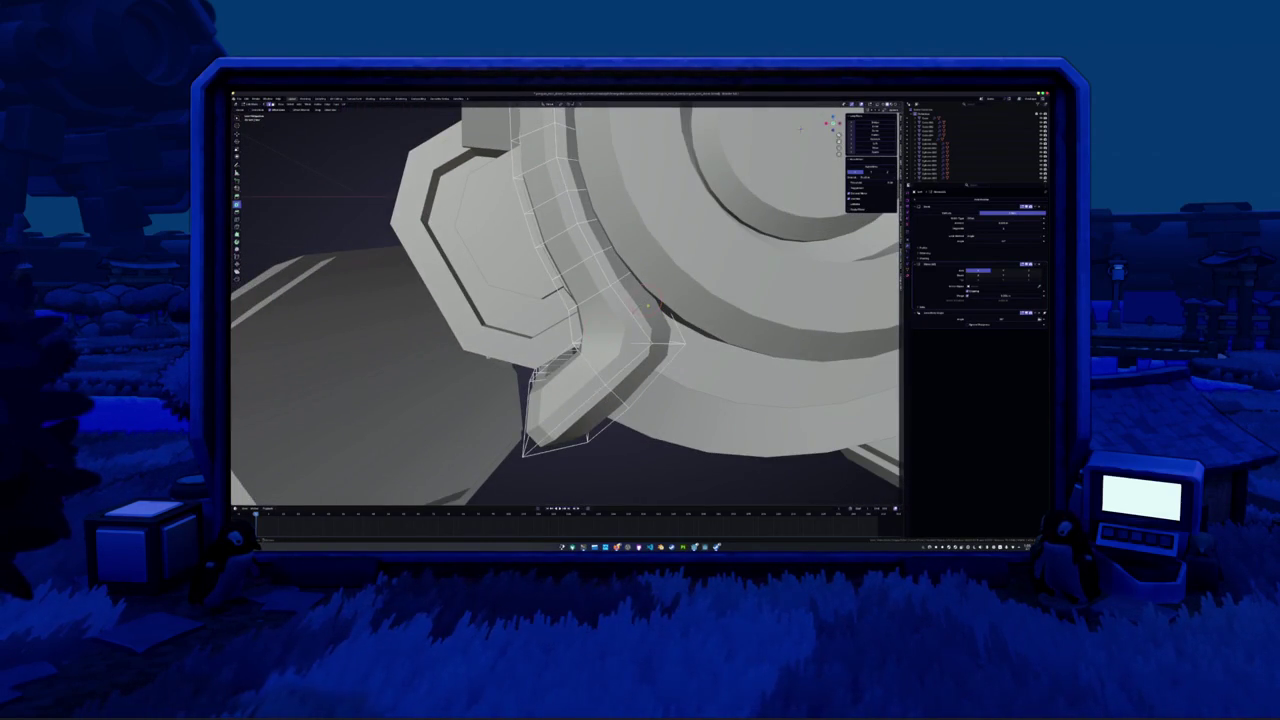
pyautogui.hotkey('alt', 'z')
pyautogui.moveTo(654, 286)
pyautogui.mouseDown(button='middle')
pyautogui.moveTo(668, 322)
pyautogui.moveTo(600, 345)
pyautogui.moveTo(645, 331)
pyautogui.moveTo(622, 342)
pyautogui.moveTo(560, 315)
pyautogui.moveTo(616, 342)
pyautogui.moveTo(640, 335)
pyautogui.moveTo(612, 340)
pyautogui.moveTo(638, 358)
pyautogui.moveTo(509, 294)
pyautogui.moveTo(456, 285)
pyautogui.moveTo(495, 333)
pyautogui.mouseUp(button='middle')
pyautogui.click(645, 333)
pyautogui.hotkey('alt', 'z')
pyautogui.hotkey('alt', 'z')
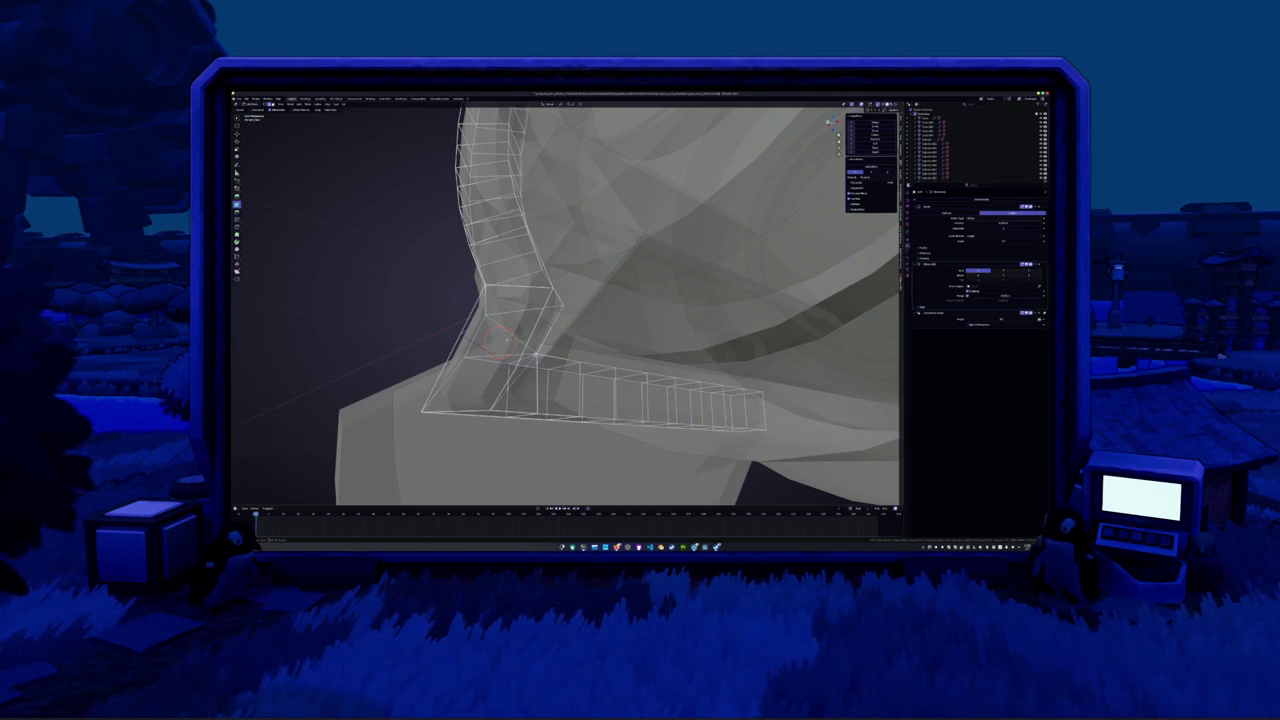
pyautogui.hotkey('alt', 'z')
pyautogui.moveTo(510, 336)
pyautogui.mouseDown(button='middle')
pyautogui.moveTo(622, 347)
pyautogui.moveTo(586, 325)
pyautogui.mouseUp(button='middle')
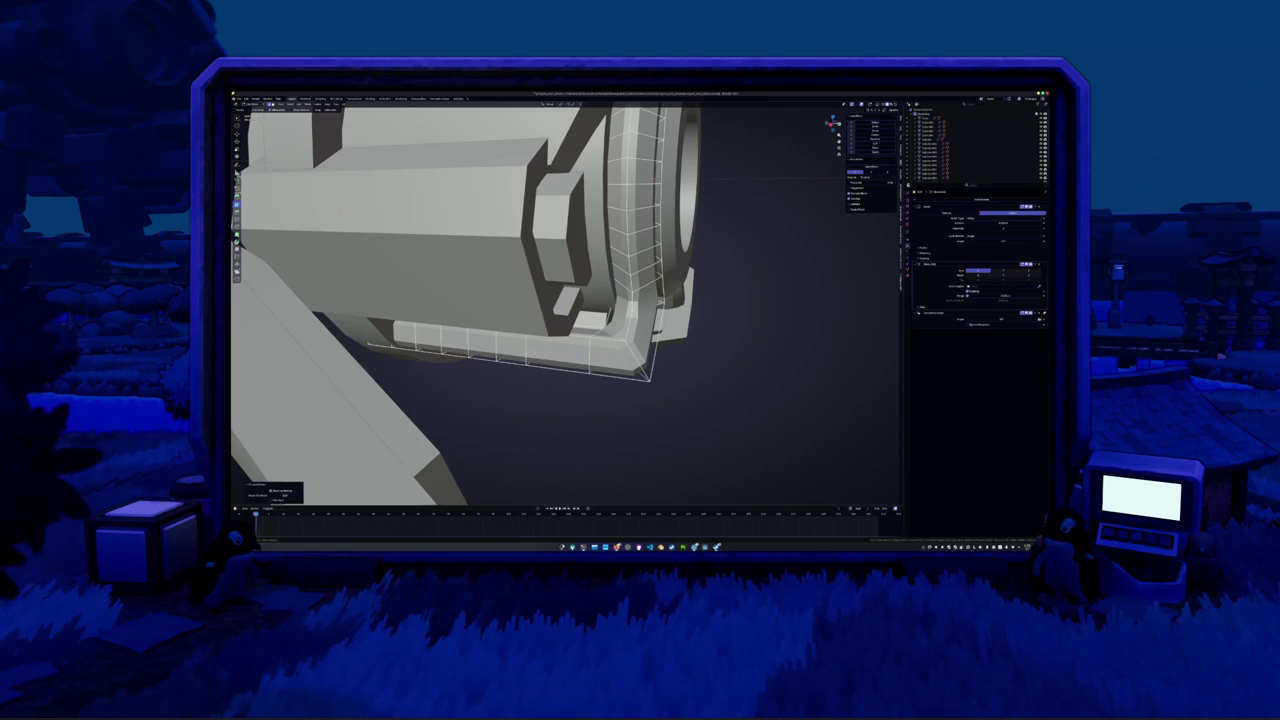
# Dissolve the unneeded vertical edge and other corner edges using the context menu
pyautogui.rightClick(520, 340)
pyautogui.moveTo(510, 335)
pyautogui.mouseDown(button='middle')
pyautogui.moveTo(495, 328)
pyautogui.moveTo(510, 318)
pyautogui.mouseUp(button='middle')
pyautogui.rightClick(495, 327)
pyautogui.click(498, 327)
pyautogui.rightClick(512, 300)
pyautogui.click(512, 316)
pyautogui.rightClick(500, 300)
pyautogui.click(495, 310)
pyautogui.rightClick(470, 305)
pyautogui.click(470, 315)
pyautogui.rightClick(412, 288)
pyautogui.click(430, 300)
# Merge faces on the curved strap's underside while viewing in X-ray
pyautogui.moveTo(440, 305); pyautogui.dragTo(493, 262, button='middle')
pyautogui.hotkey('alt', 'z')
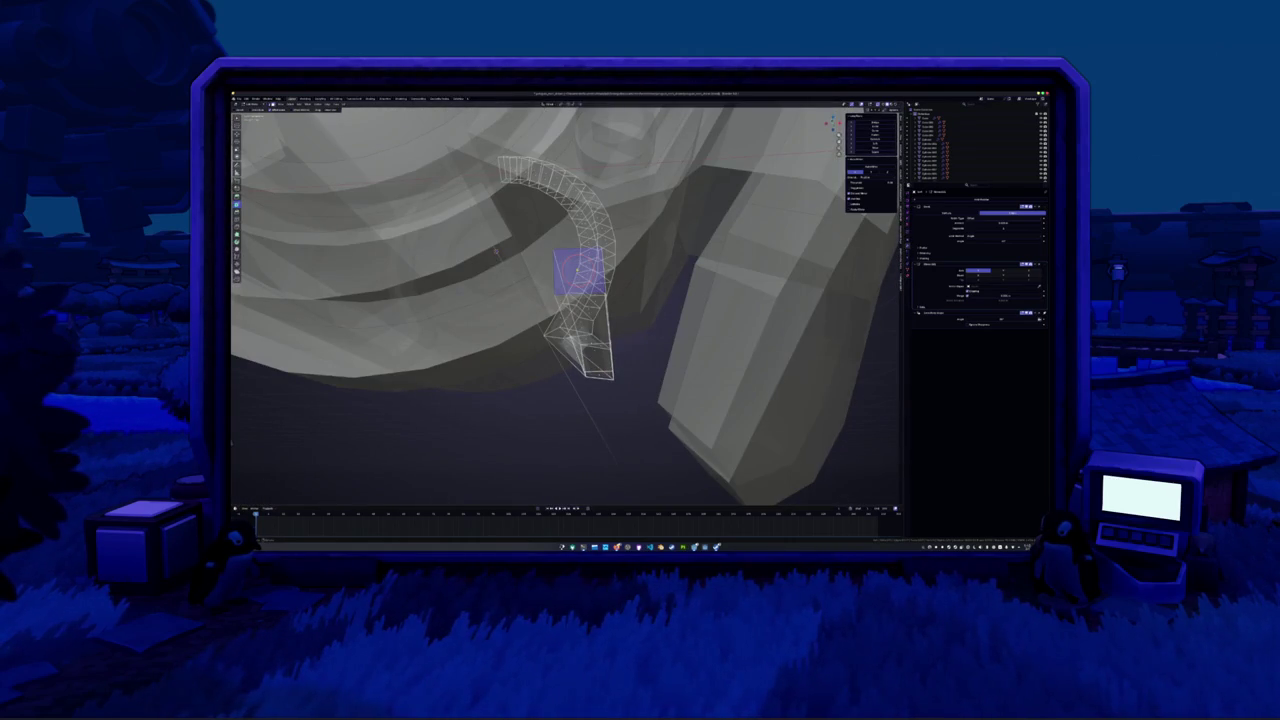
pyautogui.rightClick(577, 270)
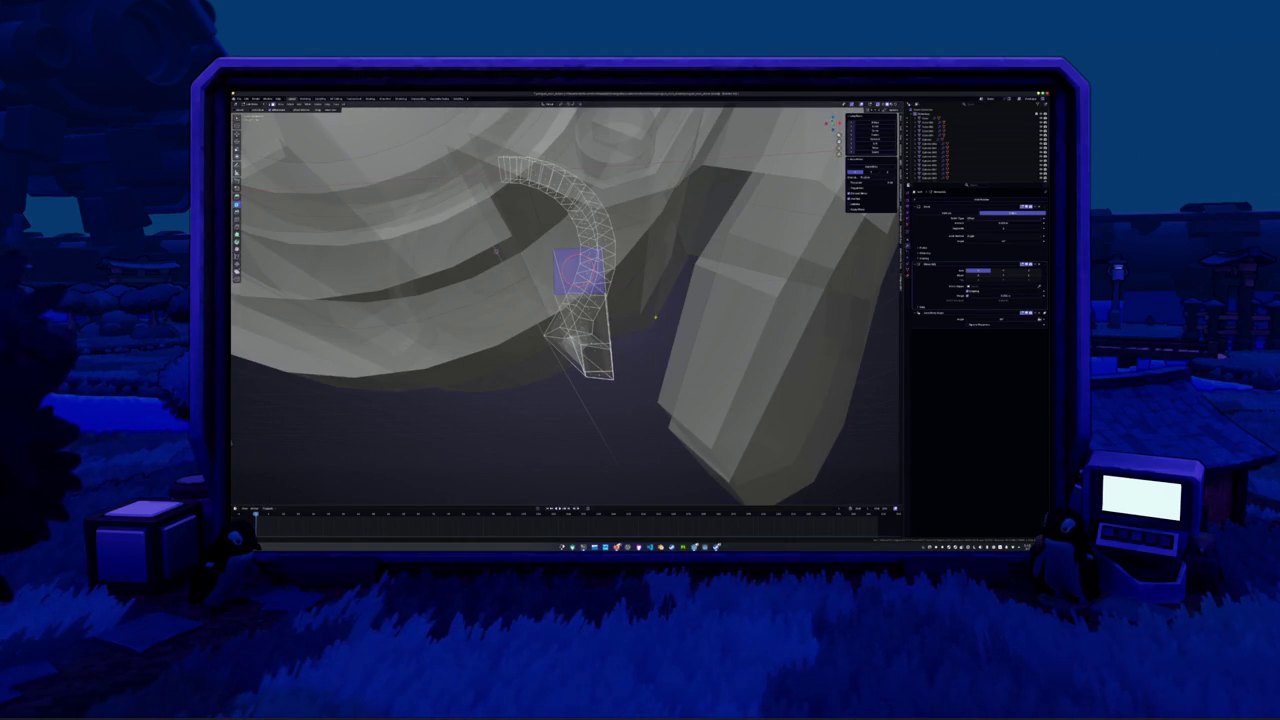
pyautogui.rightClick(649, 314)
pyautogui.click(640, 290)
pyautogui.moveTo(640, 290); pyautogui.dragTo(601, 331, button='middle')
pyautogui.hotkey('alt', 'z')
pyautogui.rightClick(601, 331)
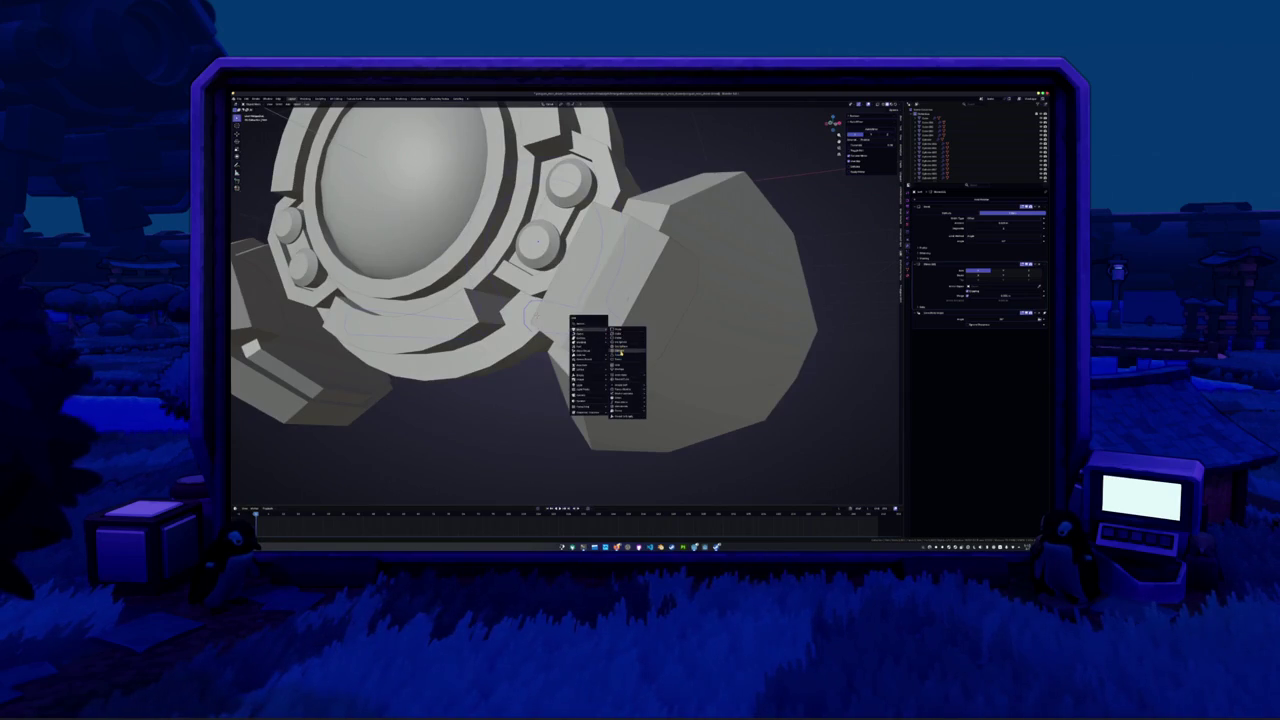
# Add a cylinder, rotate it 90 degrees on X, and scale it down
pyautogui.click(621, 350)
pyautogui.scroll(-3, 640, 330)
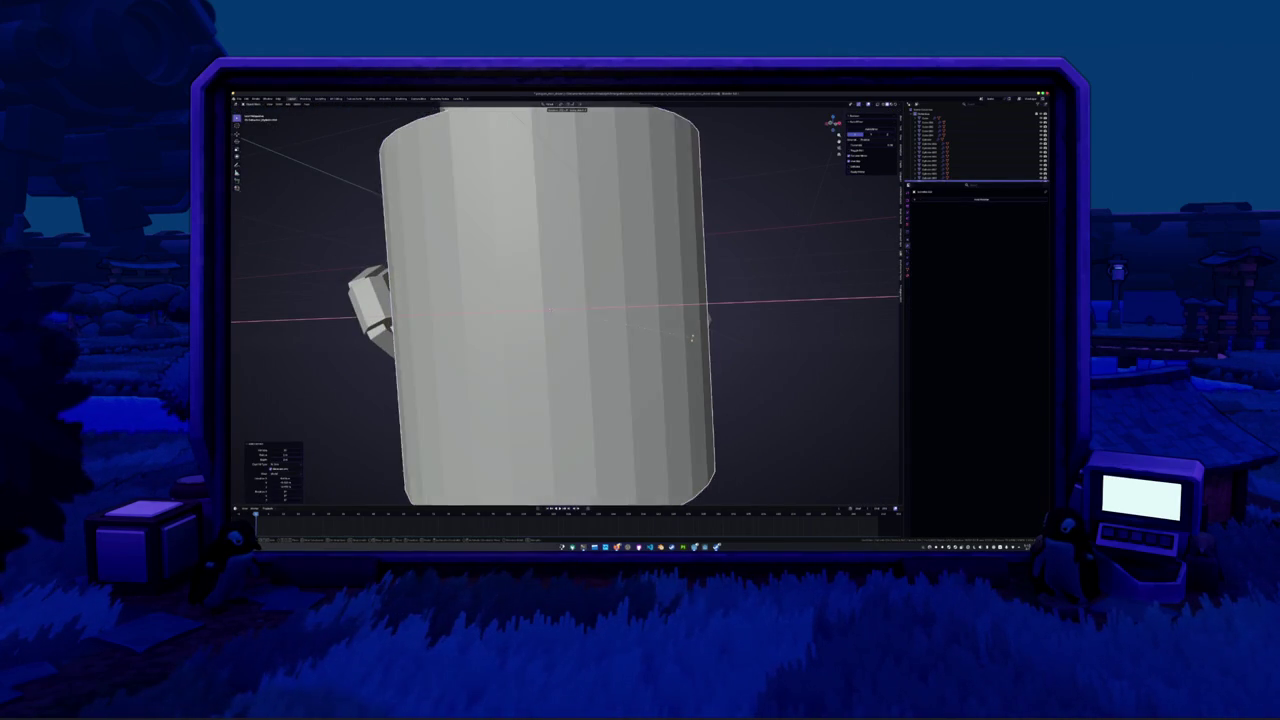
pyautogui.press('r')
pyautogui.press('x')
pyautogui.press('9')
pyautogui.press('0')
pyautogui.press('Return')
pyautogui.press('s')
pyautogui.click(572, 312)
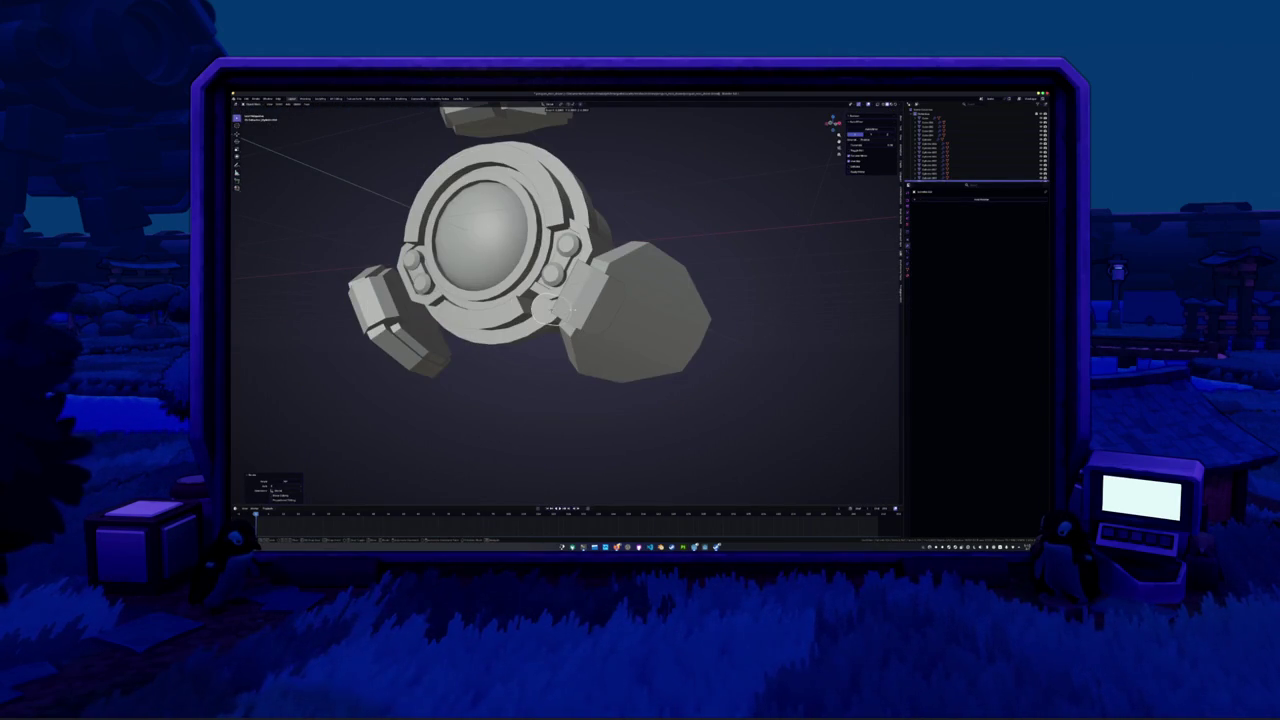
# Move the small cylinder along Z to the ring's height
pyautogui.scroll(3, 571, 310)
pyautogui.moveTo(571, 310)
pyautogui.mouseDown(button='middle')
pyautogui.moveTo(592, 327)
pyautogui.moveTo(596, 287)
pyautogui.mouseUp(button='middle')
pyautogui.scroll(3, 584, 325)
pyautogui.press('g')
pyautogui.press('z')
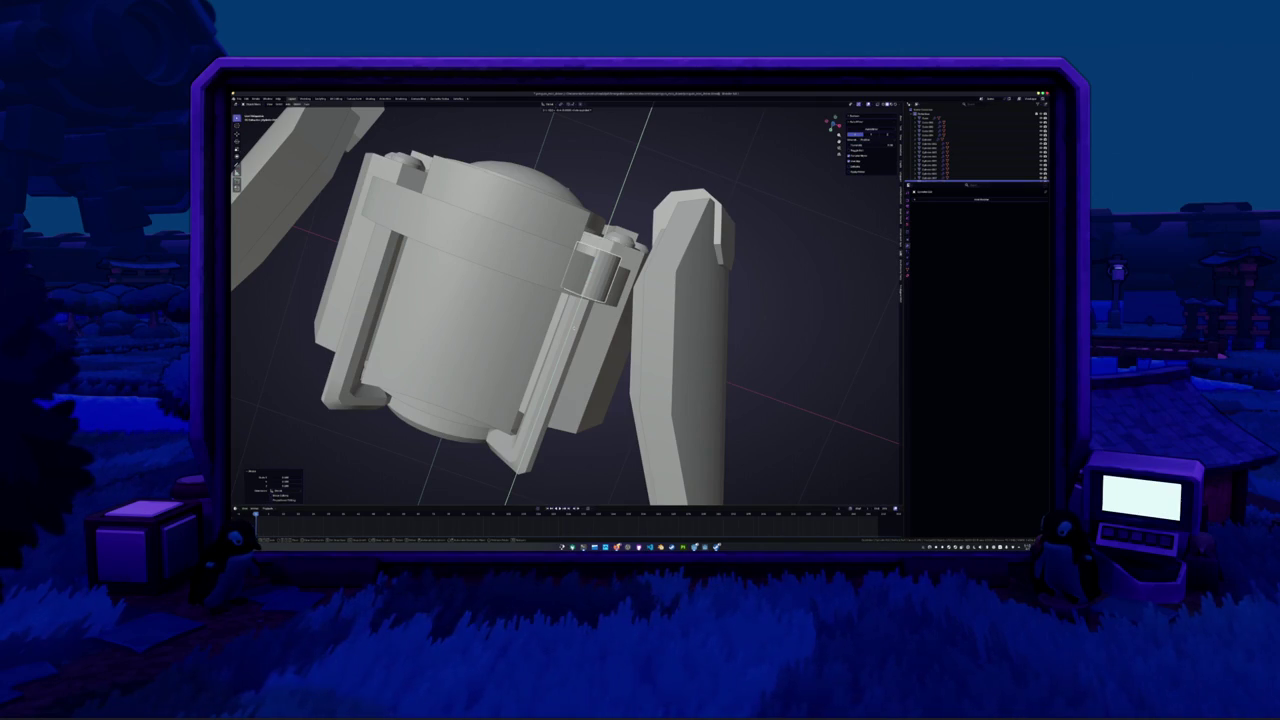
pyautogui.press('Return')
pyautogui.moveTo(596, 287)
pyautogui.mouseDown(button='middle')
pyautogui.moveTo(604, 260)
pyautogui.moveTo(590, 250)
pyautogui.moveTo(610, 300)
pyautogui.mouseUp(button='middle')
pyautogui.press('g')
pyautogui.press('z')
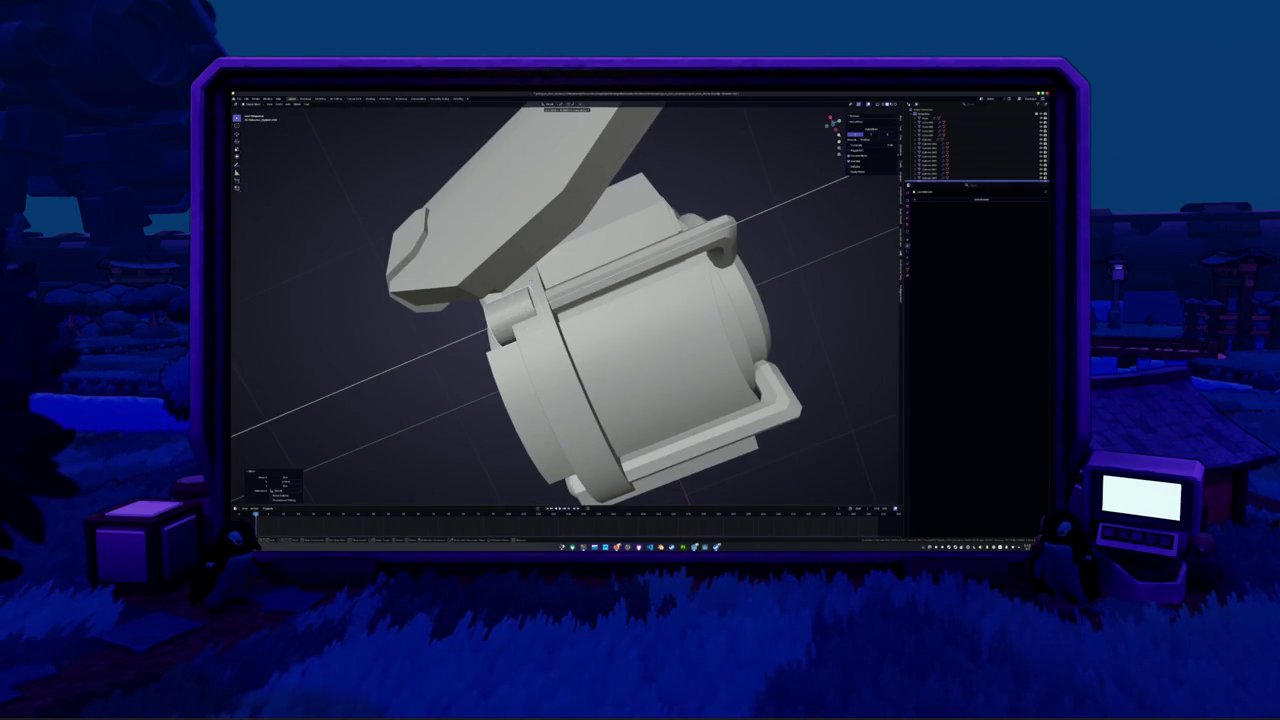
pyautogui.press('Return')
# Delete the cylinder in X-ray view, then undo the deletion
pyautogui.moveTo(600, 290)
pyautogui.mouseDown(button='middle')
pyautogui.moveTo(478, 320)
pyautogui.moveTo(606, 298)
pyautogui.moveTo(540, 320)
pyautogui.mouseUp(button='middle')
pyautogui.hotkey('alt', 'z')
pyautogui.press('x')
pyautogui.click(586, 318)
pyautogui.hotkey('alt', 'z')
pyautogui.hotkey('ctrl', 'z')
pyautogui.hotkey('alt', 'z')
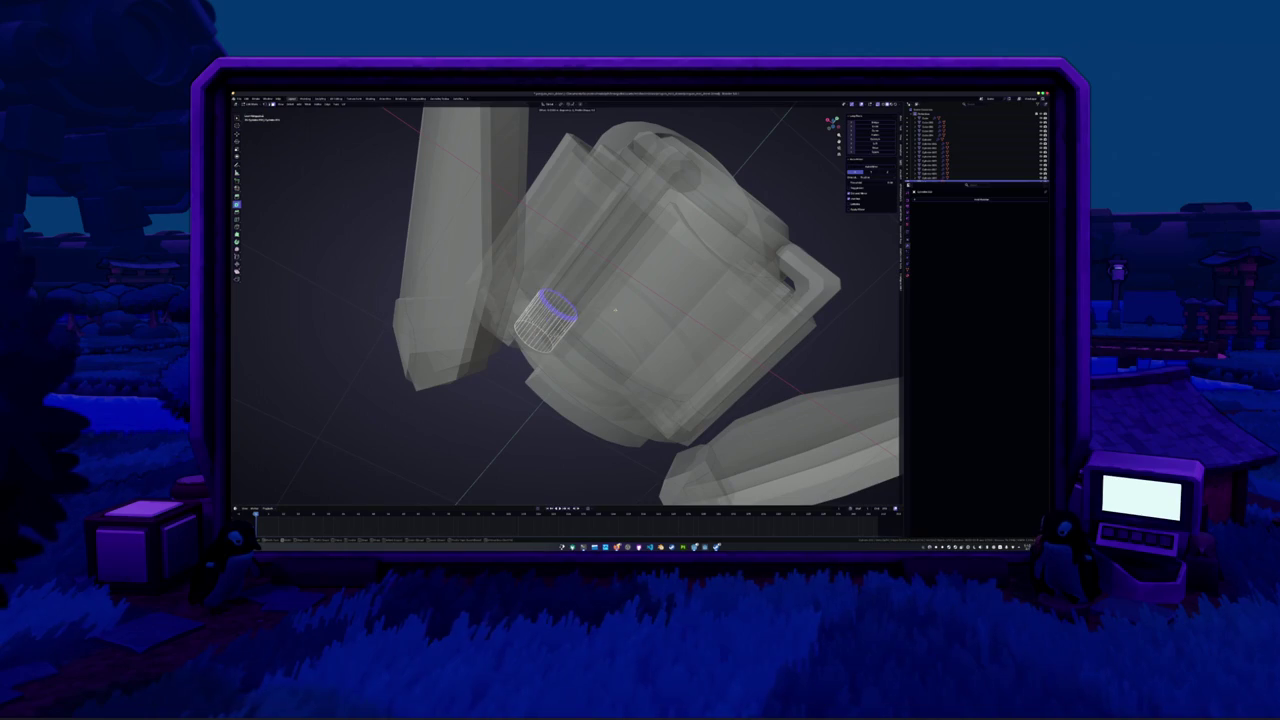
pyautogui.hotkey('alt', 'z')
# Add a new cylinder, scale it small, and rotate it 90 degrees on X
pyautogui.moveTo(602, 309)
pyautogui.mouseDown(button='middle')
pyautogui.moveTo(590, 330)
pyautogui.moveTo(643, 351)
pyautogui.mouseUp(button='middle')
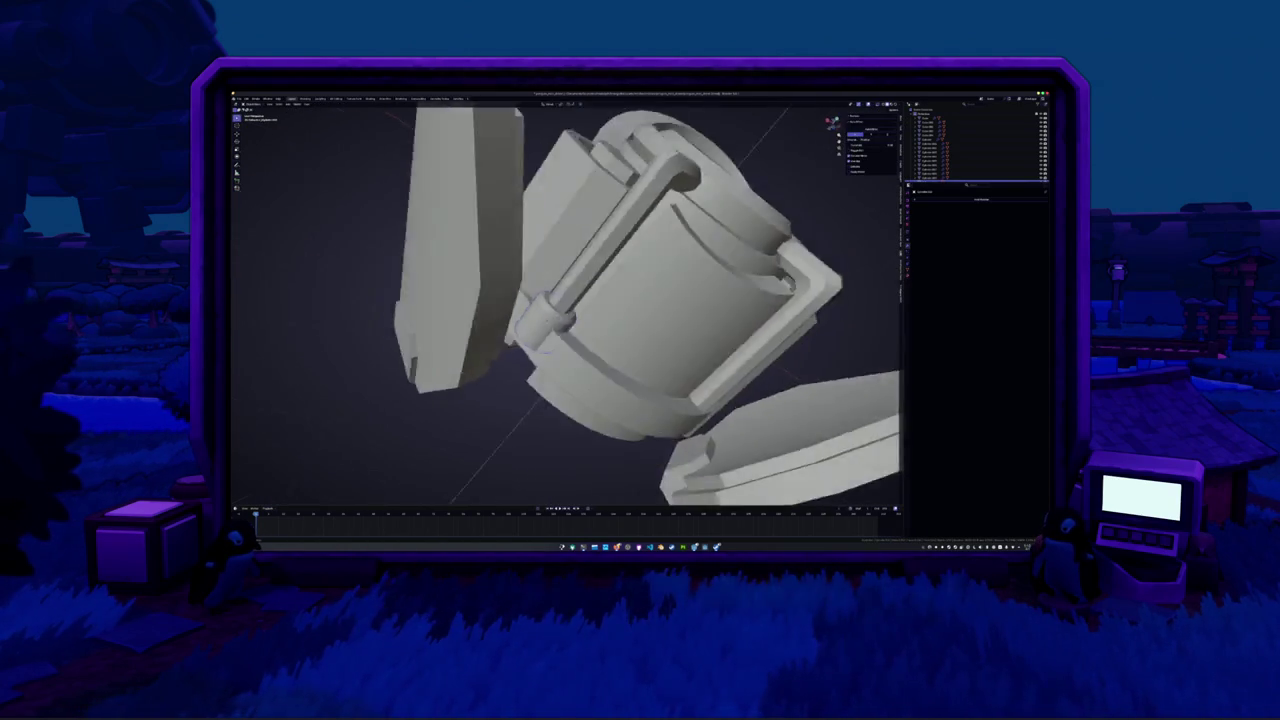
pyautogui.moveTo(580, 310); pyautogui.dragTo(605, 355, button='middle')
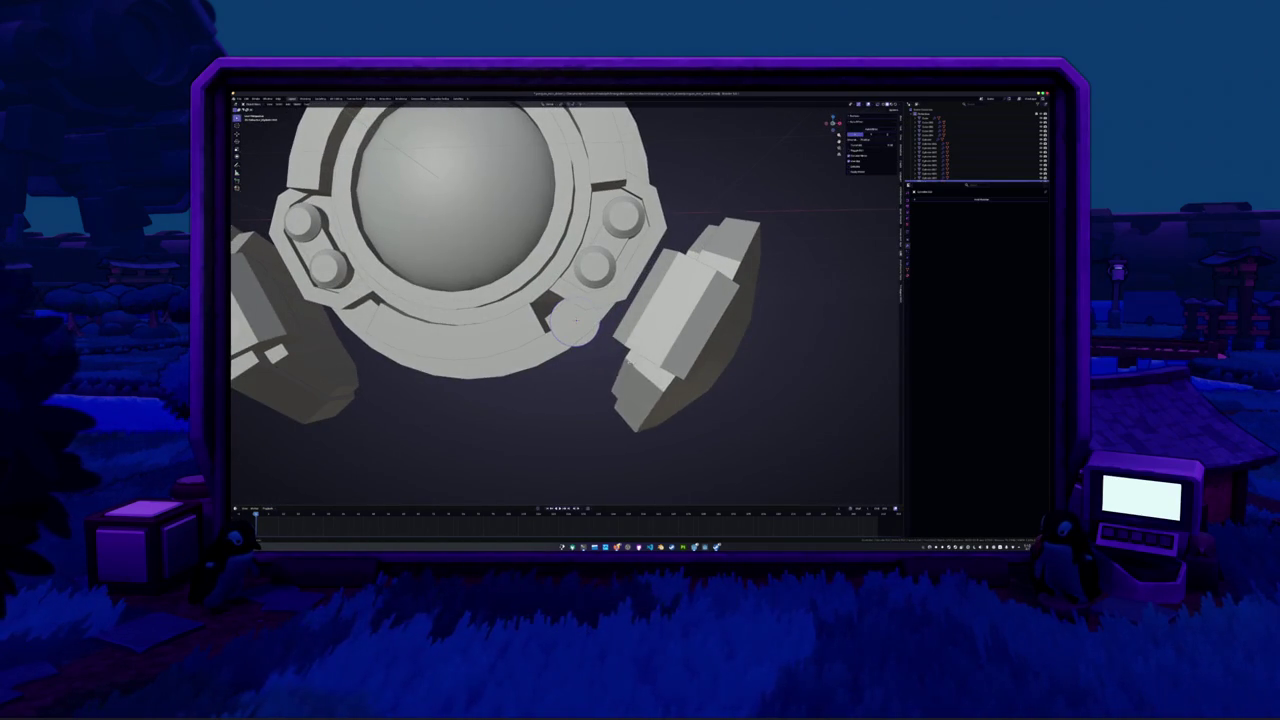
pyautogui.hotkey('shift', 'a')
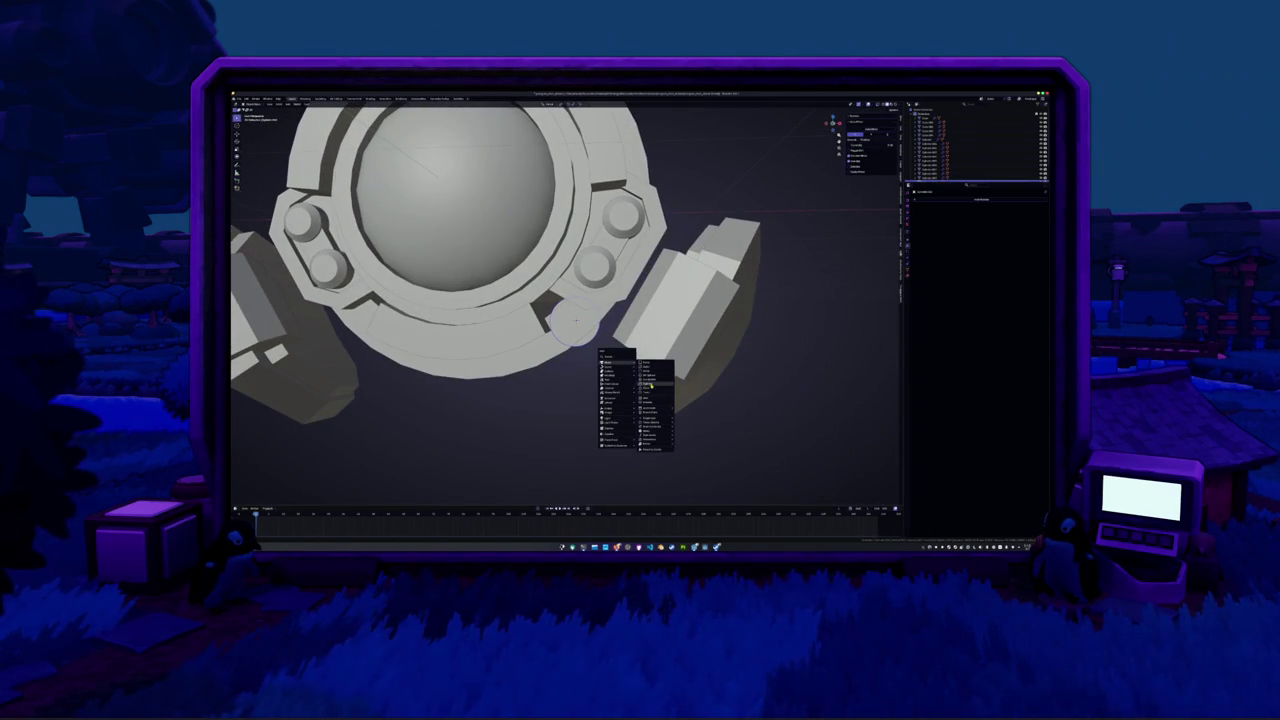
pyautogui.click(649, 386)
pyautogui.press('s')
pyautogui.click(577, 320)
pyautogui.write('rx90')
pyautogui.press('Return')
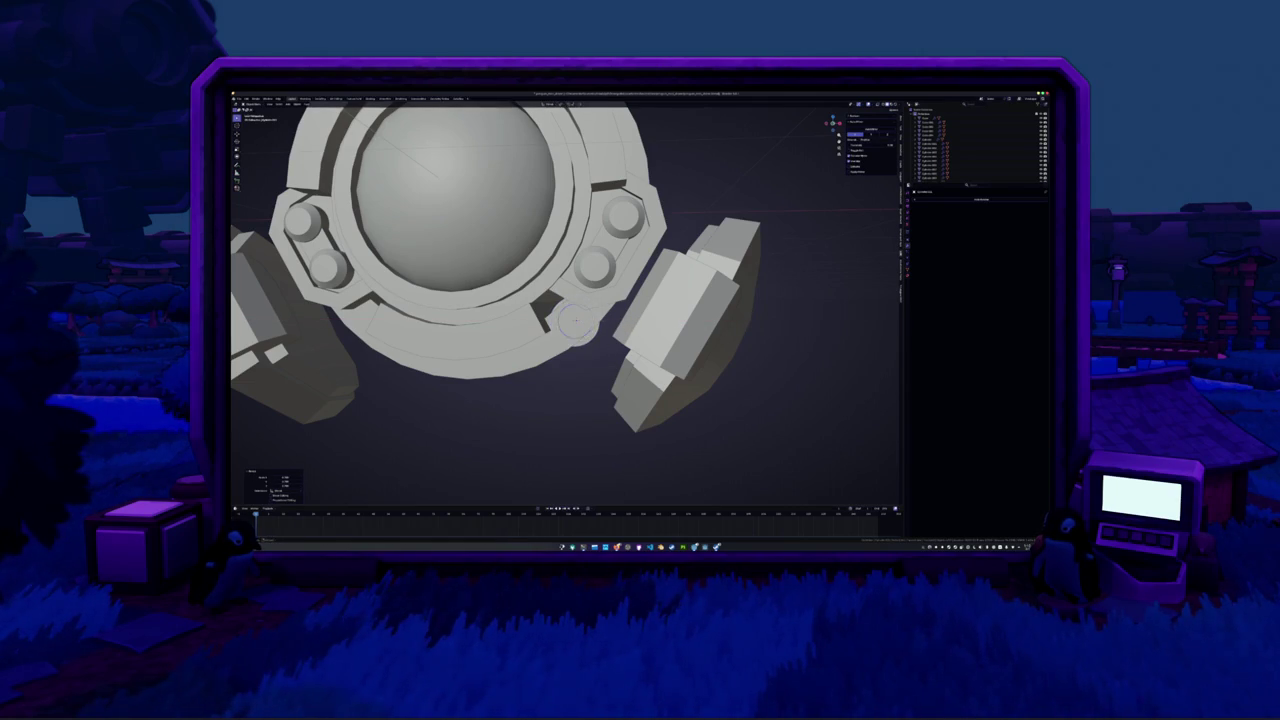
# Rotate the pin twice on X to align it with the joint
pyautogui.moveTo(625, 336); pyautogui.dragTo(625, 158, button='middle')
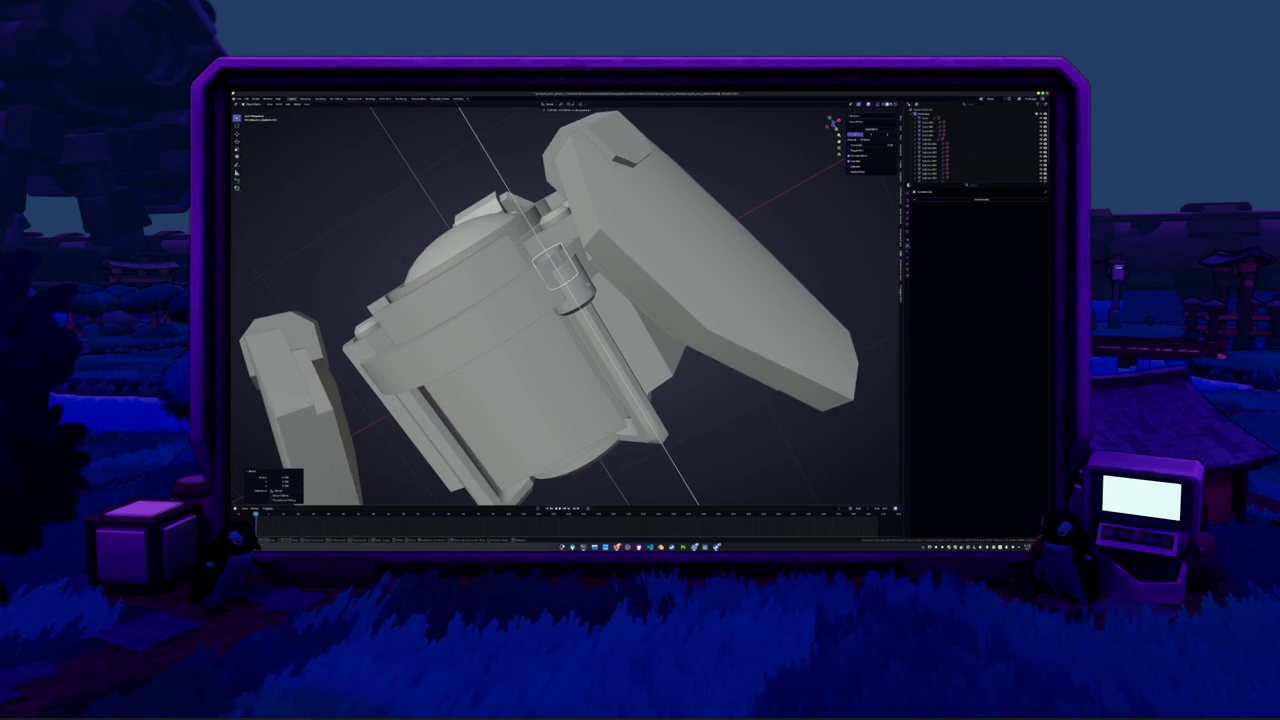
pyautogui.moveTo(600, 200); pyautogui.dragTo(600, 360, button='middle')
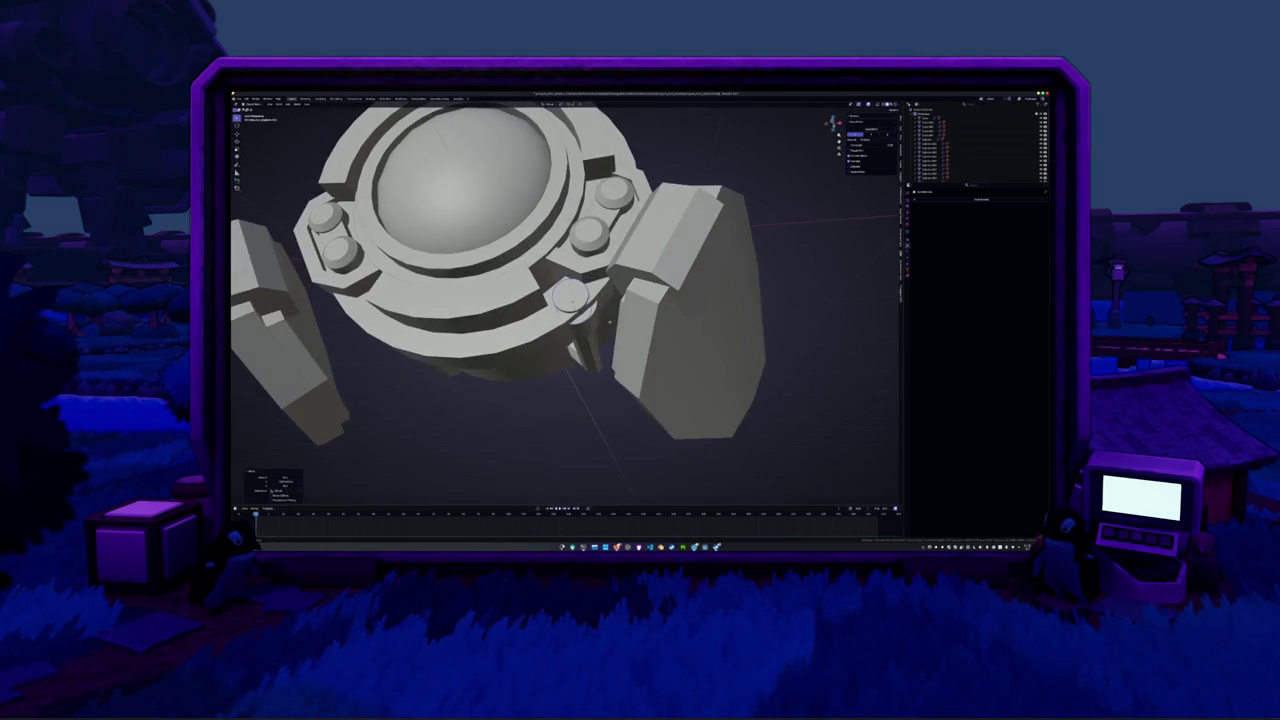
pyautogui.press('r')
pyautogui.press('x')
pyautogui.click(636, 502)
pyautogui.press('r')
pyautogui.press('x')
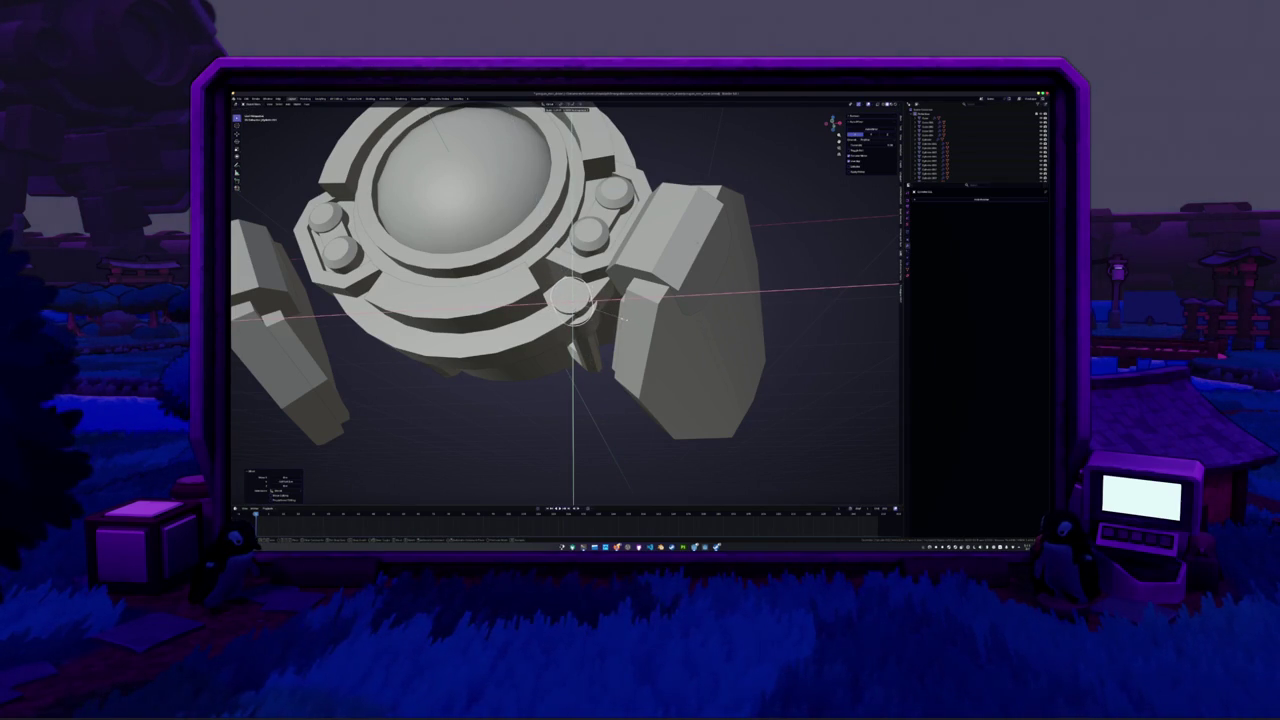
pyautogui.click(625, 319)
pyautogui.moveTo(625, 319); pyautogui.dragTo(589, 388, button='middle')
pyautogui.scroll(5, 589, 388)
# Delete the hinge pin's unwanted faces in Edit Mode
pyautogui.press('Tab')
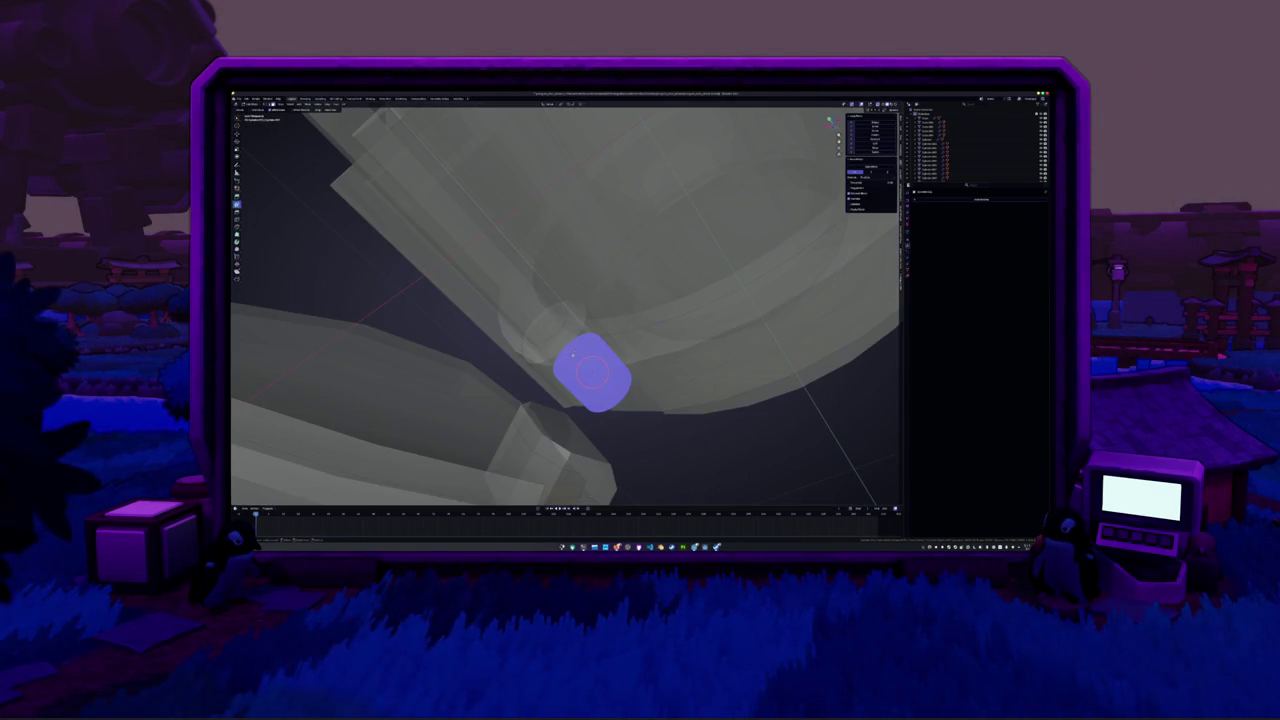
pyautogui.press('x')
pyautogui.click(565, 366)
pyautogui.moveTo(572, 355); pyautogui.dragTo(590, 360, button='middle')
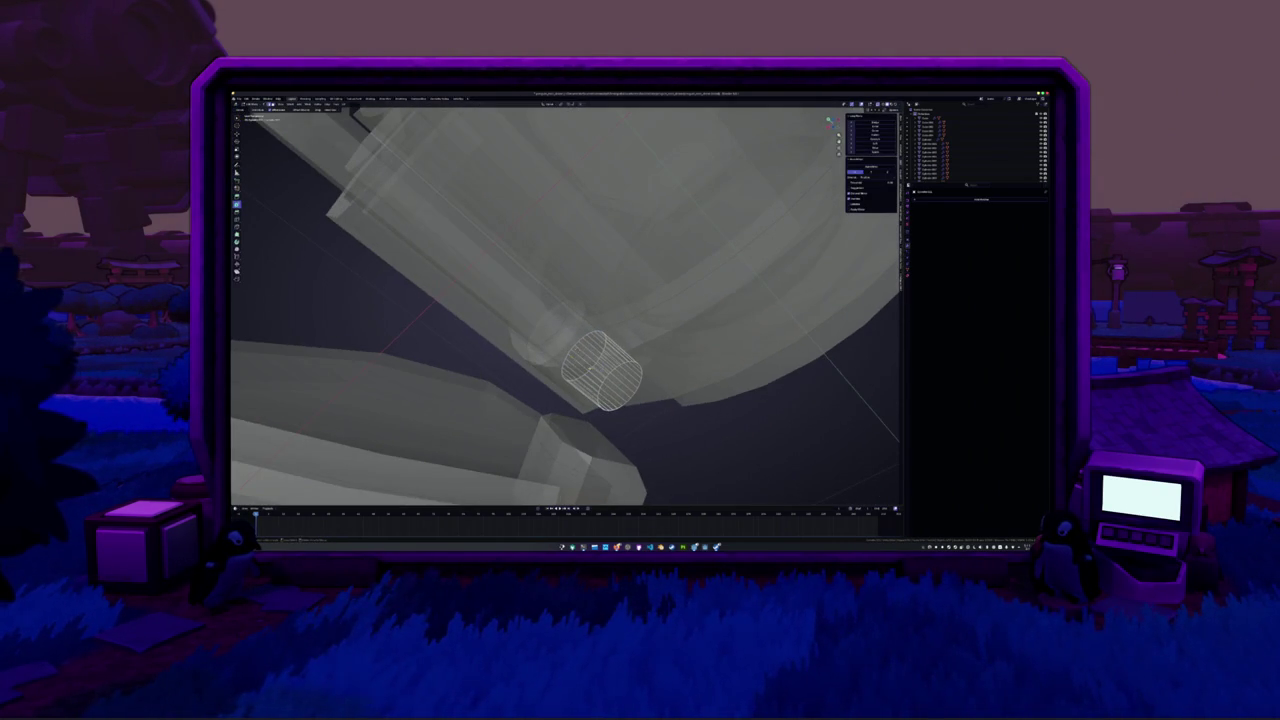
pyautogui.press('KP_7')
pyautogui.press('KP_1')
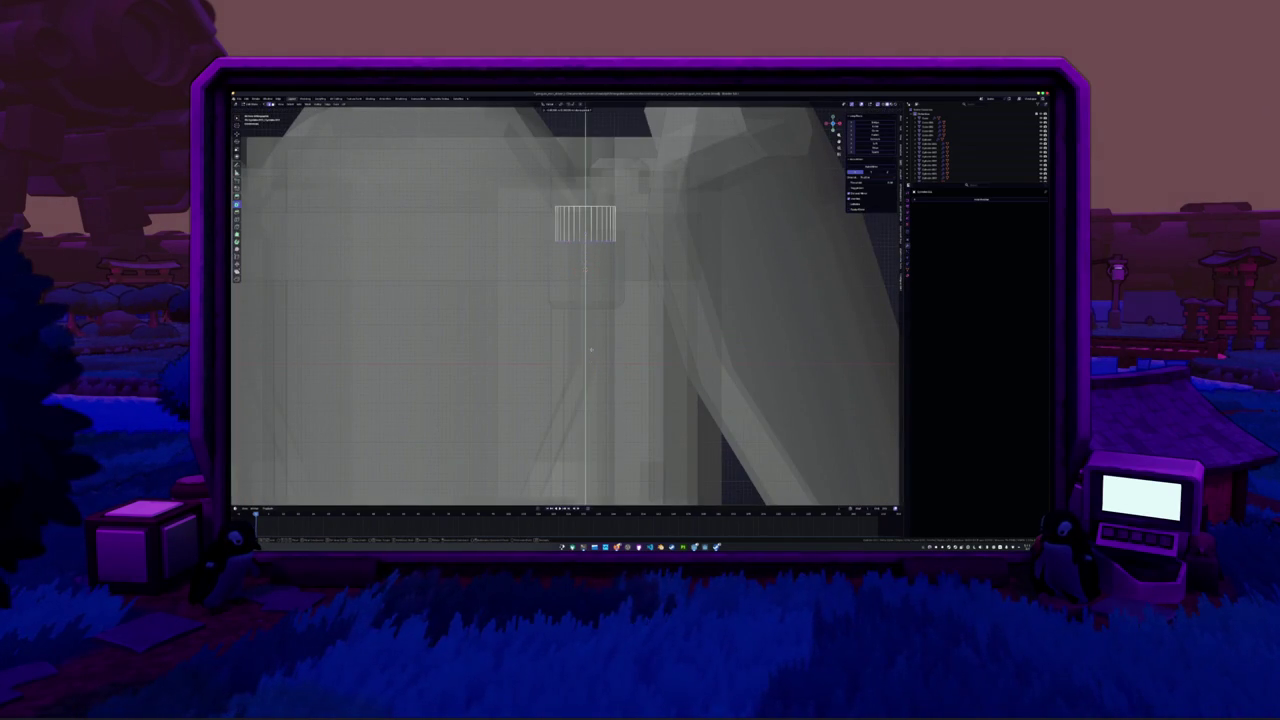
# Add a Mirror modifier to the hinge pin
pyautogui.scroll(-3, 590, 349)
pyautogui.scroll(-4, 590, 349)
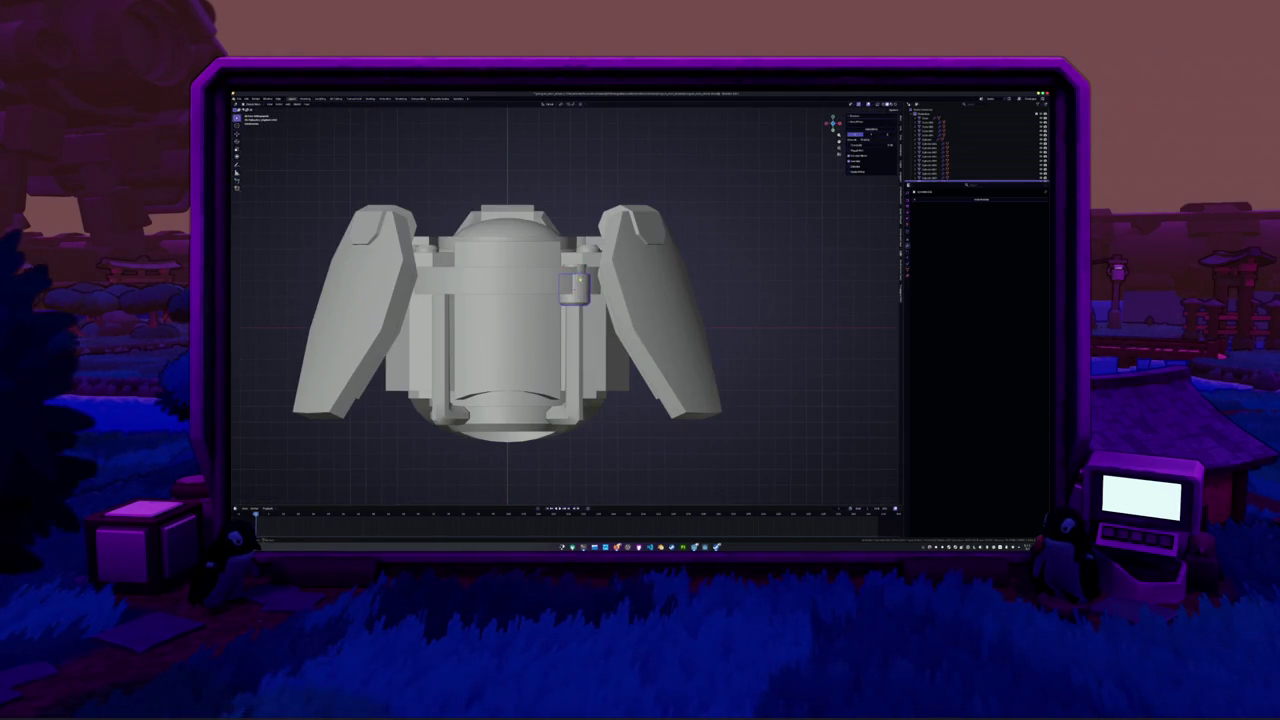
pyautogui.moveTo(580, 270); pyautogui.dragTo(718, 330, button='middle')
pyautogui.click(966, 206)
pyautogui.click(970, 226)
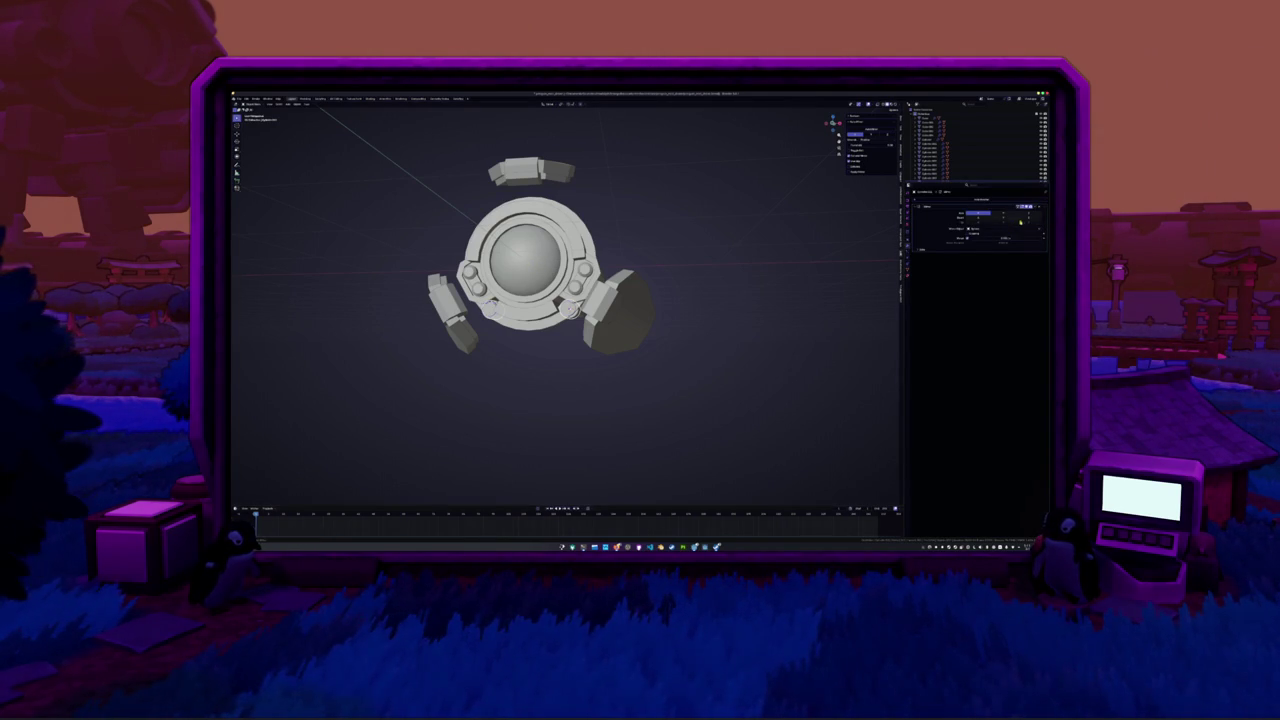
# Add another modifier under the Mirror on the hinge pin and set its dropdown options
pyautogui.moveTo(672, 313); pyautogui.dragTo(650, 220, button='middle')
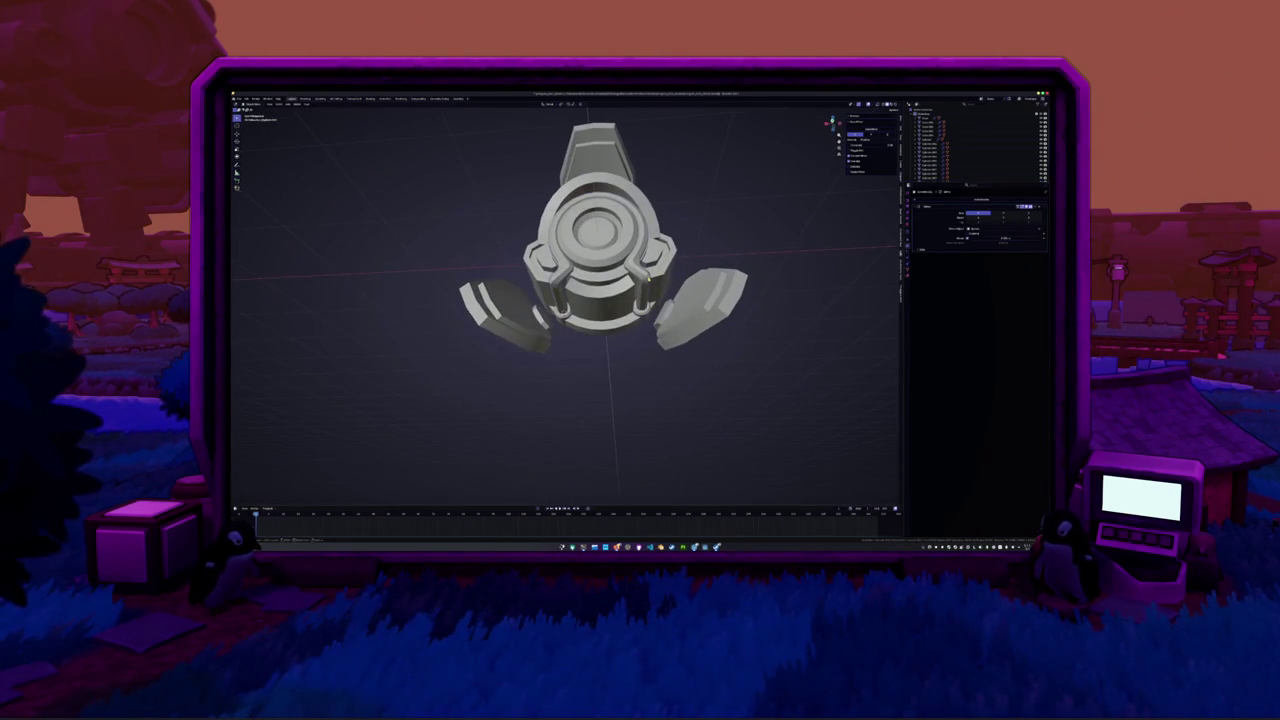
pyautogui.hotkey('ctrl', '1')
pyautogui.moveTo(600, 300); pyautogui.dragTo(720, 250, button='middle')
pyautogui.scroll(2, 650, 260)
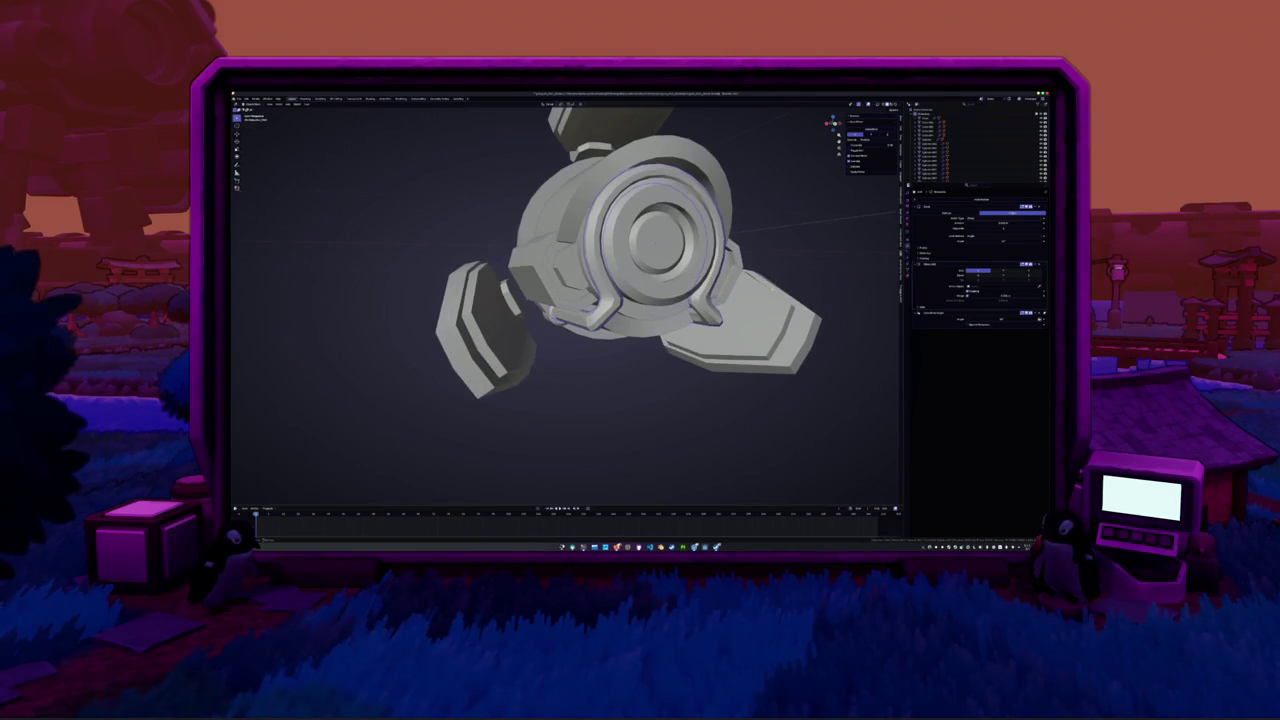
pyautogui.click(961, 201)
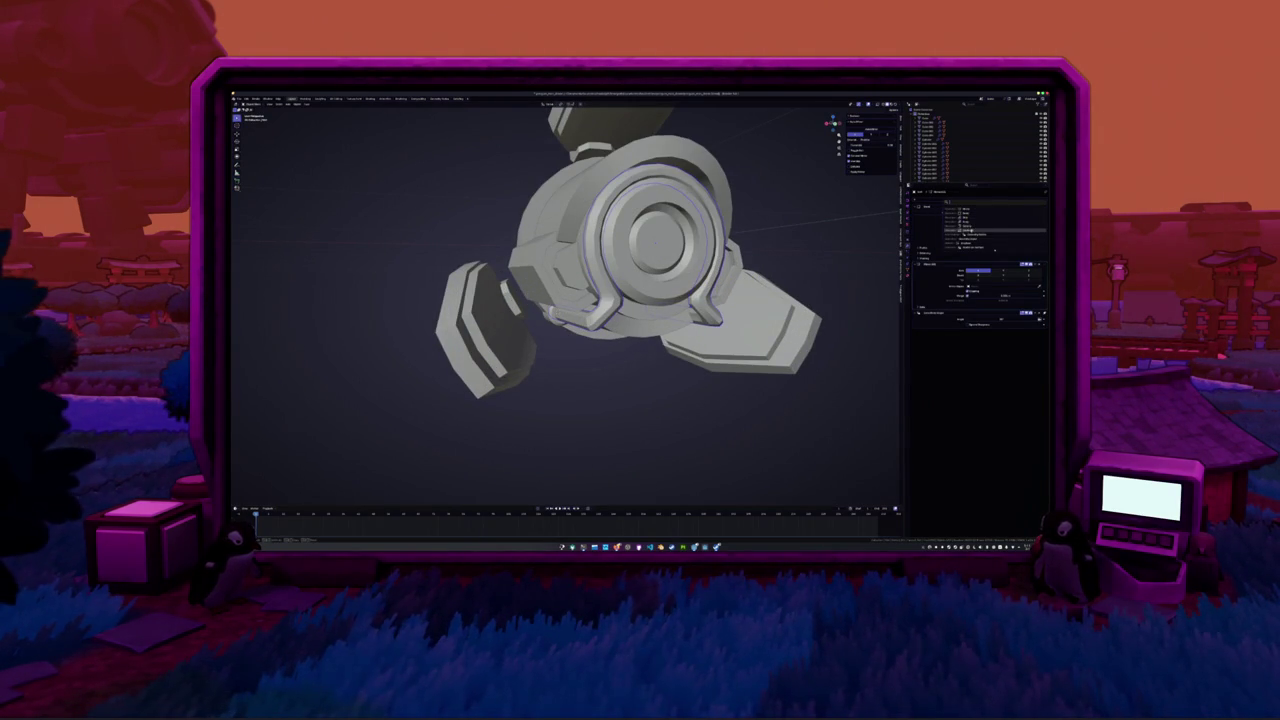
pyautogui.click(975, 232)
pyautogui.click(1029, 319)
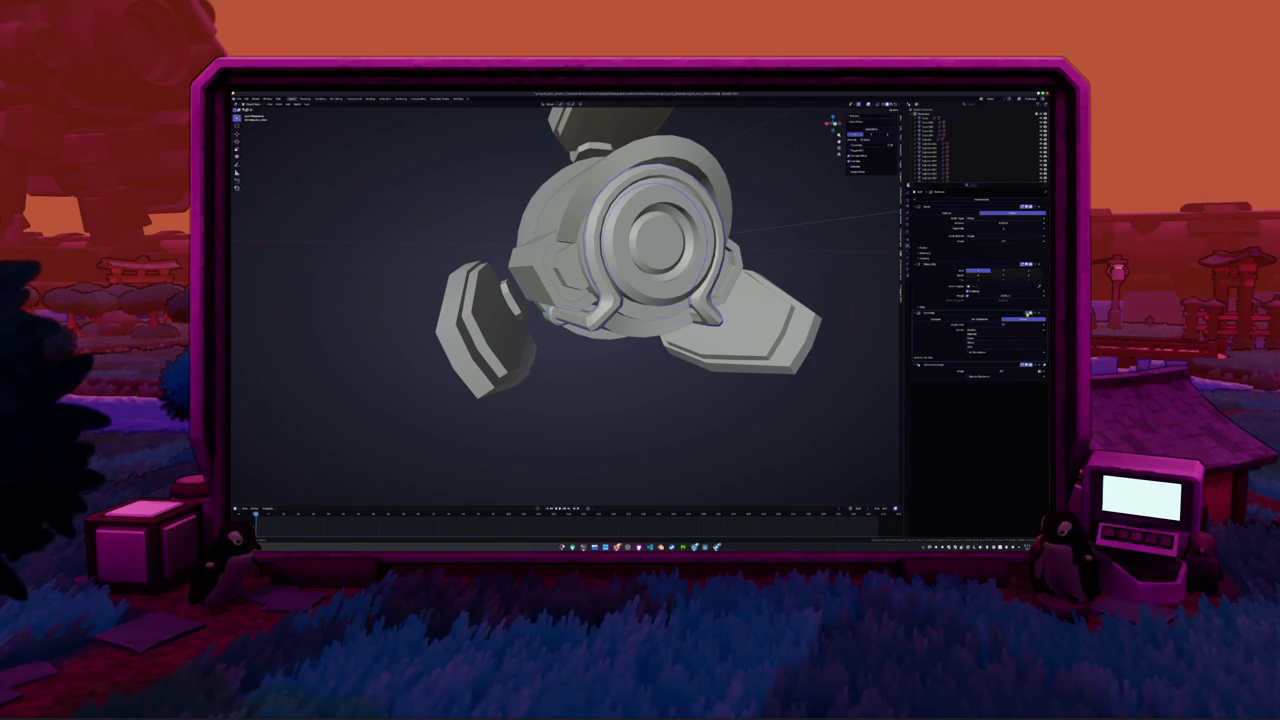
pyautogui.click(950, 320)
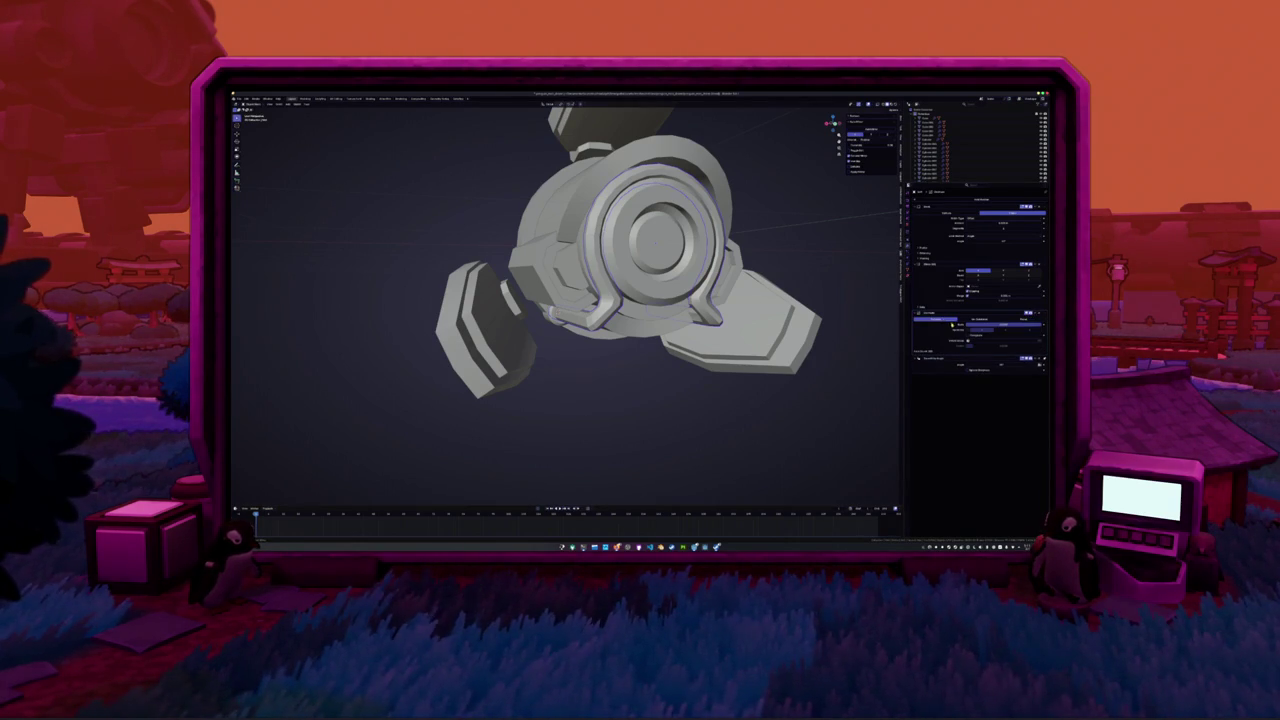
pyautogui.click(1018, 320)
pyautogui.moveTo(769, 349)
pyautogui.mouseDown(button='middle')
pyautogui.moveTo(676, 349)
pyautogui.moveTo(700, 290)
pyautogui.mouseUp(button='middle')
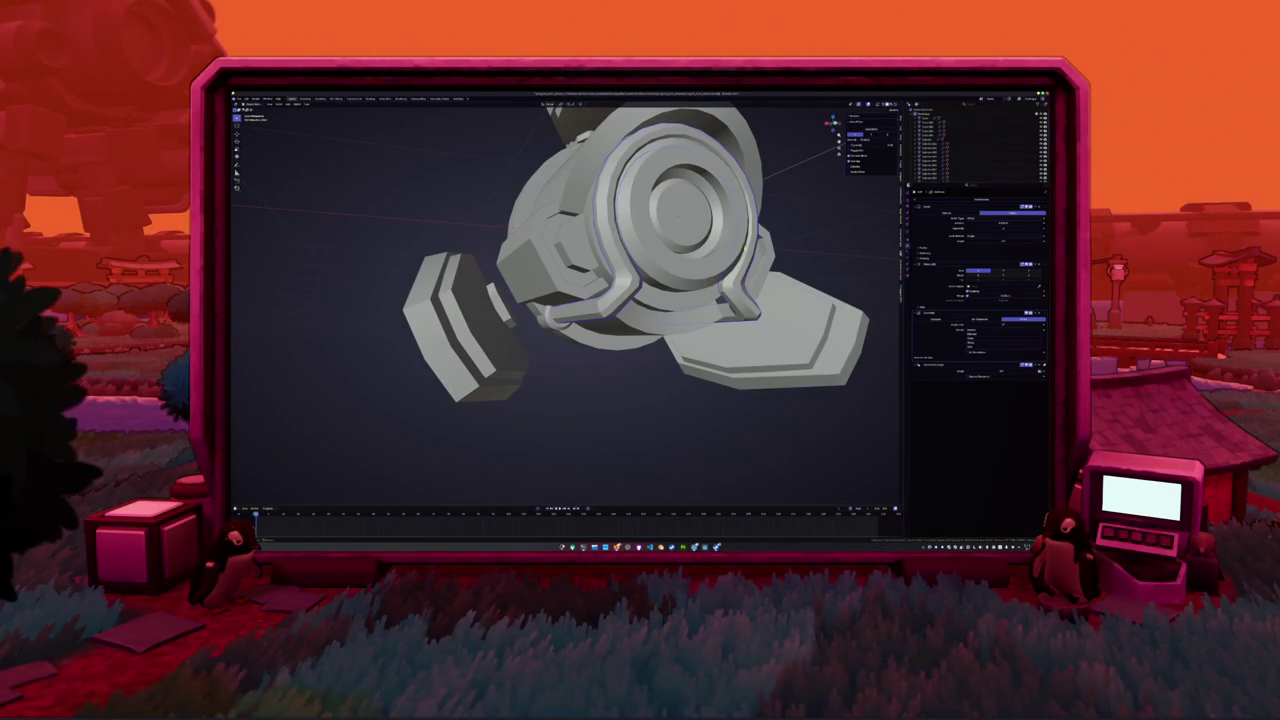
# Turn on X-ray and select the end face of the bracket's straight bar
pyautogui.scroll(-2, 567, 252)
pyautogui.scroll(-4, 700, 255)
pyautogui.moveTo(725, 257)
pyautogui.mouseDown(button='middle')
pyautogui.moveTo(608, 266)
pyautogui.moveTo(531, 248)
pyautogui.moveTo(527, 268)
pyautogui.mouseUp(button='middle')
pyautogui.scroll(3, 600, 290)
pyautogui.scroll(3, 600, 290)
pyautogui.hotkey('alt', 'z')
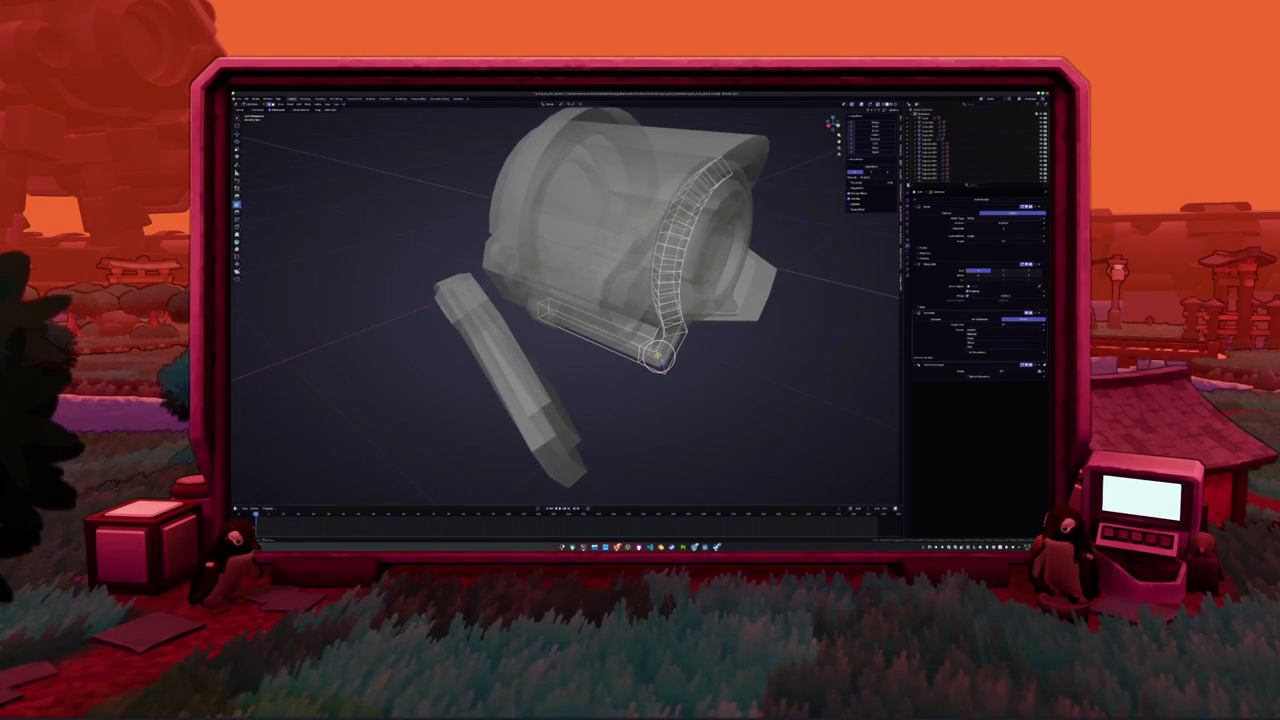
pyautogui.scroll(3, 600, 290)
pyautogui.moveTo(600, 290); pyautogui.dragTo(700, 320, button='middle')
pyautogui.click(672, 330)
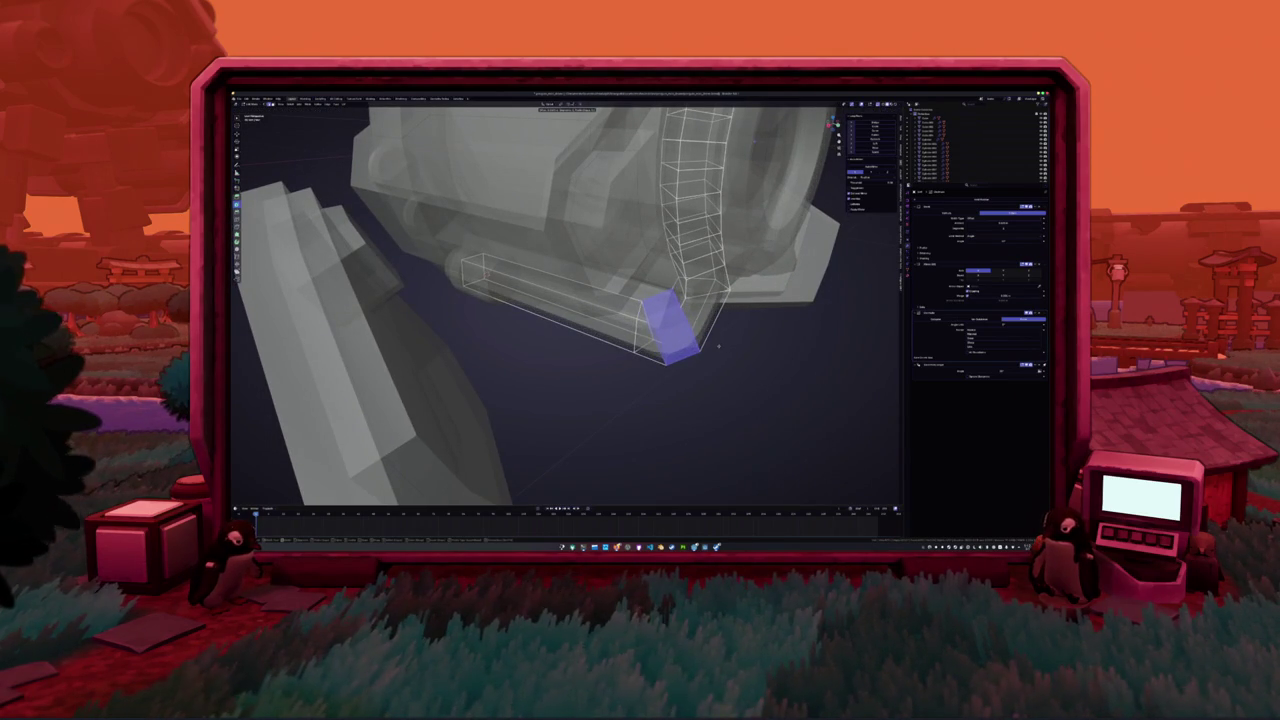
# With X-ray off again, select the narrow face on the bent bracket in Edit Mode
pyautogui.press('Tab')
pyautogui.hotkey('alt', 'z')
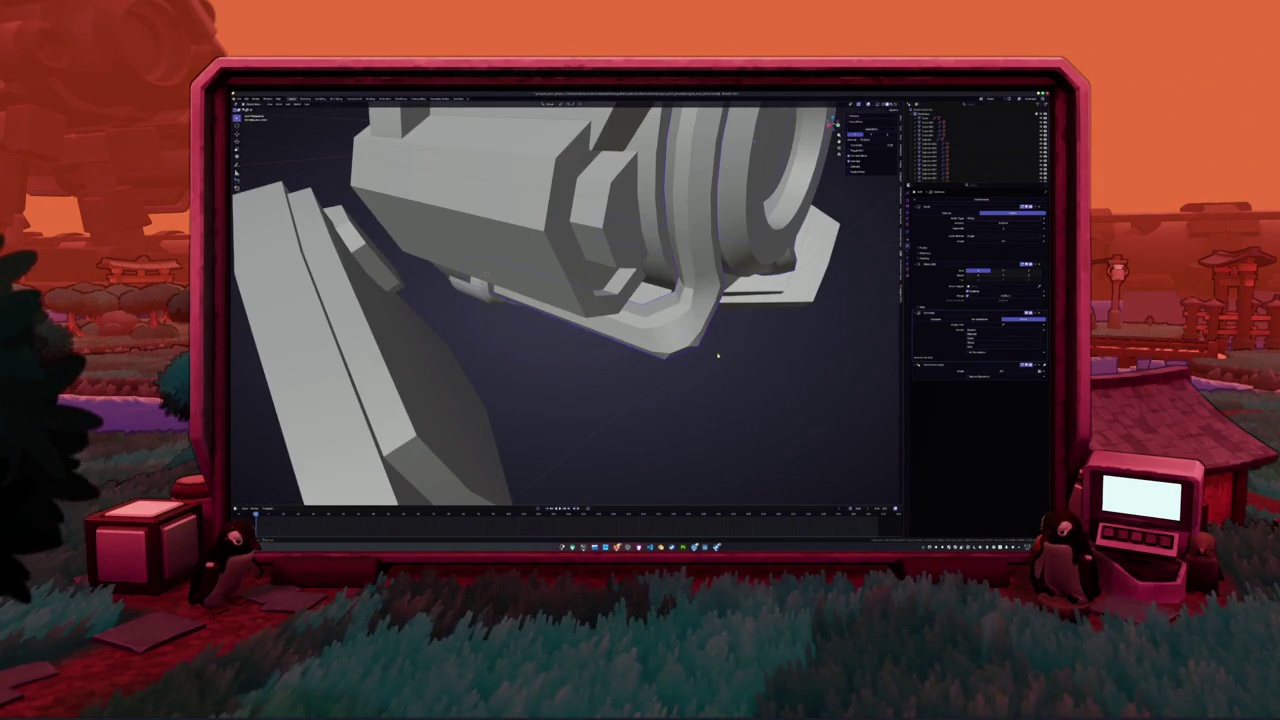
pyautogui.press('Tab')
pyautogui.moveTo(716, 355); pyautogui.dragTo(713, 345, button='middle')
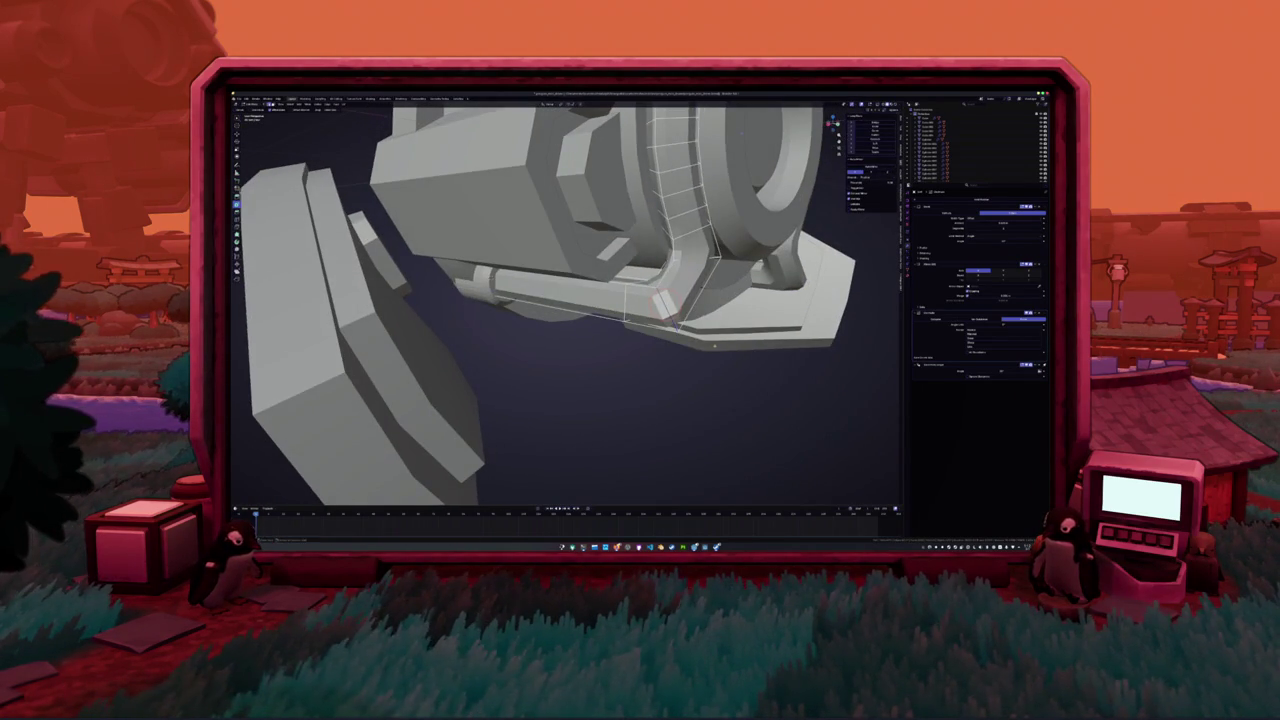
pyautogui.click(662, 300)
pyautogui.click(664, 298)
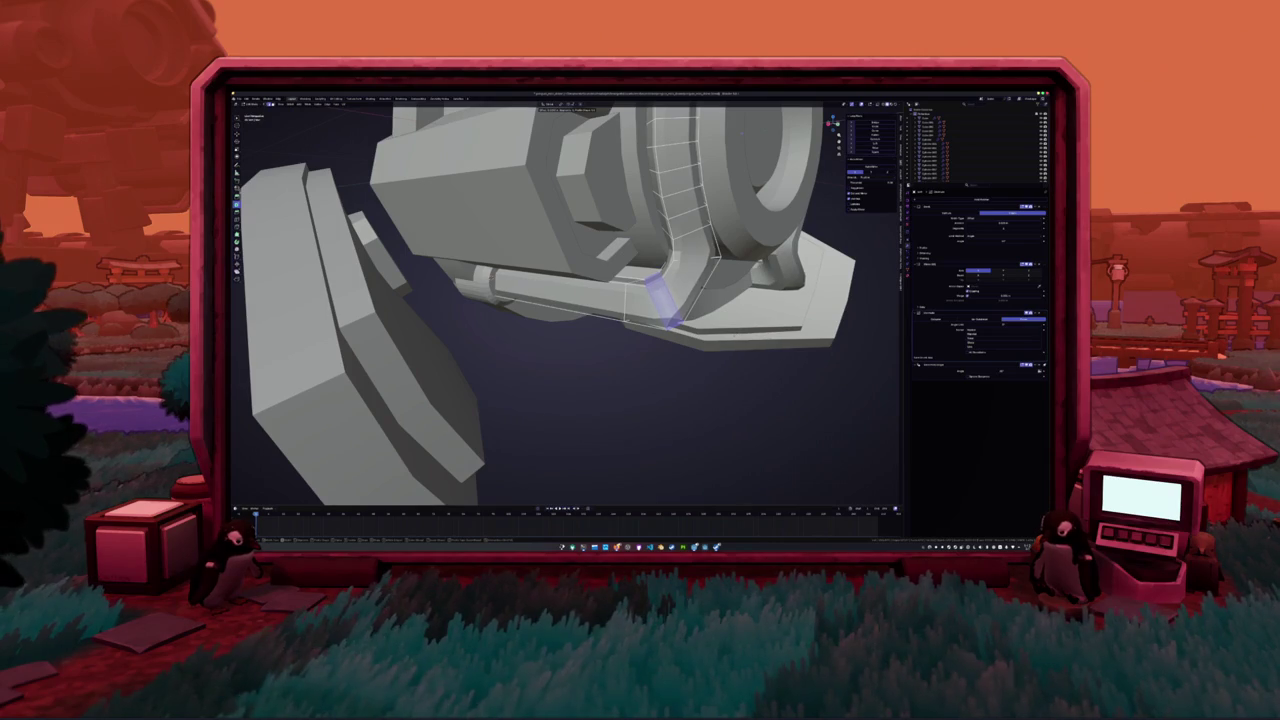
# Grow the selection over the bent corner, extrude it, and bevel the corner edges
pyautogui.moveTo(668, 305)
pyautogui.mouseDown(button='middle')
pyautogui.moveTo(728, 352)
pyautogui.moveTo(768, 335)
pyautogui.mouseUp(button='middle')
pyautogui.press('ctrl+KP_Add')
pyautogui.press('ctrl+KP_Add')
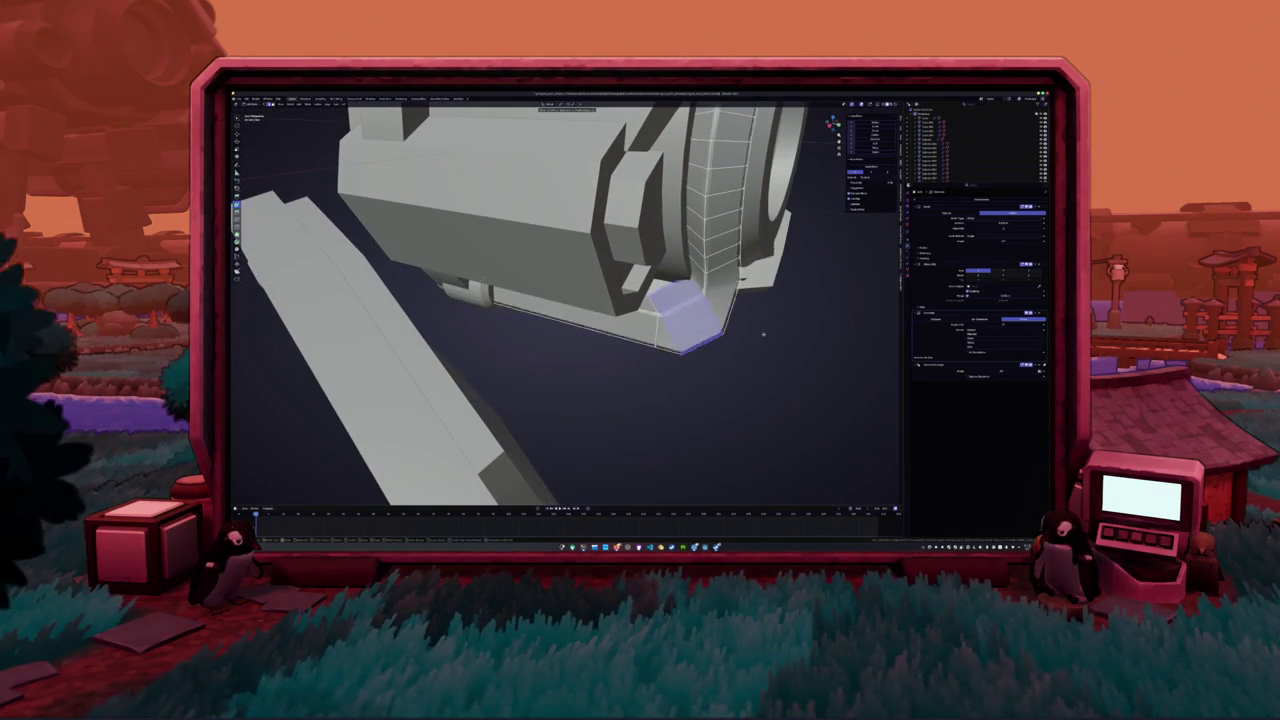
pyautogui.press('e')
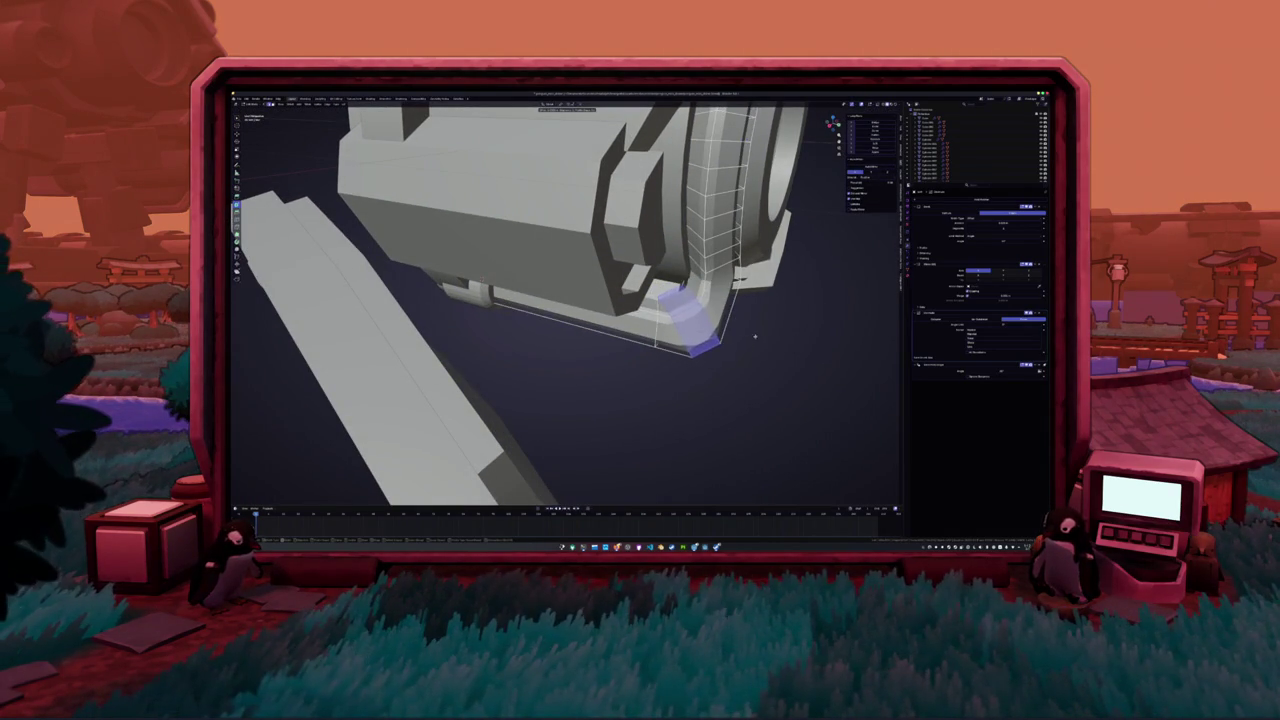
pyautogui.moveTo(698, 366)
pyautogui.mouseDown(button='middle')
pyautogui.moveTo(665, 340)
pyautogui.moveTo(487, 273)
pyautogui.mouseUp(button='middle')
pyautogui.rightClick(653, 340)
pyautogui.click(640, 358)
pyautogui.hotkey('ctrl', 'b')
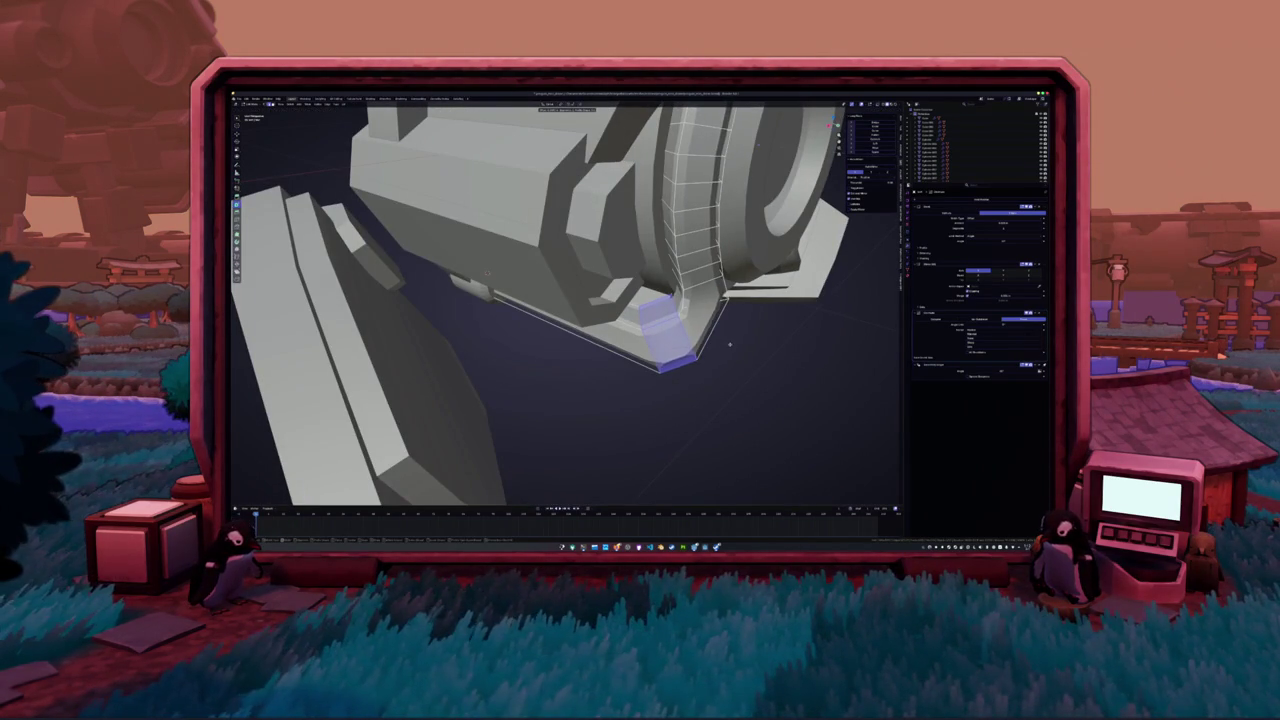
pyautogui.click(705, 346)
# Curve the bracket's bottom face into a wrapped corner and check it from several angles
pyautogui.press('Tab')
pyautogui.moveTo(705, 346)
pyautogui.mouseDown(button='middle')
pyautogui.moveTo(716, 352)
pyautogui.moveTo(632, 312)
pyautogui.moveTo(652, 323)
pyautogui.moveTo(618, 340)
pyautogui.moveTo(580, 270)
pyautogui.moveTo(604, 336)
pyautogui.moveTo(689, 343)
pyautogui.moveTo(721, 328)
pyautogui.mouseUp(button='middle')
pyautogui.press('Tab')
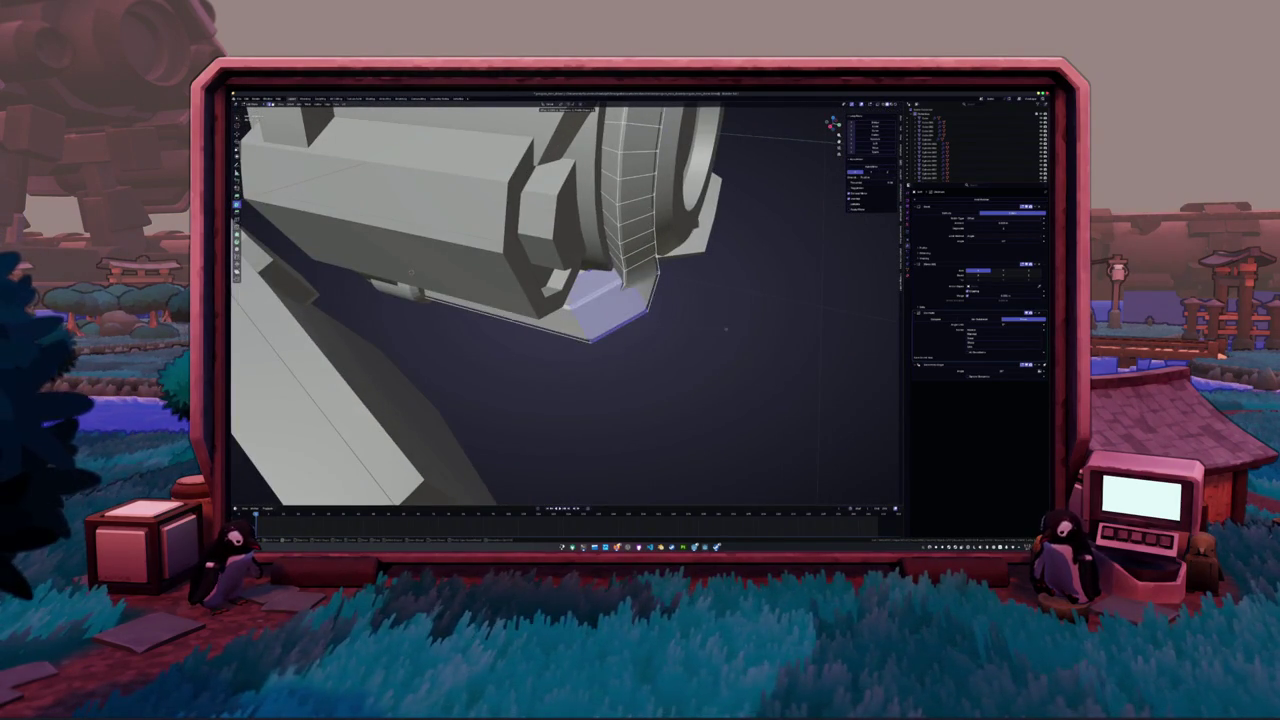
pyautogui.moveTo(736, 326)
pyautogui.mouseDown()
pyautogui.moveTo(702, 331)
pyautogui.moveTo(714, 332)
pyautogui.mouseUp()
pyautogui.moveTo(713, 333); pyautogui.dragTo(785, 285, button='middle')
pyautogui.moveTo(635, 298)
pyautogui.mouseDown(button='middle')
pyautogui.moveTo(668, 358)
pyautogui.moveTo(640, 318)
pyautogui.moveTo(600, 314)
pyautogui.mouseUp(button='middle')
pyautogui.press('Tab')
pyautogui.click(545, 272)
pyautogui.moveTo(545, 272)
pyautogui.mouseDown(button='middle')
pyautogui.moveTo(632, 308)
pyautogui.moveTo(620, 353)
pyautogui.moveTo(551, 354)
pyautogui.moveTo(547, 367)
pyautogui.moveTo(563, 366)
pyautogui.moveTo(508, 377)
pyautogui.moveTo(517, 365)
pyautogui.mouseUp(button='middle')
# Zoom onto the ring piece, bevel its corner edges with Ctrl+B, then deselect everything
pyautogui.scroll(-5, 620, 353)
pyautogui.scroll(-3, 514, 380)
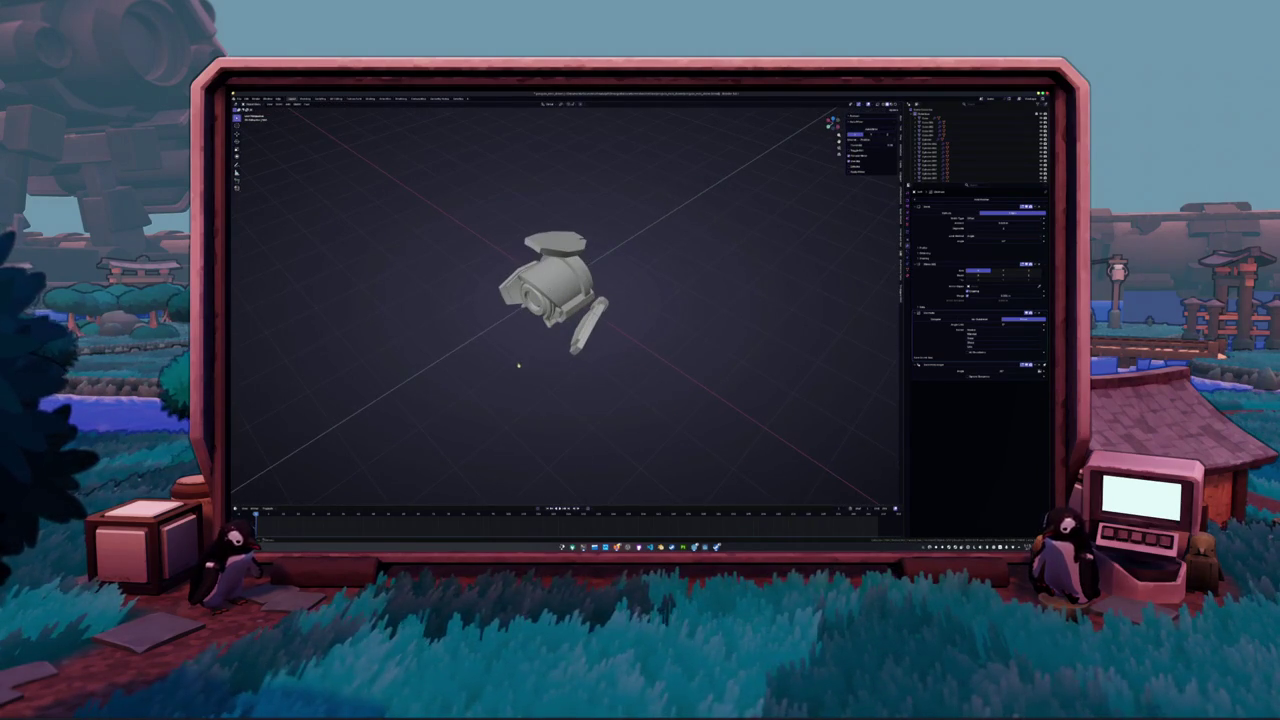
pyautogui.scroll(3, 530, 373)
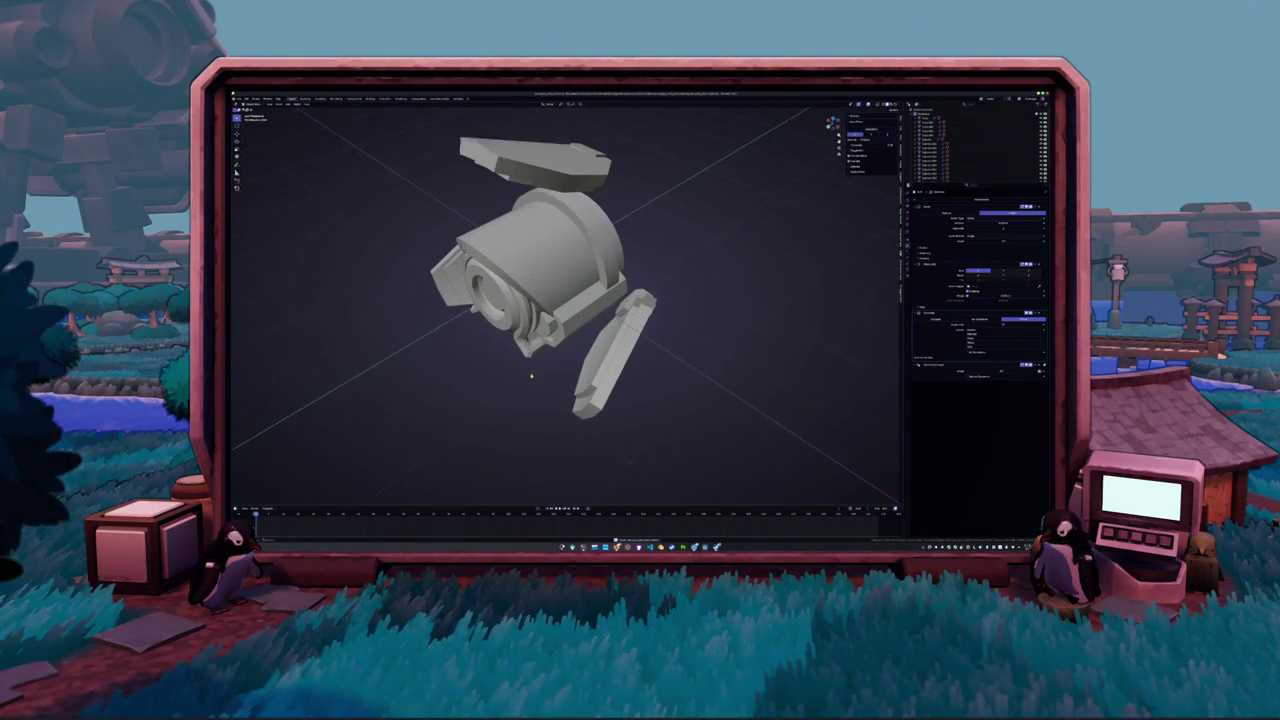
pyautogui.scroll(2, 525, 369)
pyautogui.moveTo(522, 378)
pyautogui.mouseDown(button='middle')
pyautogui.moveTo(566, 366)
pyautogui.moveTo(516, 303)
pyautogui.moveTo(632, 358)
pyautogui.moveTo(660, 340)
pyautogui.mouseUp(button='middle')
pyautogui.scroll(3, 566, 345)
pyautogui.press('Tab')
pyautogui.hotkey('ctrl', 'b')
pyautogui.hotkey('alt', 'a')
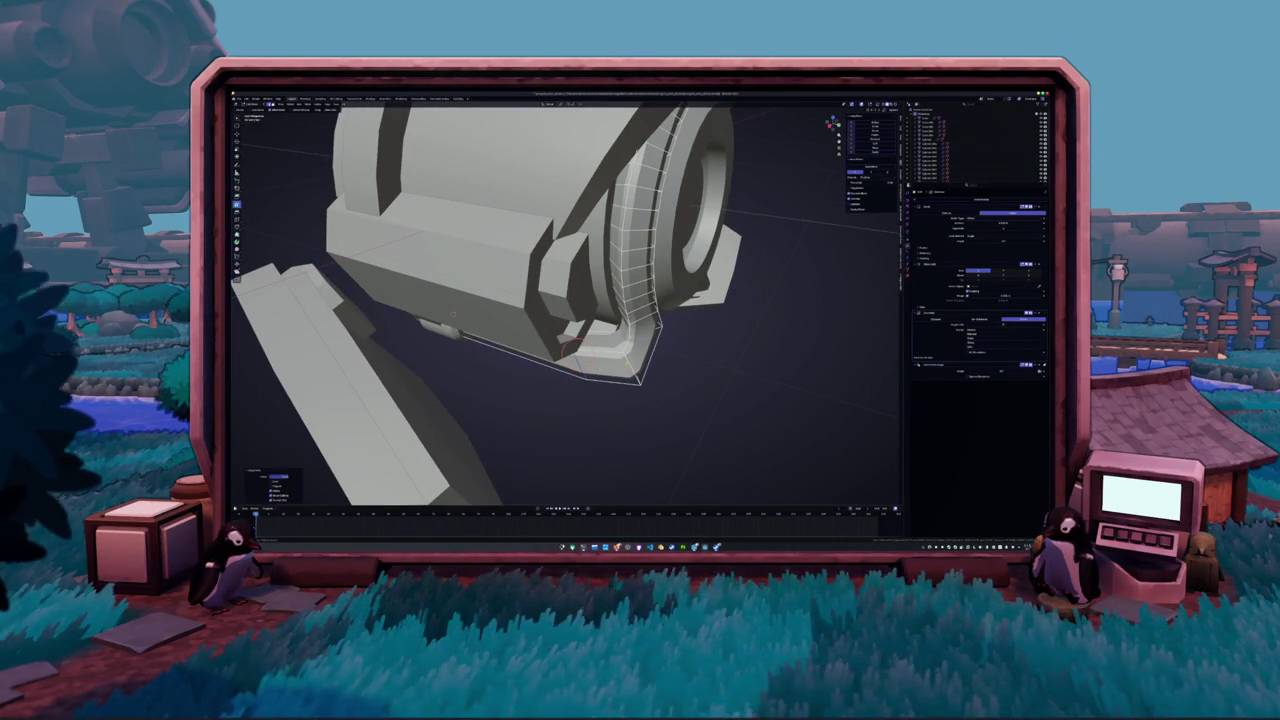
# Extrude a strip along the ring's outer edge at the bottom corner and fill it with faces
pyautogui.moveTo(640, 382); pyautogui.dragTo(622, 378)
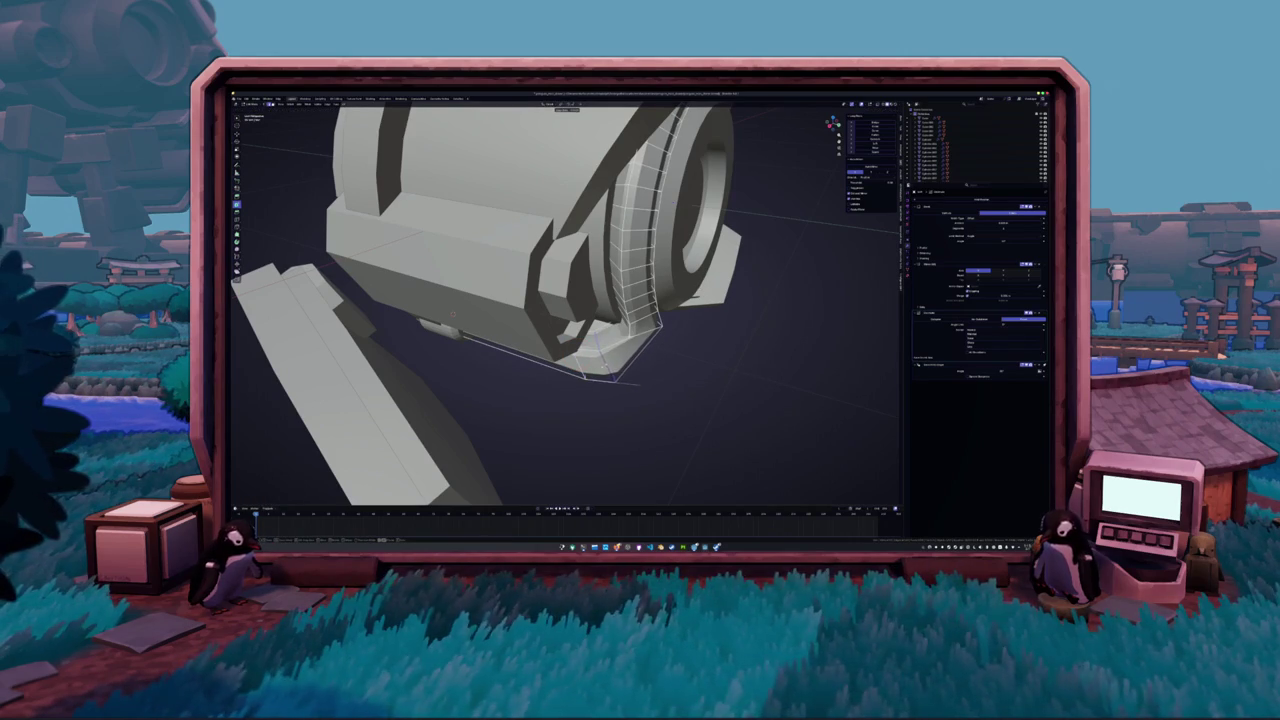
pyautogui.press('e')
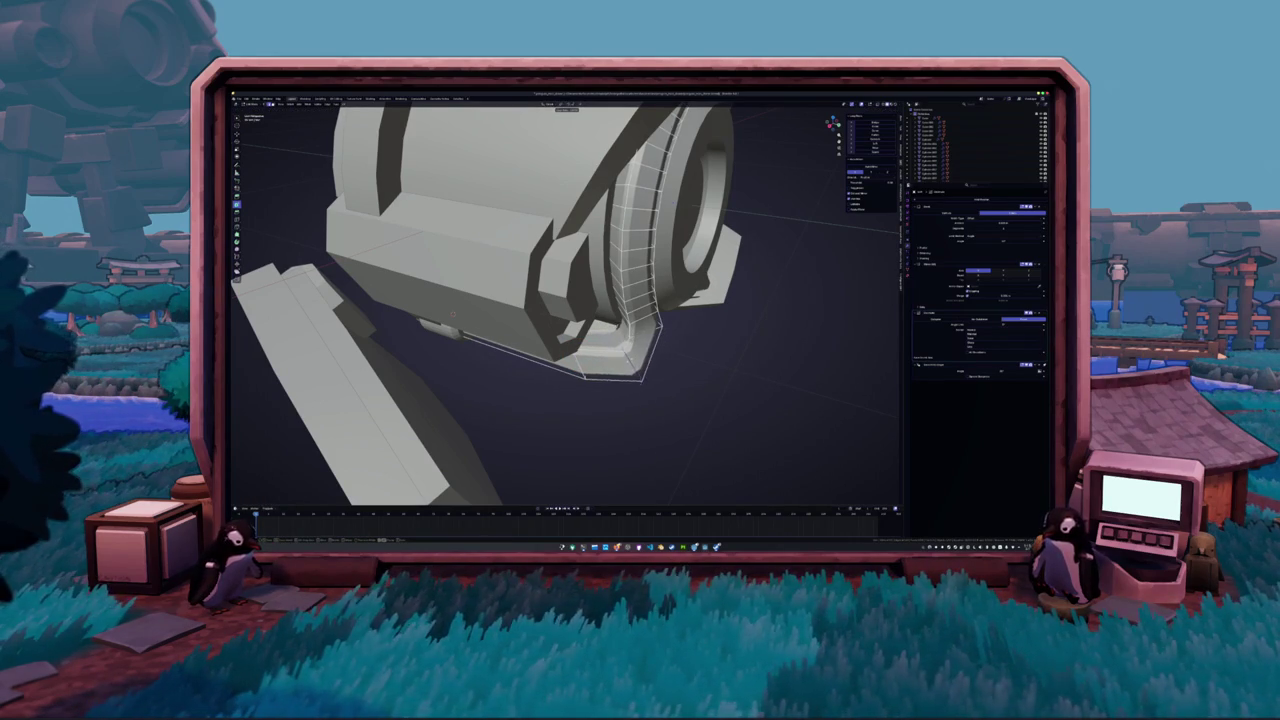
pyautogui.click(625, 356)
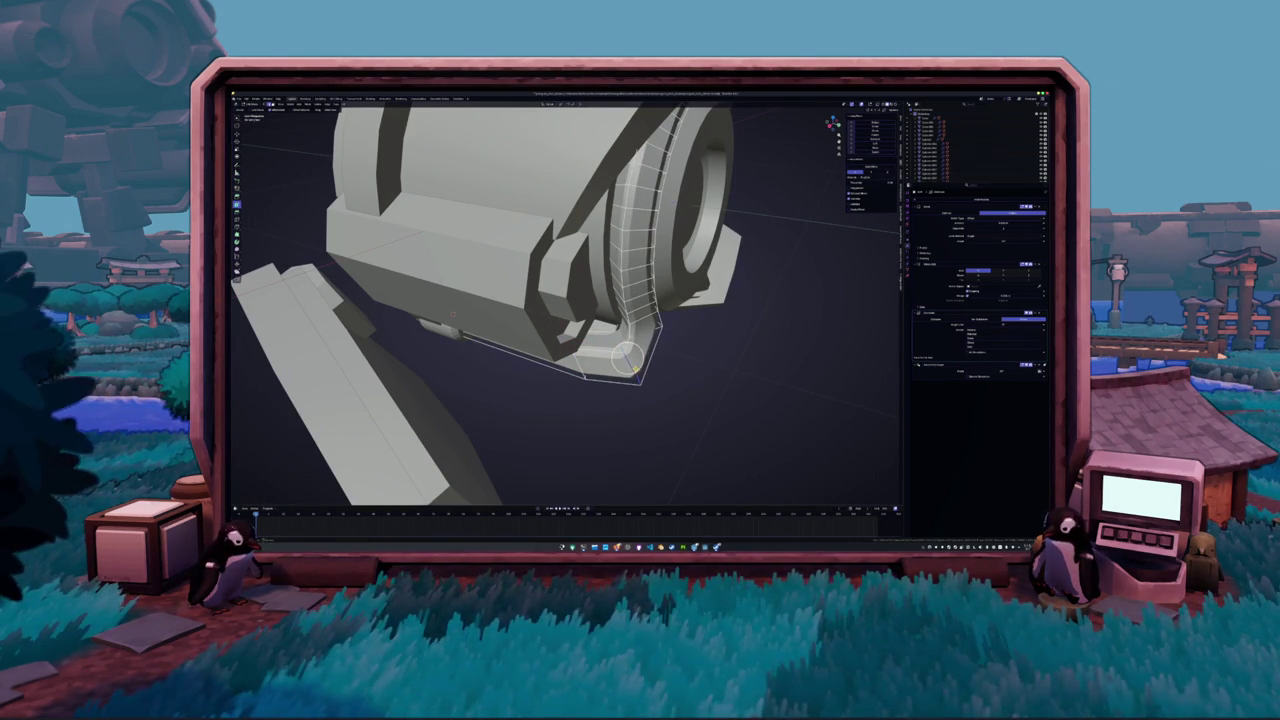
pyautogui.press('f')
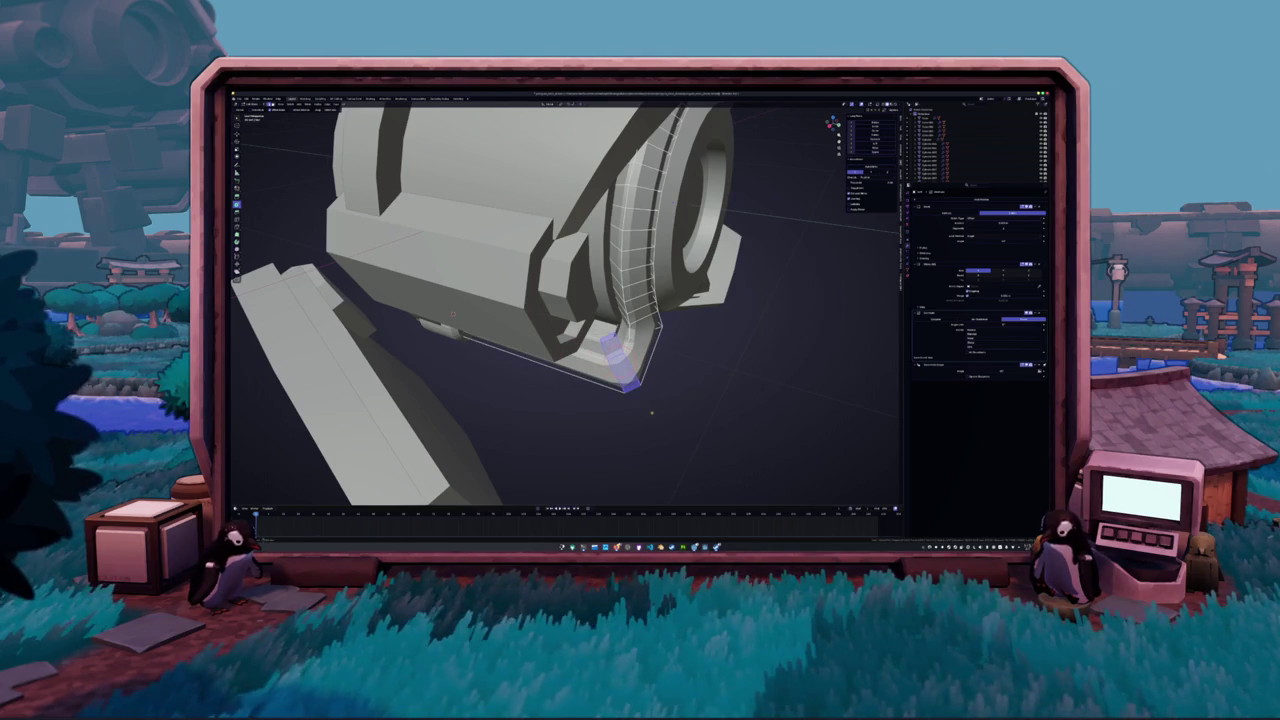
pyautogui.moveTo(661, 406)
pyautogui.mouseDown(button='middle')
pyautogui.moveTo(640, 420)
pyautogui.moveTo(688, 412)
pyautogui.mouseUp(button='middle')
pyautogui.press('Tab')
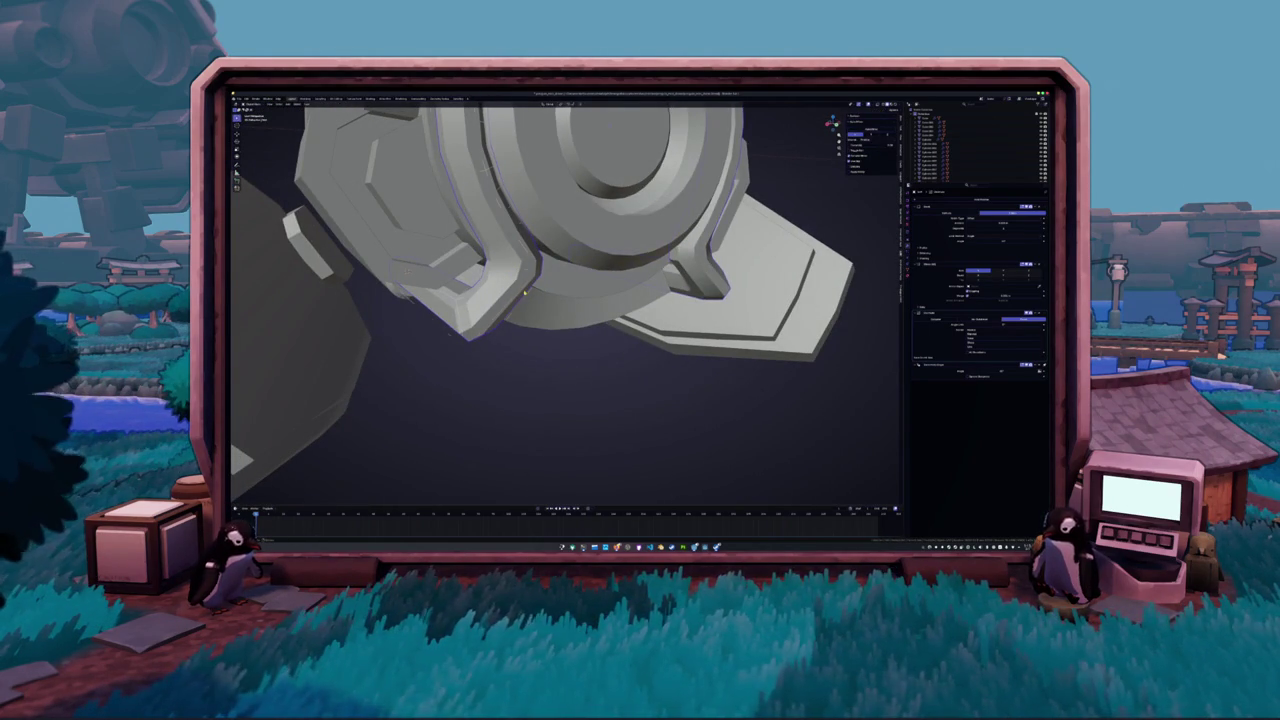
# Select the strip's lower corner faces and bevel them into a smooth multi-segment curve
pyautogui.press('Tab')
pyautogui.moveTo(524, 291)
pyautogui.mouseDown(button='middle')
pyautogui.moveTo(550, 310)
pyautogui.moveTo(568, 290)
pyautogui.mouseUp(button='middle')
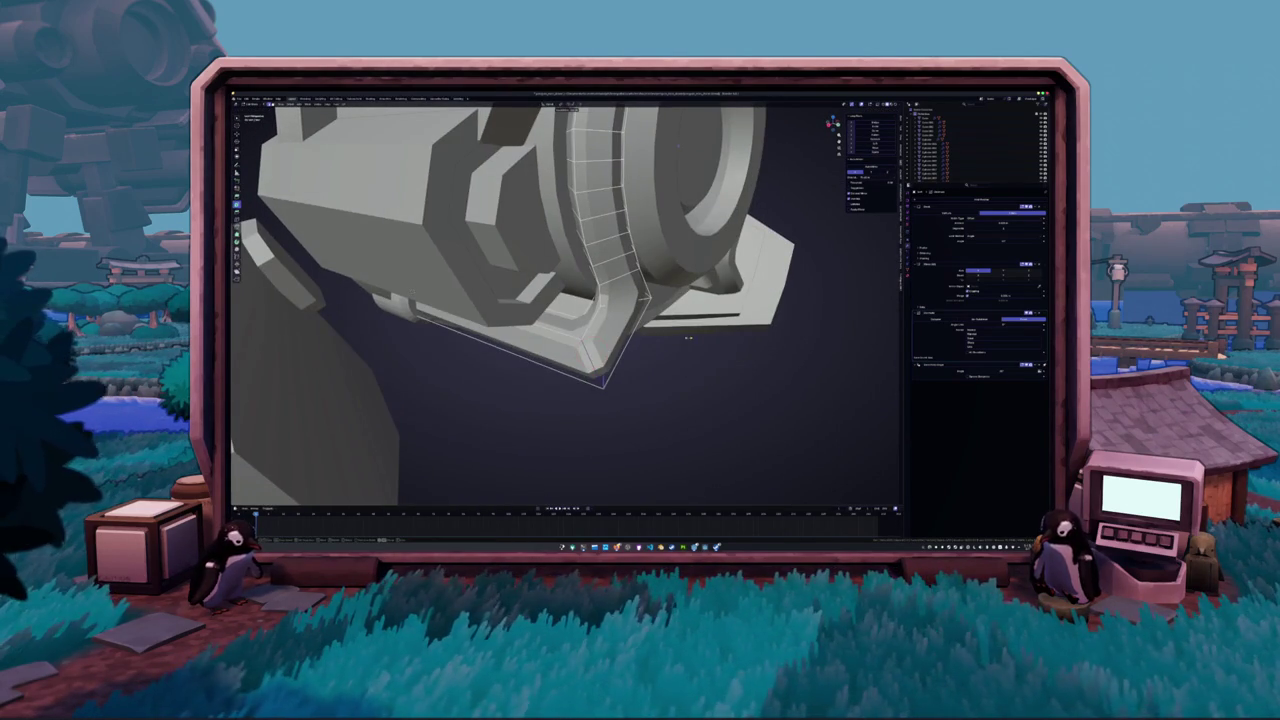
pyautogui.click(598, 365)
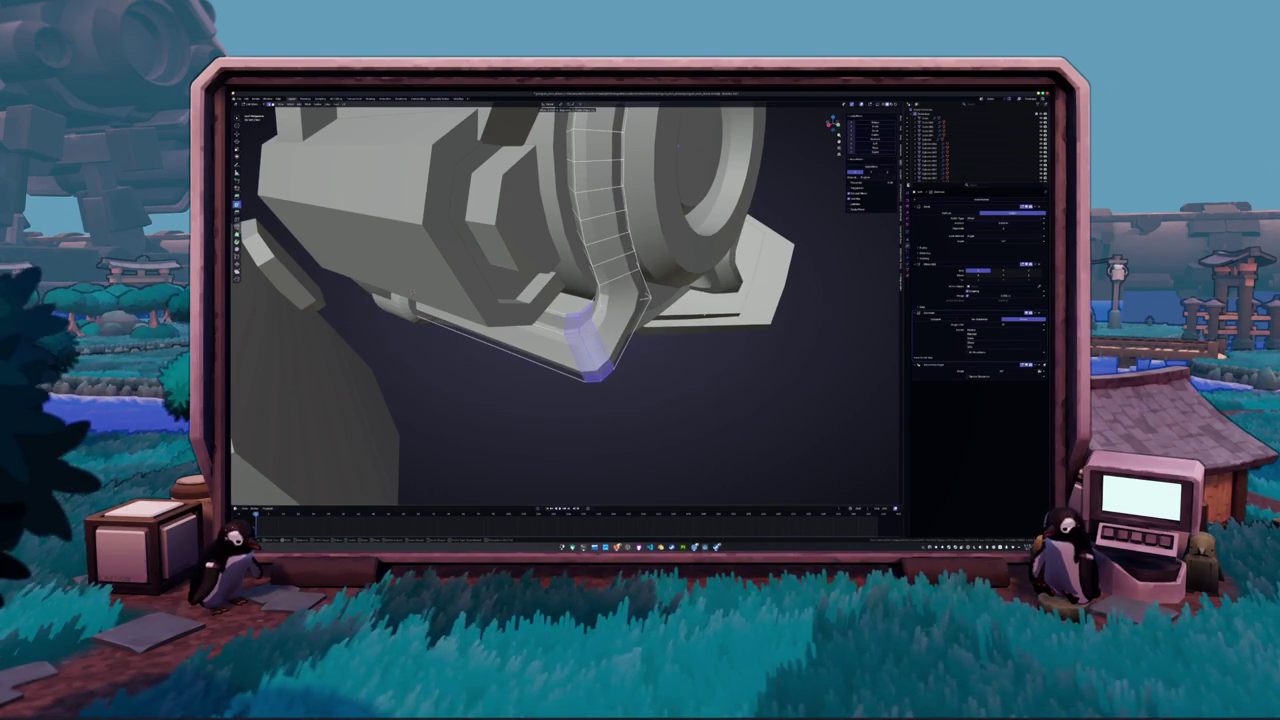
pyautogui.press('Return')
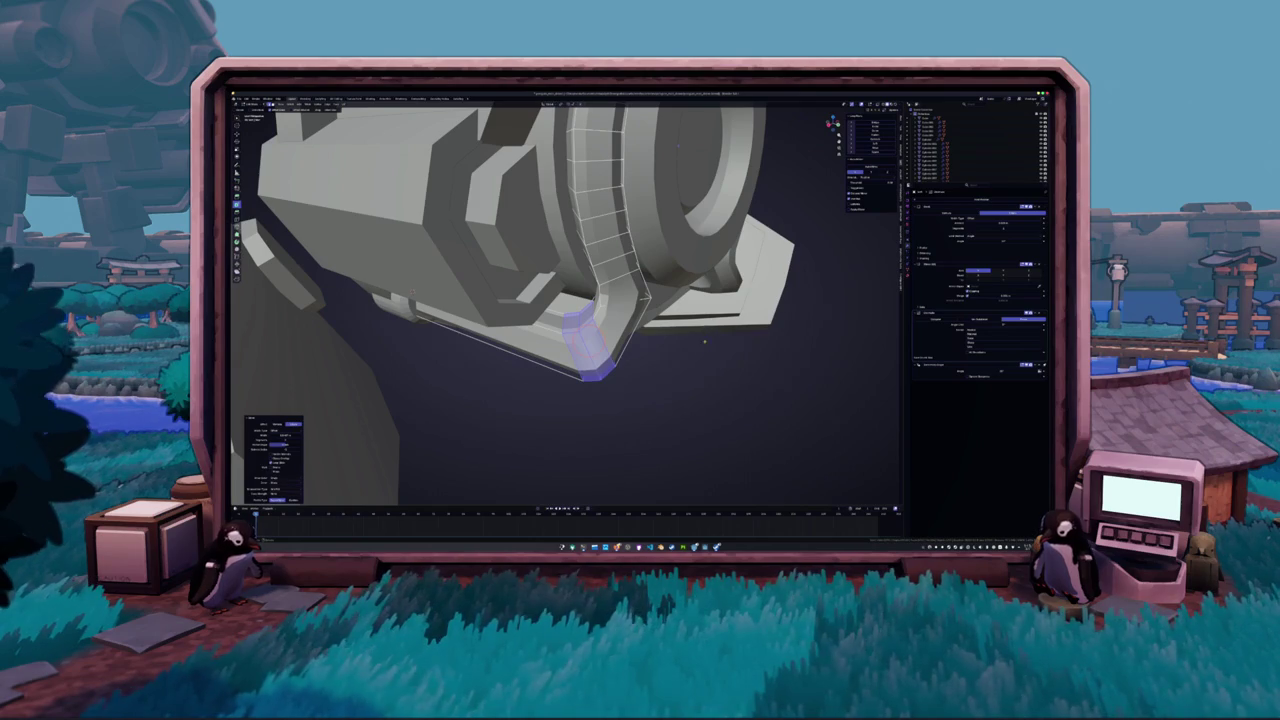
pyautogui.moveTo(703, 352); pyautogui.dragTo(737, 390, button='middle')
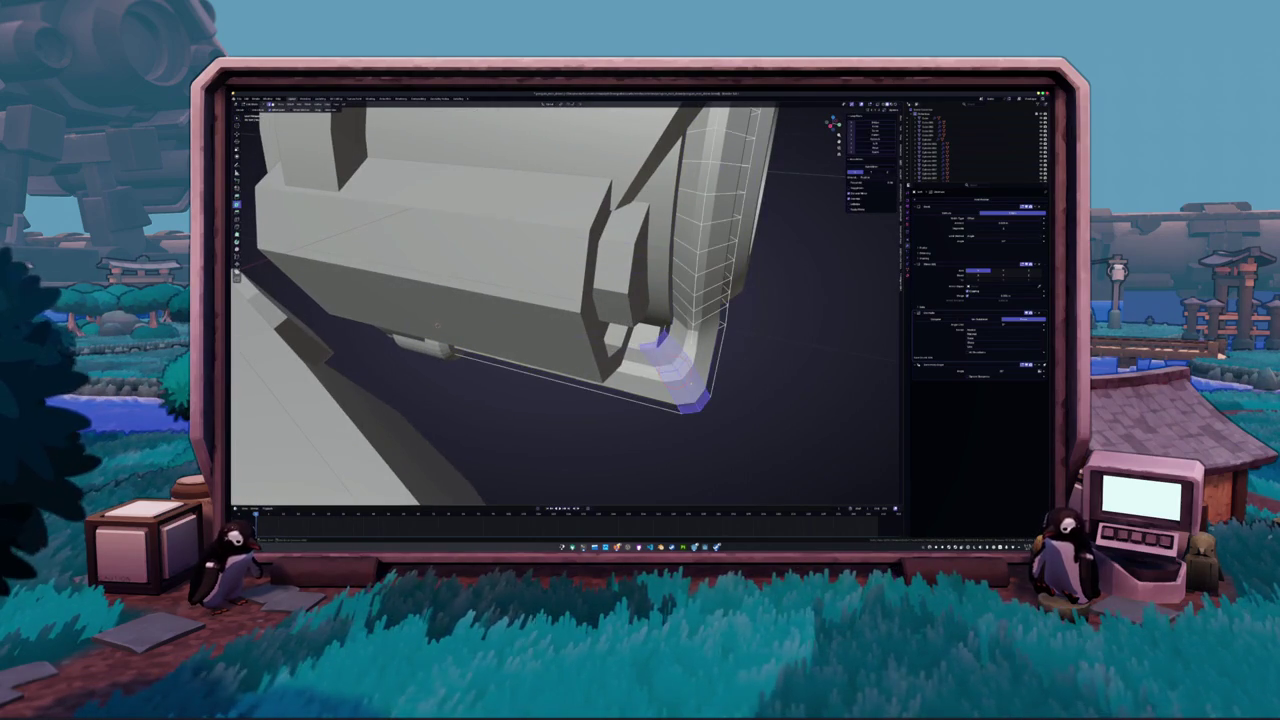
pyautogui.hotkey('ctrl', 'b')
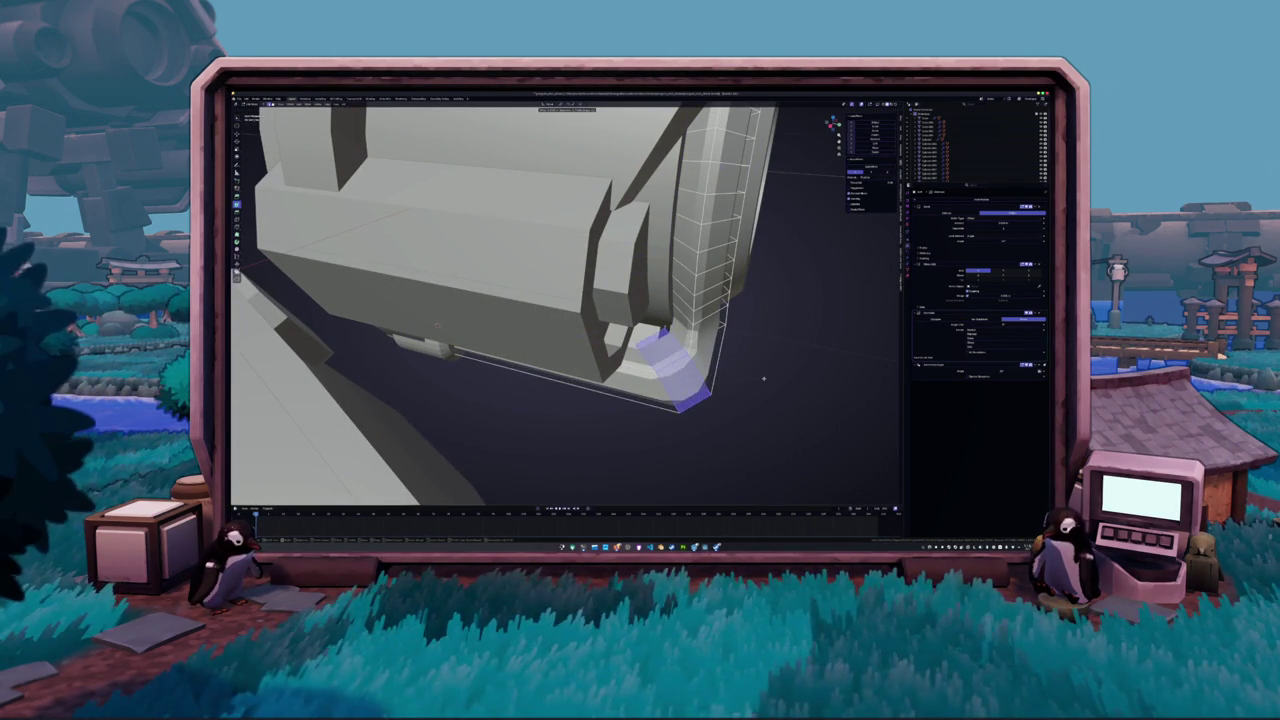
pyautogui.click(763, 377)
pyautogui.press('Tab')
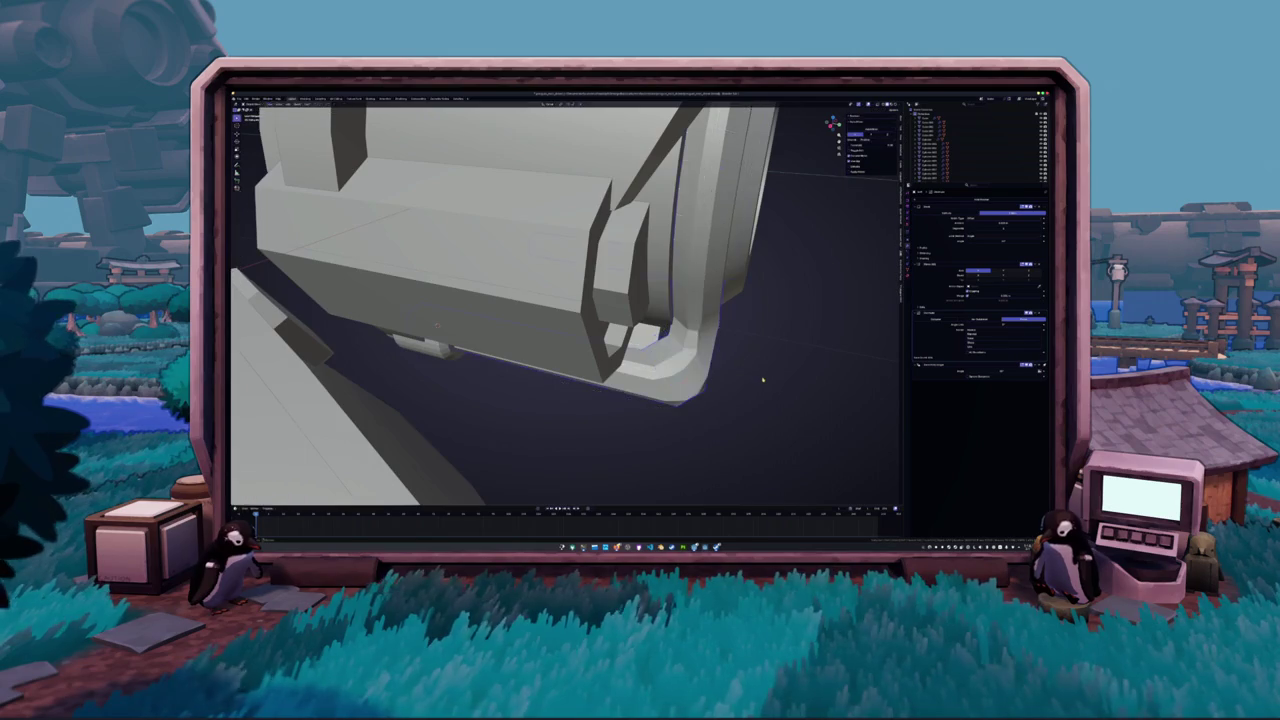
# Orbit around the whole drone part and collapse one modifier panel in Properties
pyautogui.scroll(-5, 763, 378)
pyautogui.moveTo(764, 379)
pyautogui.mouseDown(button='middle')
pyautogui.moveTo(712, 350)
pyautogui.moveTo(743, 357)
pyautogui.mouseUp(button='middle')
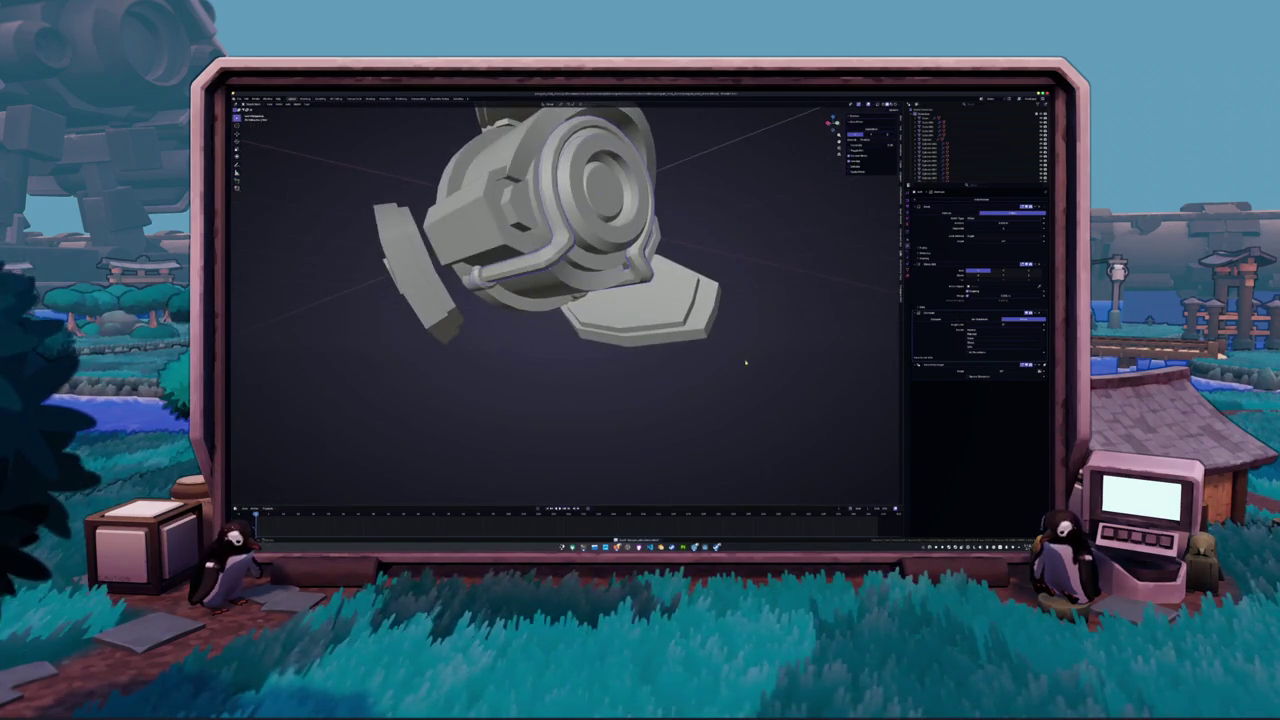
pyautogui.scroll(3, 743, 357)
pyautogui.scroll(2, 587, 296)
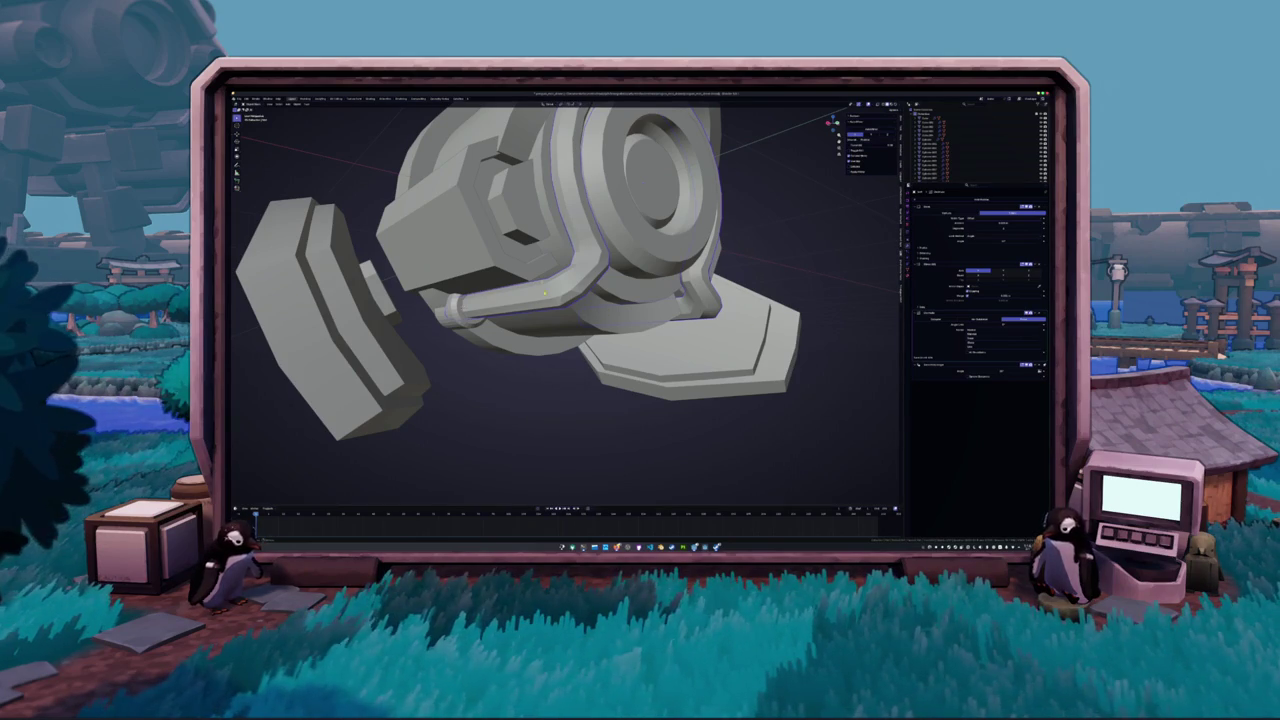
pyautogui.scroll(1, 557, 299)
pyautogui.scroll(1, 557, 299)
pyautogui.click(1039, 313)
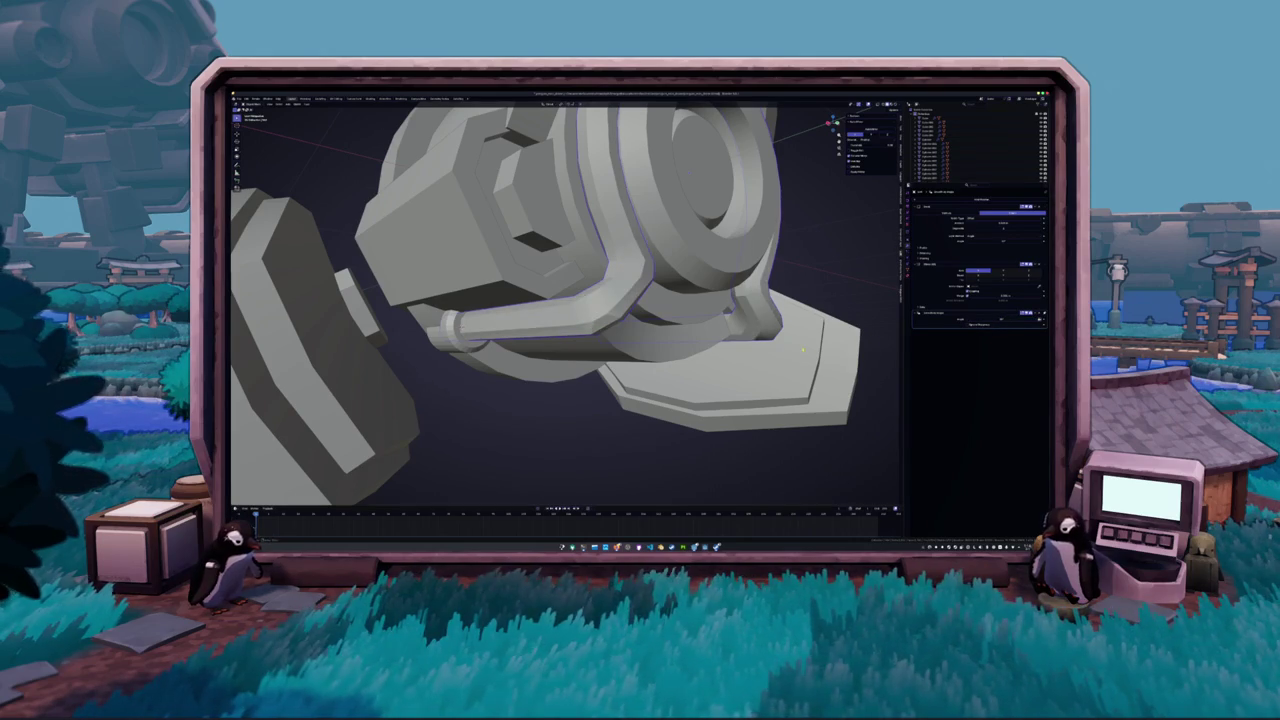
# Check the pipe mesh briefly, then turn the part to a tilted side view for editing
pyautogui.scroll(-5, 768, 325)
pyautogui.moveTo(748, 277)
pyautogui.mouseDown(button='middle')
pyautogui.moveTo(560, 285)
pyautogui.moveTo(600, 300)
pyautogui.mouseUp(button='middle')
pyautogui.press('Tab')
pyautogui.scroll(4, 553, 290)
pyautogui.press('Tab')
pyautogui.moveTo(561, 150)
pyautogui.mouseDown(button='middle')
pyautogui.moveTo(564, 314)
pyautogui.moveTo(587, 323)
pyautogui.moveTo(590, 300)
pyautogui.moveTo(600, 320)
pyautogui.moveTo(615, 312)
pyautogui.moveTo(571, 323)
pyautogui.mouseUp(button='middle')
pyautogui.scroll(3, 587, 323)
pyautogui.press('Tab')
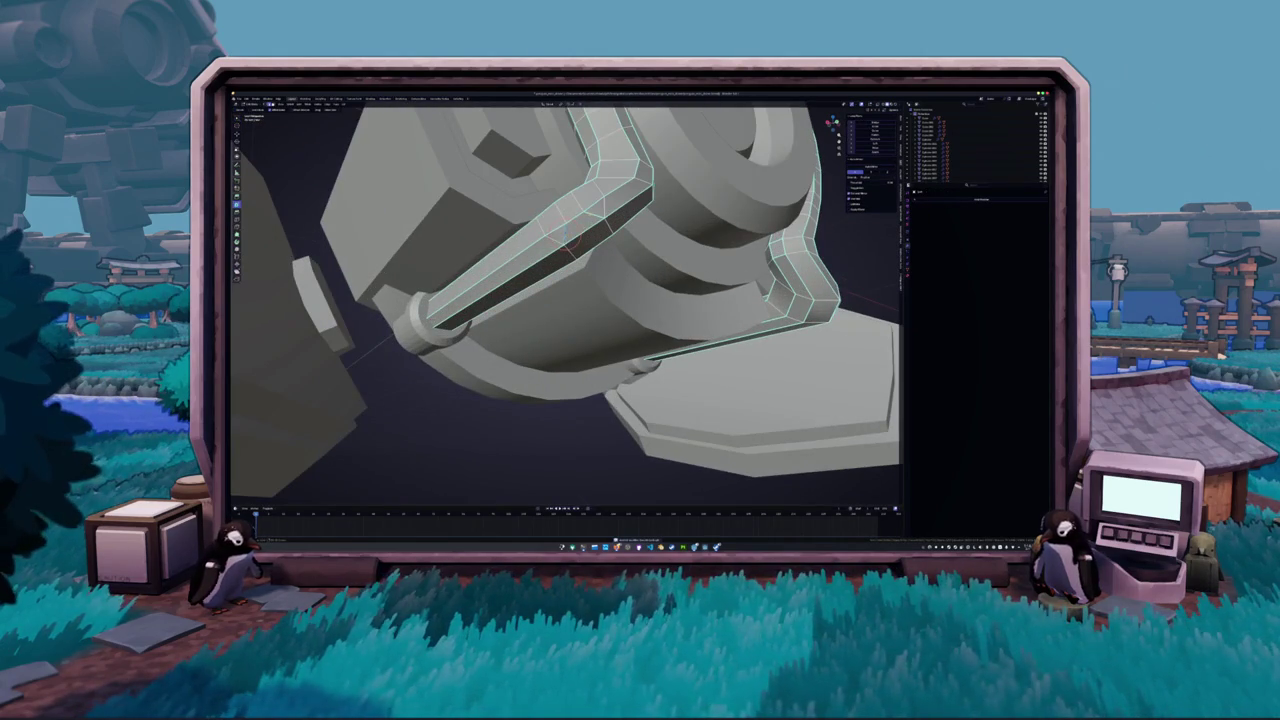
# Make the pipe's bend section sharp-angled
pyautogui.moveTo(579, 223)
pyautogui.mouseDown(button='middle')
pyautogui.moveTo(442, 132)
pyautogui.moveTo(618, 365)
pyautogui.mouseUp(button='middle')
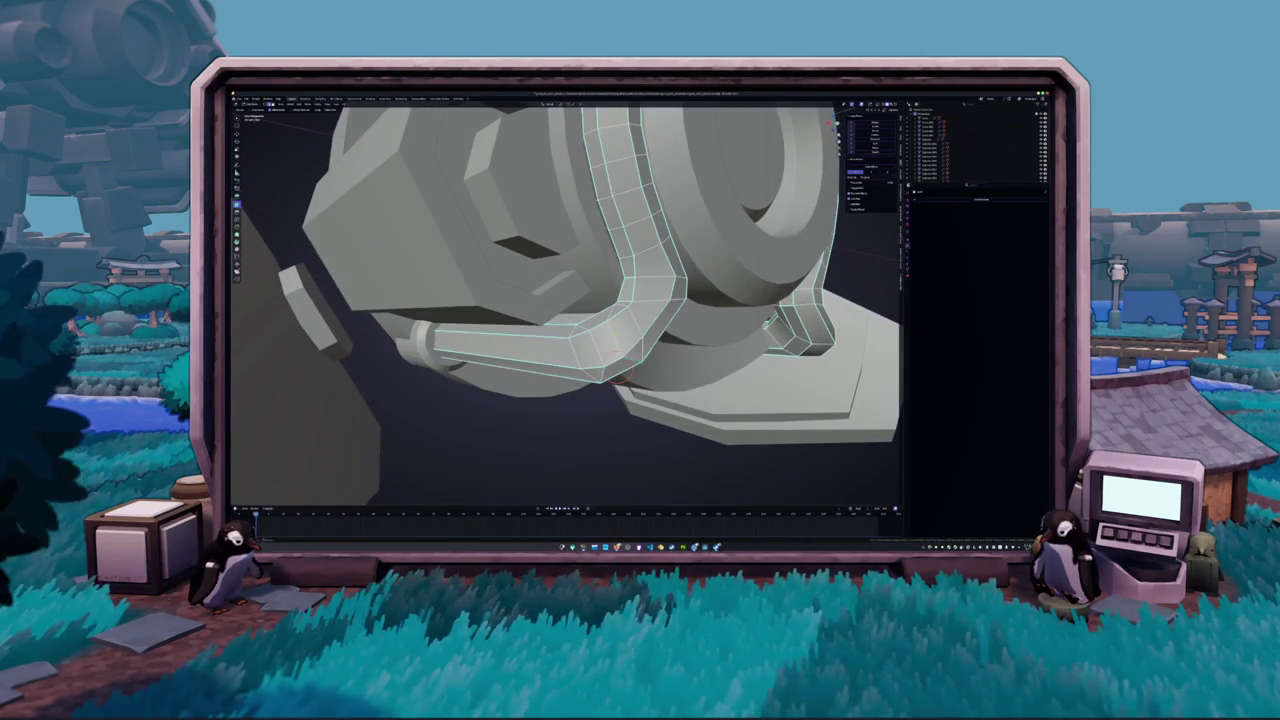
pyautogui.moveTo(610, 360); pyautogui.dragTo(637, 341, button='middle')
pyautogui.click(1030, 220)
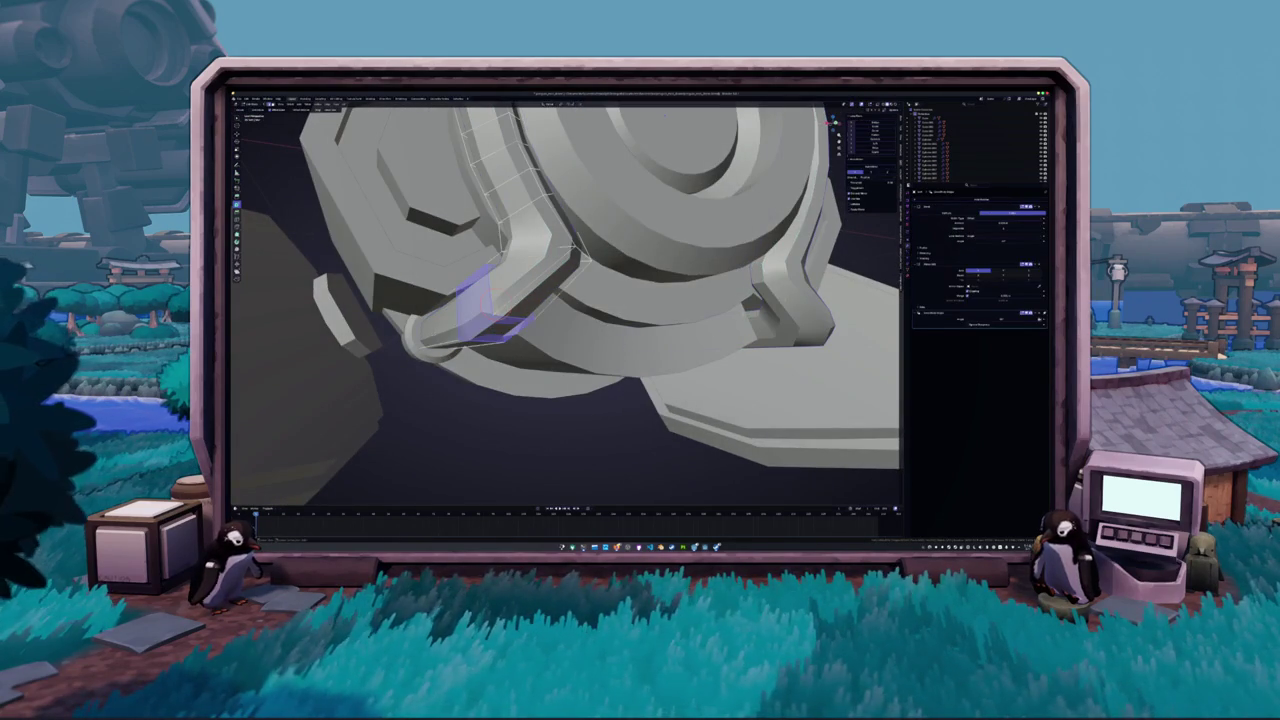
pyautogui.click(1040, 206)
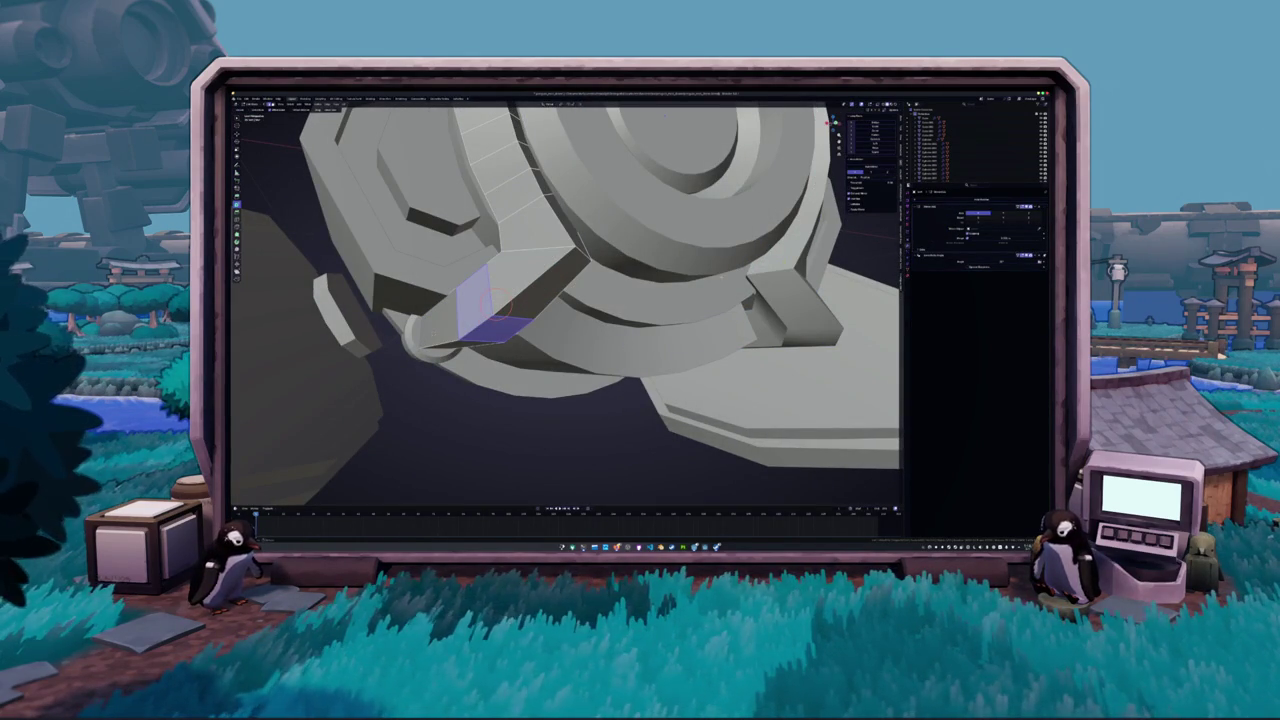
pyautogui.hotkey('ctrl', 'a')
# Extrude the curved strip beside the ring to thicken it
pyautogui.scroll(-2, 565, 300)
pyautogui.scroll(-2, 565, 300)
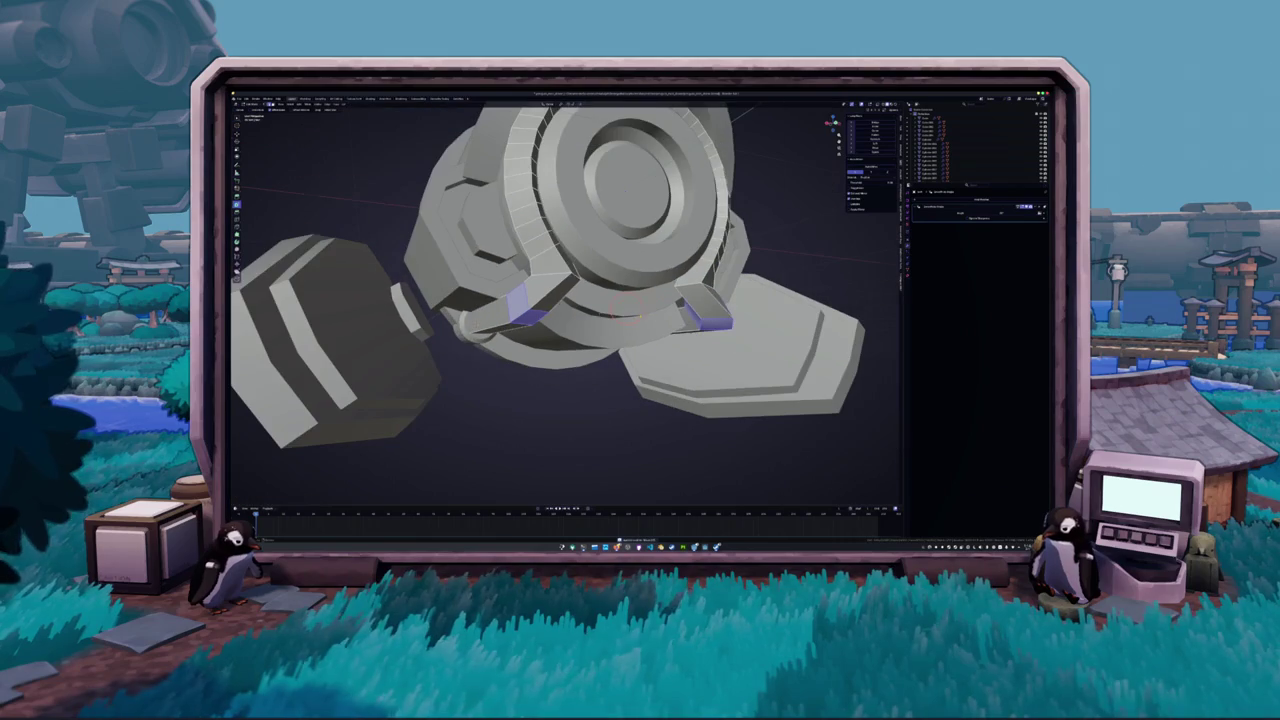
pyautogui.moveTo(565, 300)
pyautogui.mouseDown(button='middle')
pyautogui.moveTo(600, 280)
pyautogui.moveTo(580, 320)
pyautogui.moveTo(660, 270)
pyautogui.moveTo(630, 245)
pyautogui.moveTo(610, 270)
pyautogui.mouseUp(button='middle')
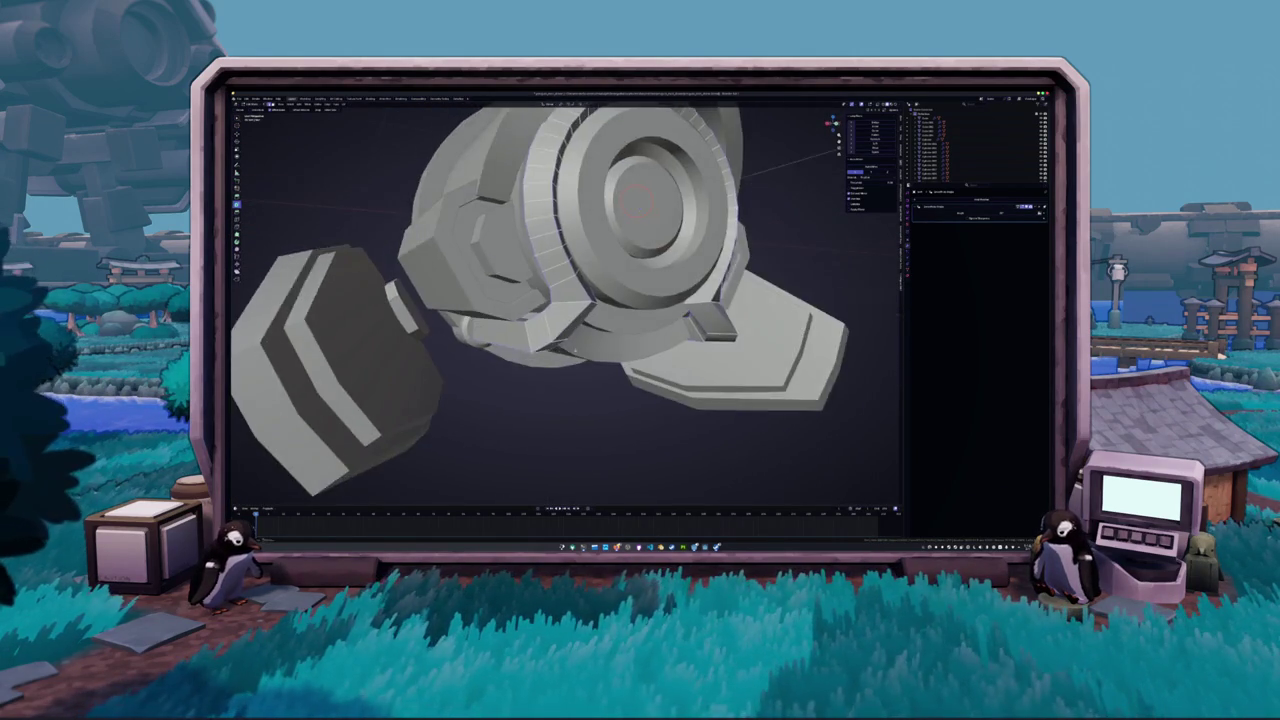
pyautogui.scroll(3, 600, 300)
pyautogui.press('e')
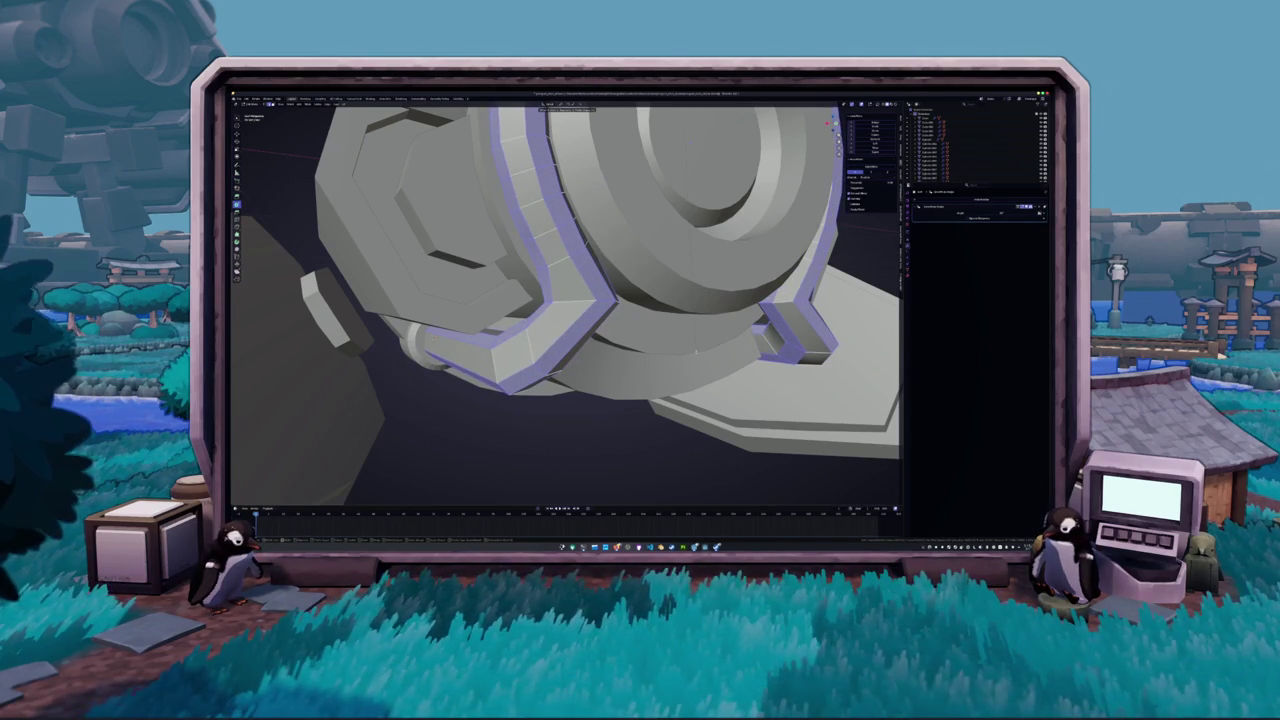
# Confirm the thickened strip and clear the selection
pyautogui.click(535, 374)
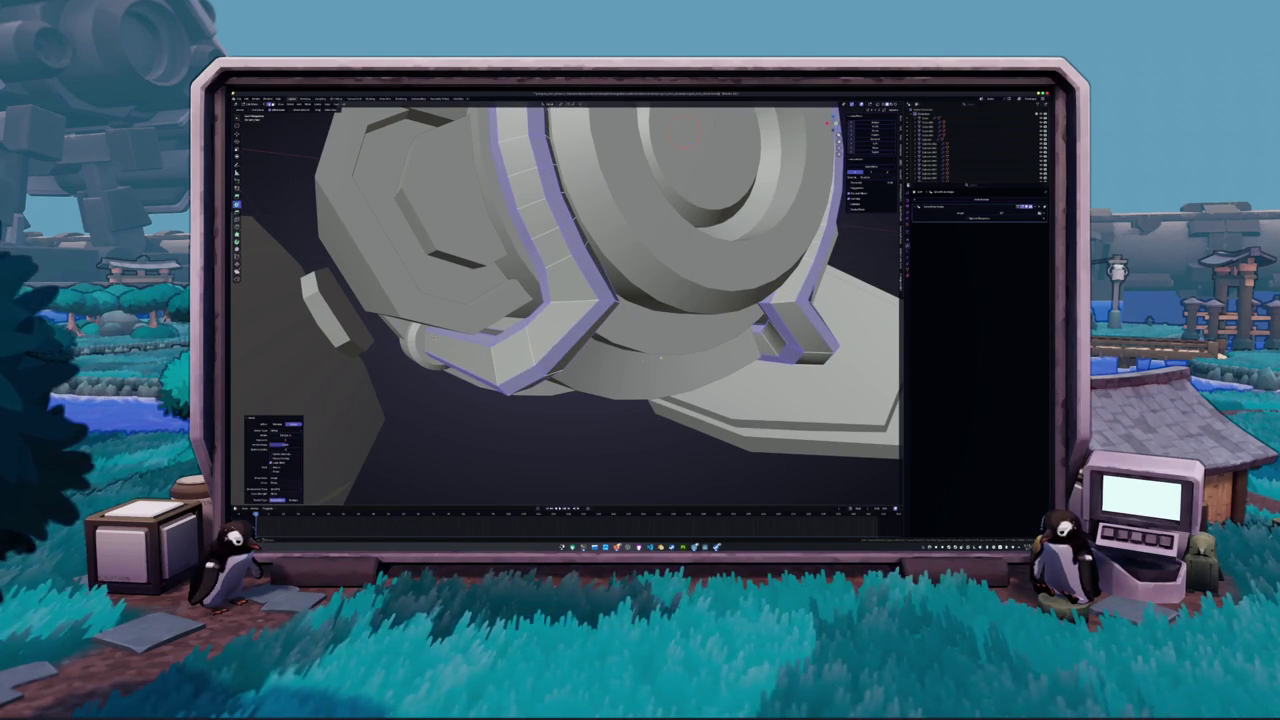
pyautogui.scroll(-5, 535, 374)
pyautogui.moveTo(500, 360)
pyautogui.mouseDown(button='middle')
pyautogui.moveTo(535, 374)
pyautogui.moveTo(399, 418)
pyautogui.mouseUp(button='middle')
pyautogui.scroll(3, 535, 373)
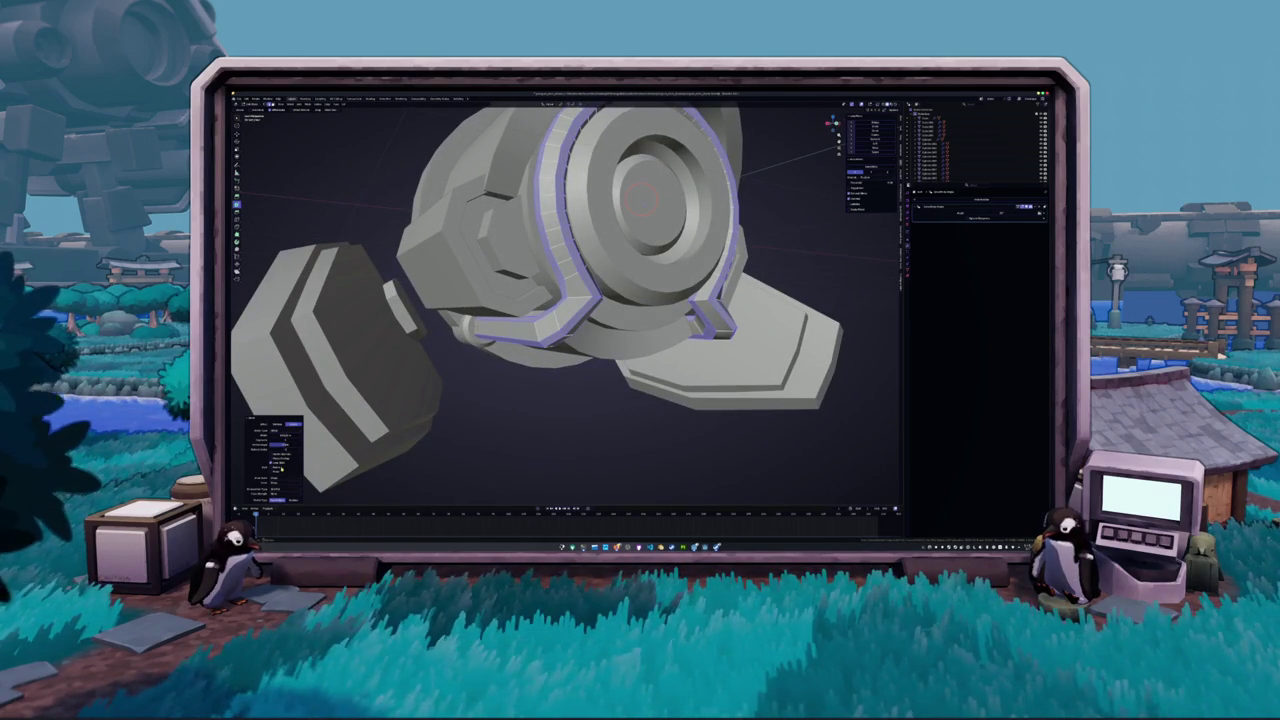
pyautogui.click(475, 453)
pyautogui.moveTo(475, 453)
pyautogui.mouseDown(button='middle')
pyautogui.moveTo(481, 411)
pyautogui.moveTo(511, 399)
pyautogui.moveTo(490, 366)
pyautogui.mouseUp(button='middle')
pyautogui.scroll(2, 475, 403)
pyautogui.scroll(2, 511, 399)
# Select both arms' joining faces, then return to Edit Mode with nothing selected
pyautogui.press('Tab')
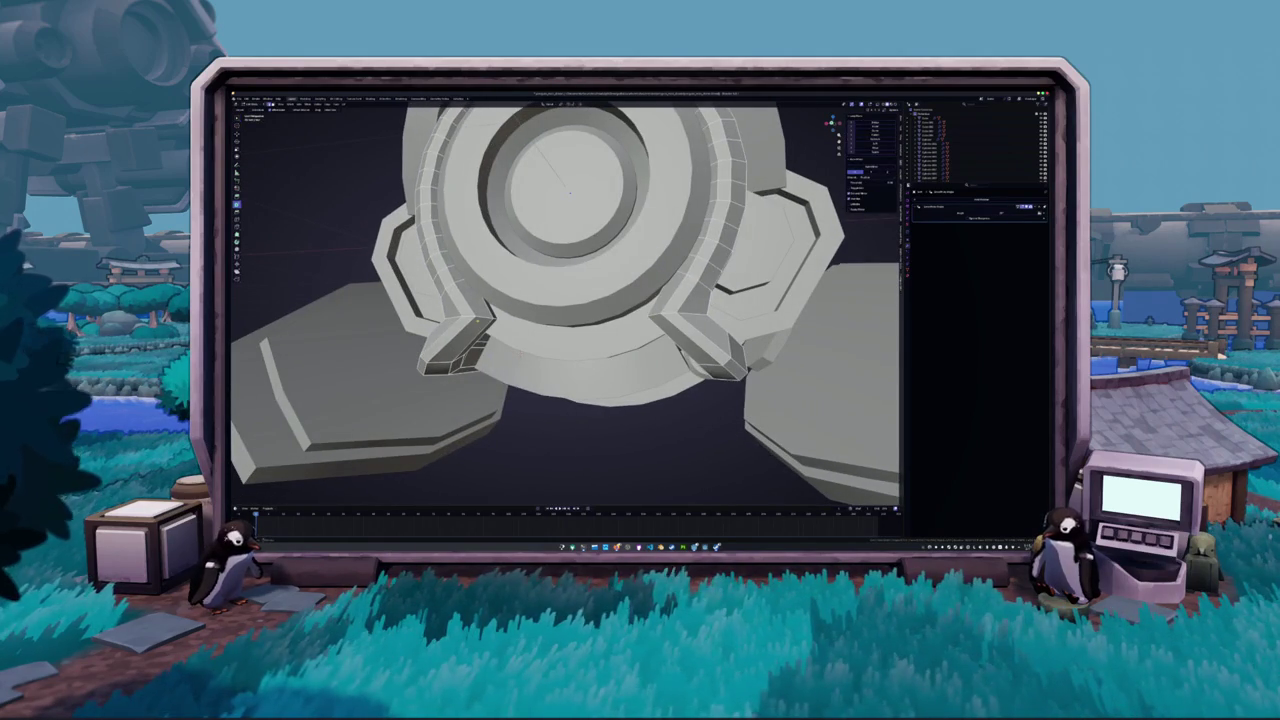
pyautogui.moveTo(468, 321)
pyautogui.mouseDown(button='middle')
pyautogui.moveTo(525, 325)
pyautogui.moveTo(600, 290)
pyautogui.moveTo(620, 200)
pyautogui.mouseUp(button='middle')
pyautogui.scroll(2, 560, 300)
pyautogui.click(790, 298)
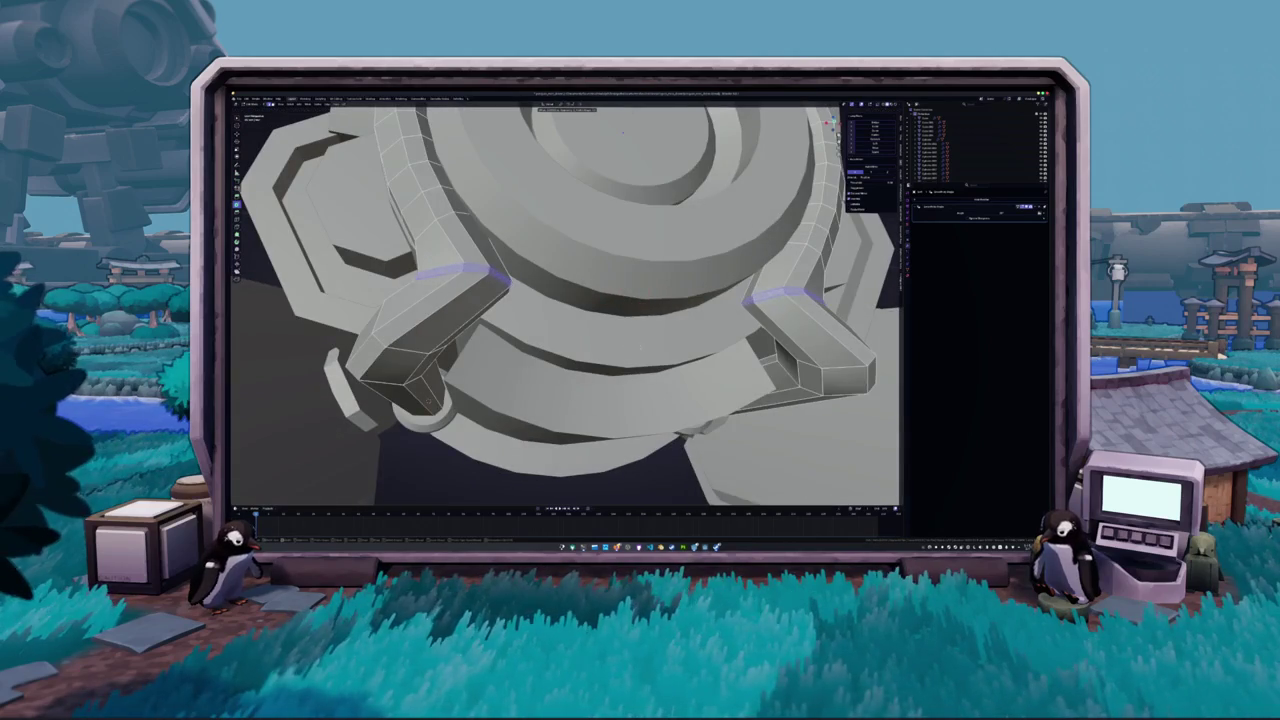
pyautogui.keyDown('shift'); pyautogui.click(455, 270); pyautogui.keyUp('shift')
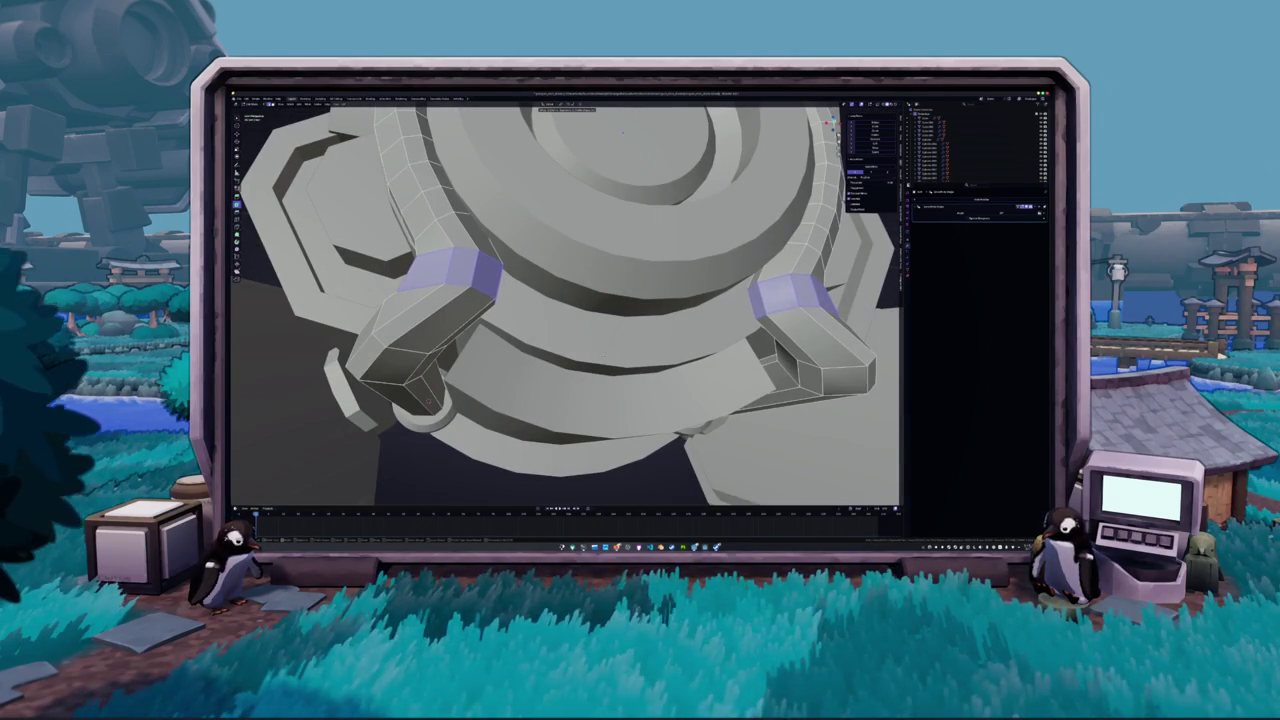
pyautogui.press('Tab')
pyautogui.scroll(-4, 565, 300)
pyautogui.moveTo(565, 300)
pyautogui.mouseDown(button='middle')
pyautogui.moveTo(600, 280)
pyautogui.moveTo(565, 270)
pyautogui.moveTo(600, 290)
pyautogui.moveTo(640, 280)
pyautogui.moveTo(540, 310)
pyautogui.mouseUp(button='middle')
pyautogui.press('Tab')
pyautogui.hotkey('alt', 'a')
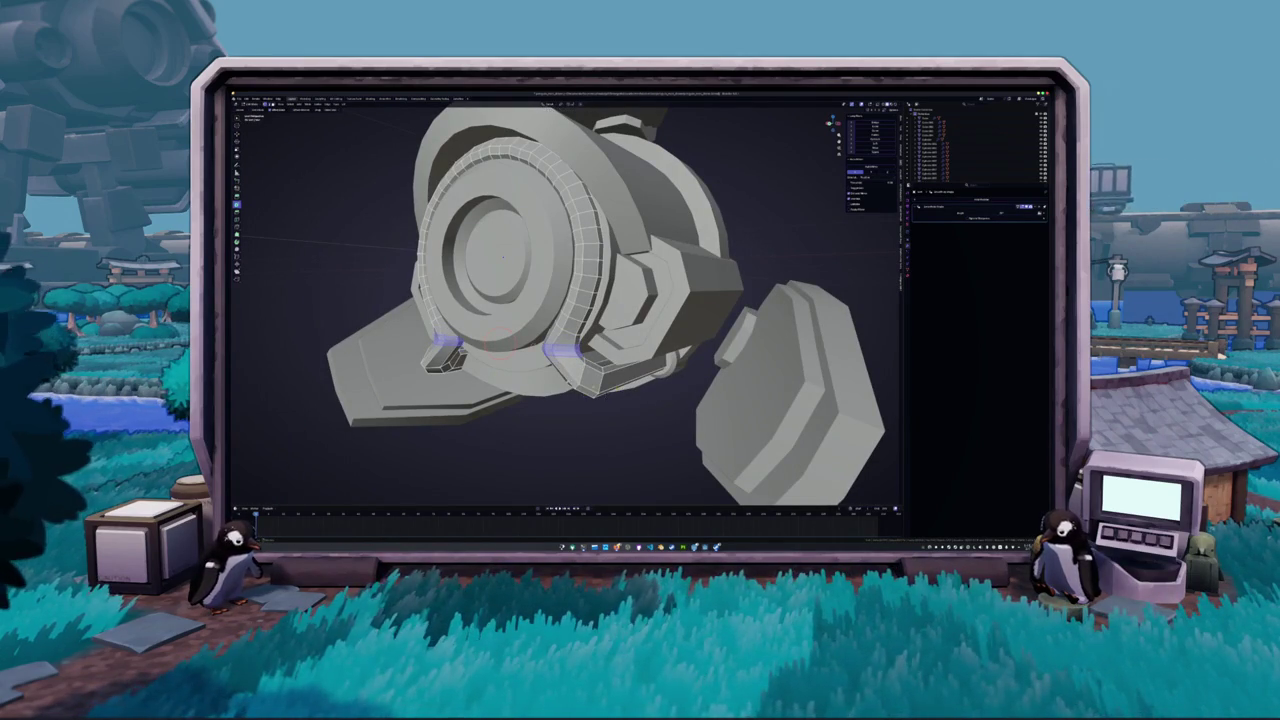
# Select the shortest edge path along the ring's lower tube
pyautogui.moveTo(565, 300); pyautogui.dragTo(680, 300, button='middle')
pyautogui.press('Tab')
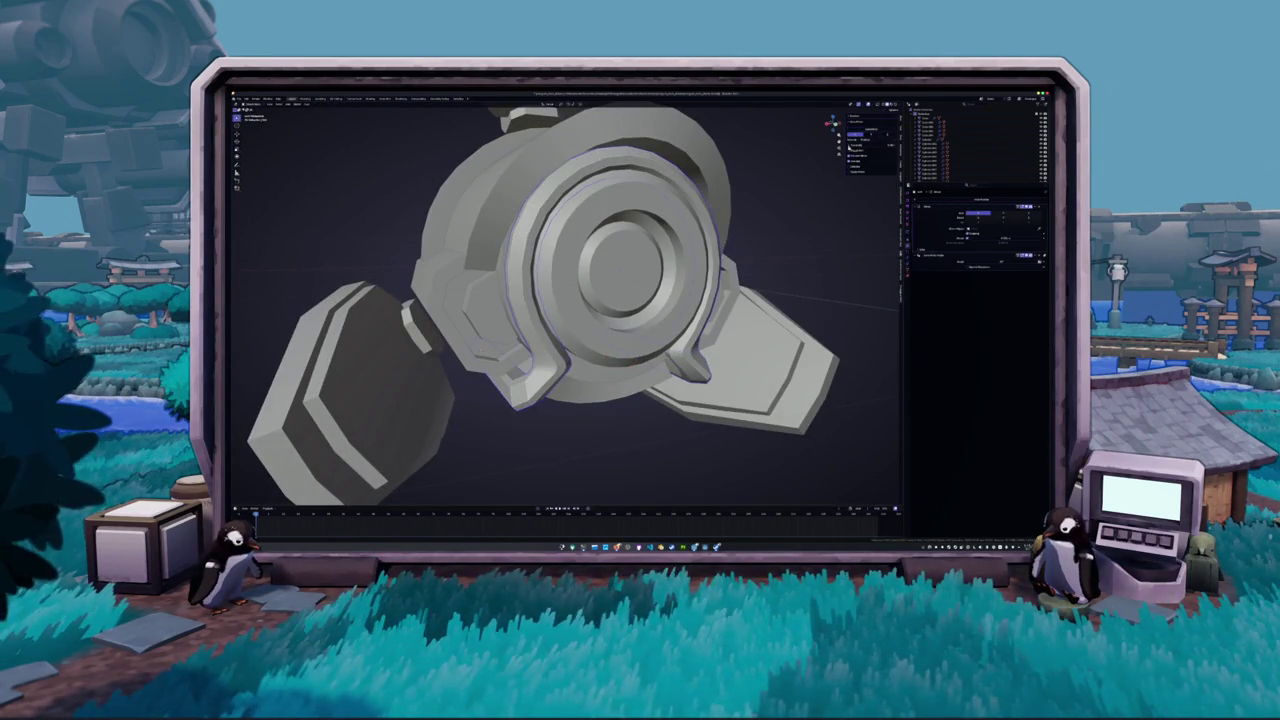
pyautogui.press('Tab')
pyautogui.moveTo(560, 300); pyautogui.dragTo(640, 260, button='middle')
pyautogui.keyDown('alt'); pyautogui.click(590, 316); pyautogui.keyUp('alt')
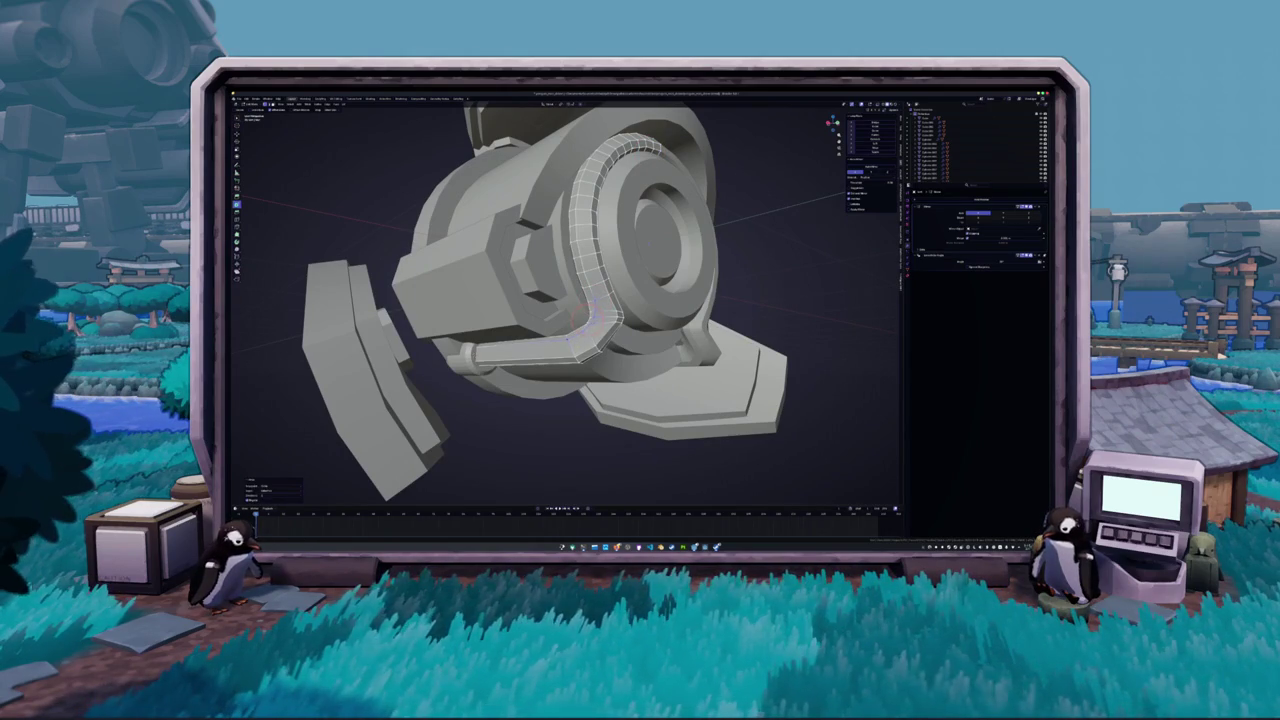
pyautogui.keyDown('ctrl'); pyautogui.click(552, 344); pyautogui.keyUp('ctrl')
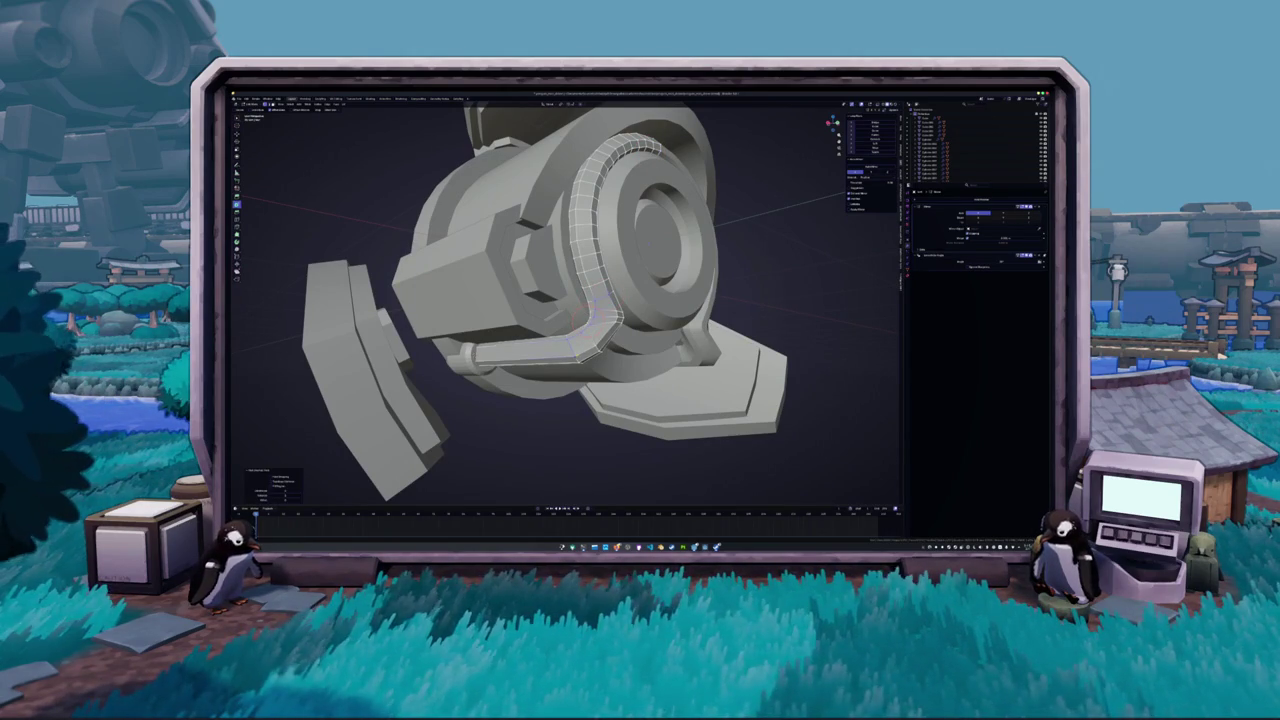
pyautogui.moveTo(600, 312); pyautogui.dragTo(630, 240, button='middle')
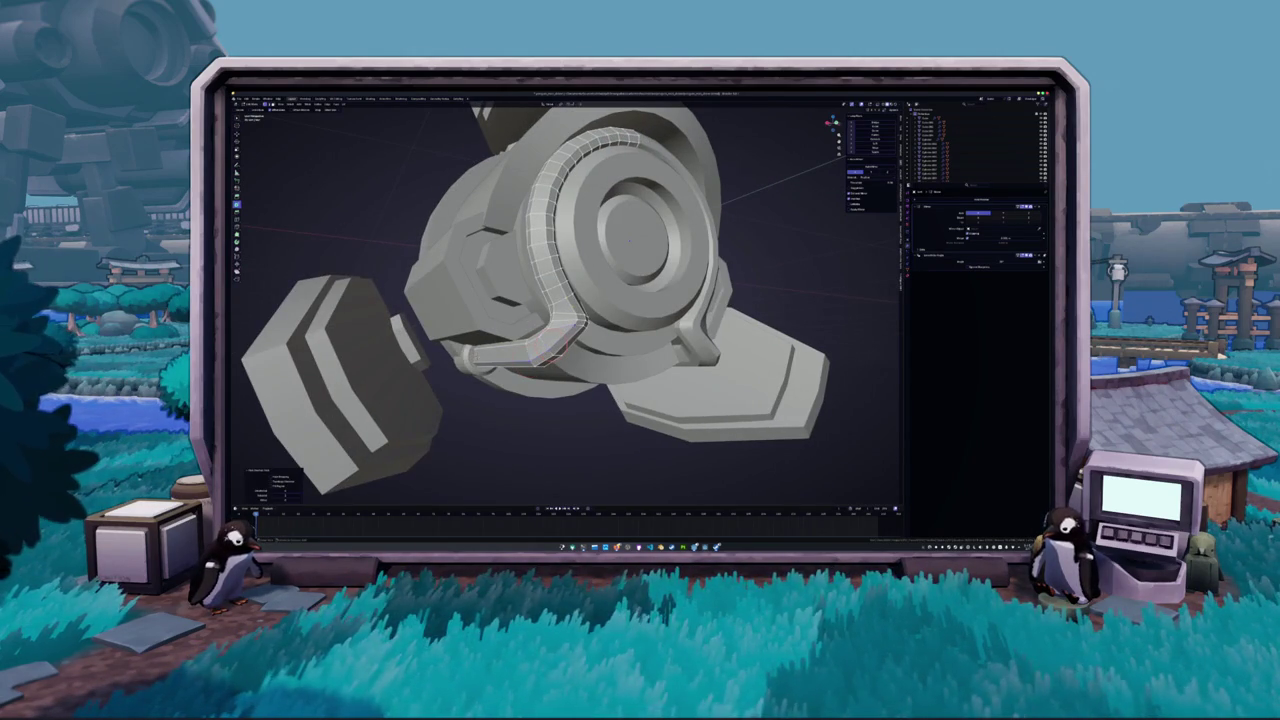
pyautogui.keyDown('alt'); pyautogui.click(556, 332); pyautogui.keyUp('alt')
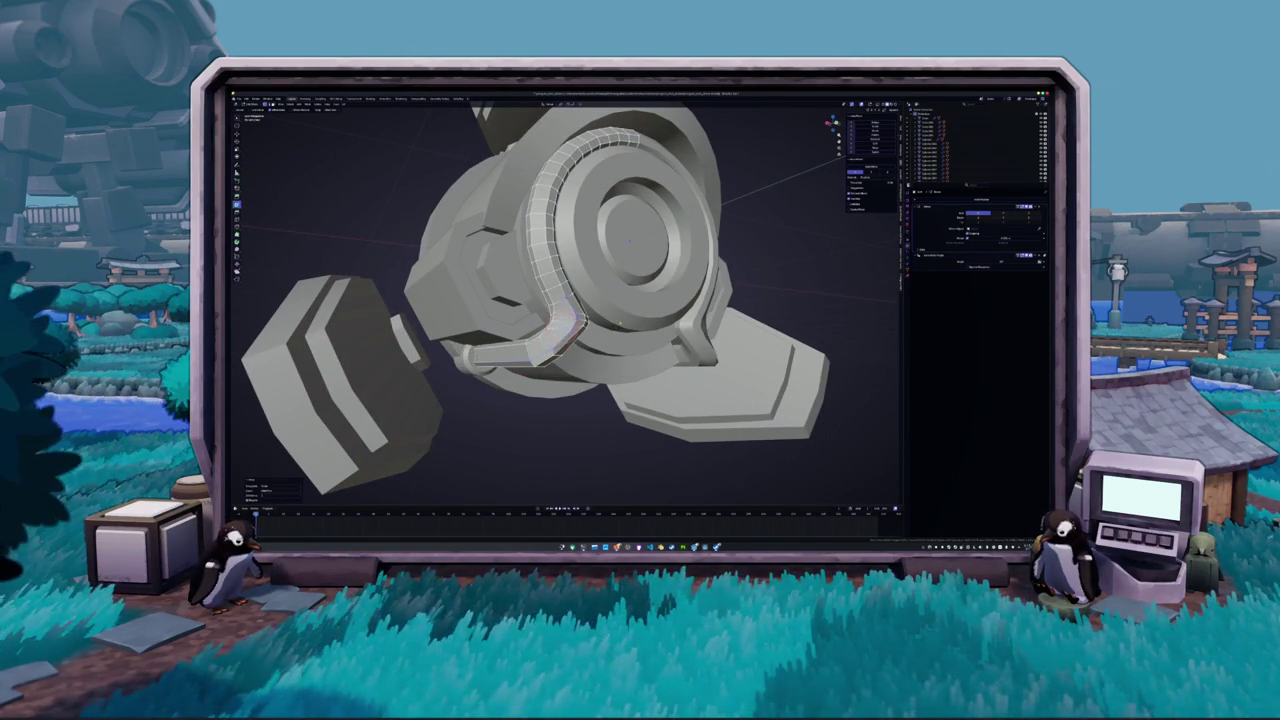
# Extrude the tube's end loop downward and reshape the left handle into a curved tube
pyautogui.moveTo(600, 300)
pyautogui.mouseDown(button='middle')
pyautogui.moveTo(560, 230)
pyautogui.moveTo(560, 290)
pyautogui.mouseUp(button='middle')
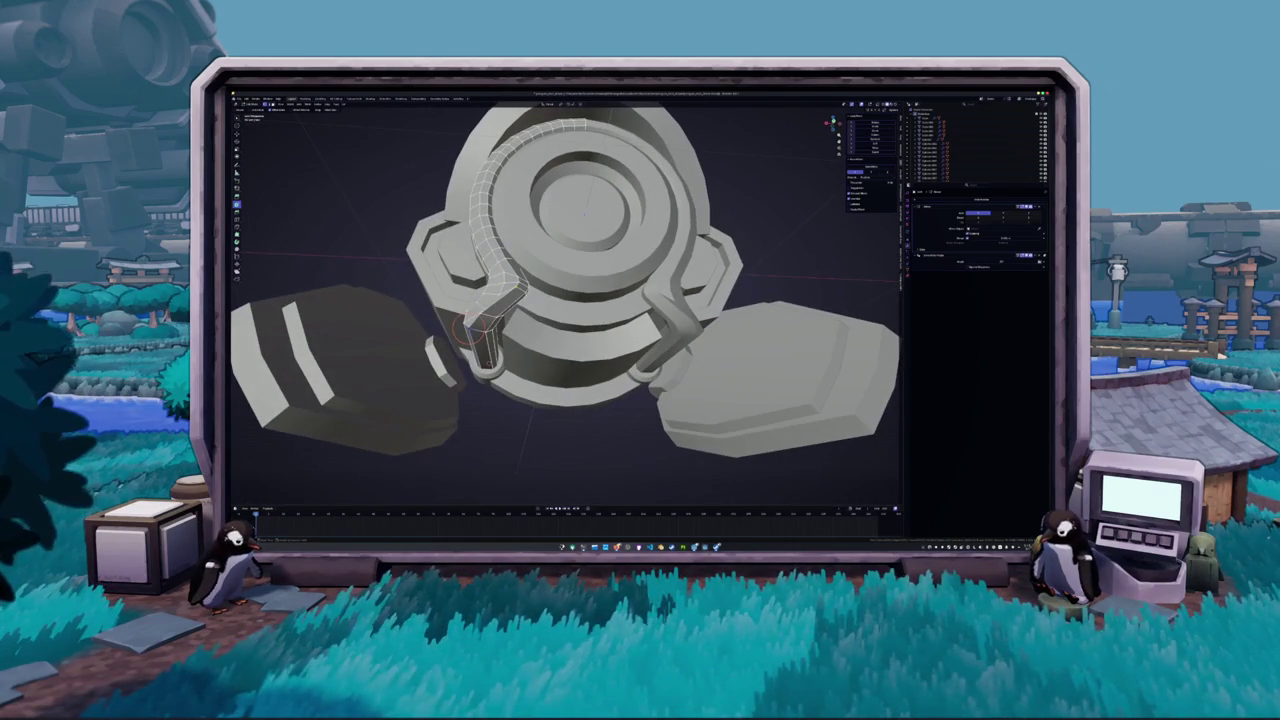
pyautogui.keyDown('alt'); pyautogui.click(484, 318); pyautogui.keyUp('alt')
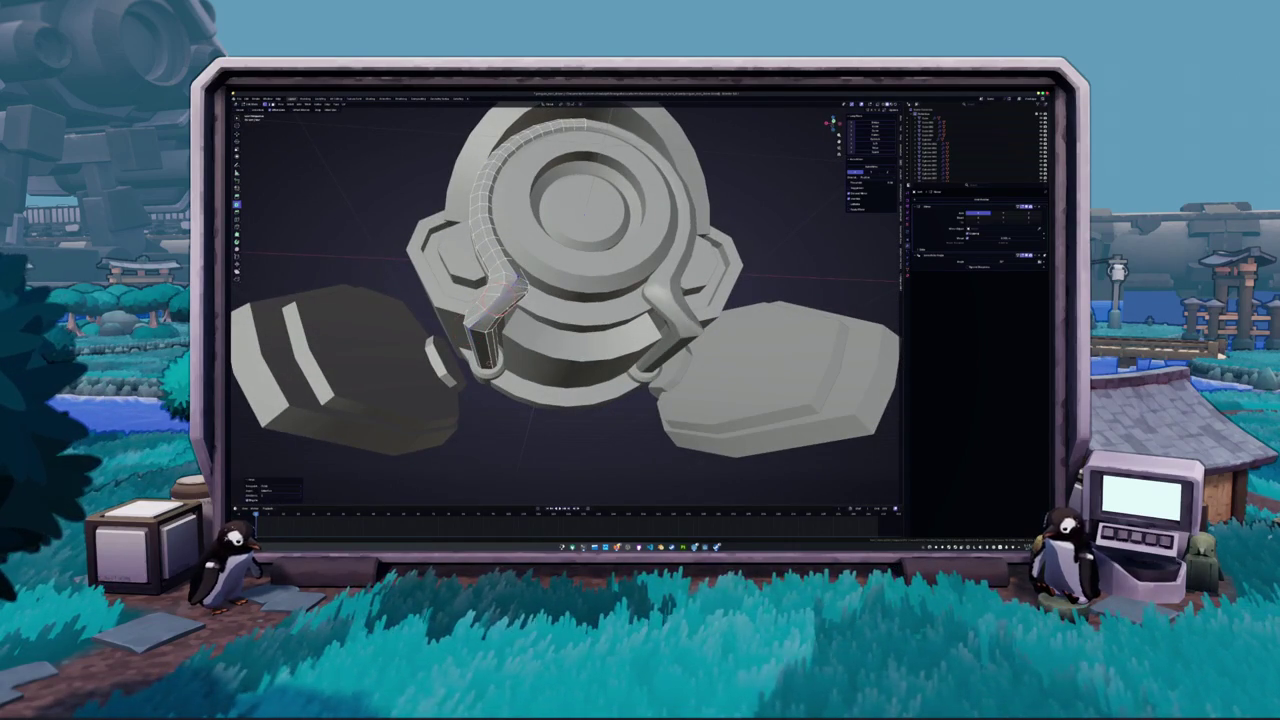
pyautogui.moveTo(565, 300); pyautogui.dragTo(600, 260, button='middle')
pyautogui.press('e')
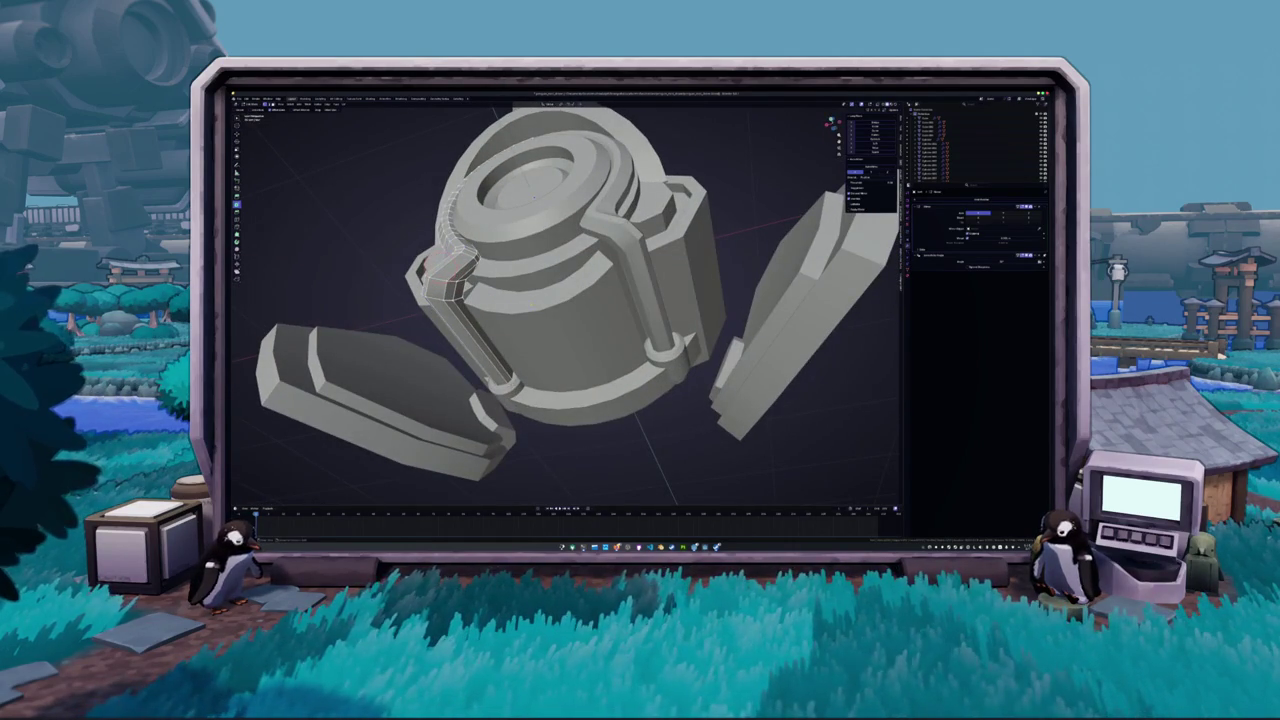
pyautogui.moveTo(565, 300)
pyautogui.mouseDown(button='middle')
pyautogui.moveTo(630, 280)
pyautogui.moveTo(590, 295)
pyautogui.mouseUp(button='middle')
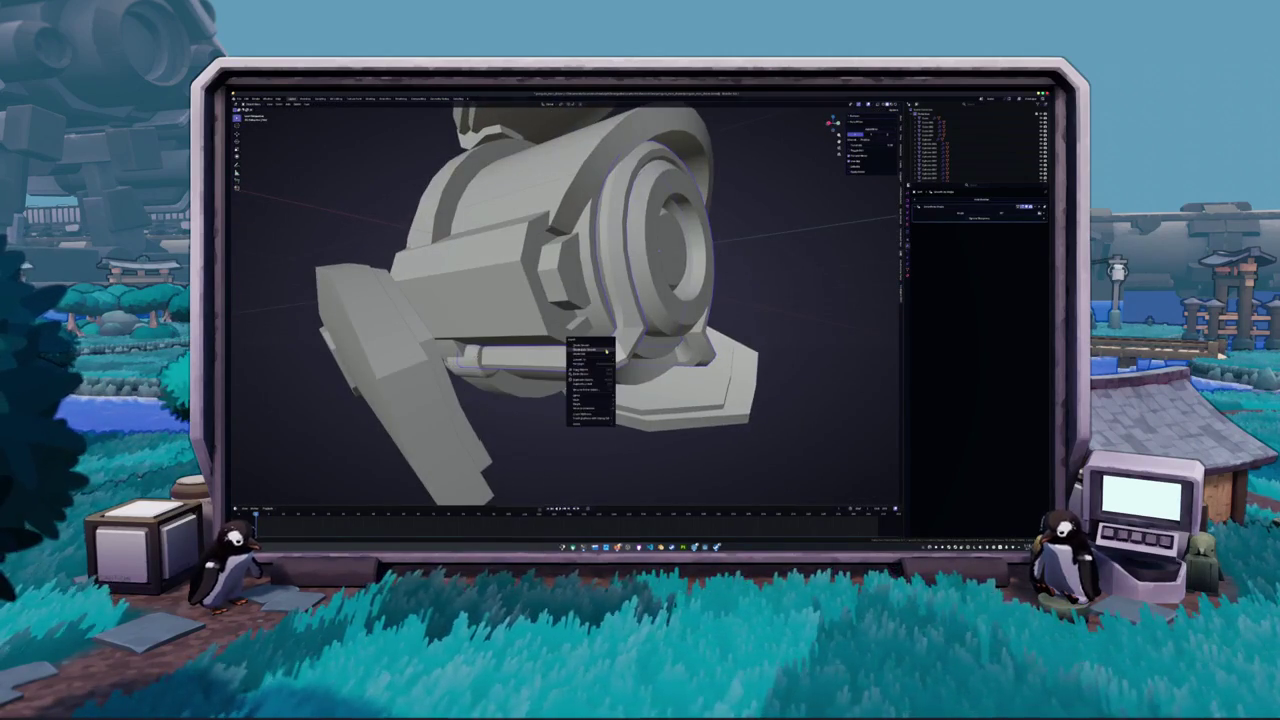
pyautogui.moveTo(590, 380); pyautogui.dragTo(600, 250, button='middle')
pyautogui.click(975, 232)
pyautogui.click(508, 355)
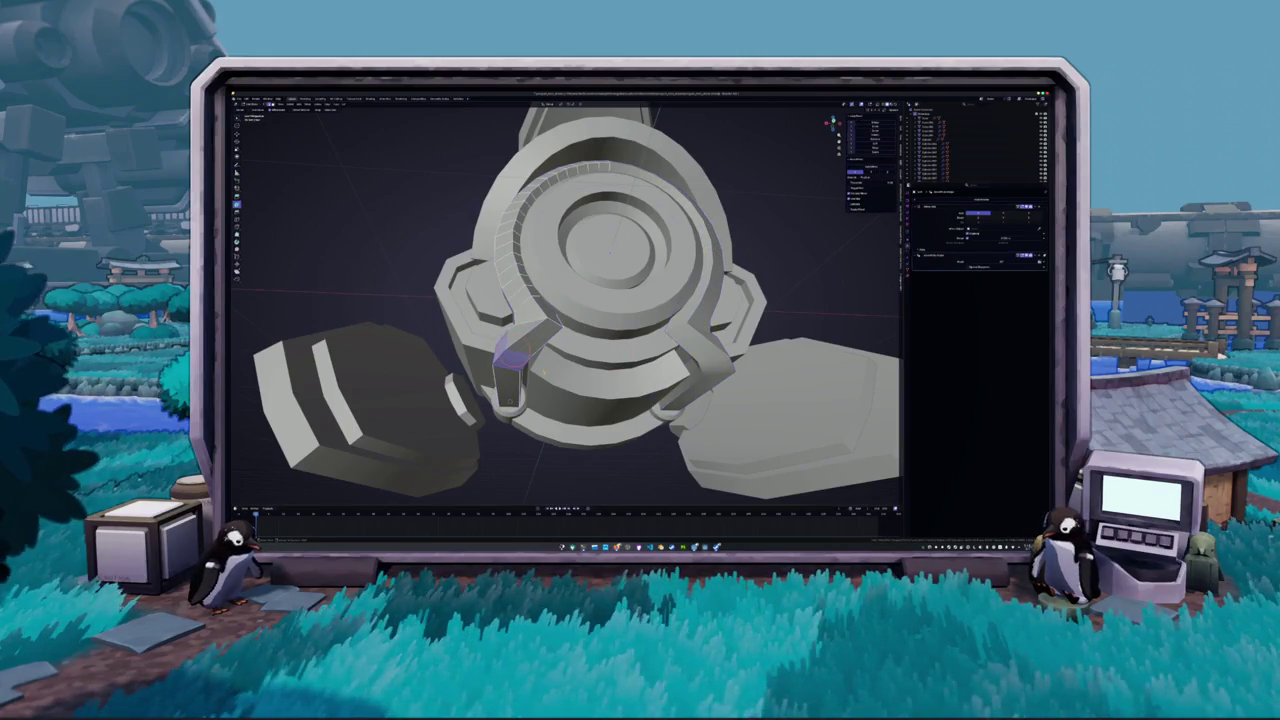
# Smooth the handle with Ctrl+2 subdivision, return to Object Mode, and orbit the whole part
pyautogui.hotkey('ctrl', '2')
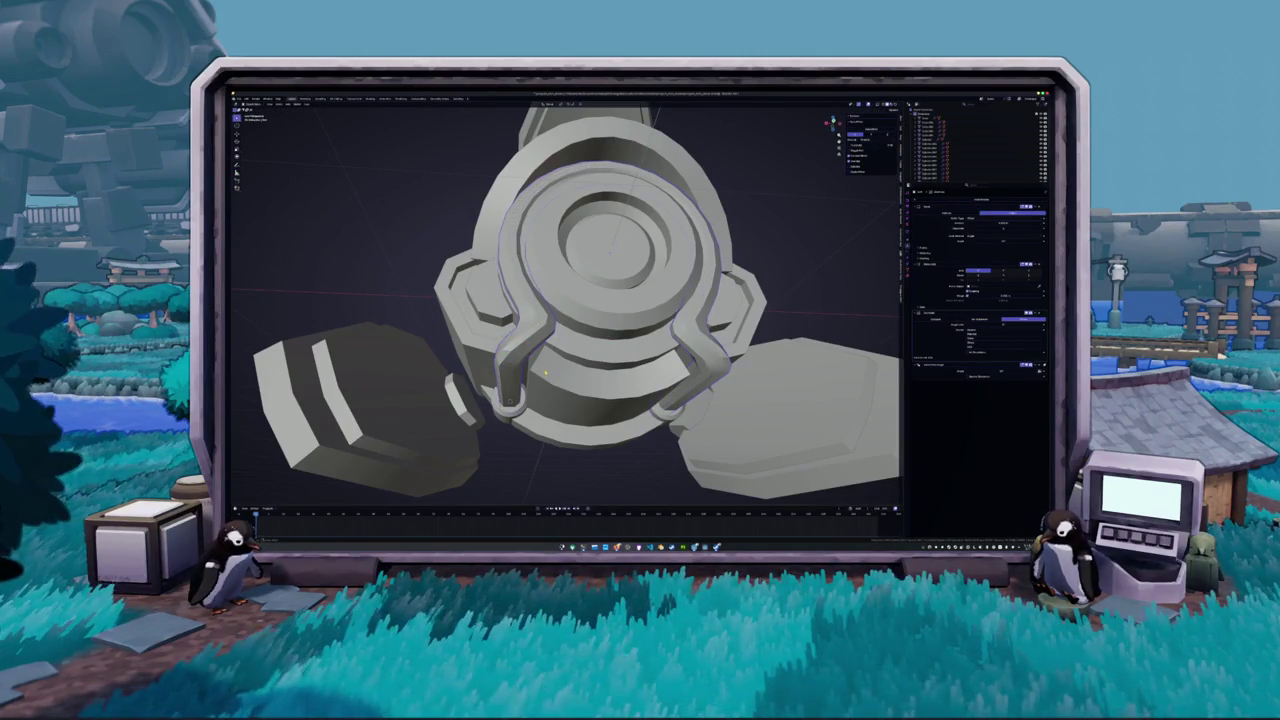
pyautogui.moveTo(545, 370); pyautogui.dragTo(600, 300, button='middle')
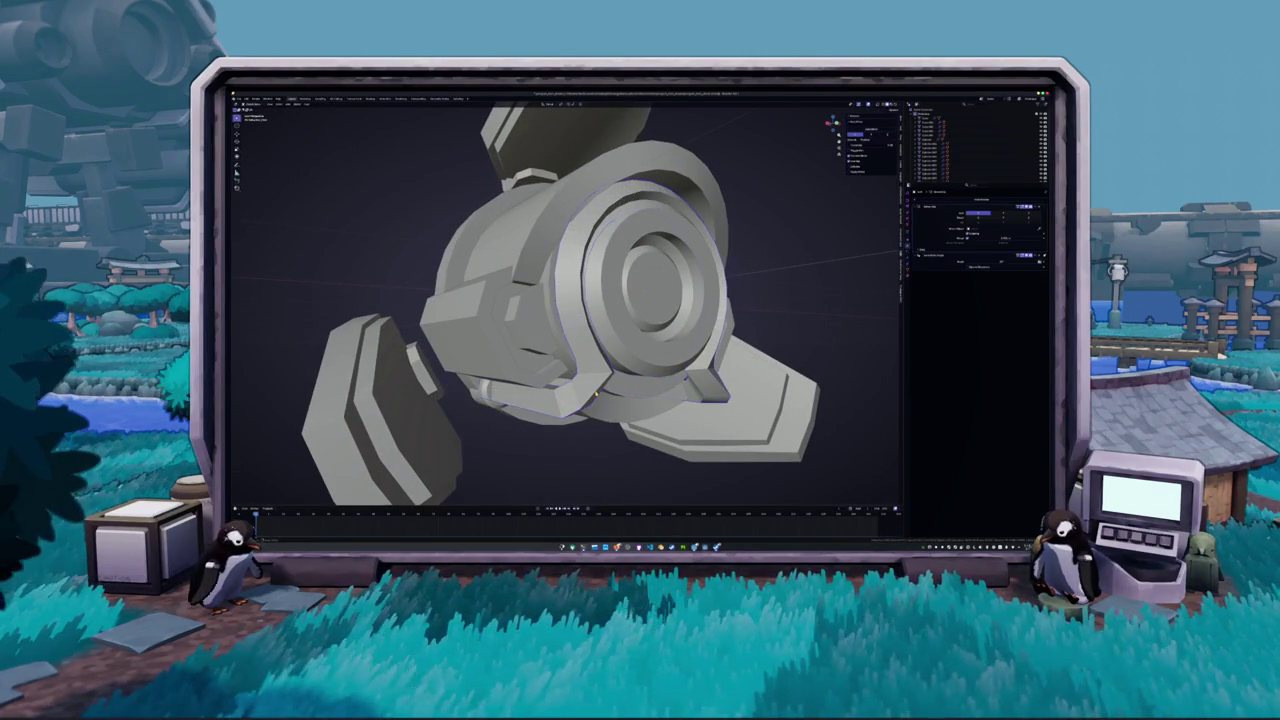
pyautogui.press('Tab')
pyautogui.moveTo(600, 300)
pyautogui.mouseDown(button='middle')
pyautogui.moveTo(680, 300)
pyautogui.moveTo(660, 320)
pyautogui.mouseUp(button='middle')
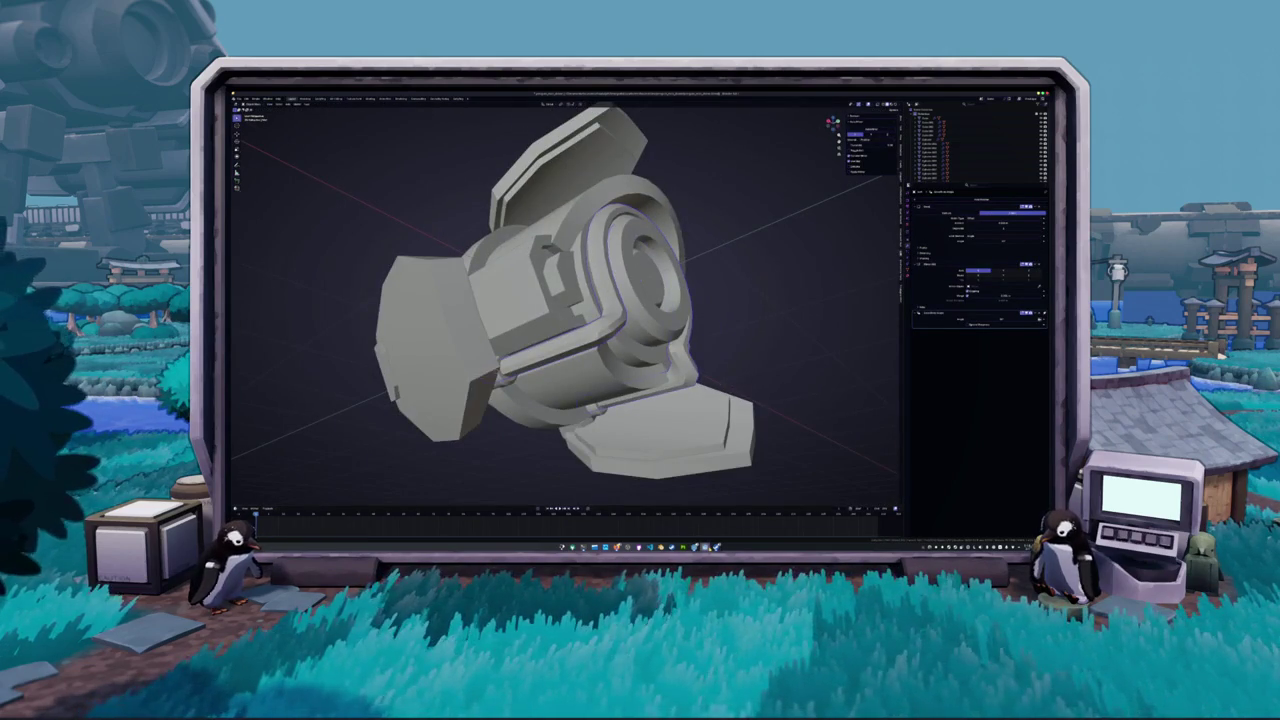
pyautogui.click(705, 546)
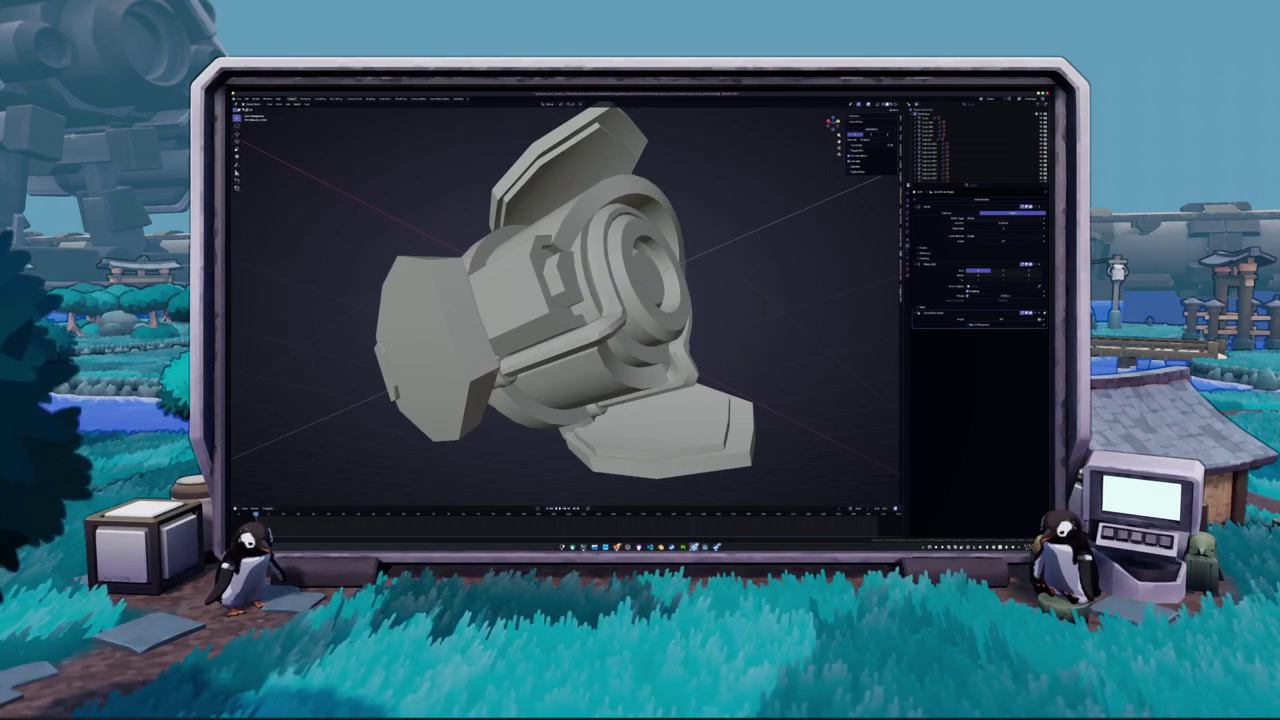
# Bring up the stray screen-capture preview and close it with Escape
pyautogui.click(726, 518)
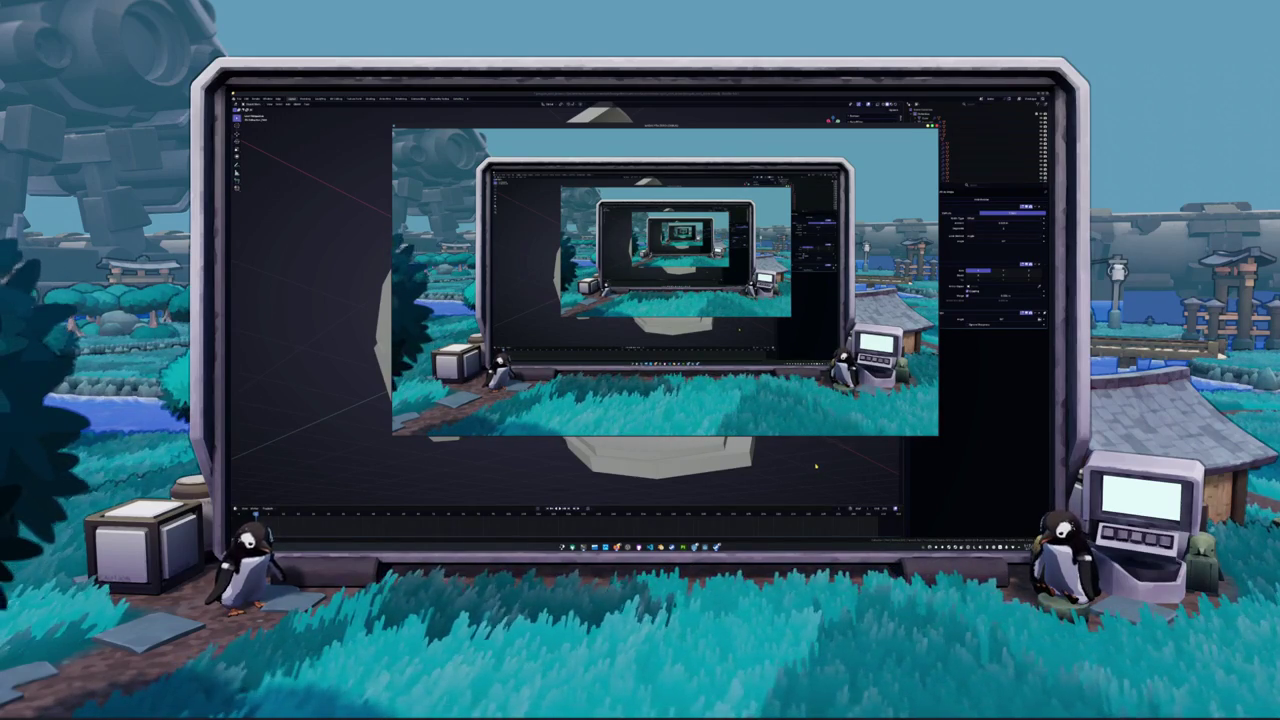
pyautogui.press('Escape')
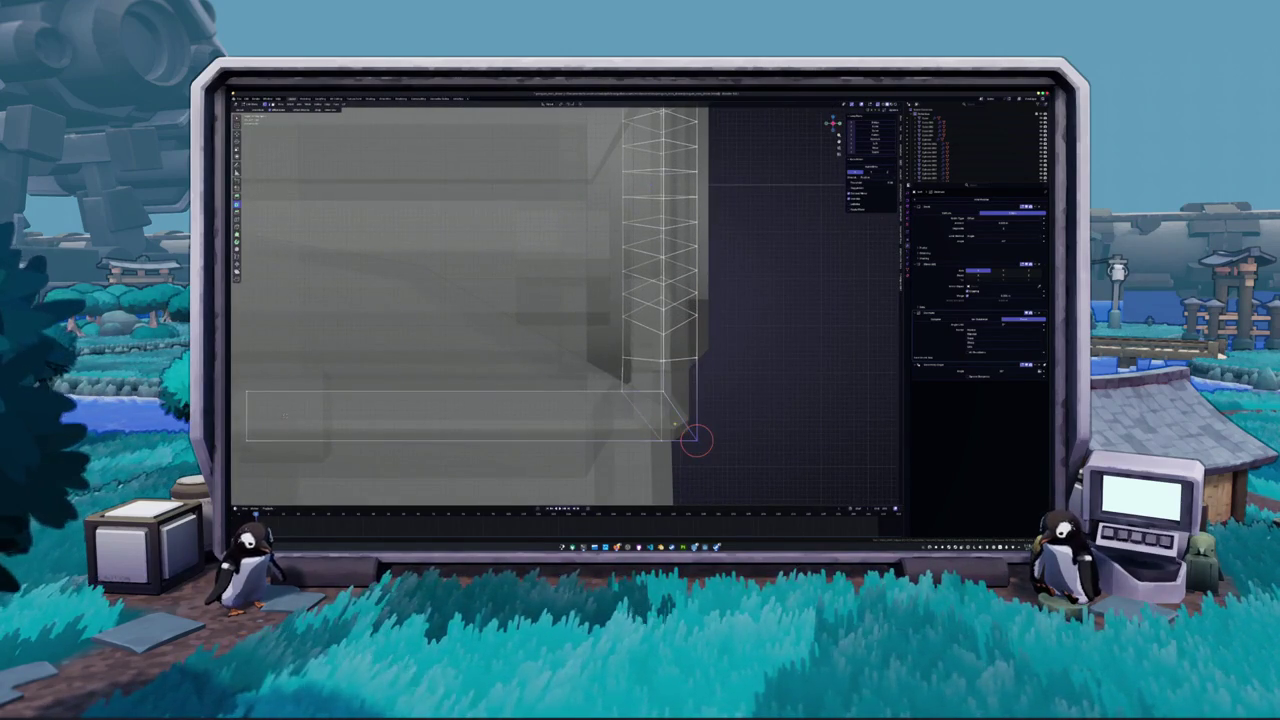
# Move the column's corner vertex down-right in X-ray and nudge the lower-right corner left
pyautogui.moveTo(673, 424); pyautogui.dragTo(697, 440)
pyautogui.moveTo(697, 440); pyautogui.dragTo(638, 443, button='middle')
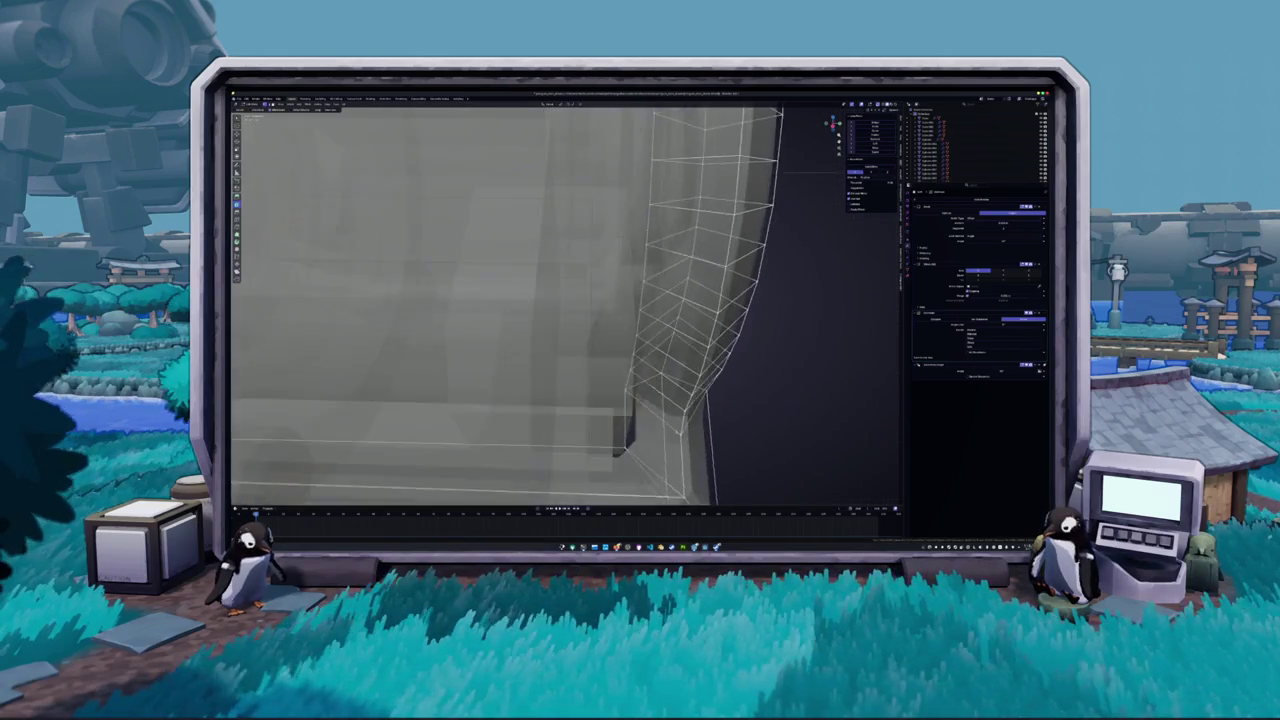
pyautogui.hotkey('alt', 'z')
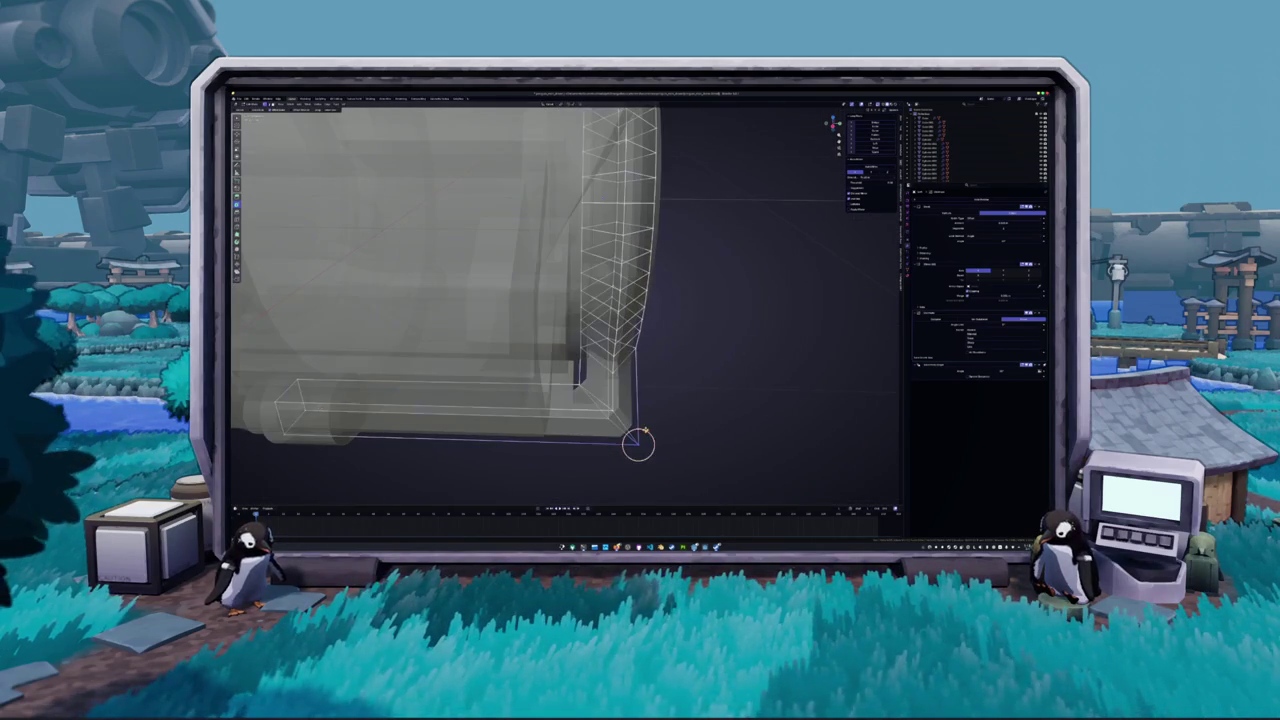
pyautogui.moveTo(638, 443); pyautogui.dragTo(695, 427, button='middle')
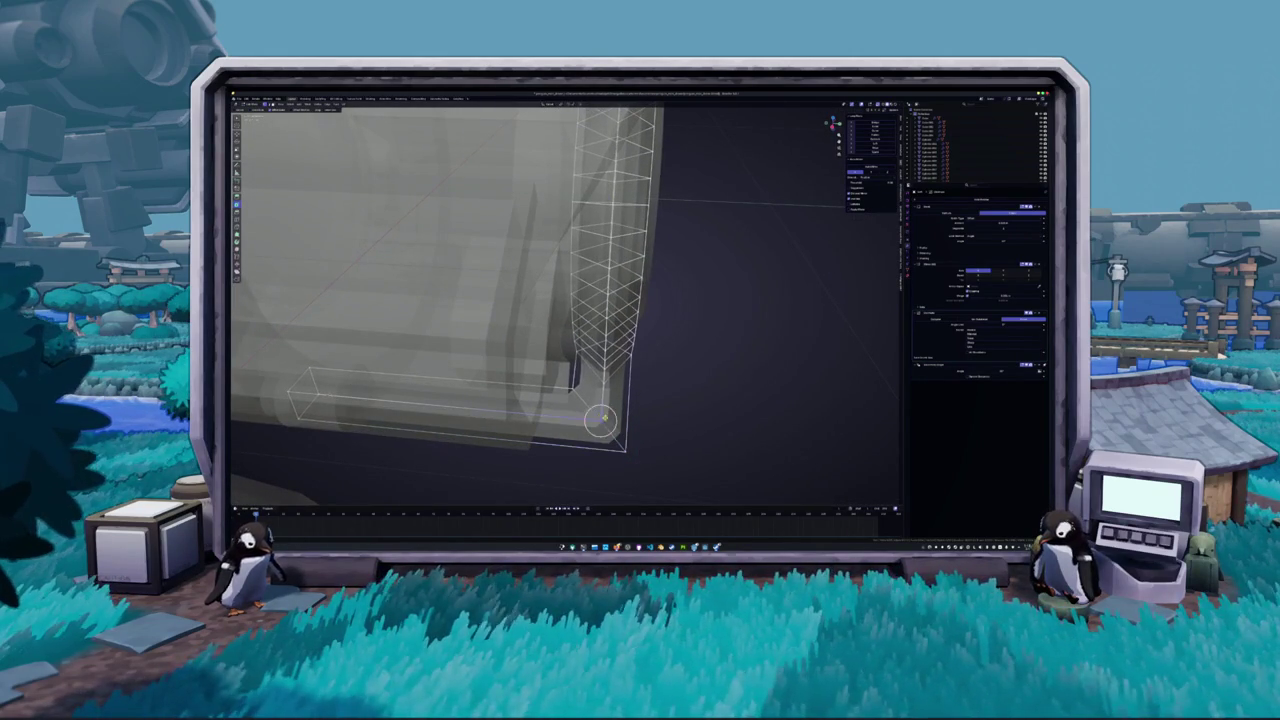
pyautogui.click(600, 418)
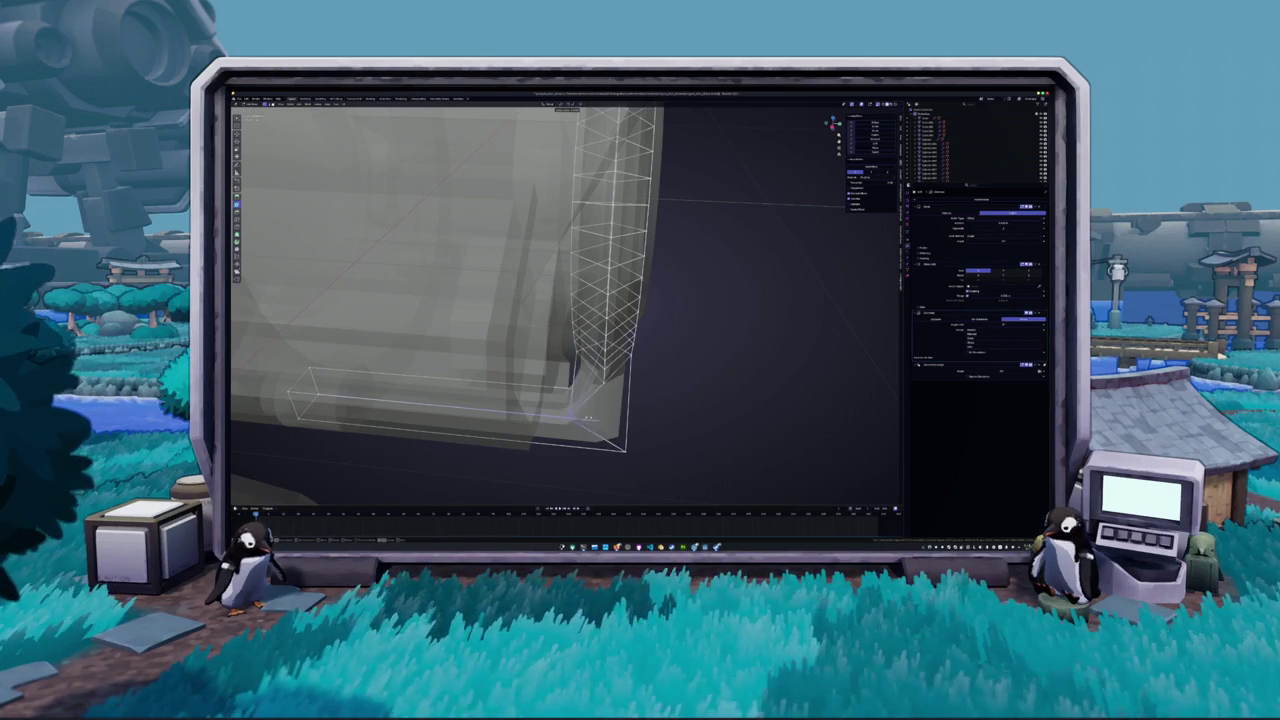
pyautogui.moveTo(623, 451); pyautogui.dragTo(592, 446)
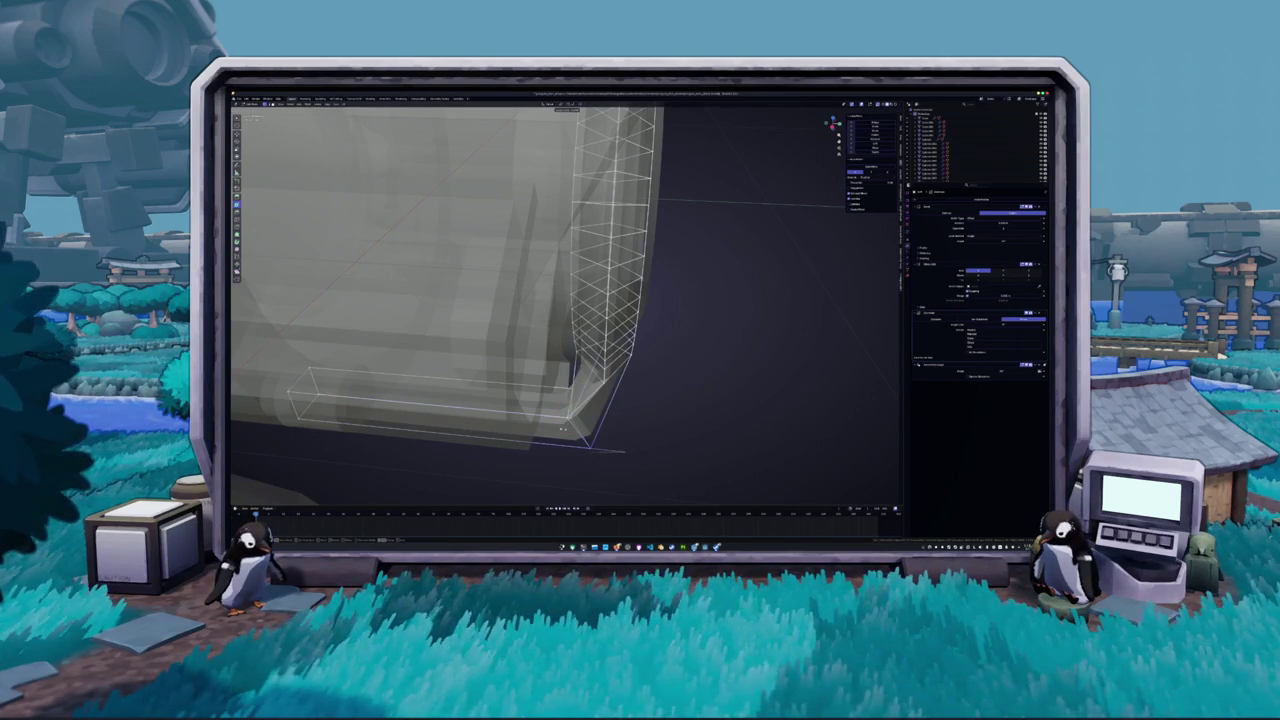
pyautogui.hotkey('alt', 'z')
# Select the outer corner edge loop, snap the 3D cursor to it, and leave Edit Mode
pyautogui.moveTo(586, 449)
pyautogui.mouseDown(button='middle')
pyautogui.moveTo(566, 437)
pyautogui.moveTo(618, 358)
pyautogui.moveTo(617, 388)
pyautogui.mouseUp(button='middle')
pyautogui.keyDown('alt'); pyautogui.click(617, 388); pyautogui.keyUp('alt')
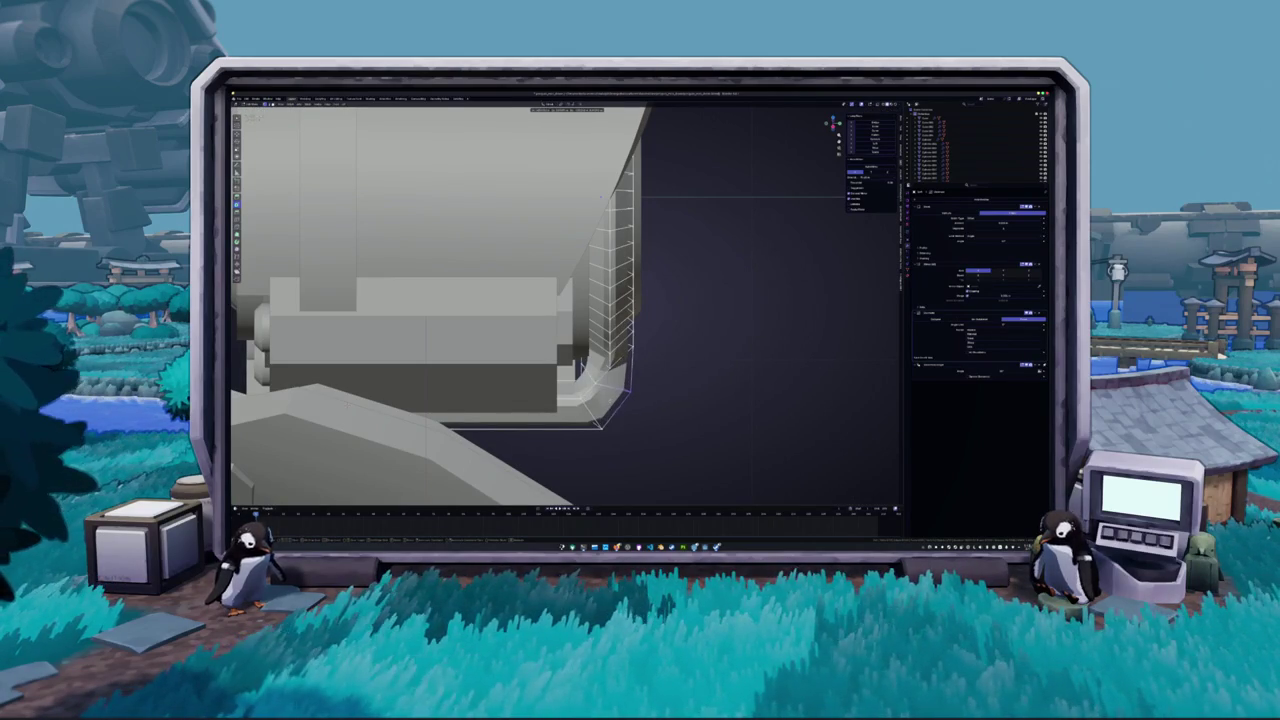
pyautogui.keyDown('shift'); pyautogui.rightClick(632, 392); pyautogui.keyUp('shift')
pyautogui.hotkey('alt', 'z')
pyautogui.press('Tab')
pyautogui.hotkey('alt', 'z')
pyautogui.moveTo(635, 423)
pyautogui.mouseDown(button='middle')
pyautogui.moveTo(592, 406)
pyautogui.moveTo(603, 414)
pyautogui.mouseUp(button='middle')
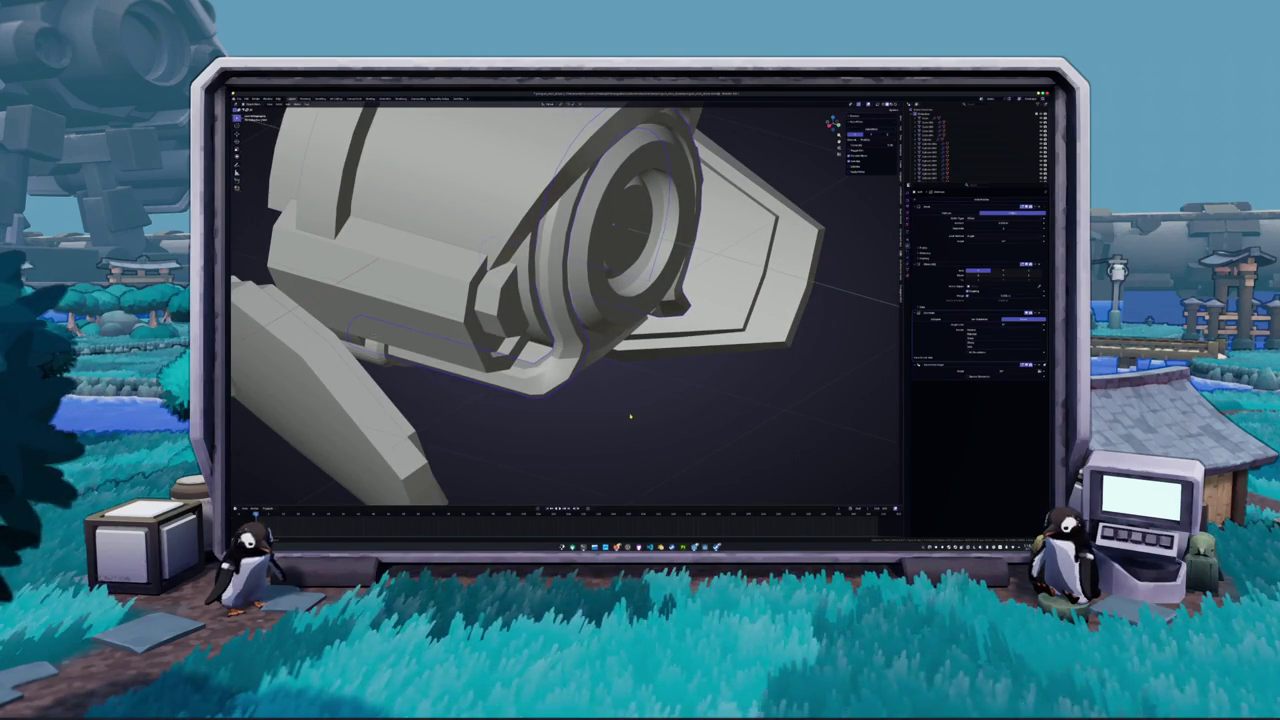
# Inspect the hub mesh, then in X-ray fill an edge joining the thin part's tip to the arc end
pyautogui.press('Tab')
pyautogui.moveTo(630, 413)
pyautogui.mouseDown(button='middle')
pyautogui.moveTo(645, 412)
pyautogui.moveTo(582, 395)
pyautogui.moveTo(600, 410)
pyautogui.moveTo(600, 440)
pyautogui.moveTo(566, 398)
pyautogui.moveTo(569, 374)
pyautogui.moveTo(590, 378)
pyautogui.moveTo(548, 397)
pyautogui.mouseUp(button='middle')
pyautogui.press('Tab')
pyautogui.press('Tab')
pyautogui.hotkey('alt', 'z')
pyautogui.scroll(2, 570, 383)
pyautogui.scroll(3, 565, 386)
pyautogui.click(471, 355)
pyautogui.hotkey('alt', 'a')
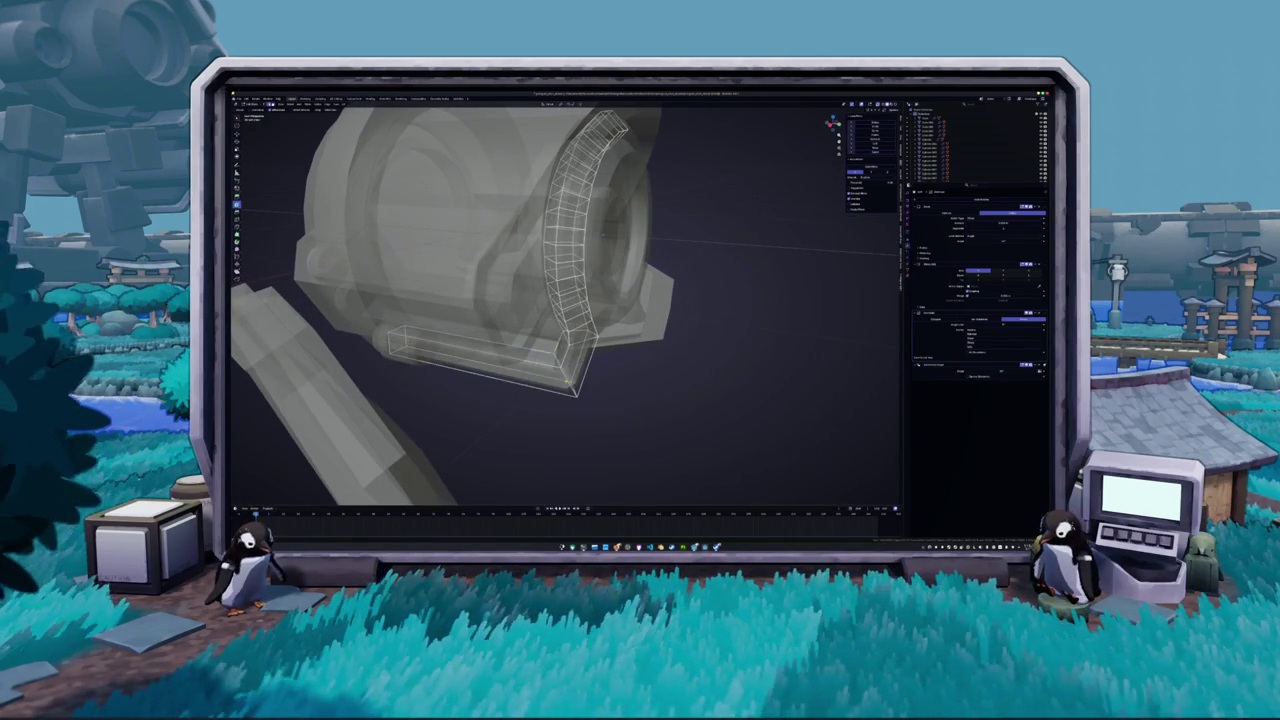
pyautogui.click(575, 392)
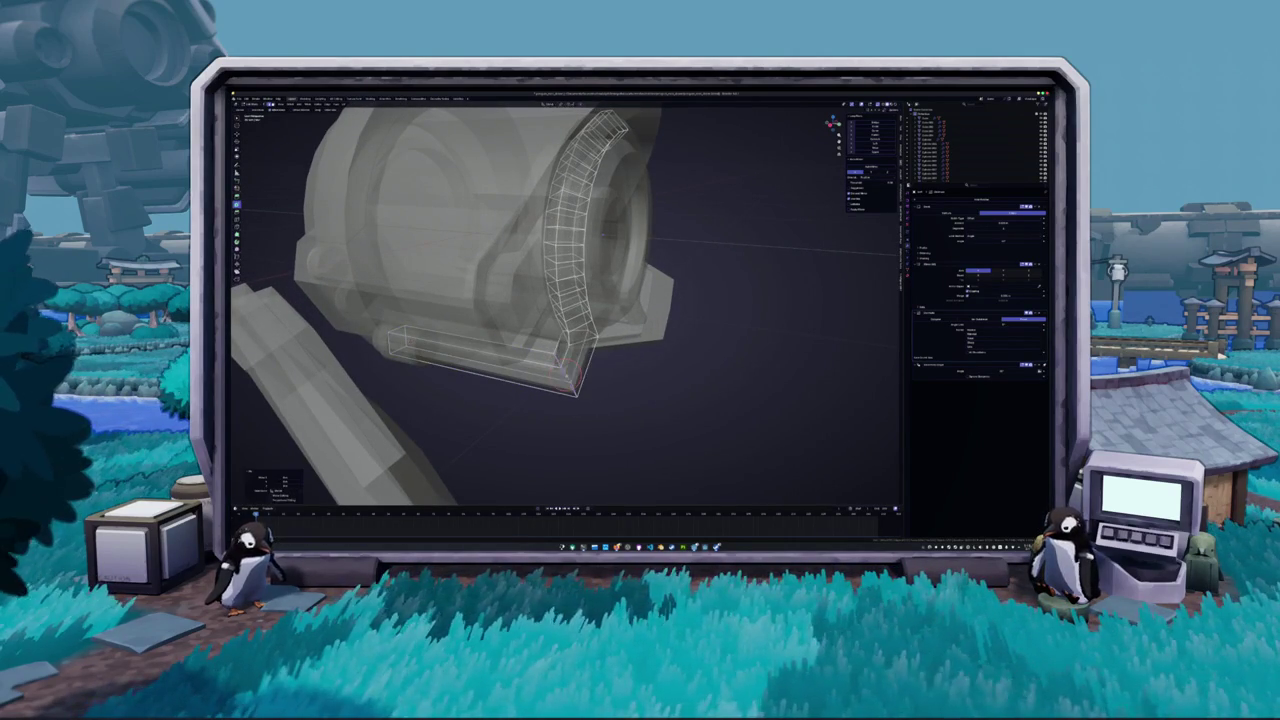
pyautogui.press('f')
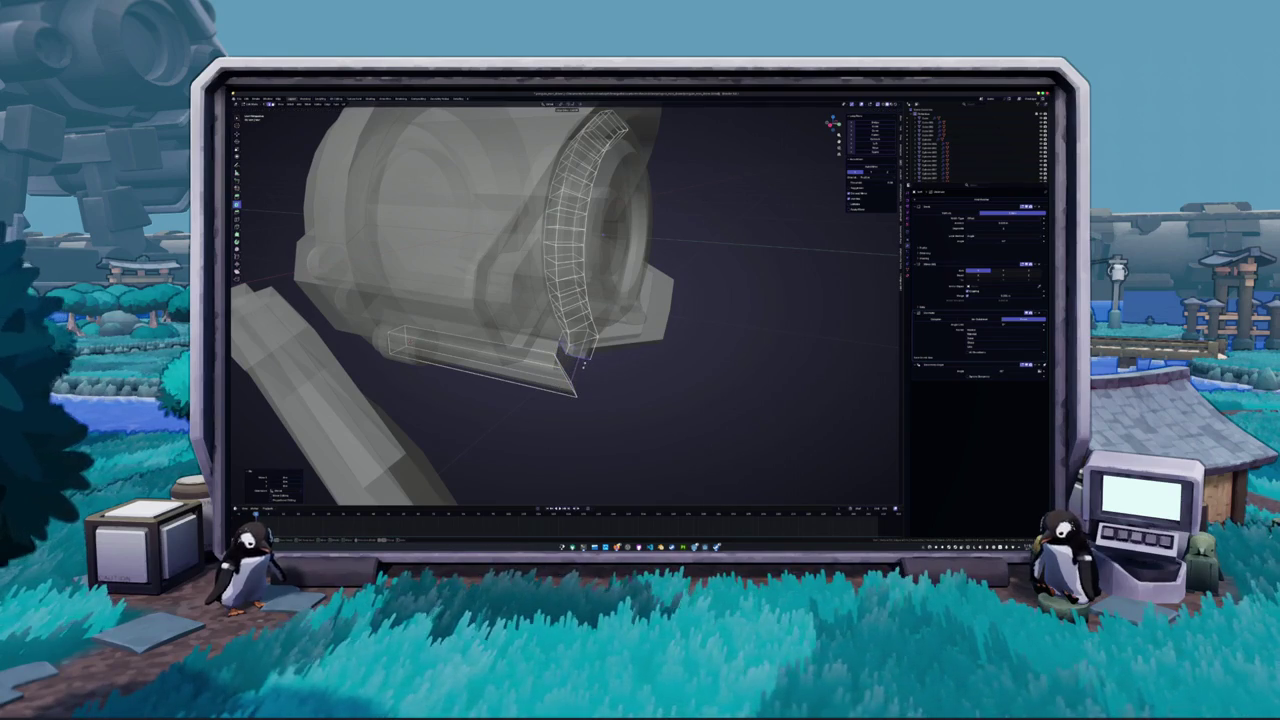
# Select the tip geometry, place the 3D cursor near it in front/side views, and apply Ctrl+M
pyautogui.scroll(2, 585, 375)
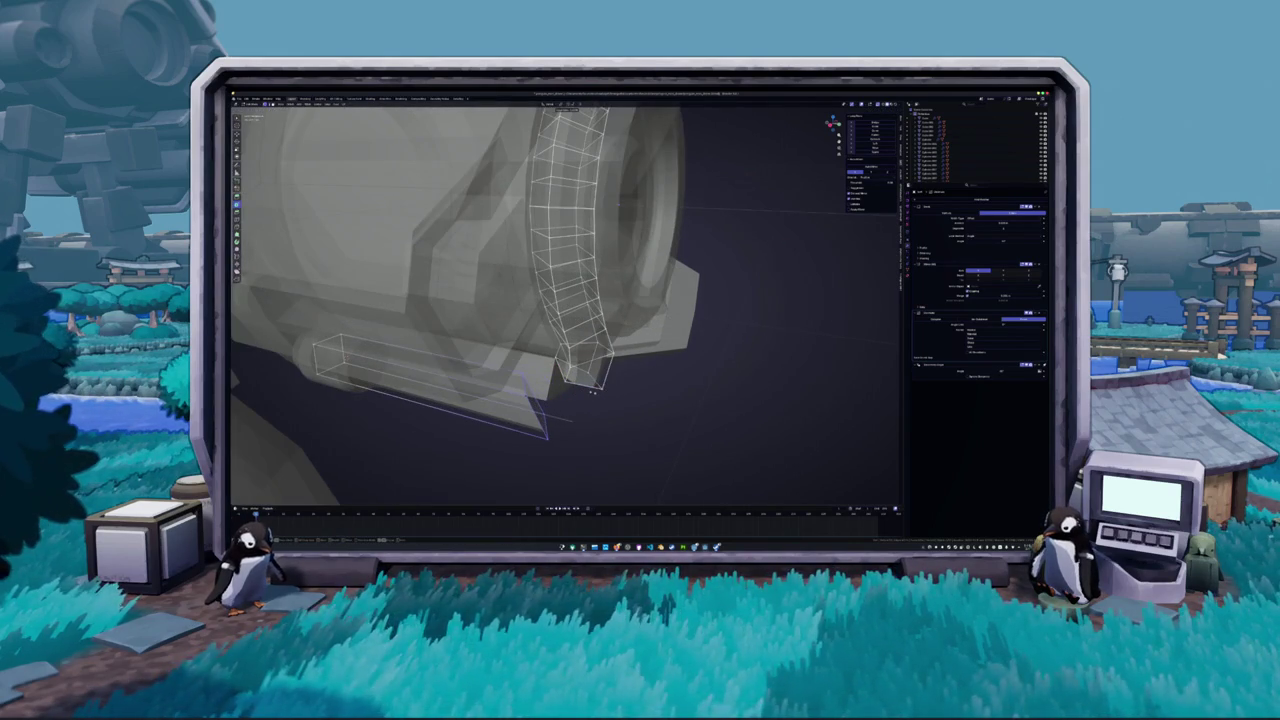
pyautogui.click(592, 393)
pyautogui.press('KP_1')
pyautogui.press('KP_3')
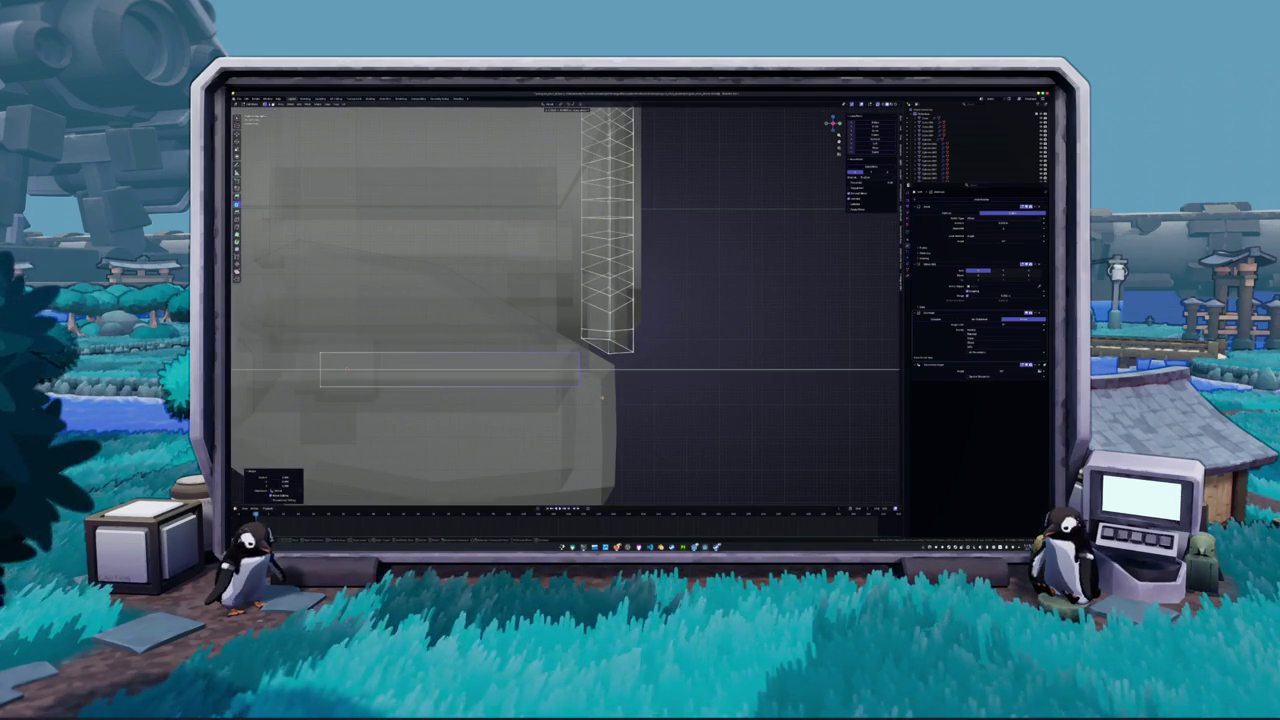
pyautogui.keyDown('shift'); pyautogui.rightClick(578, 370); pyautogui.keyUp('shift')
pyautogui.press('KP_1')
pyautogui.press('KP_3')
pyautogui.press('KP_1')
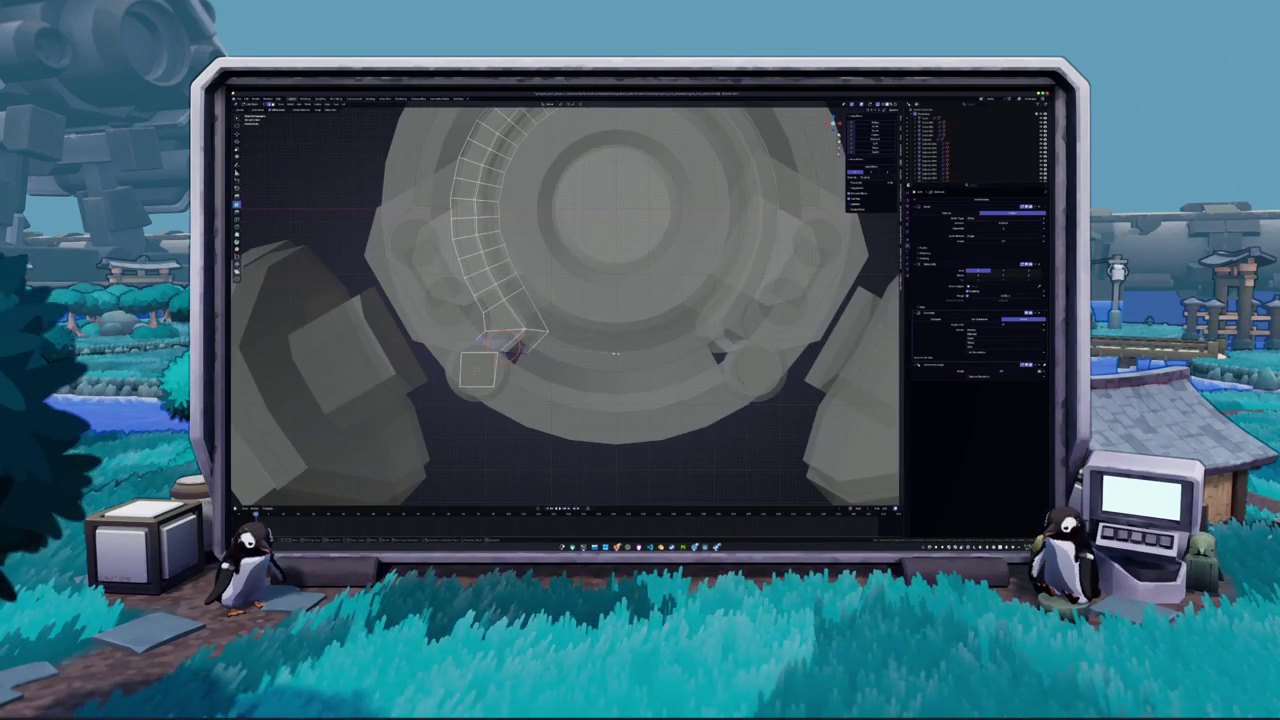
pyautogui.hotkey('ctrl', 'm')
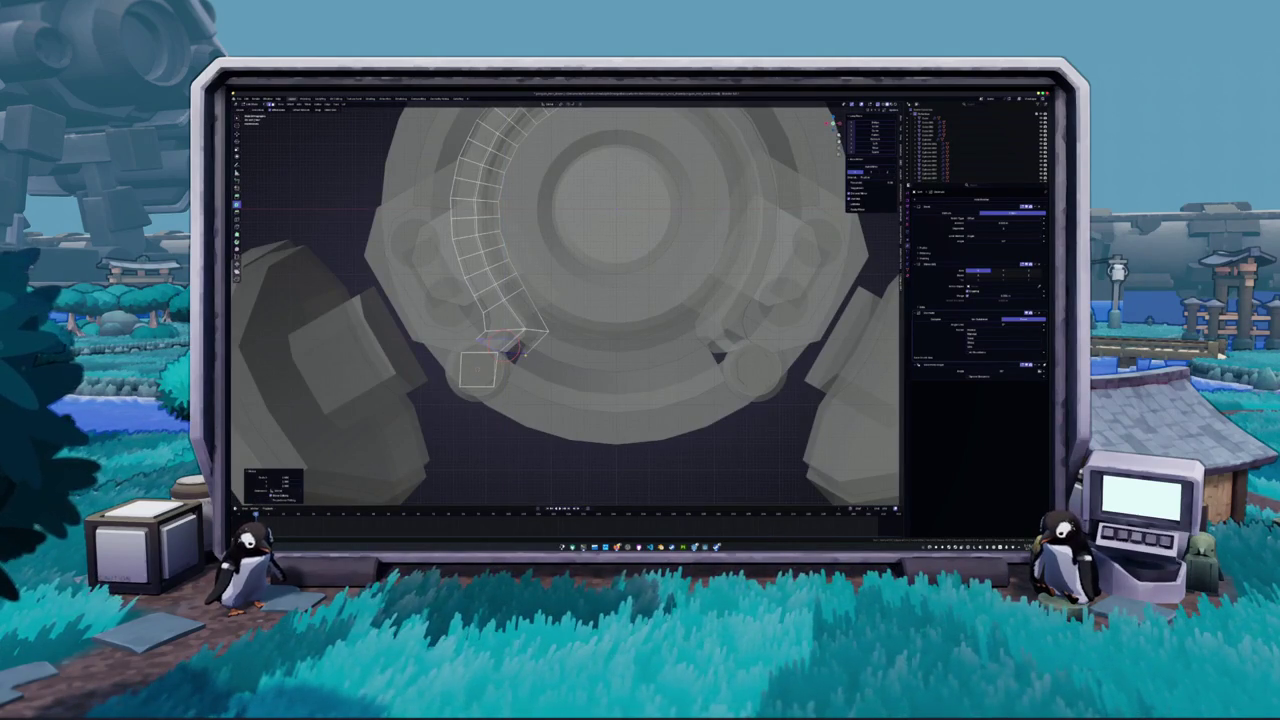
# Apply several context-menu operations to the tip geometry and surrounding mesh
pyautogui.rightClick(515, 350)
pyautogui.click(524, 356)
pyautogui.moveTo(524, 356)
pyautogui.mouseDown(button='middle')
pyautogui.moveTo(521, 325)
pyautogui.moveTo(545, 358)
pyautogui.moveTo(540, 345)
pyautogui.mouseUp(button='middle')
pyautogui.rightClick(533, 346)
pyautogui.click(525, 330)
pyautogui.rightClick(524, 357)
pyautogui.click(526, 362)
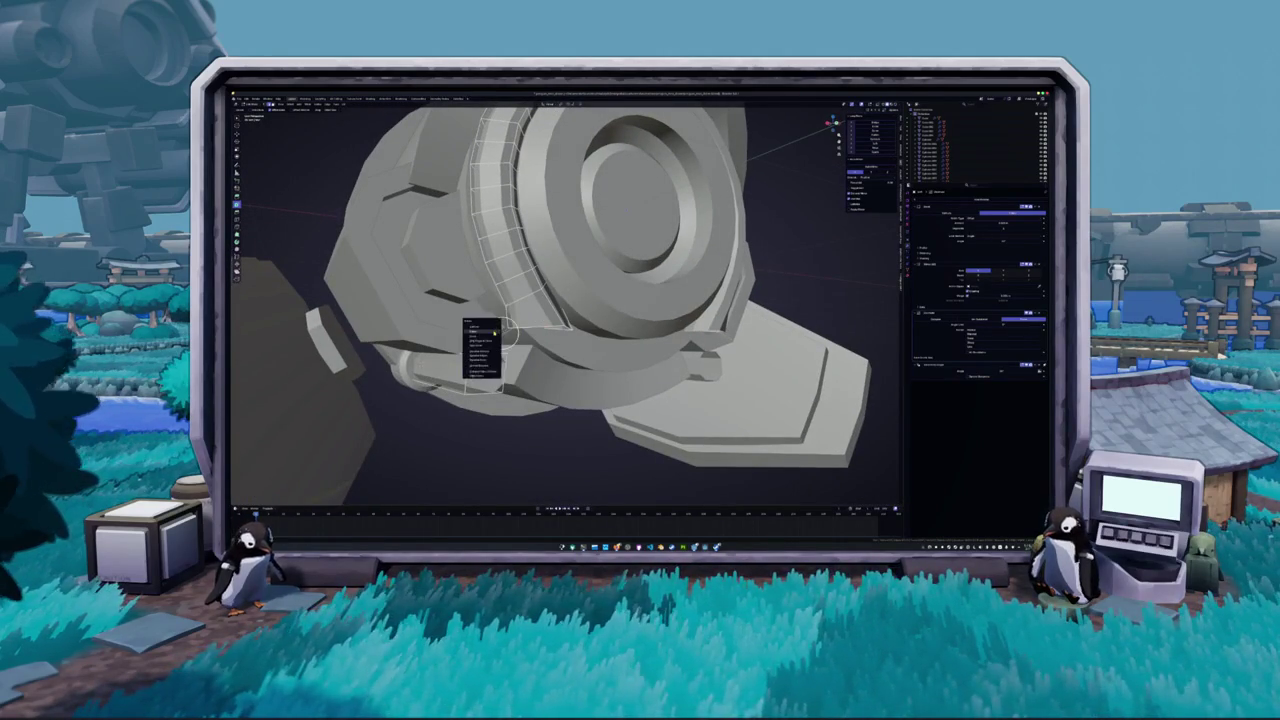
# Extrude the bracket faces under the round housing and orbit the part outside Edit Mode
pyautogui.moveTo(522, 332); pyautogui.dragTo(490, 360, button='middle')
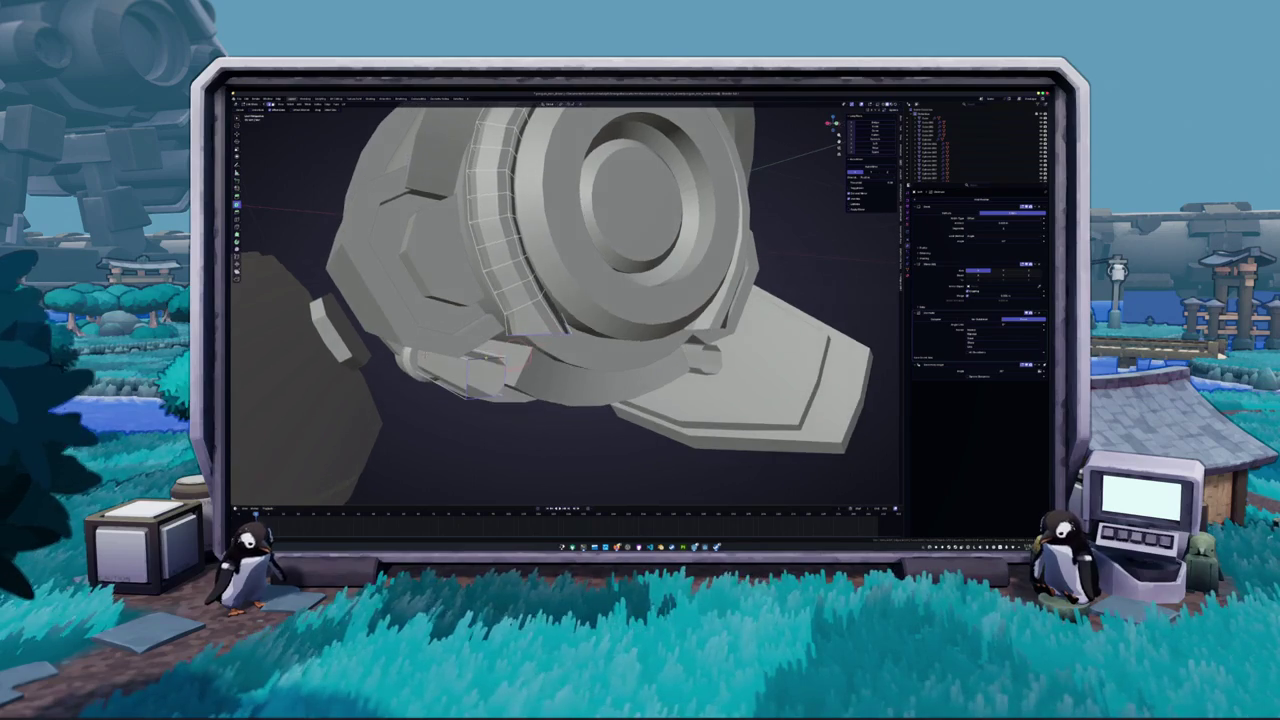
pyautogui.rightClick(490, 360)
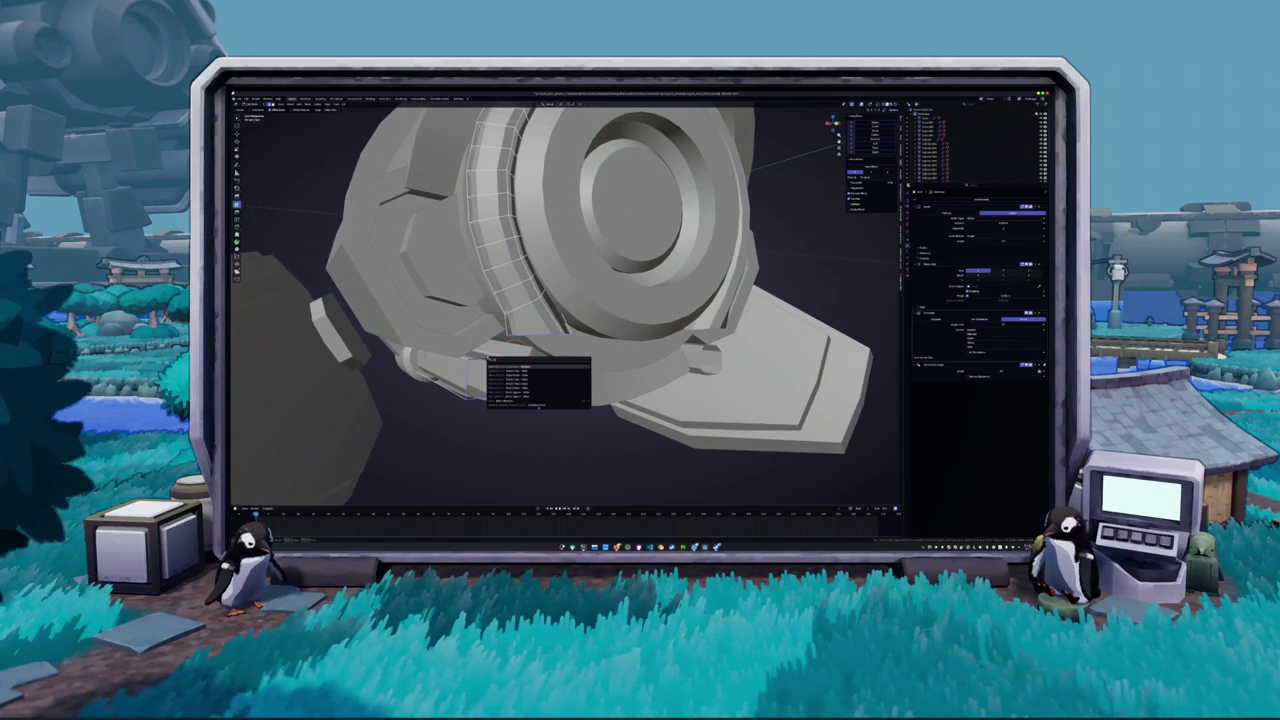
pyautogui.click(515, 388)
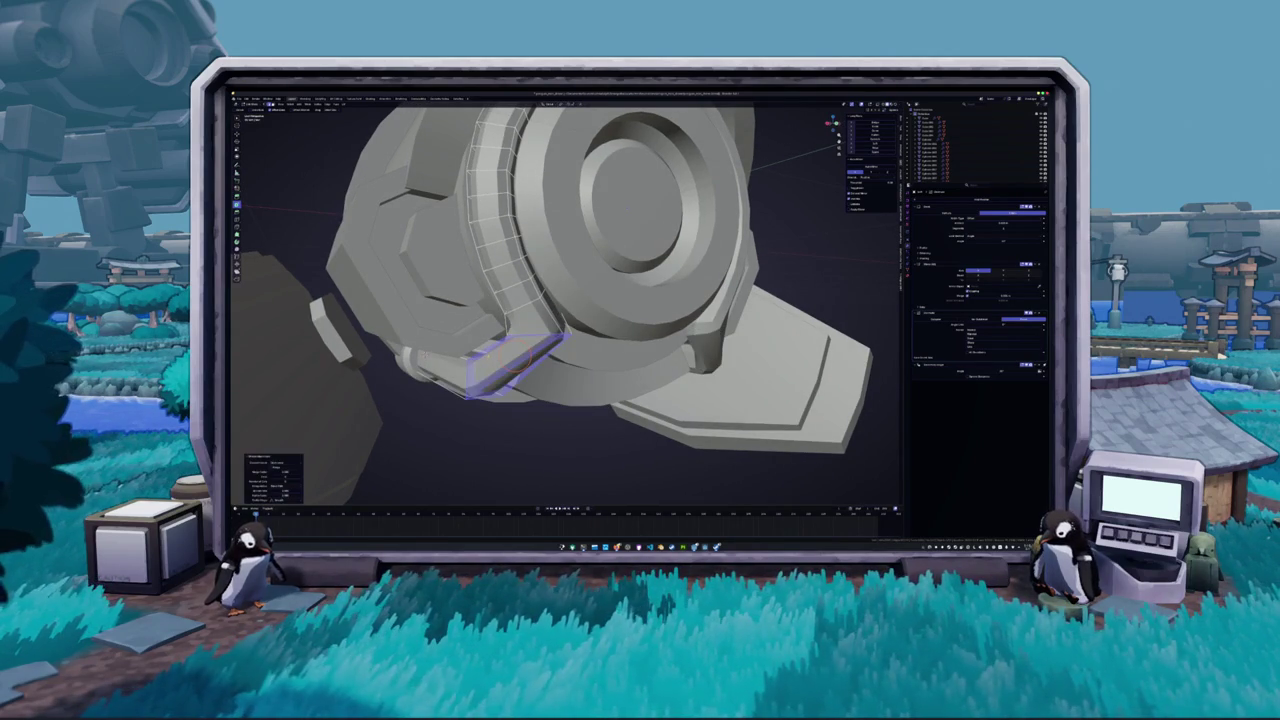
pyautogui.press('Tab')
pyautogui.moveTo(515, 388)
pyautogui.mouseDown(button='middle')
pyautogui.moveTo(710, 270)
pyautogui.moveTo(289, 320)
pyautogui.moveTo(500, 290)
pyautogui.mouseUp(button='middle')
pyautogui.press('Tab')
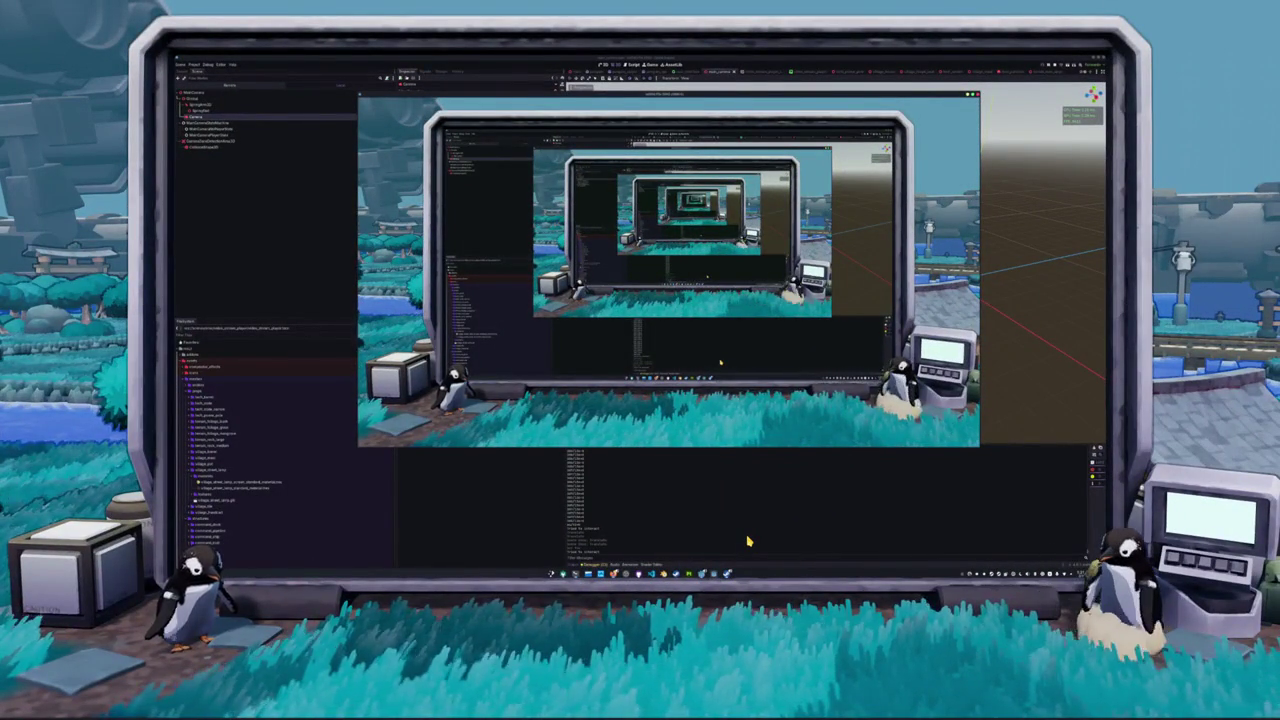
# Stop the running Godot scene with F8 and bring Steam to the front
pyautogui.press('F8')
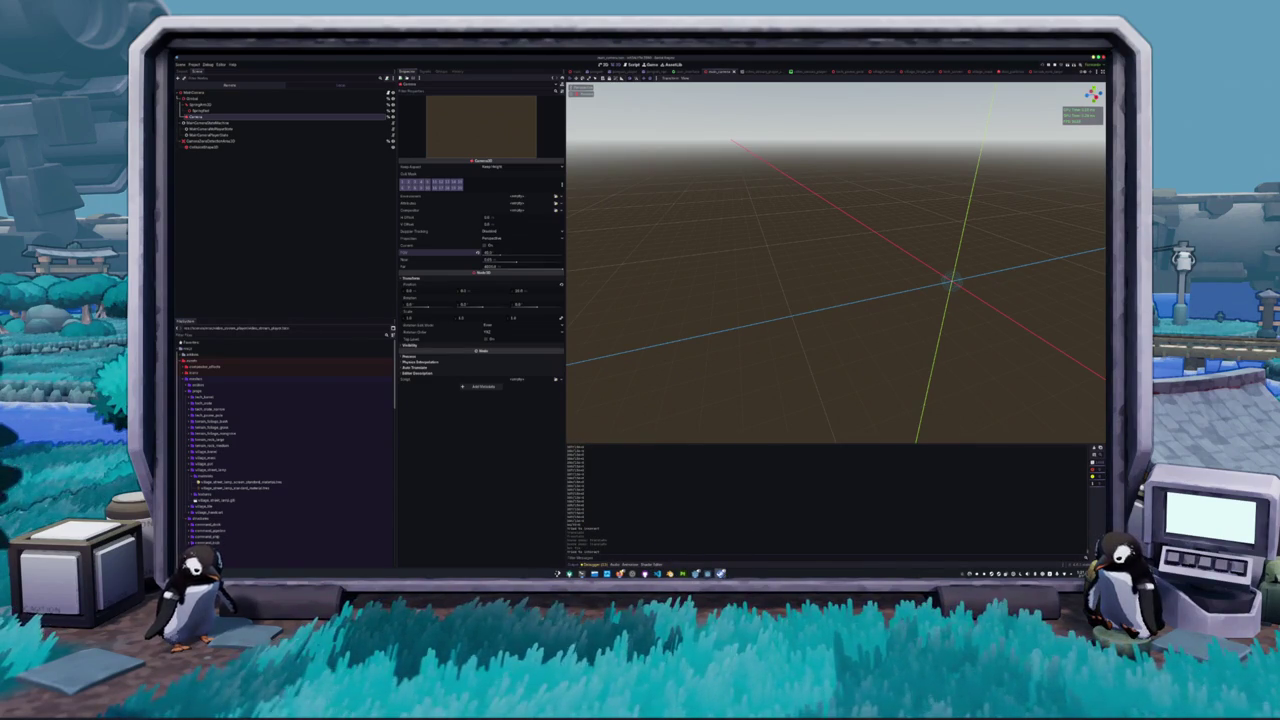
pyautogui.moveTo(720, 574)
pyautogui.click(710, 554)
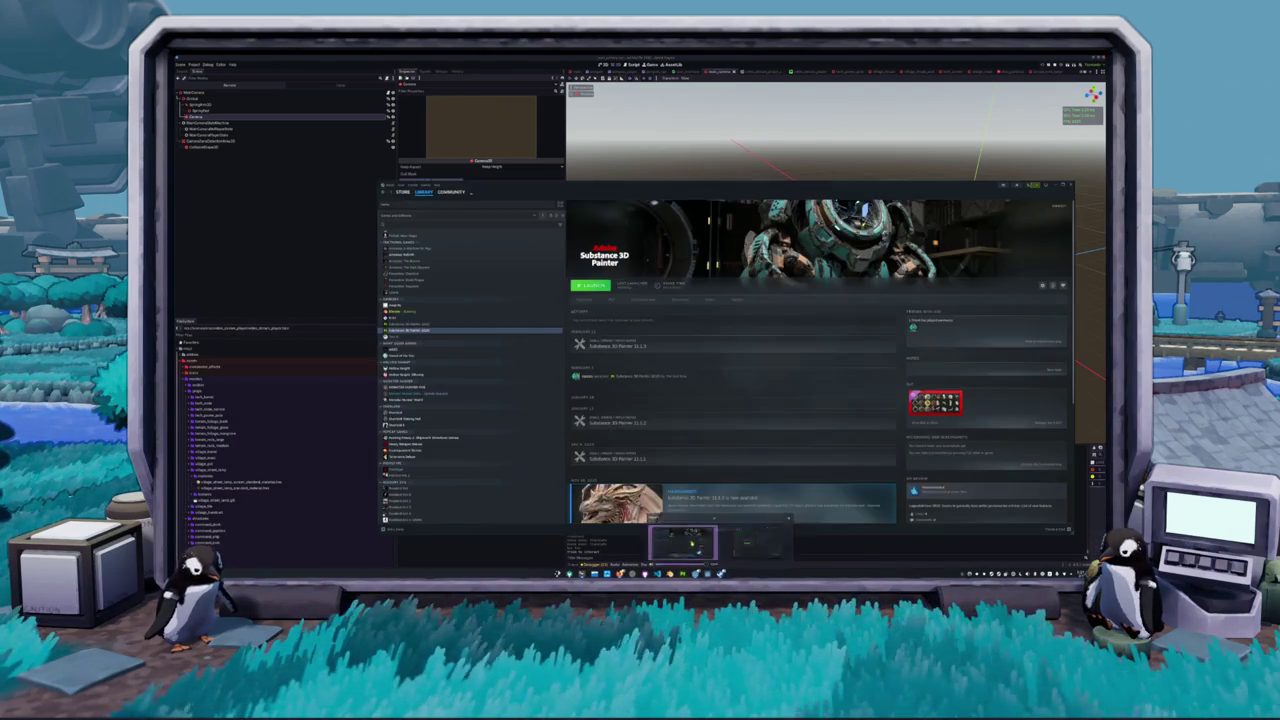
# Search the Steam store for 'webfishing'
pyautogui.click(403, 192)
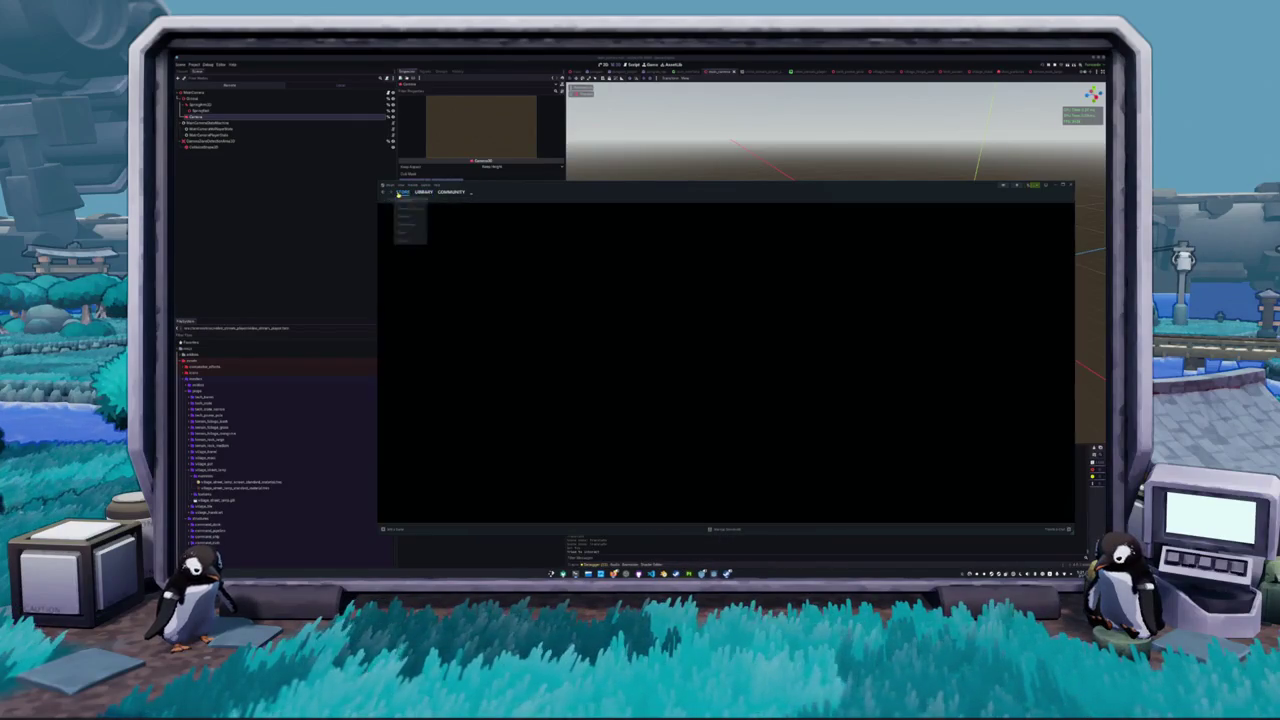
pyautogui.moveTo(604, 185); pyautogui.dragTo(557, 195)
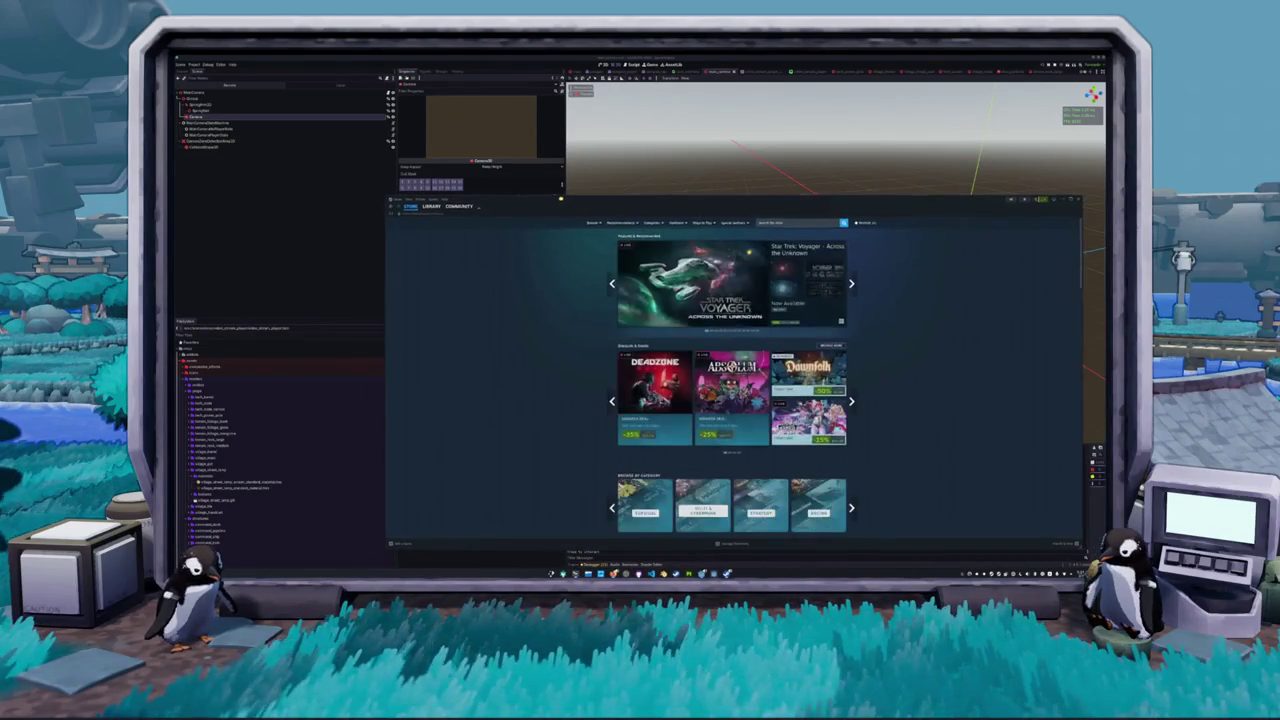
pyautogui.click(783, 218)
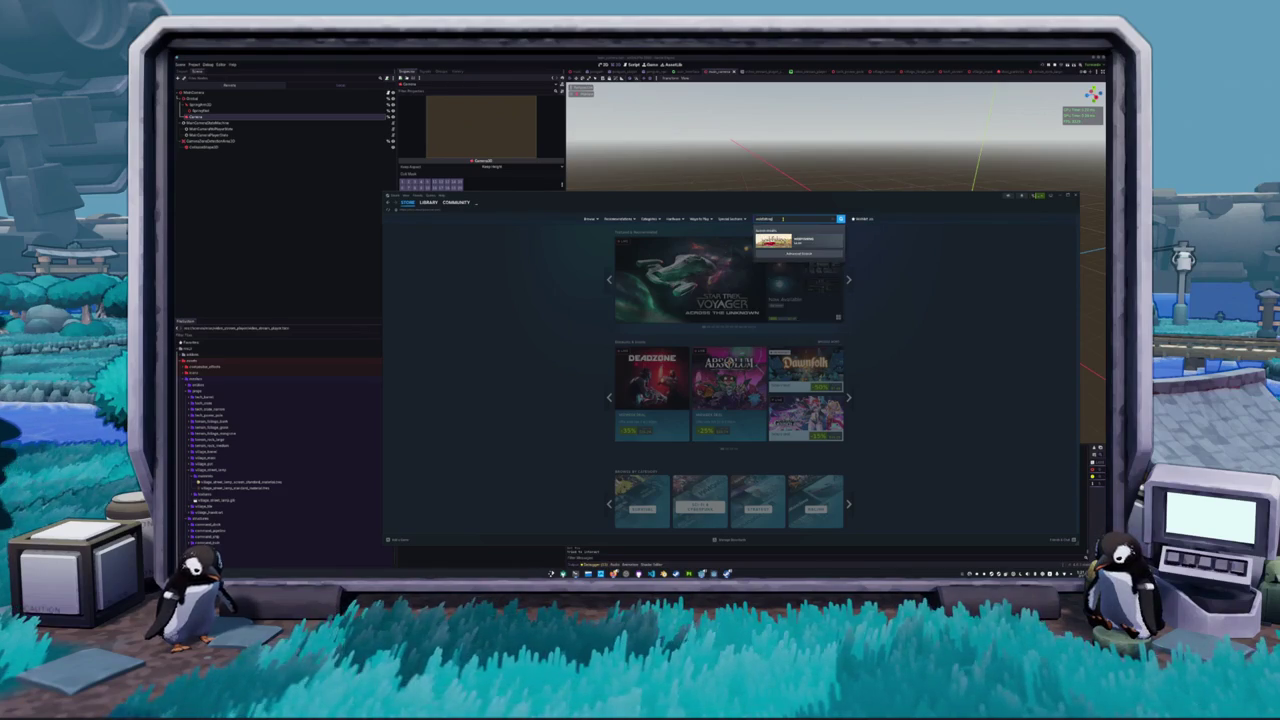
pyautogui.press('Return')
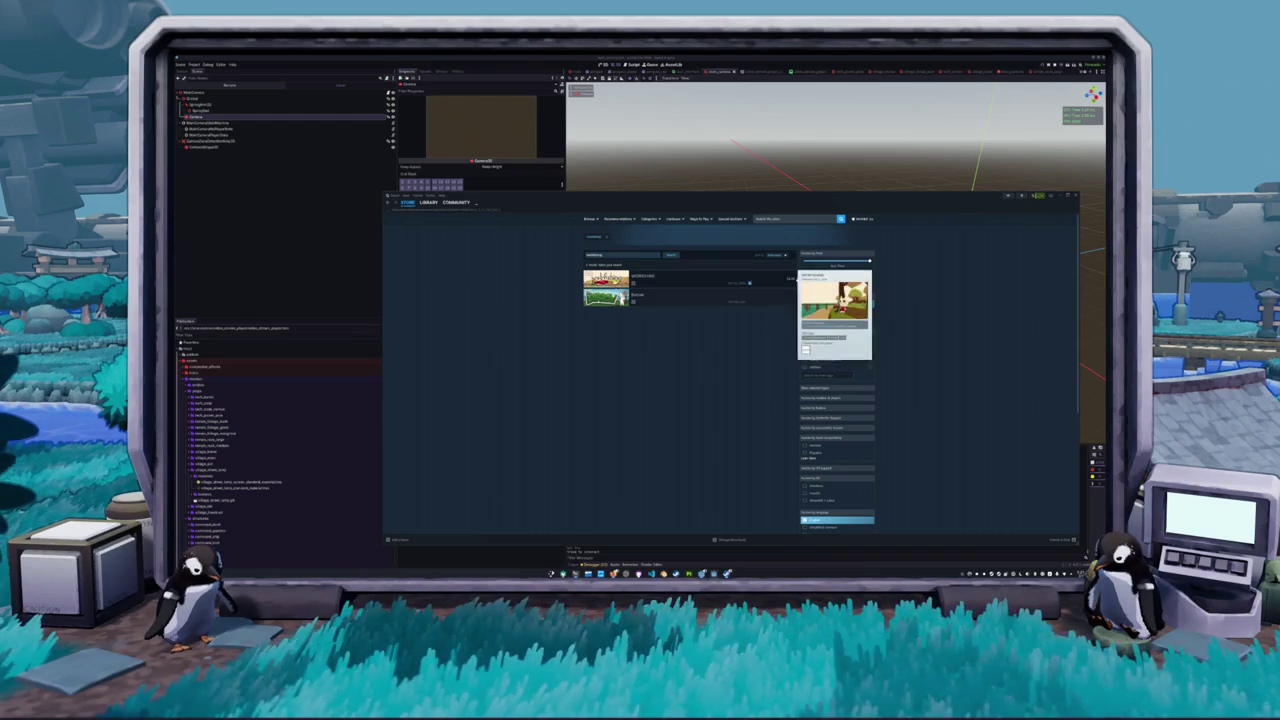
# Look at the WEBFISHING and Burrow store pages, returning to the search results
pyautogui.click(620, 279)
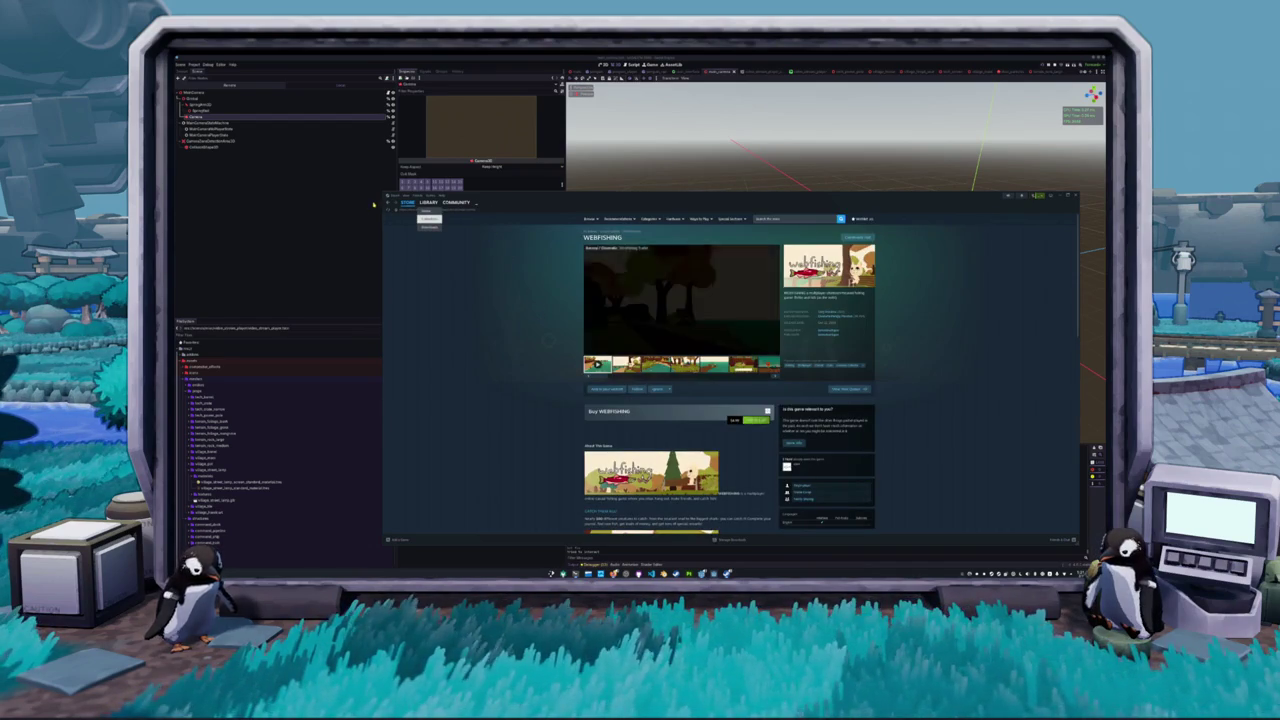
pyautogui.hotkey('alt', 'Left')
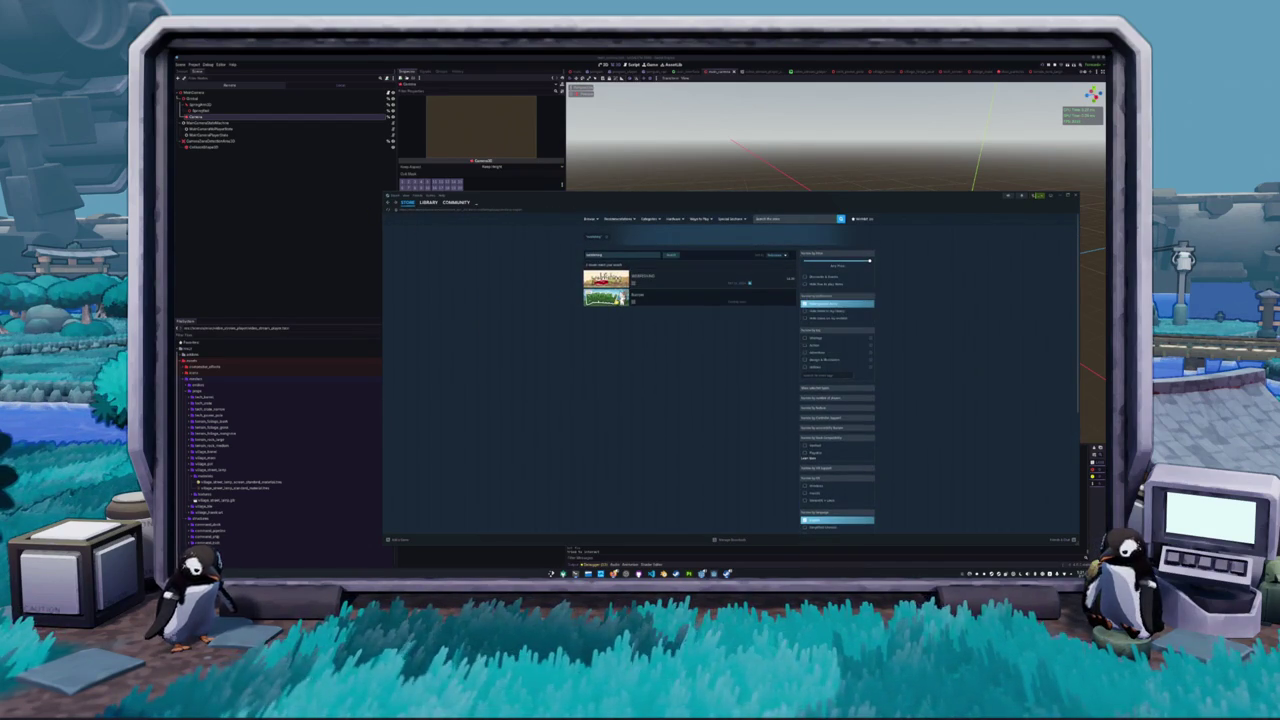
pyautogui.click(640, 296)
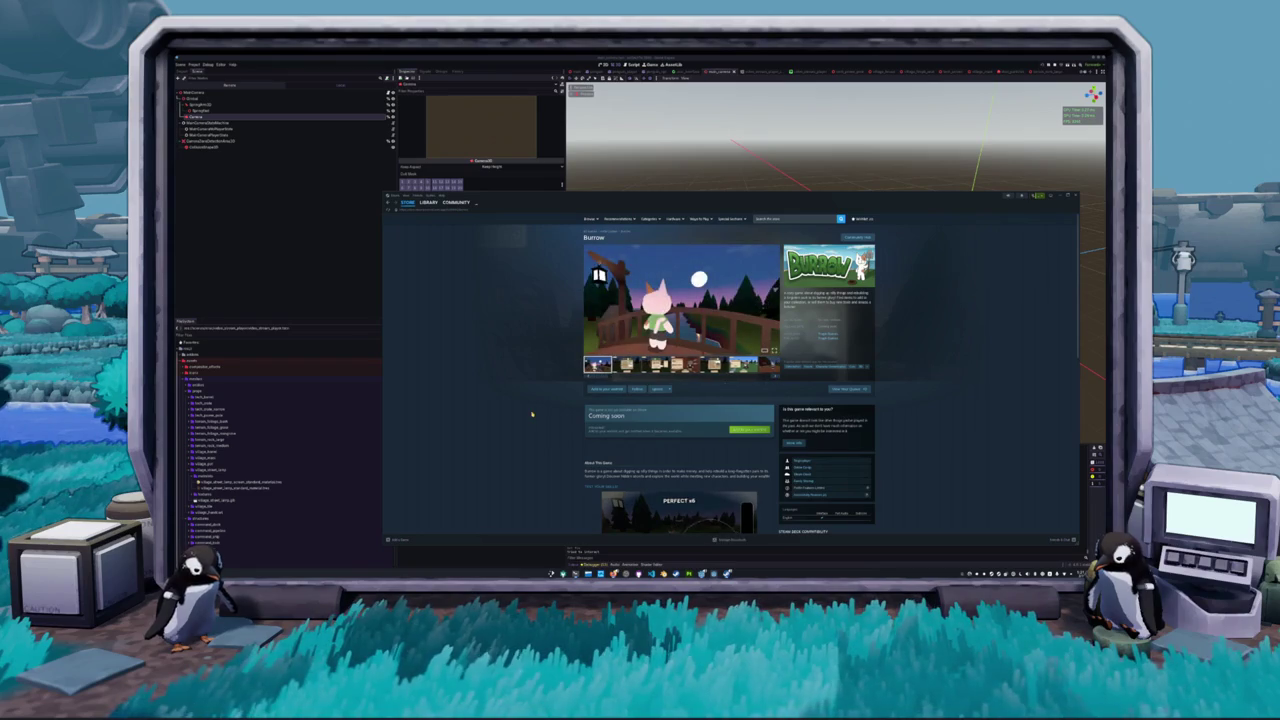
pyautogui.scroll(-2, 534, 402)
pyautogui.scroll(-2, 534, 402)
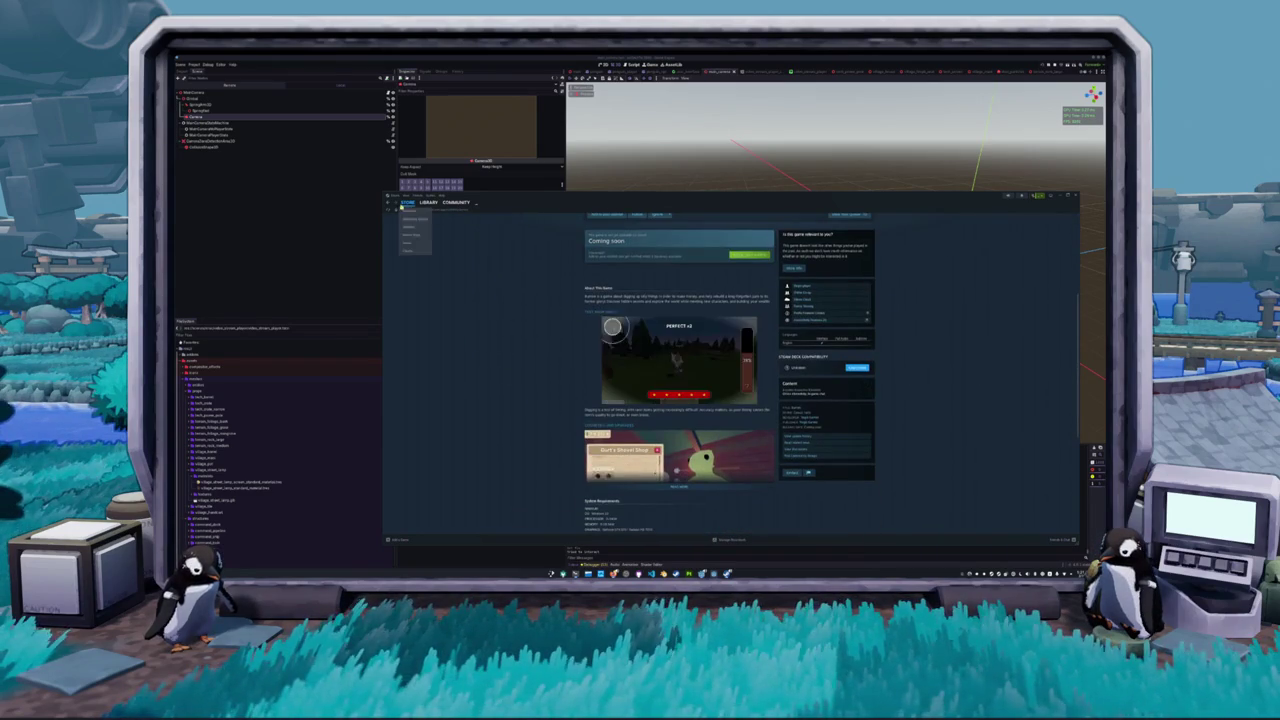
pyautogui.hotkey('alt', 'Left')
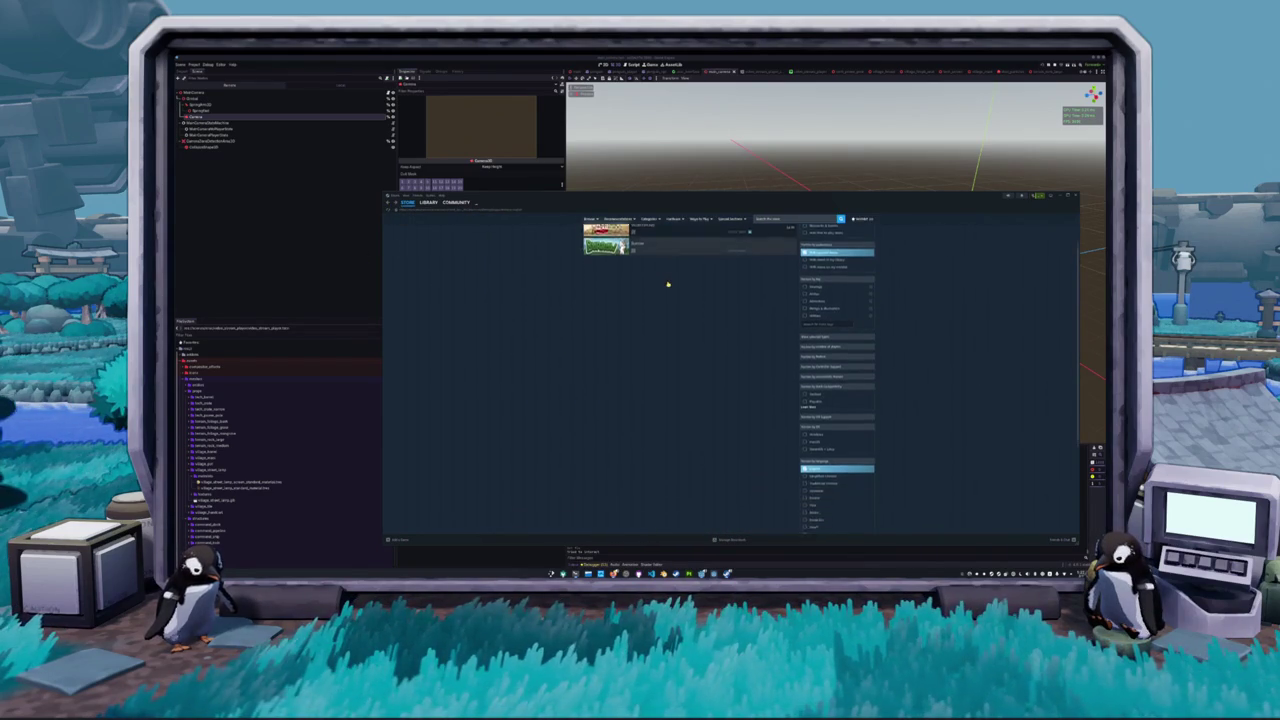
# Scroll through the WEBFISHING store page and add the game to the cart
pyautogui.click(661, 292)
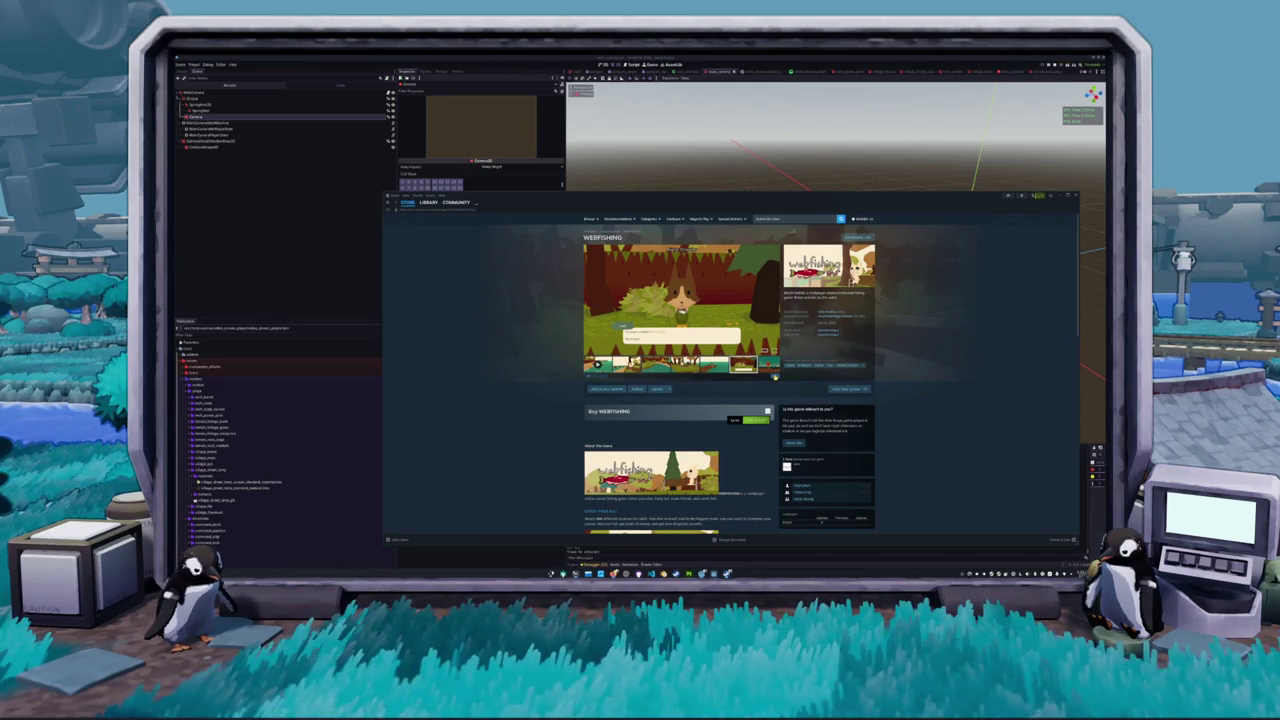
pyautogui.scroll(-5, 552, 410)
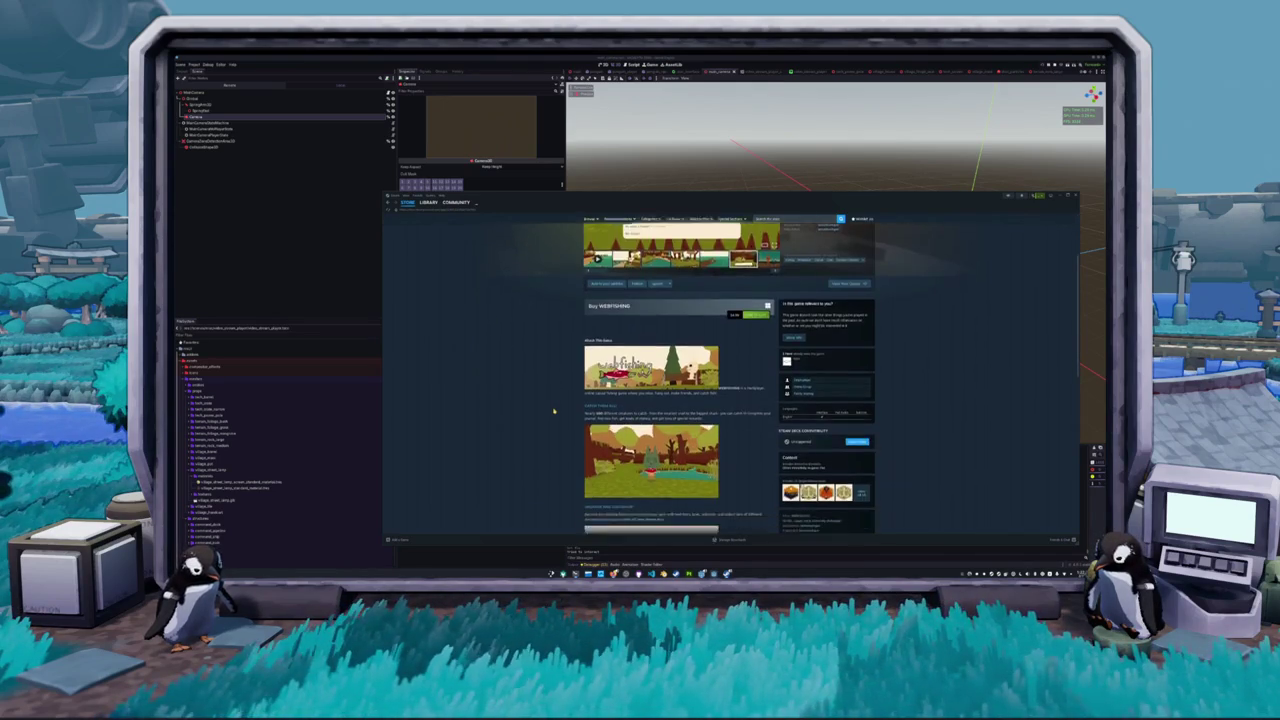
pyautogui.scroll(-2, 565, 453)
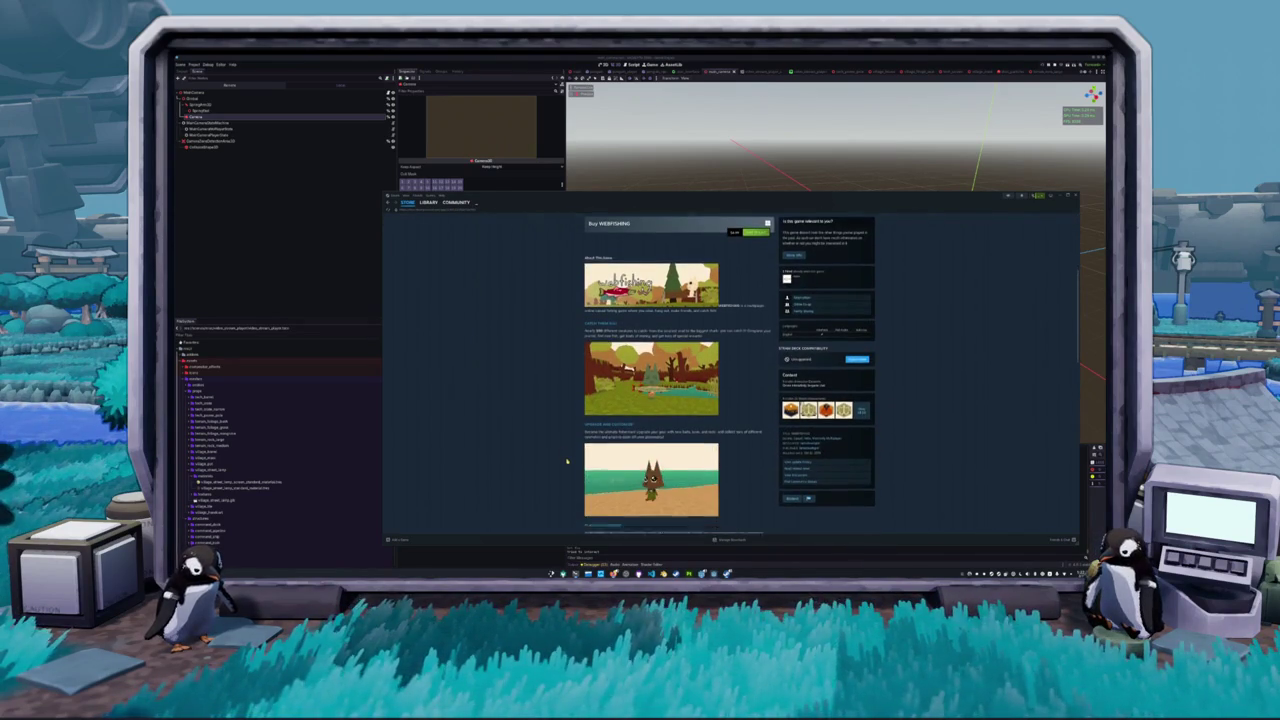
pyautogui.scroll(-2, 565, 453)
pyautogui.scroll(-1, 565, 453)
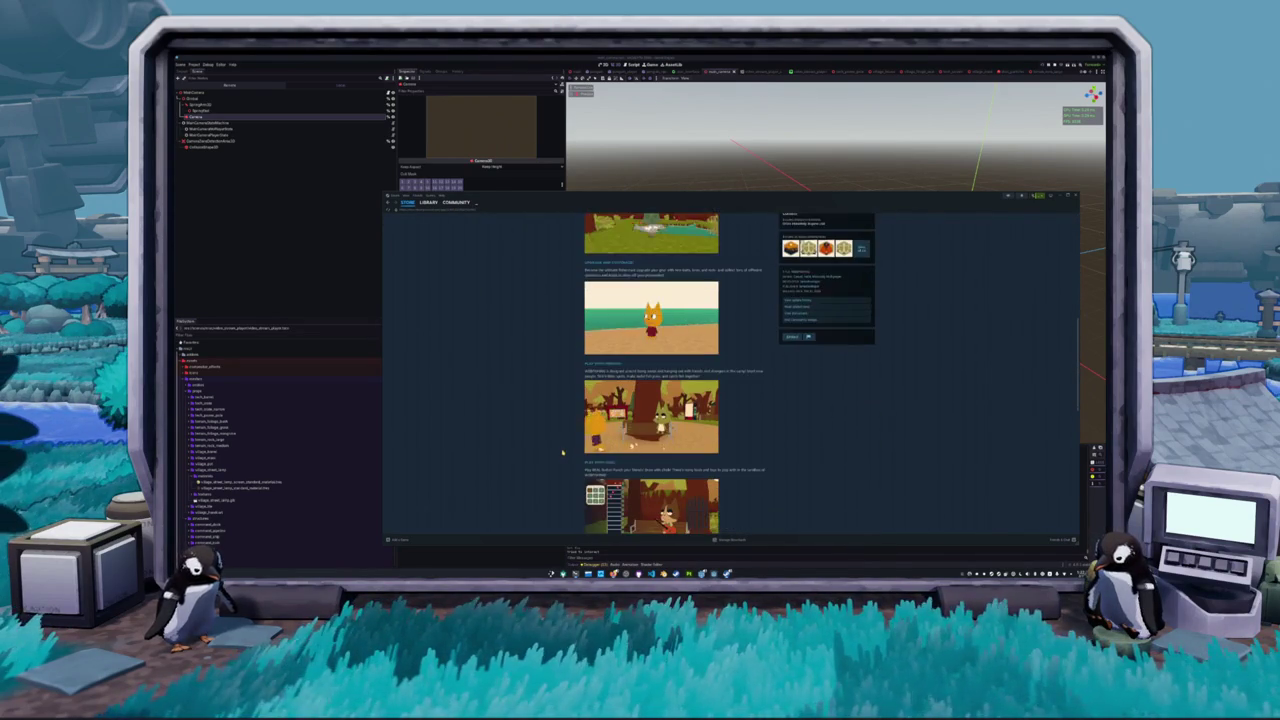
pyautogui.scroll(-1, 564, 453)
pyautogui.scroll(-1, 562, 454)
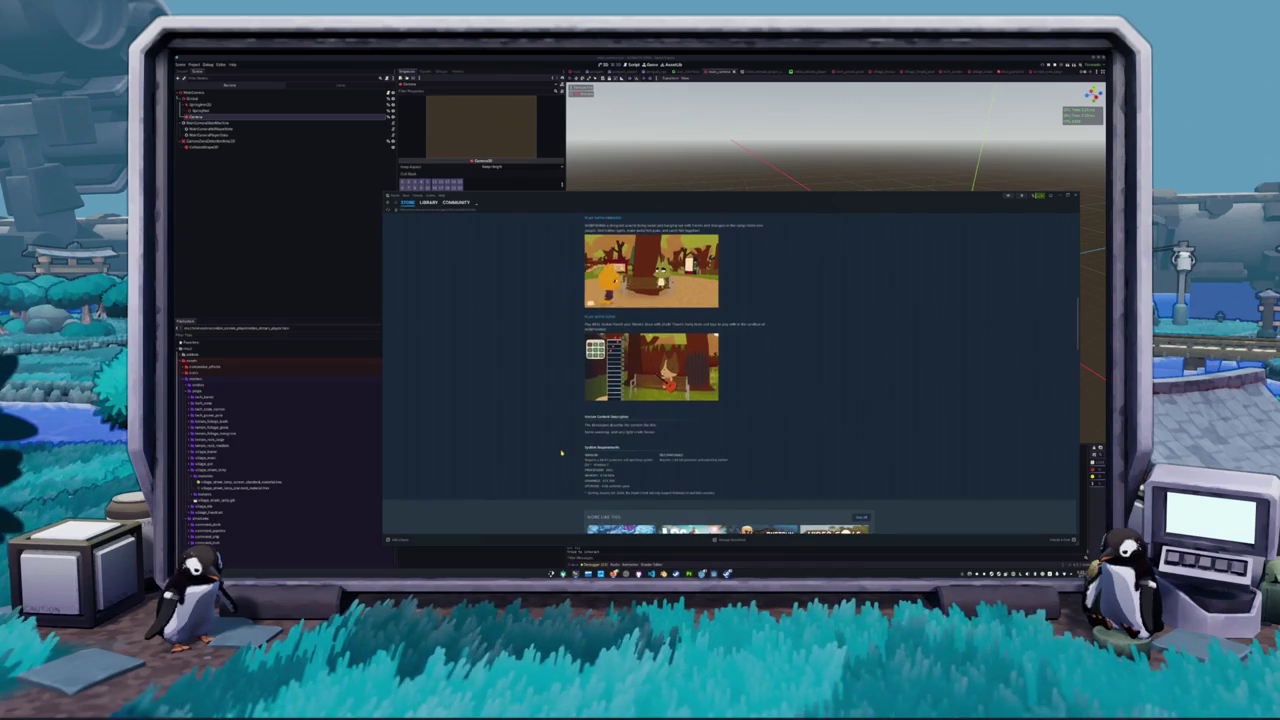
pyautogui.scroll(3, 561, 453)
pyautogui.scroll(1, 561, 453)
pyautogui.scroll(2, 561, 453)
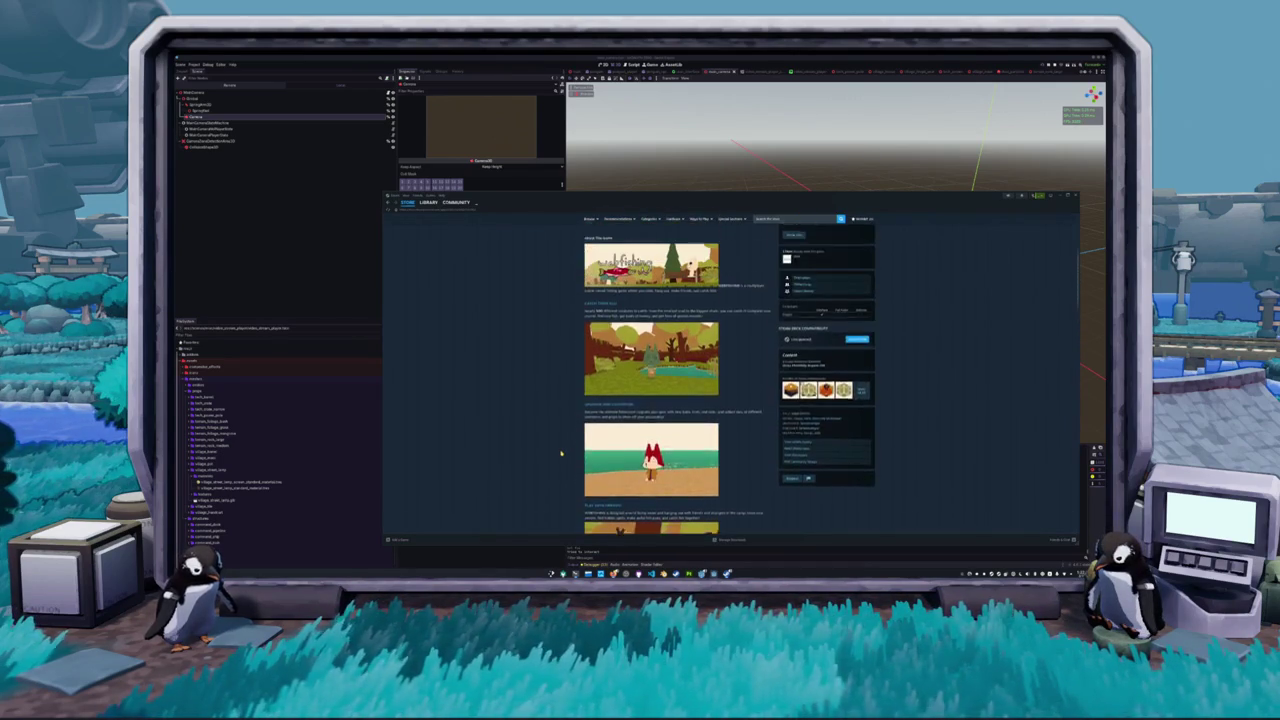
pyautogui.scroll(2, 561, 453)
pyautogui.scroll(1, 561, 453)
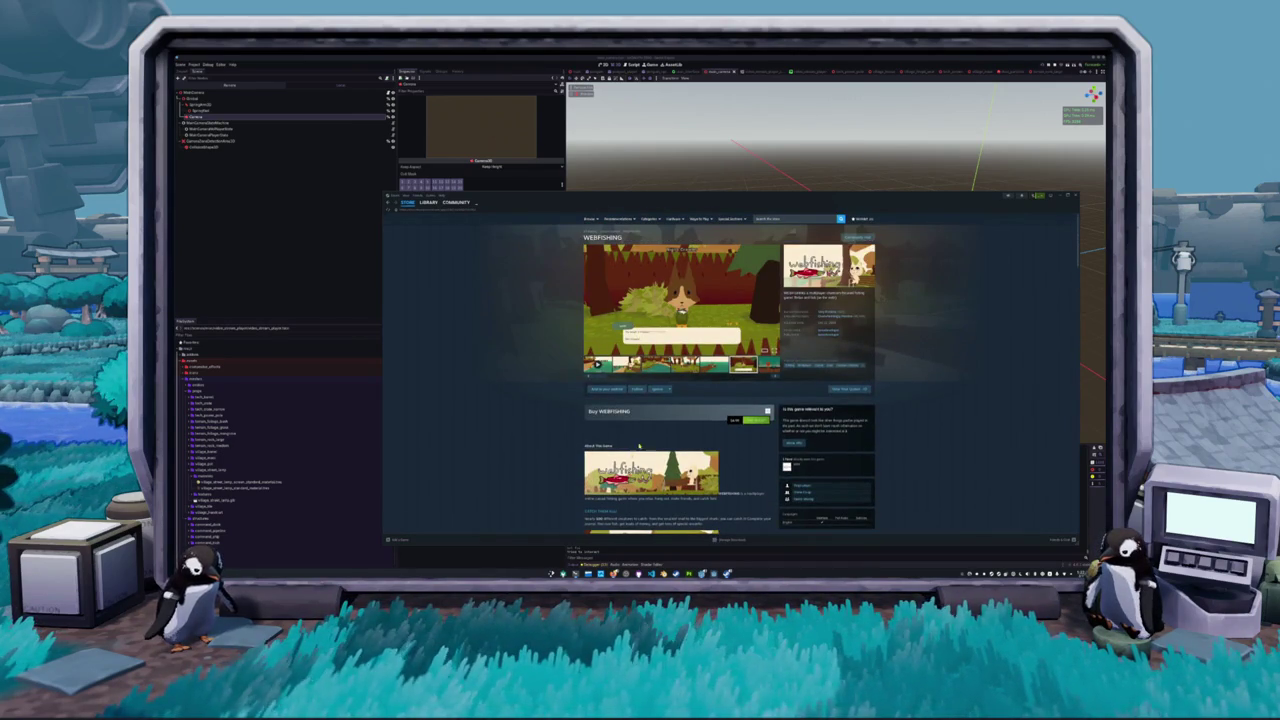
pyautogui.click(752, 420)
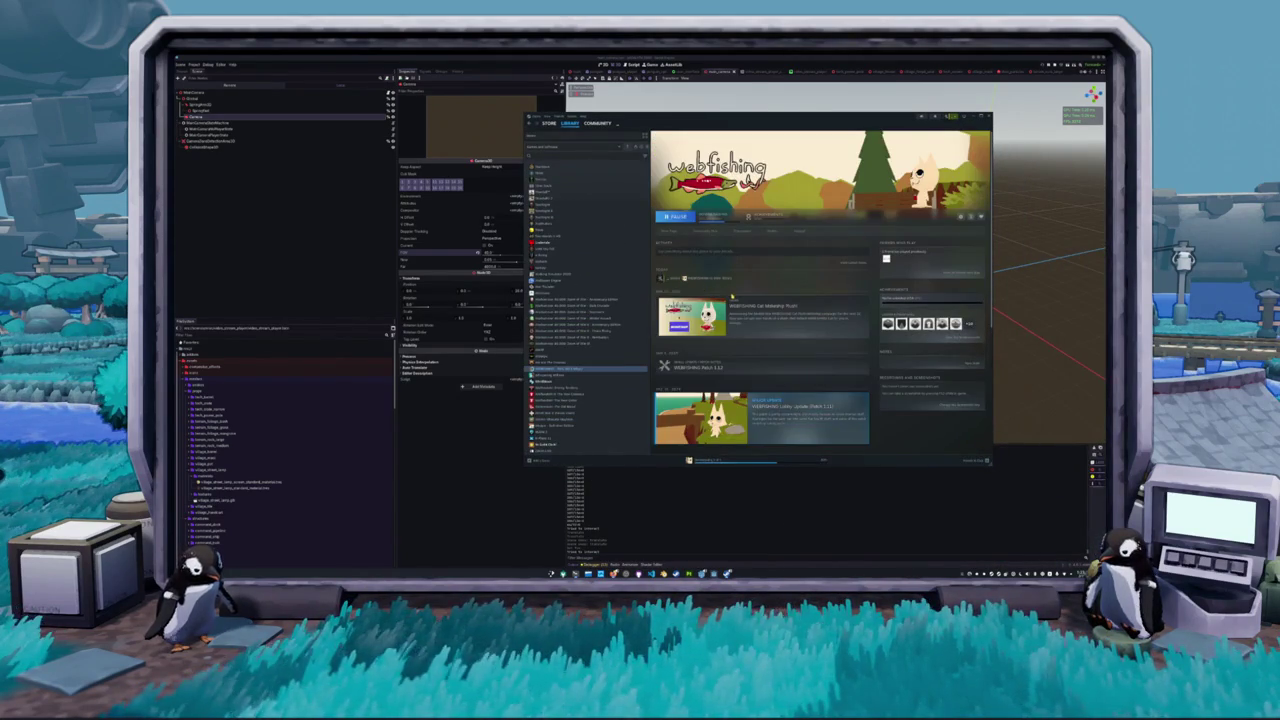
# Launch WEBFISHING with the PLAY button on its library page
pyautogui.scroll(-2, 777, 307)
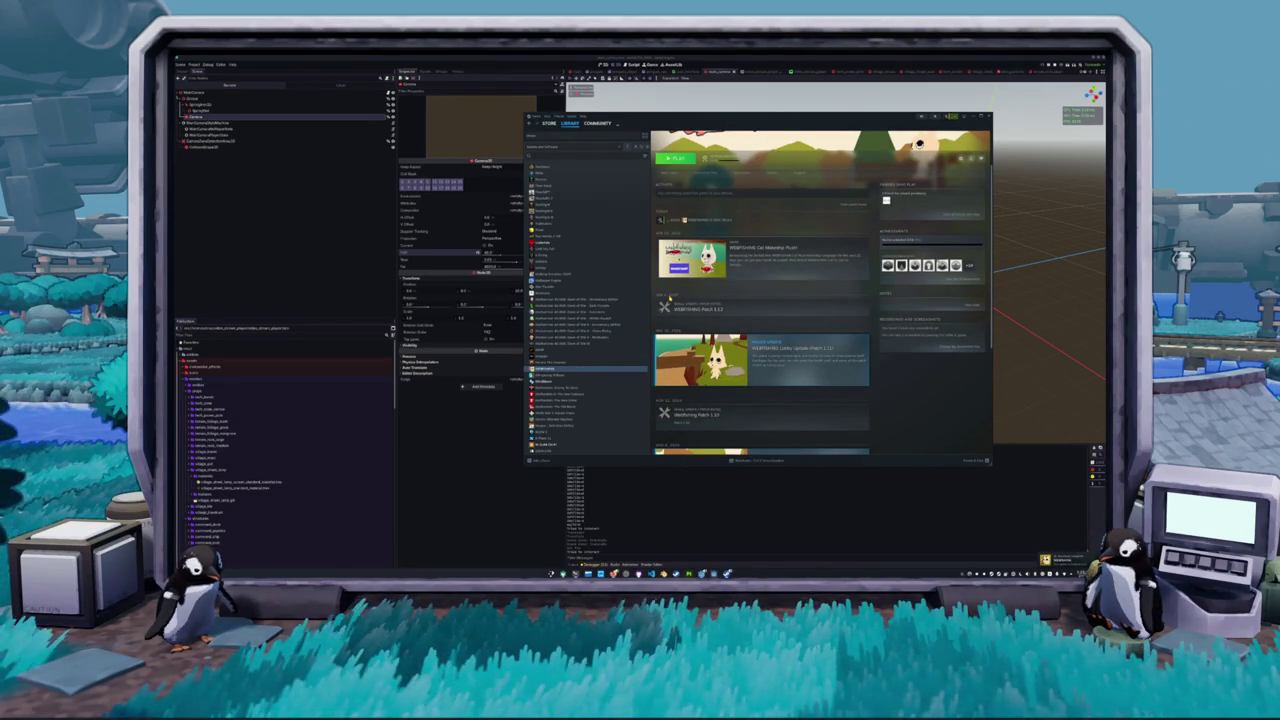
pyautogui.moveTo(889, 263)
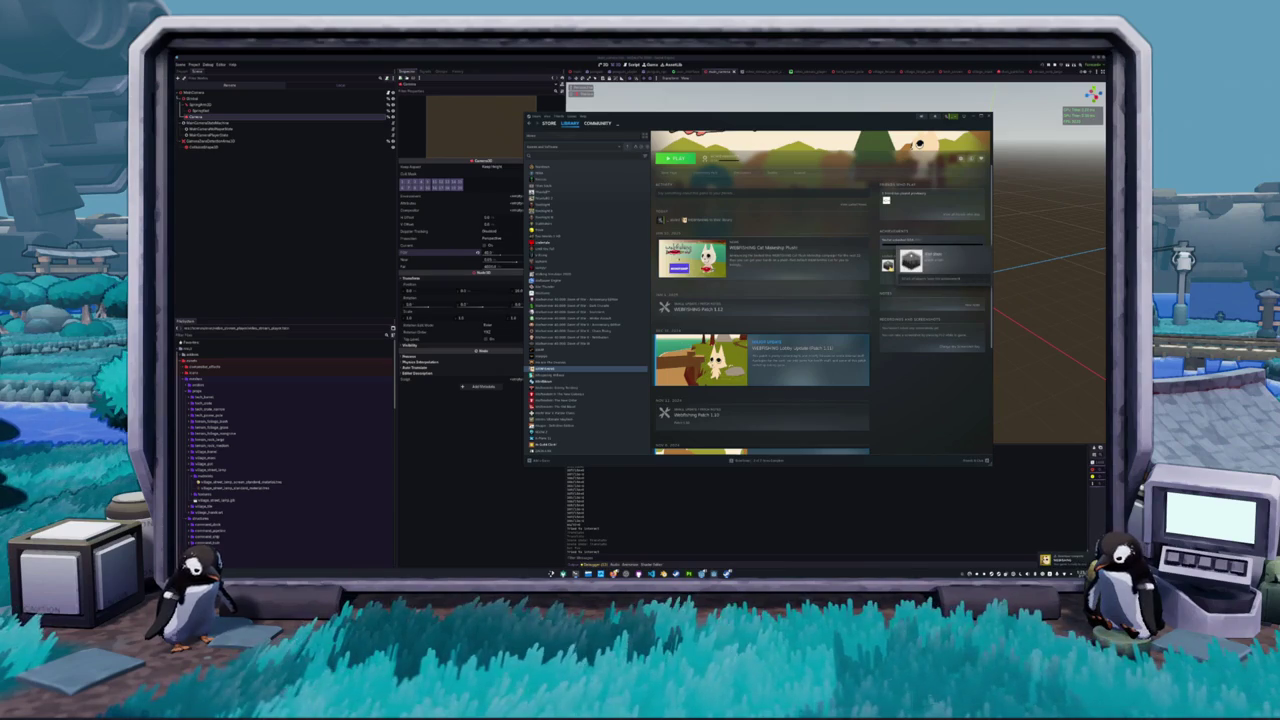
pyautogui.click(675, 216)
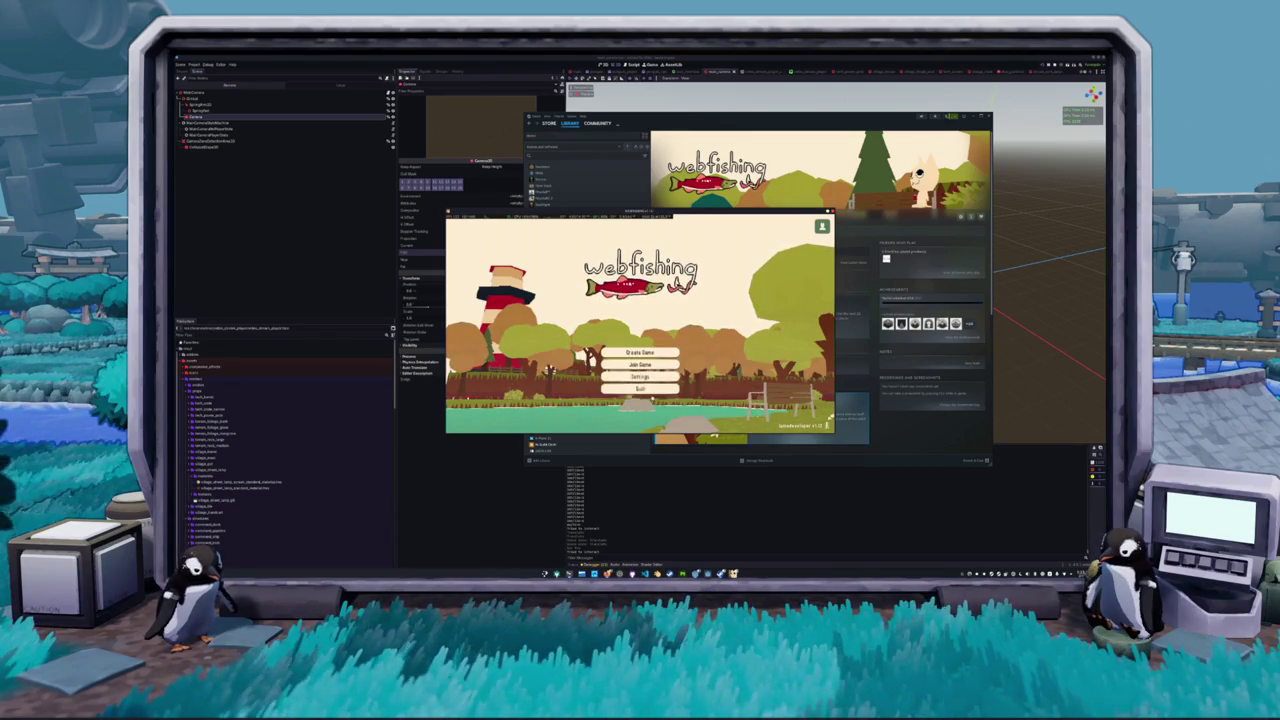
# Set the game's resolution to 2560x1440 and confirm it
pyautogui.click(640, 379)
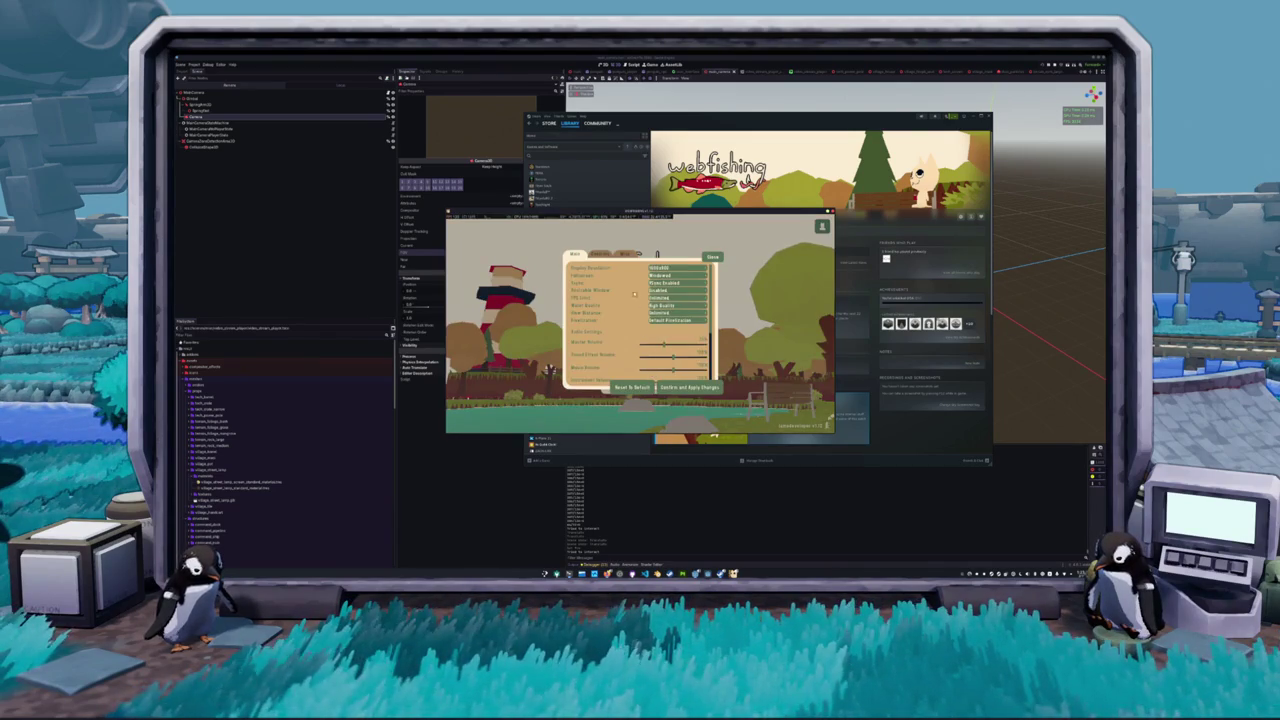
pyautogui.click(678, 268)
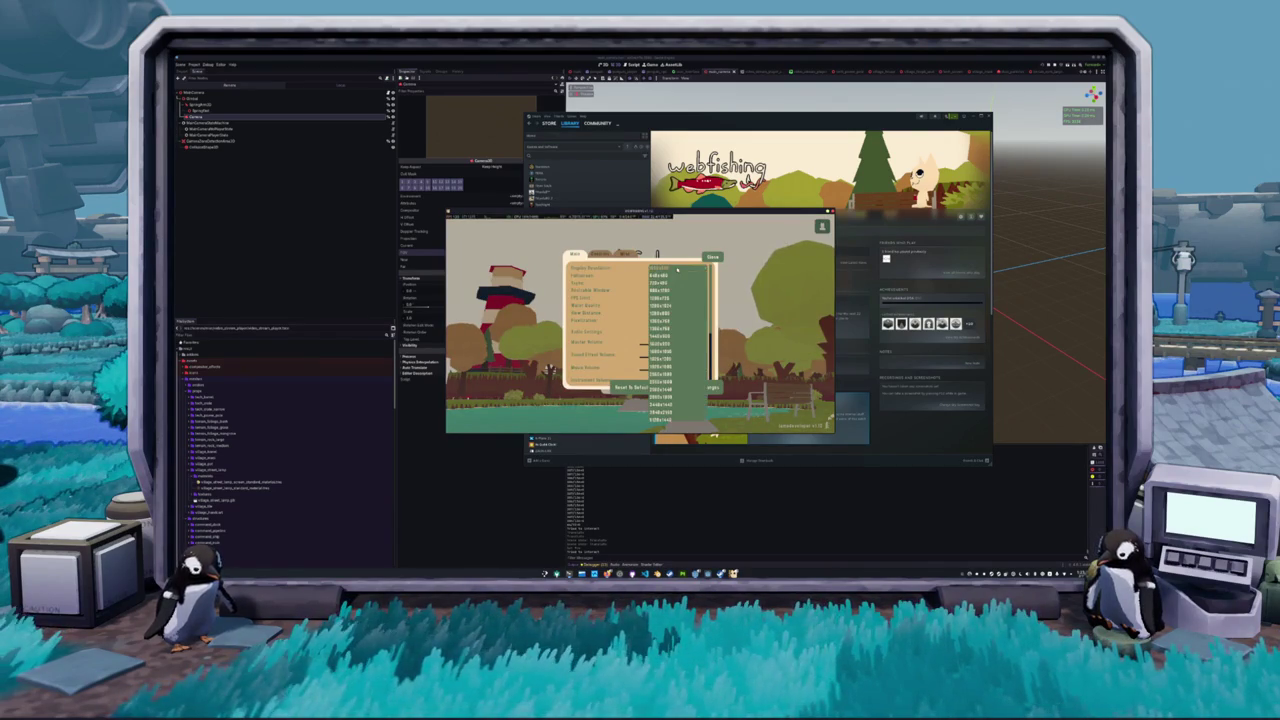
pyautogui.click(677, 390)
pyautogui.click(686, 387)
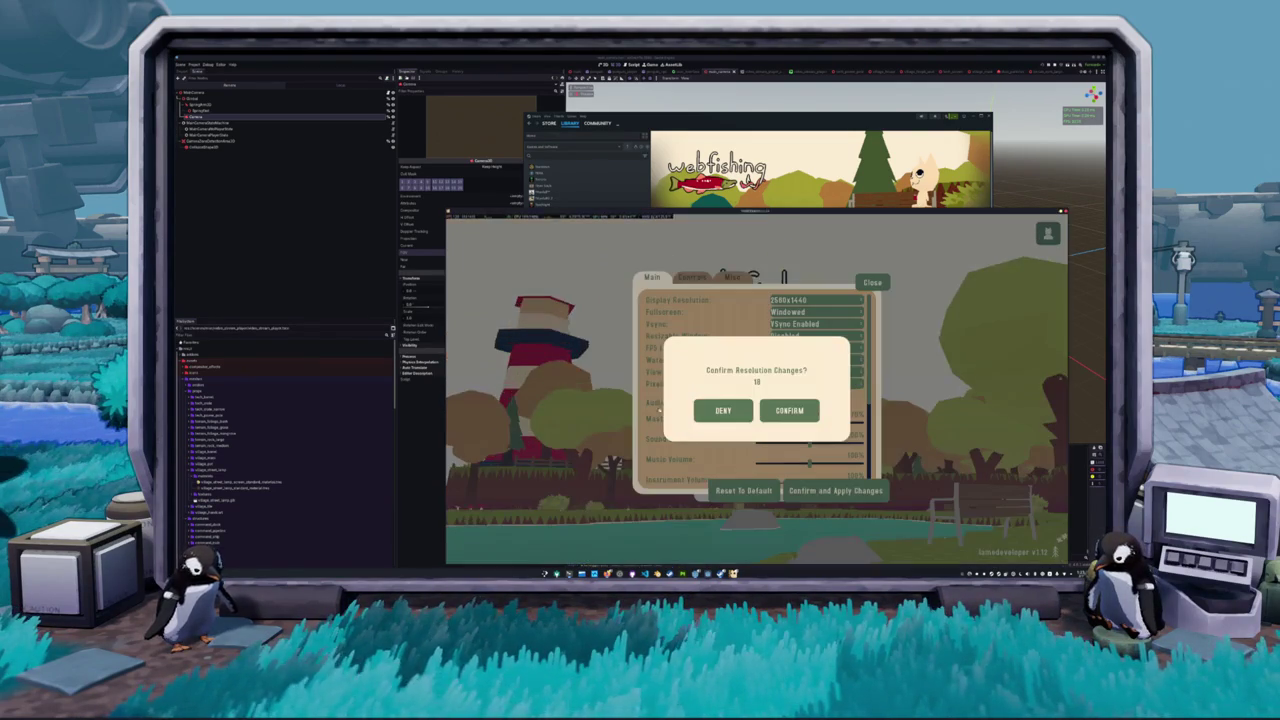
pyautogui.click(787, 411)
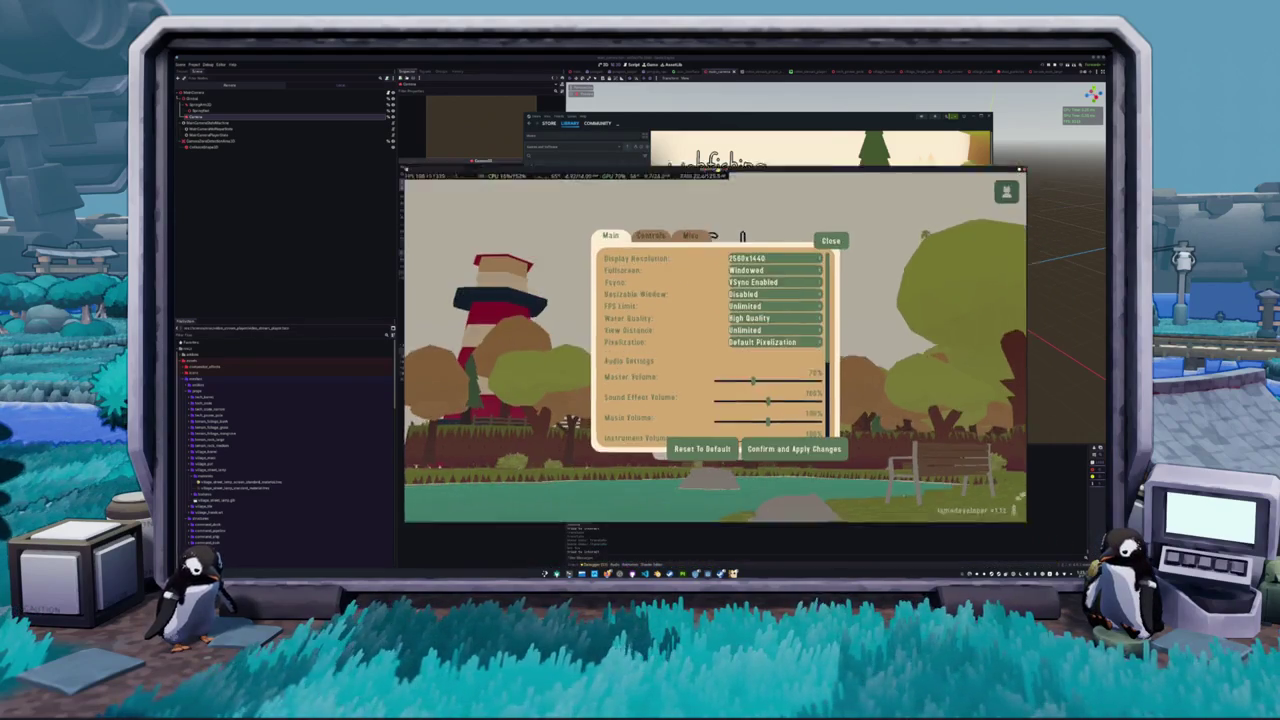
# Apply WTF, No, Default, then No Pixelization in turn to compare them
pyautogui.click(694, 314)
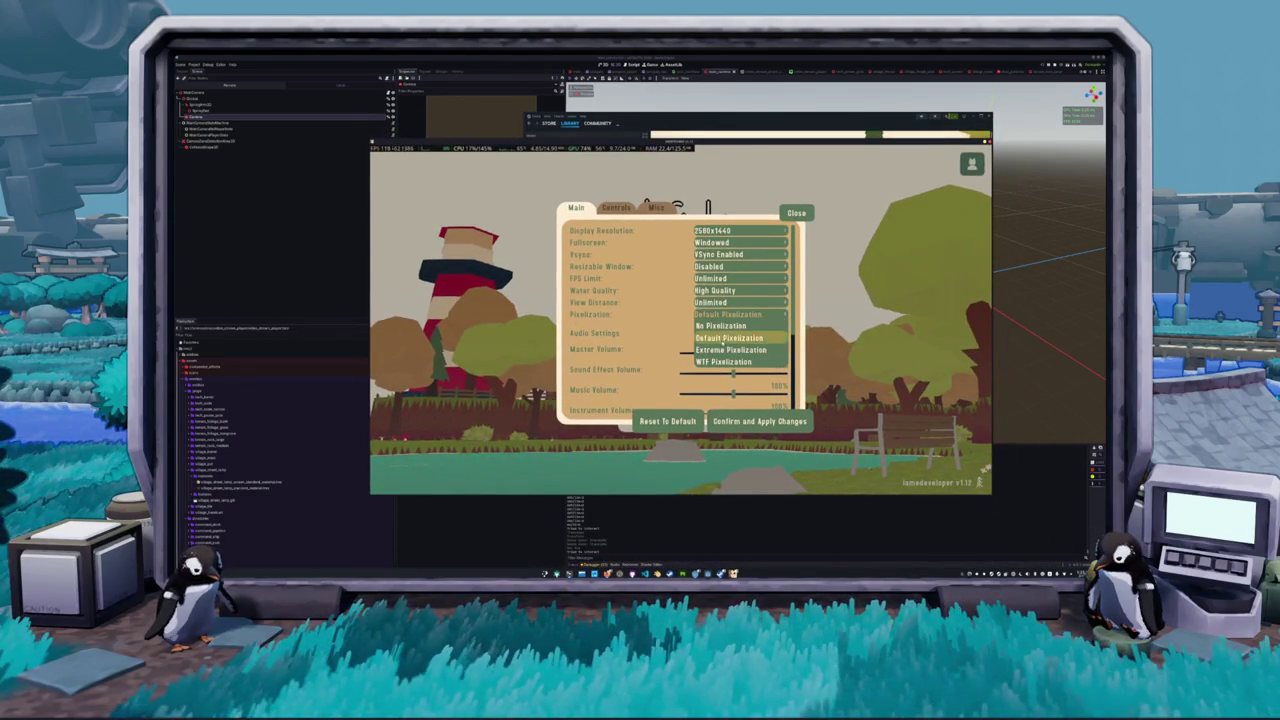
pyautogui.click(723, 362)
pyautogui.click(760, 421)
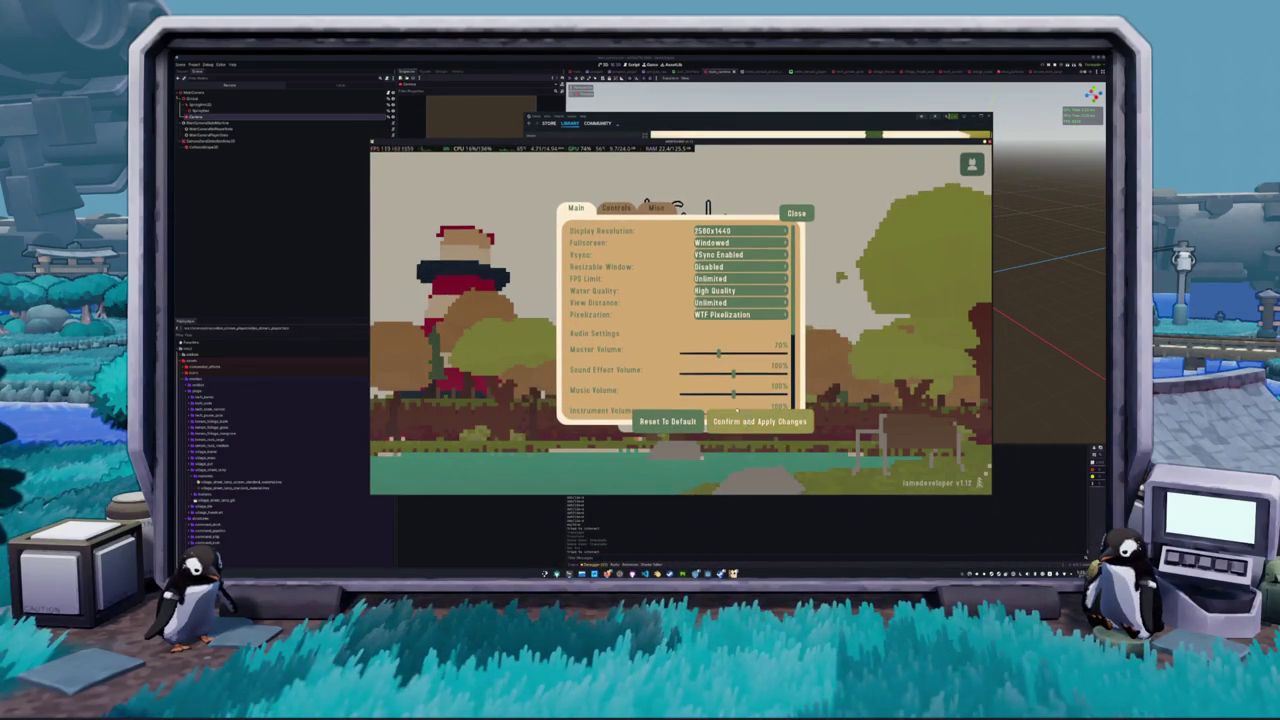
pyautogui.click(730, 314)
pyautogui.click(720, 326)
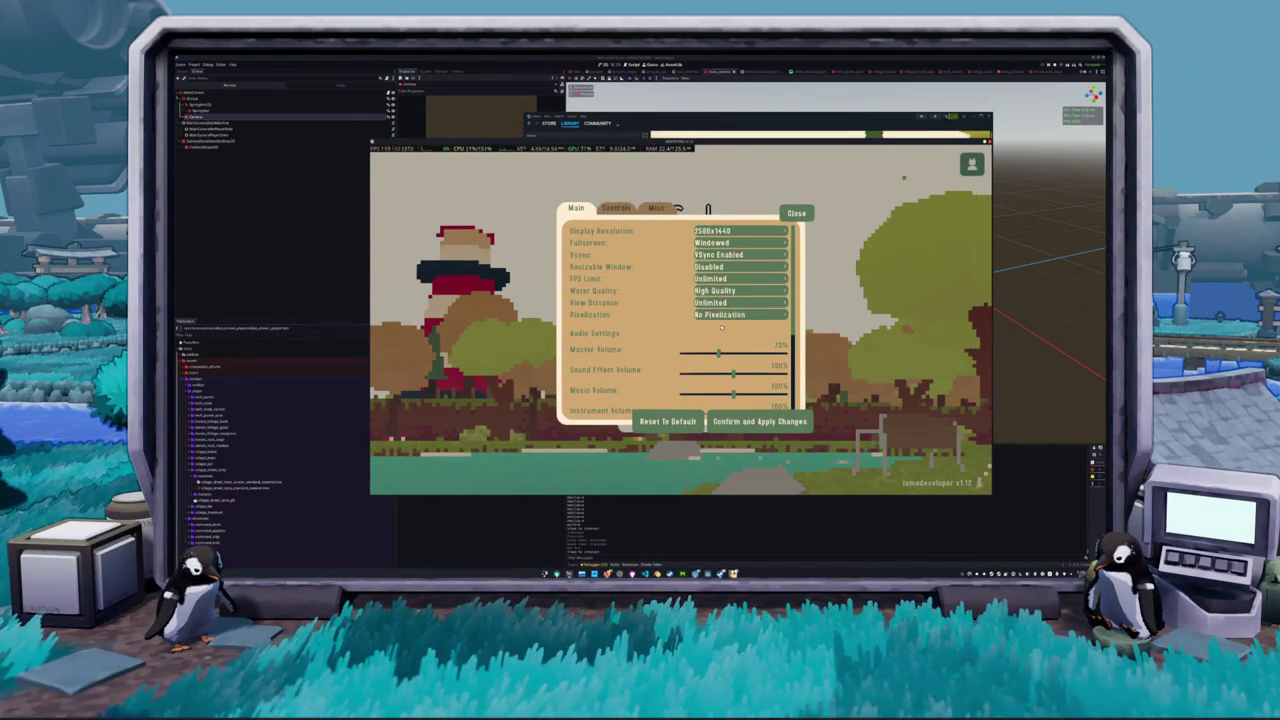
pyautogui.click(760, 421)
pyautogui.click(735, 314)
pyautogui.click(730, 338)
pyautogui.click(738, 421)
pyautogui.click(740, 314)
pyautogui.click(730, 326)
pyautogui.click(760, 421)
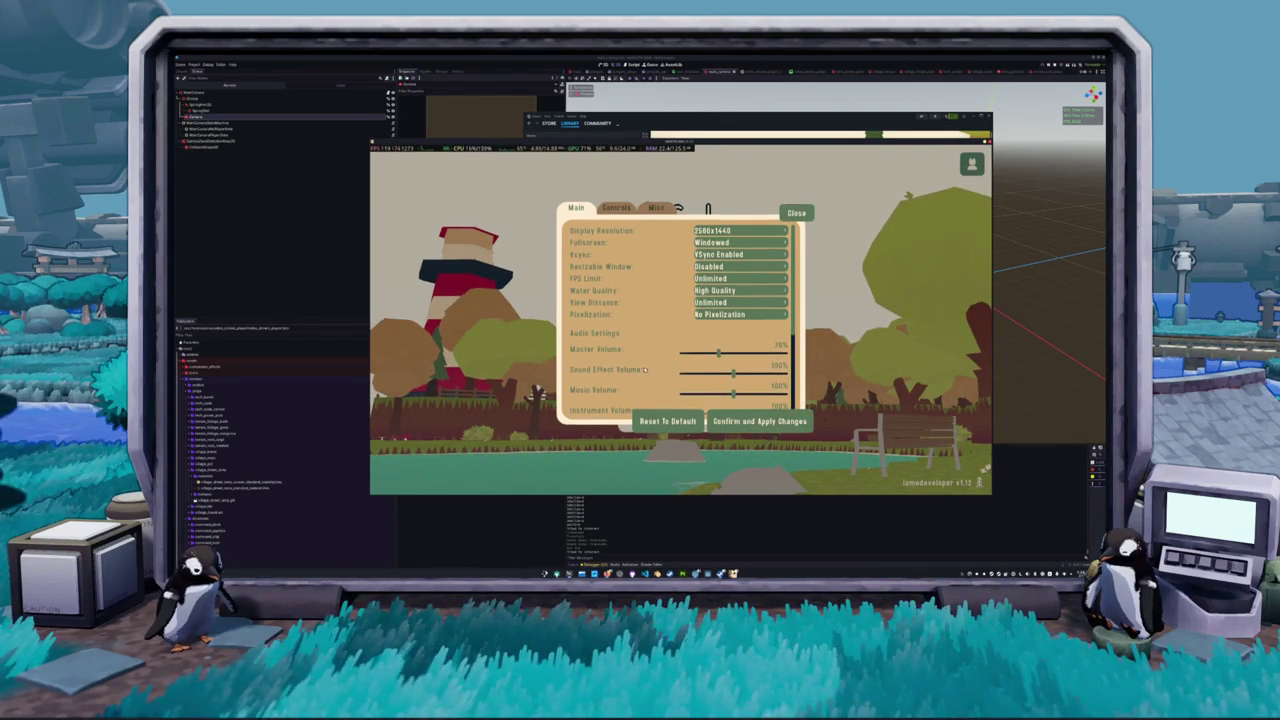
# Try Default and Extreme Pixelization again, finishing on No Pixelization
pyautogui.click(740, 314)
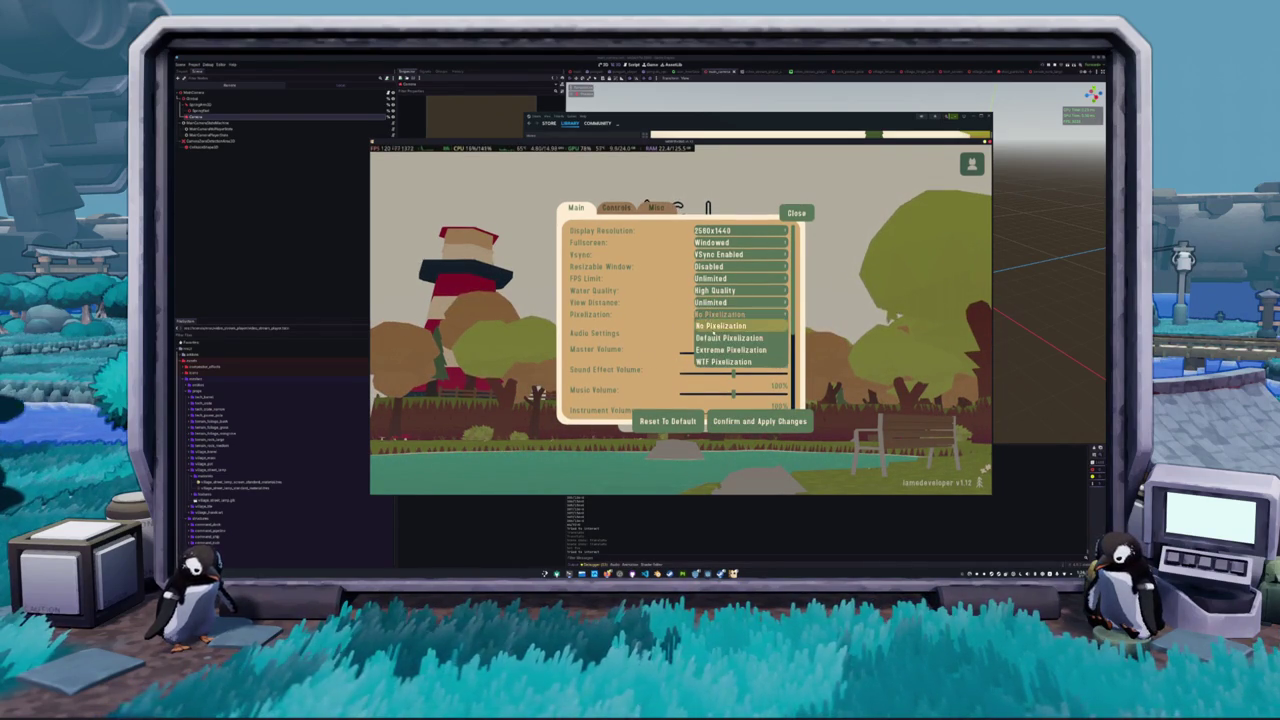
pyautogui.click(730, 338)
pyautogui.click(730, 413)
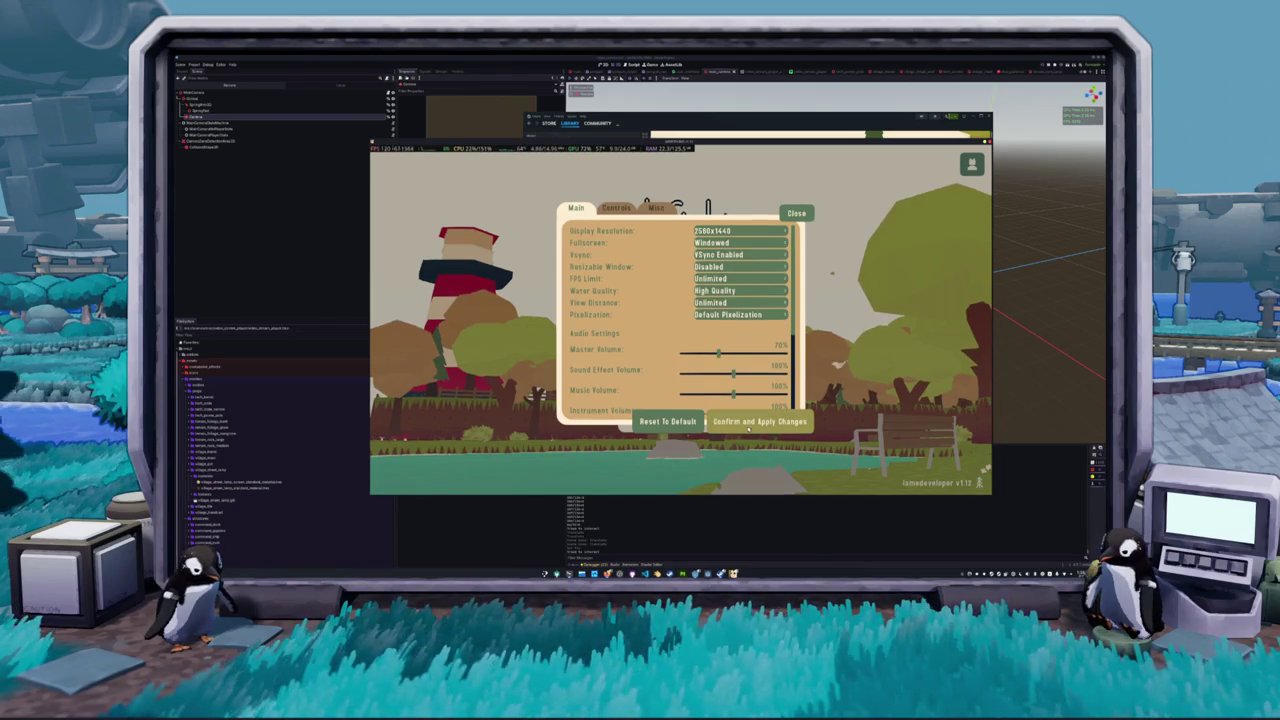
pyautogui.click(736, 314)
pyautogui.click(725, 326)
pyautogui.click(790, 421)
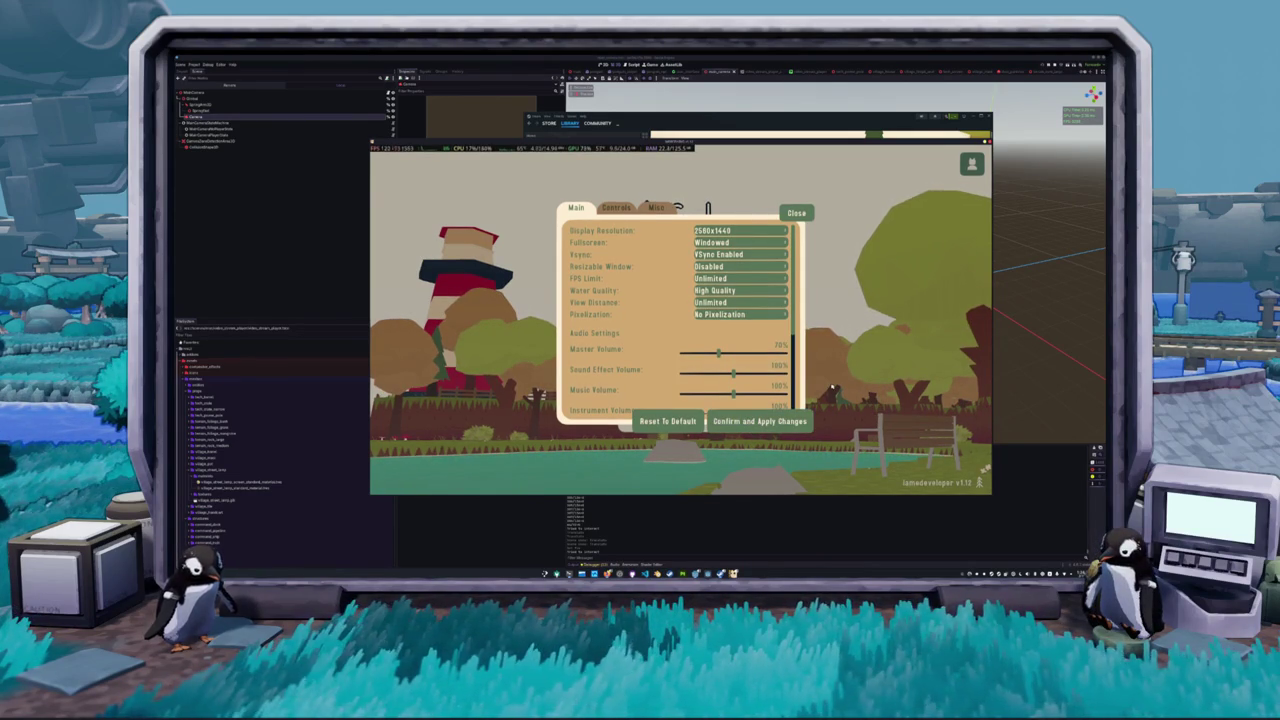
pyautogui.click(733, 314)
pyautogui.click(744, 347)
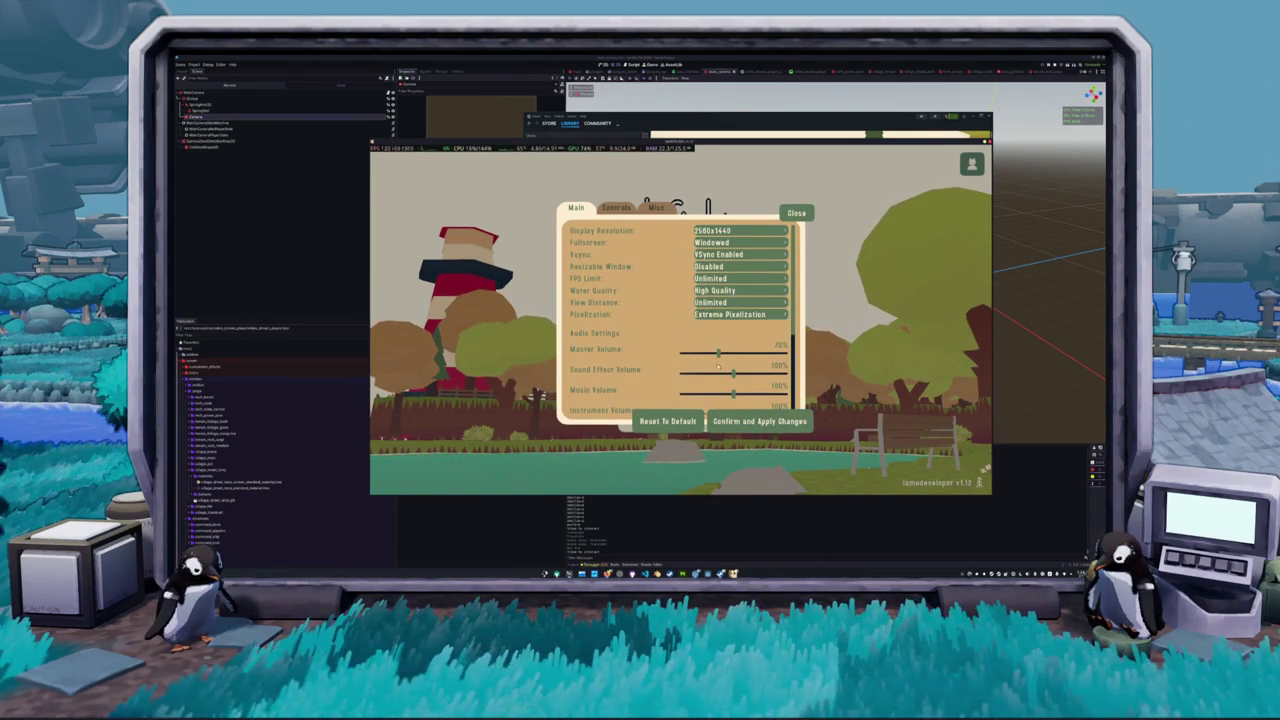
pyautogui.click(740, 314)
pyautogui.click(725, 326)
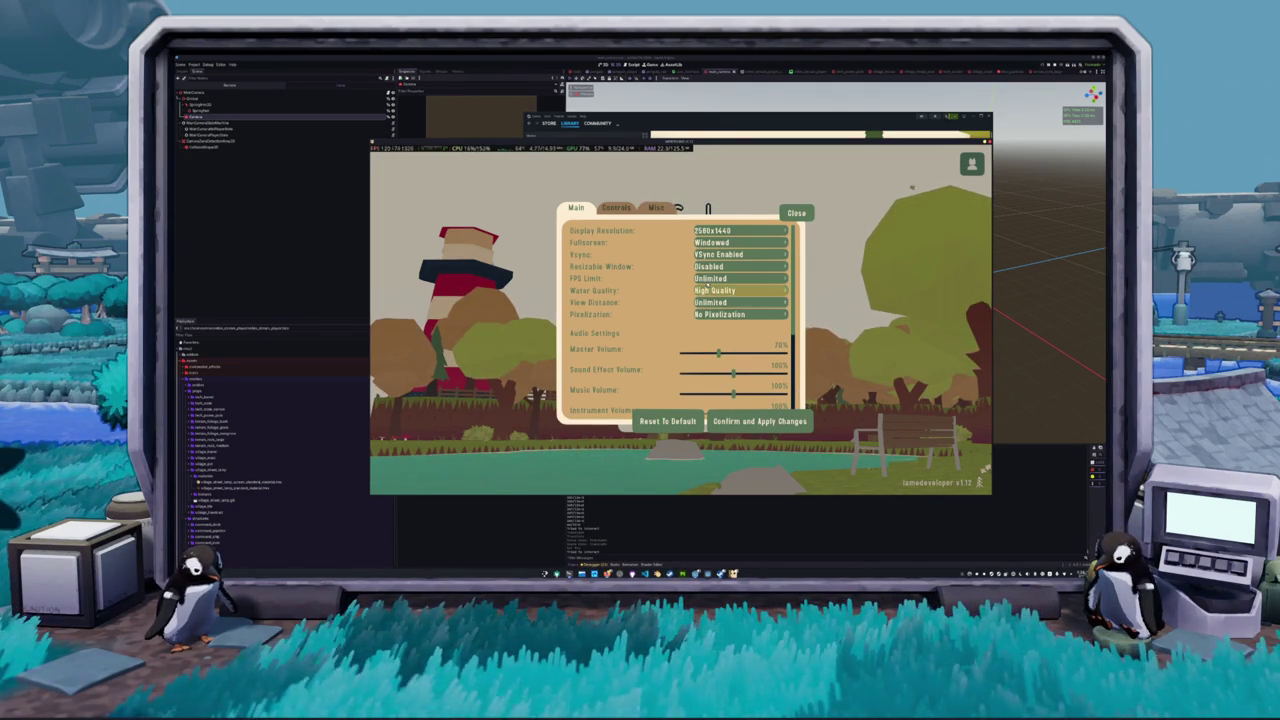
# Set View Distance to Scary, drag Music Volume to 0%, and show the Controls tab
pyautogui.click(720, 302)
pyautogui.click(714, 352)
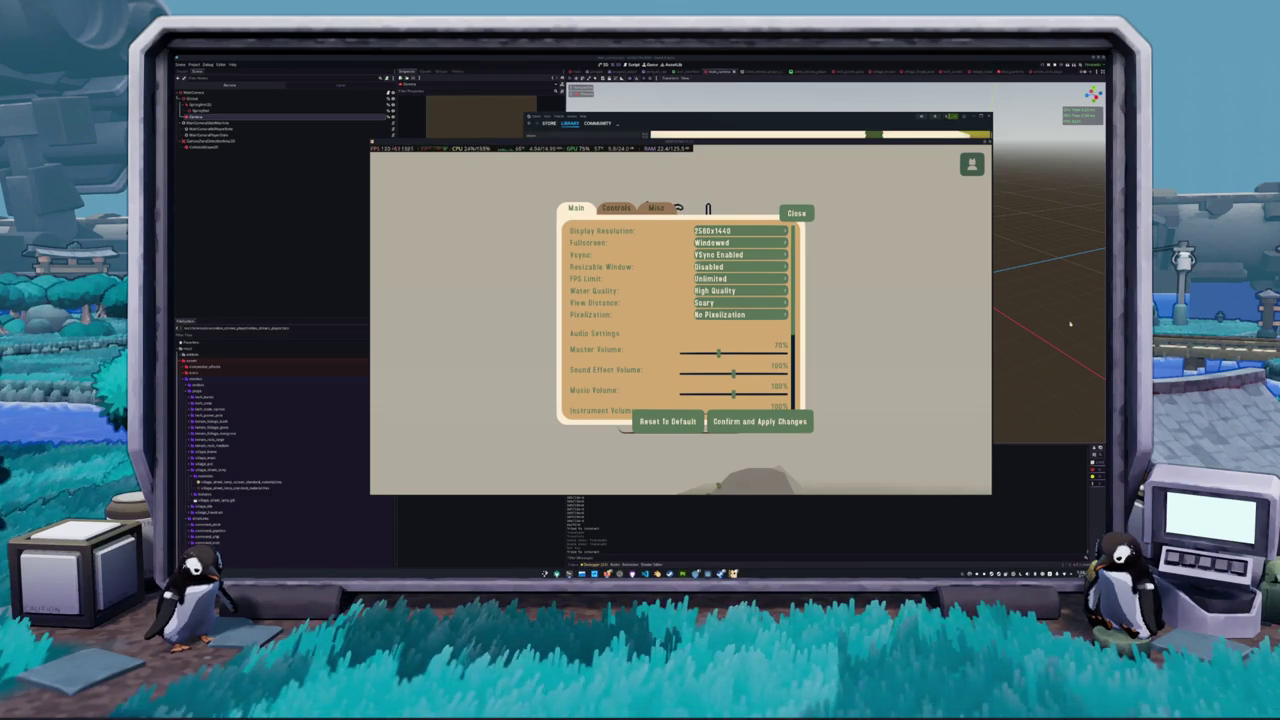
pyautogui.scroll(-2, 599, 334)
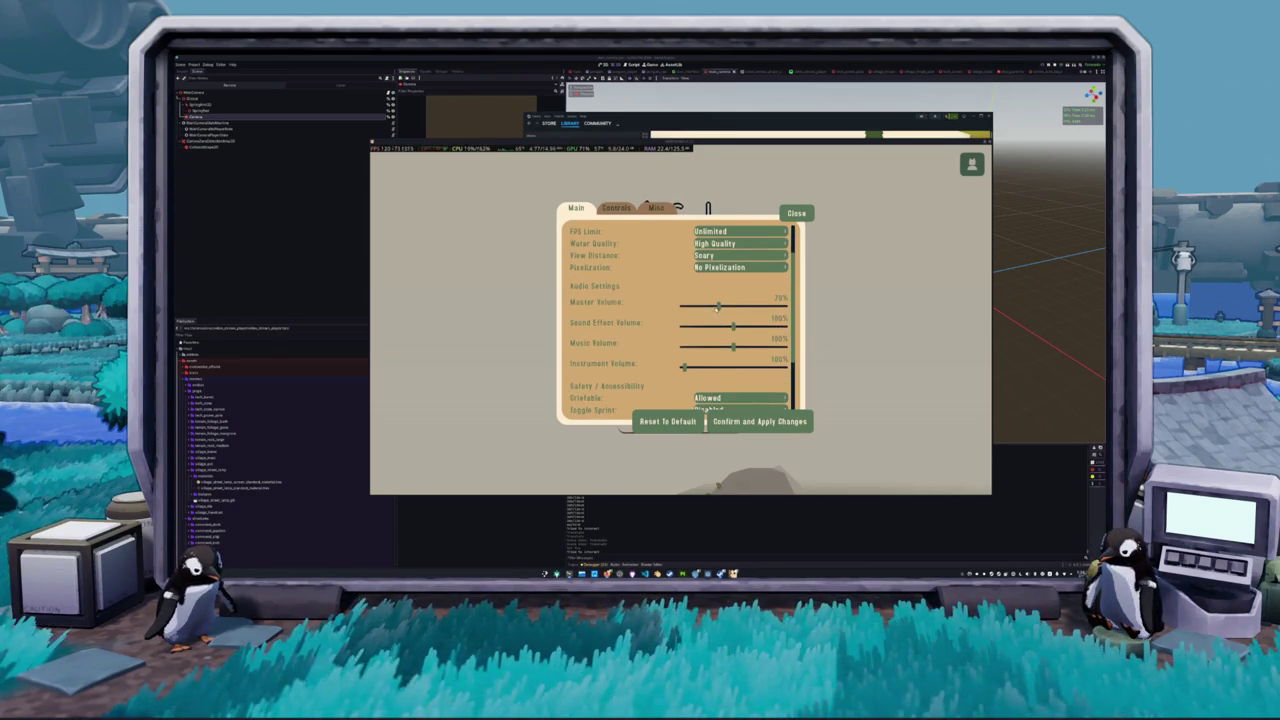
pyautogui.moveTo(735, 346); pyautogui.dragTo(683, 346)
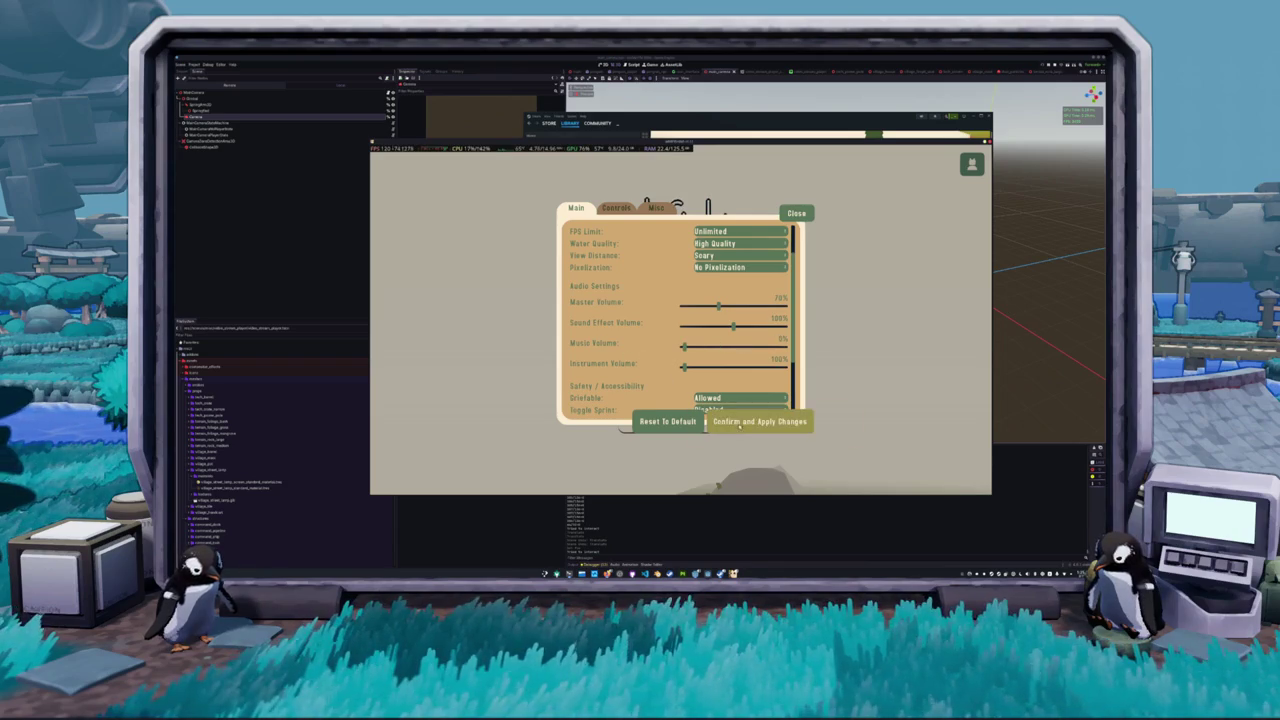
pyautogui.scroll(-3, 646, 373)
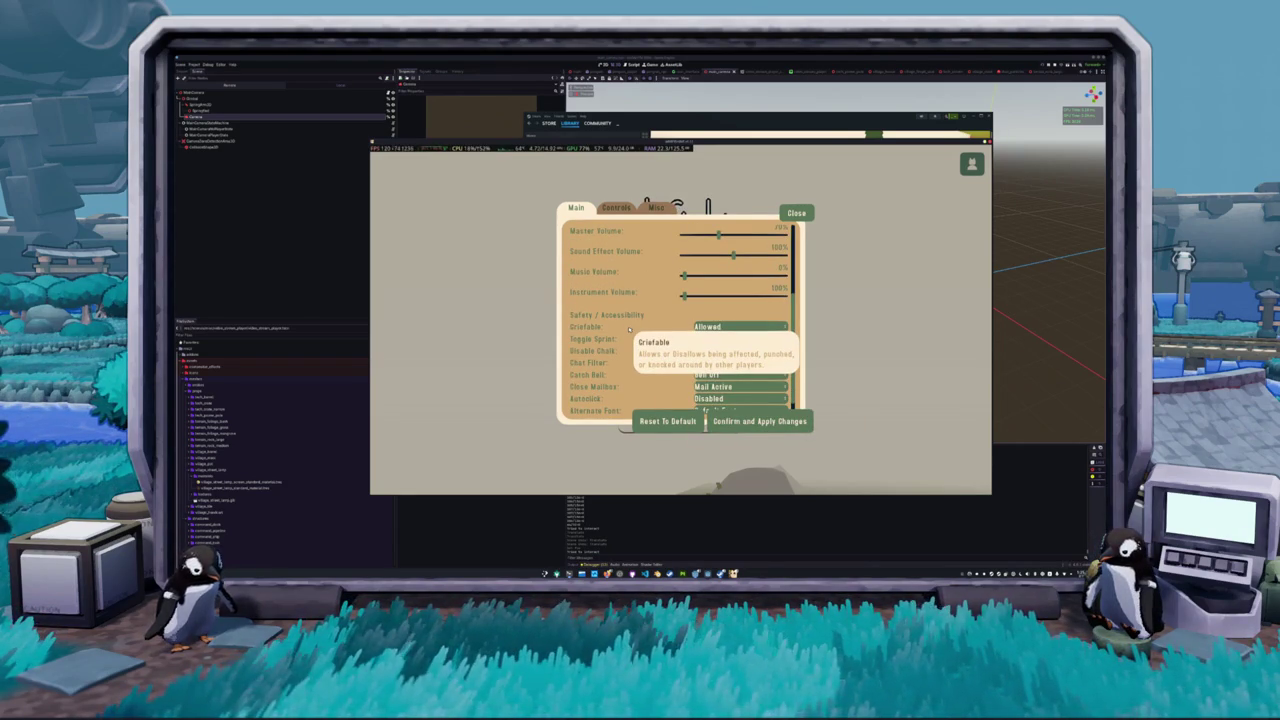
pyautogui.scroll(-1, 650, 370)
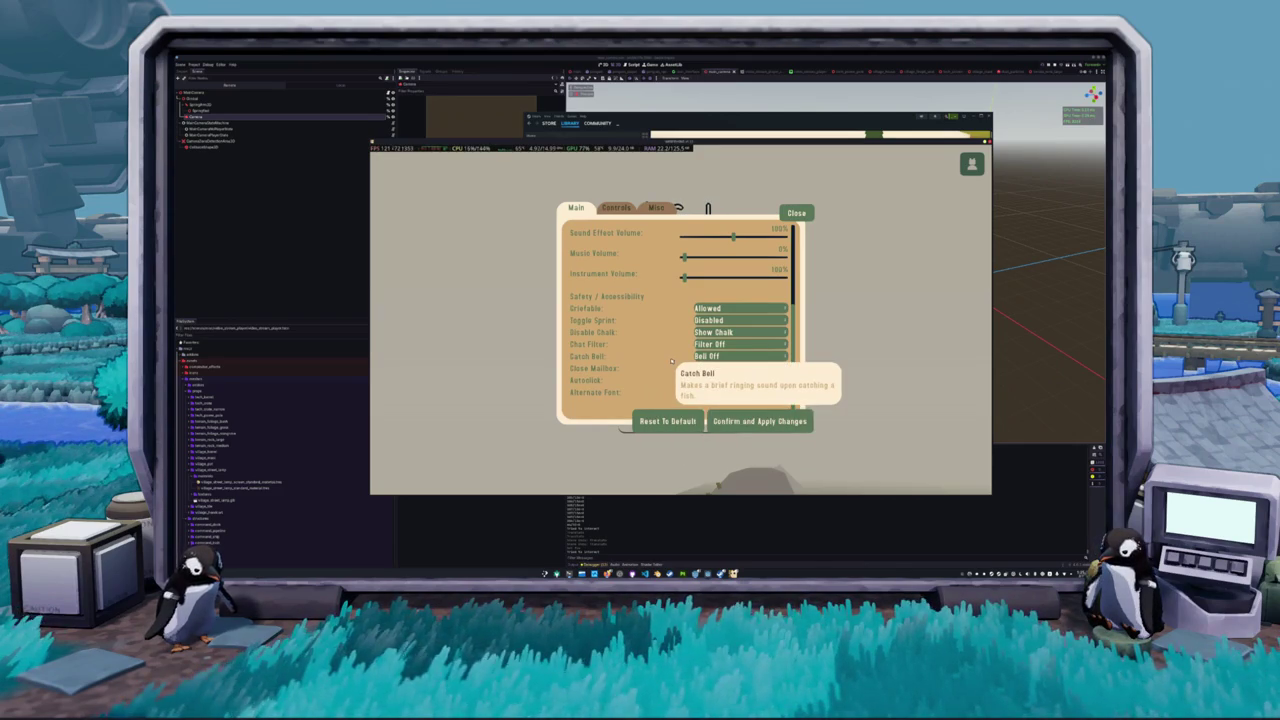
pyautogui.click(616, 209)
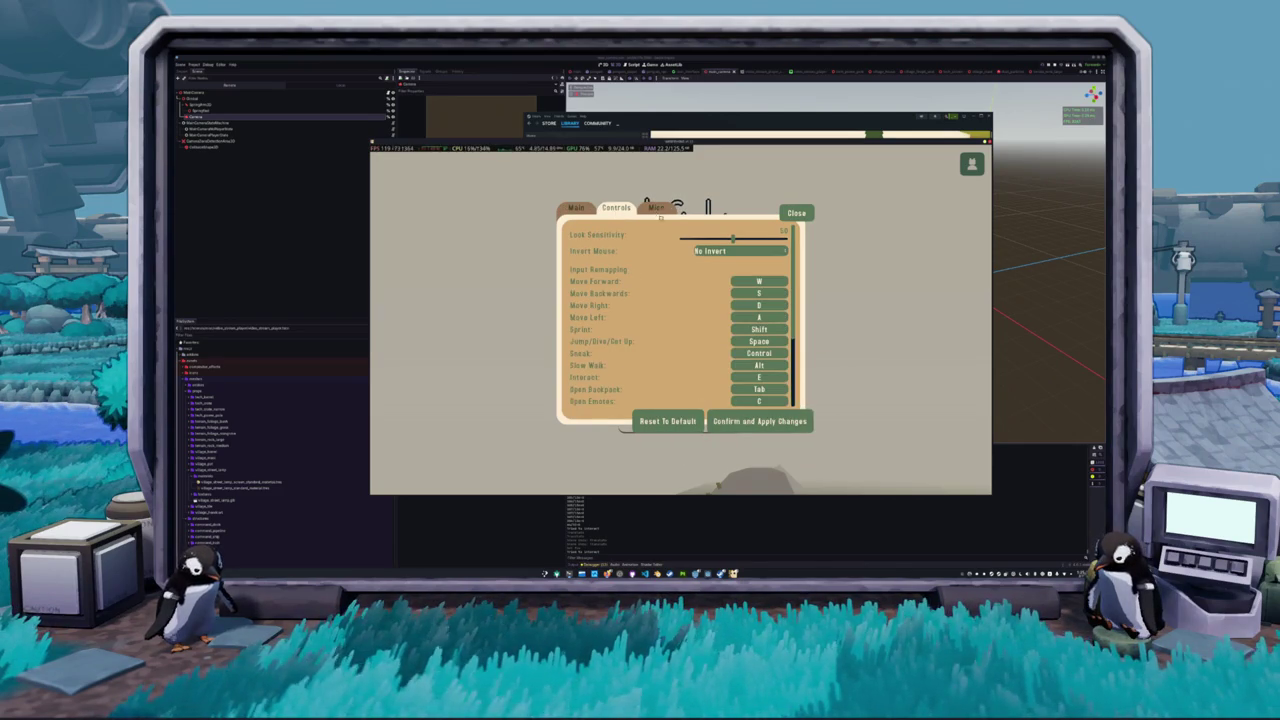
# Scroll the key bindings, view the Misc credits page, then close settings to the main menu
pyautogui.scroll(-3, 671, 290)
pyautogui.scroll(-1, 671, 293)
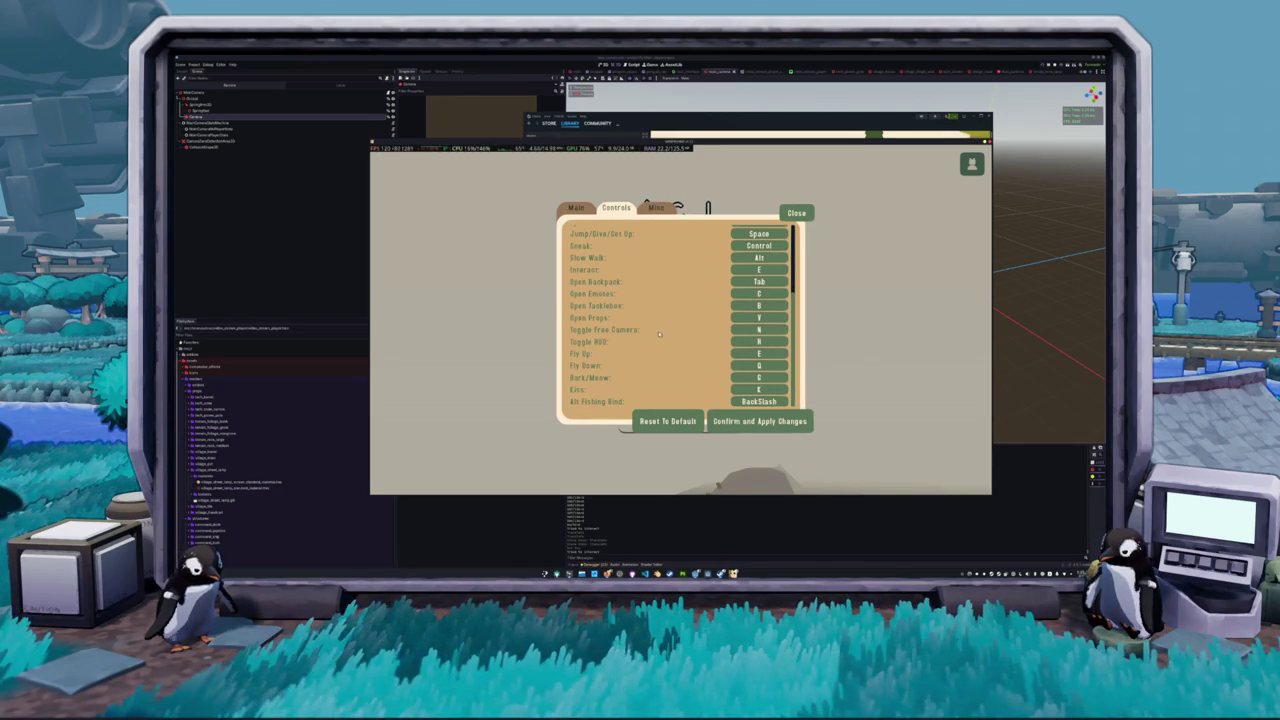
pyautogui.scroll(4, 648, 315)
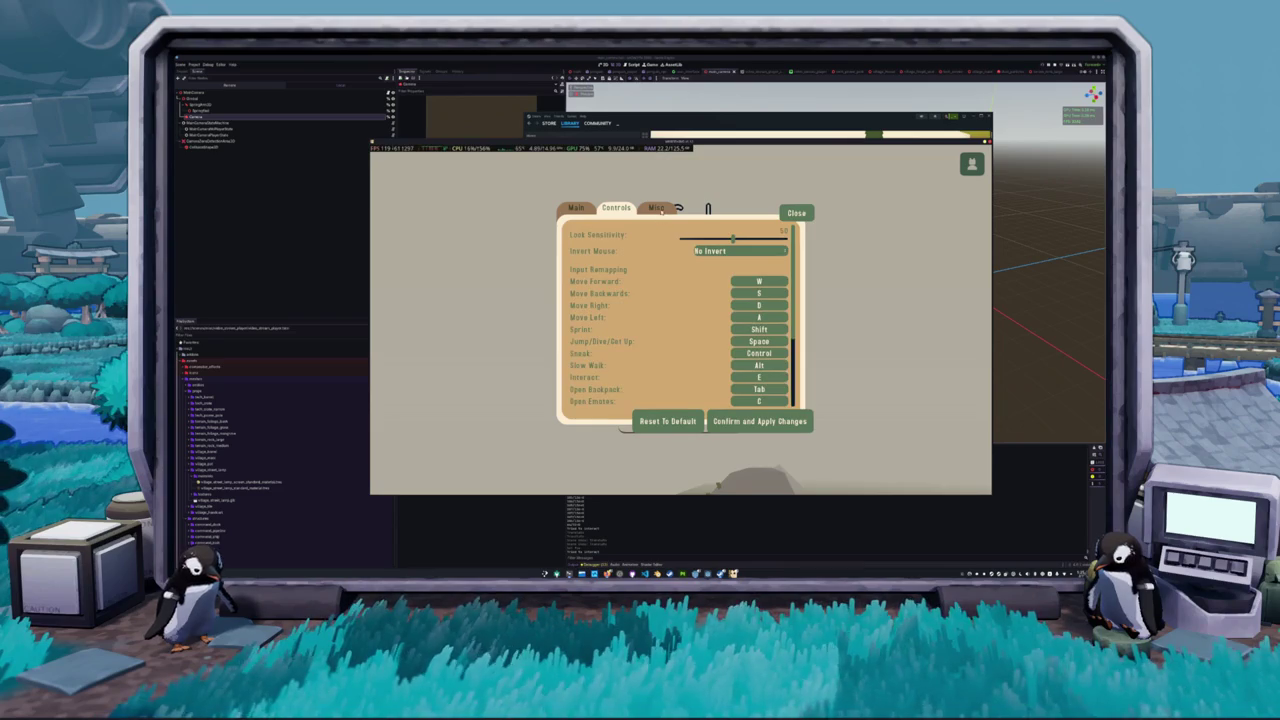
pyautogui.click(658, 208)
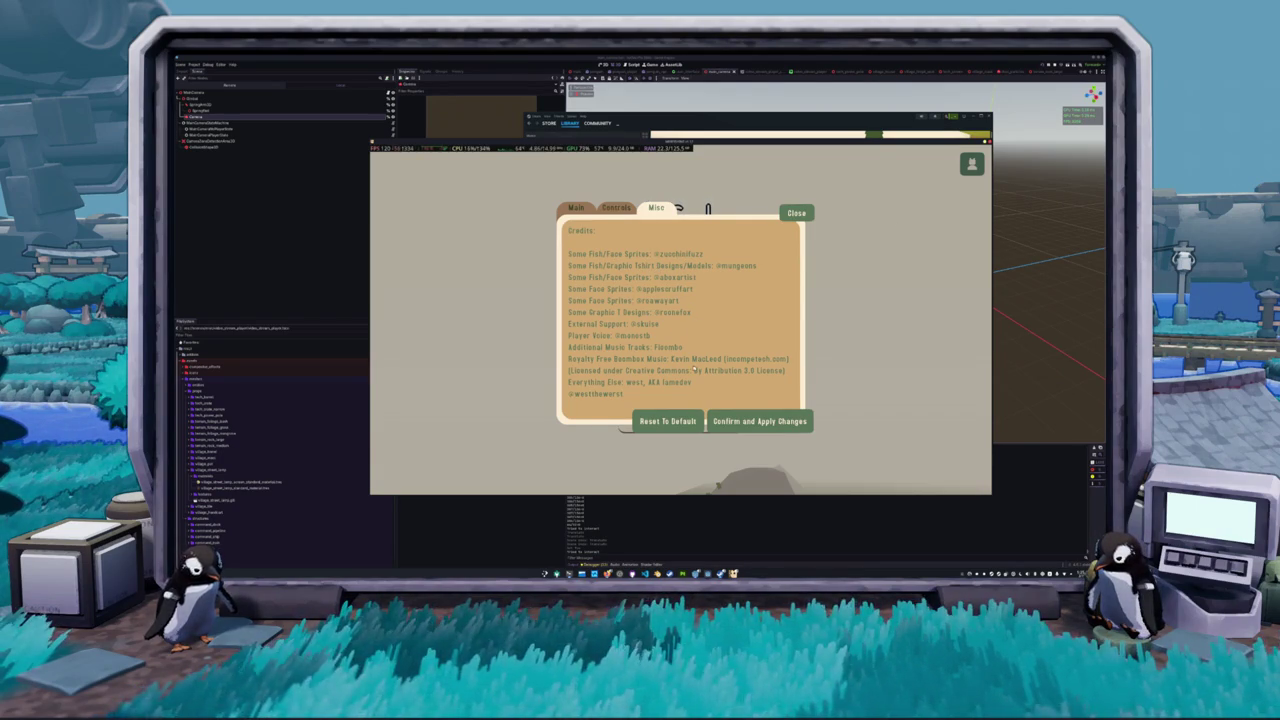
pyautogui.click(796, 213)
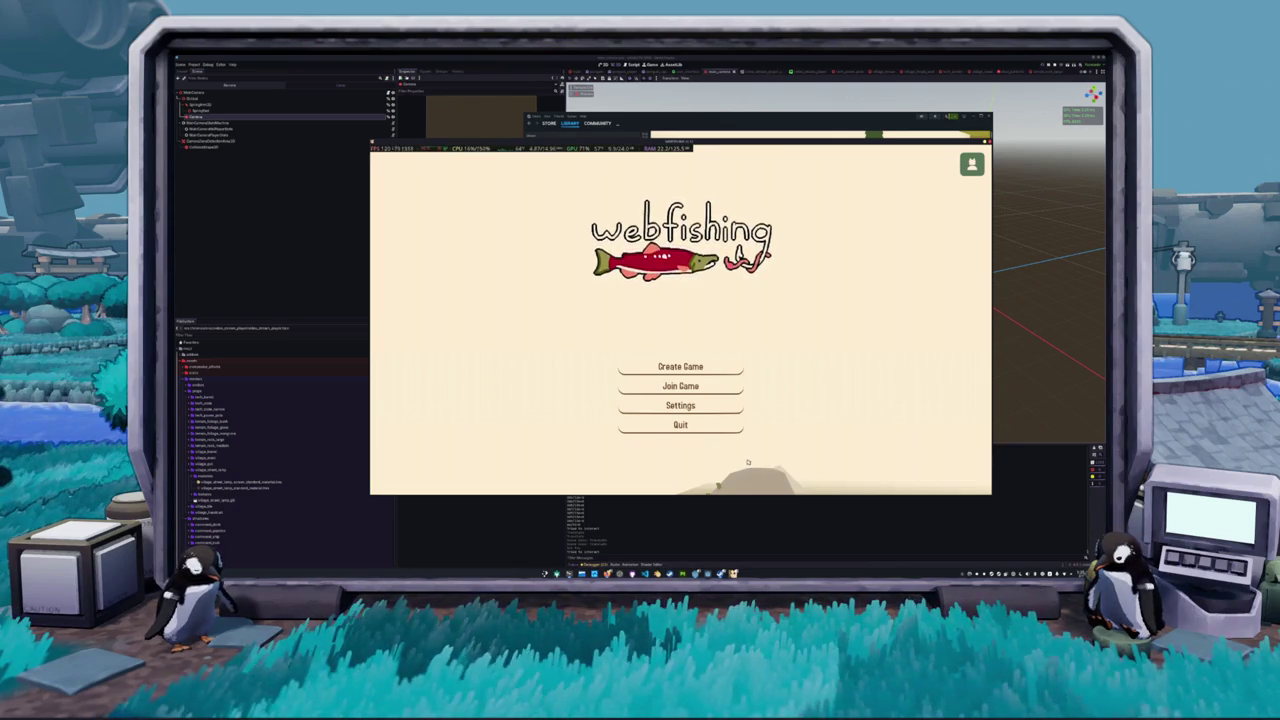
# Reopen settings, glance at the credits, leave View Distance at Scary, and close
pyautogui.click(700, 405)
pyautogui.scroll(-3, 670, 385)
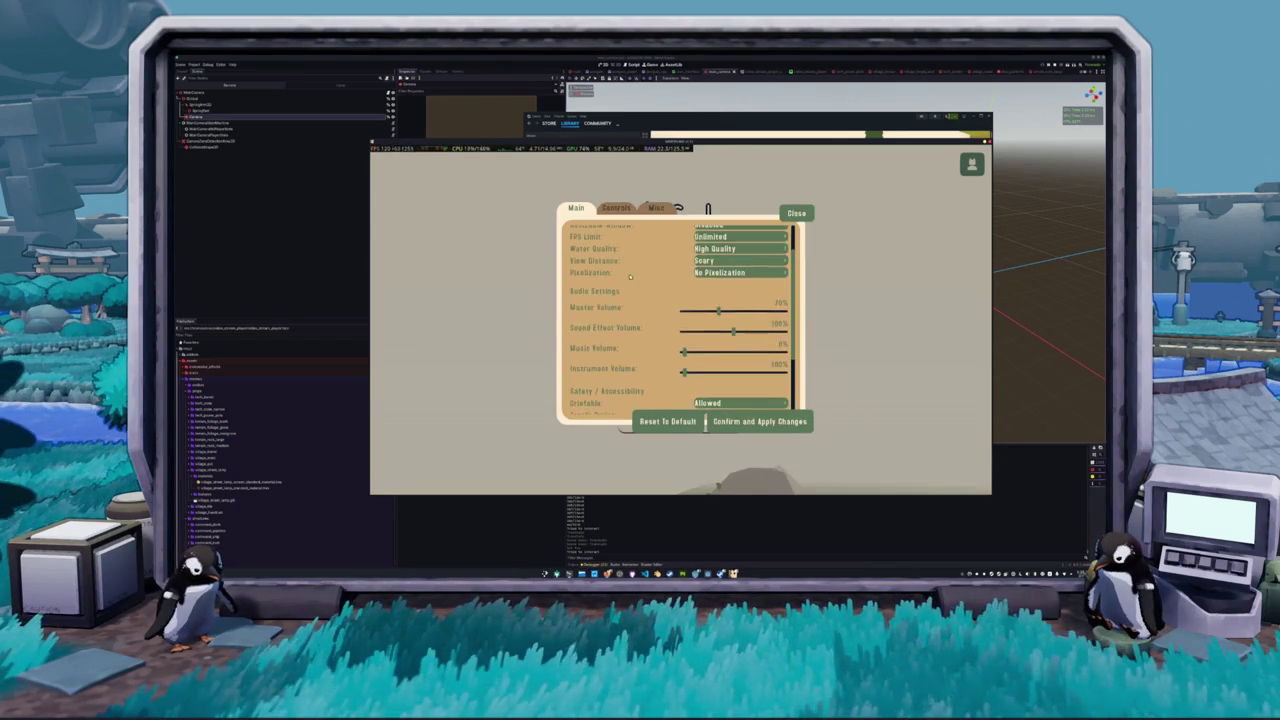
pyautogui.click(656, 207)
pyautogui.click(585, 209)
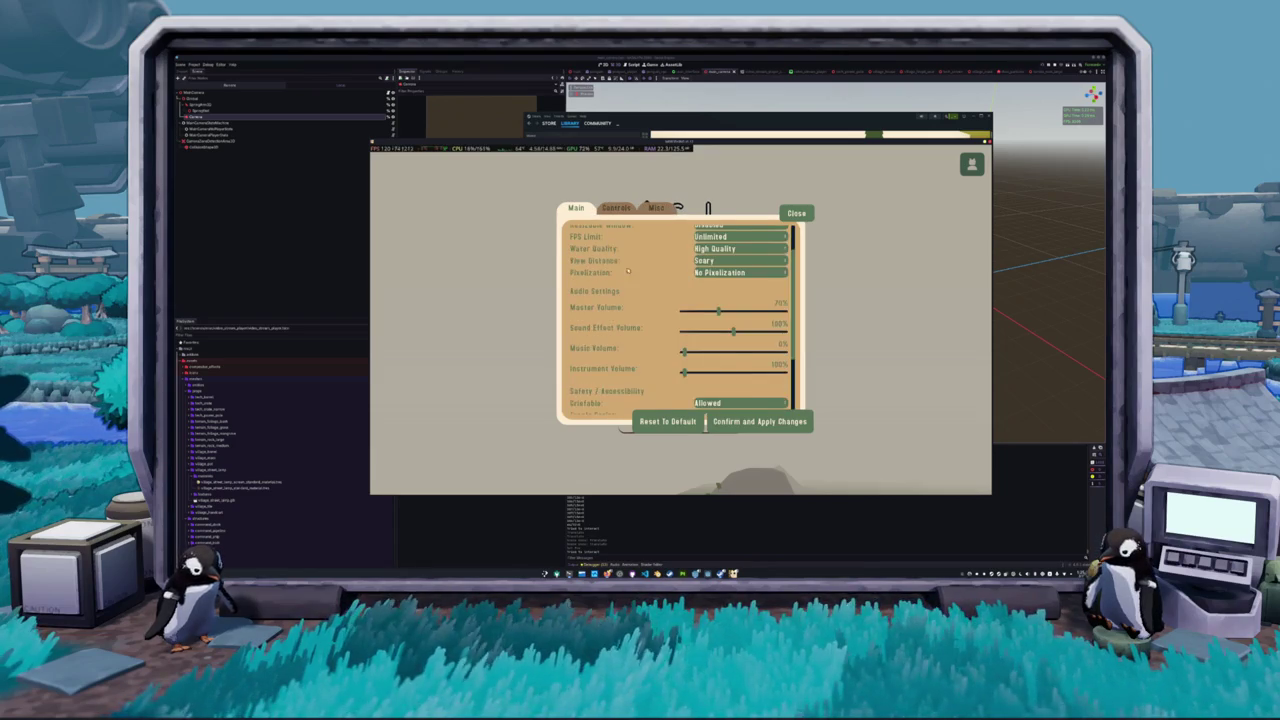
pyautogui.scroll(3, 640, 287)
pyautogui.click(740, 302)
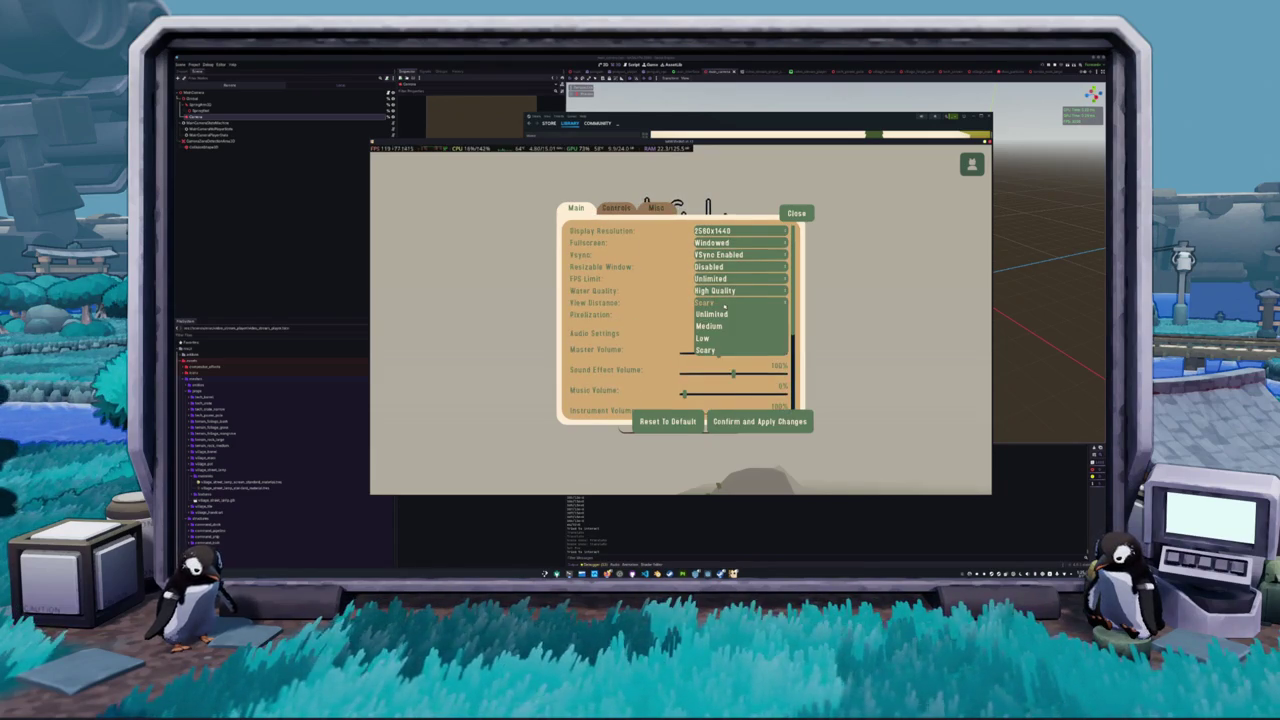
pyautogui.click(650, 342)
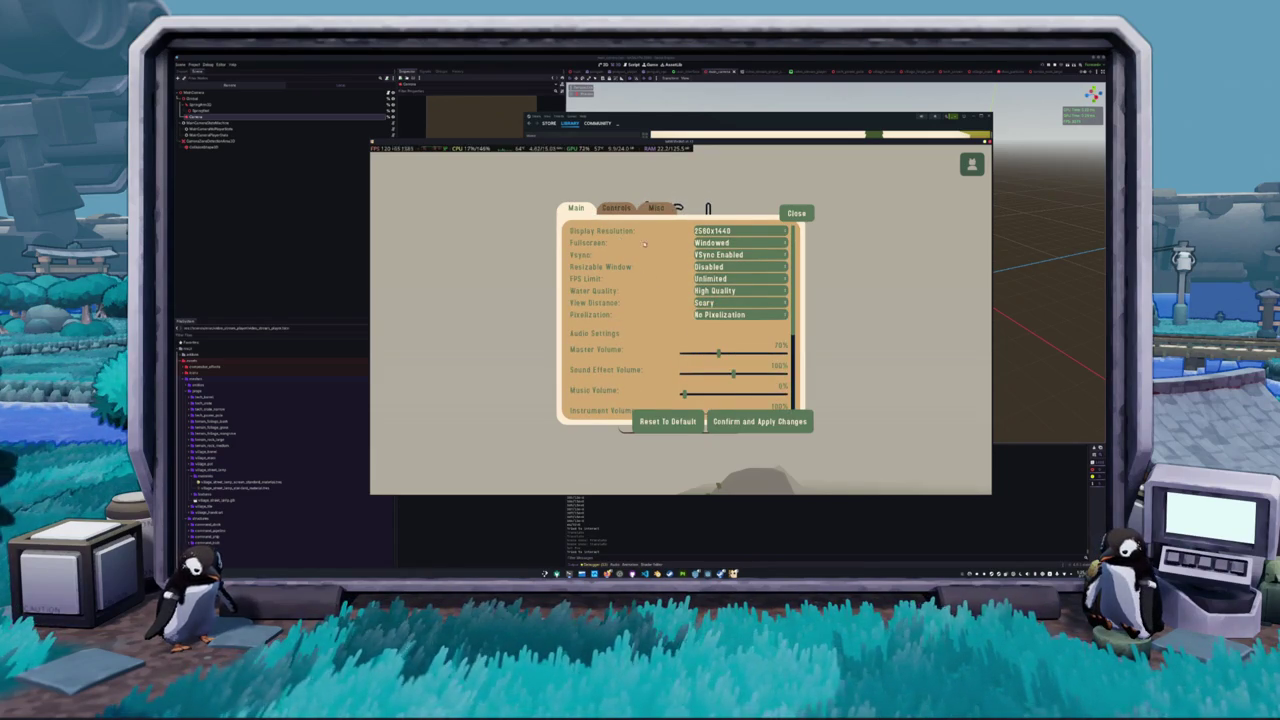
pyautogui.click(796, 213)
# Cancel a new lobby setup and set View Distance to Unlimited in settings
pyautogui.click(740, 367)
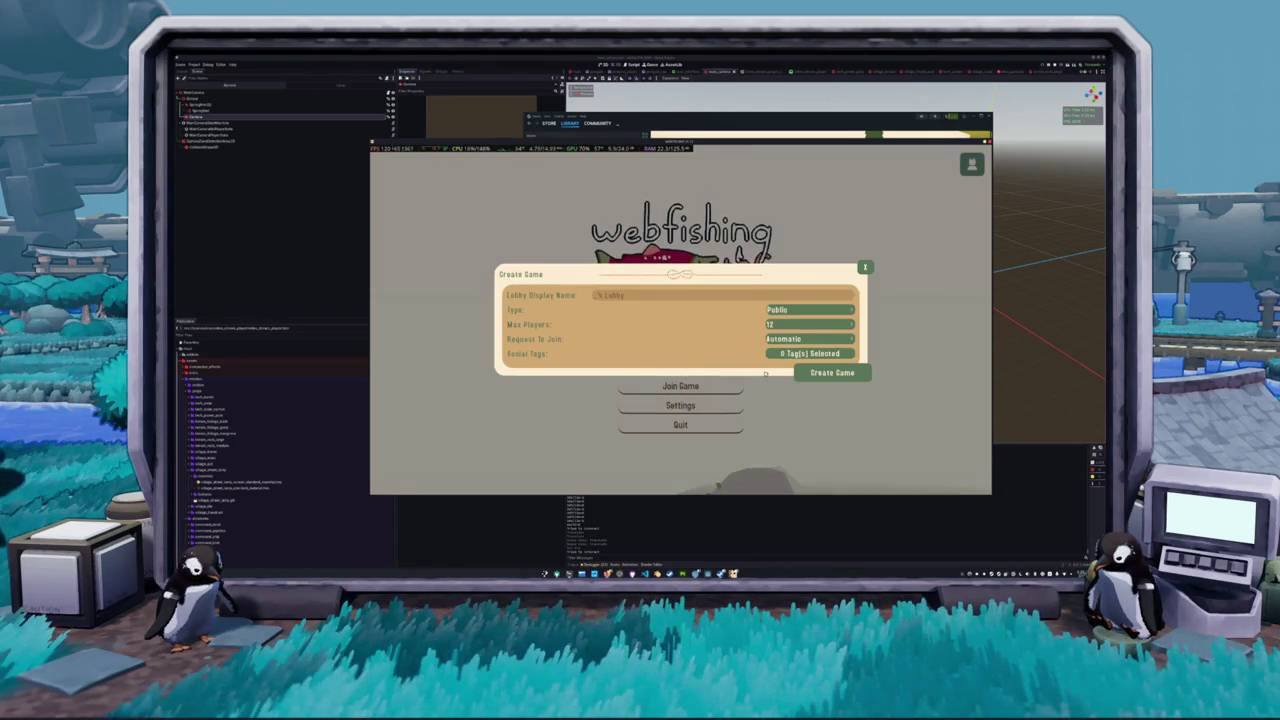
pyautogui.click(865, 267)
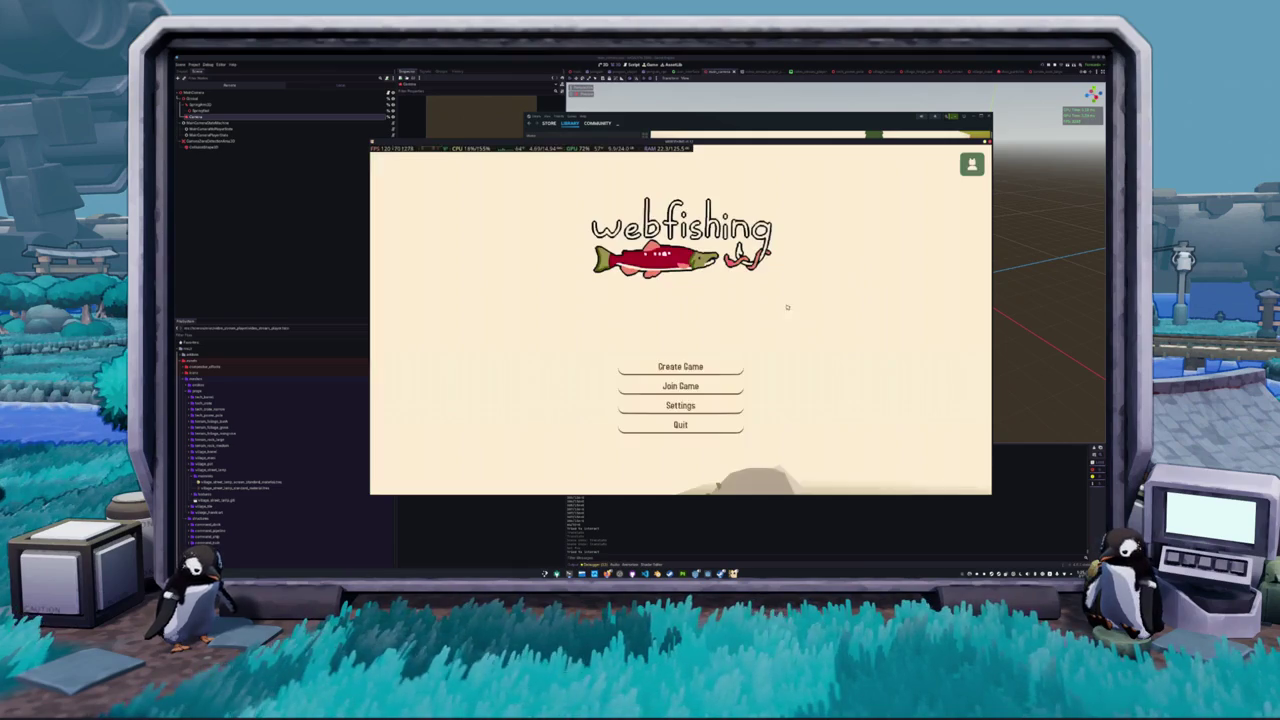
pyautogui.click(700, 405)
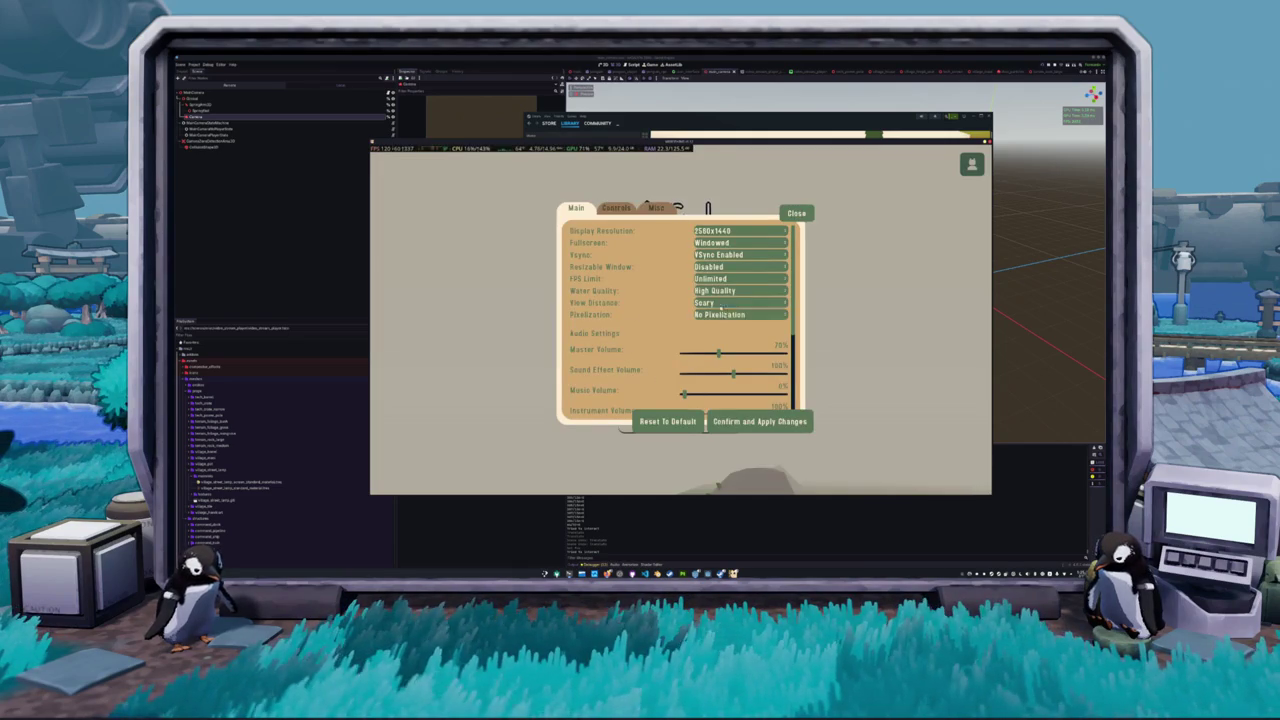
pyautogui.click(720, 303)
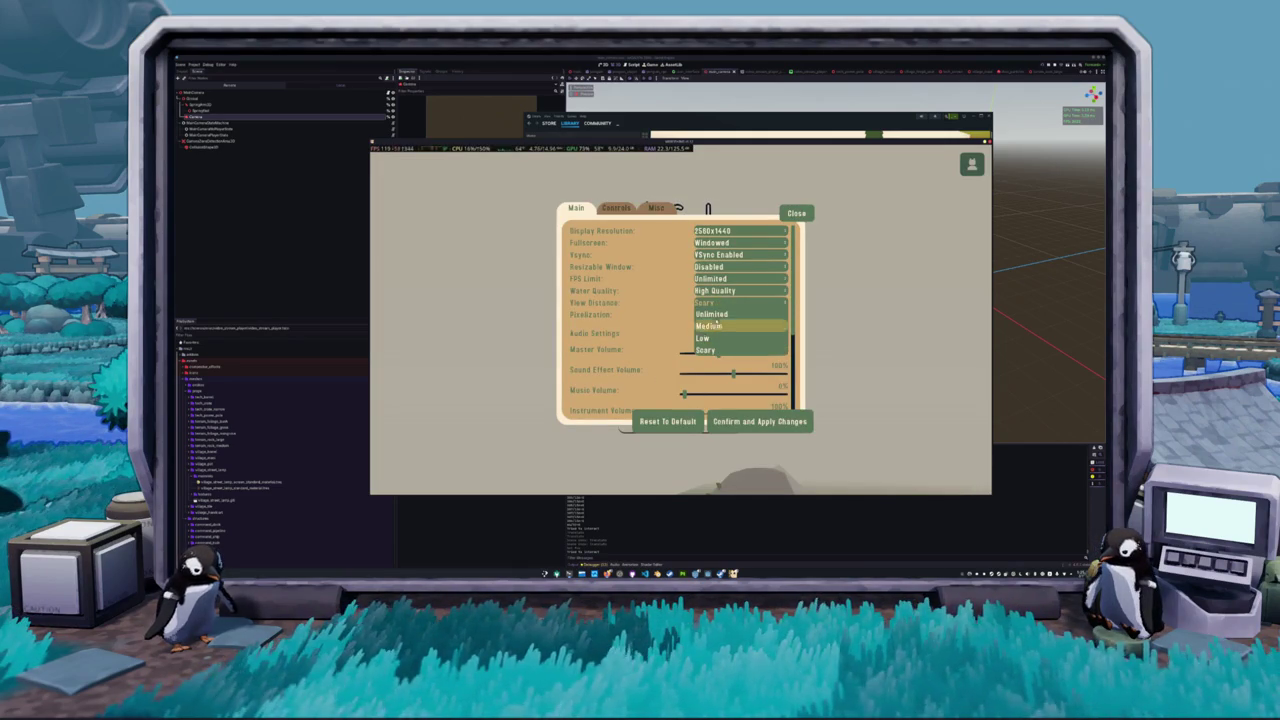
pyautogui.click(712, 314)
pyautogui.click(758, 421)
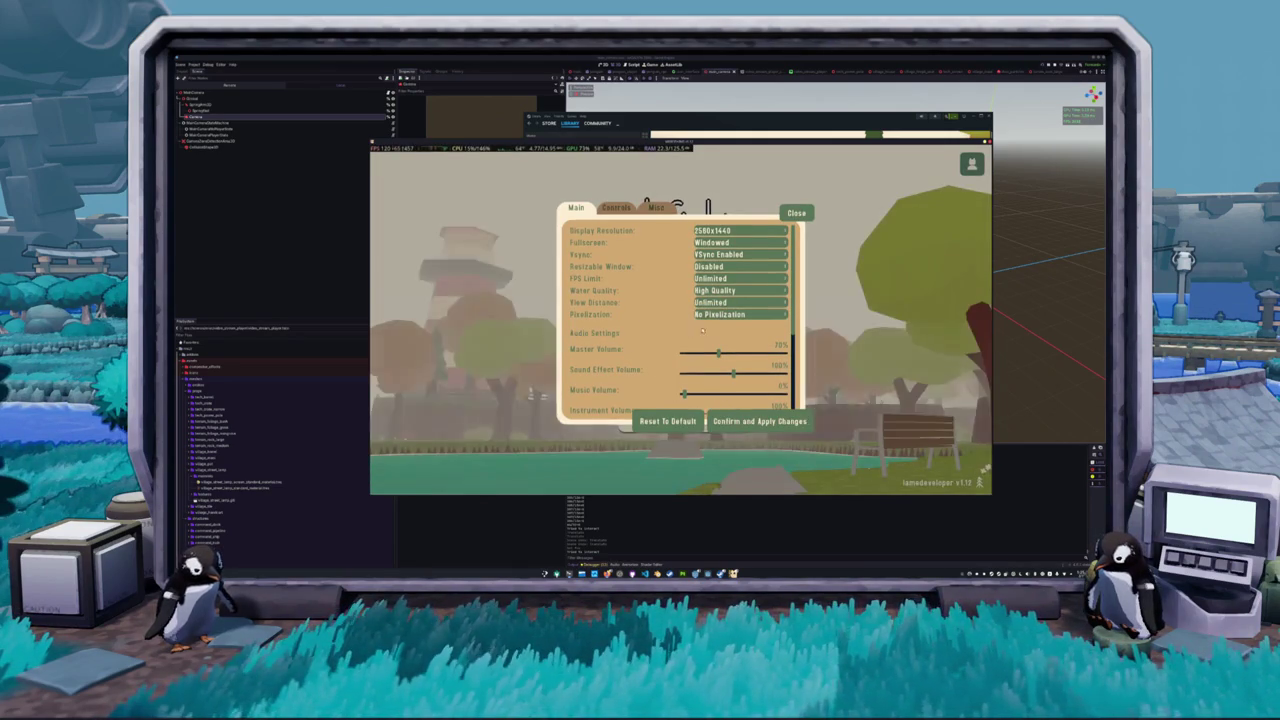
# Confirm FPS Limit and View Distance stay Unlimited with No Pixelization, then close settings
pyautogui.click(730, 302)
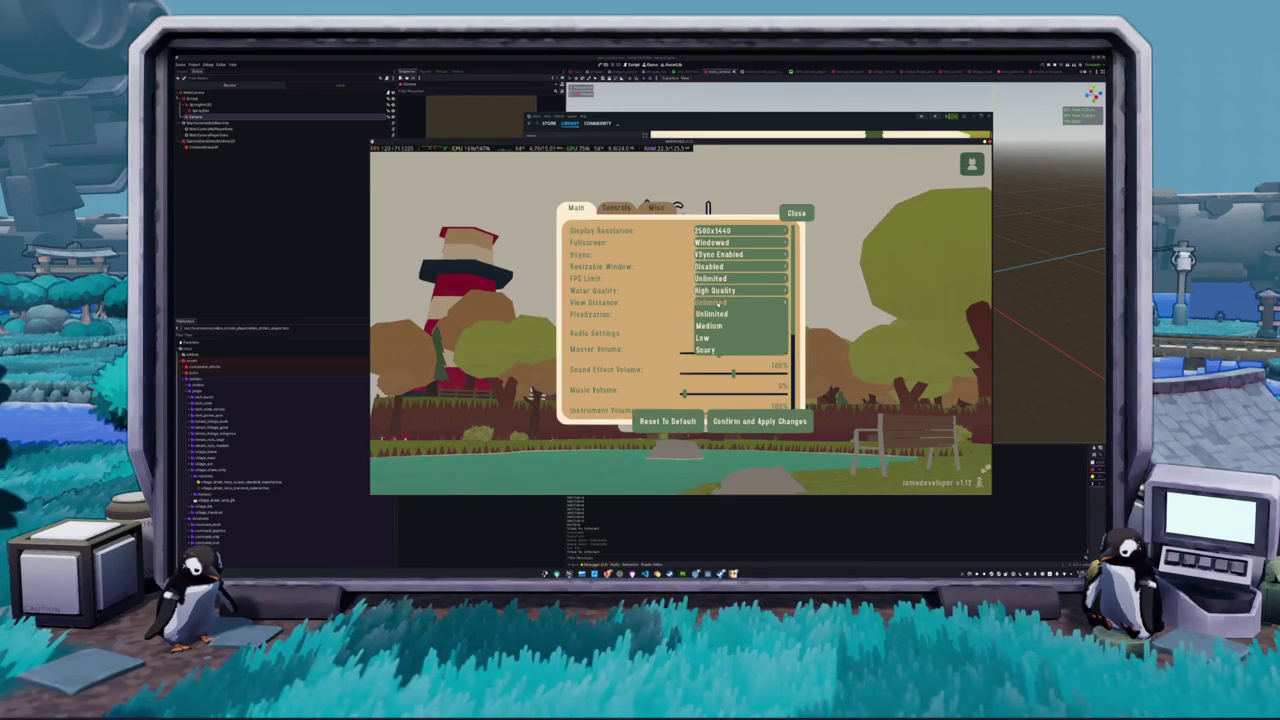
pyautogui.click(712, 314)
pyautogui.click(724, 279)
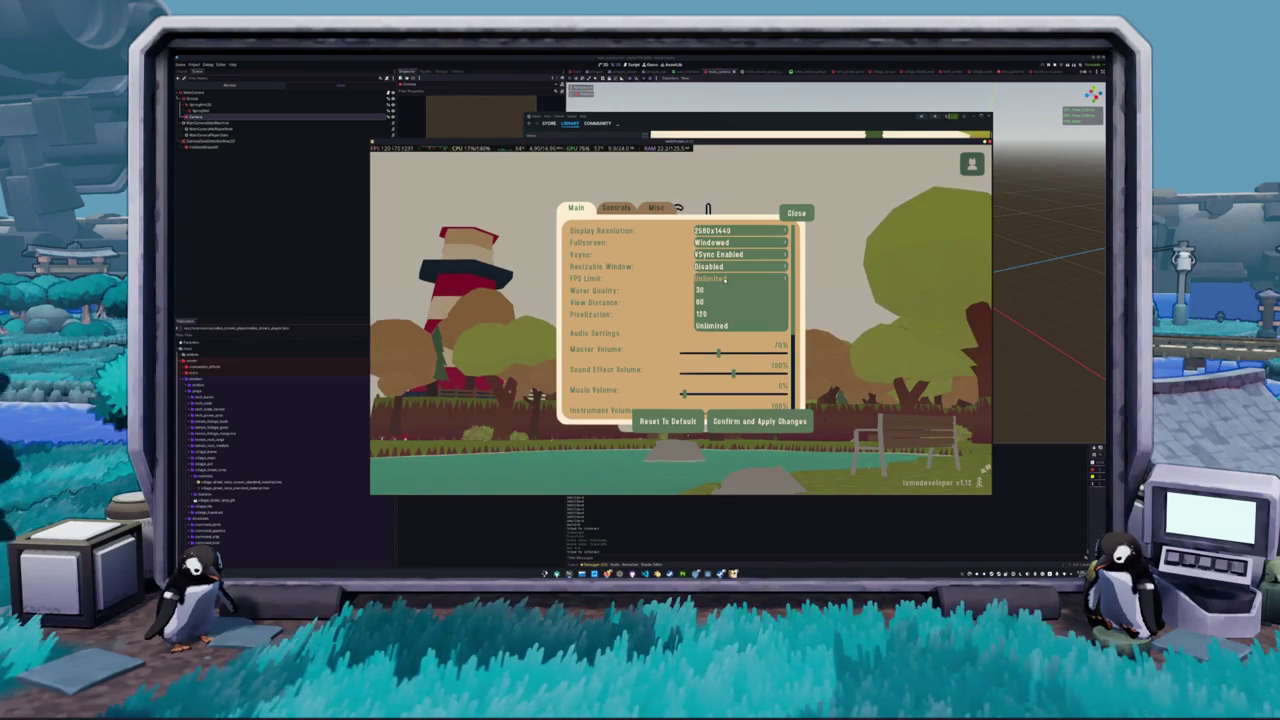
pyautogui.click(725, 280)
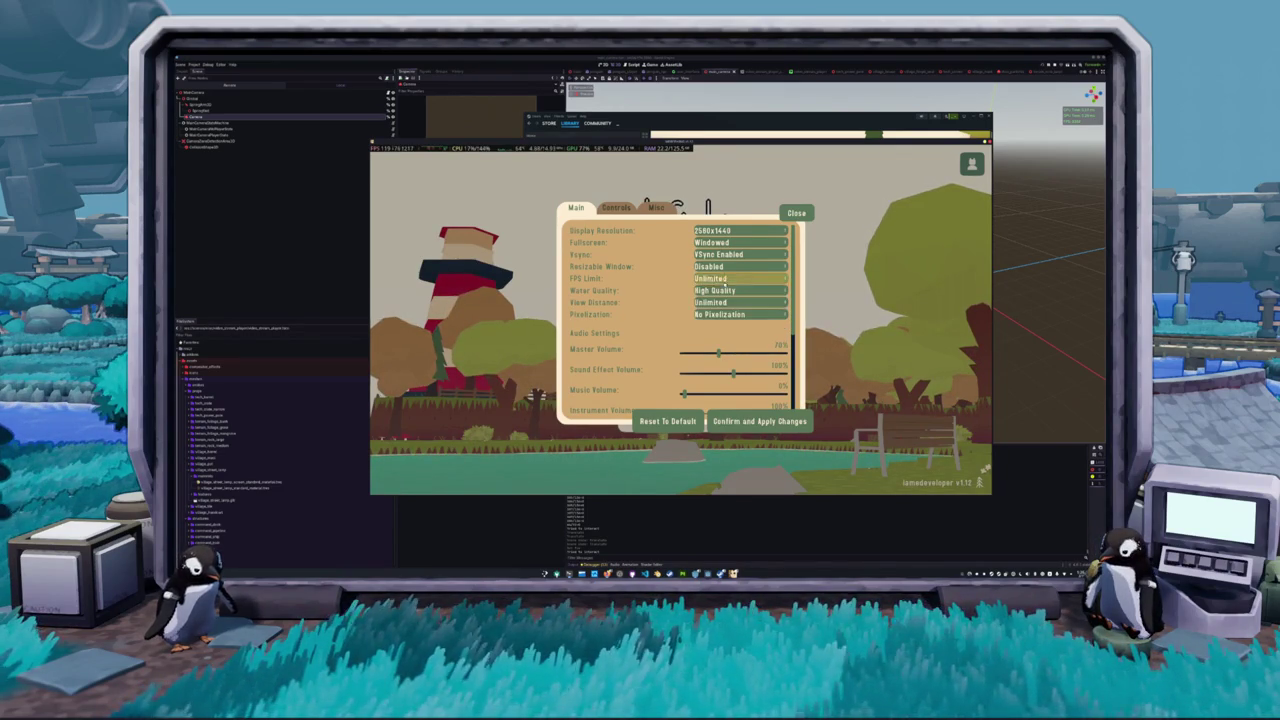
pyautogui.click(715, 280)
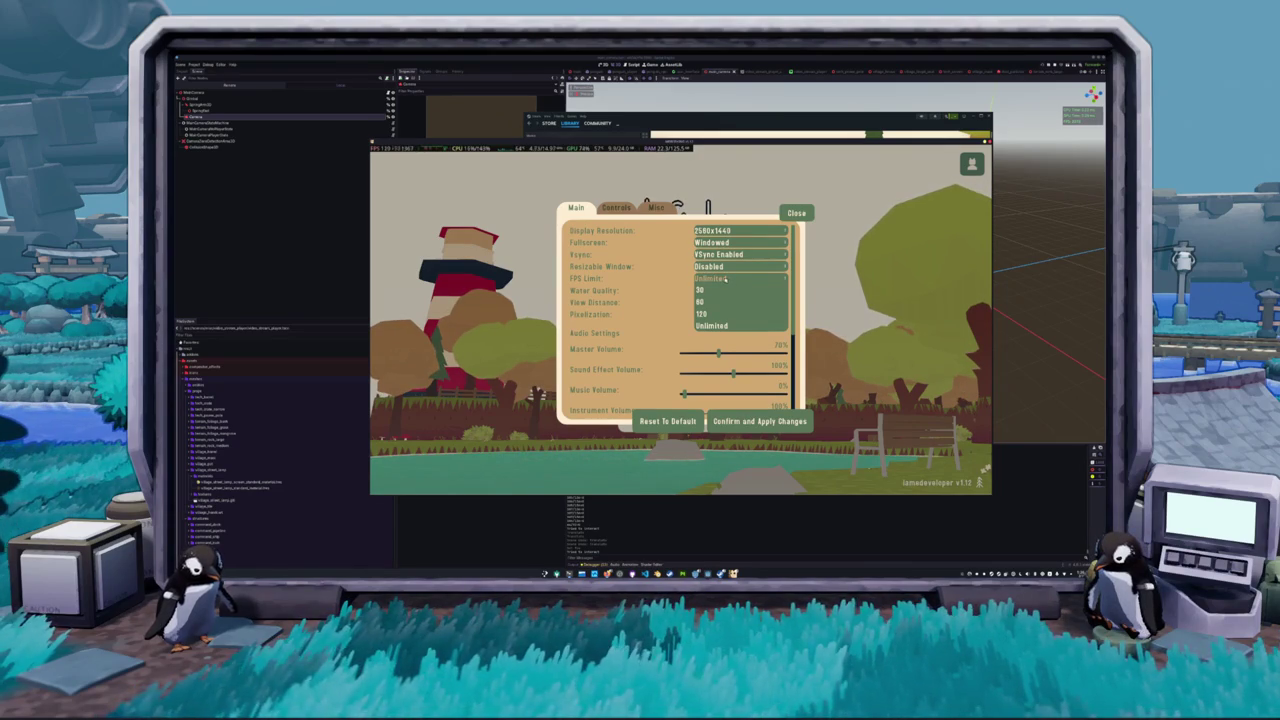
pyautogui.click(711, 326)
pyautogui.click(710, 302)
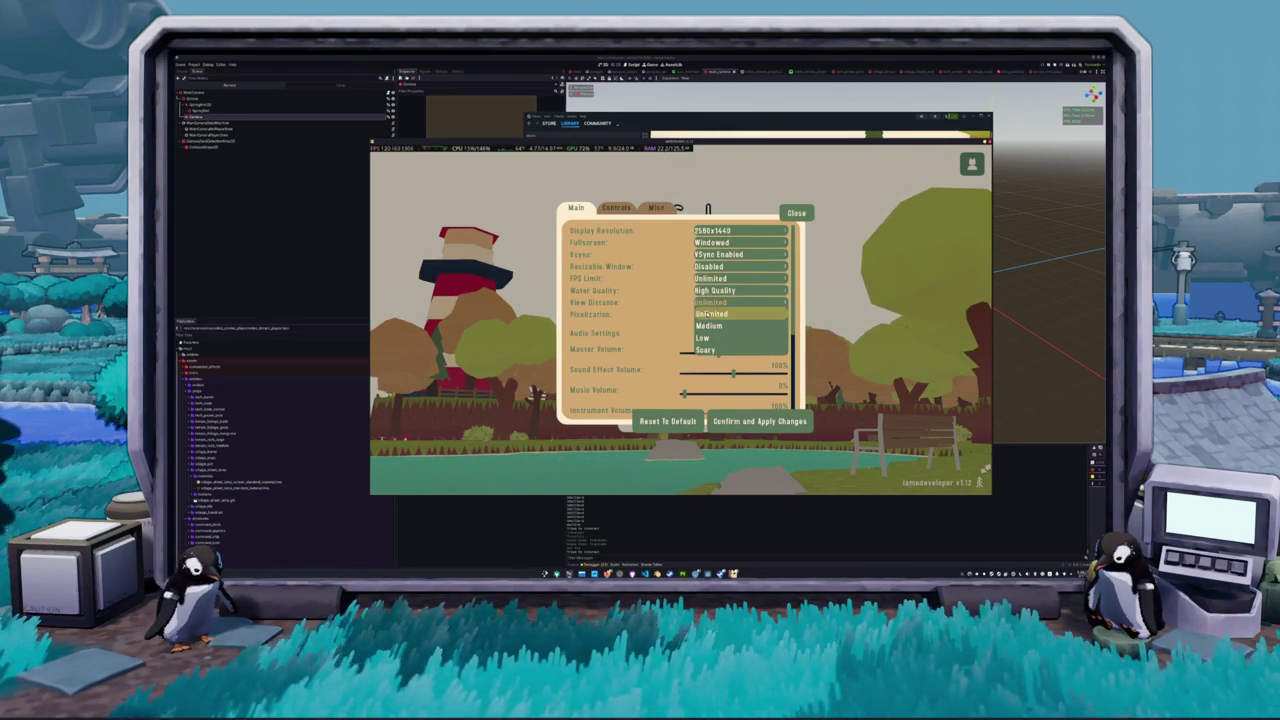
pyautogui.click(669, 315)
pyautogui.click(712, 314)
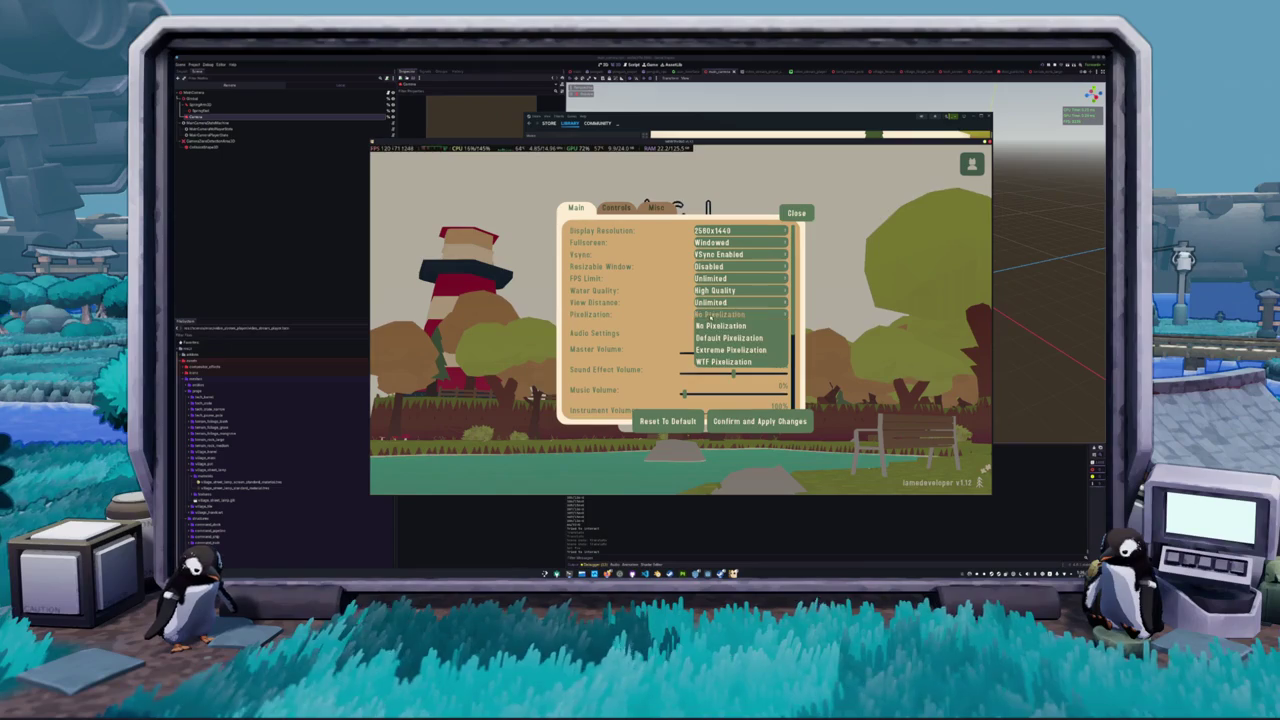
pyautogui.click(672, 328)
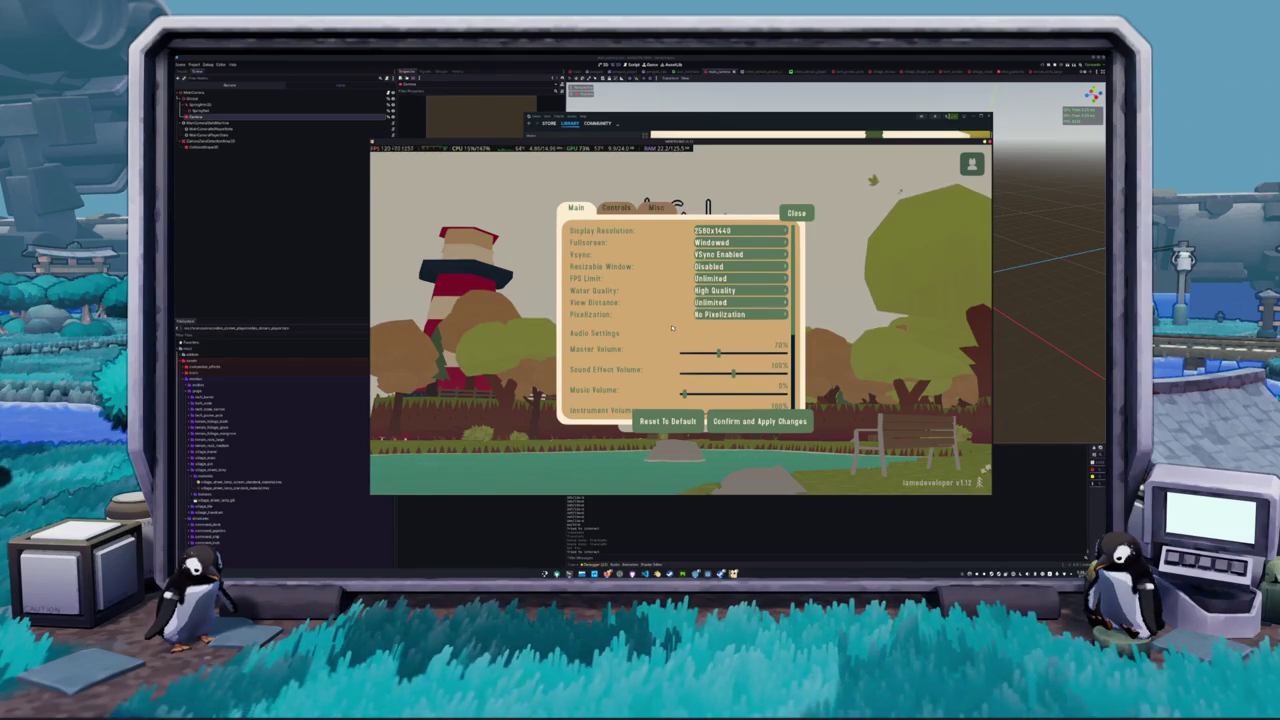
pyautogui.click(716, 302)
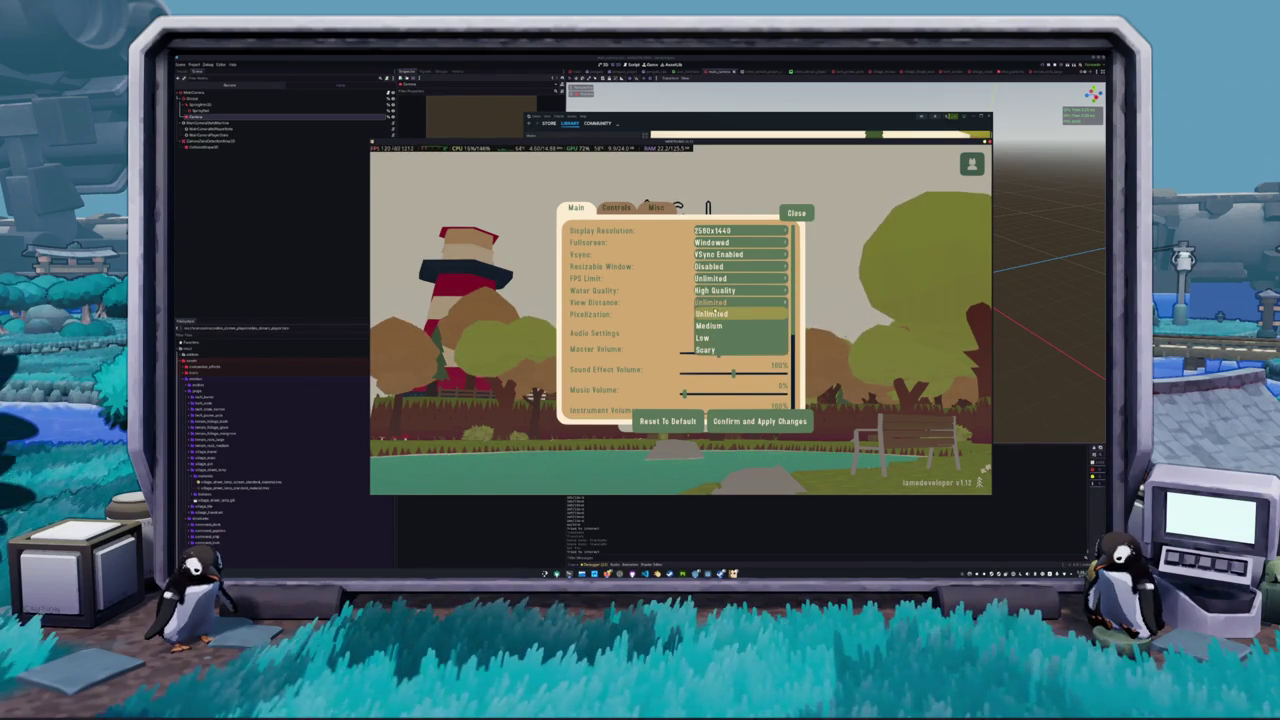
pyautogui.click(712, 314)
pyautogui.click(722, 266)
pyautogui.click(796, 213)
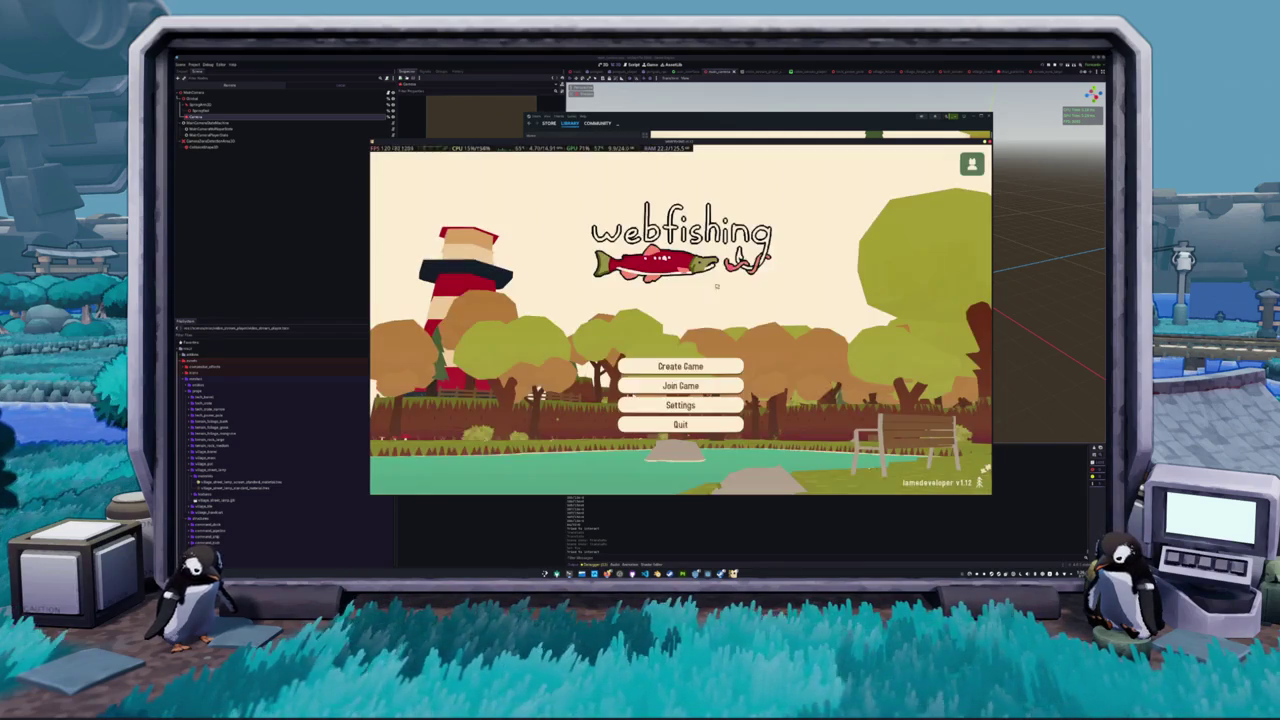
# Start a new lobby, try Offline then Public type, and set Max Players to 12
pyautogui.click(690, 366)
pyautogui.moveTo(717, 310)
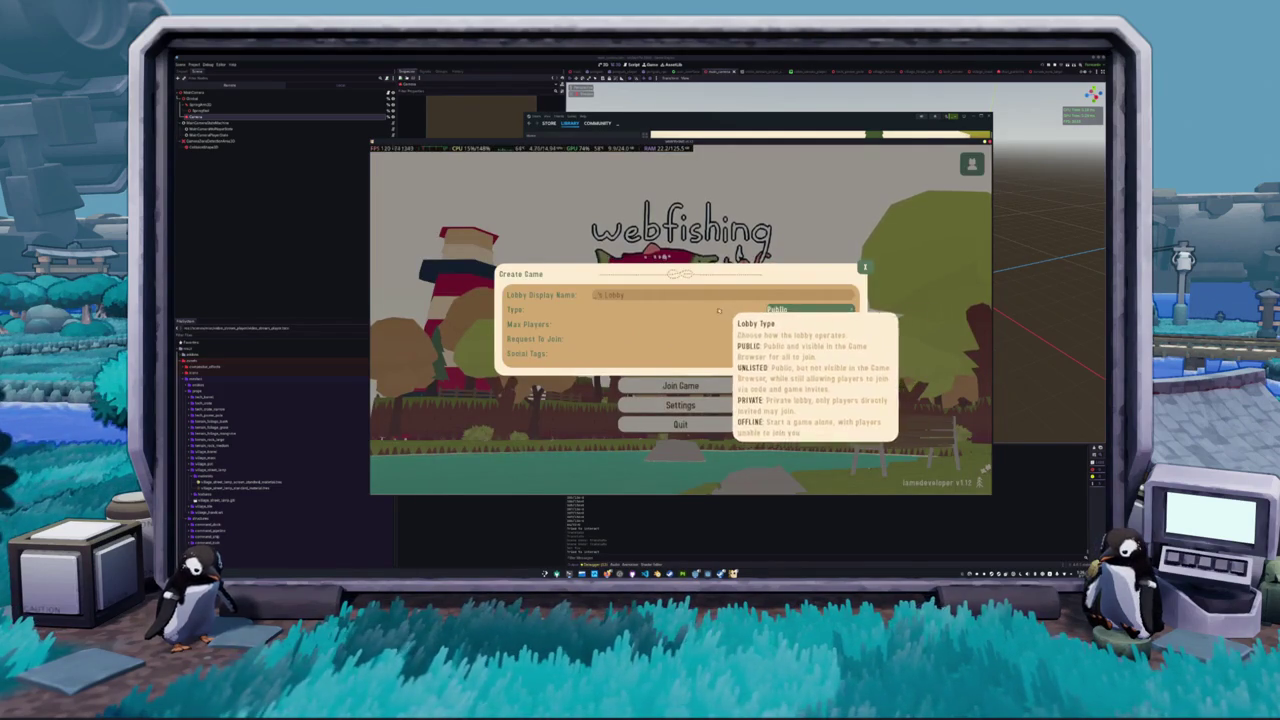
pyautogui.click(785, 310)
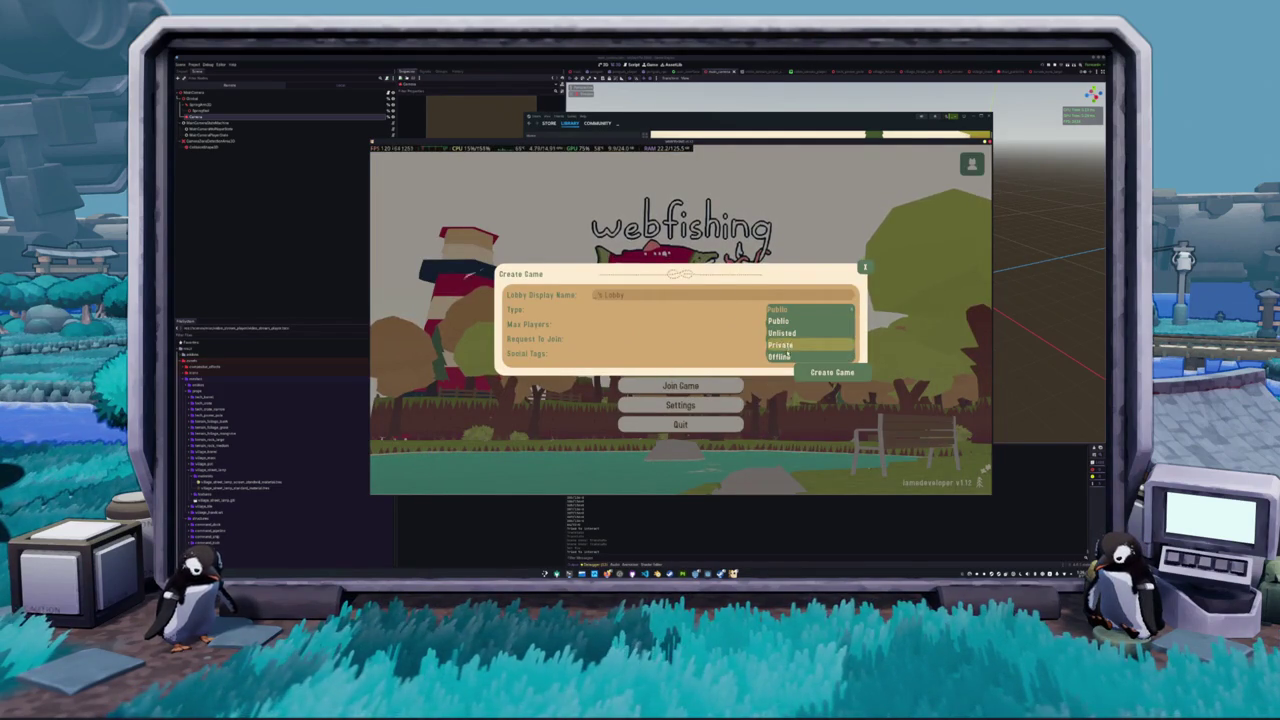
pyautogui.click(787, 358)
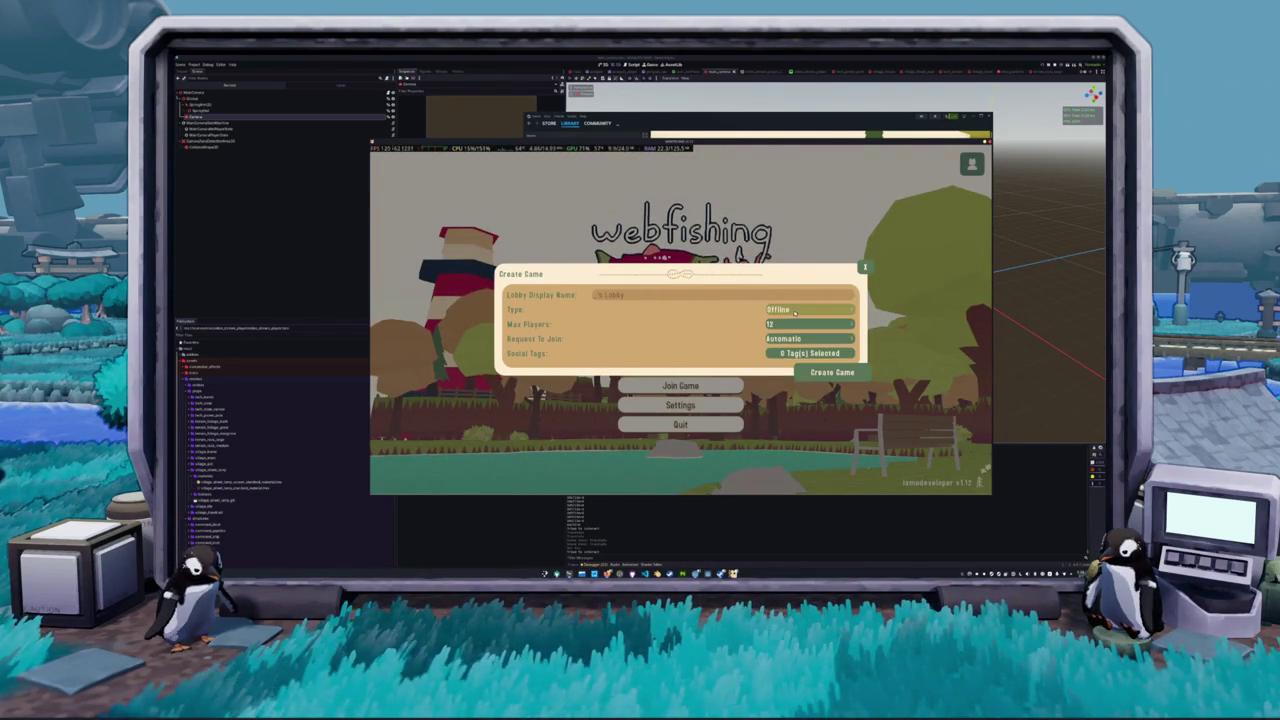
pyautogui.click(795, 313)
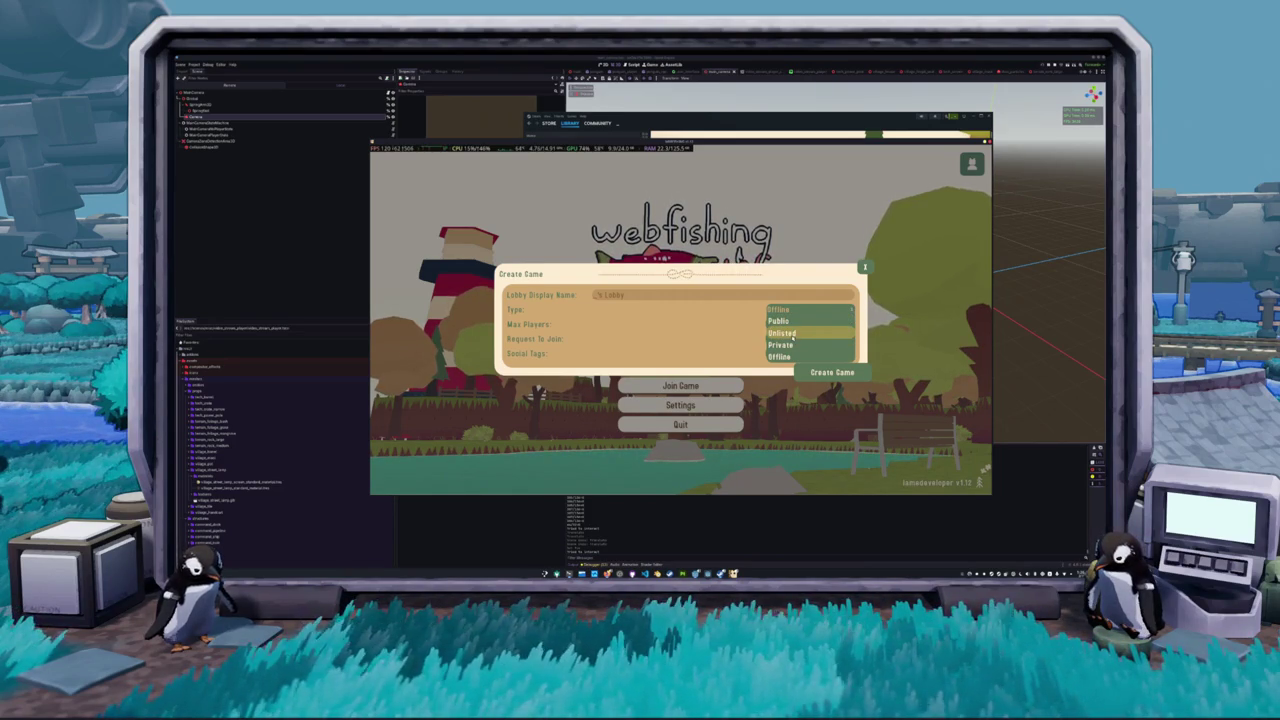
pyautogui.click(785, 321)
pyautogui.click(777, 326)
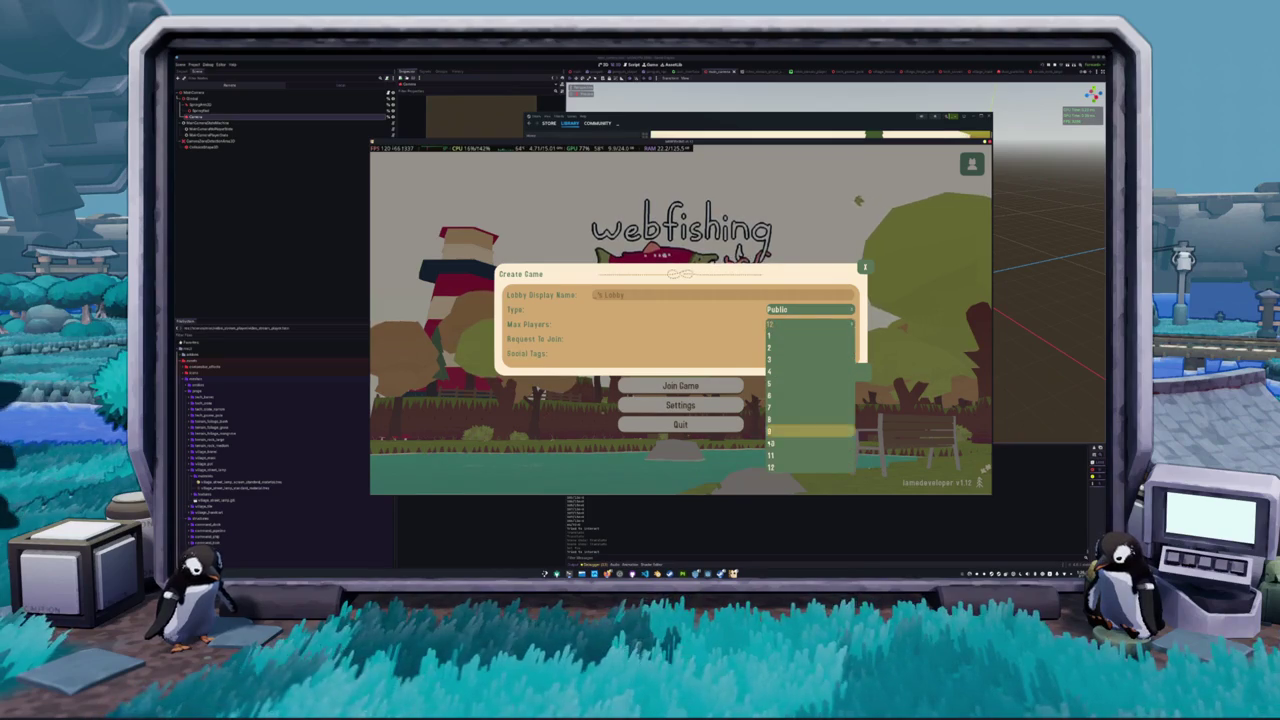
pyautogui.click(776, 469)
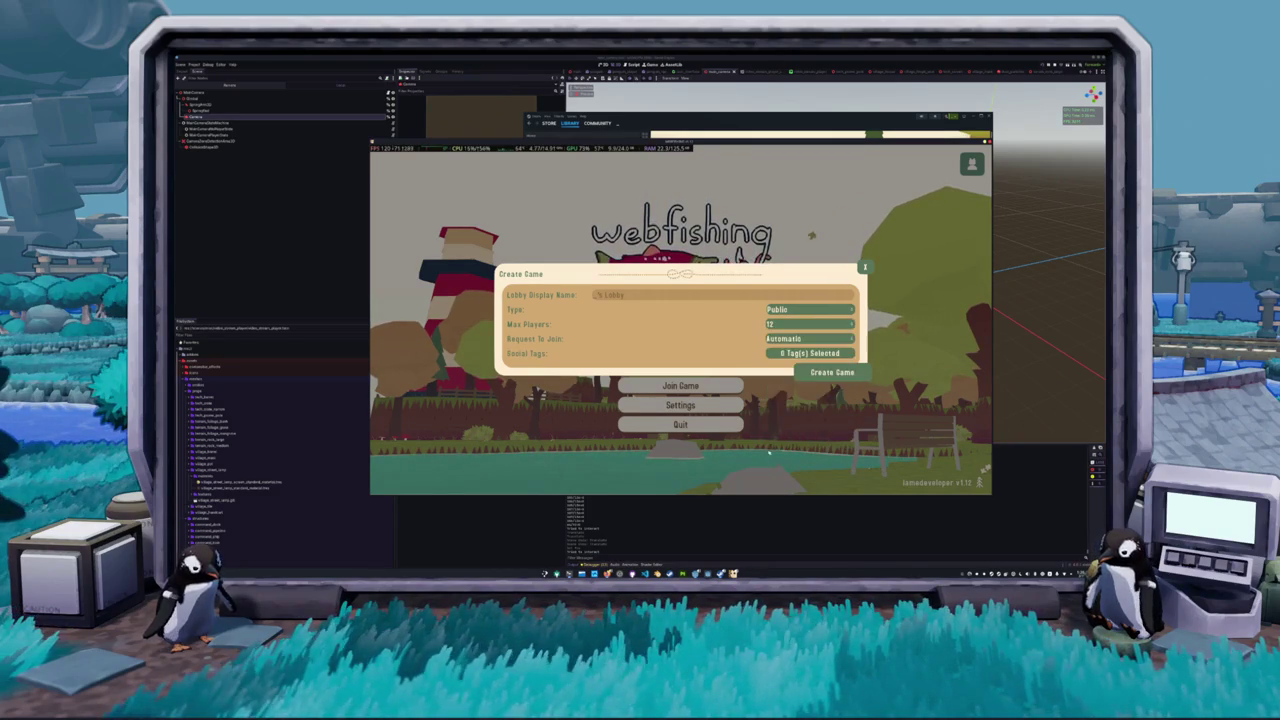
# Set Request To Join to Automatic, keep zero social tags, switch to Unlisted, and create the lobby
pyautogui.click(785, 340)
pyautogui.click(780, 362)
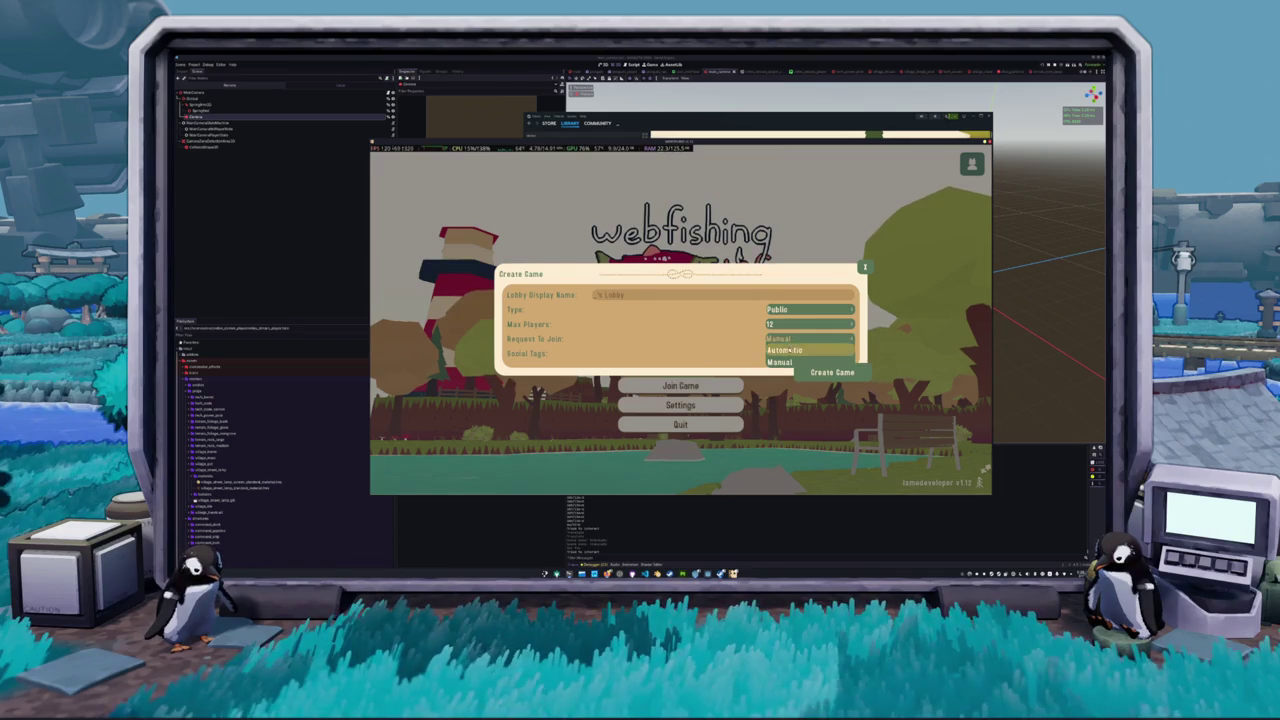
pyautogui.click(778, 354)
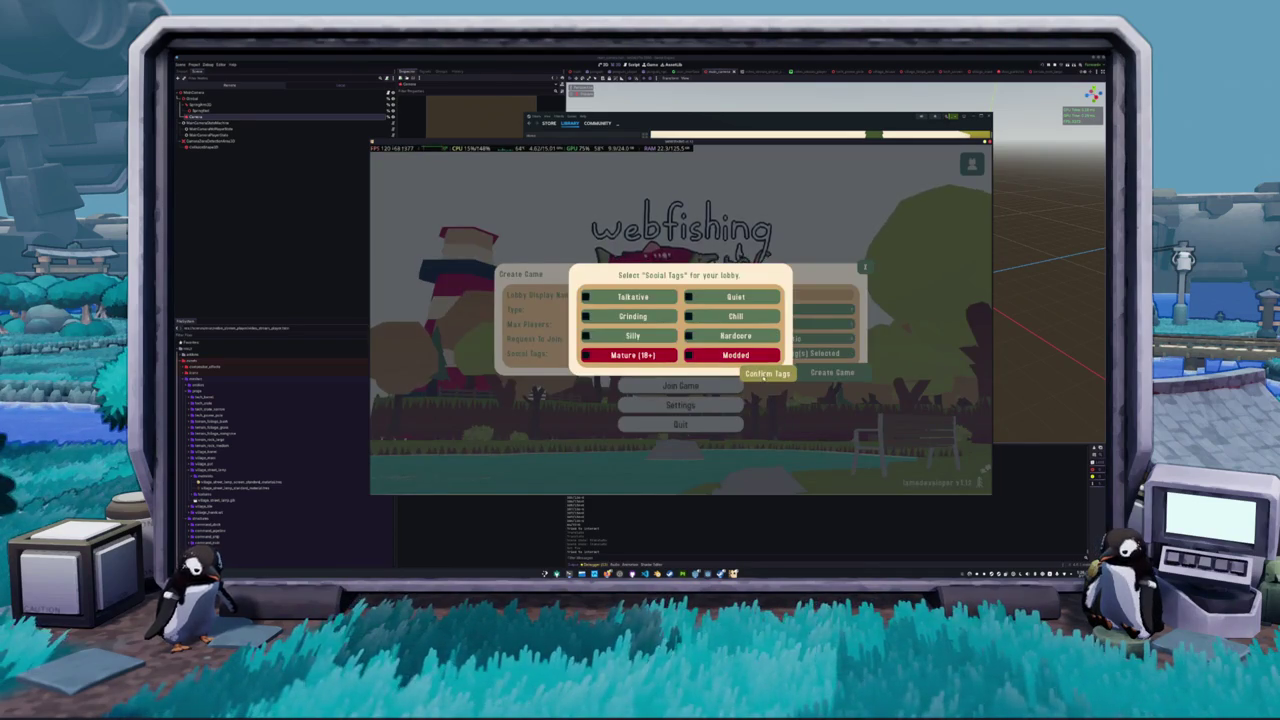
pyautogui.click(765, 376)
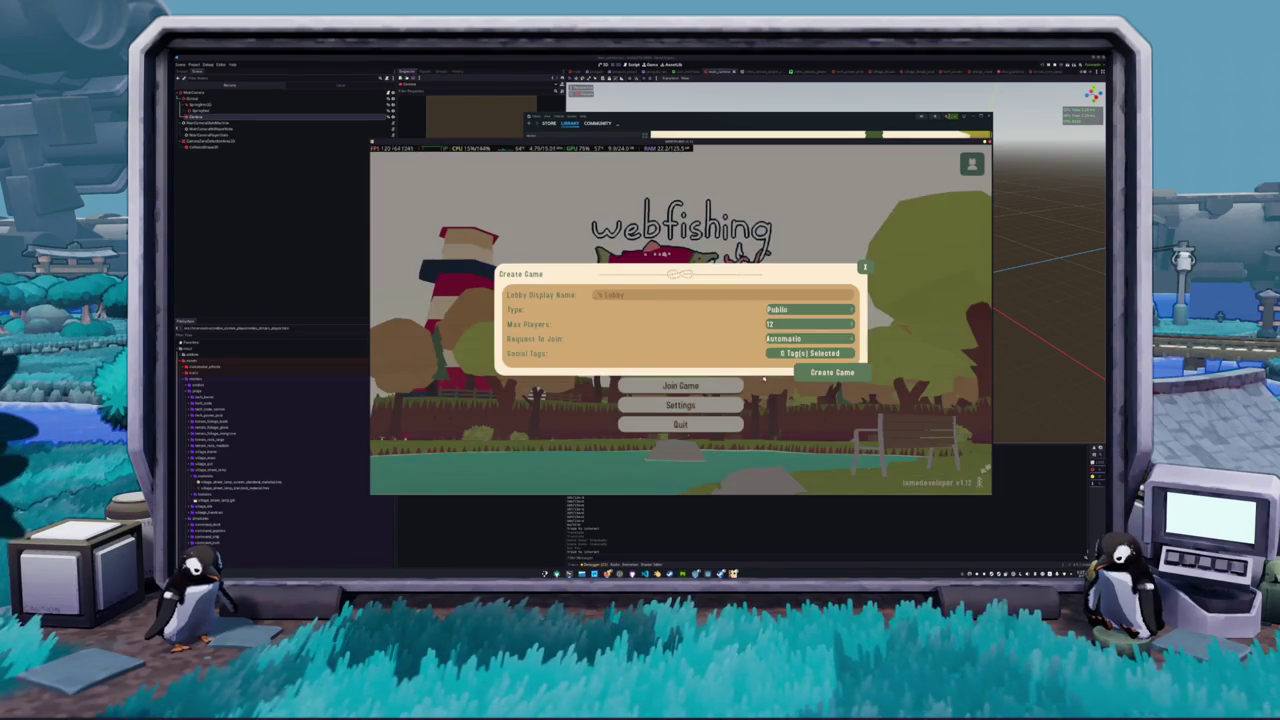
pyautogui.click(810, 310)
pyautogui.click(790, 342)
pyautogui.click(832, 372)
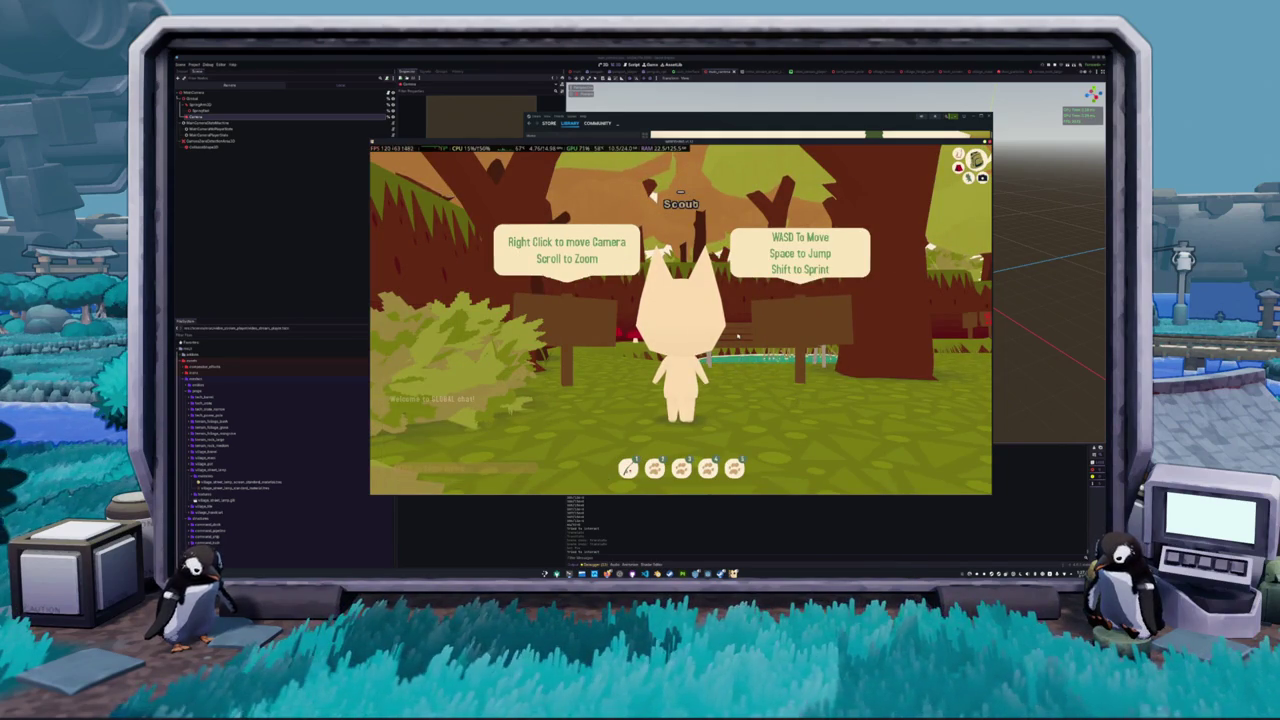
# Turn the cat left and walk it through the forest past the first hint signs
pyautogui.press('a')
pyautogui.press('w')
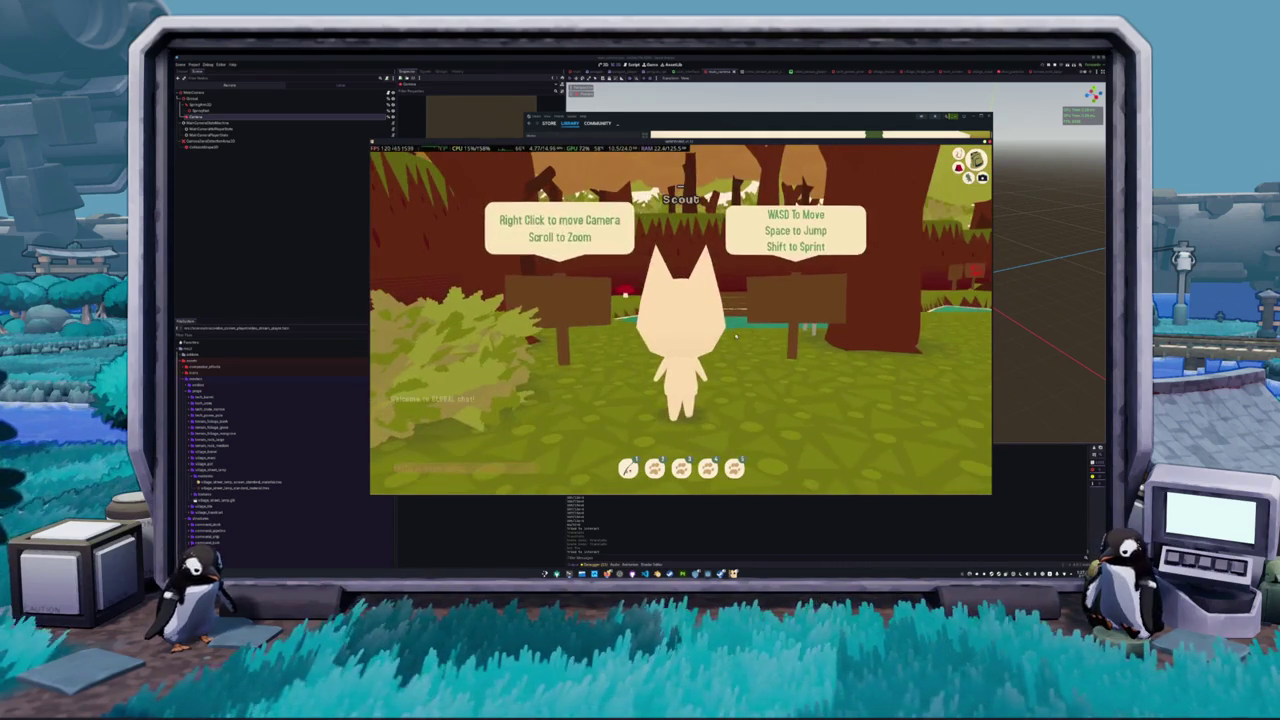
pyautogui.scroll(-2, 606, 338)
pyautogui.press('w')
pyautogui.press('d')
pyautogui.press('a')
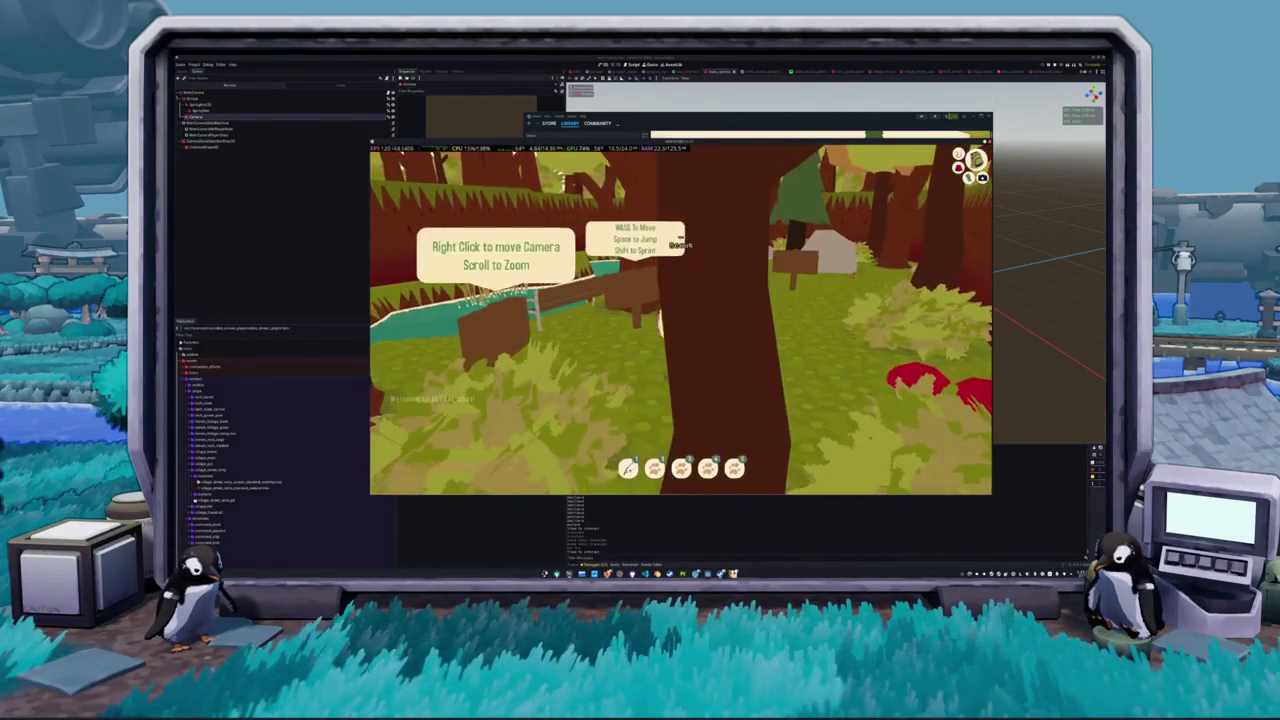
pyautogui.scroll(5, 680, 320)
pyautogui.scroll(-5, 661, 328)
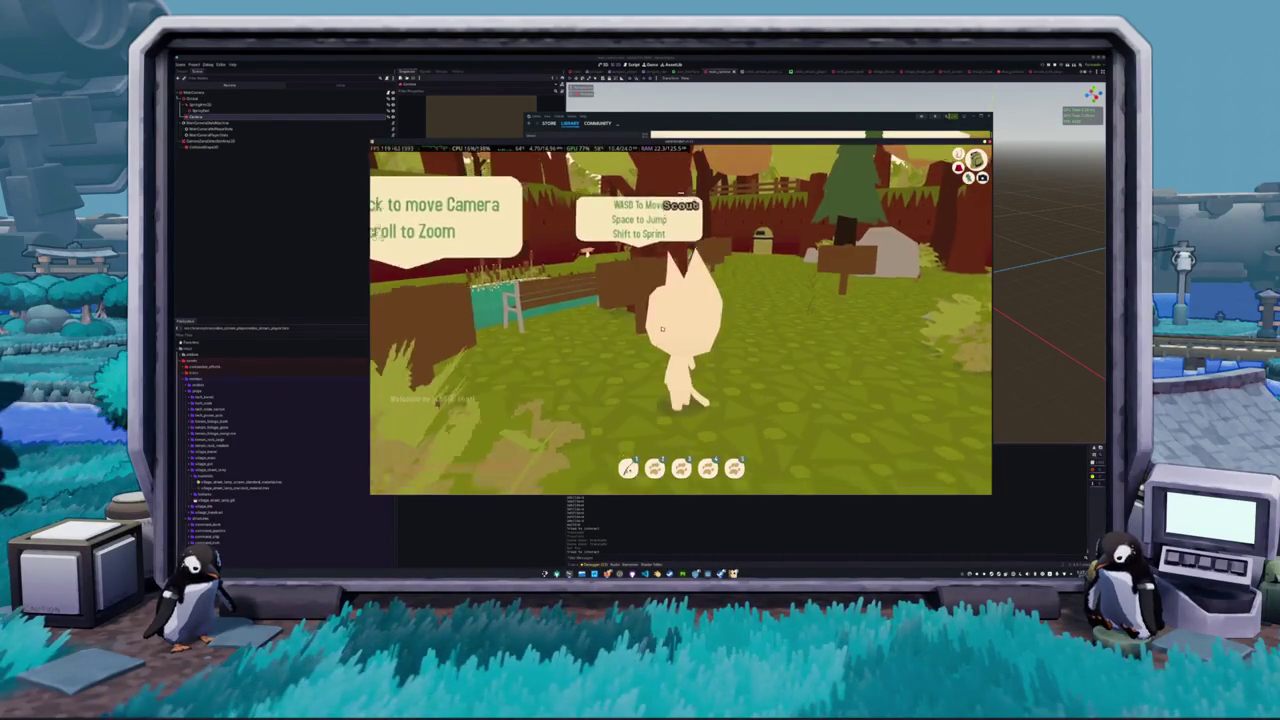
pyautogui.scroll(-3, 661, 328)
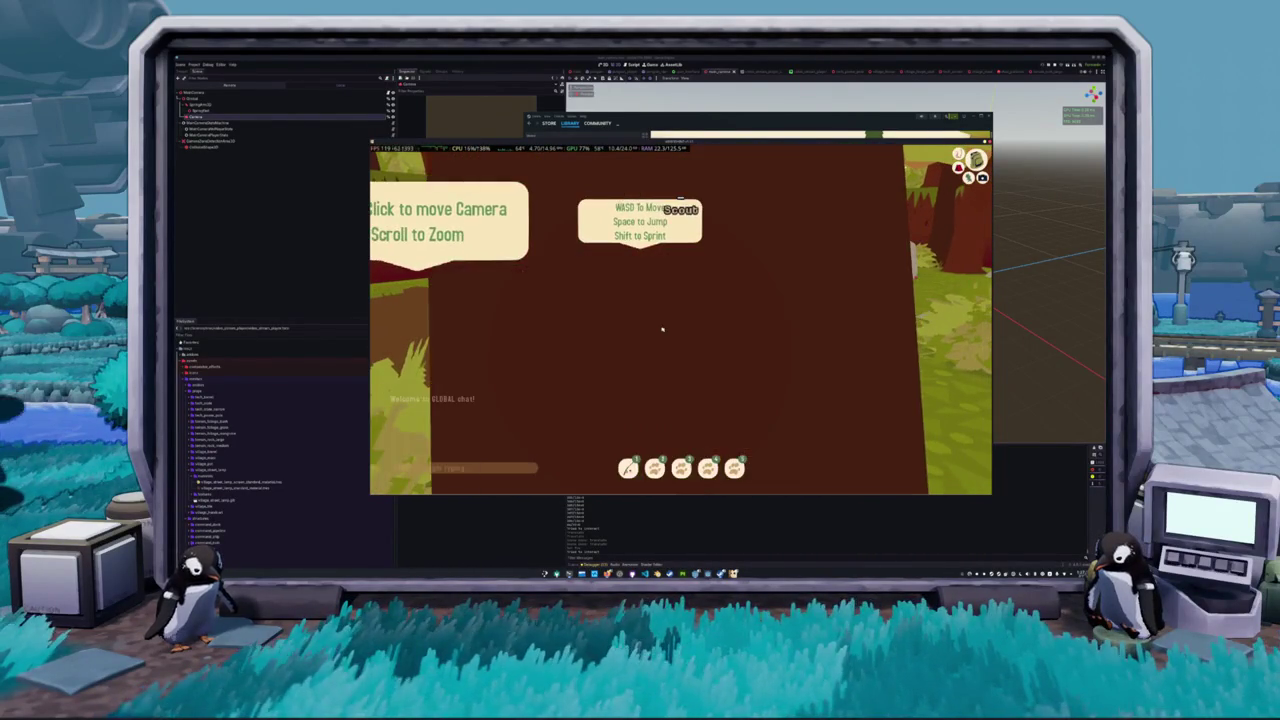
pyautogui.scroll(3, 661, 328)
pyautogui.scroll(-3, 661, 328)
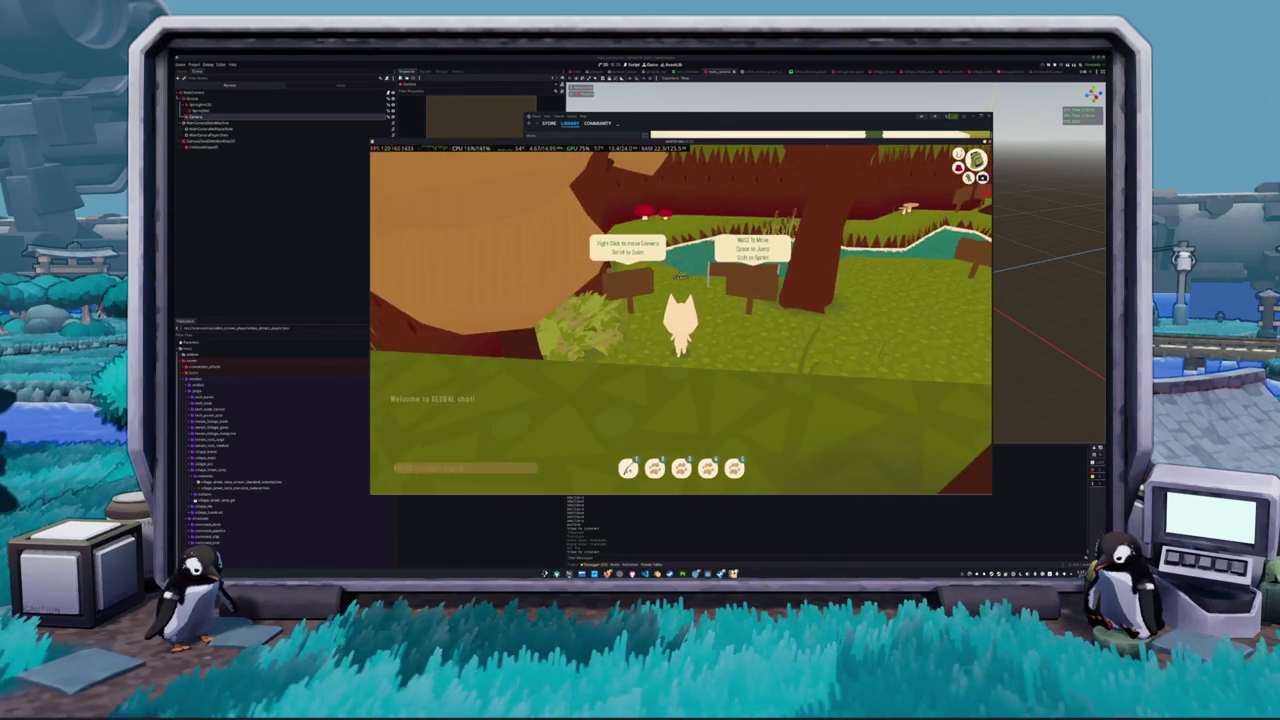
# Swing the camera toward the pond and walk the cat to the riverbank backpack hint sign
pyautogui.moveTo(661, 328); pyautogui.dragTo(561, 328, button='right')
pyautogui.moveTo(661, 328); pyautogui.dragTo(721, 318, button='right')
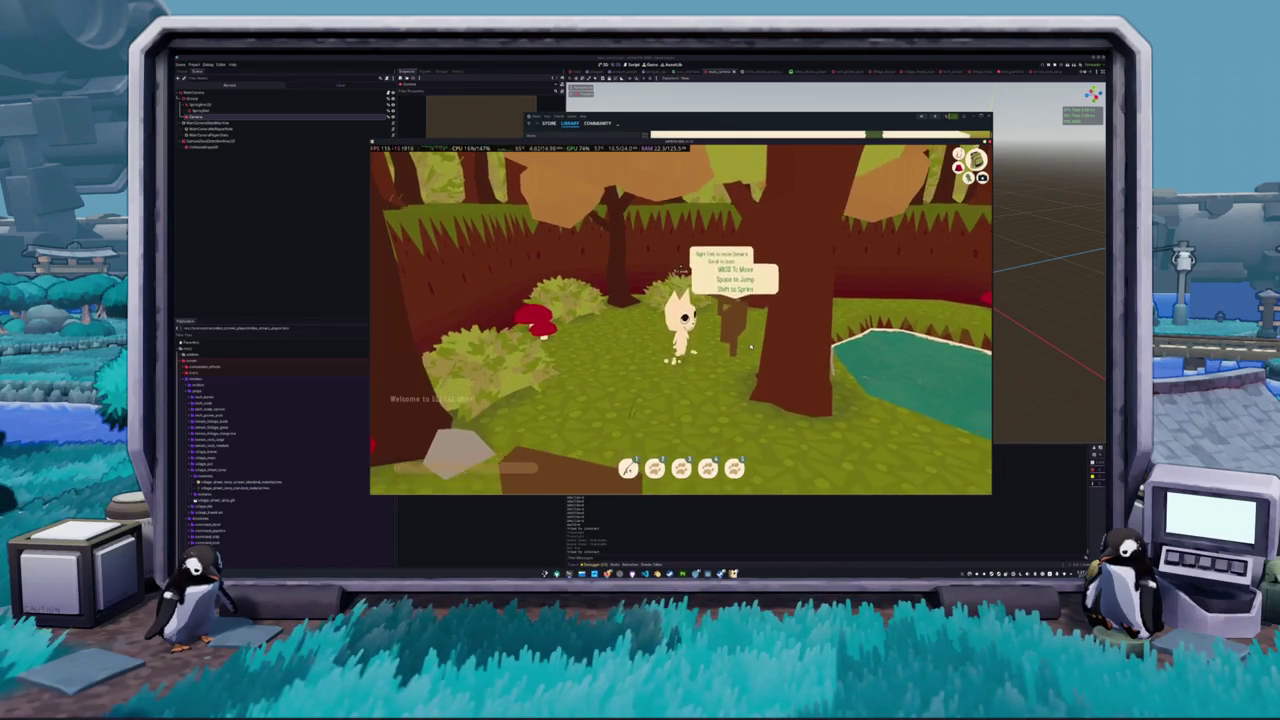
pyautogui.press('s')
pyautogui.press('a')
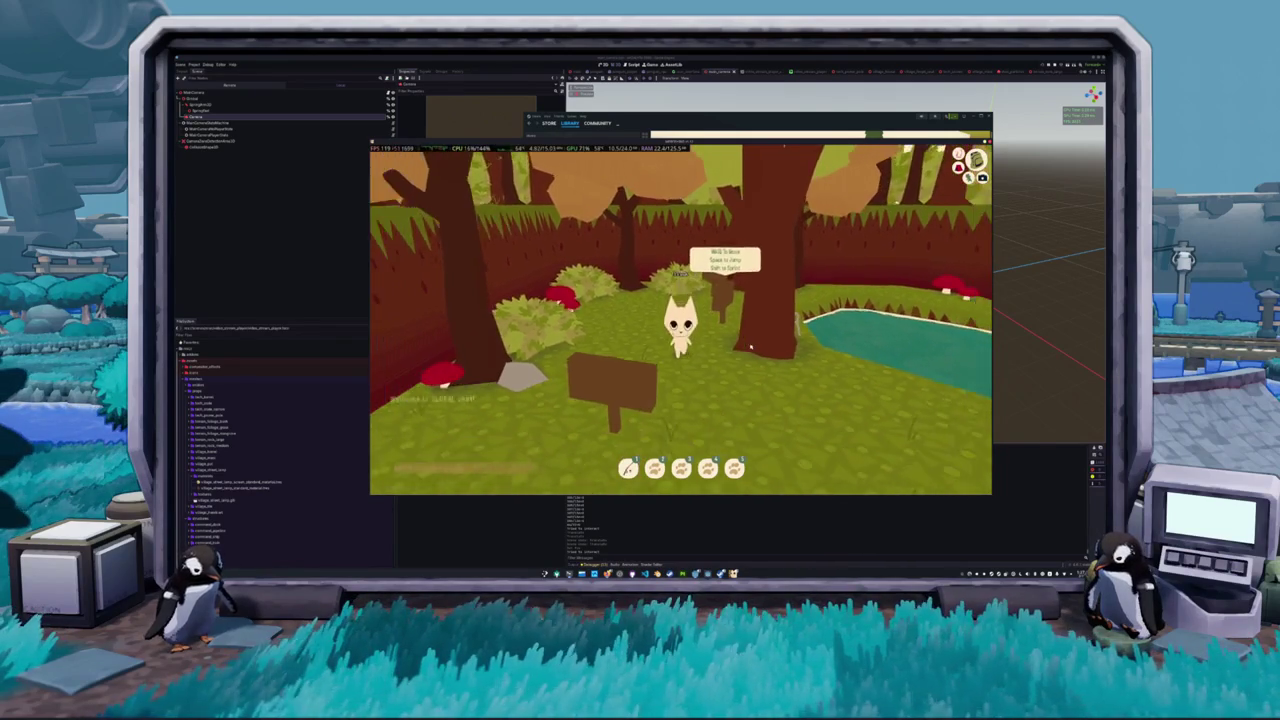
pyautogui.press('w')
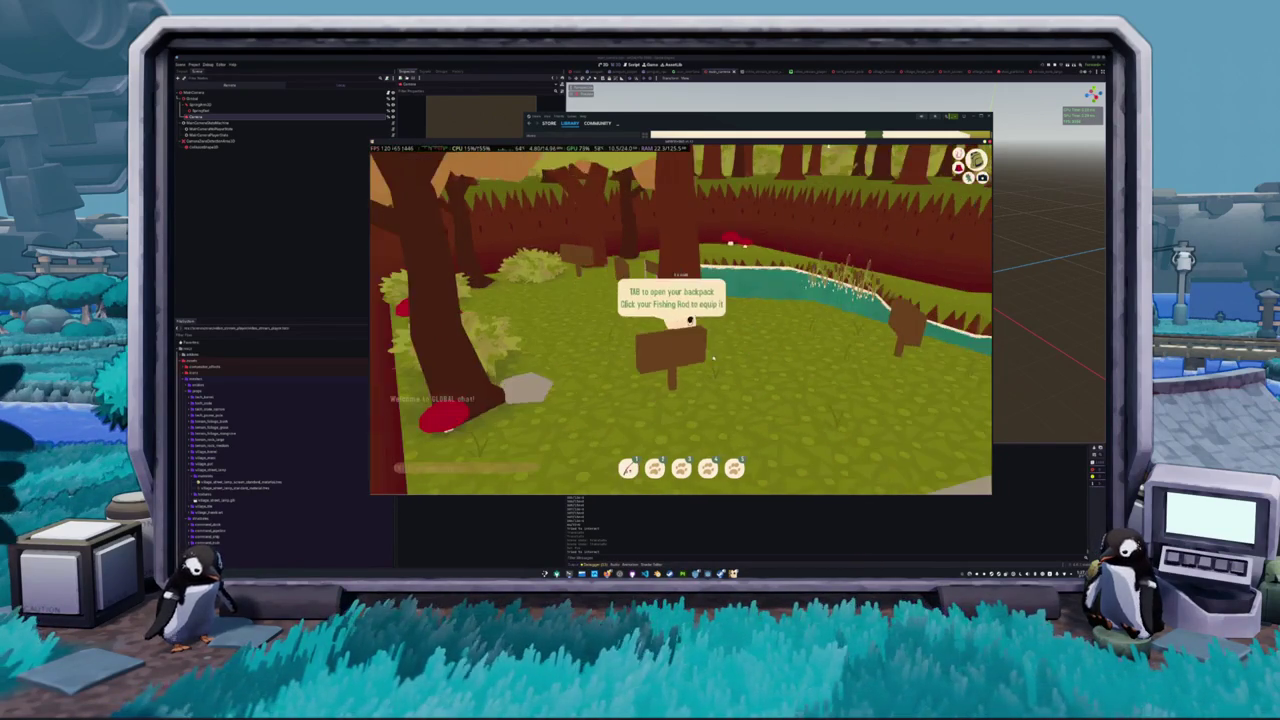
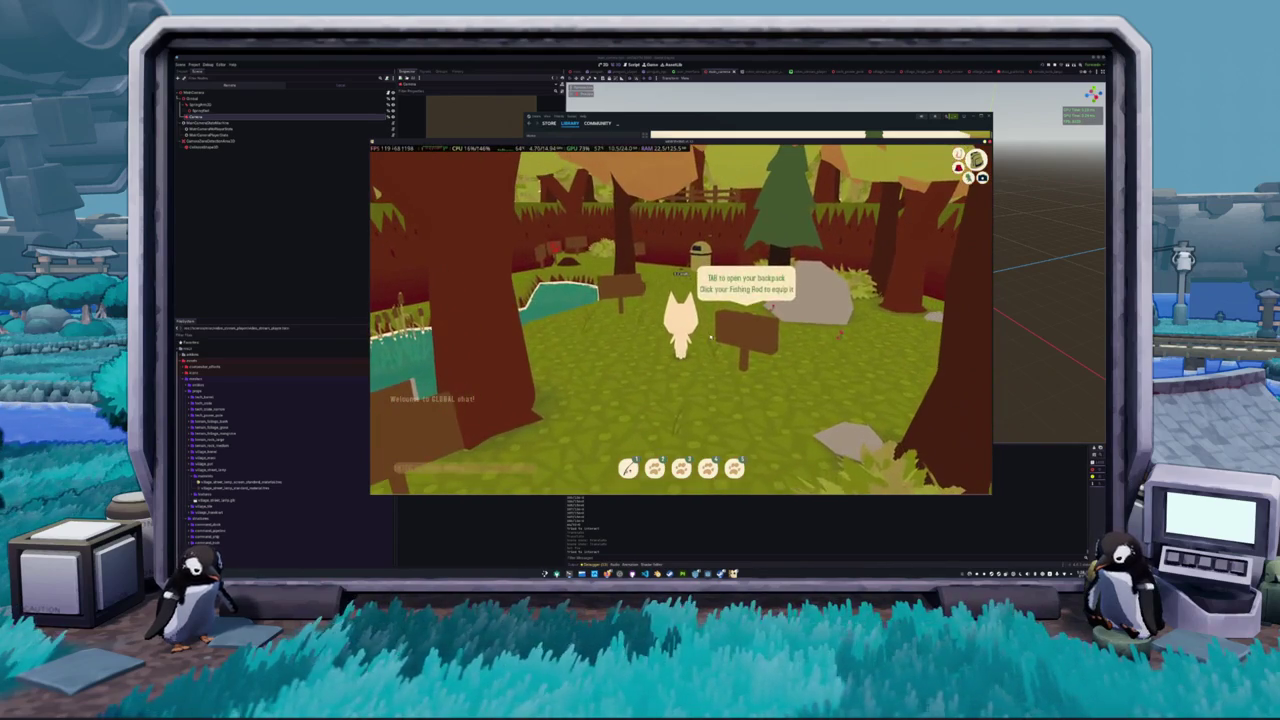
# Equip the Simple Fishing Rod from the backpack, take it in hand, and pause the game
pyautogui.press('Tab')
pyautogui.press('Tab')
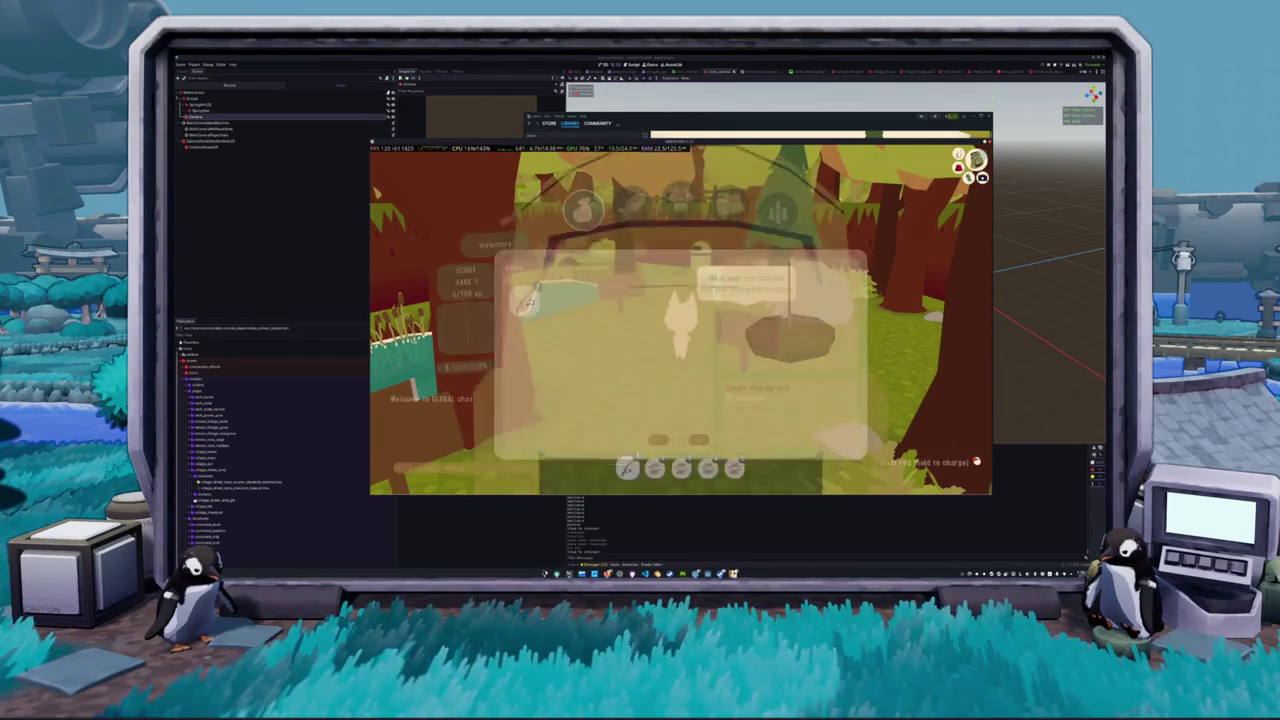
pyautogui.press('Tab')
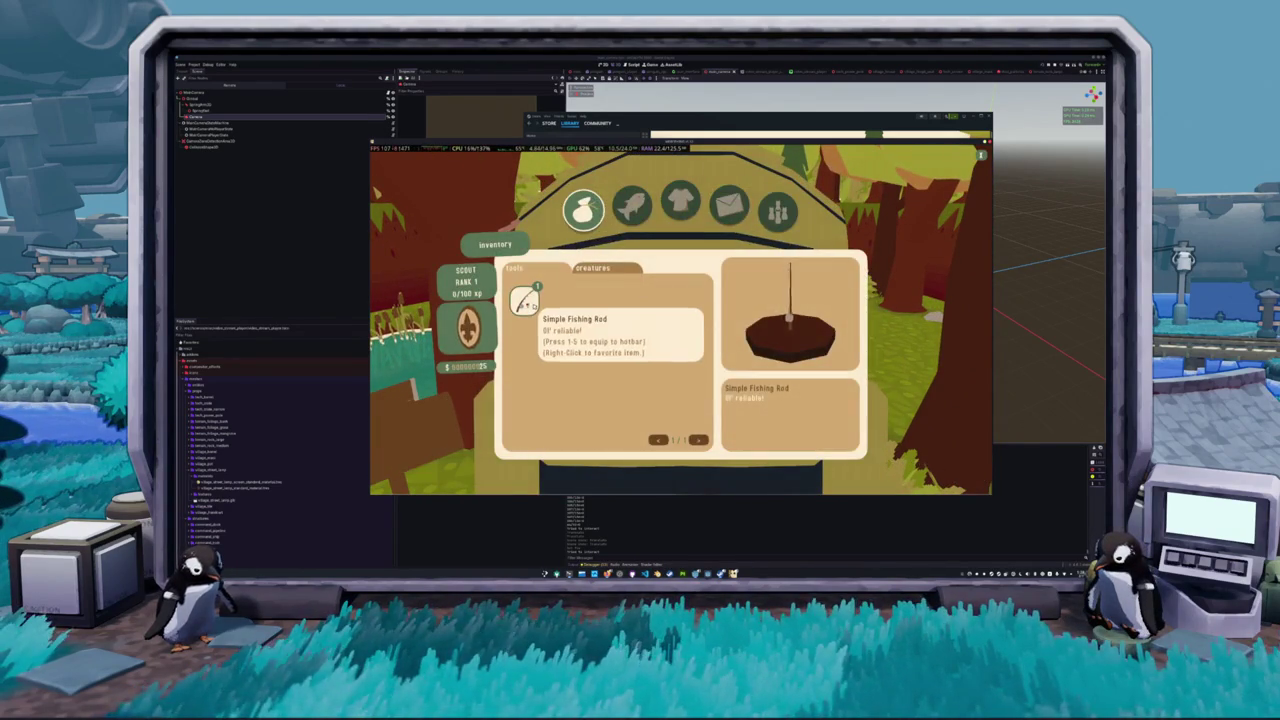
pyautogui.press('Tab')
pyautogui.press('Tab')
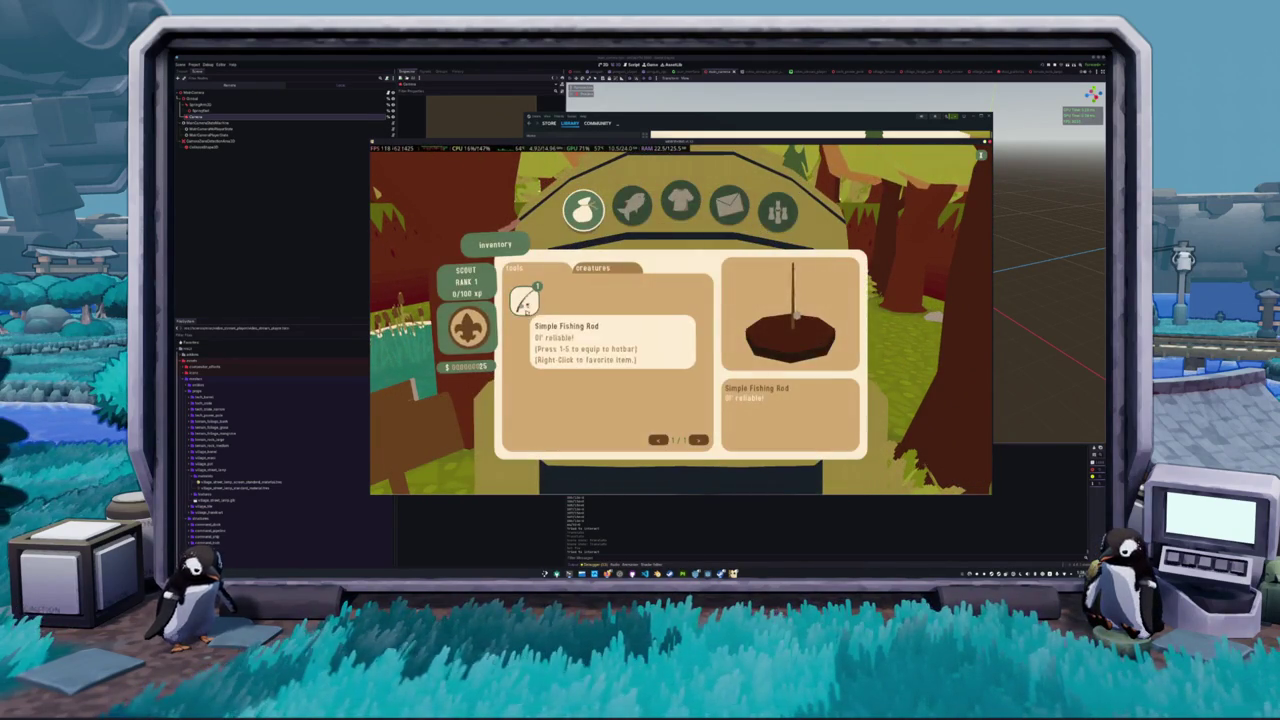
pyautogui.click(522, 300)
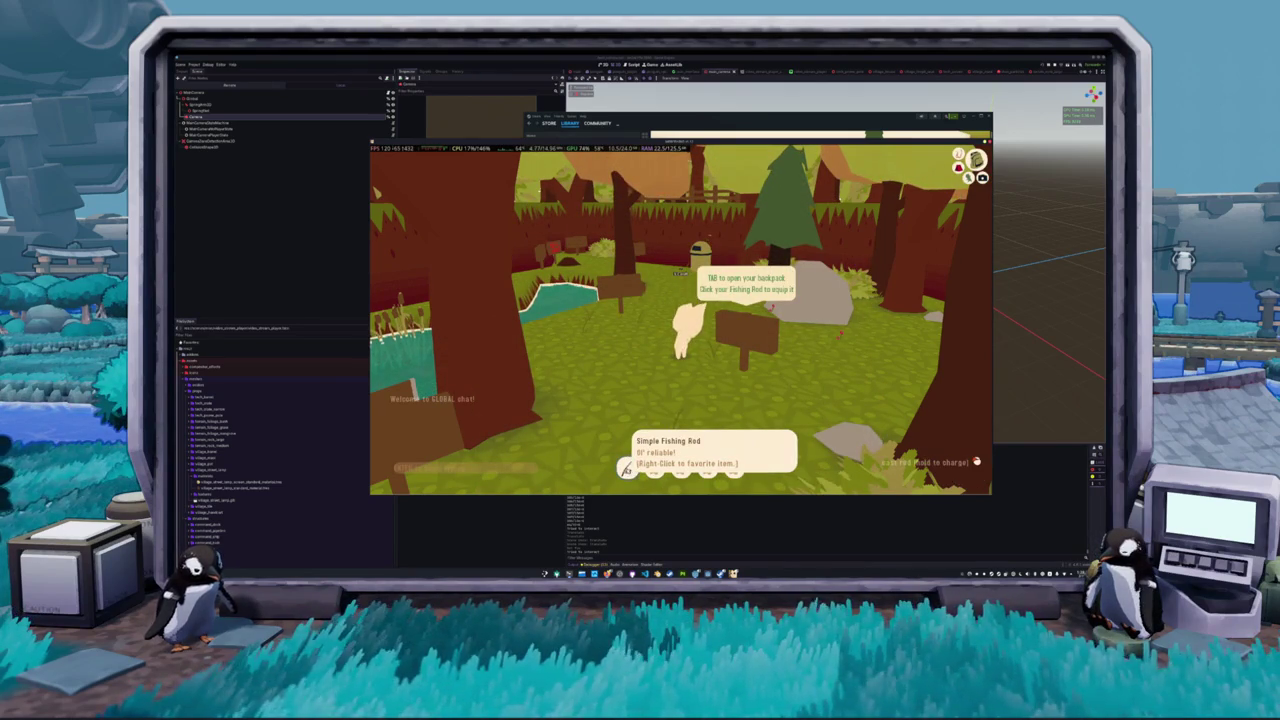
pyautogui.press('1')
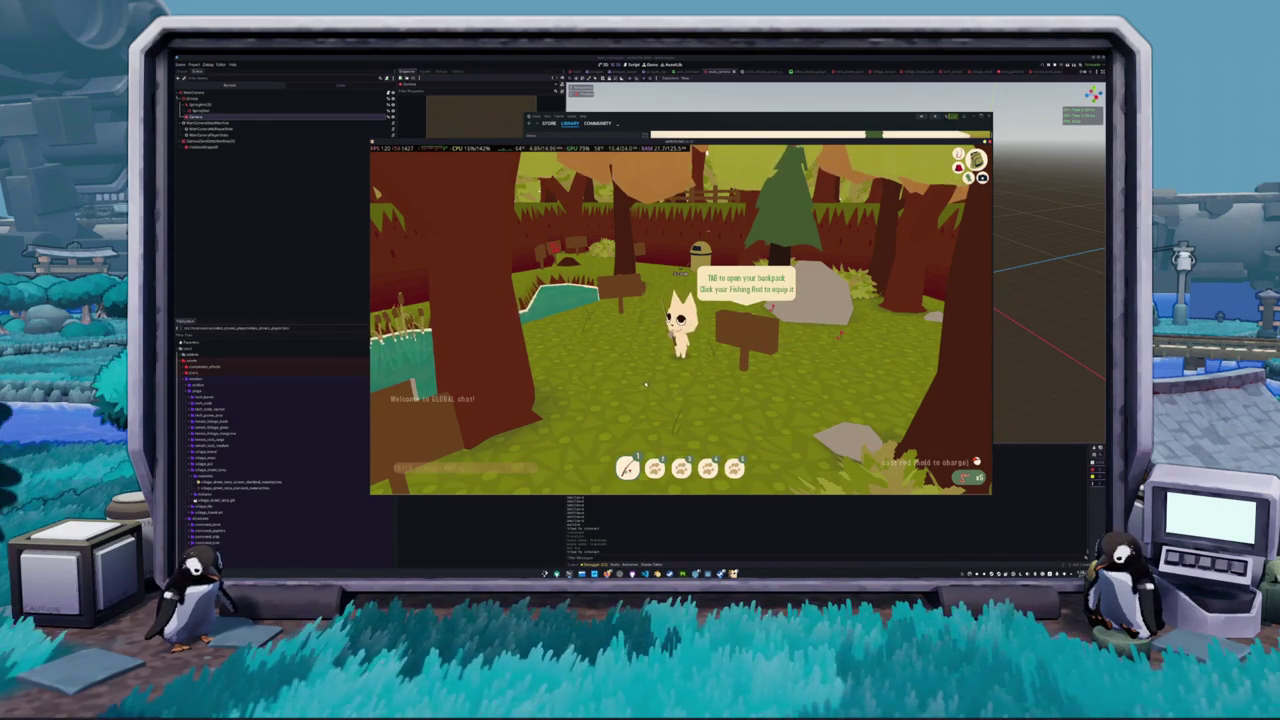
pyautogui.press('Tab')
pyautogui.press('Tab')
pyautogui.press('Escape')
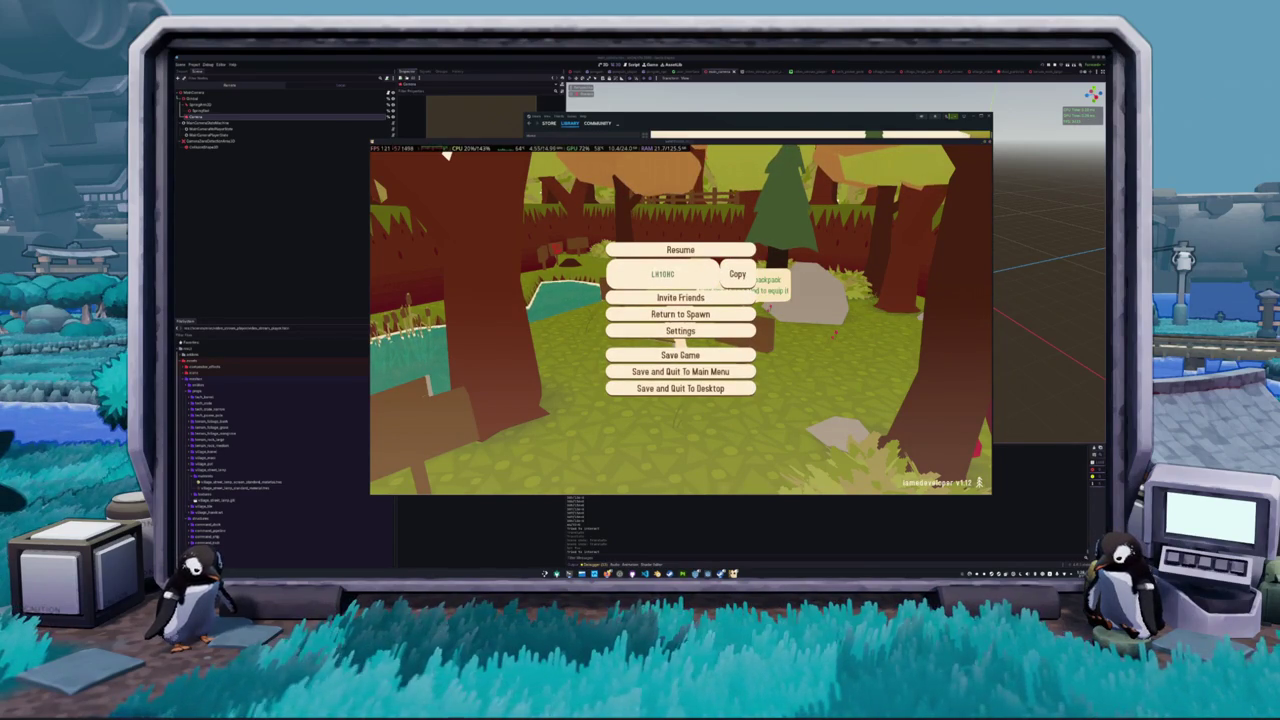
# Resume play, walk to the pond and cast until the cat reels in a Treasure Chest
pyautogui.press('Escape')
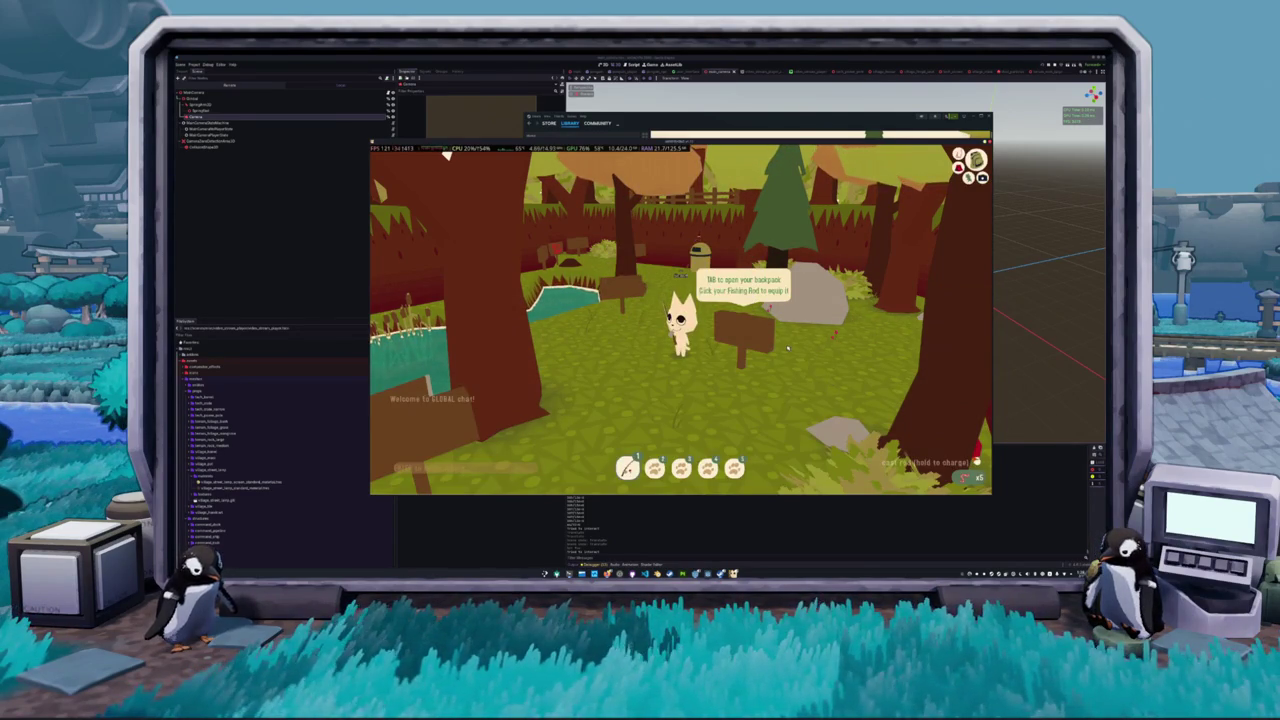
pyautogui.press('a')
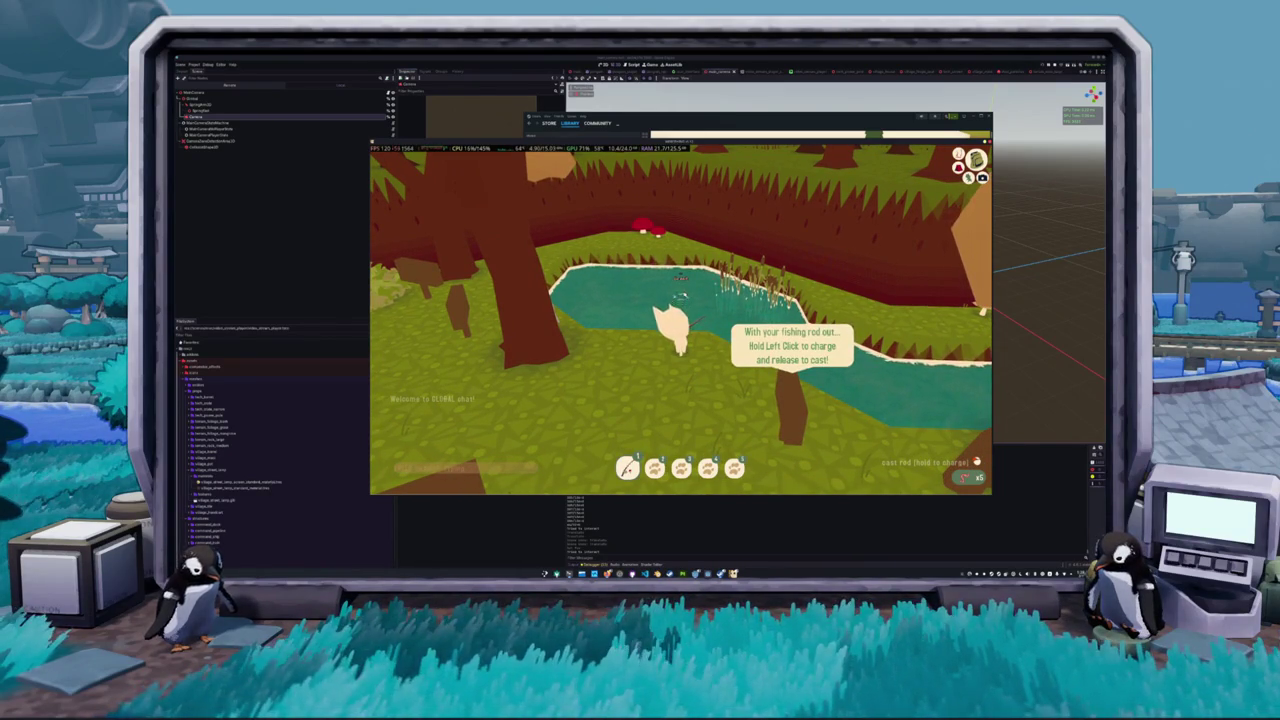
pyautogui.press('s')
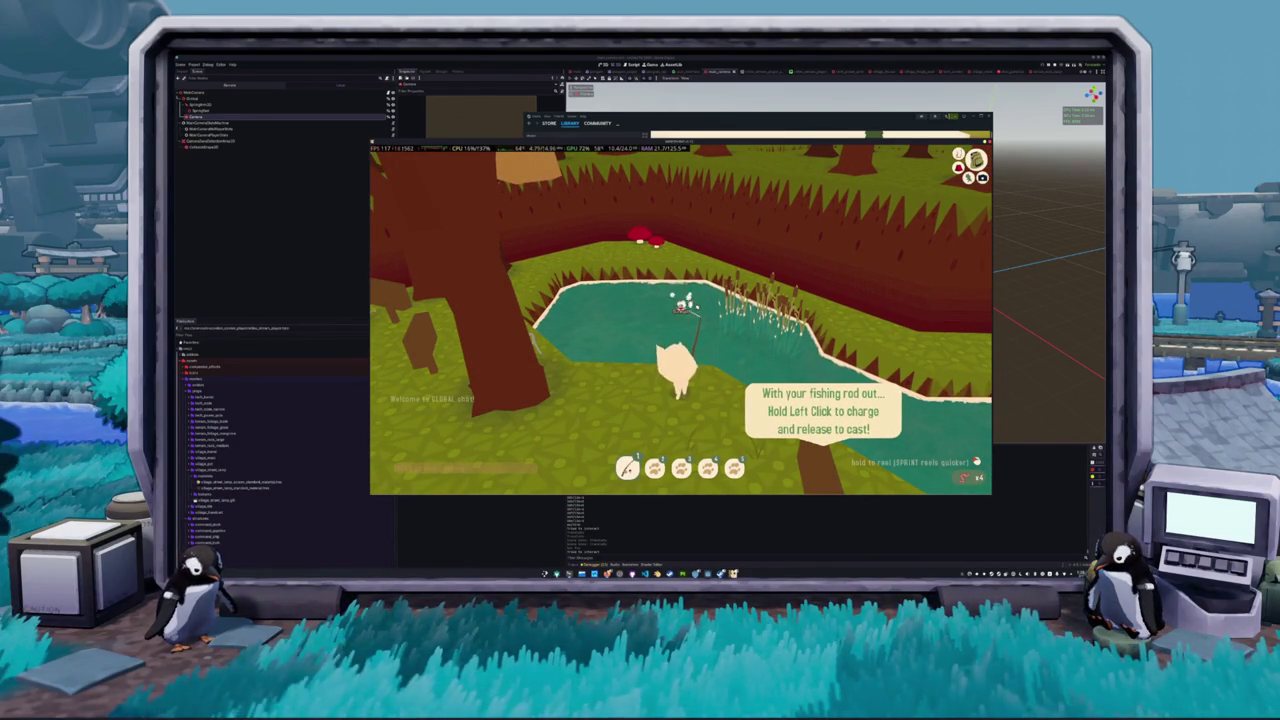
pyautogui.click(566, 328)
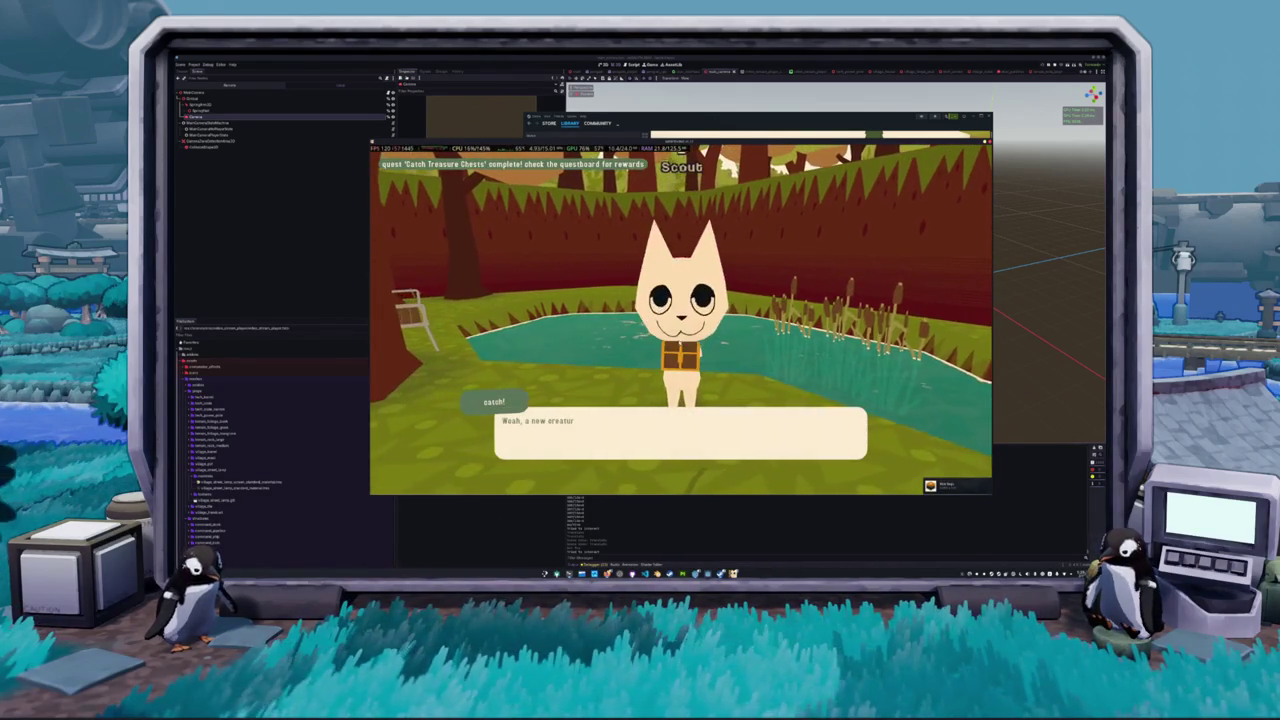
pyautogui.click(682, 440)
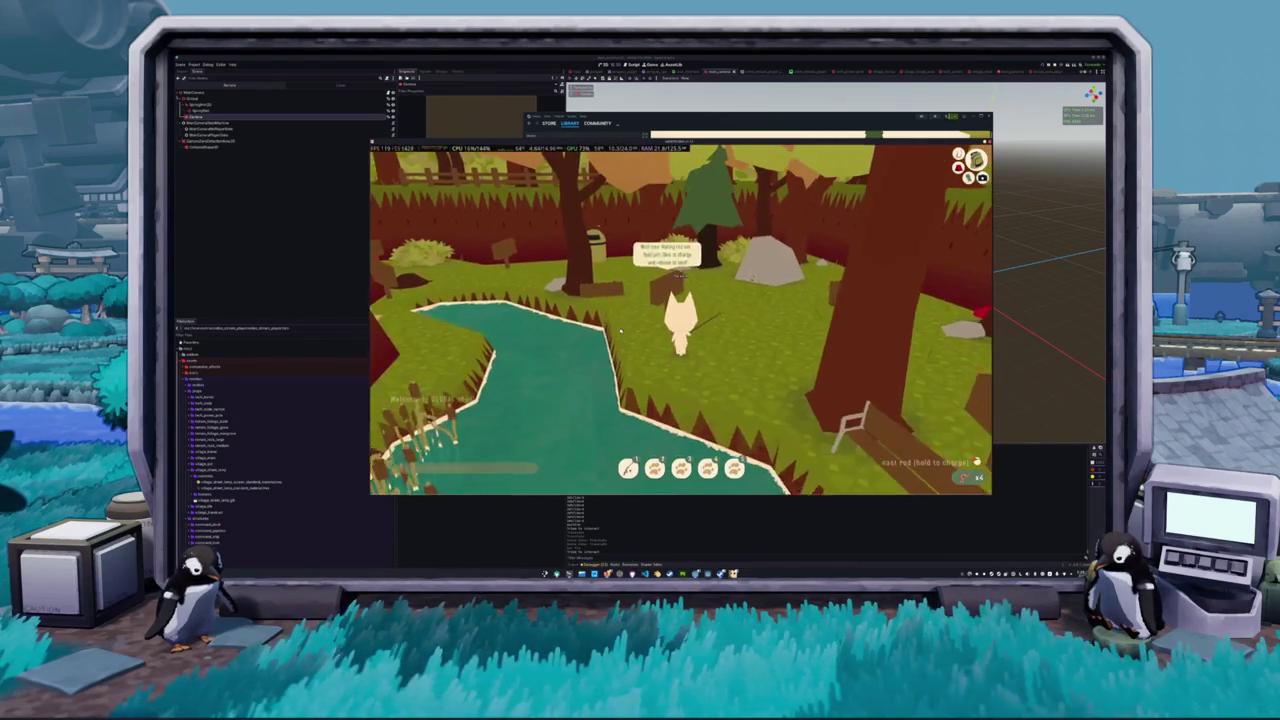
pyautogui.press('w')
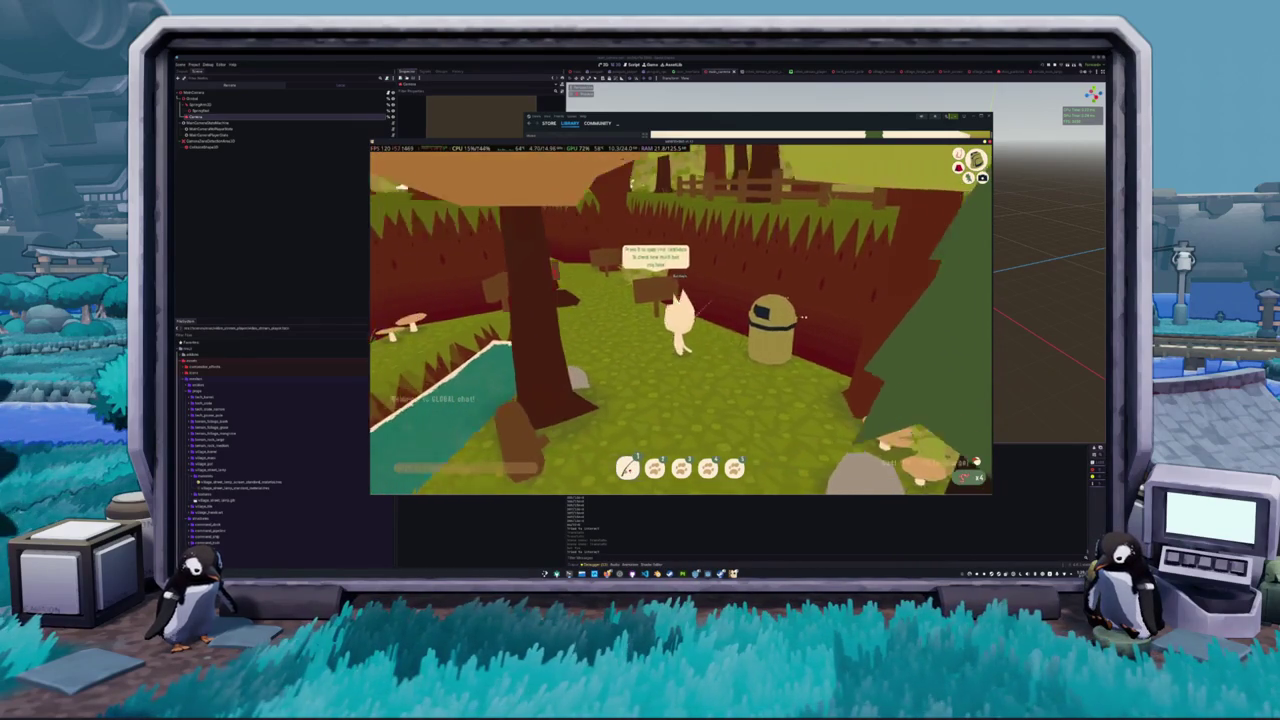
# Walk up to the fox by the signs and open the bait and sell depot
pyautogui.press('w')
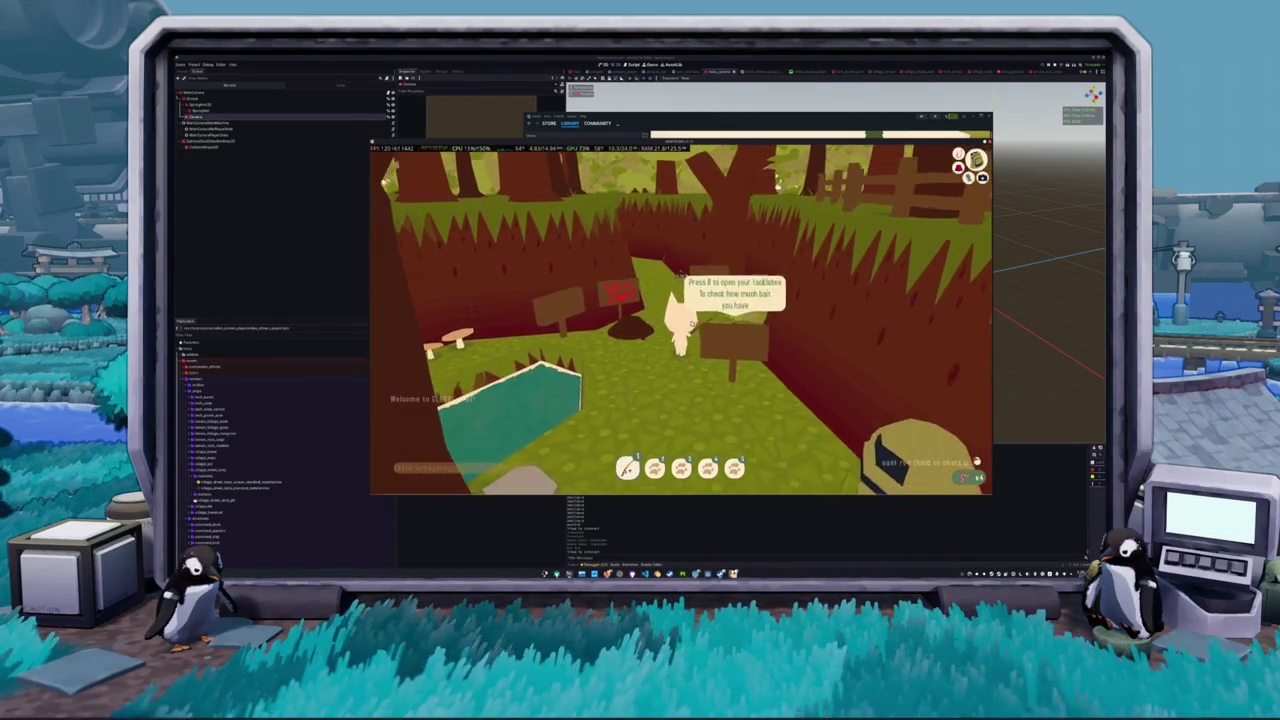
pyautogui.press('e')
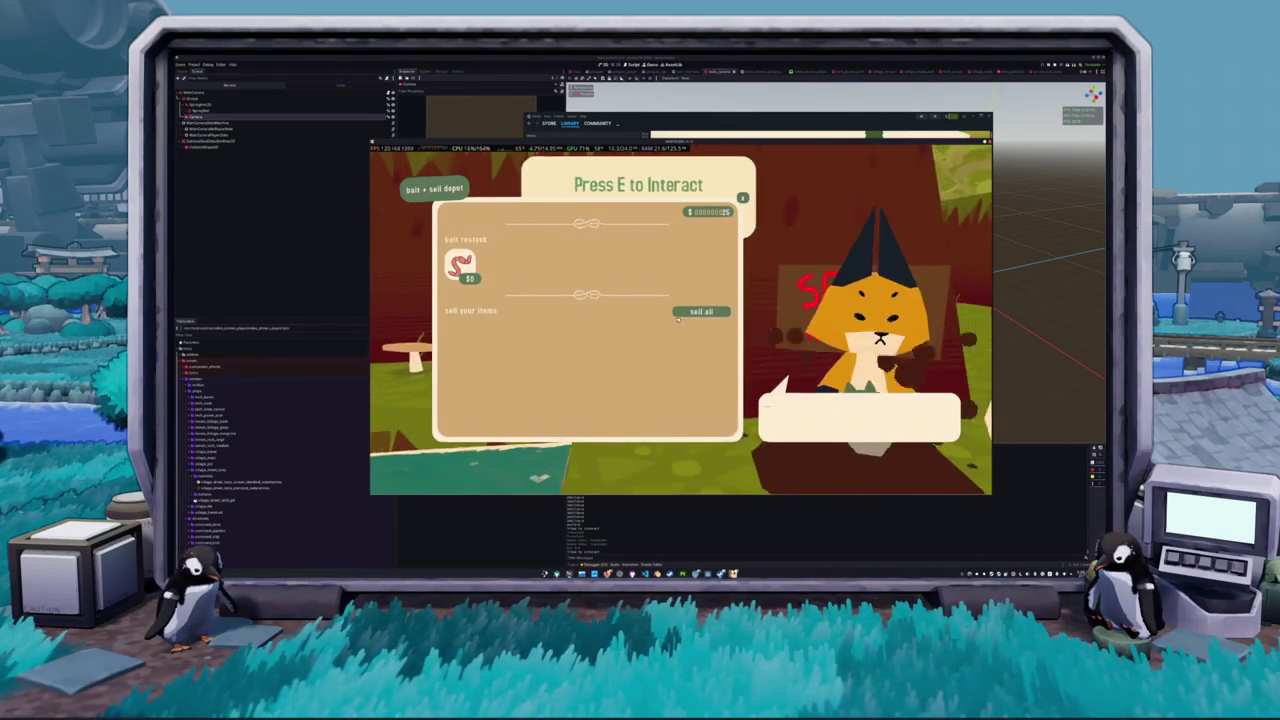
pyautogui.press('Escape')
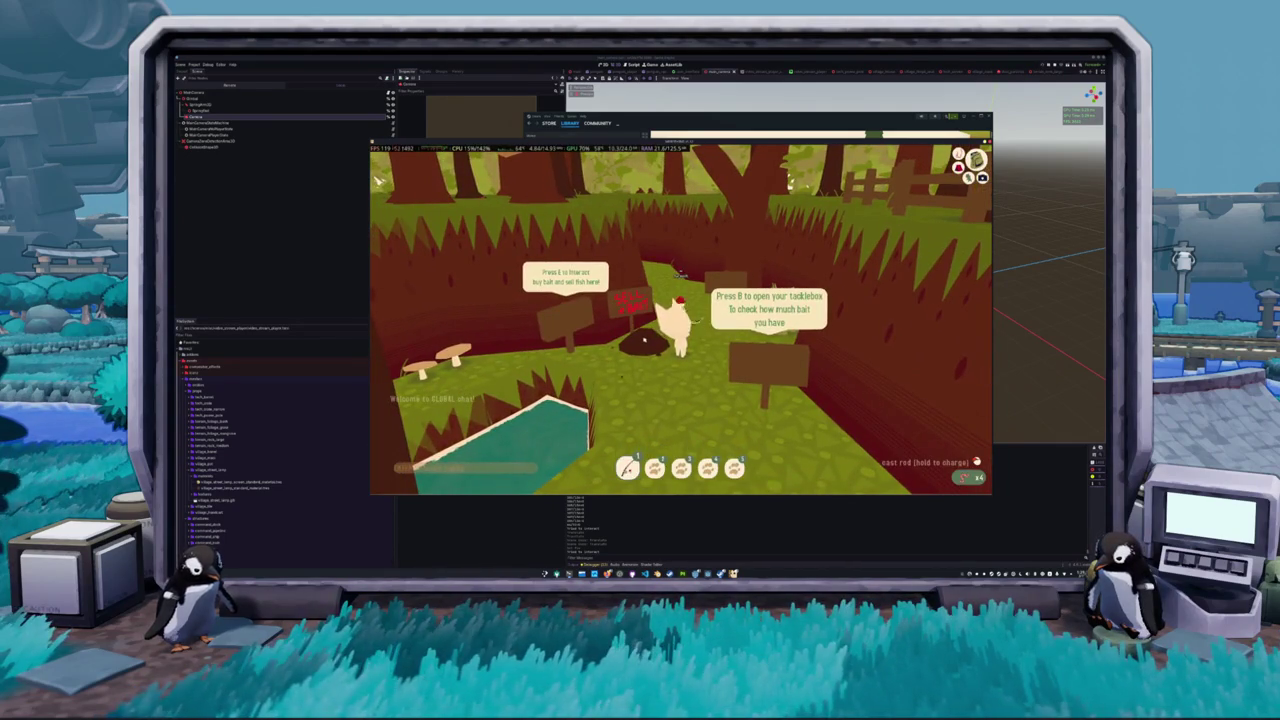
pyautogui.press('e')
pyautogui.press('Escape')
pyautogui.press('e')
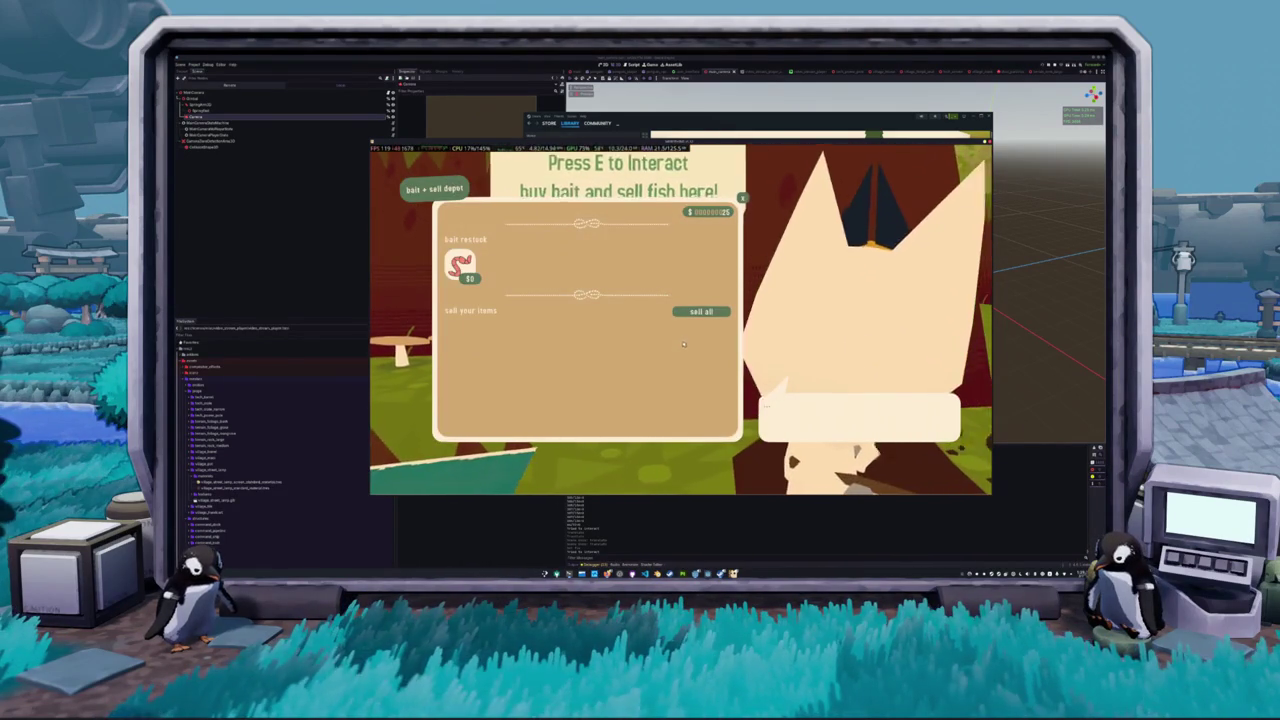
pyautogui.press('Escape')
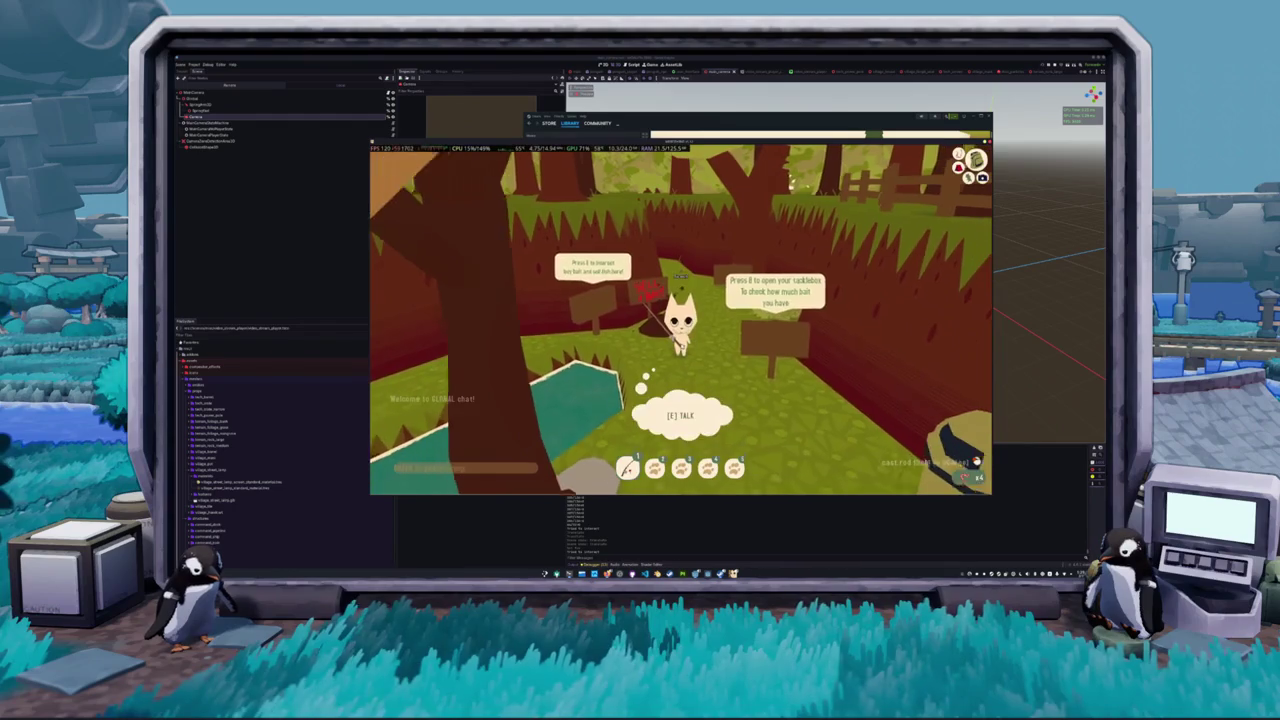
# Restock the Worms bait, then check the tacklebox bait list now showing Worms x5
pyautogui.press('e')
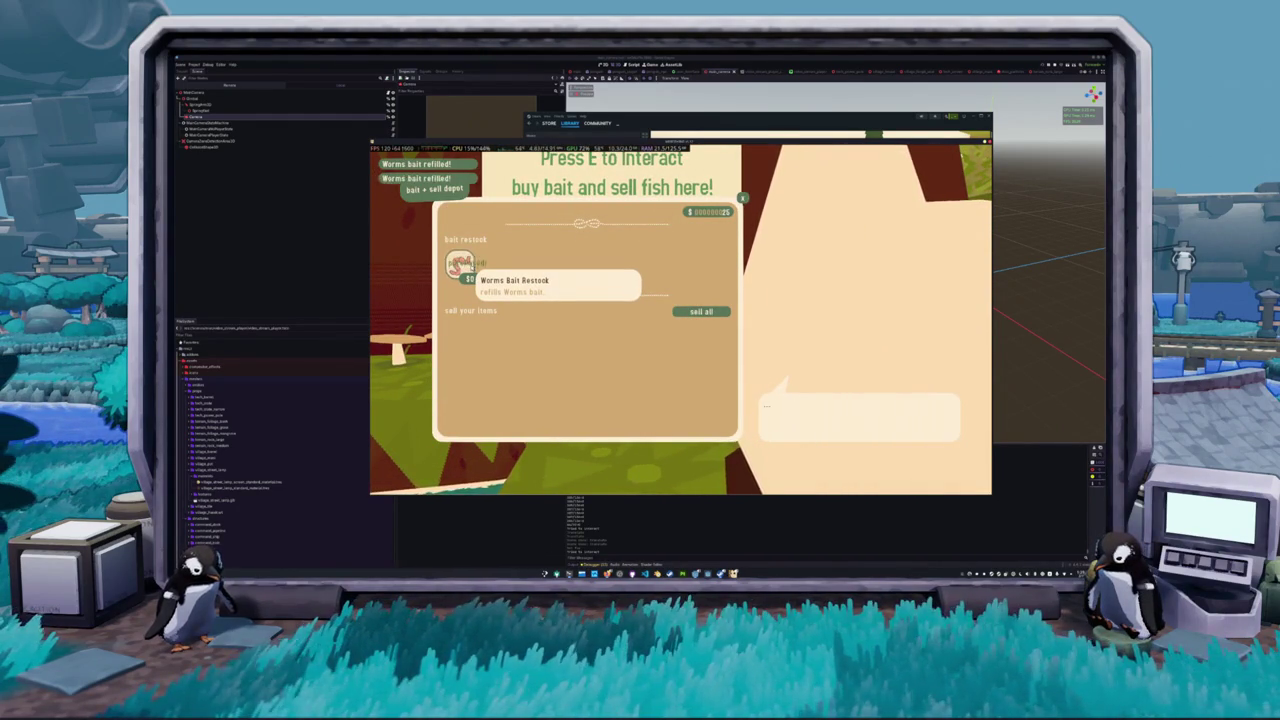
pyautogui.click(467, 268)
pyautogui.click(467, 268)
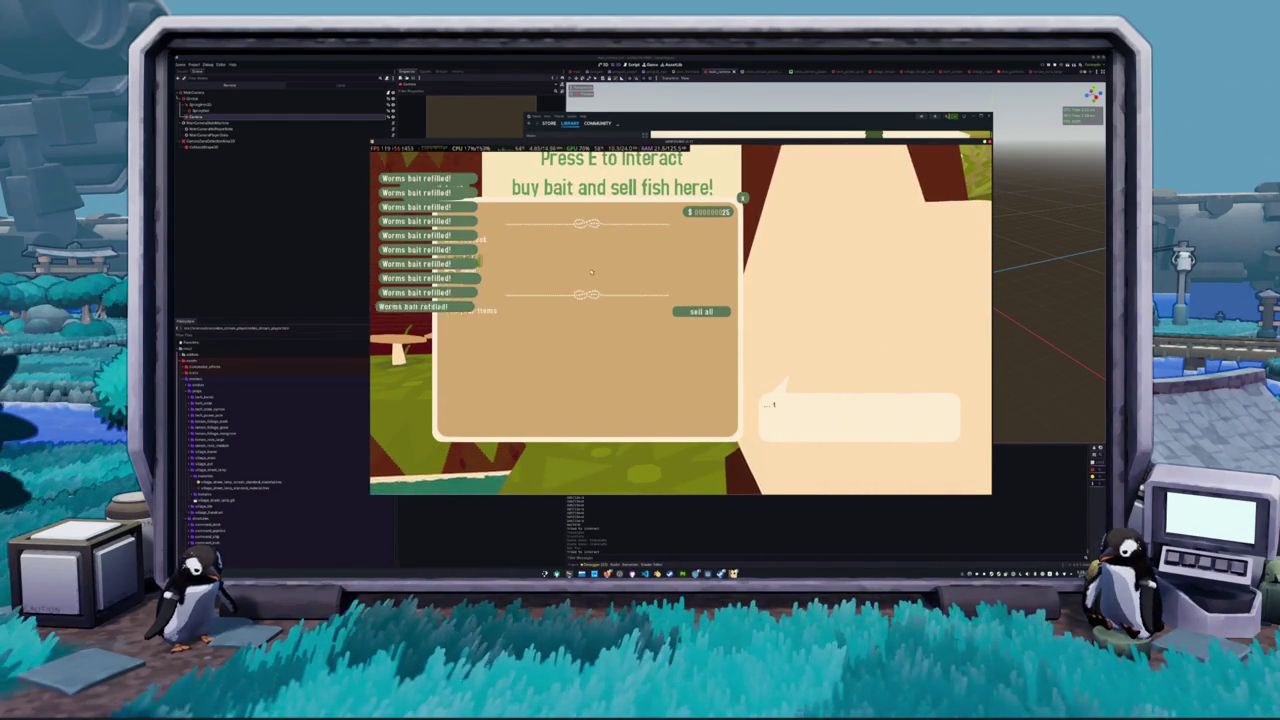
pyautogui.press('Escape')
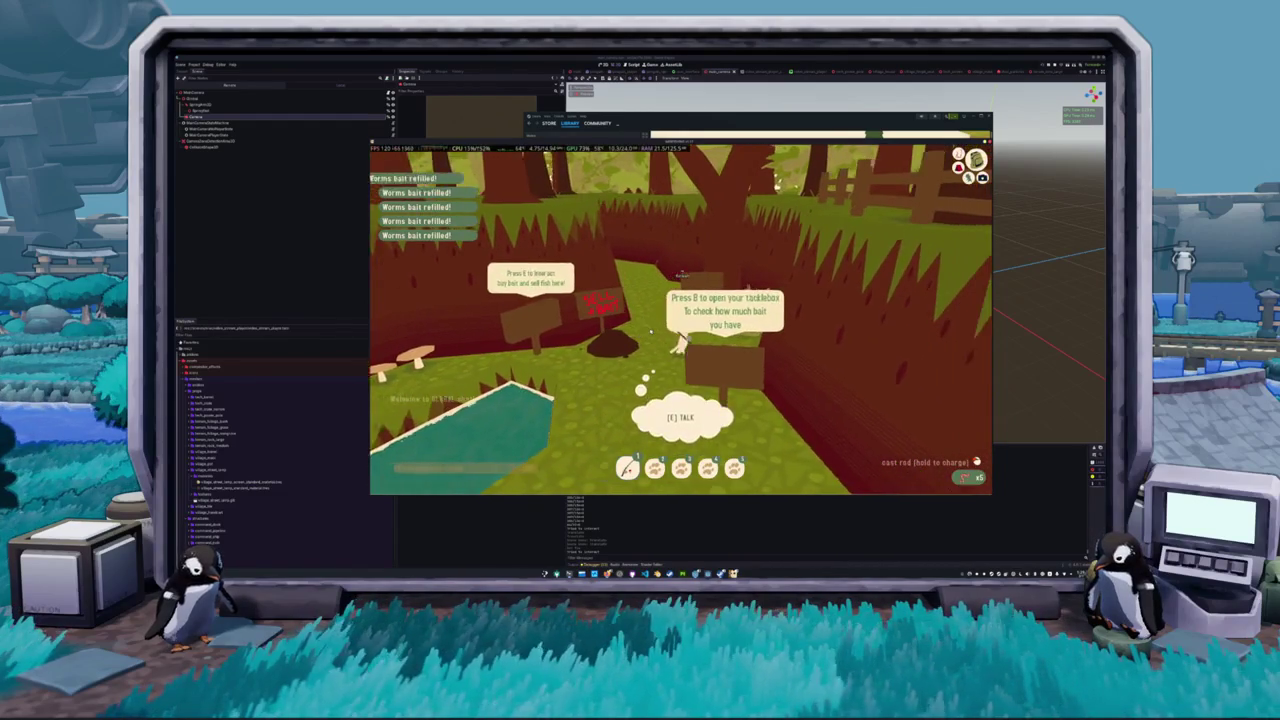
pyautogui.press('b')
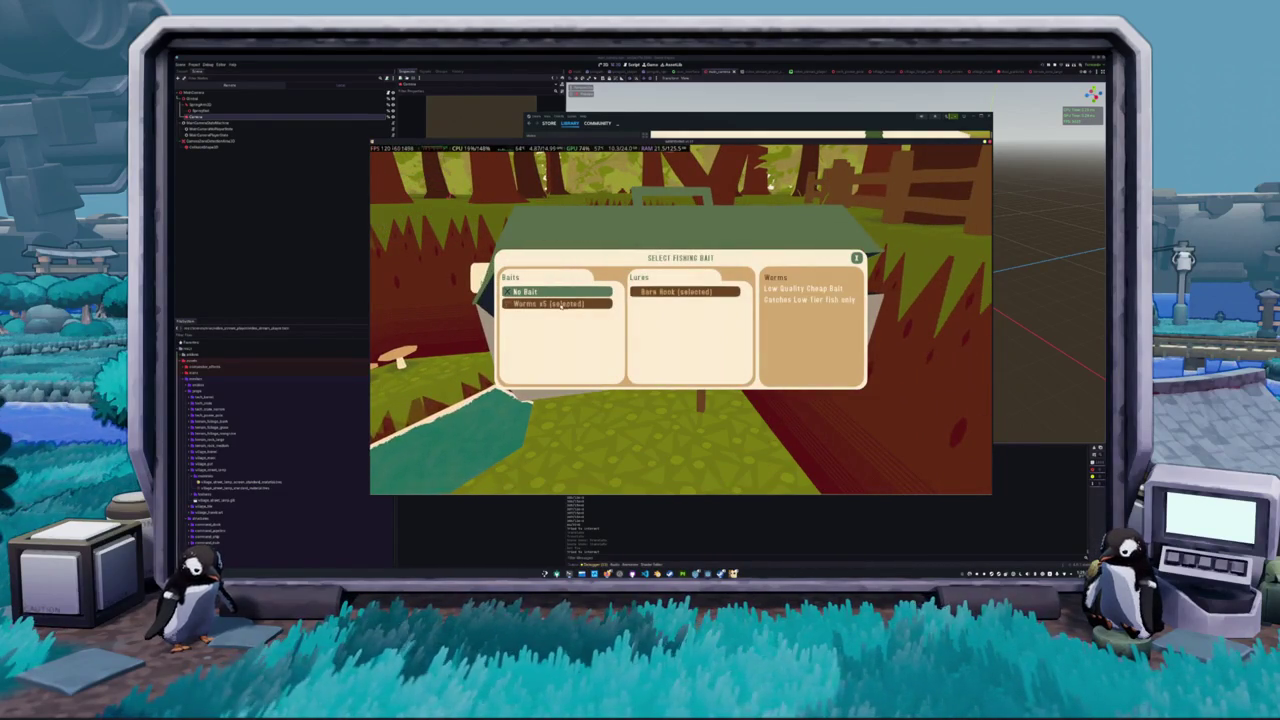
# Close the bait selection and walk the cat along the forest path to the tutorial exit
pyautogui.press('Escape')
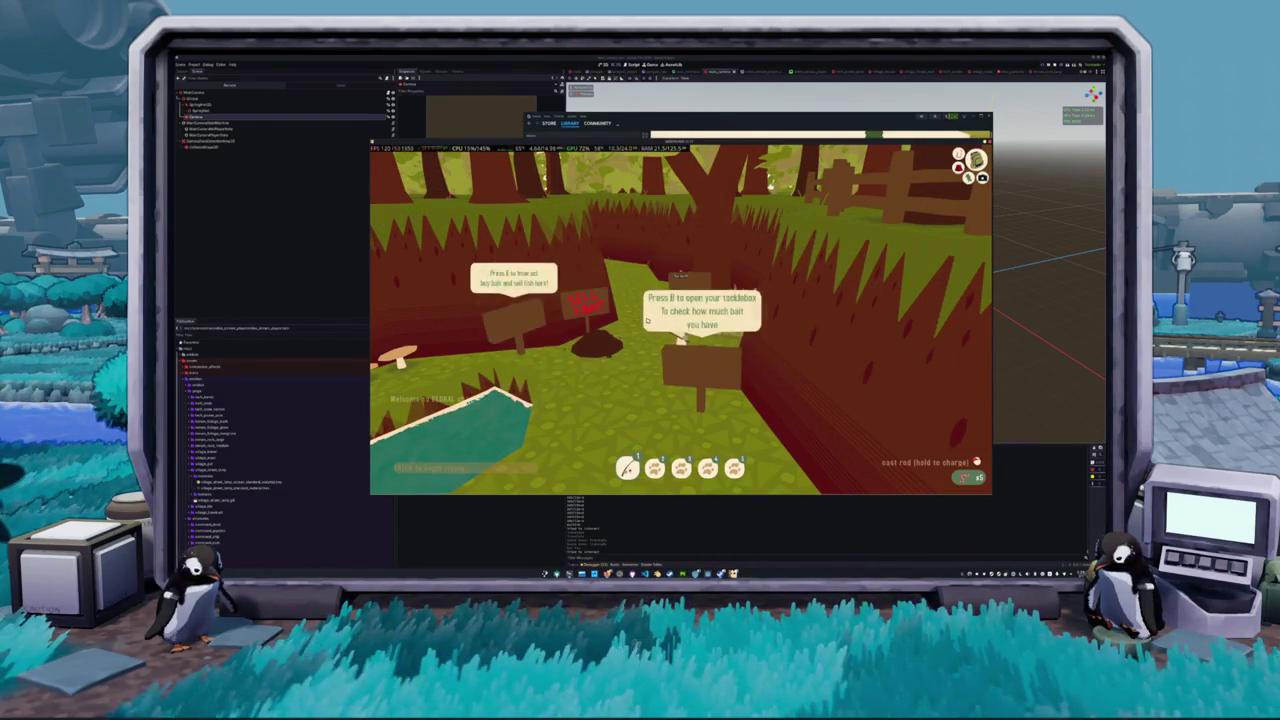
pyautogui.press('w')
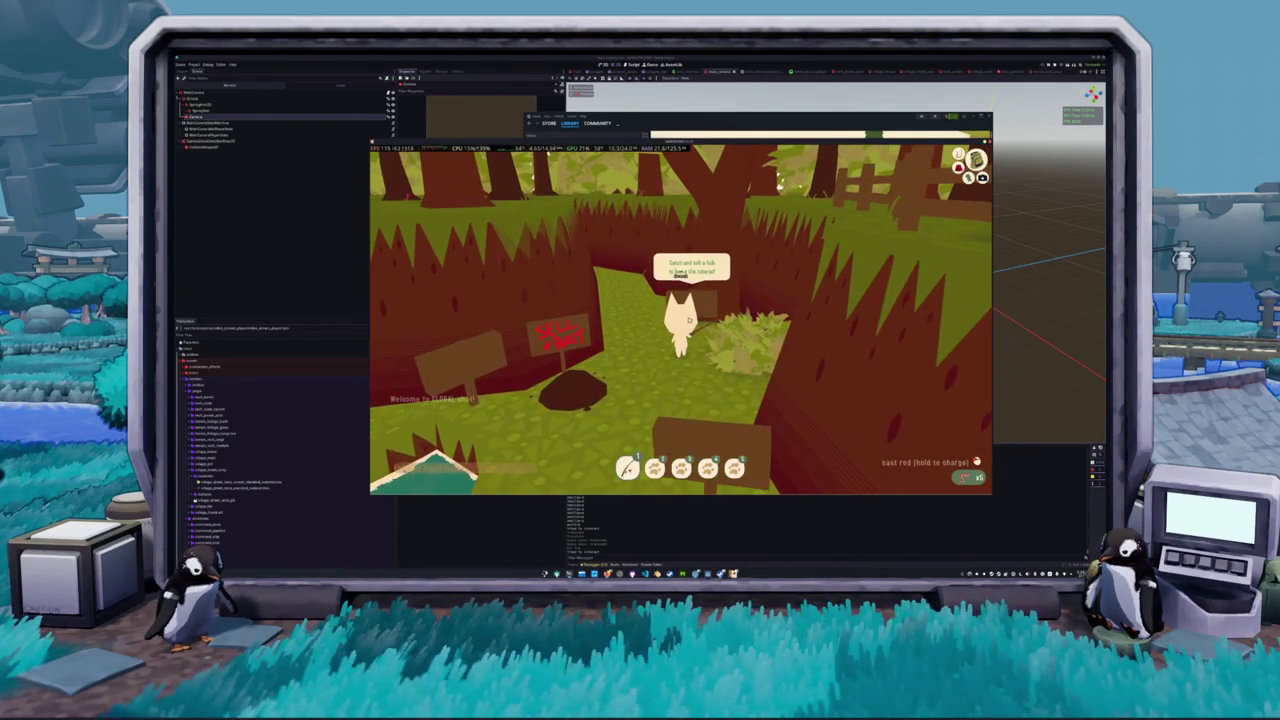
pyautogui.press('a')
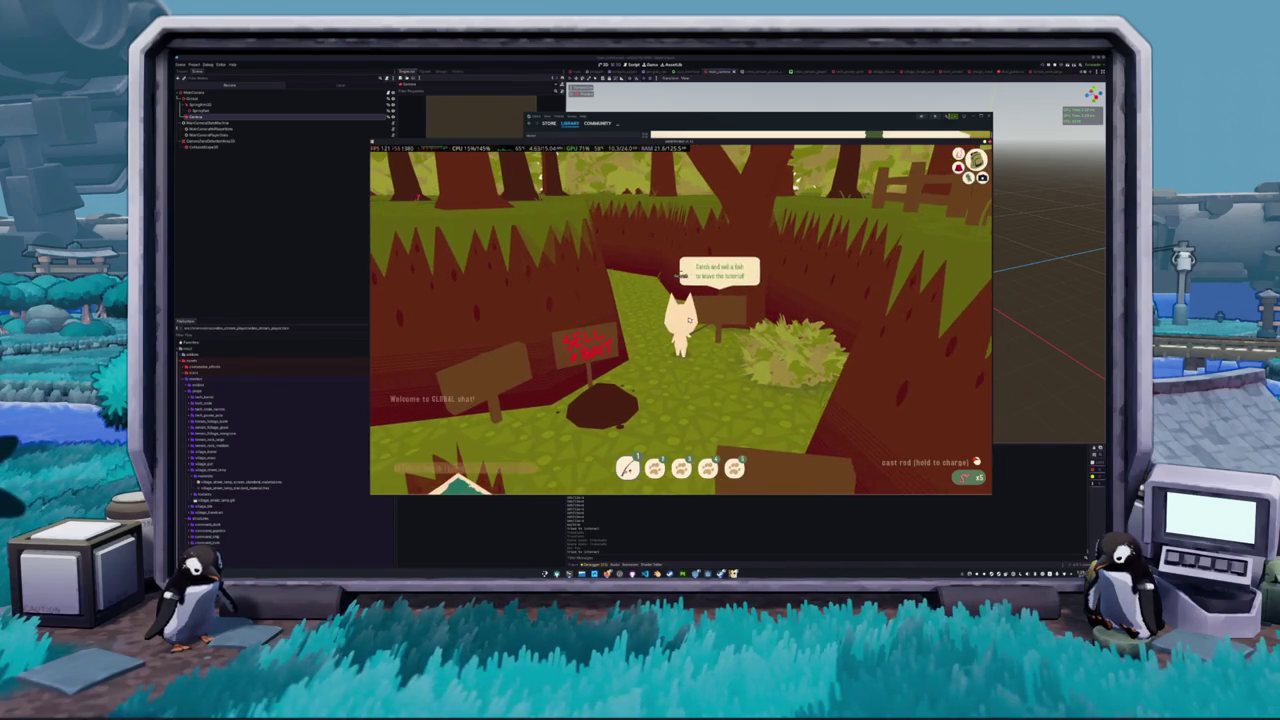
pyautogui.press('w')
pyautogui.press('w')
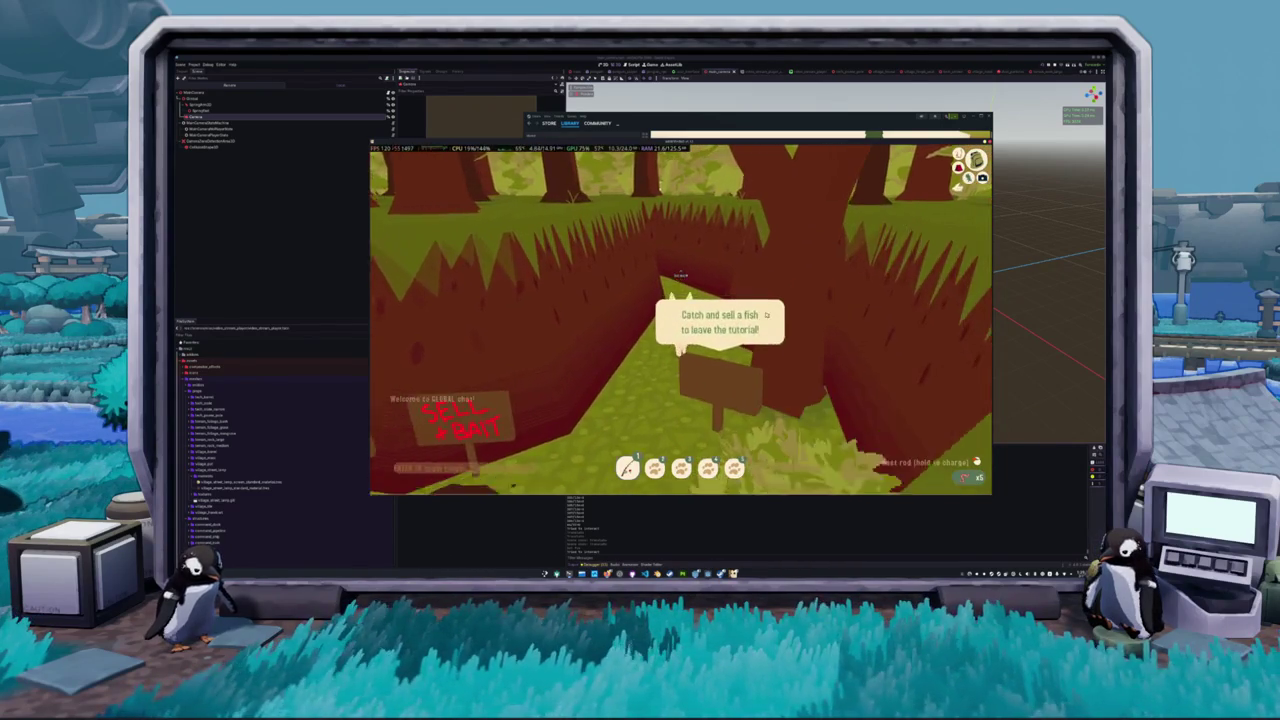
pyautogui.press('w')
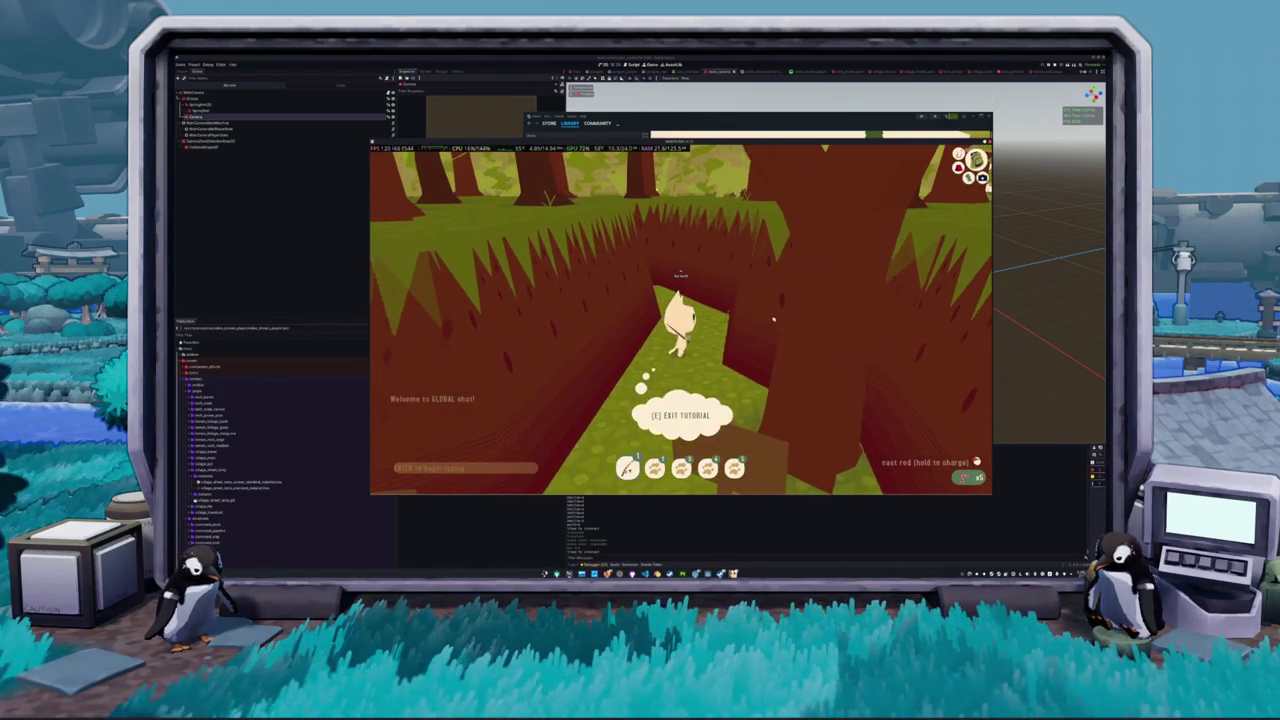
# Return to the SELL BAIT sign and dismiss the Small Walleye catch message
pyautogui.press('s')
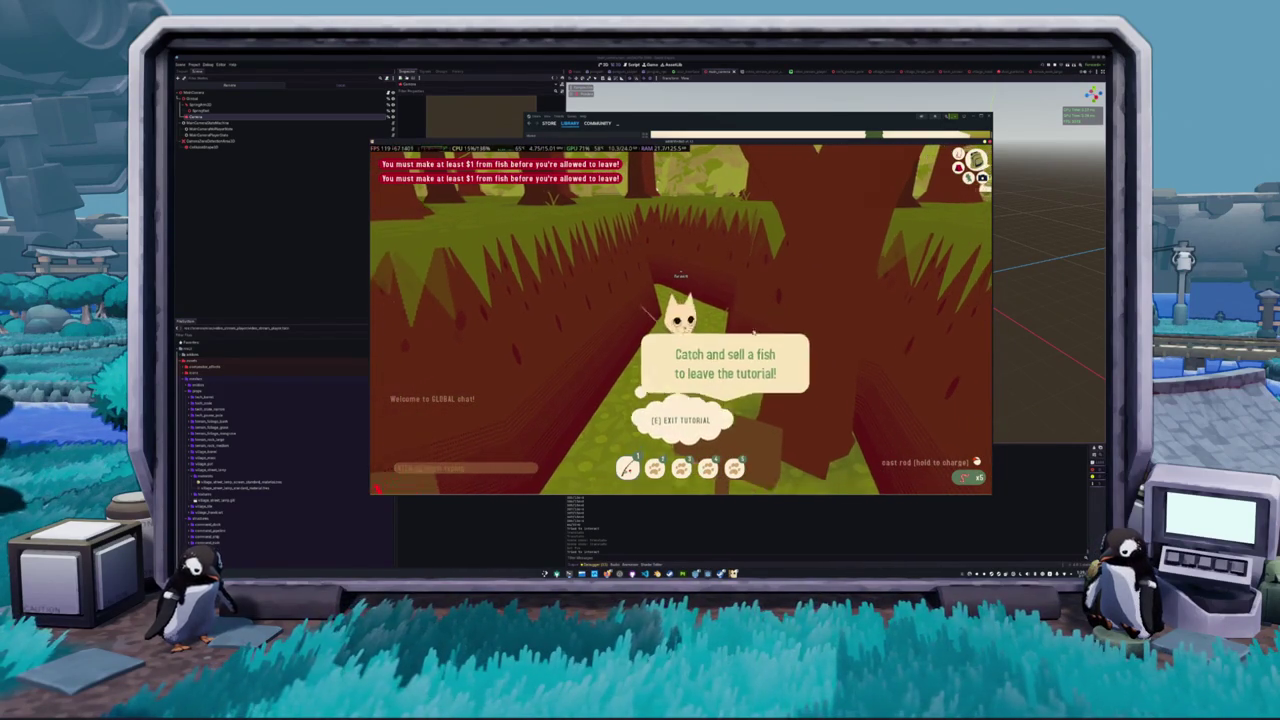
pyautogui.press('a')
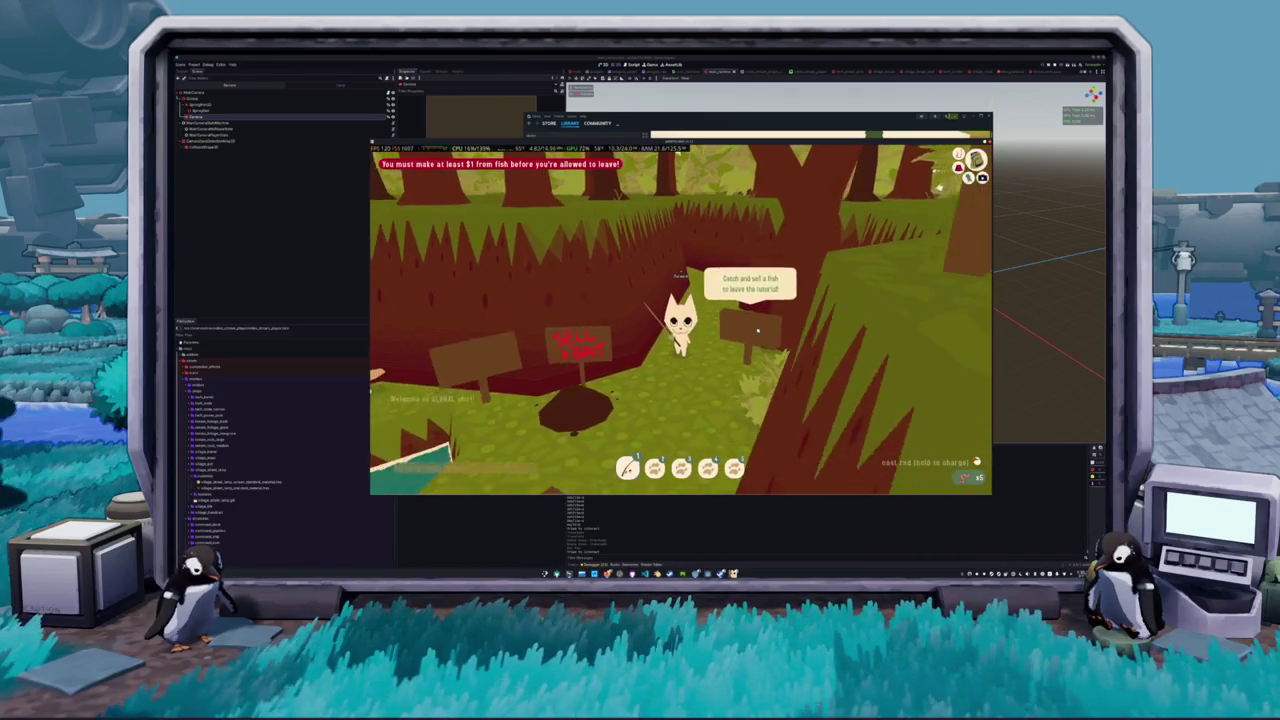
pyautogui.press('e')
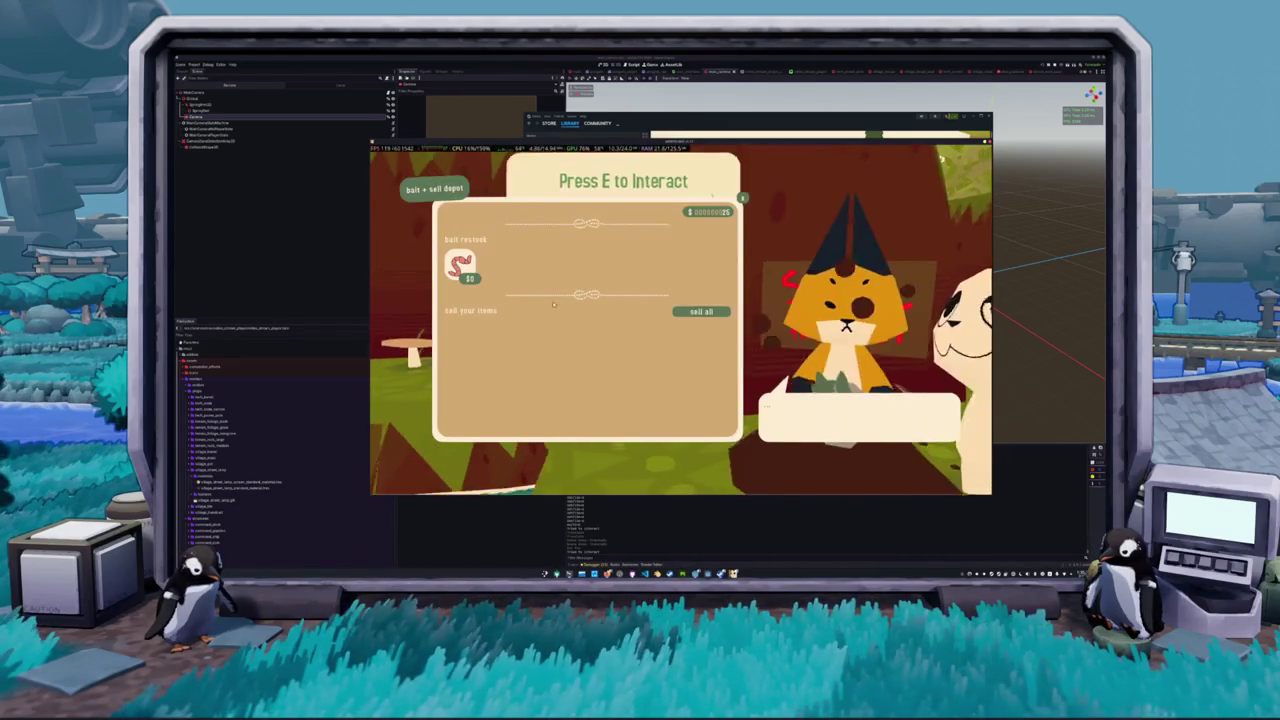
pyautogui.press('Escape')
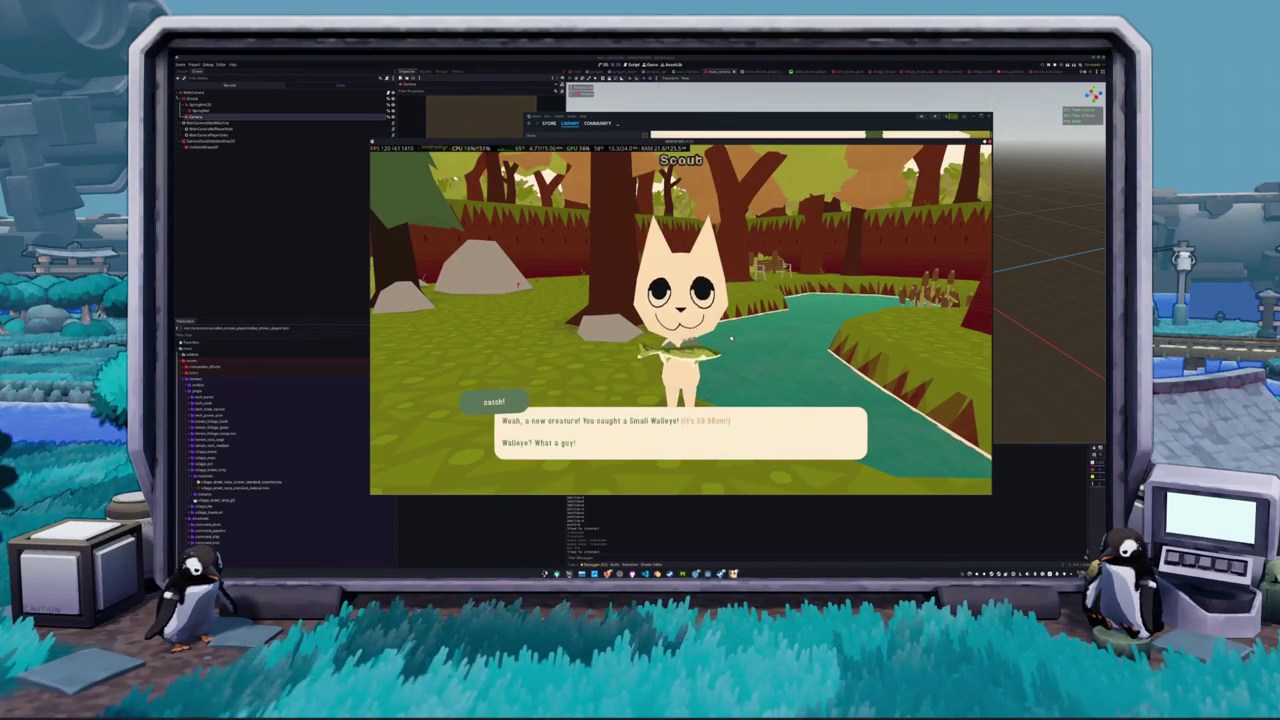
pyautogui.click(731, 340)
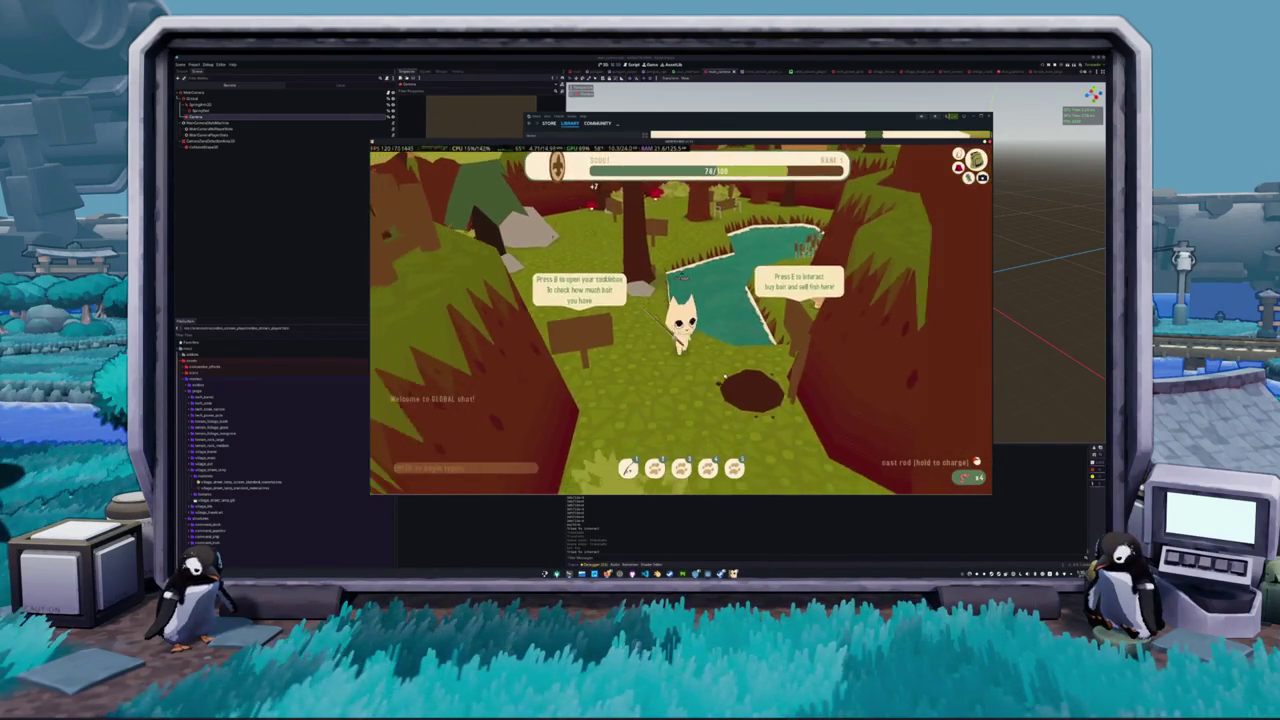
# Sell the Small Walleye, raising money from 25 to 33, and walk back to the exit sign
pyautogui.press('e')
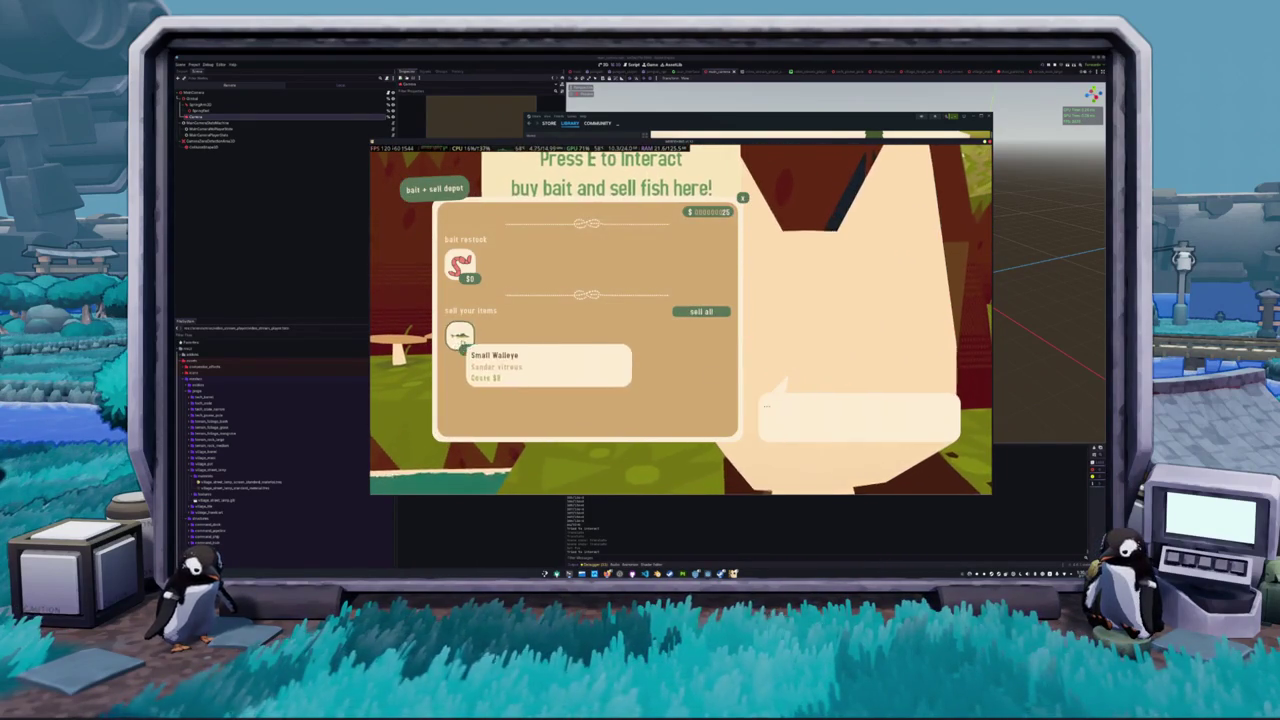
pyautogui.click(461, 340)
pyautogui.press('Escape')
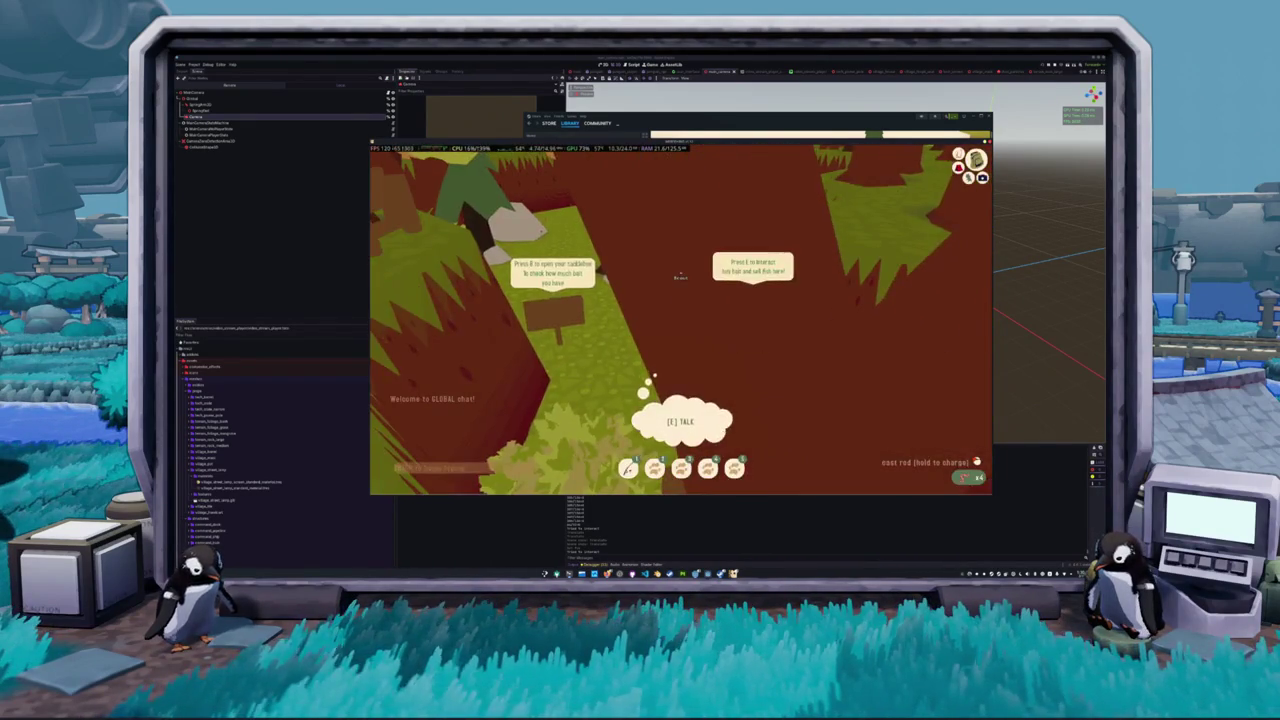
pyautogui.press('w')
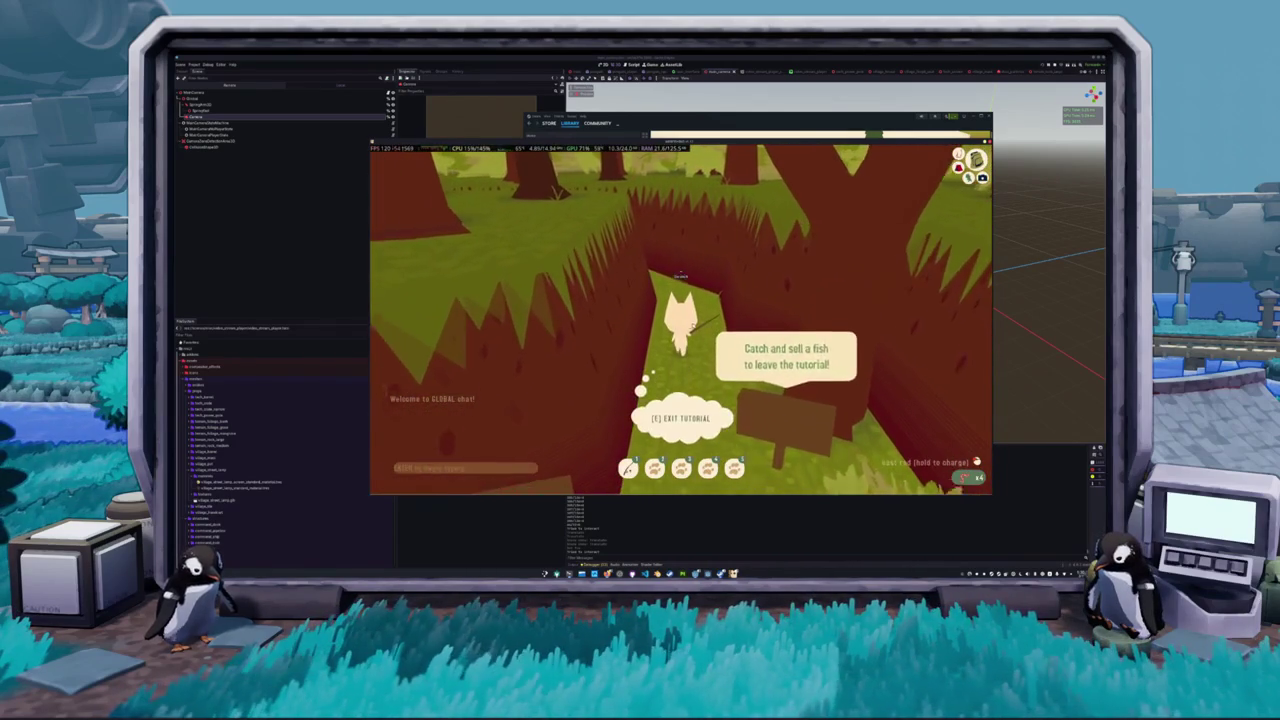
pyautogui.press('e')
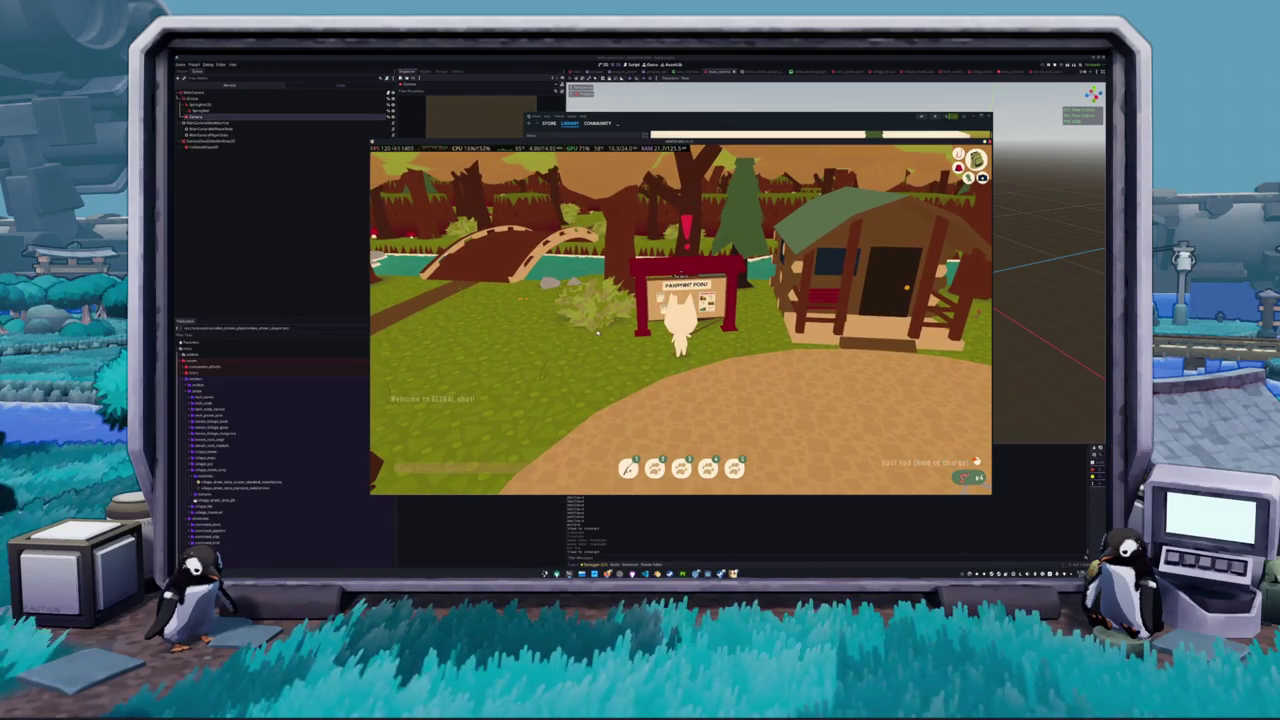
# Walk to the Pawprint Point notice board and open the quest board
pyautogui.press('w')
pyautogui.press('s')
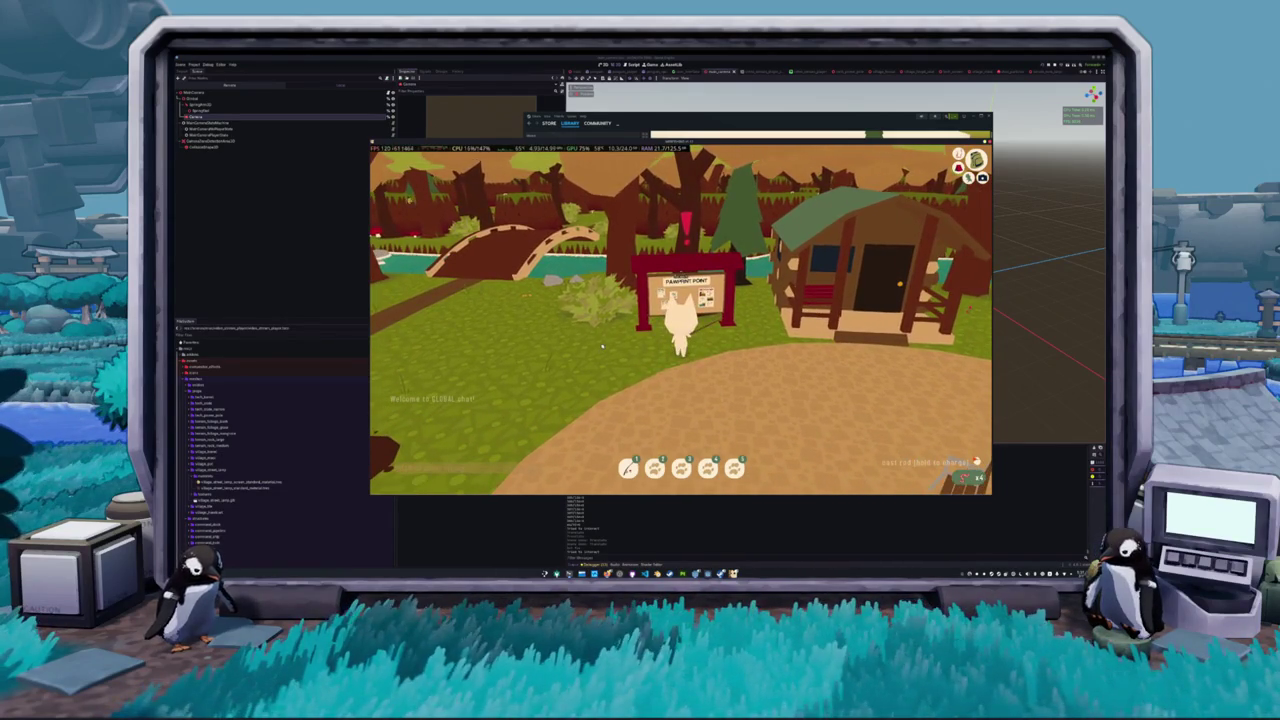
pyautogui.press('a')
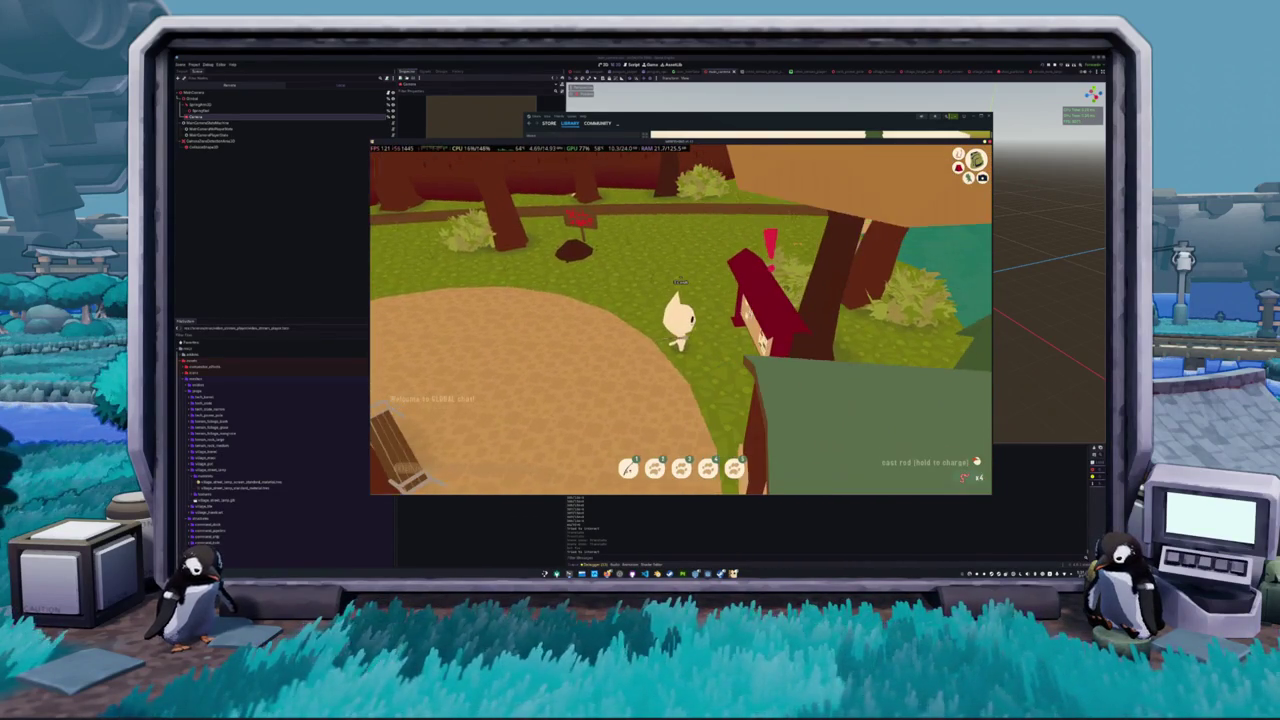
pyautogui.press('d')
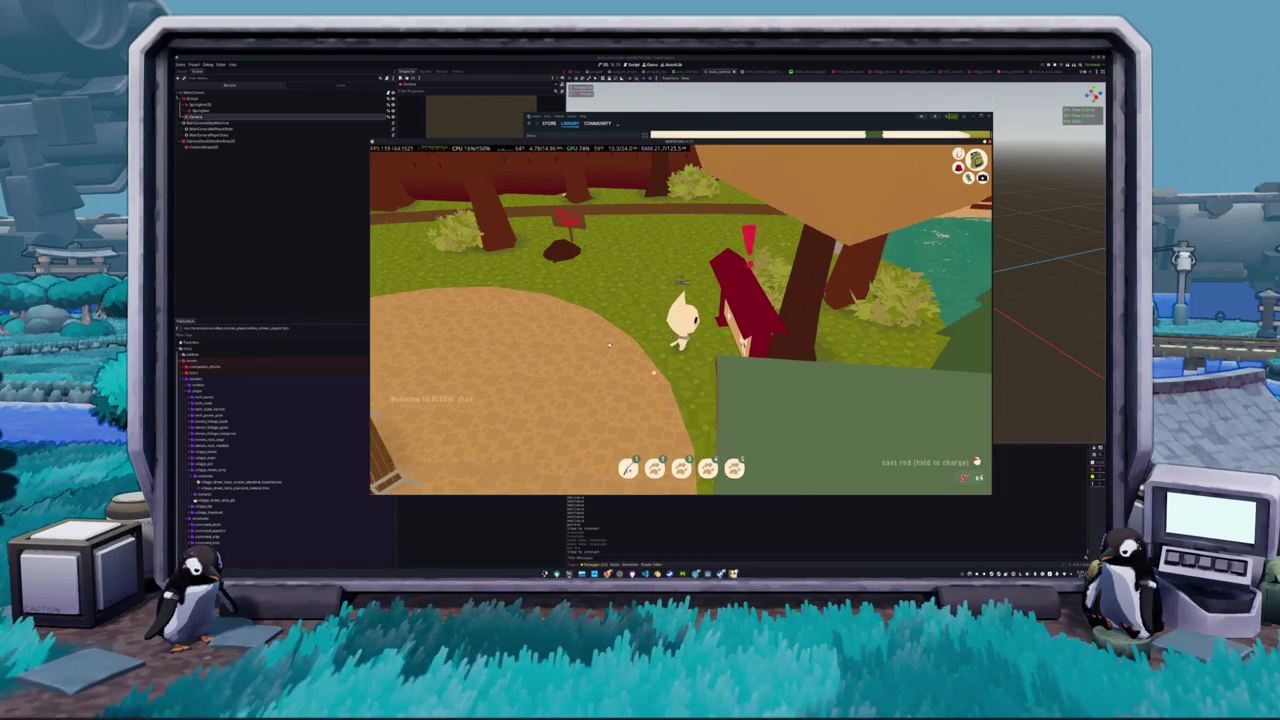
pyautogui.press('a')
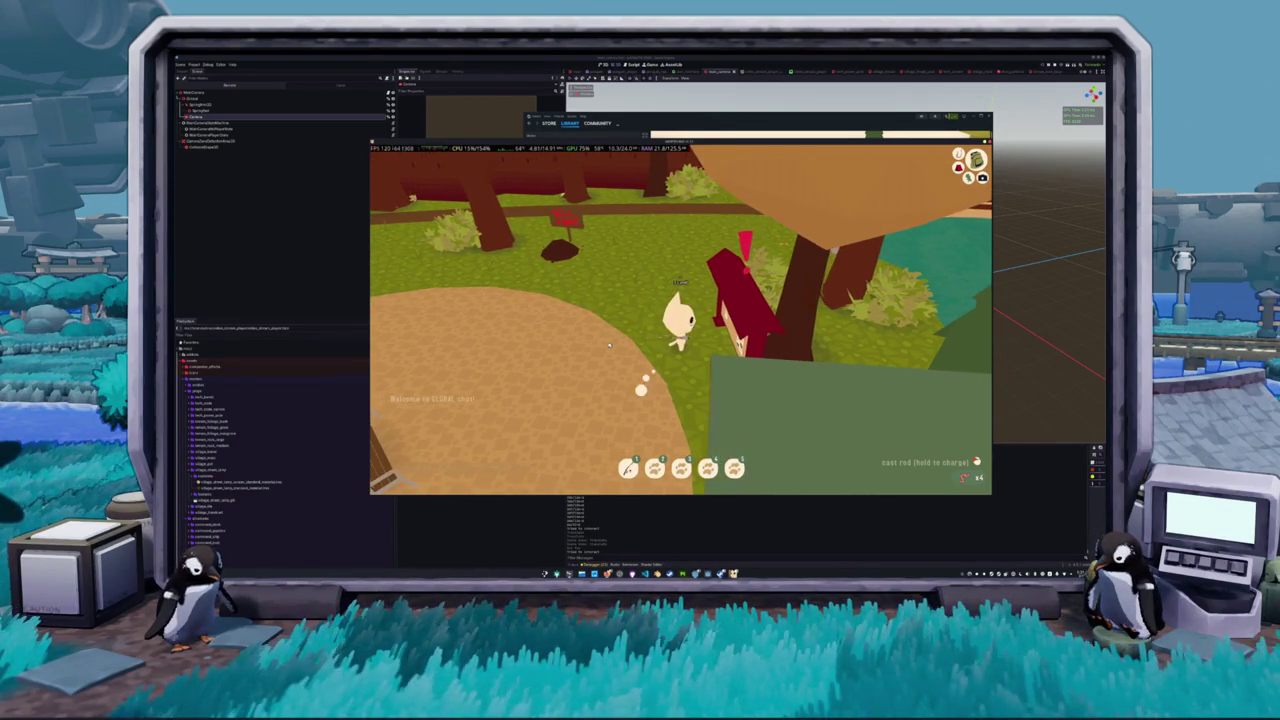
pyautogui.press('e')
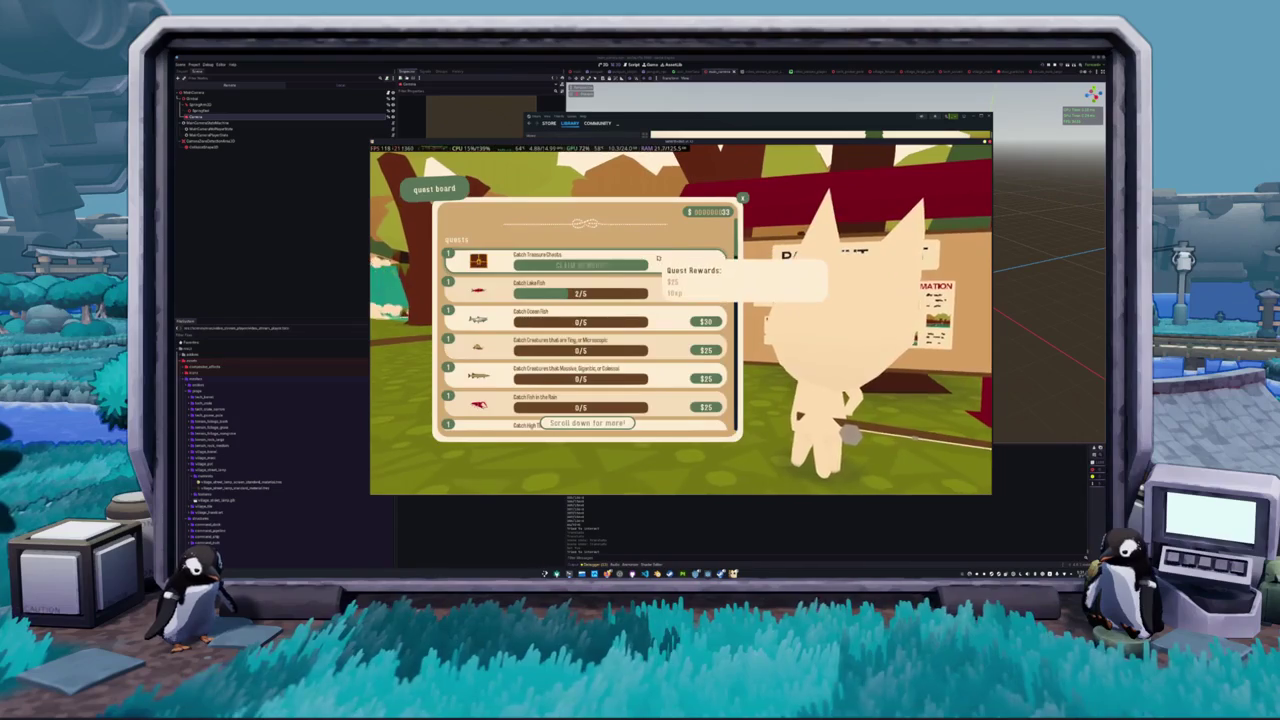
# Scroll through the quest list, including Catch Lakefish at 2/5, then close the board
pyautogui.scroll(-3, 652, 295)
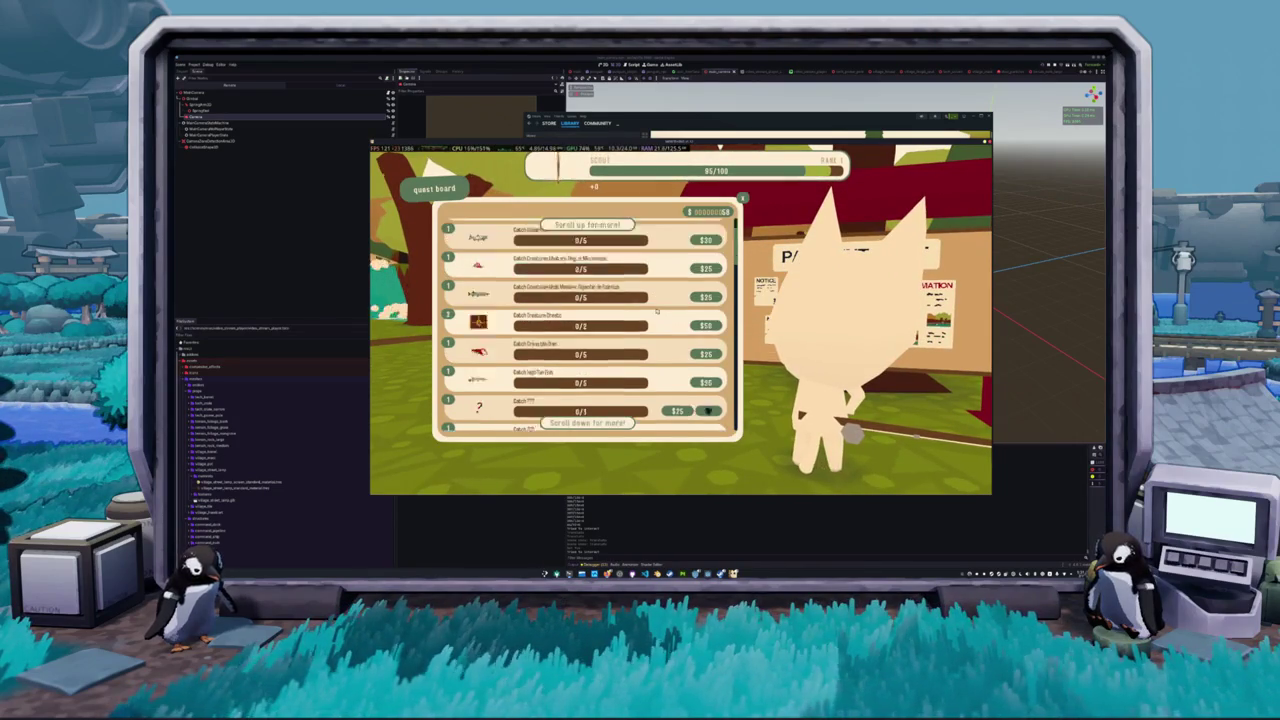
pyautogui.scroll(-3, 648, 305)
pyautogui.scroll(-3, 640, 319)
pyautogui.scroll(3, 640, 320)
pyautogui.scroll(3, 660, 310)
pyautogui.scroll(3, 656, 300)
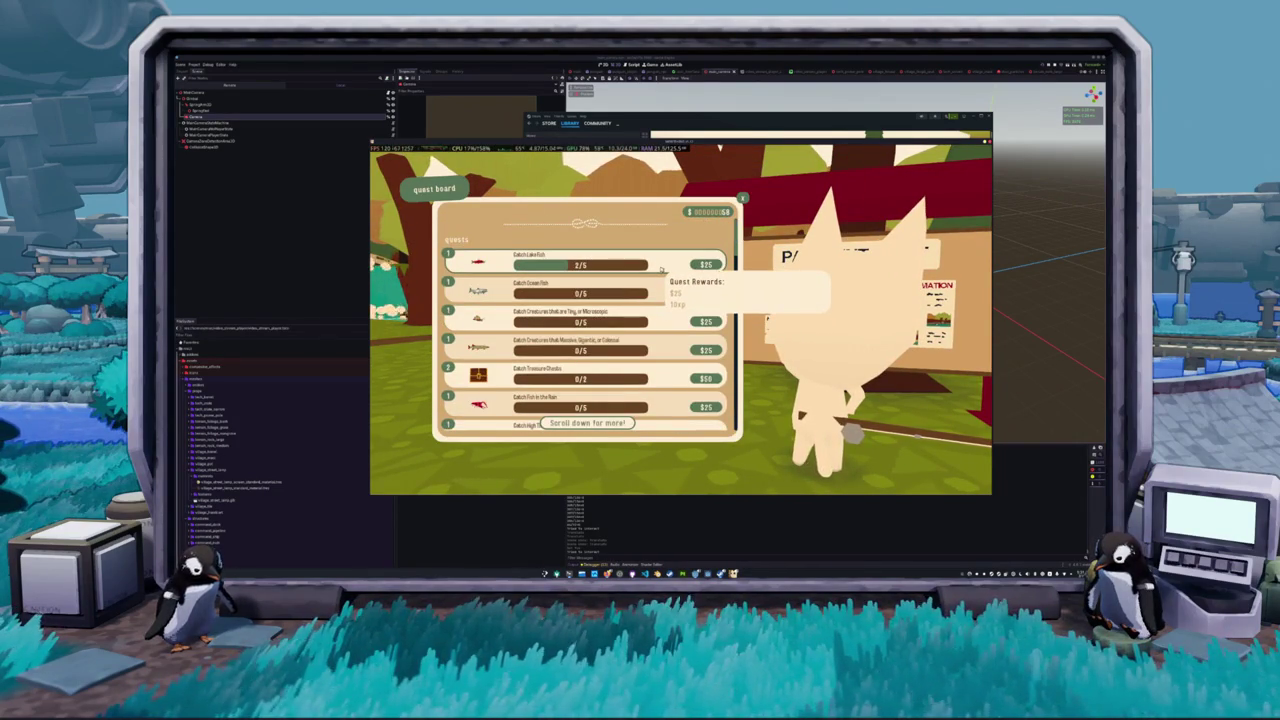
pyautogui.press('Escape')
# Enter the hut and talk to the black-hat shopkeeper to open the general store
pyautogui.press('s')
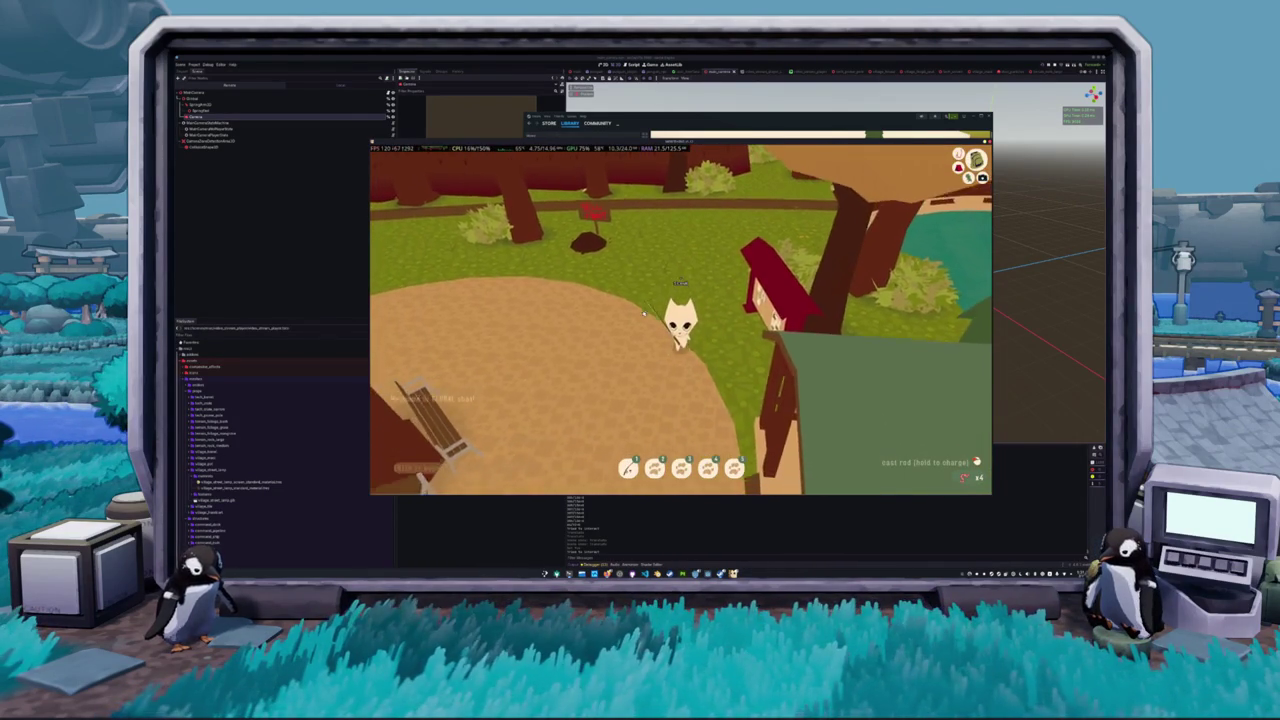
pyautogui.press('w')
pyautogui.press('w')
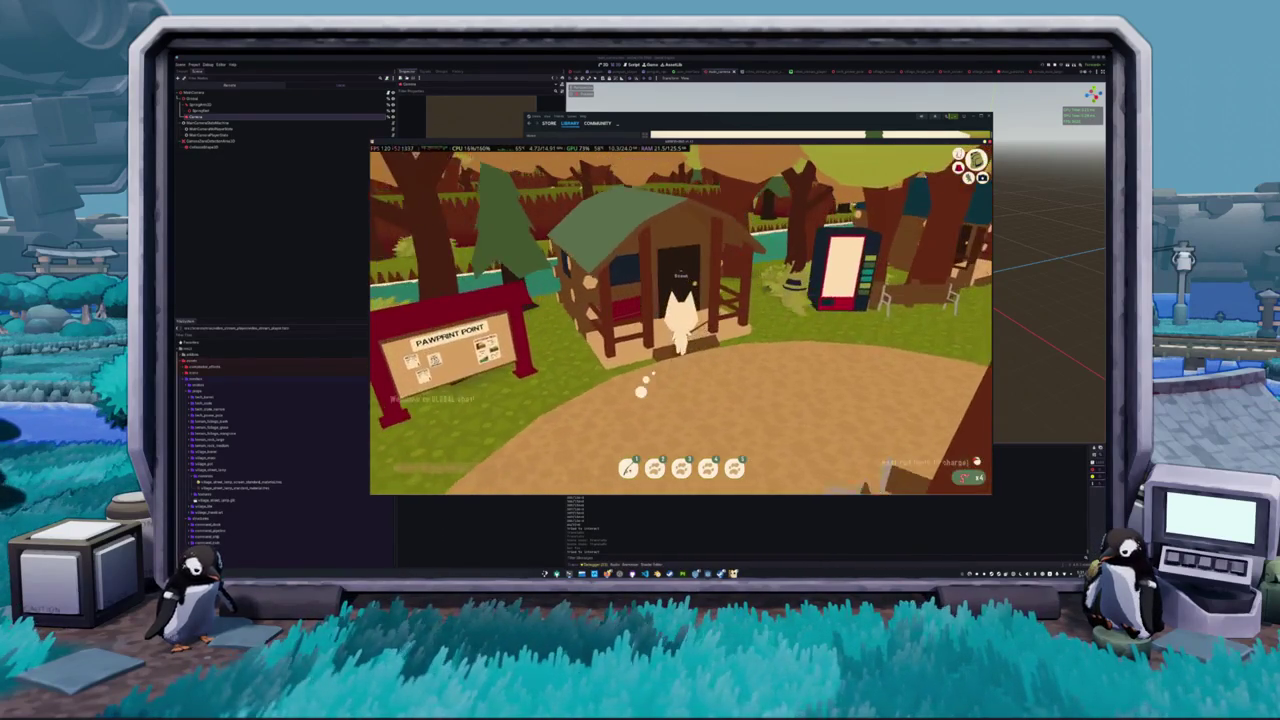
pyautogui.press('e')
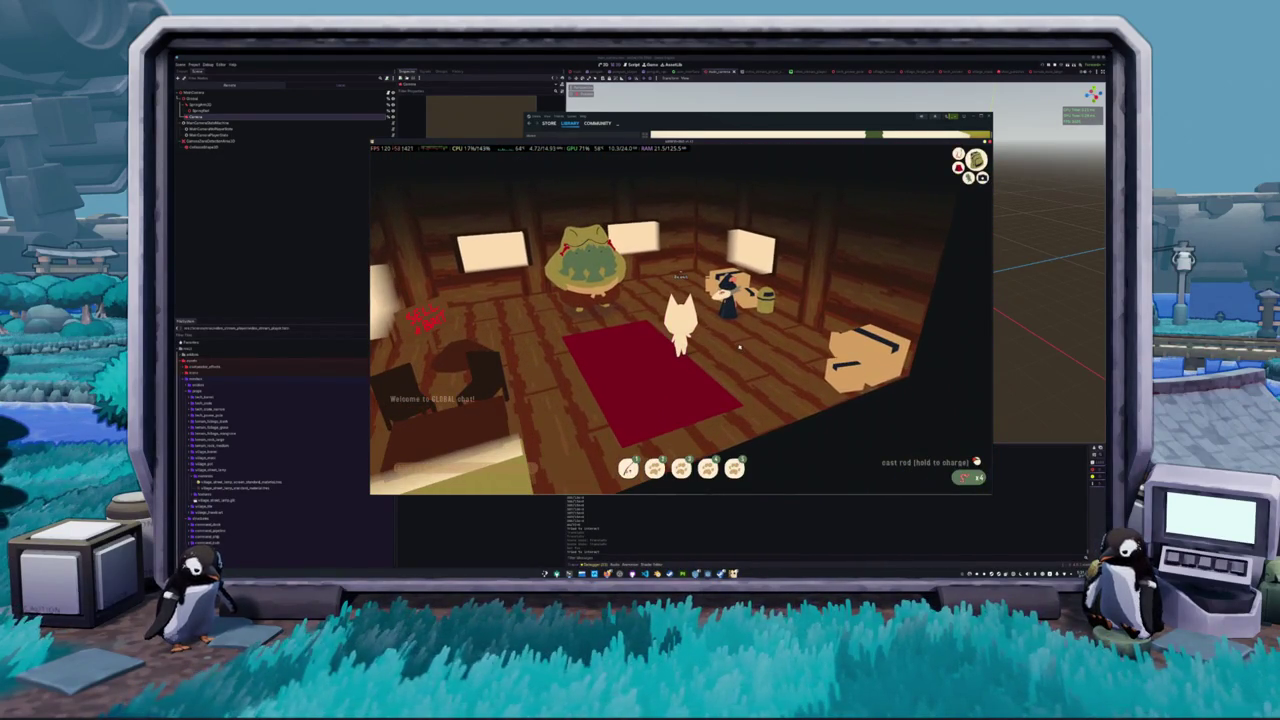
pyautogui.press('w')
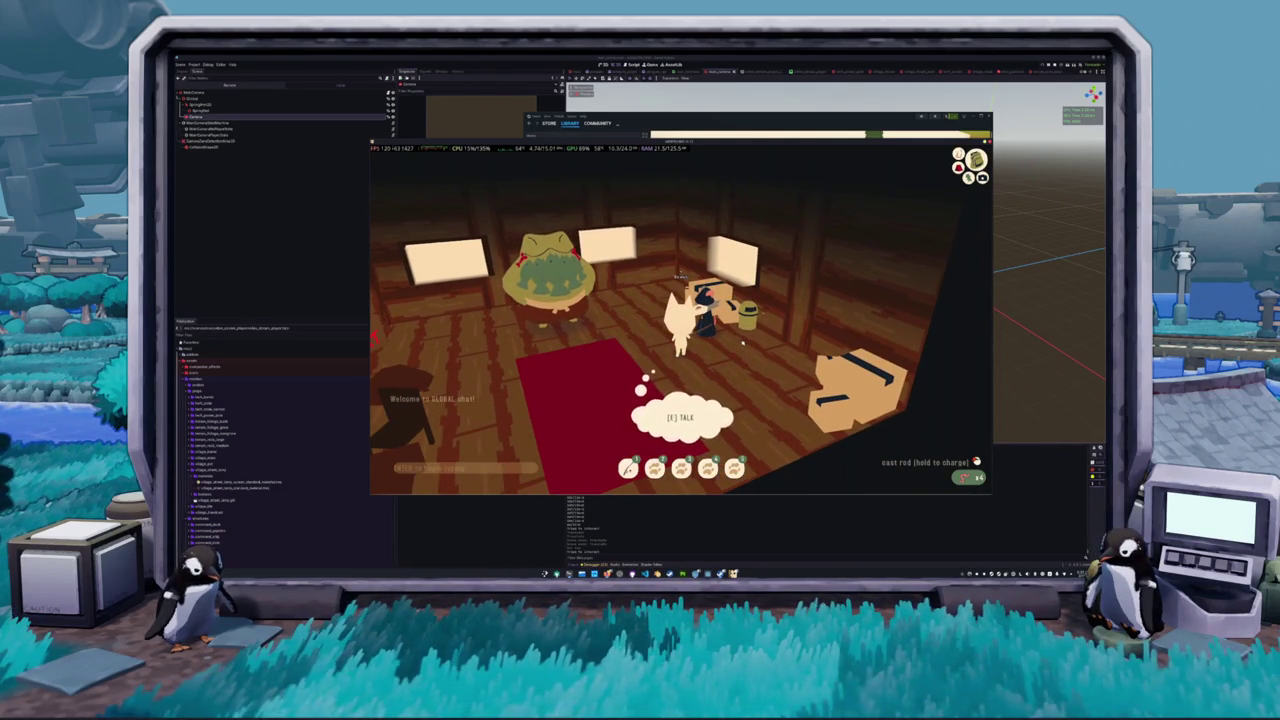
pyautogui.press('e')
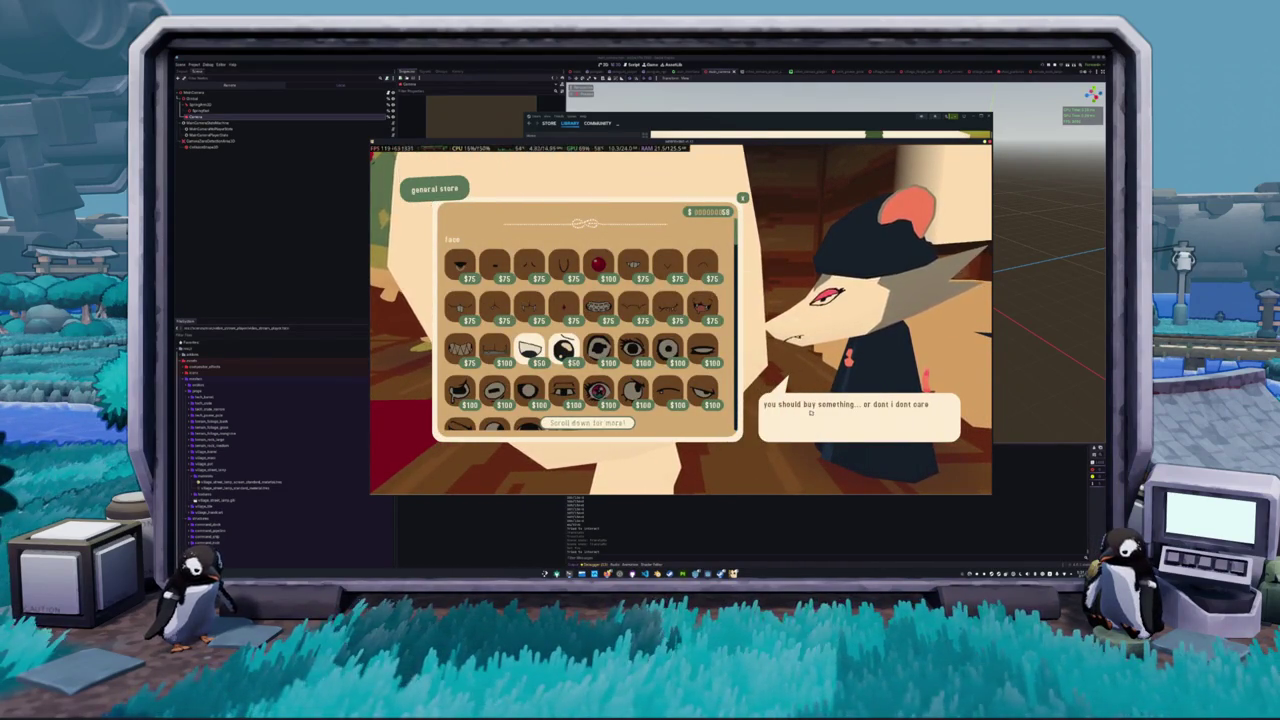
pyautogui.moveTo(563, 347)
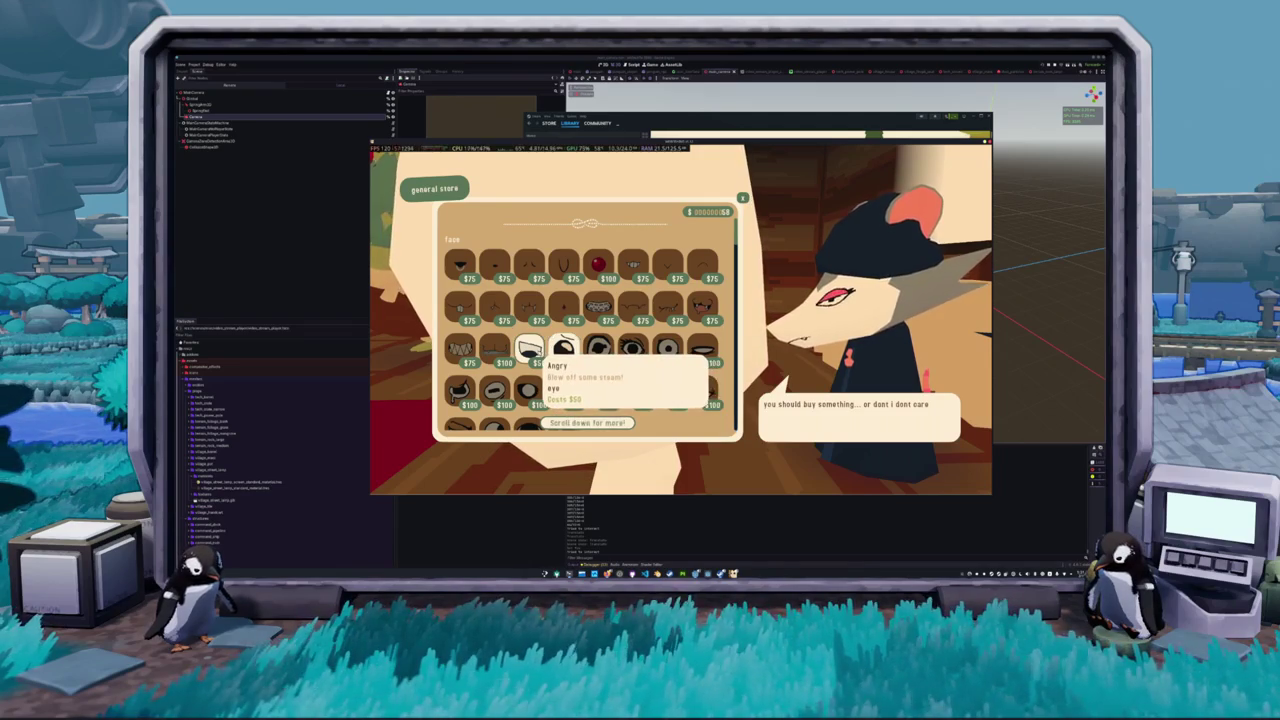
# Buy the Catfish Baseball Cap from the store's hats section
pyautogui.scroll(-2, 535, 352)
pyautogui.scroll(-2, 535, 352)
pyautogui.scroll(-2, 535, 352)
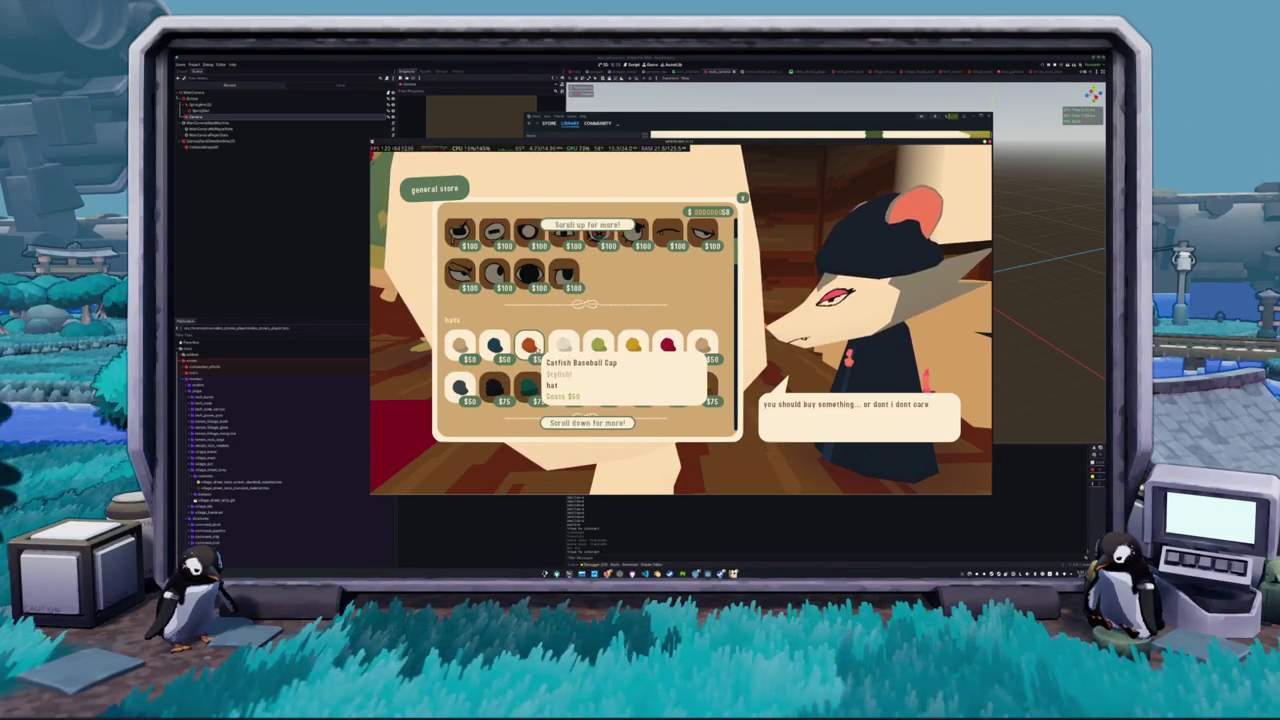
pyautogui.click(530, 352)
# Browse past the t-shirts to the pants and shorts, where Orange Pants costs $50, then leave the store
pyautogui.scroll(-1, 689, 332)
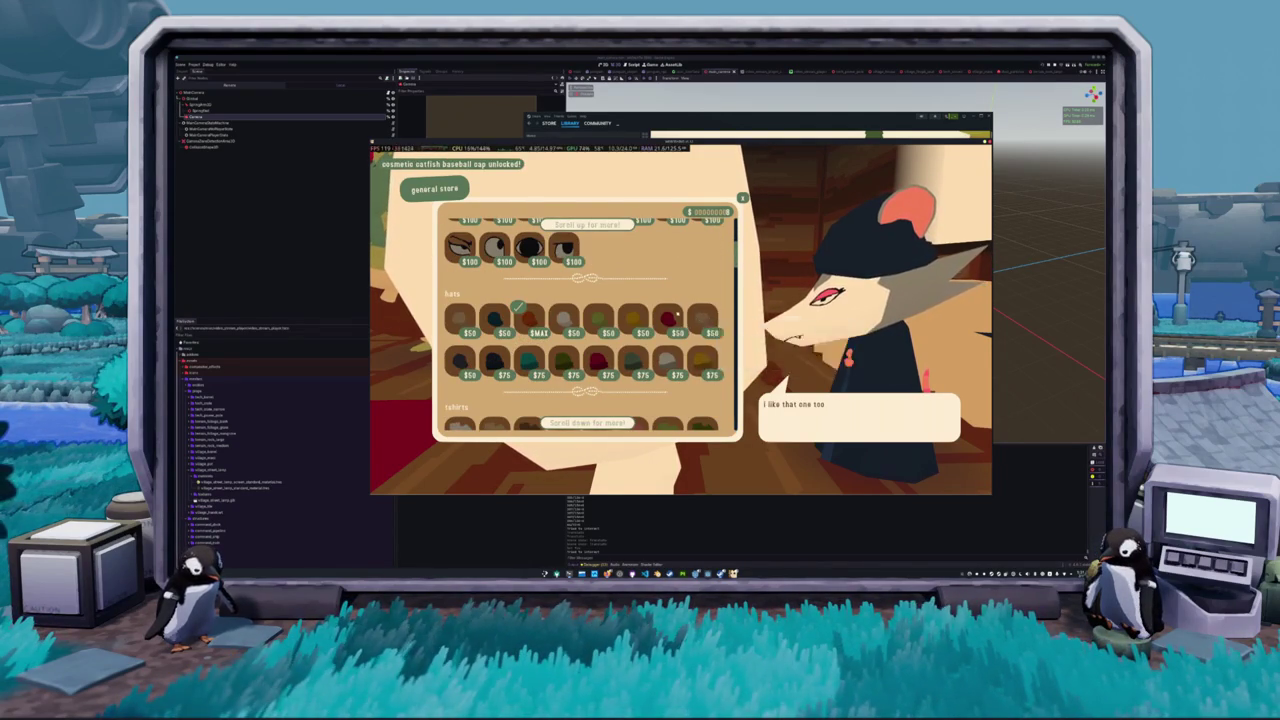
pyautogui.moveTo(564, 362)
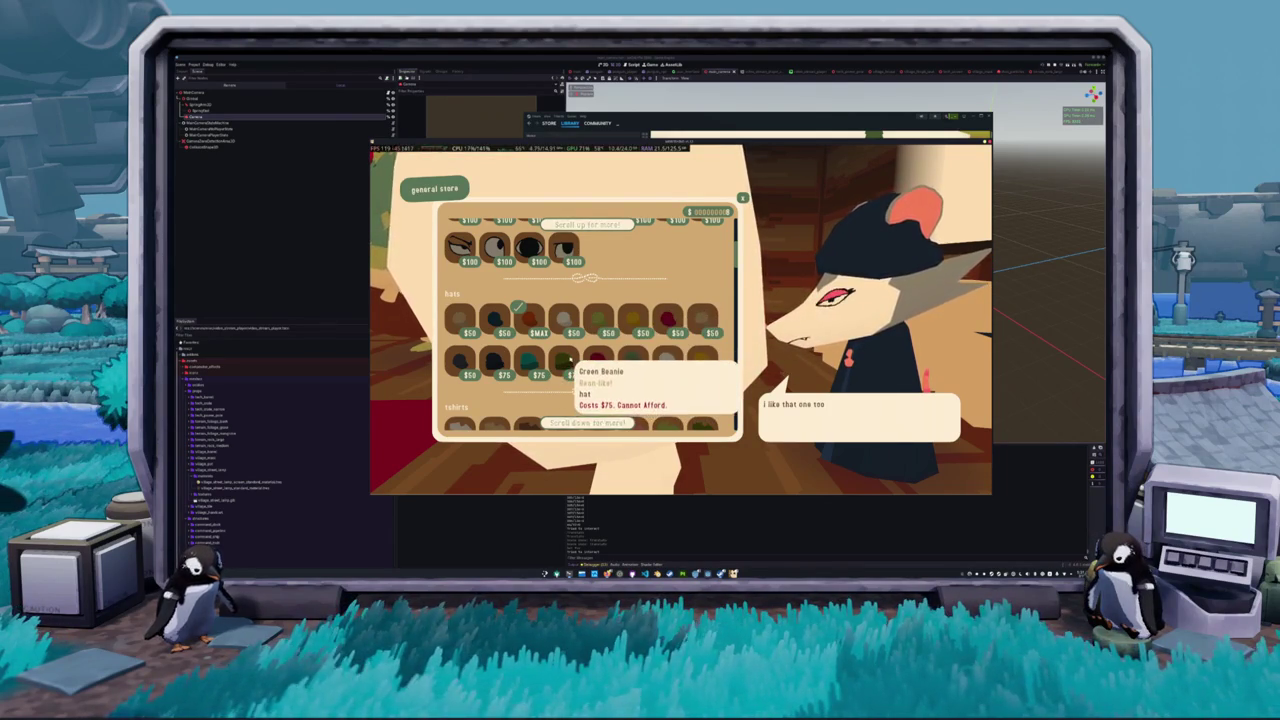
pyautogui.scroll(-1, 573, 370)
pyautogui.scroll(-1, 580, 380)
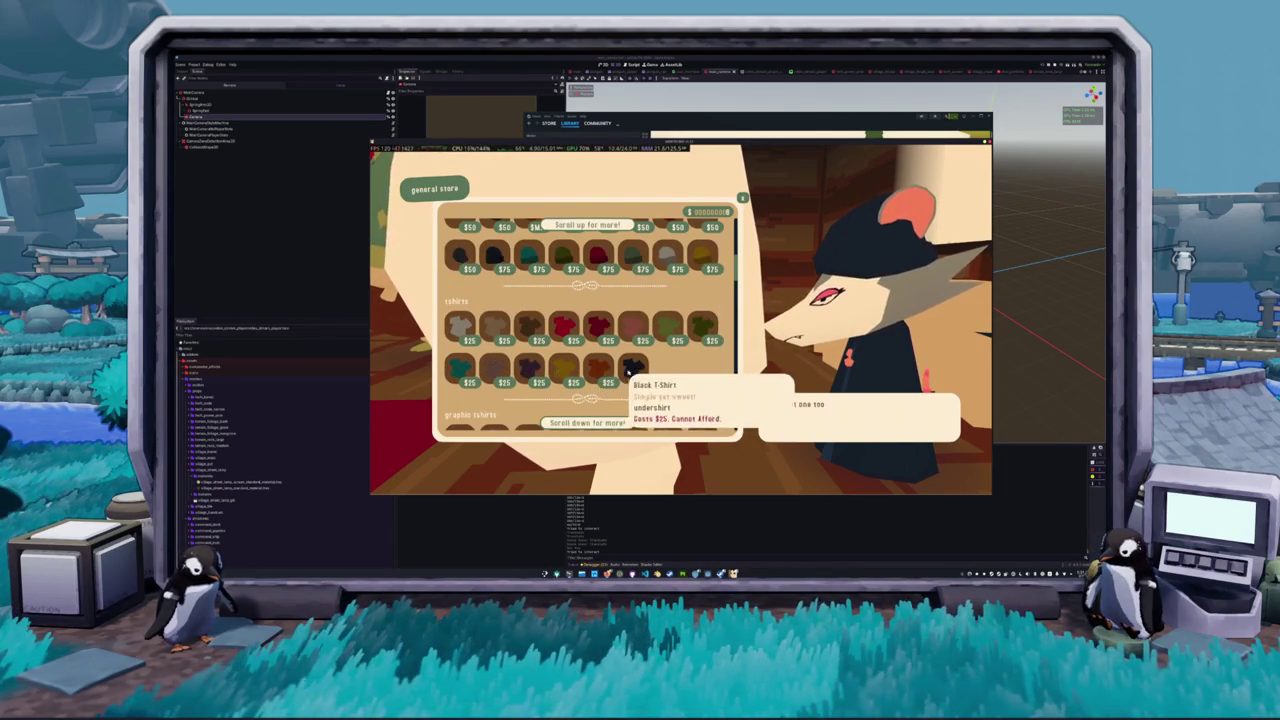
pyautogui.scroll(-1, 640, 368)
pyautogui.scroll(-1, 660, 365)
pyautogui.scroll(-1, 680, 361)
pyautogui.scroll(-1, 693, 358)
pyautogui.scroll(-1, 693, 358)
pyautogui.scroll(-1, 695, 360)
pyautogui.scroll(-1, 696, 362)
pyautogui.scroll(-1, 698, 365)
pyautogui.scroll(1, 697, 358)
pyautogui.scroll(1, 698, 359)
pyautogui.scroll(1, 699, 360)
pyautogui.scroll(1, 700, 361)
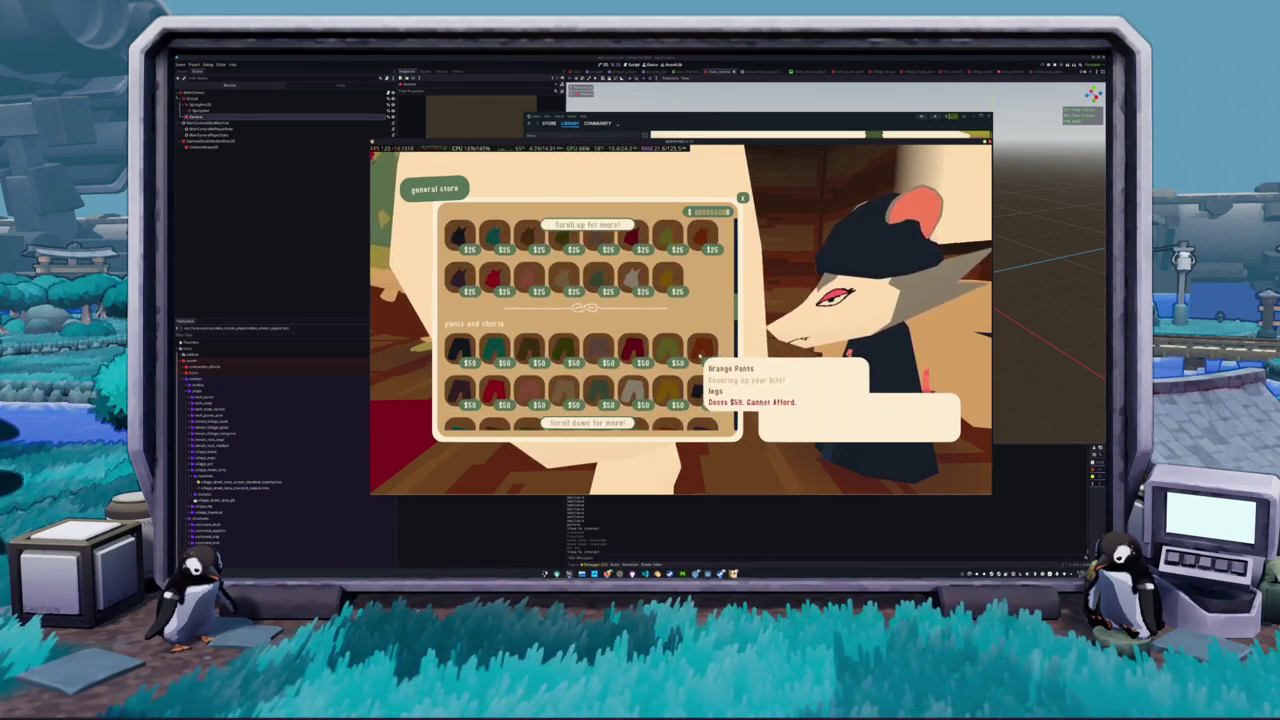
pyautogui.press('Escape')
# Open the inventory and enter the outfit customization panel
pyautogui.press('Tab')
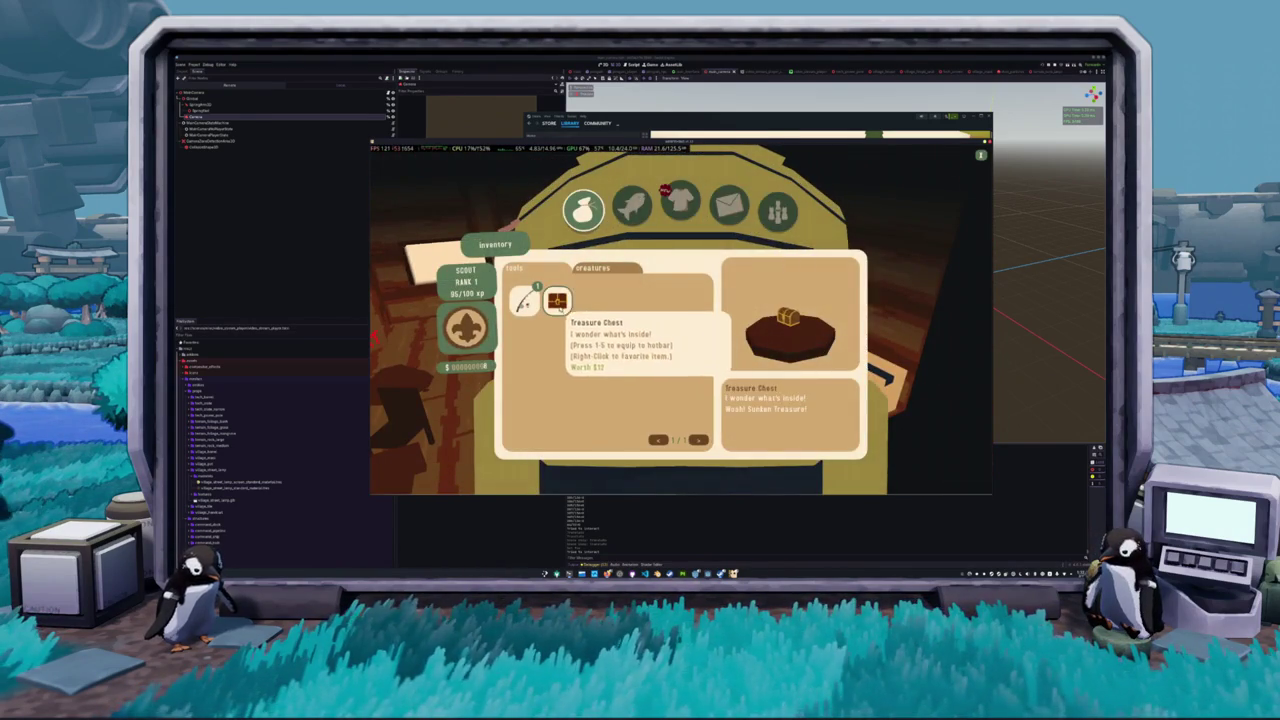
pyautogui.press('Tab')
pyautogui.press('s')
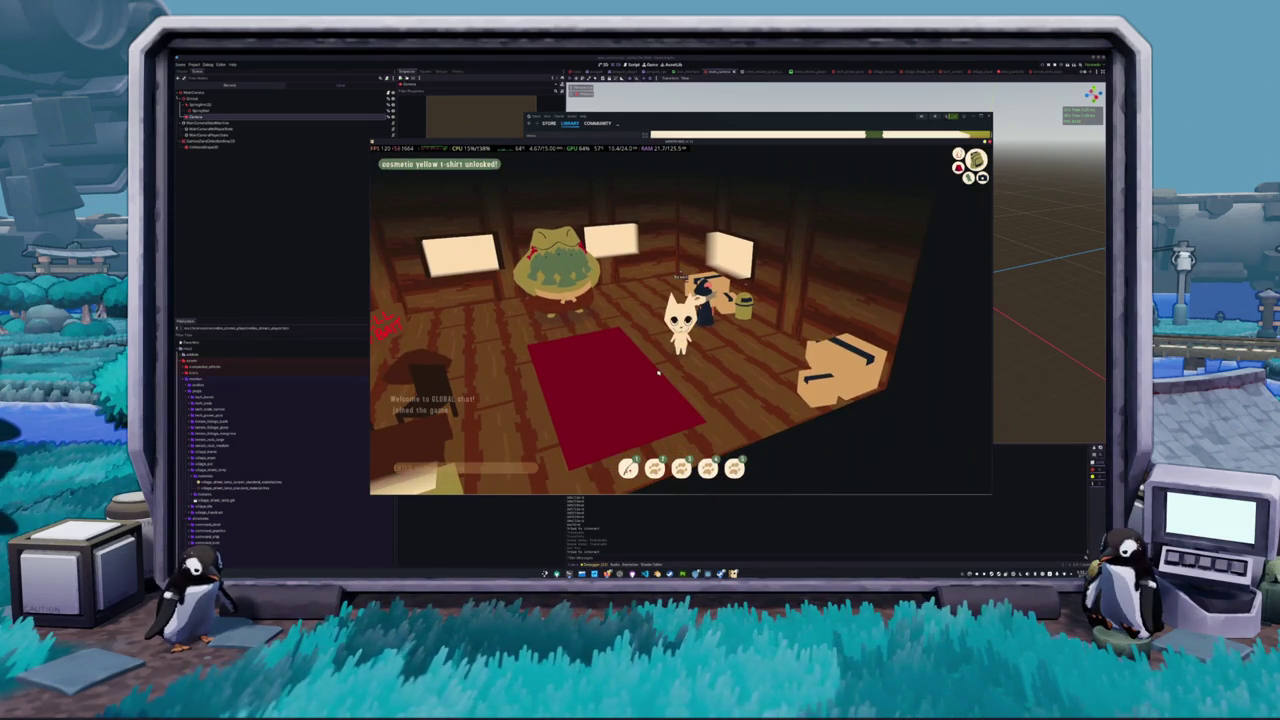
pyautogui.press('Tab')
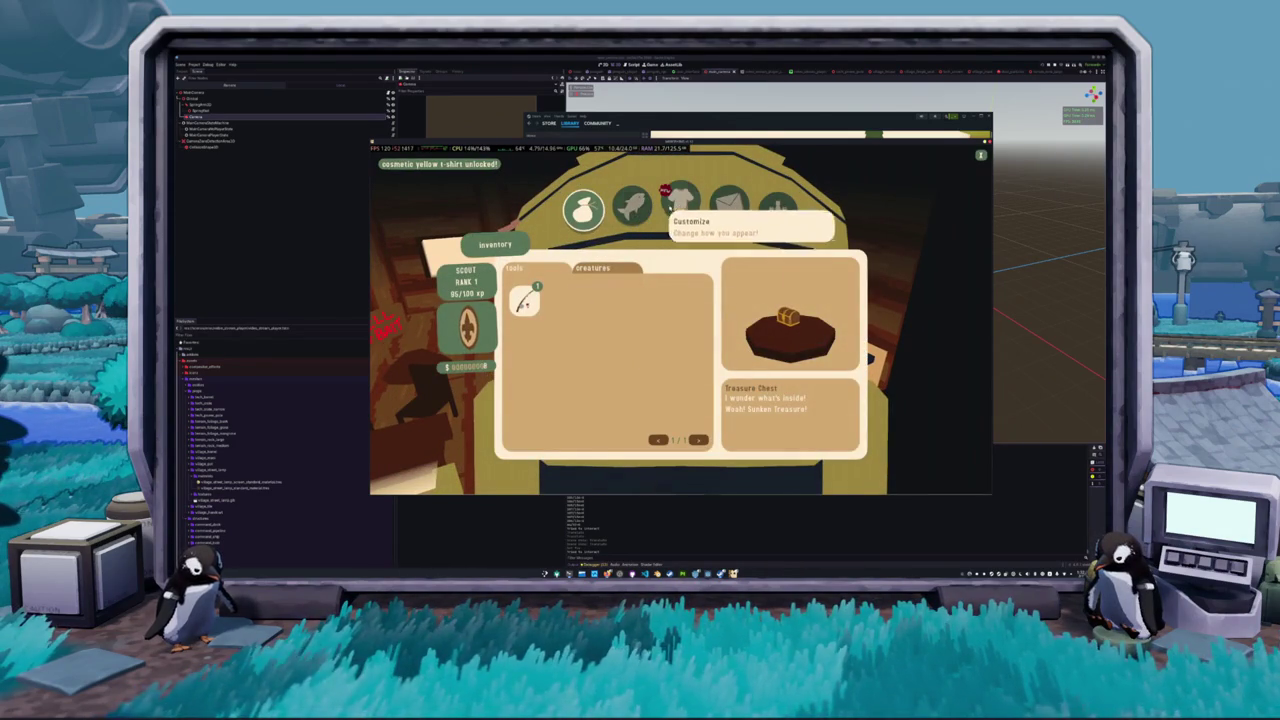
pyautogui.click(678, 202)
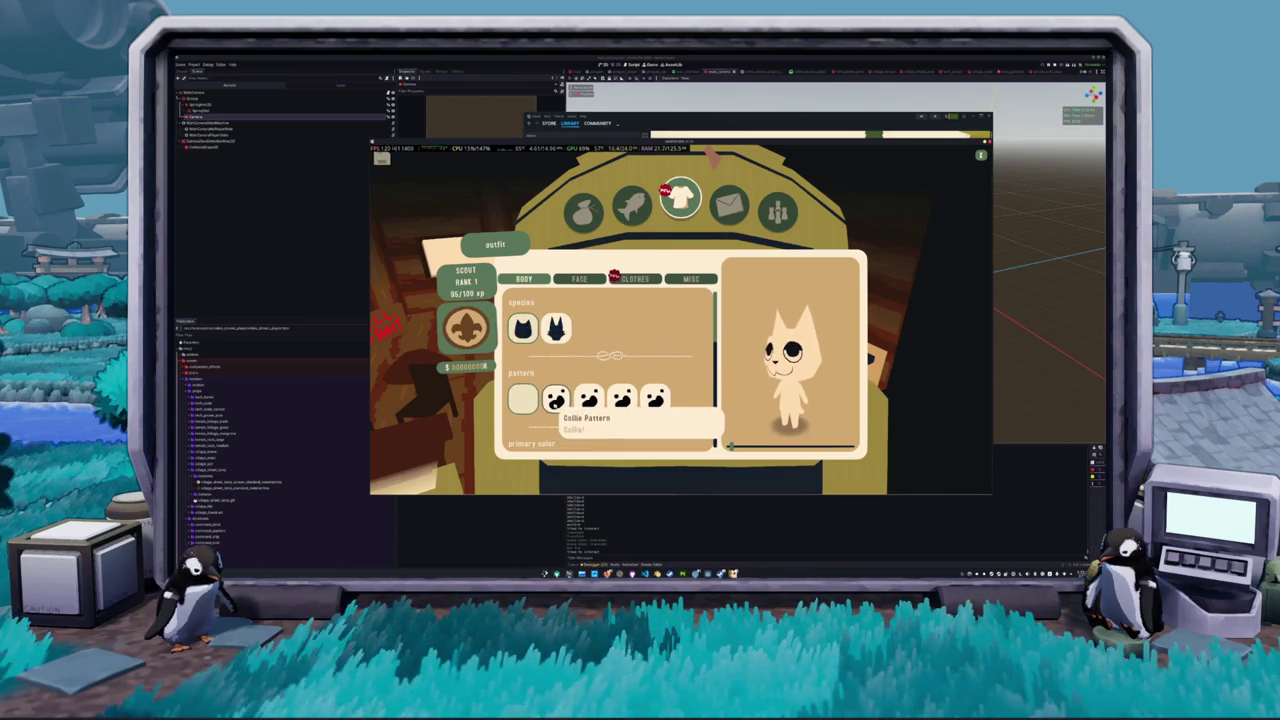
# Try Calico and Collie patterns, the dog species and brown fur, ending on a plain cream cat
pyautogui.click(655, 402)
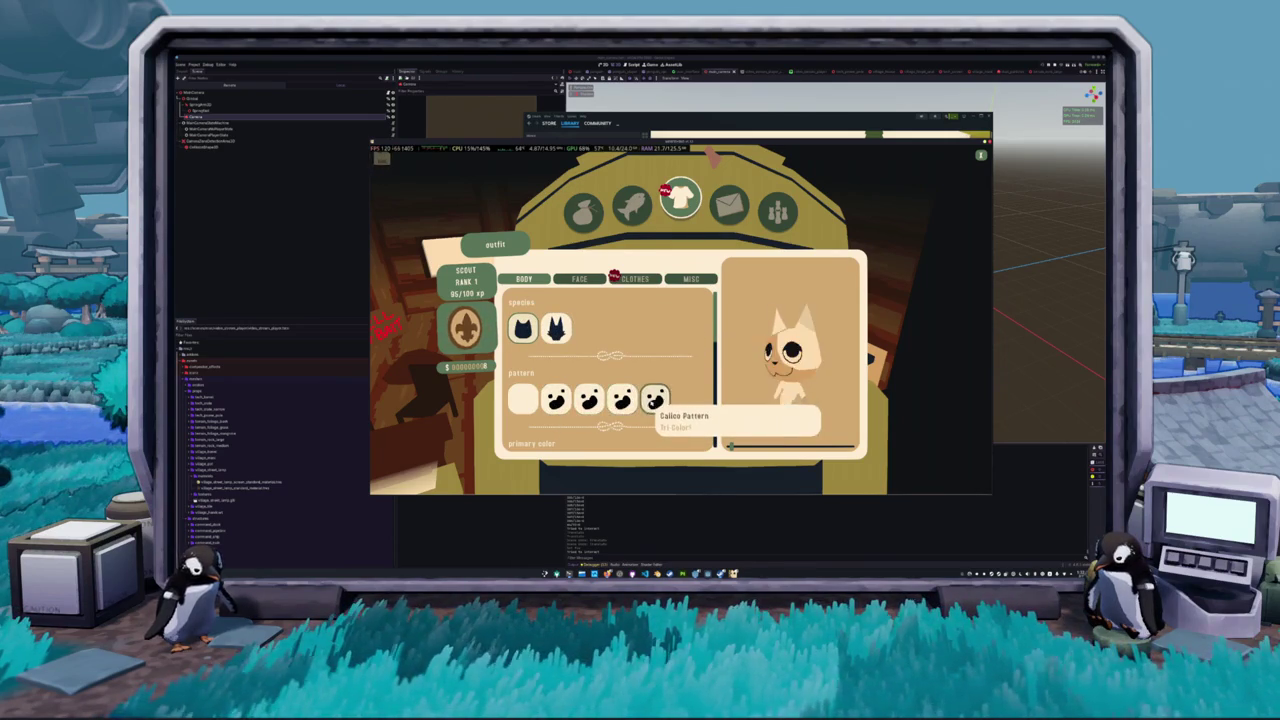
pyautogui.click(556, 328)
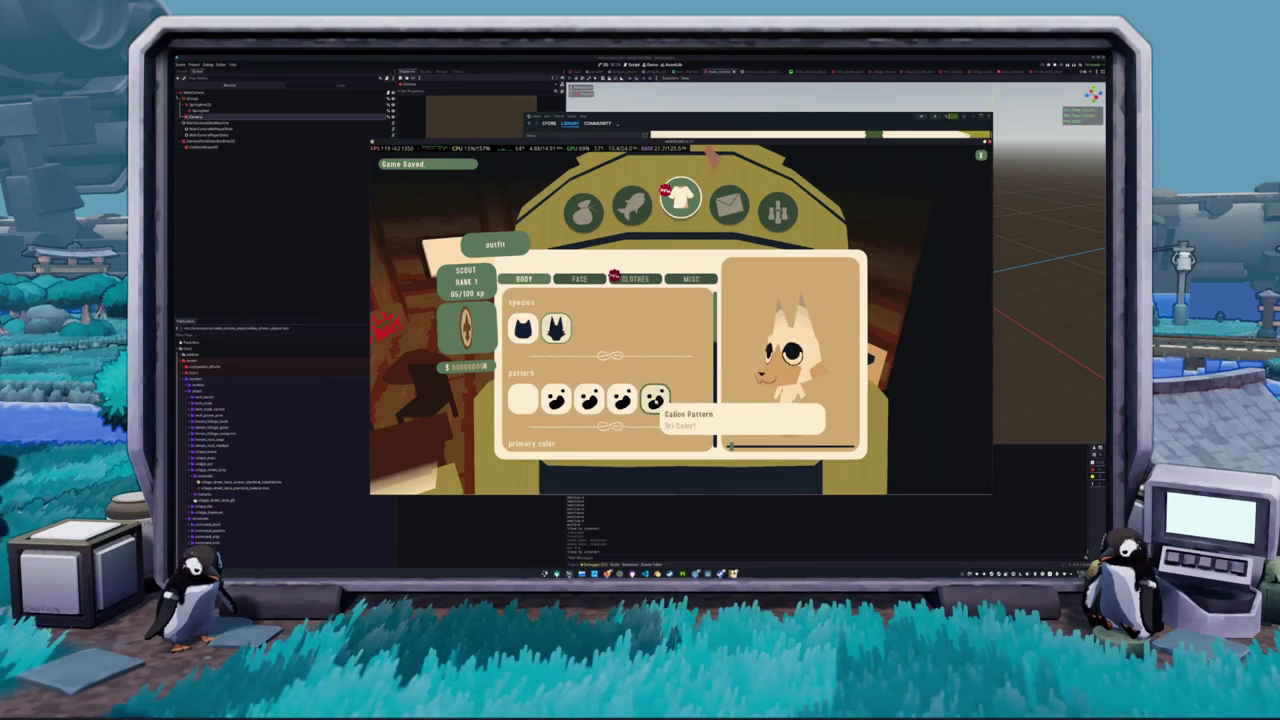
pyautogui.click(622, 400)
pyautogui.click(522, 328)
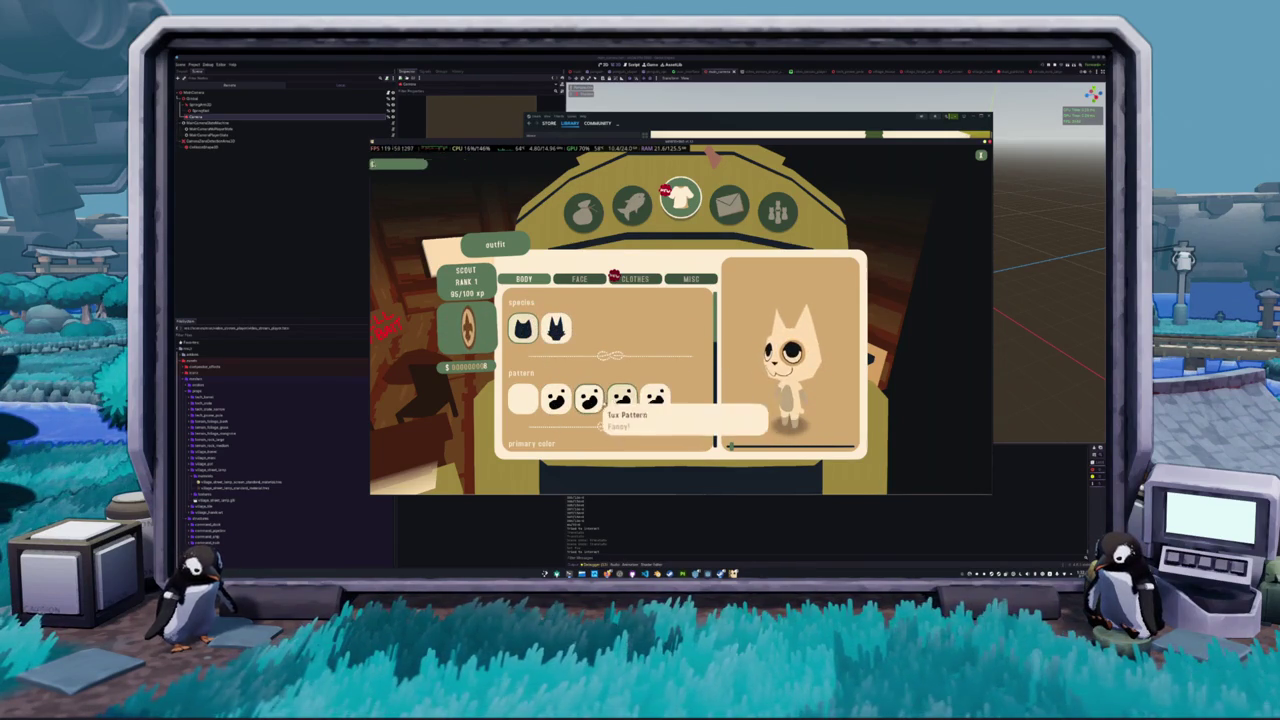
pyautogui.click(654, 400)
pyautogui.scroll(-3, 654, 400)
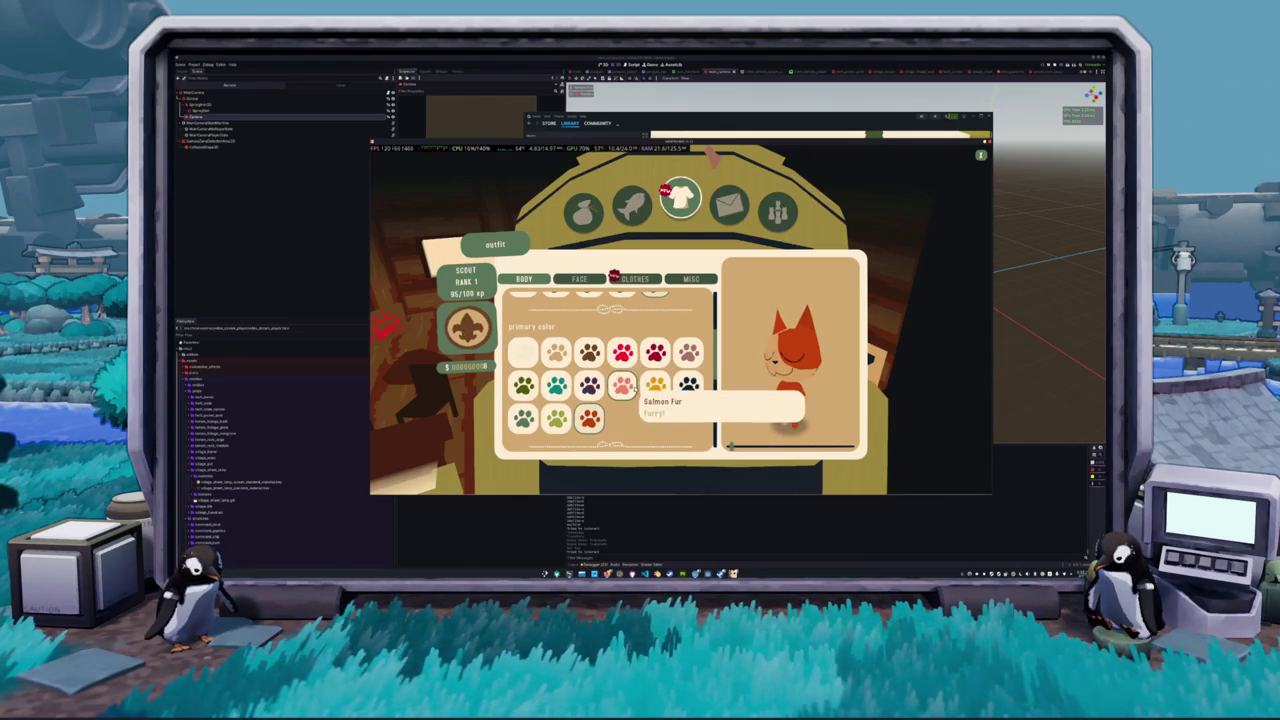
pyautogui.click(590, 358)
pyautogui.click(522, 352)
pyautogui.scroll(2, 540, 360)
pyautogui.click(555, 340)
pyautogui.click(588, 342)
# Spin the character preview to inspect it, then bring up the face options
pyautogui.scroll(-2, 590, 381)
pyautogui.scroll(-1, 590, 381)
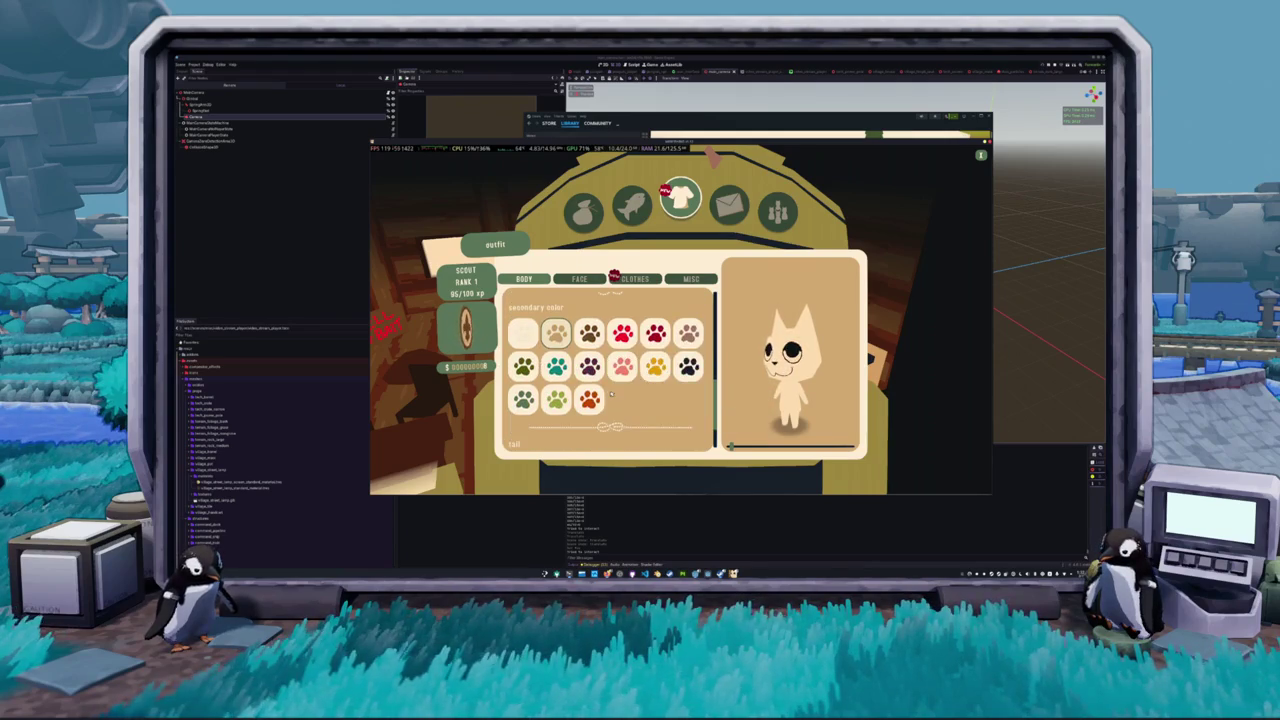
pyautogui.scroll(-1, 541, 344)
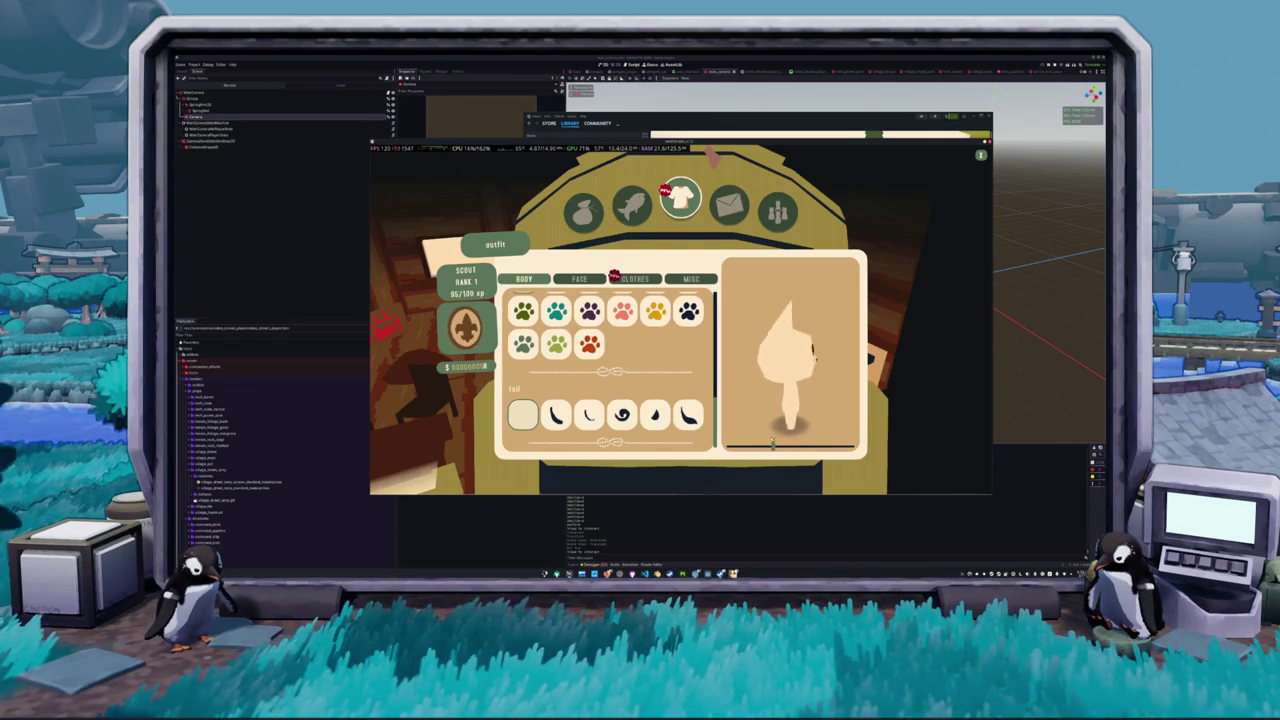
pyautogui.moveTo(741, 446)
pyautogui.mouseDown()
pyautogui.moveTo(729, 446)
pyautogui.moveTo(813, 446)
pyautogui.mouseUp()
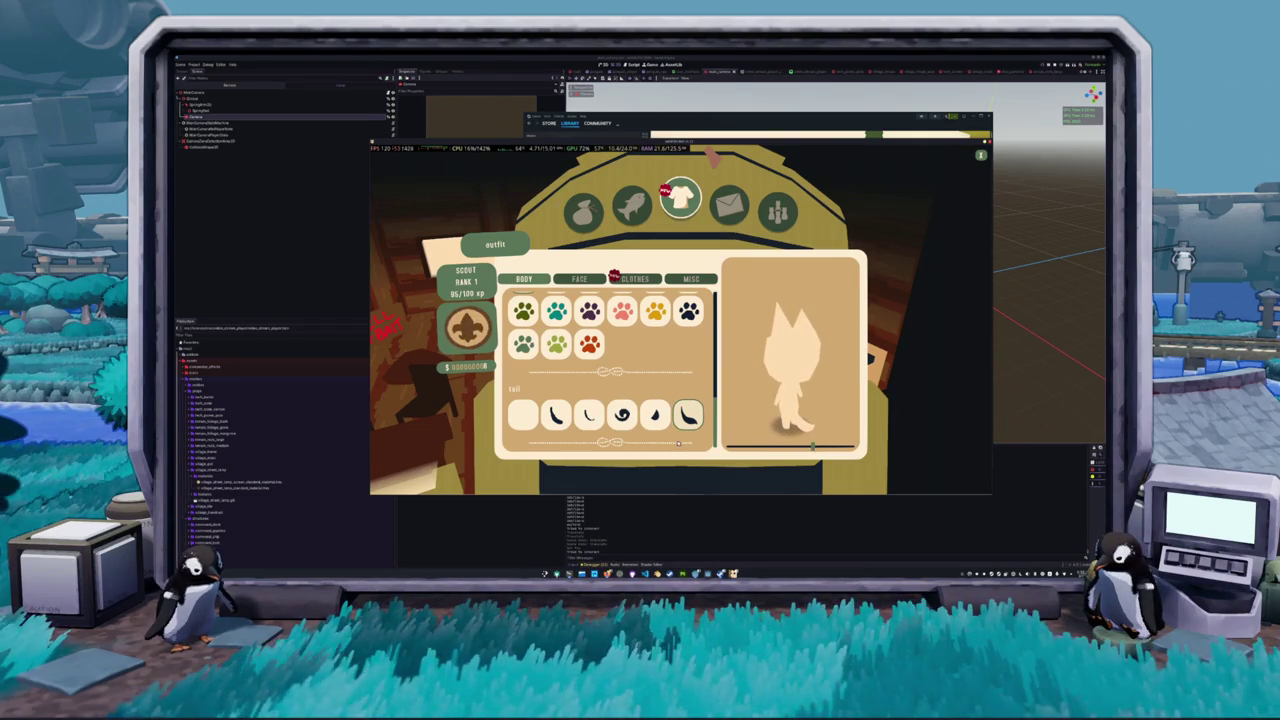
pyautogui.scroll(3, 679, 442)
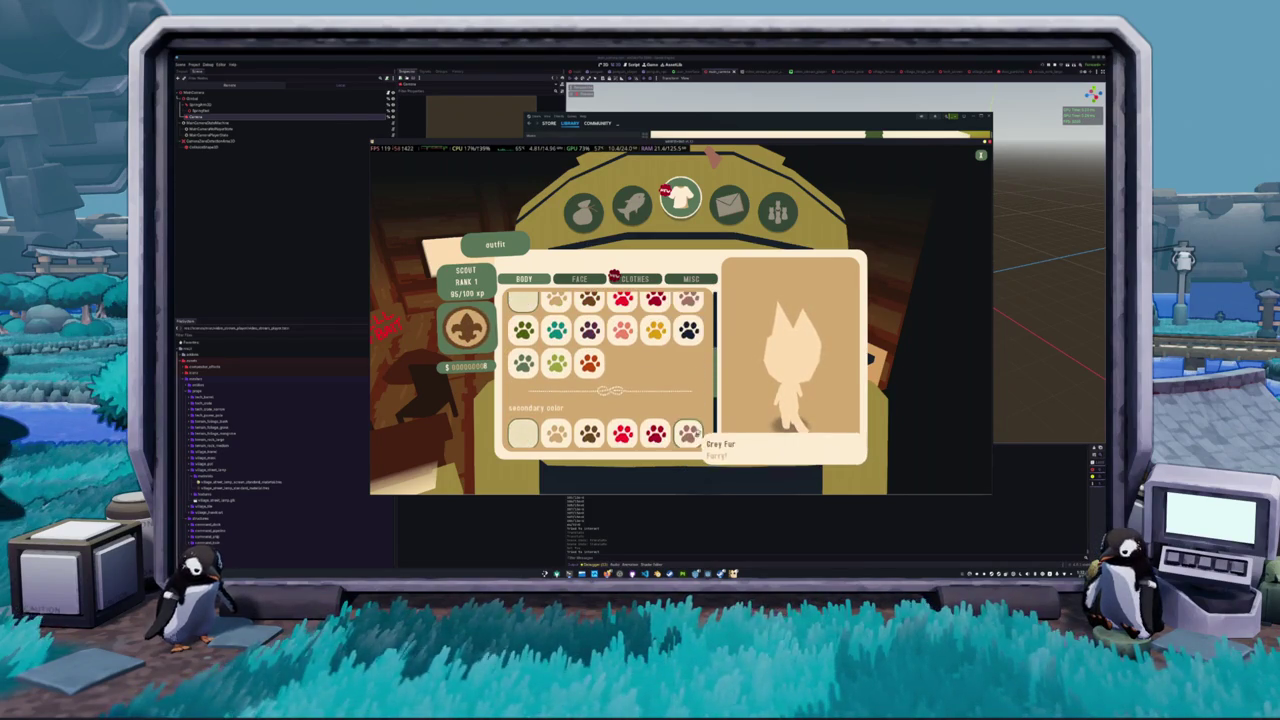
pyautogui.scroll(2, 693, 427)
pyautogui.click(588, 279)
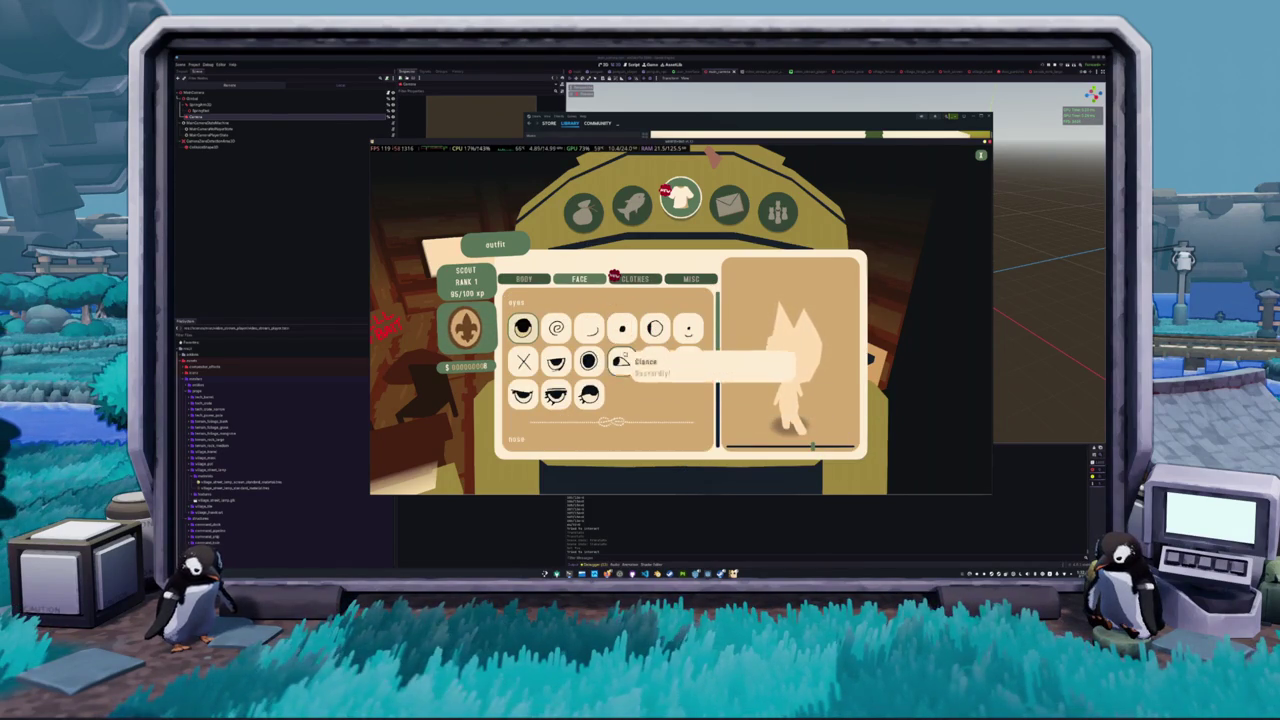
# Turn the preview to the front and give the cat dot-style eyes
pyautogui.moveTo(813, 446); pyautogui.dragTo(797, 446)
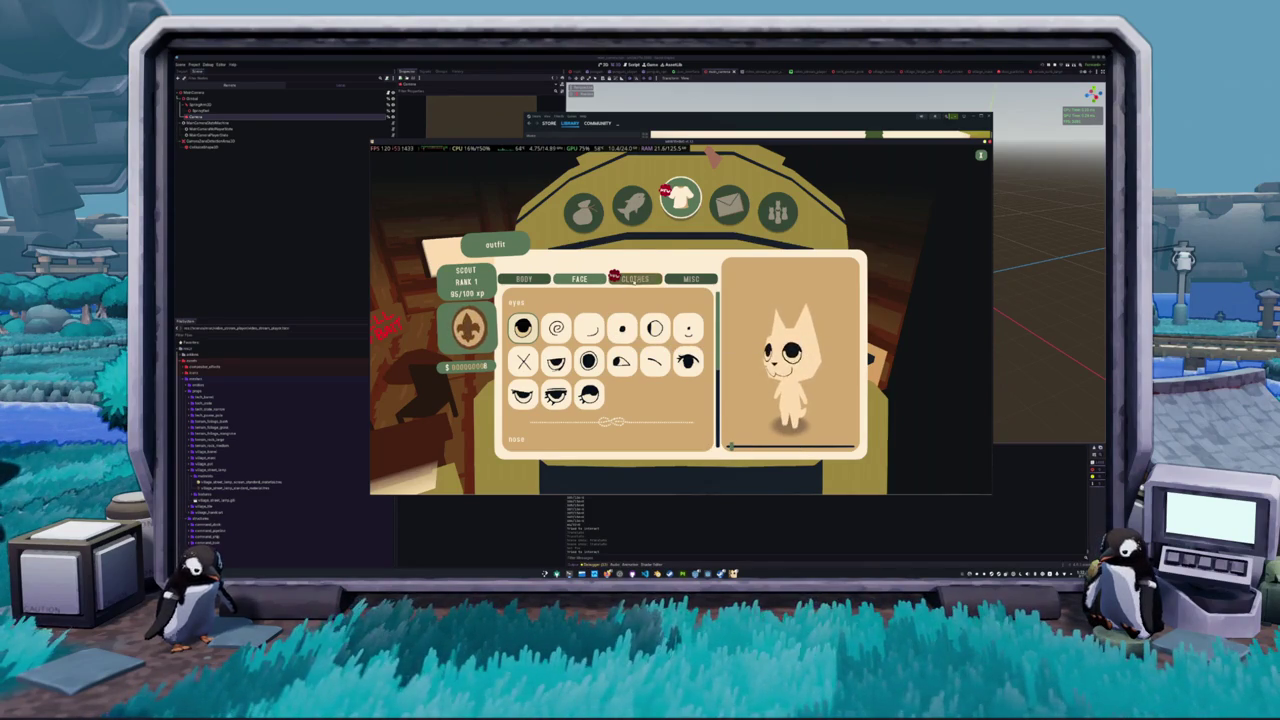
pyautogui.click(555, 395)
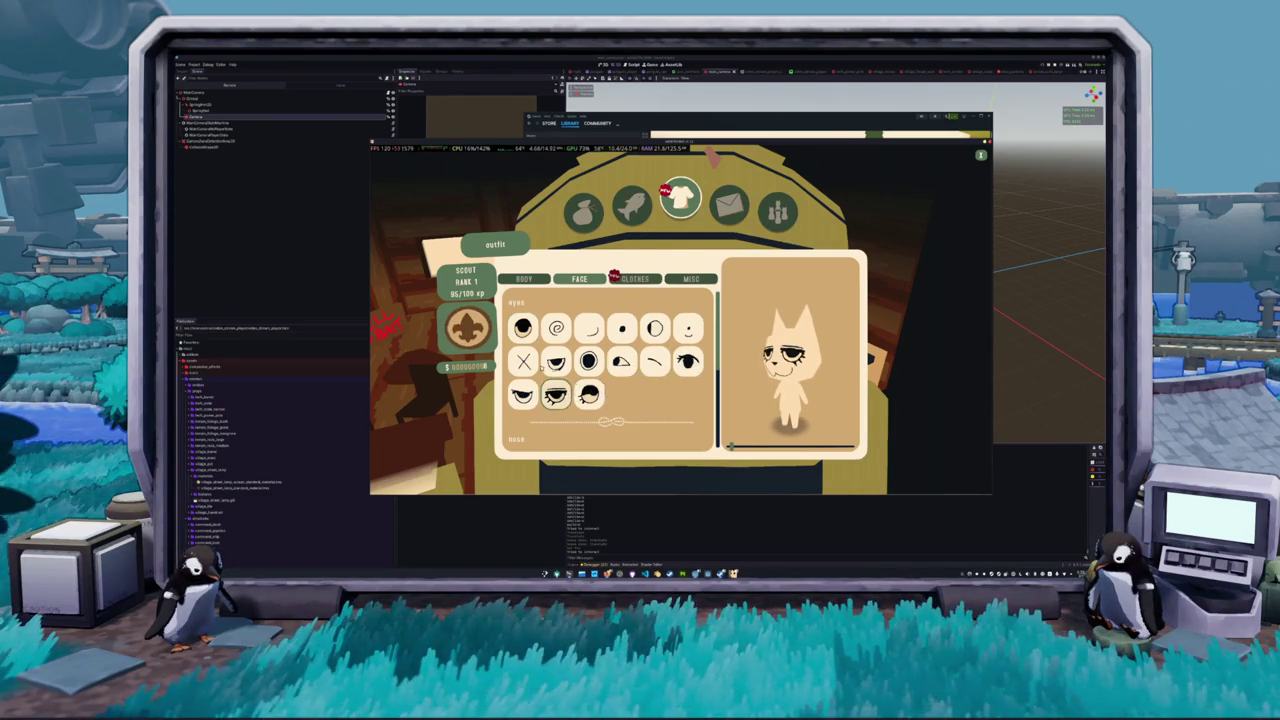
pyautogui.click(621, 328)
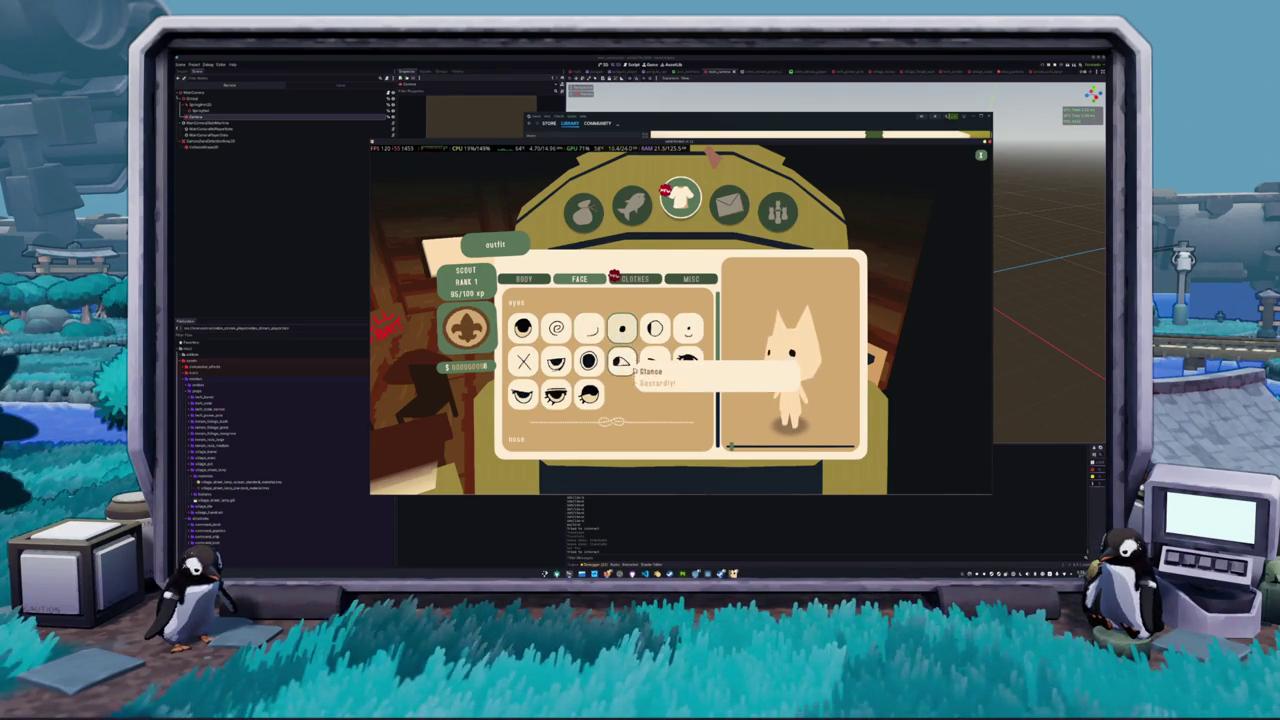
# Dress the cat in the Catfish Baseball Cap and the orange undershirt
pyautogui.click(635, 278)
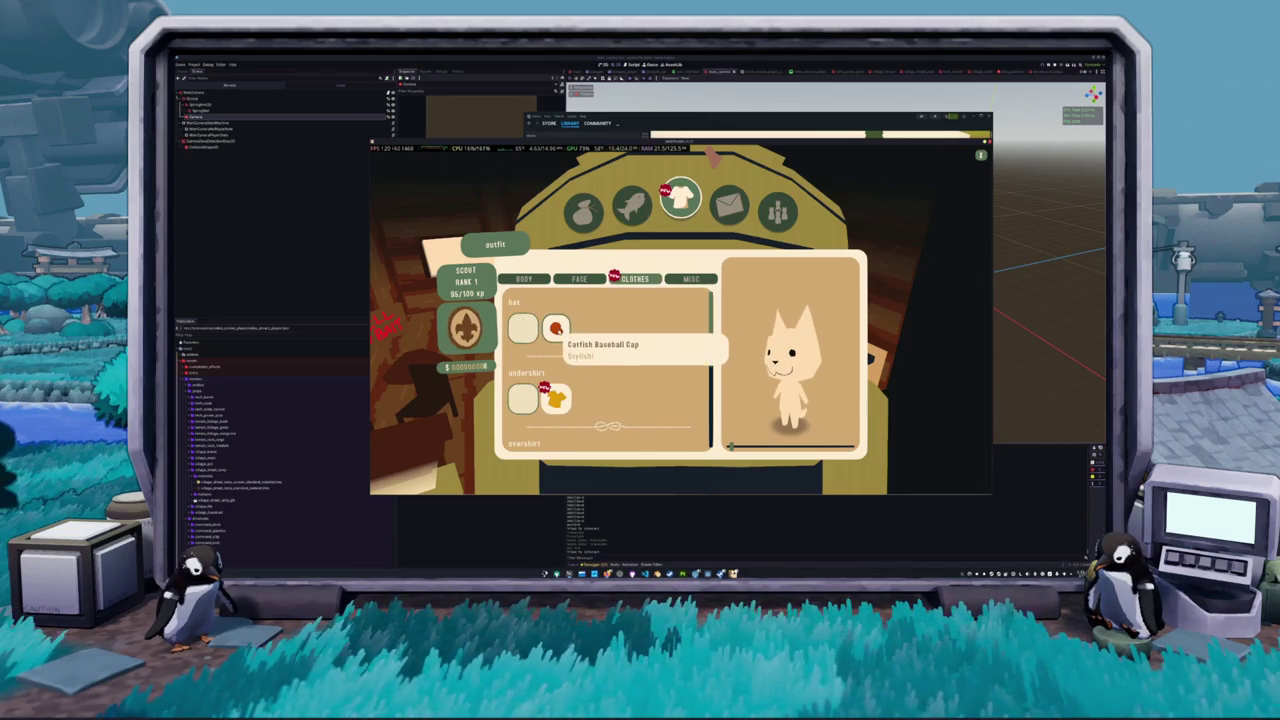
pyautogui.click(556, 328)
pyautogui.click(556, 398)
pyautogui.scroll(-1, 634, 395)
pyautogui.scroll(-2, 634, 395)
pyautogui.scroll(1, 634, 395)
pyautogui.scroll(2, 636, 385)
# Look over the title, bobber and voice options, then return to the cabin and look around
pyautogui.press('e')
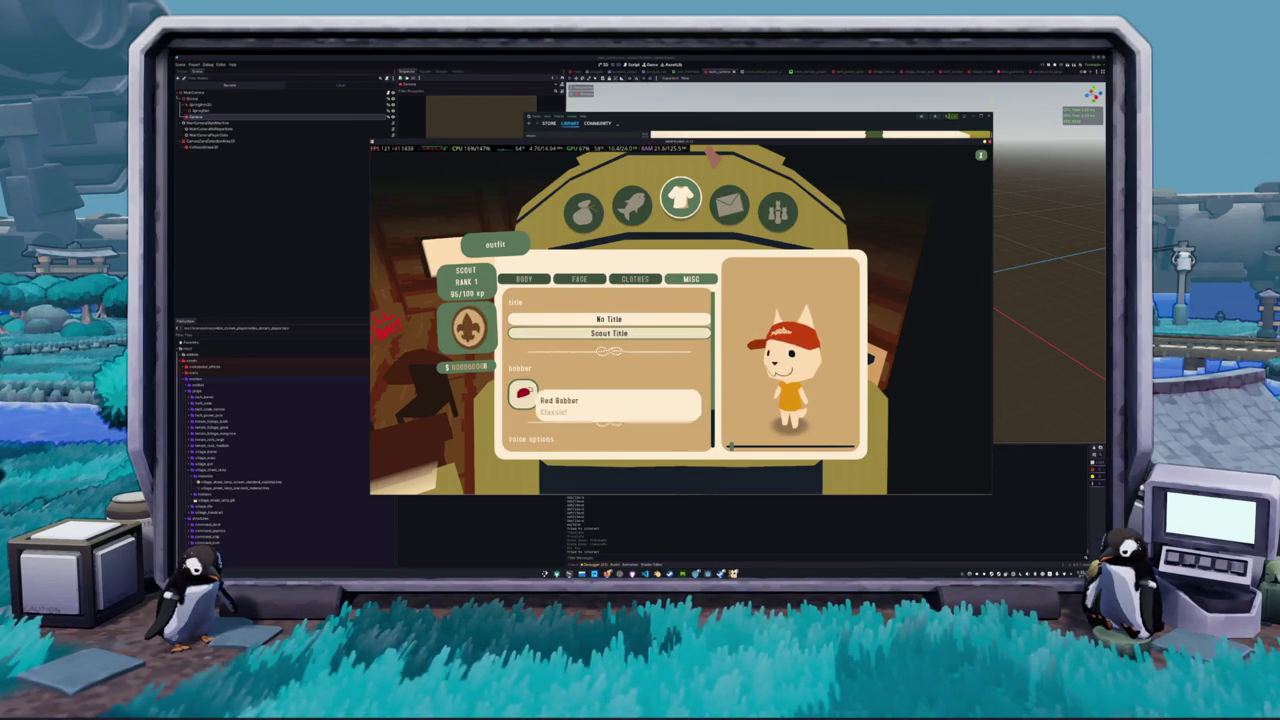
pyautogui.scroll(-1, 565, 412)
pyautogui.scroll(1, 565, 412)
pyautogui.scroll(-1, 565, 412)
pyautogui.scroll(1, 565, 412)
pyautogui.scroll(1, 570, 410)
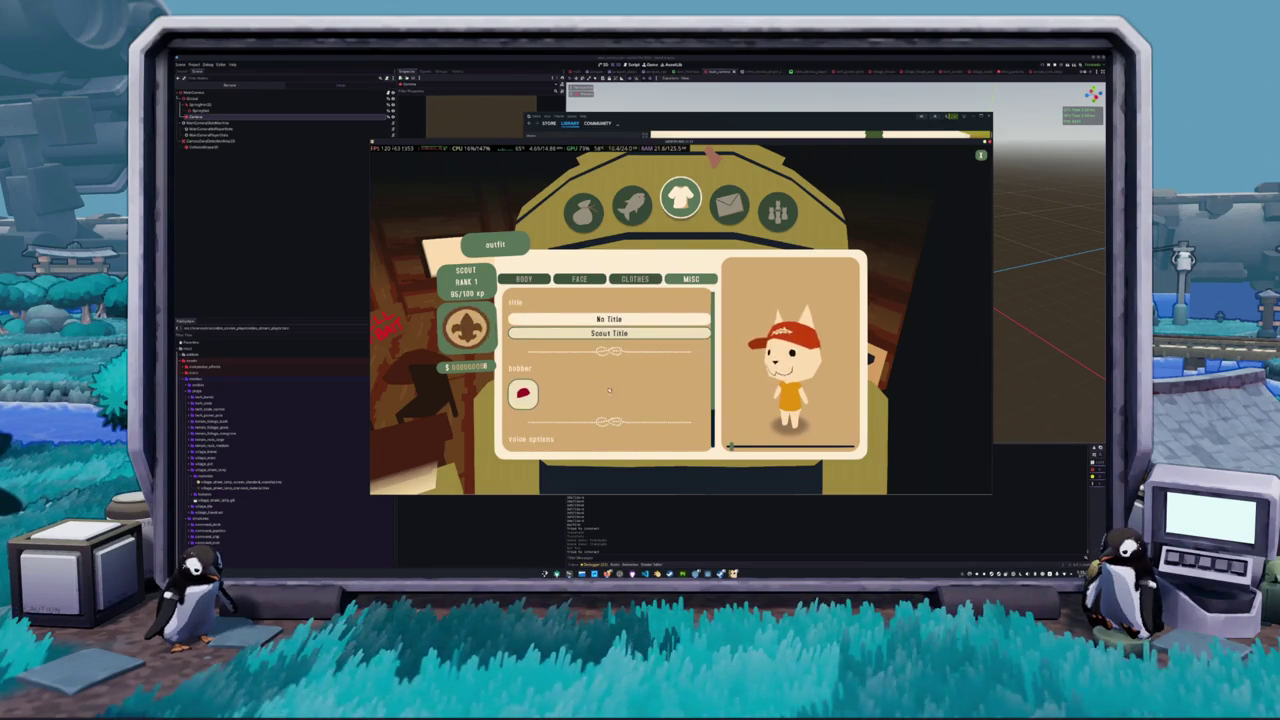
pyautogui.press('Escape')
pyautogui.moveTo(694, 377); pyautogui.dragTo(900, 380, button='right')
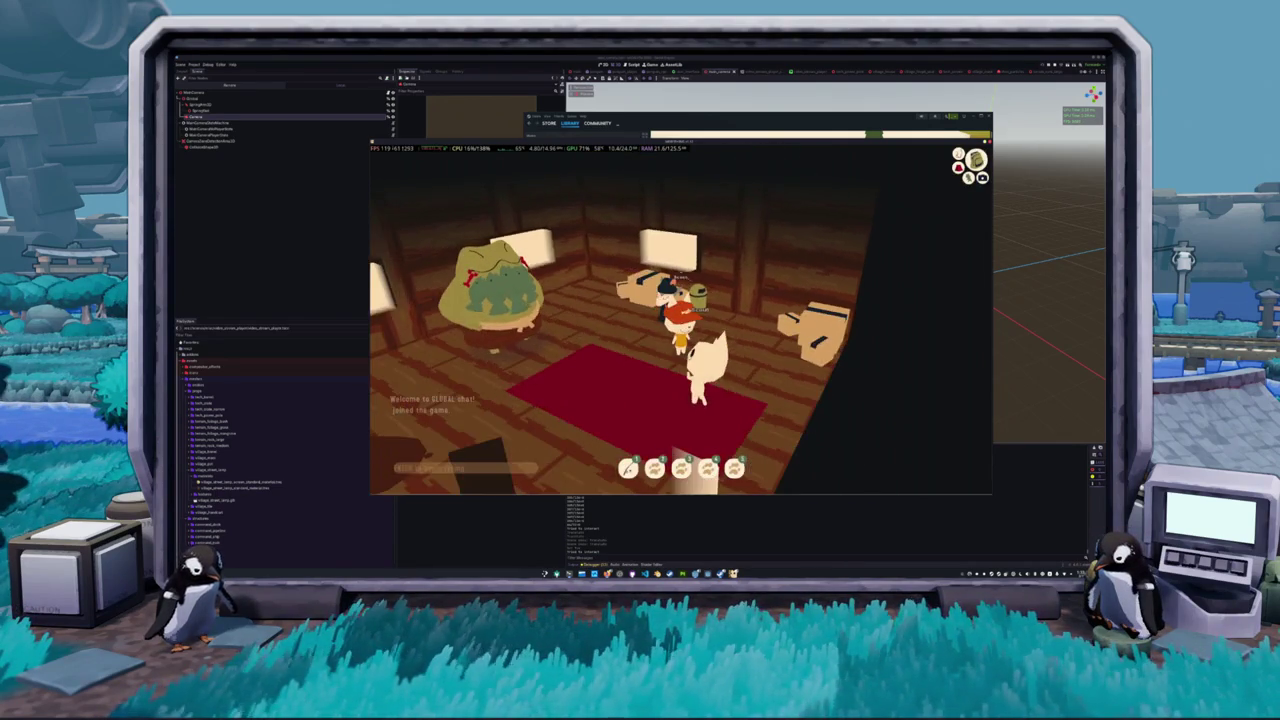